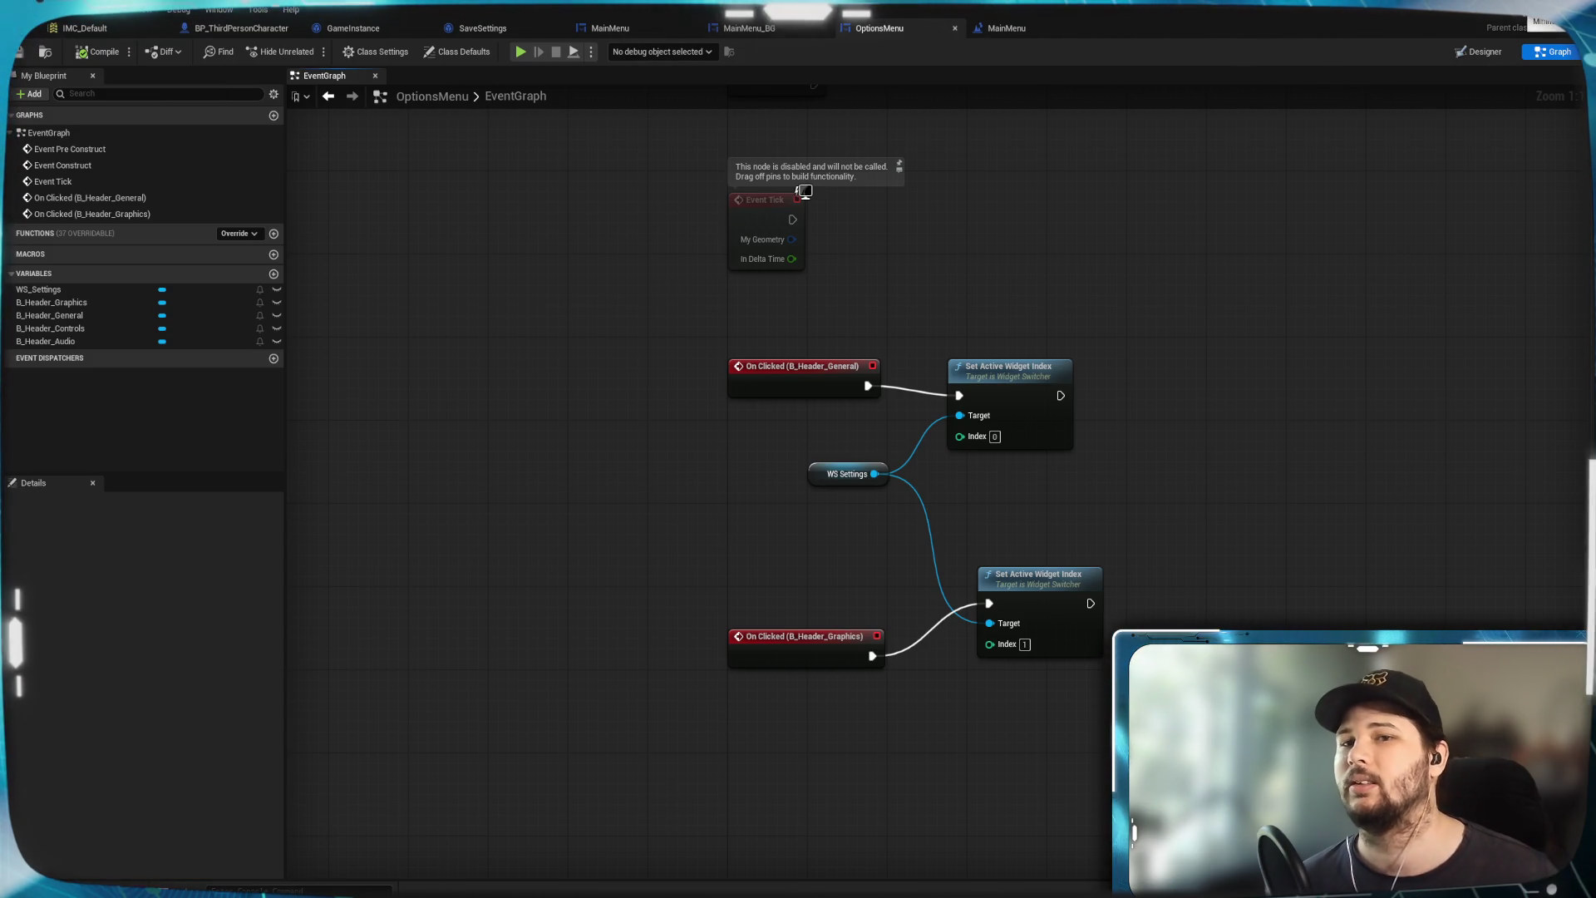
Play the MainMenu level in a New Editor Window and open its Settings screen
key(alt+Tab)
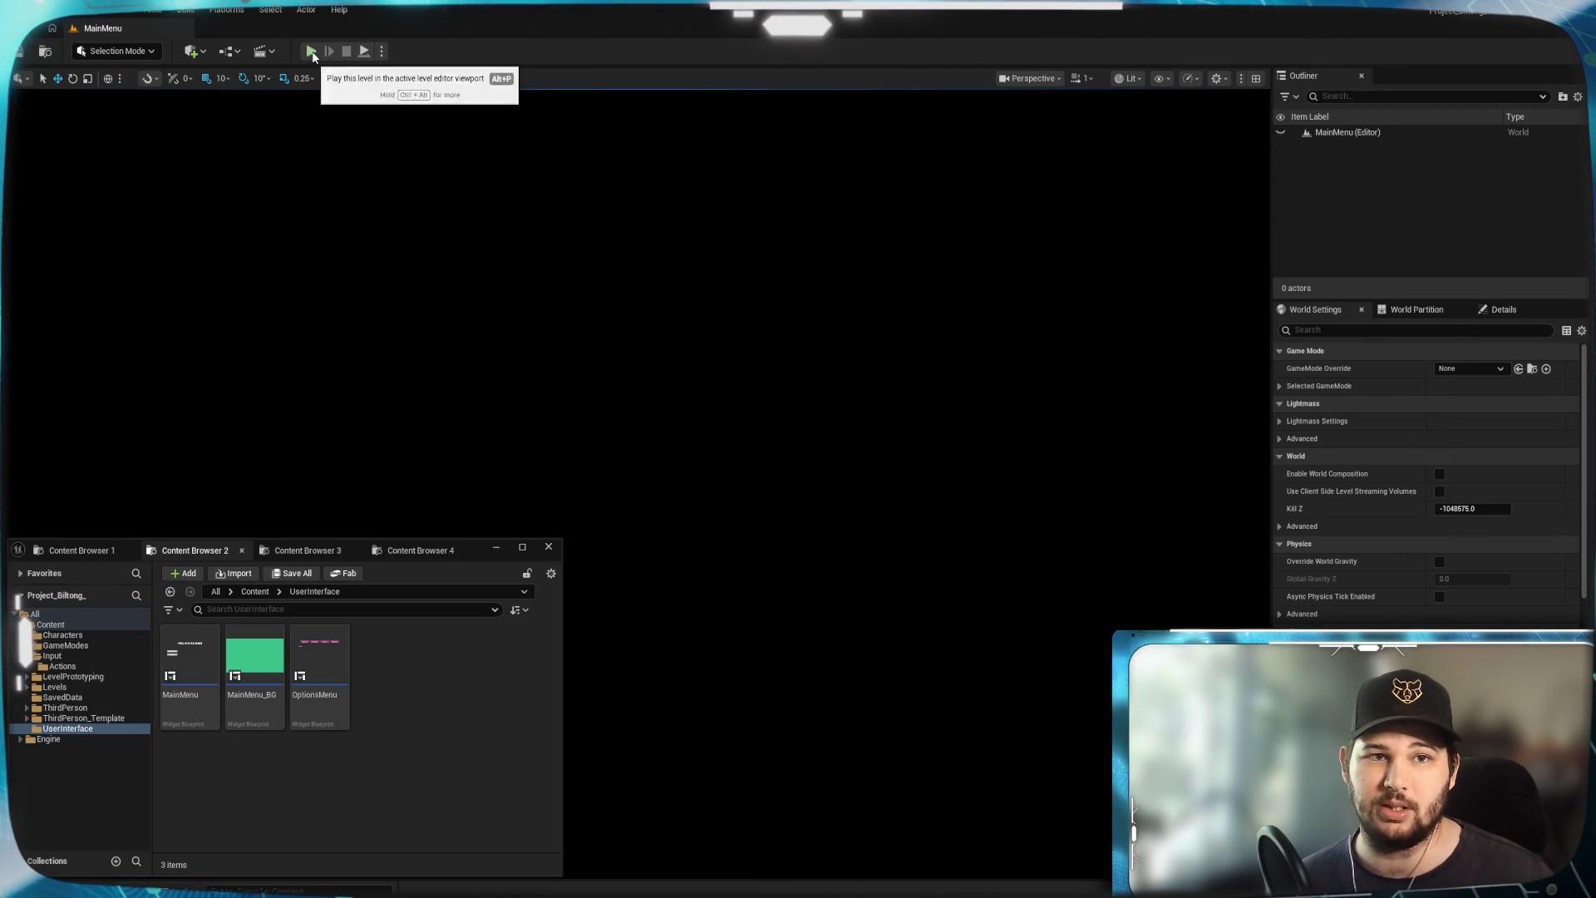
click(382, 51)
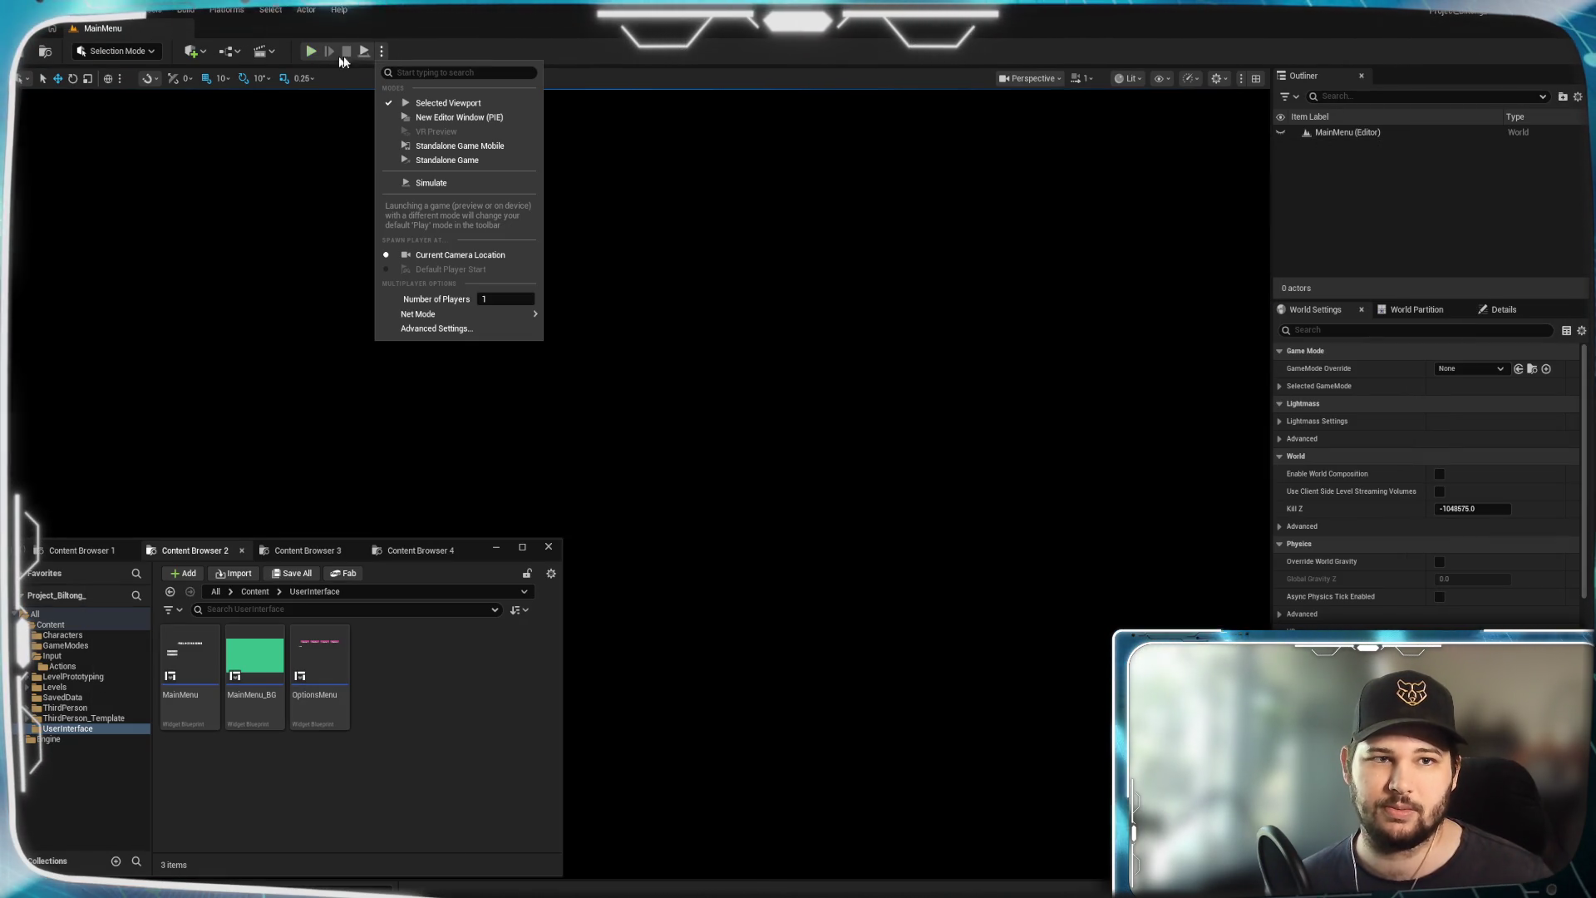
click(464, 118)
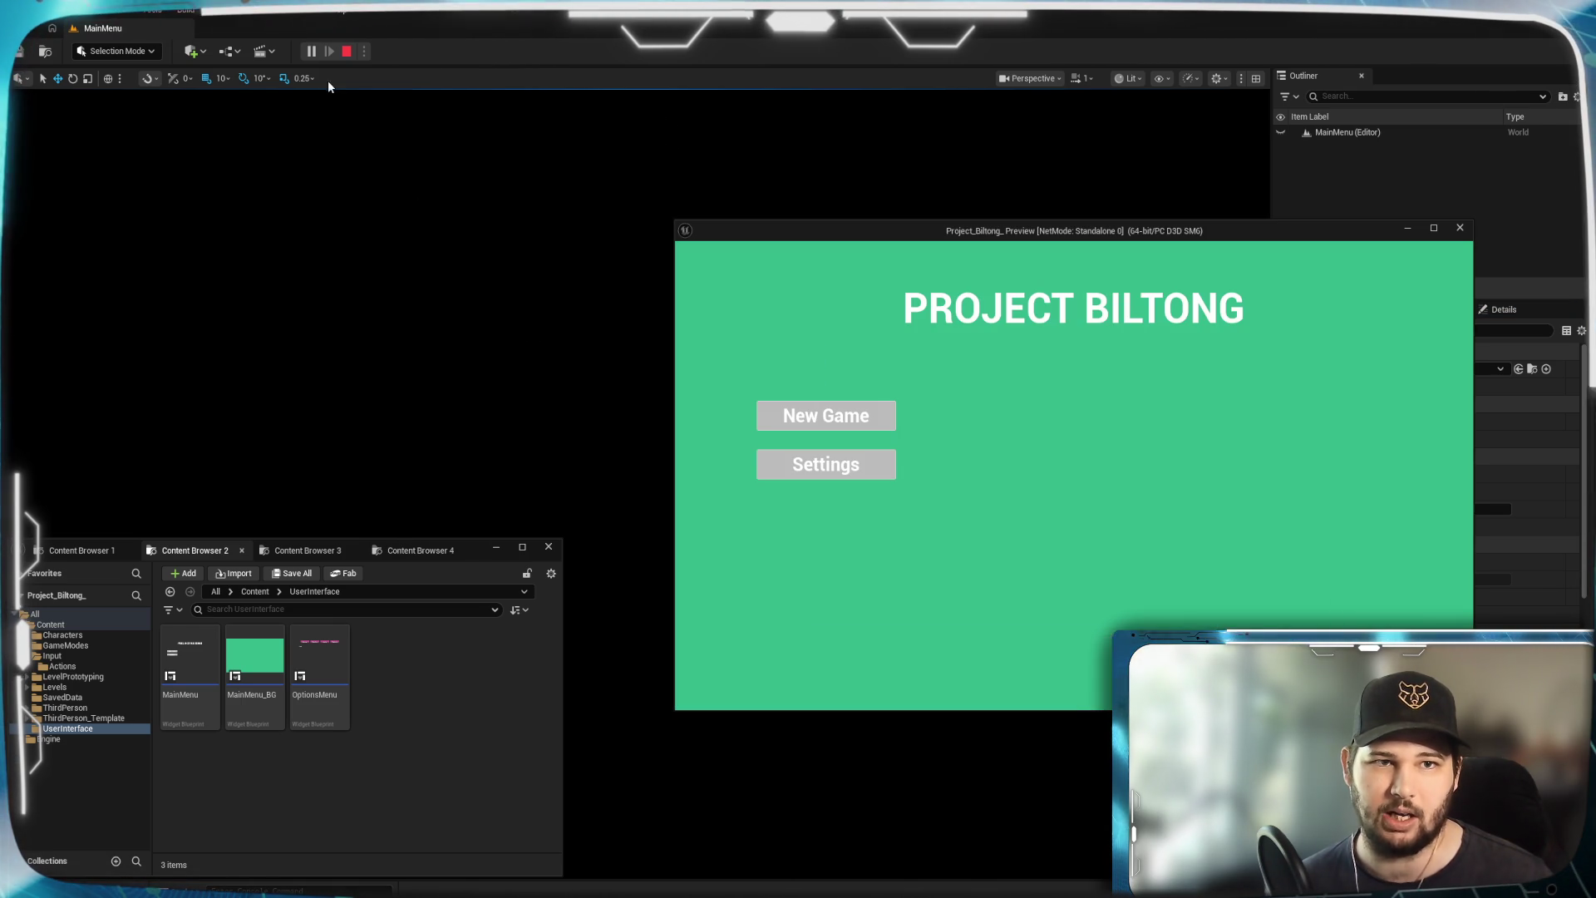
mouse_move(1222, 235)
mouse_down()
mouse_move(769, 141)
mouse_move(952, 138)
mouse_up()
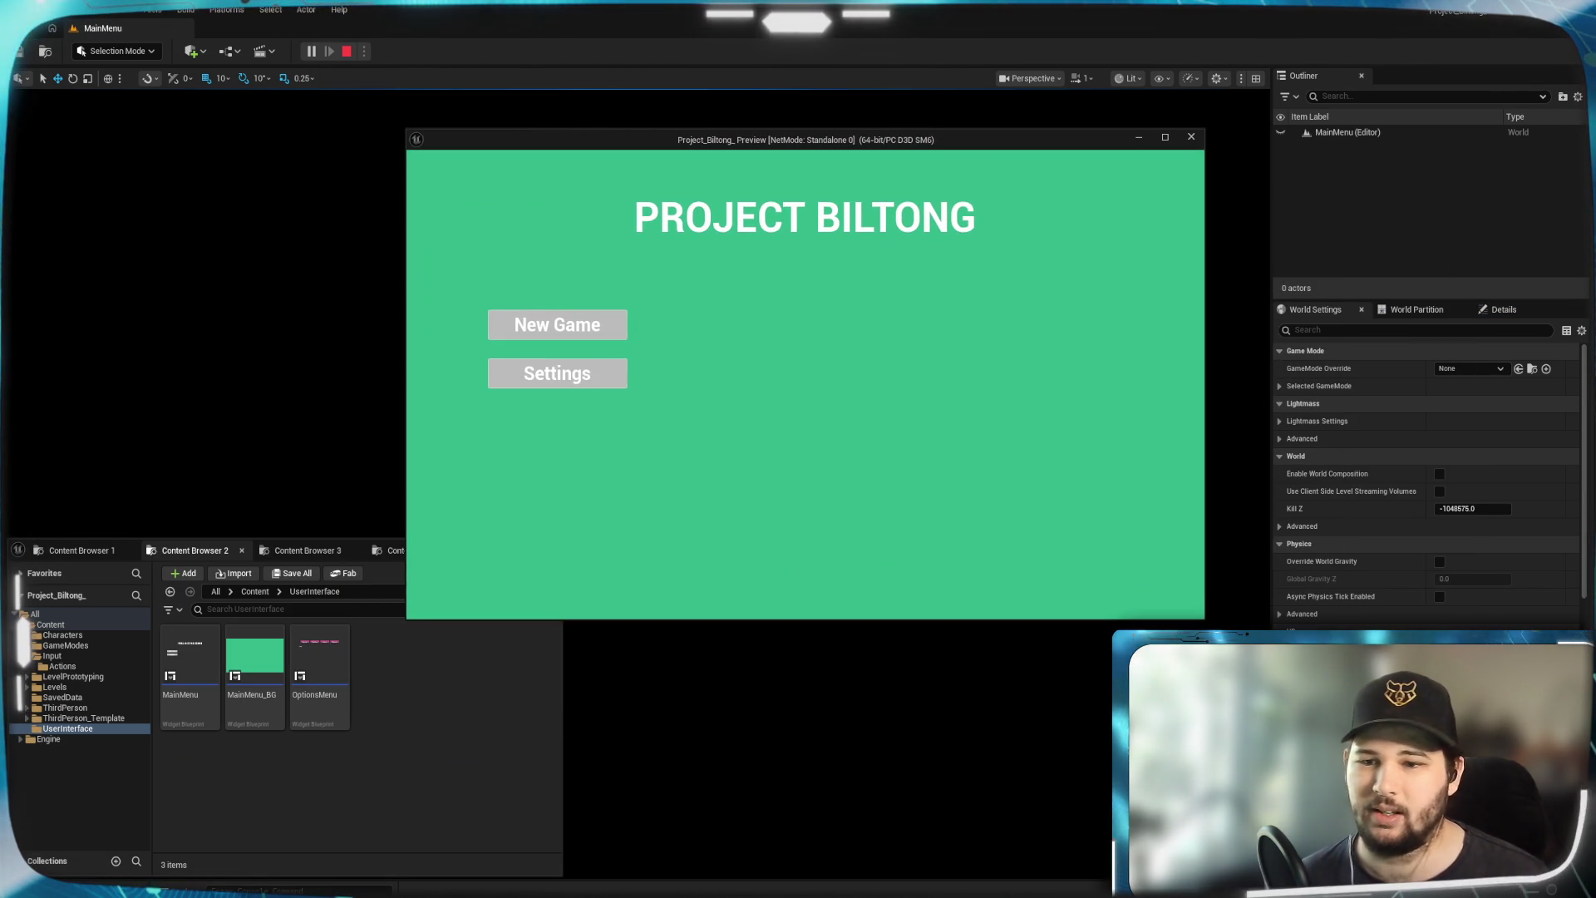
click(525, 384)
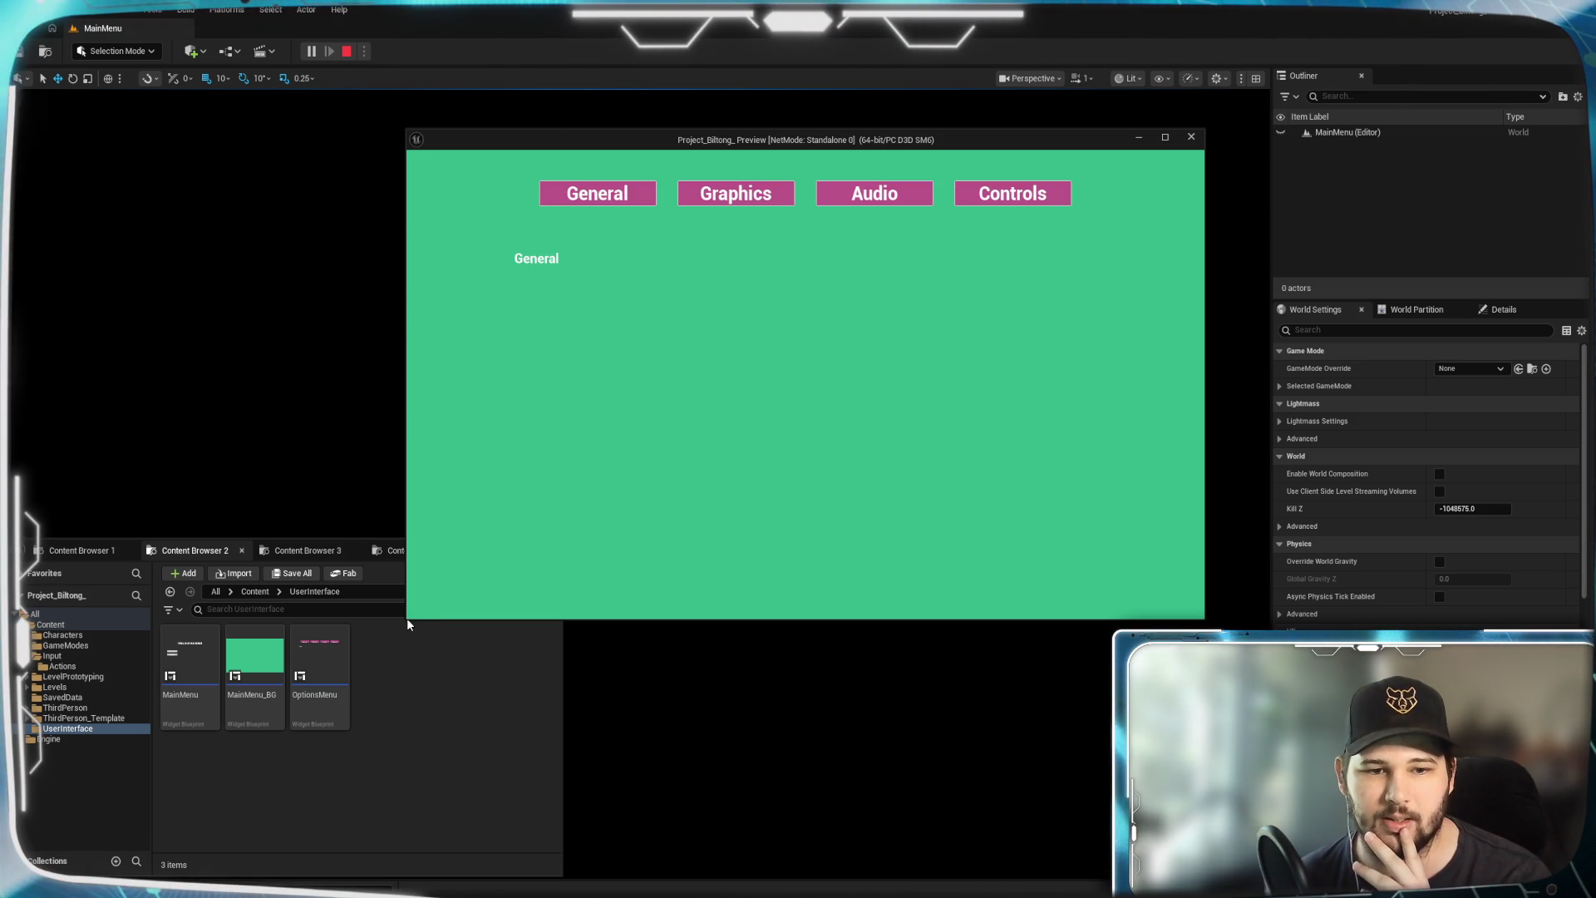
Switch the options screen between its Graphics and General pages, then end the play session
mouse_move(406, 617)
mouse_down()
mouse_move(88, 774)
mouse_move(82, 819)
mouse_up()
mouse_move(803, 148)
mouse_down()
mouse_move(1013, 108)
mouse_move(981, 117)
mouse_up()
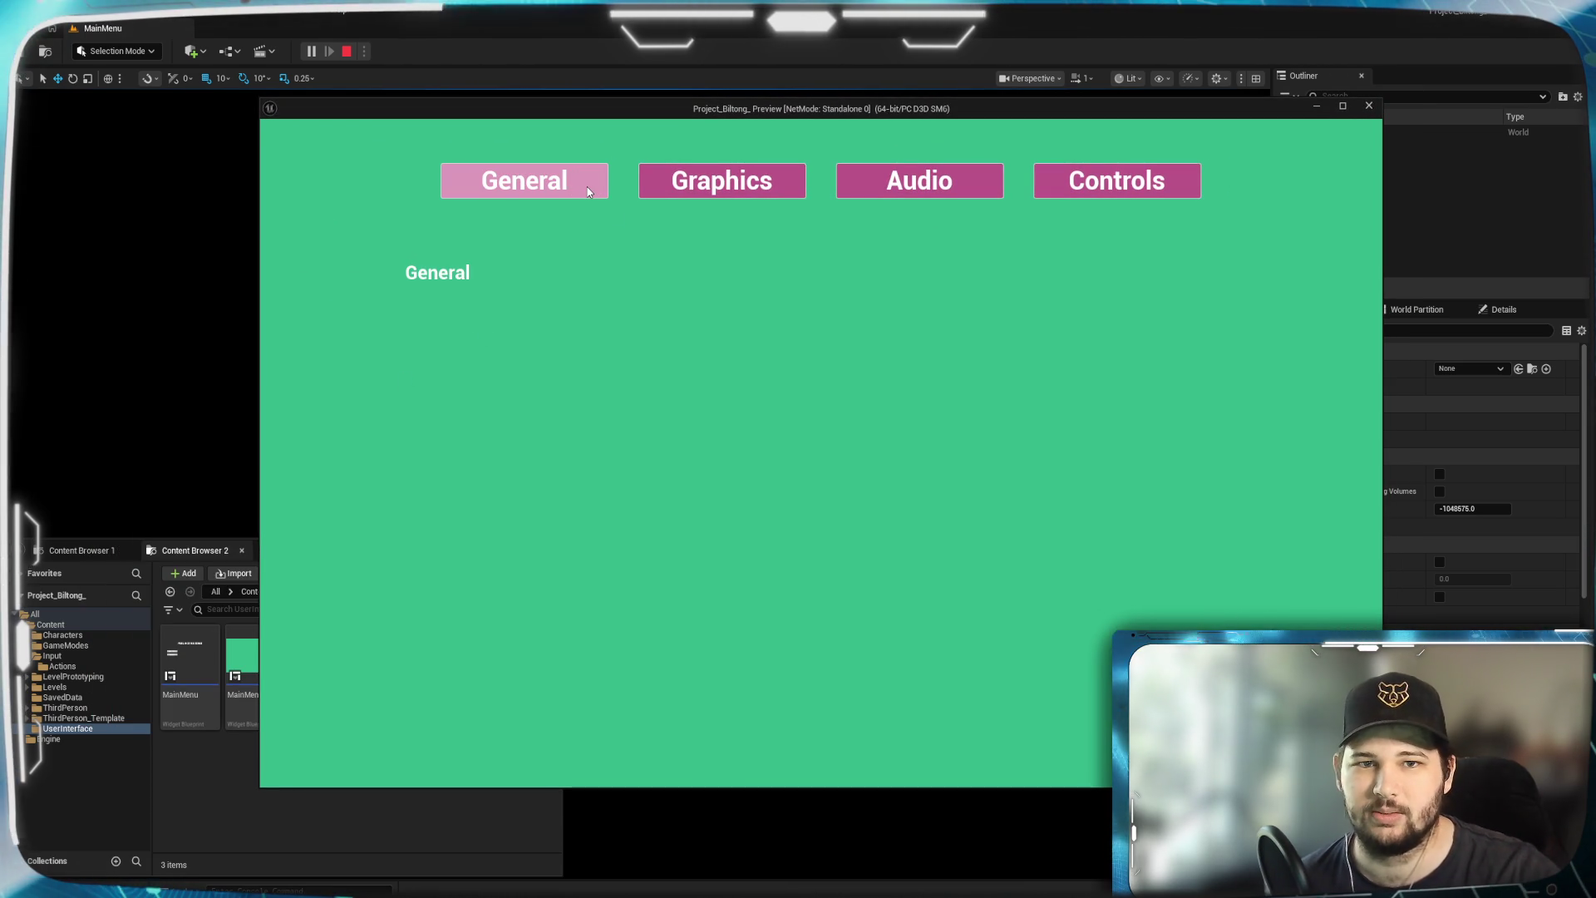
click(794, 187)
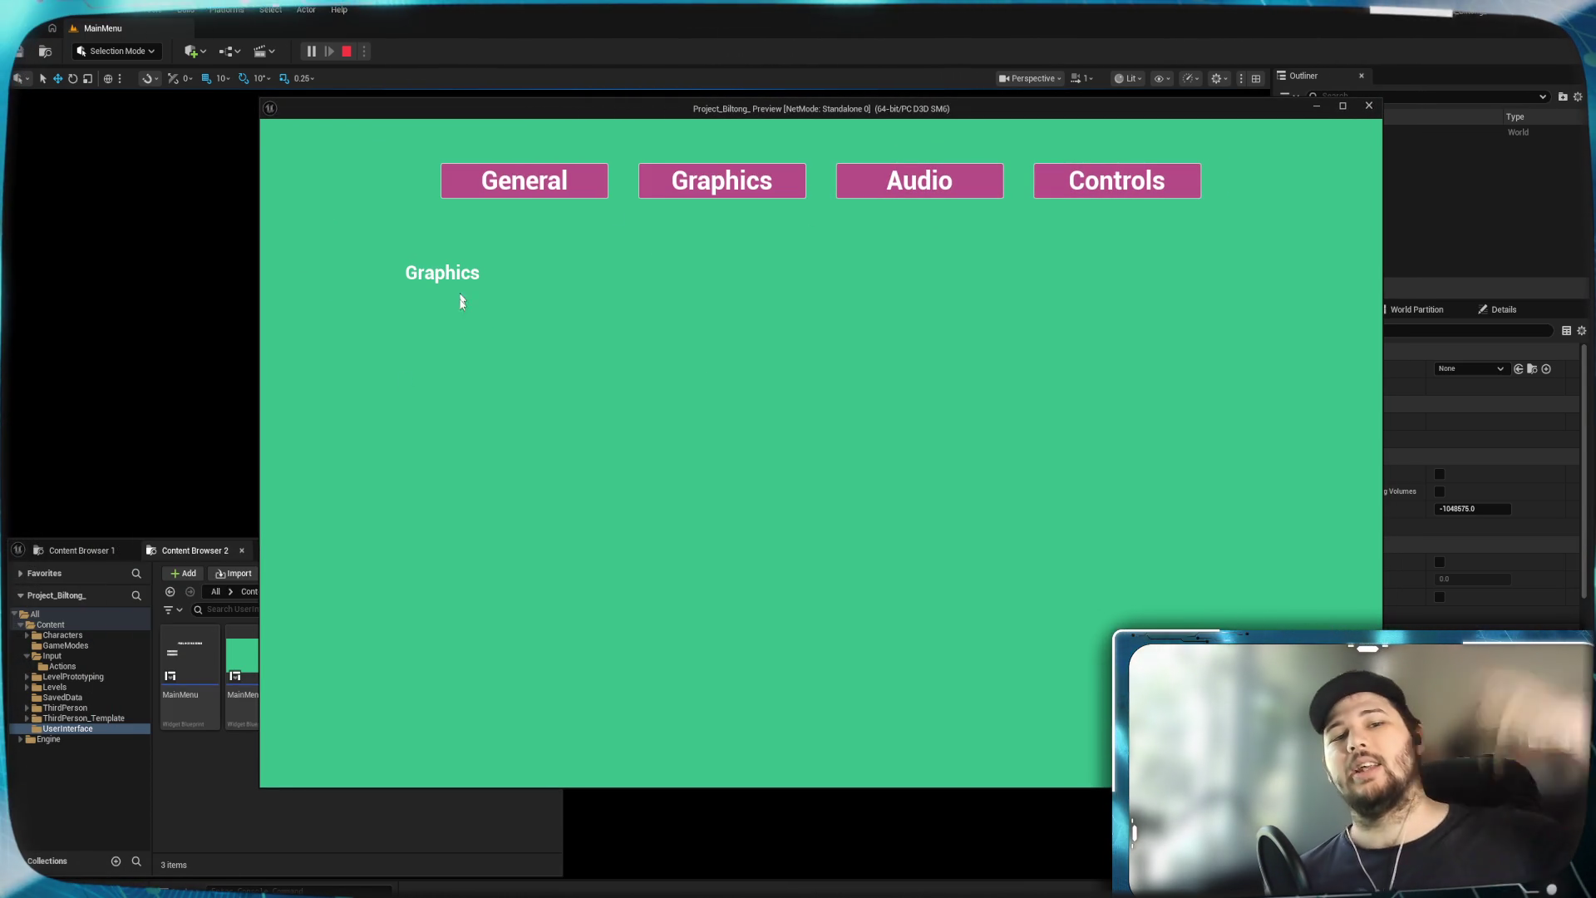
click(532, 184)
click(752, 191)
click(565, 187)
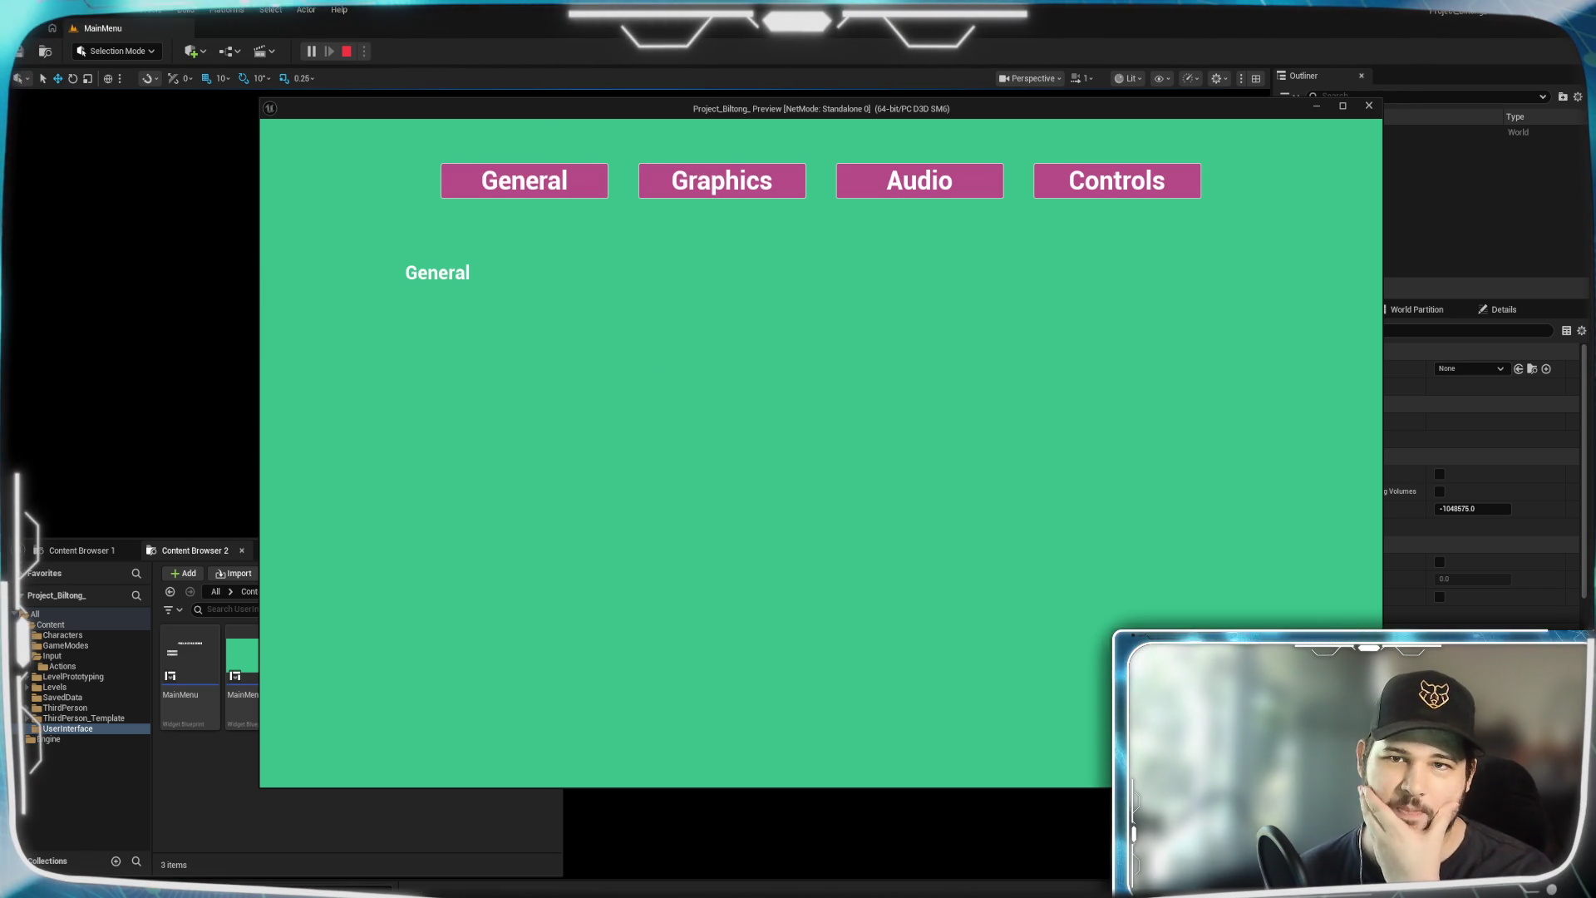
key(Escape)
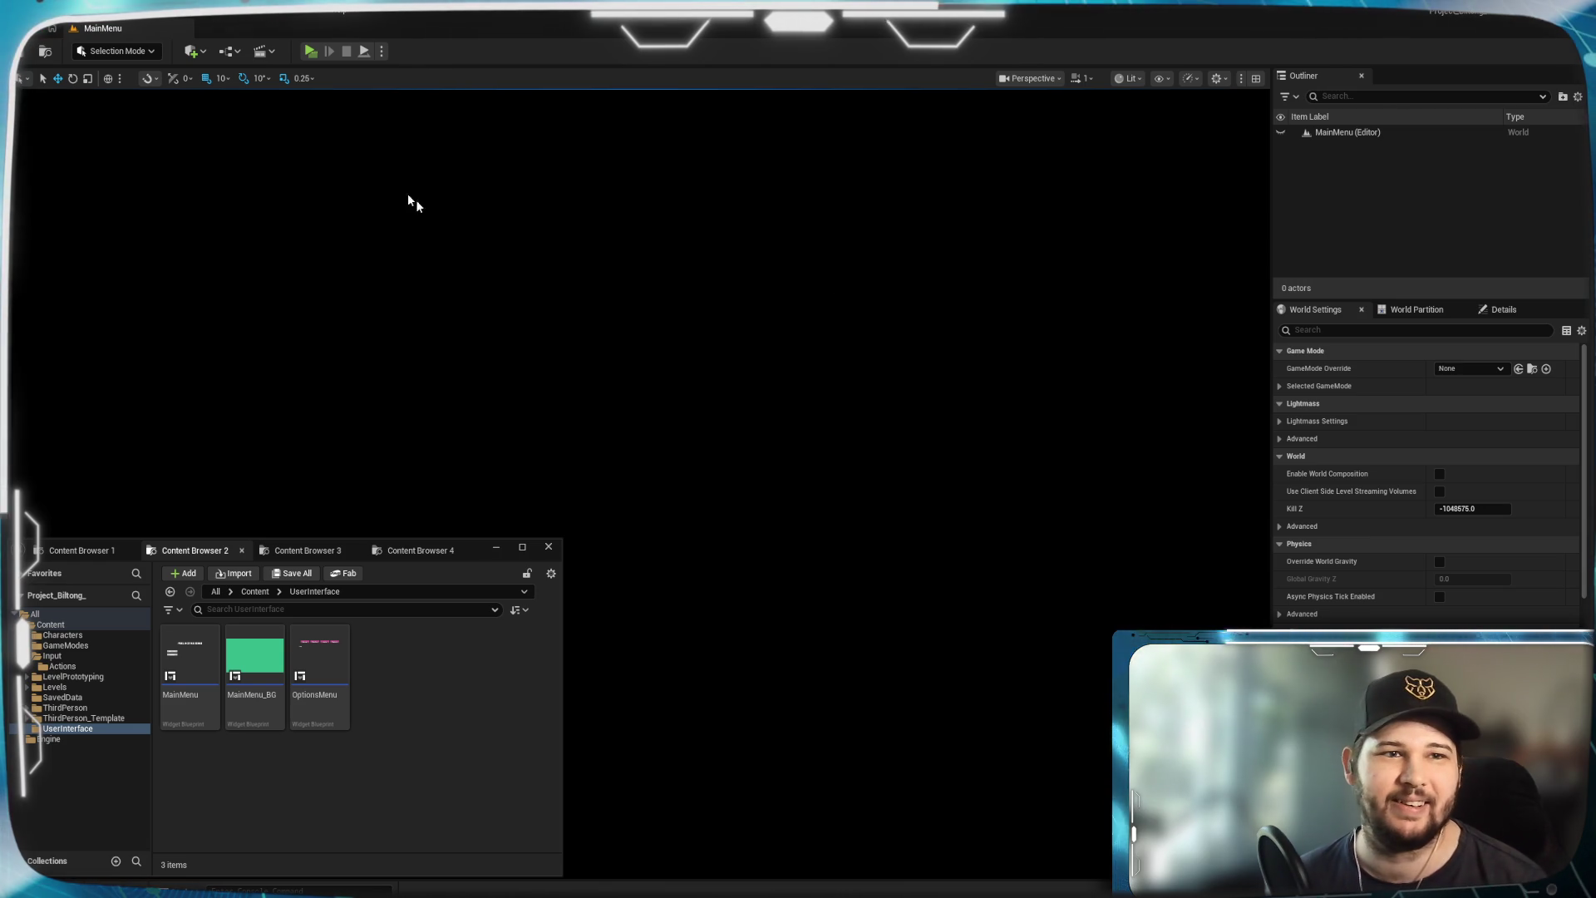
mouse_move(831, 891)
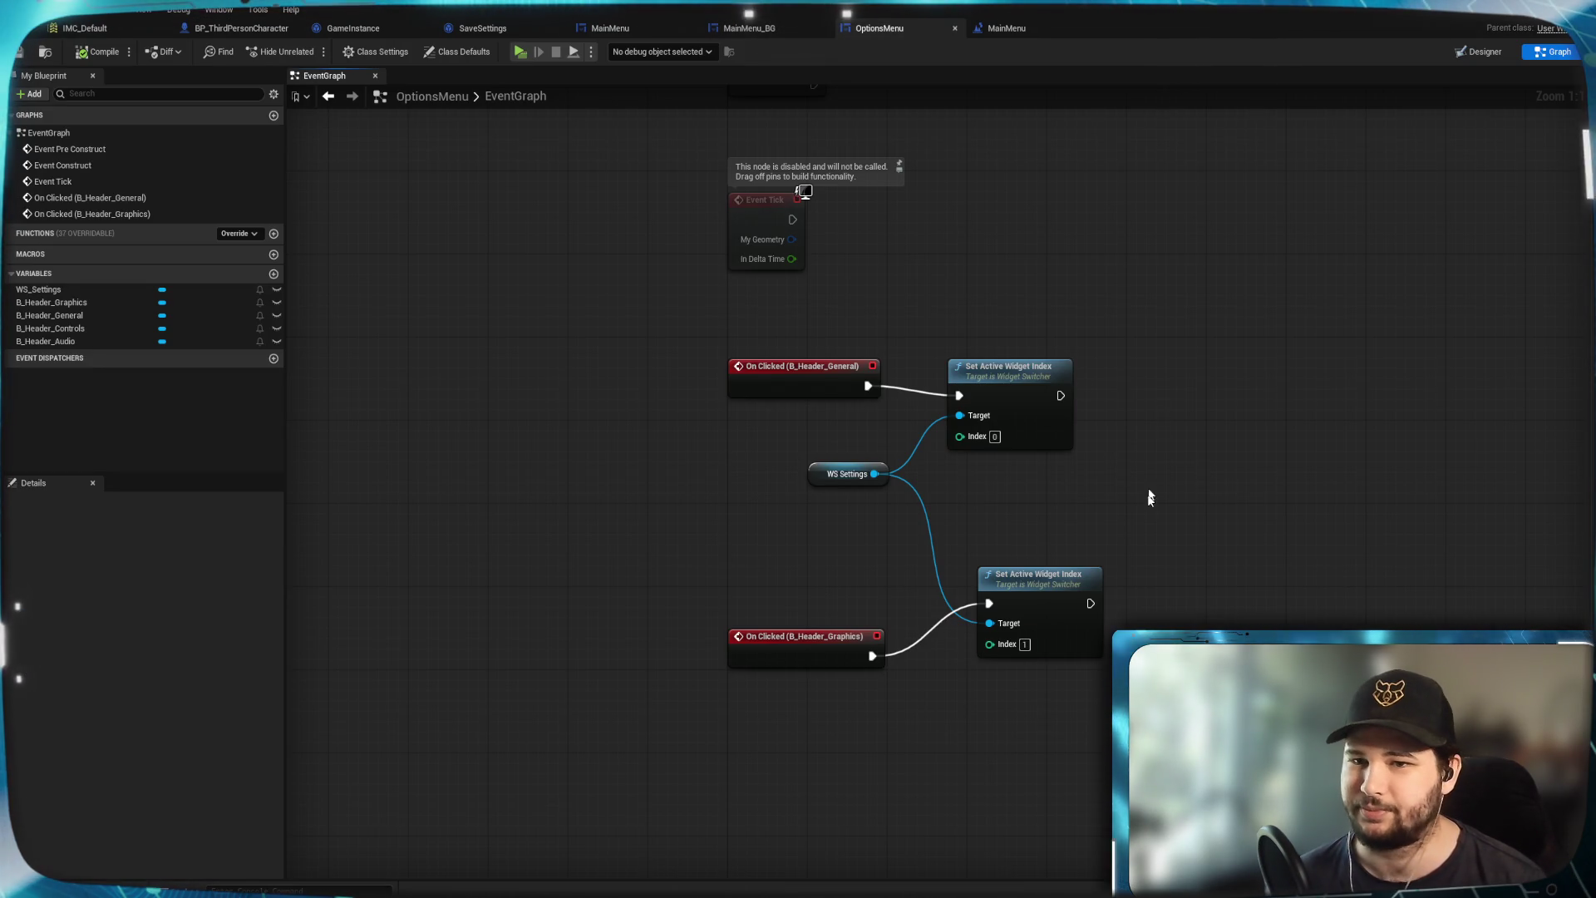
Add On Clicked events for B_Header_Audio and B_Header_Controls from their Details panels
drag(1159, 421, 1126, 435)
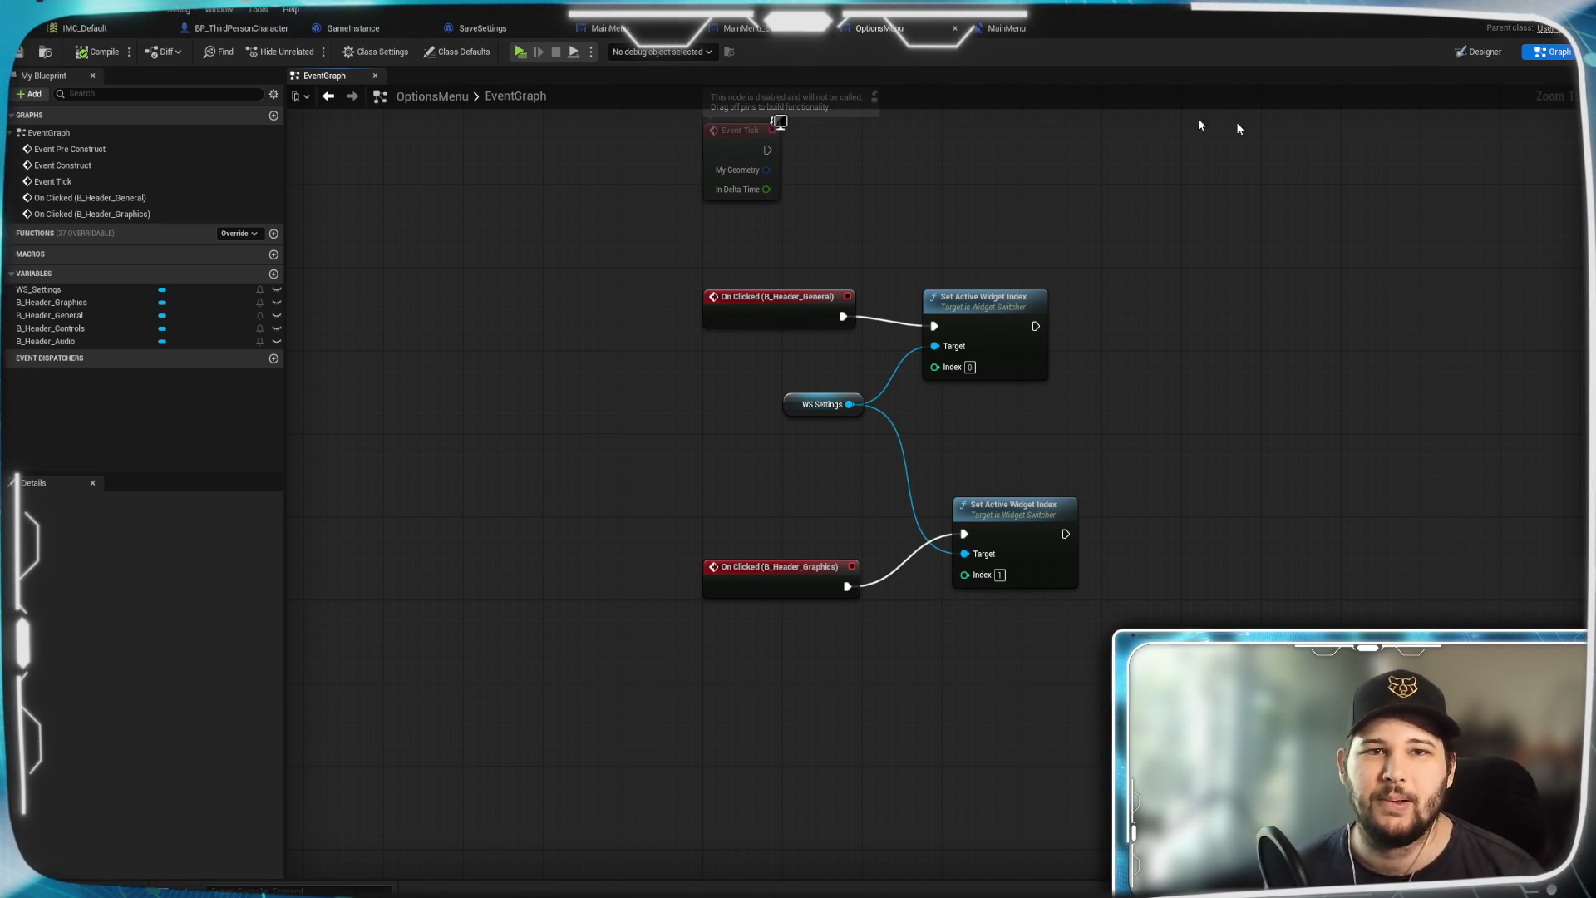
click(1491, 53)
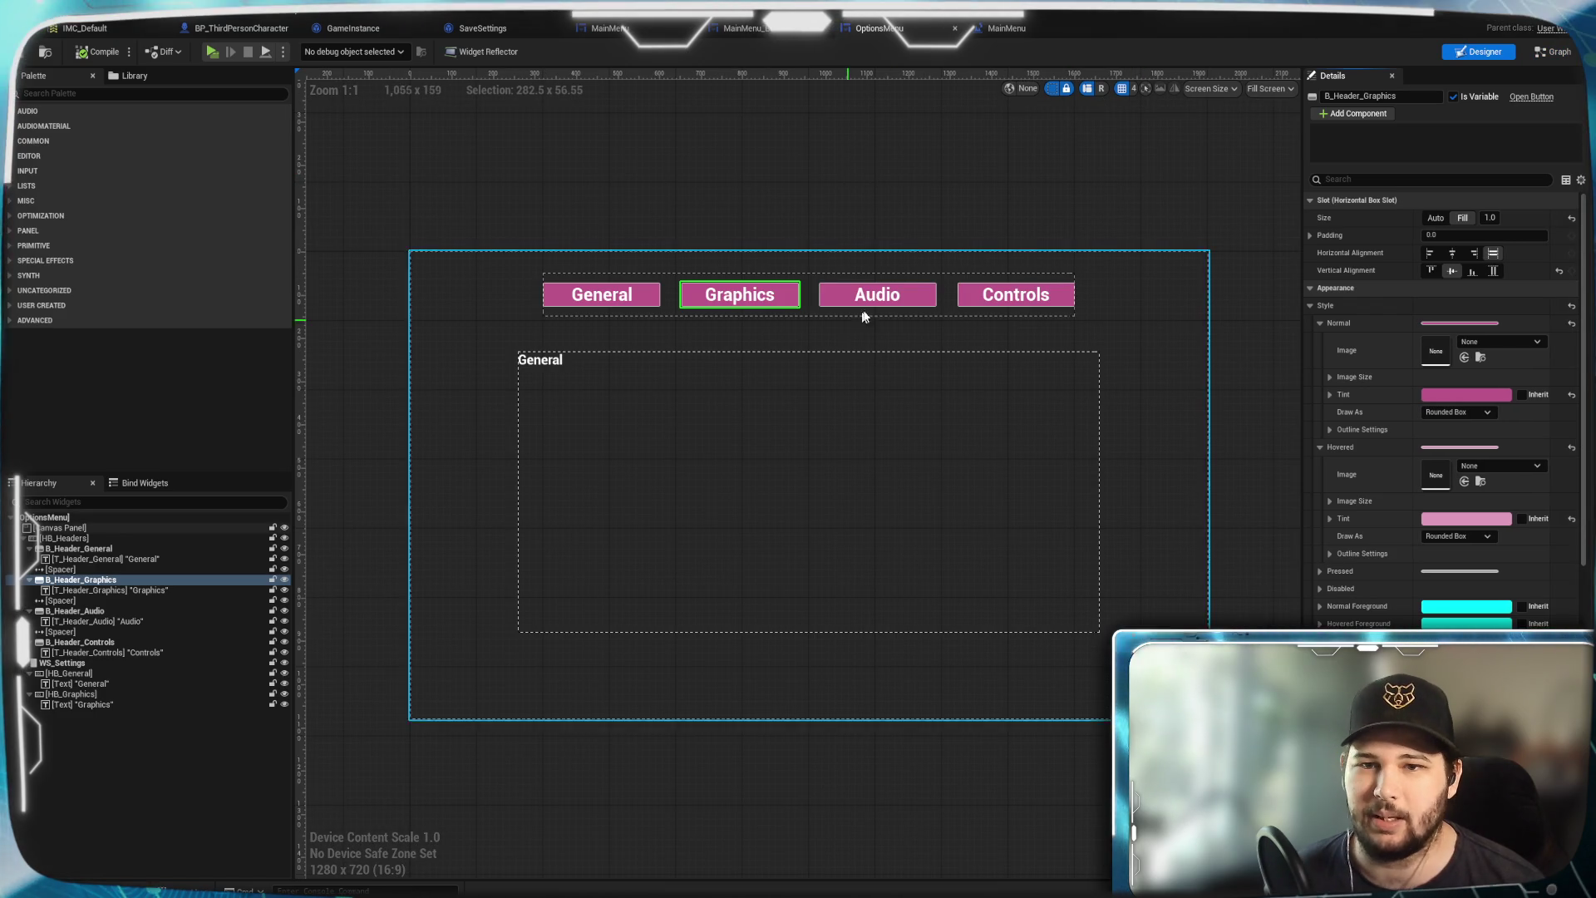
click(914, 296)
scroll(1434, 597, down, 10)
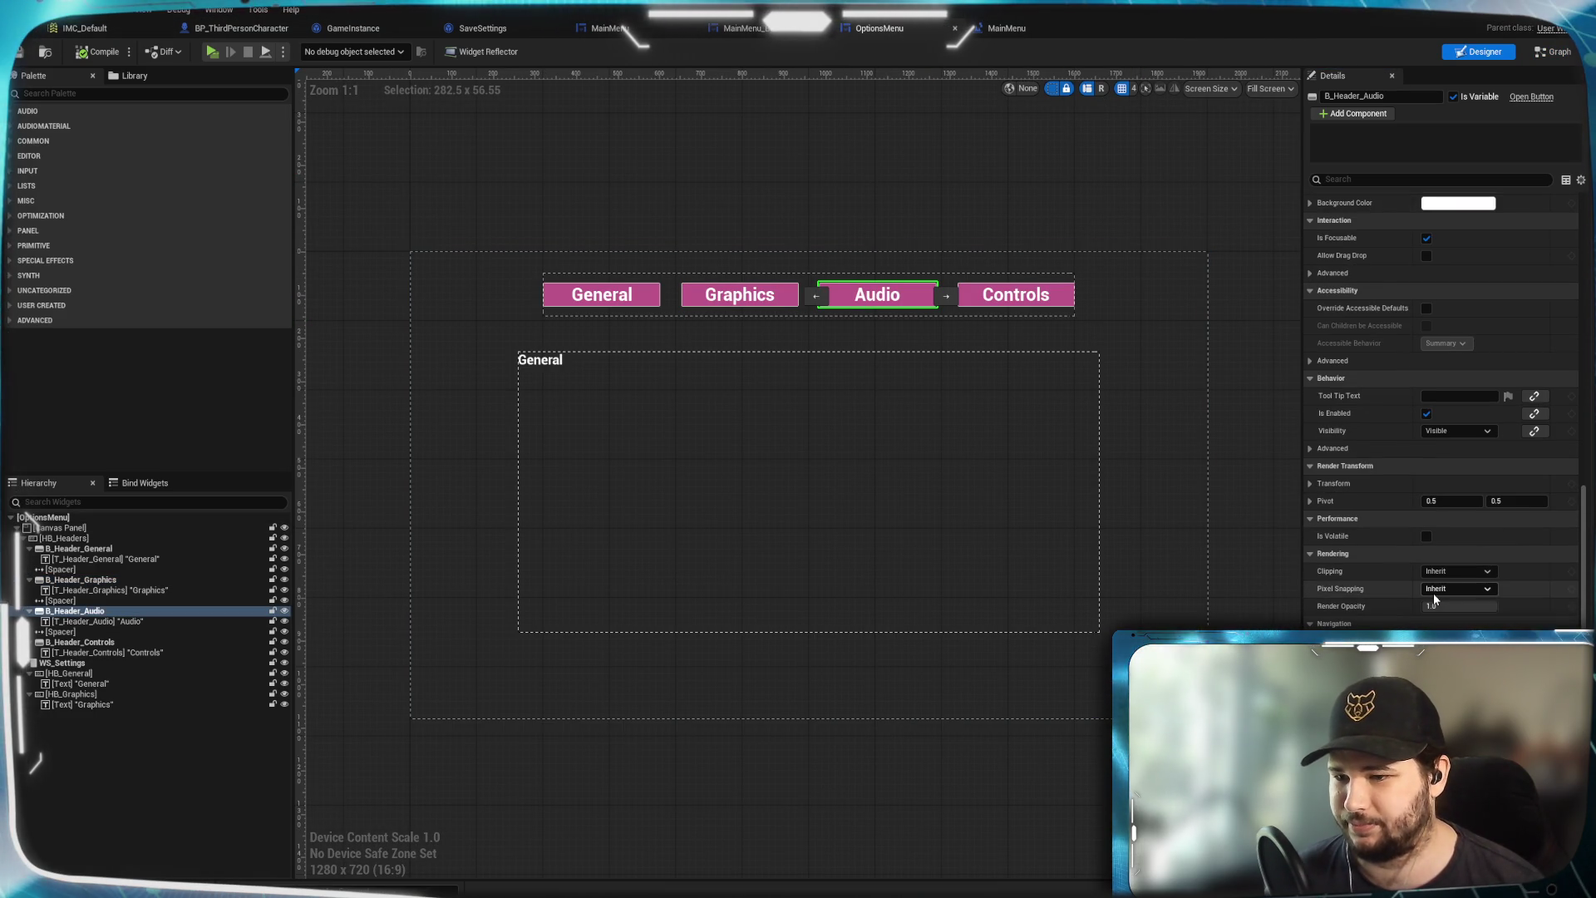
click(1548, 748)
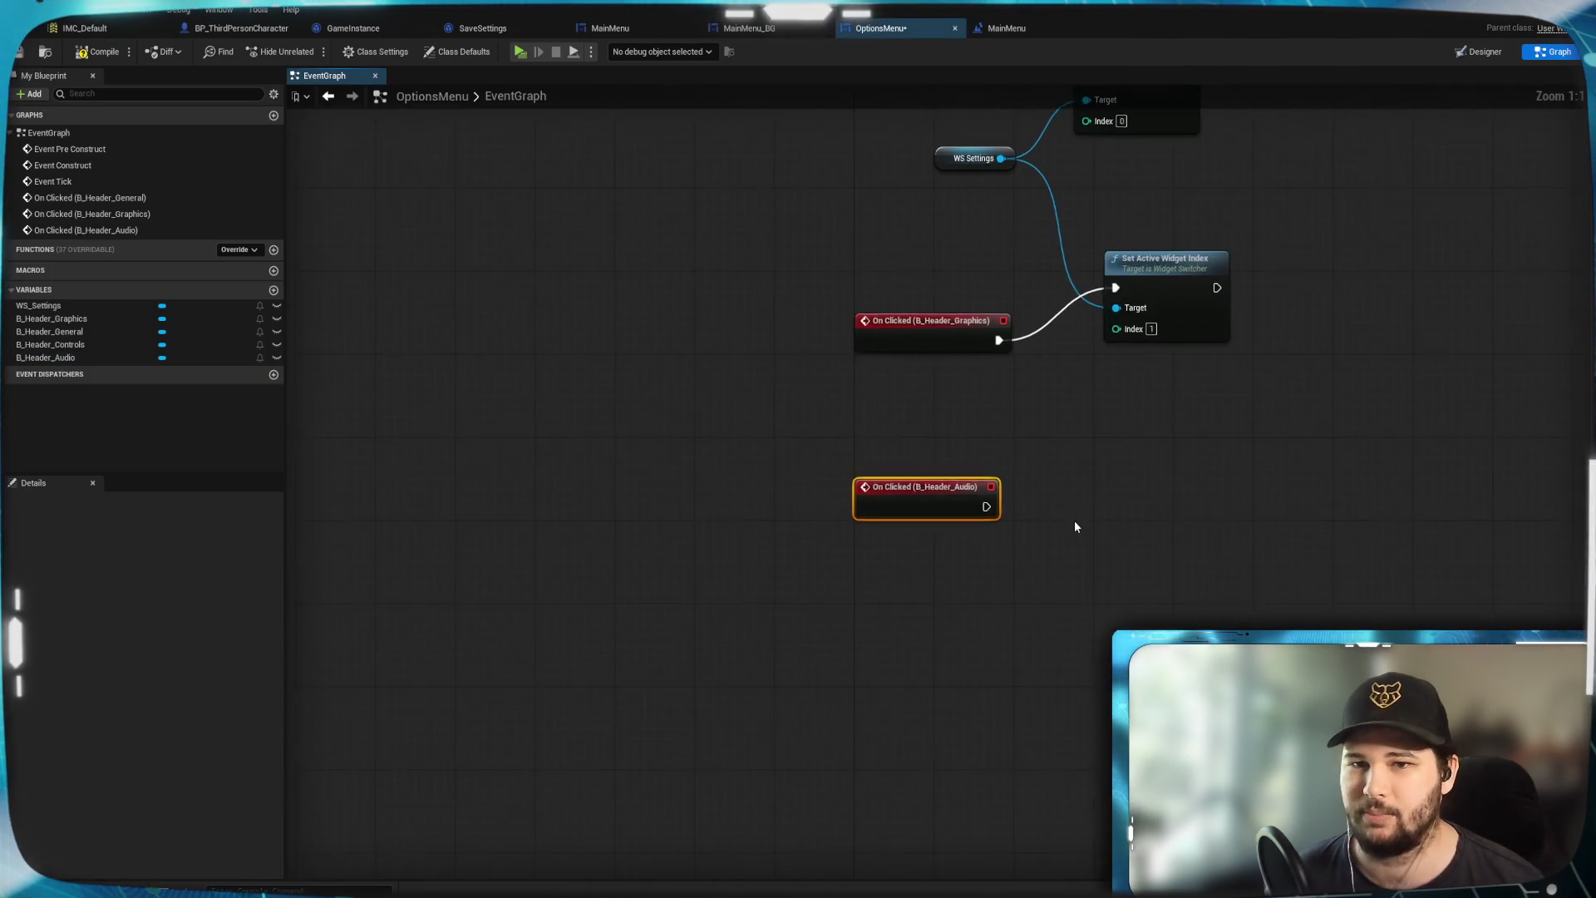
click(1480, 51)
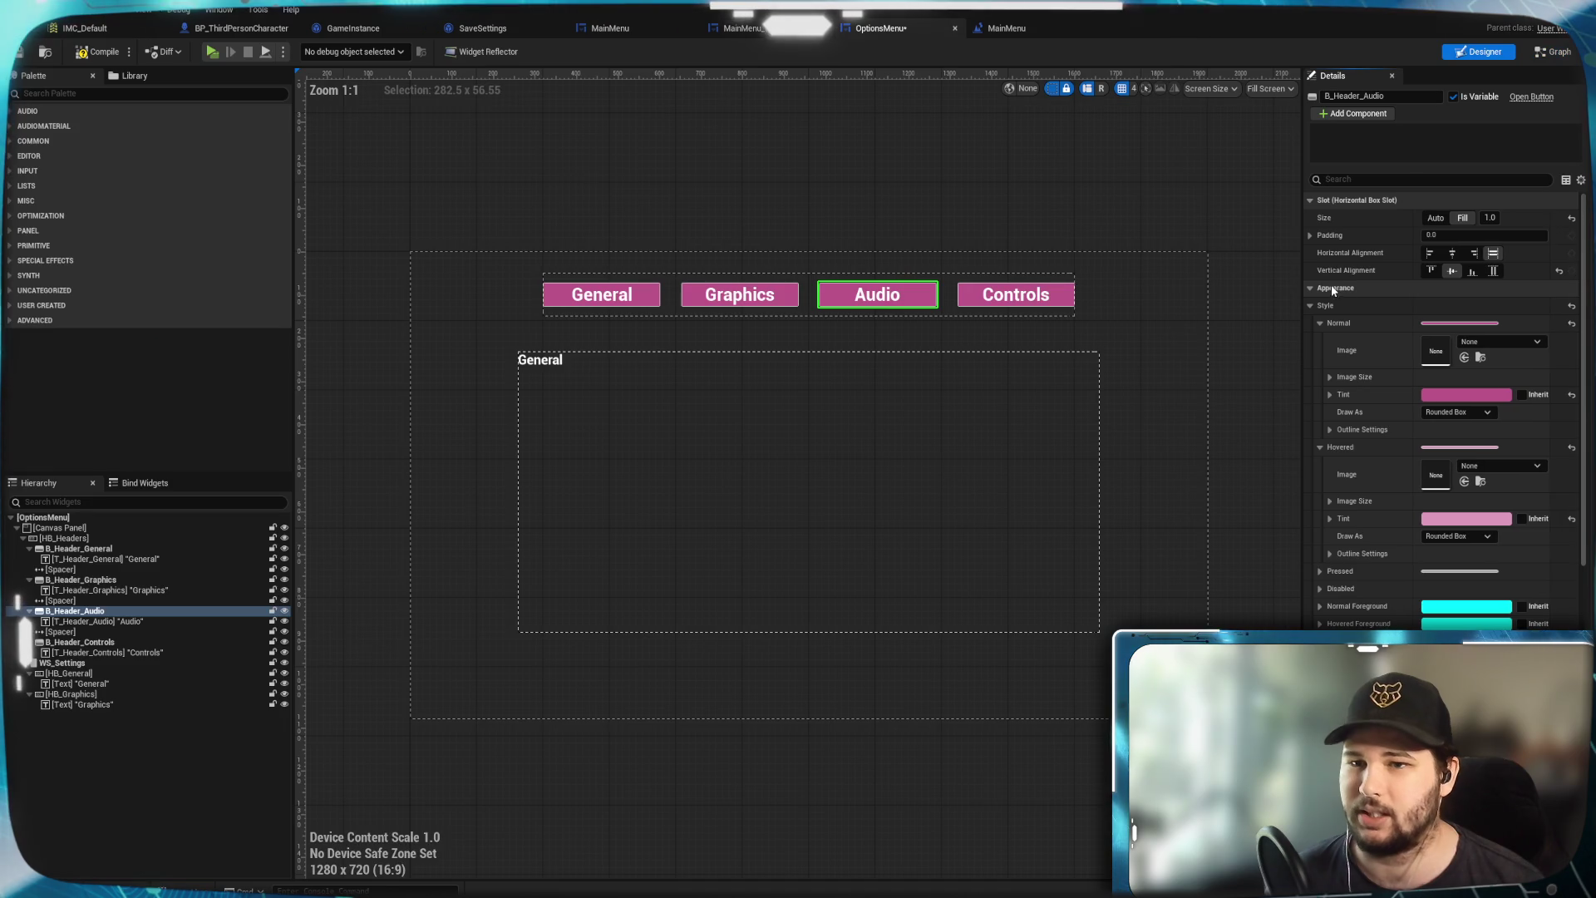
click(1060, 307)
scroll(1442, 416, down, 10)
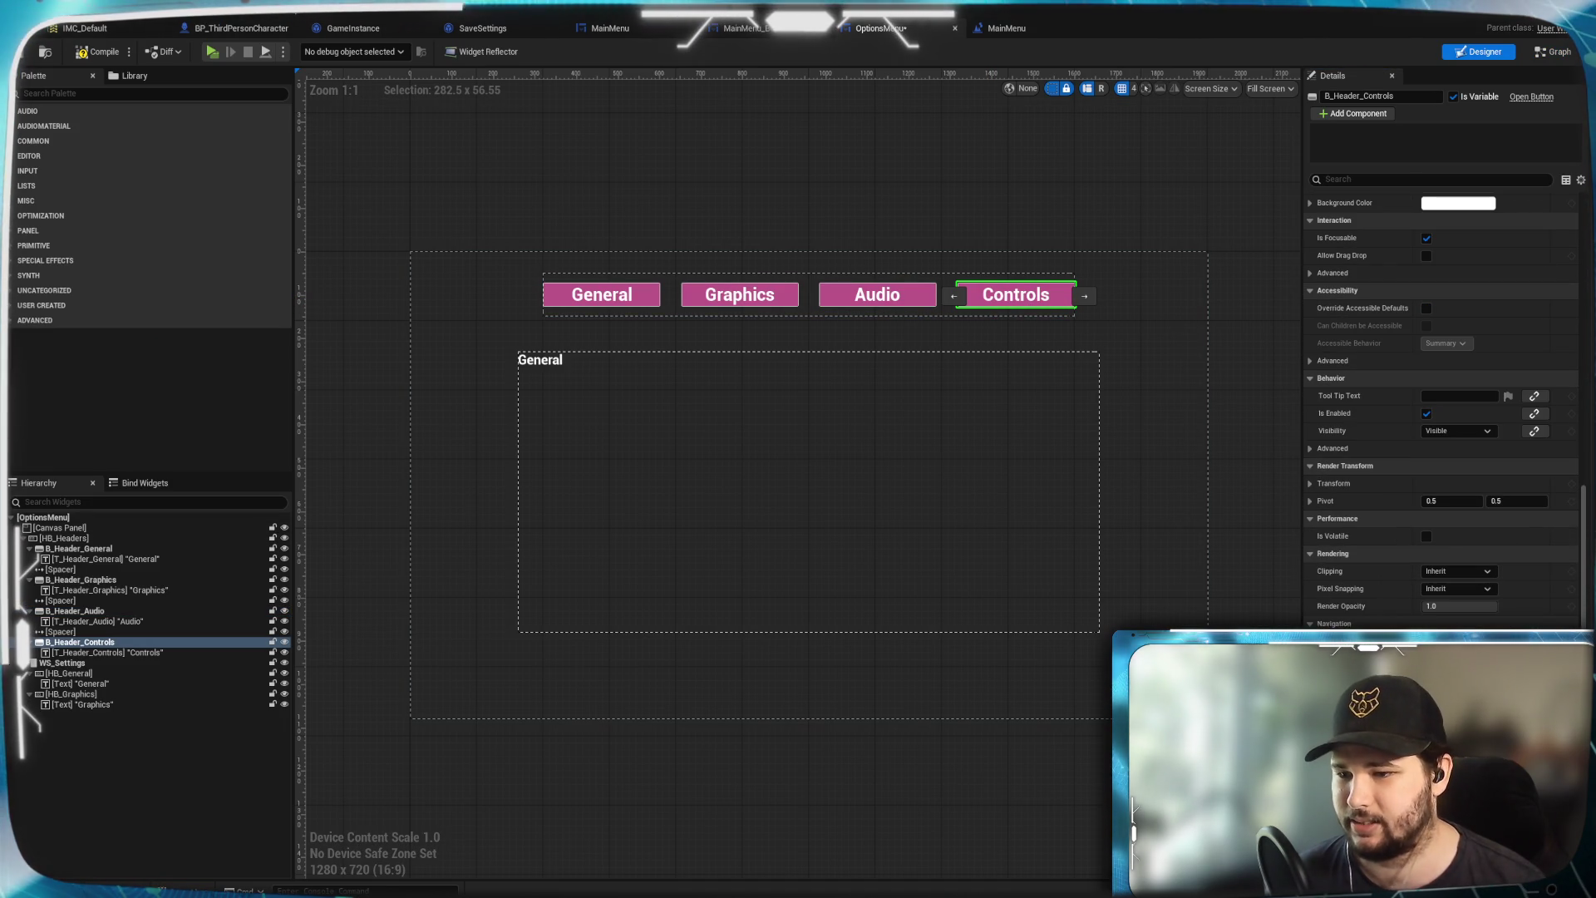
click(1552, 52)
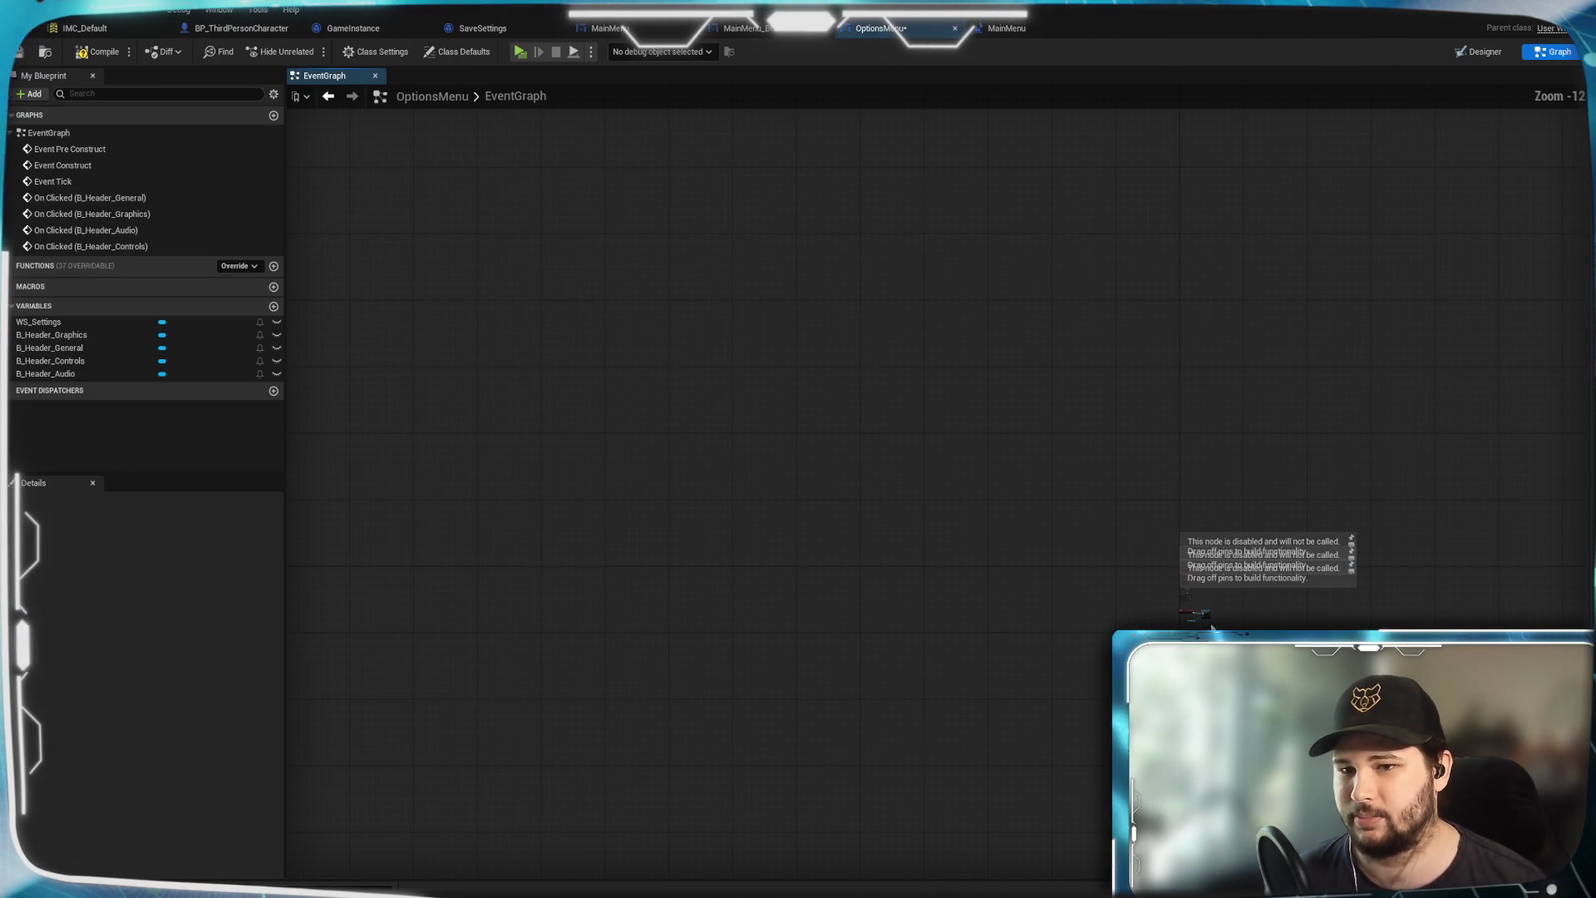
Paste two Set Active Widget Index nodes for Index 2 and 3, wired to Audio/Controls events and WS Settings
scroll(1128, 529, up, 12)
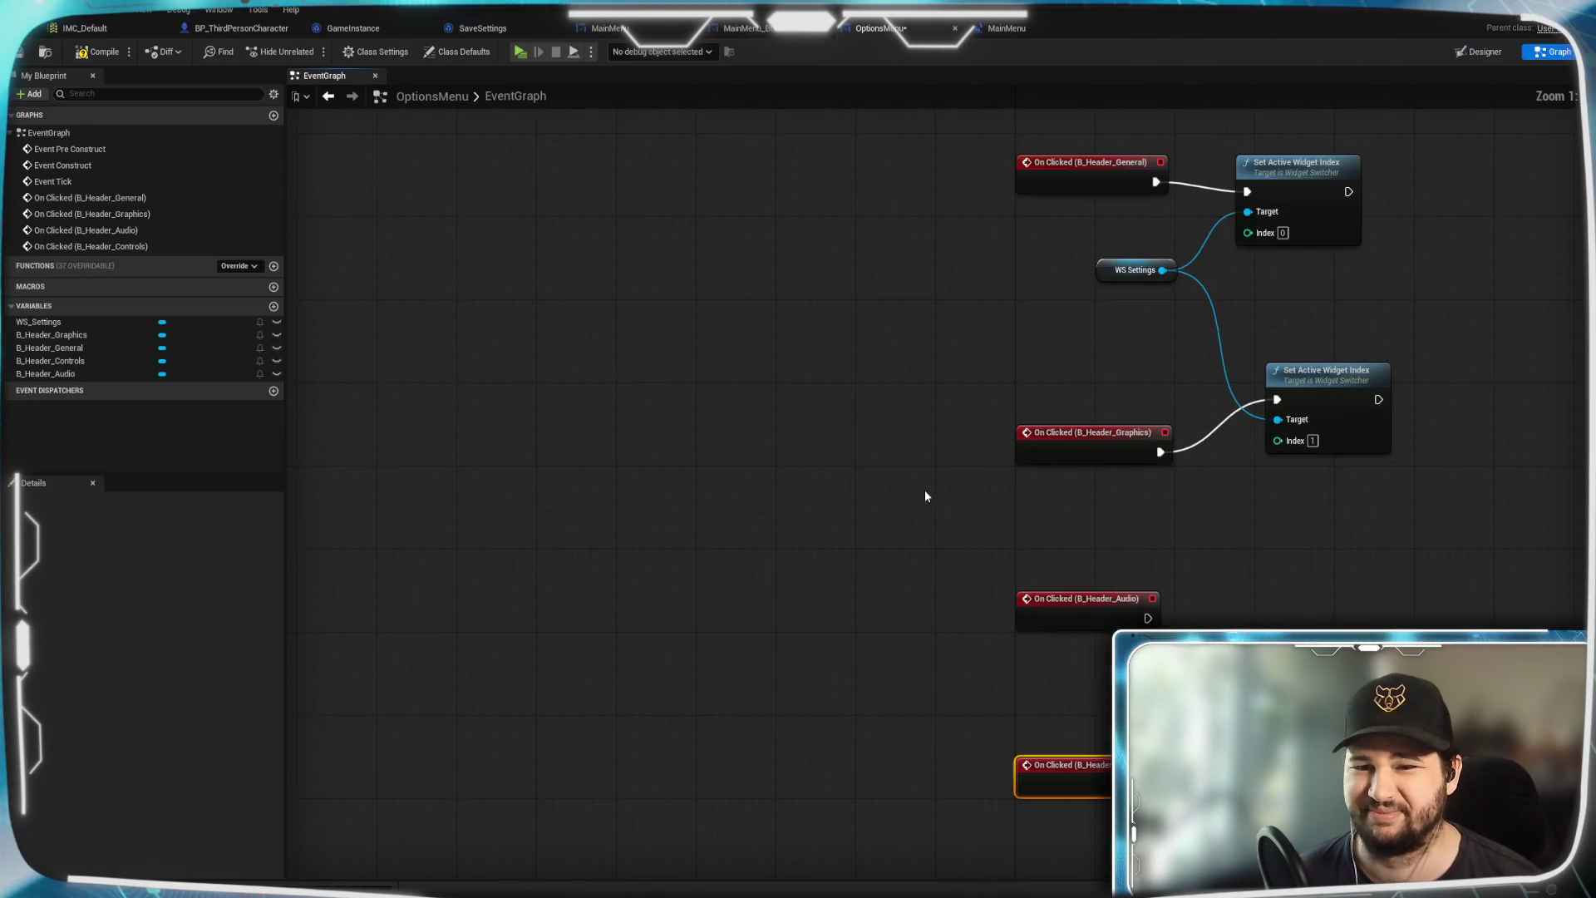
click(972, 478)
mouse_move(973, 477)
mouse_down()
mouse_move(1015, 637)
mouse_move(1058, 545)
mouse_up()
click(1057, 498)
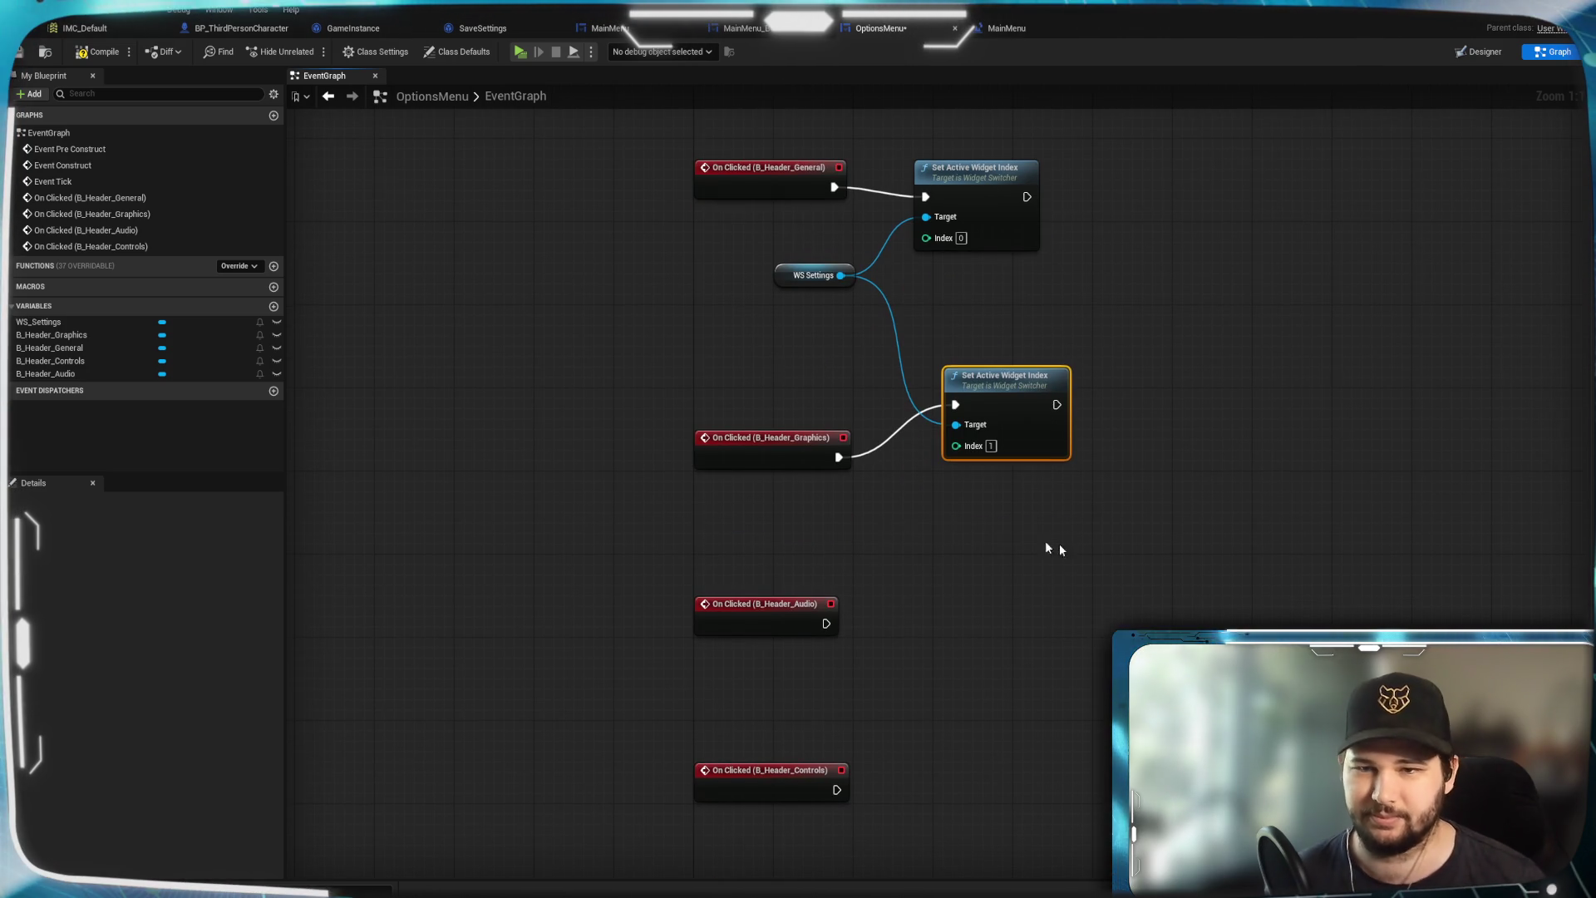
key(ctrl+v)
key(ctrl+v)
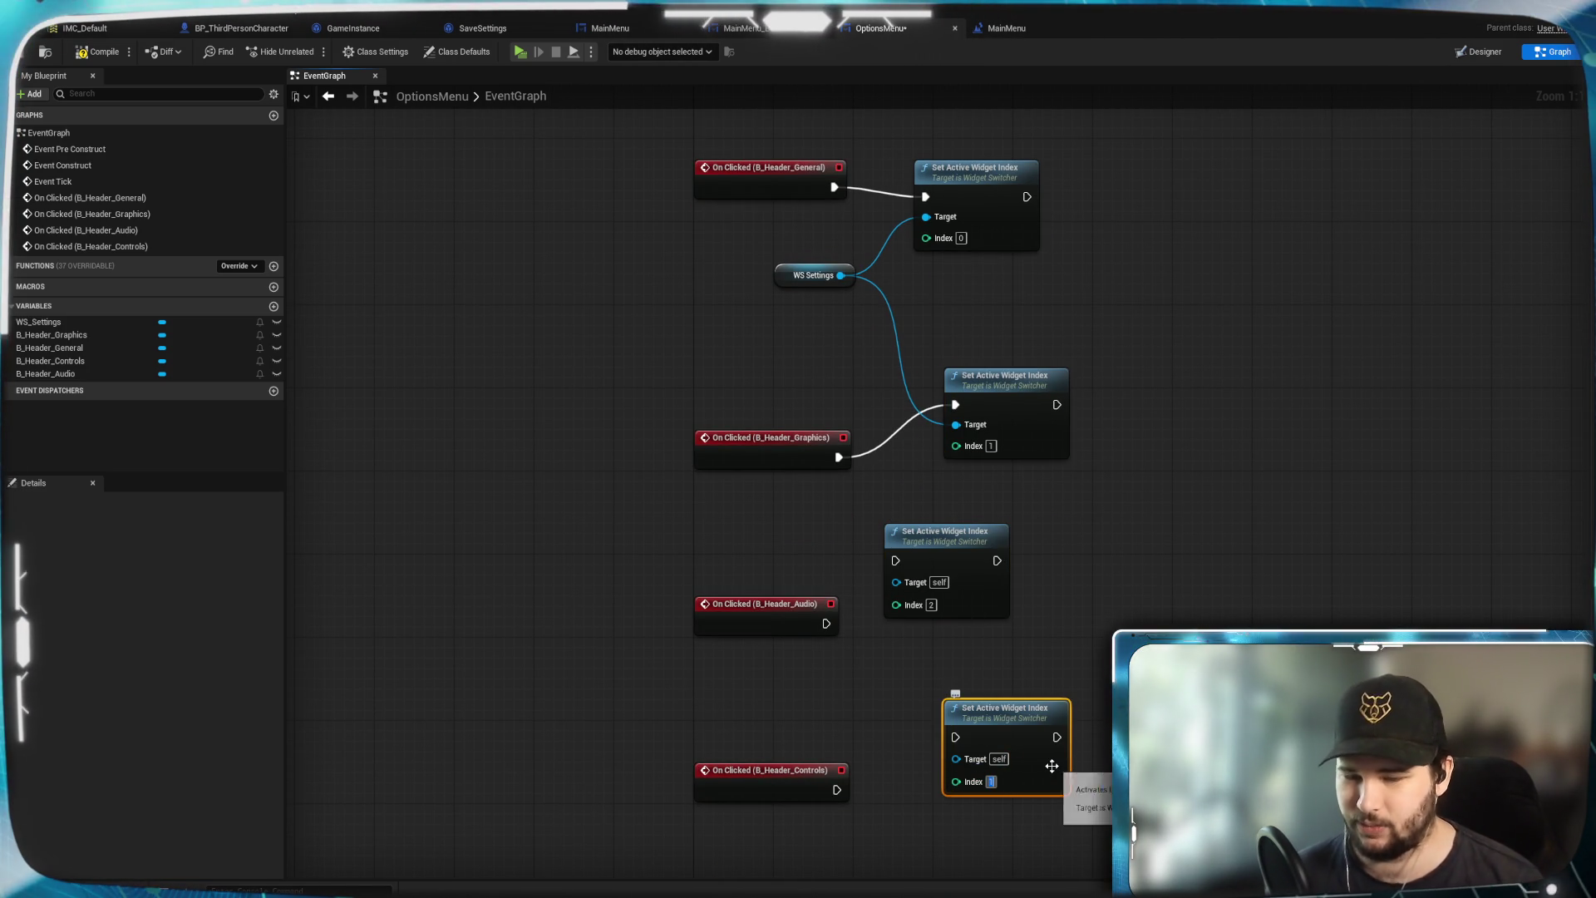
drag(827, 623, 874, 575)
drag(837, 790, 955, 737)
mouse_move(840, 275)
mouse_down()
mouse_move(907, 540)
mouse_move(897, 580)
mouse_up()
drag(840, 275, 955, 759)
mouse_move(1129, 352)
mouse_down()
mouse_move(1160, 422)
mouse_move(1171, 530)
mouse_up()
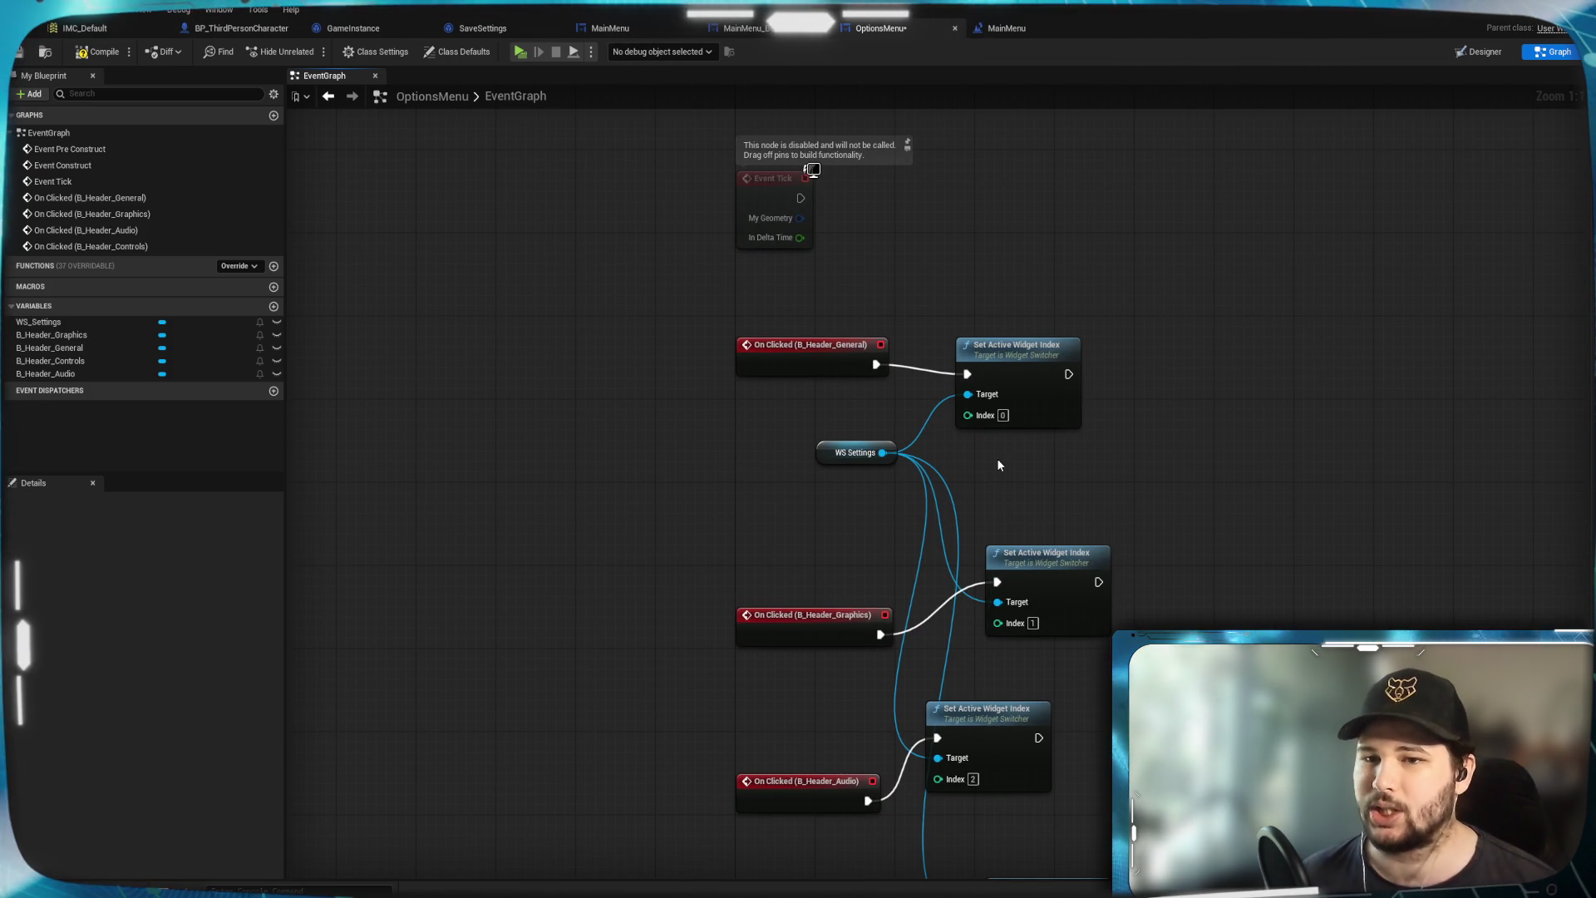
Stack the Index 0–3 switch nodes in a column, aligning Index 0 with the General event
drag(1054, 378, 1049, 374)
drag(799, 355, 797, 334)
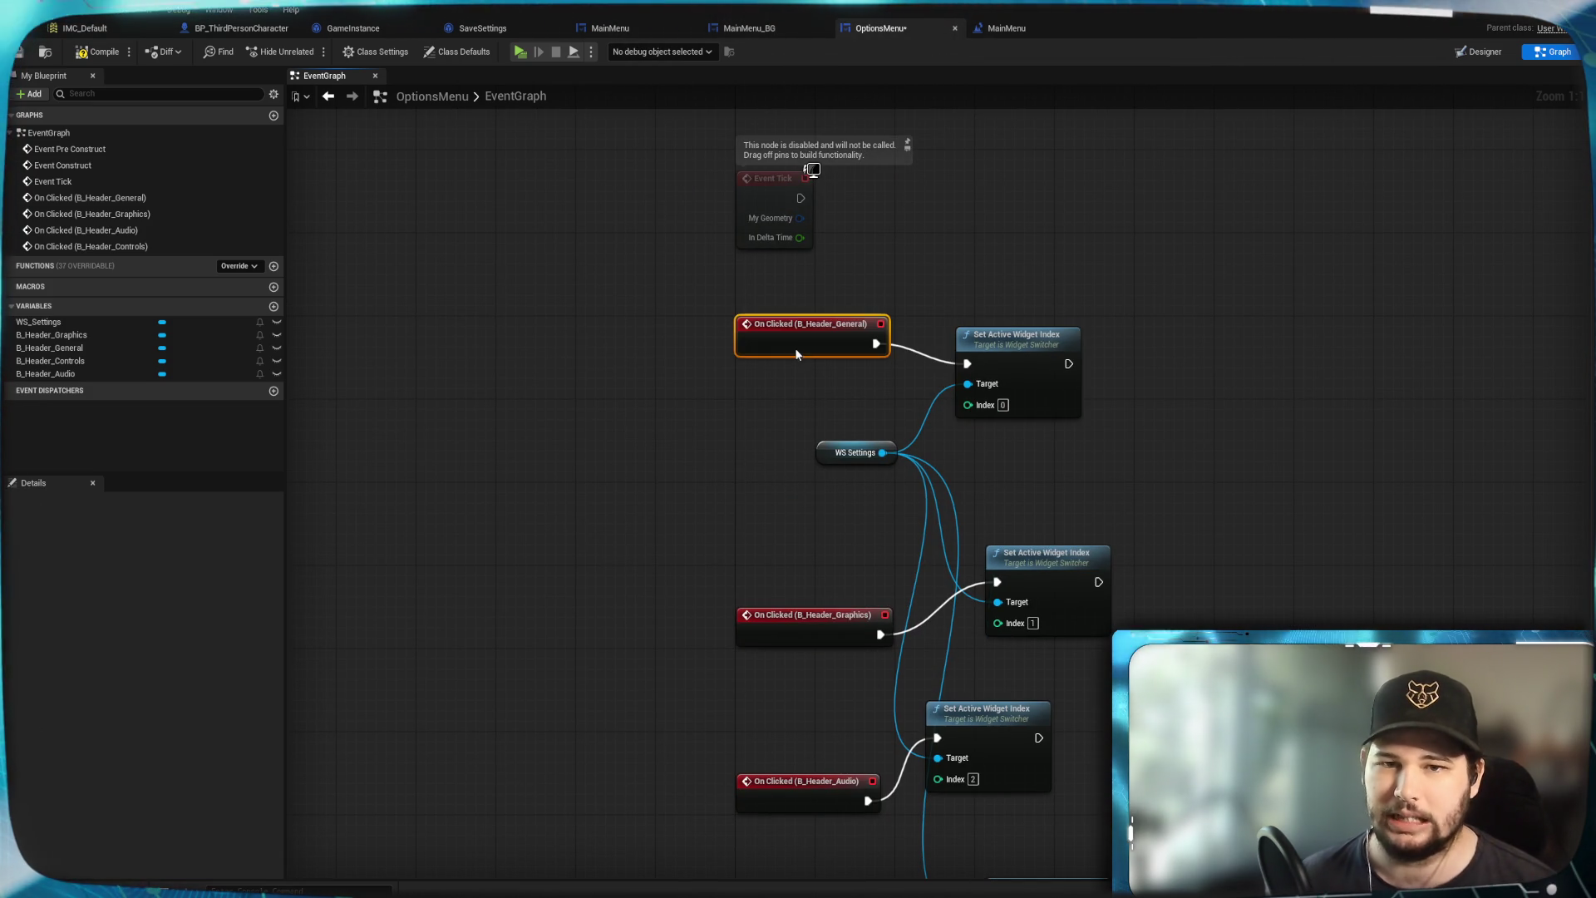
mouse_move(1033, 396)
mouse_down()
mouse_move(1021, 367)
mouse_move(1052, 375)
mouse_up()
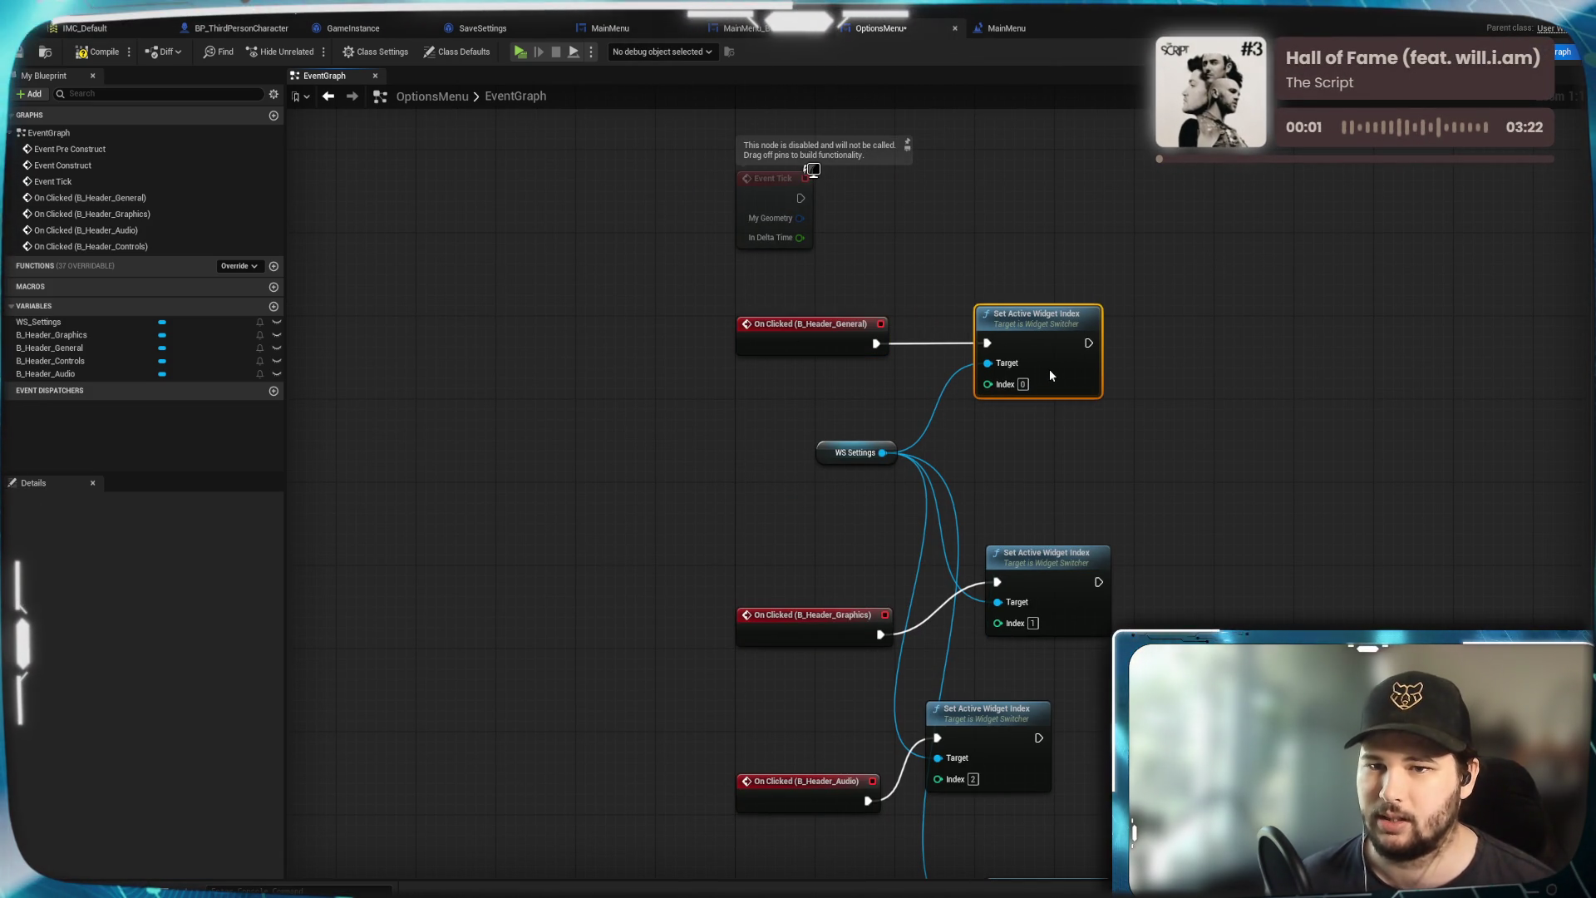
mouse_move(852, 463)
mouse_down()
mouse_move(1044, 474)
mouse_move(573, 422)
mouse_up()
mouse_move(1075, 605)
mouse_down()
mouse_move(1045, 502)
mouse_move(1068, 472)
mouse_up()
mouse_move(1000, 753)
mouse_down()
mouse_move(1079, 586)
mouse_move(1058, 564)
mouse_up()
drag(1069, 765, 1079, 471)
Line up the Graphics, Audio and Controls events beside their Index 1, 2 and 3 nodes
drag(1019, 598, 1060, 777)
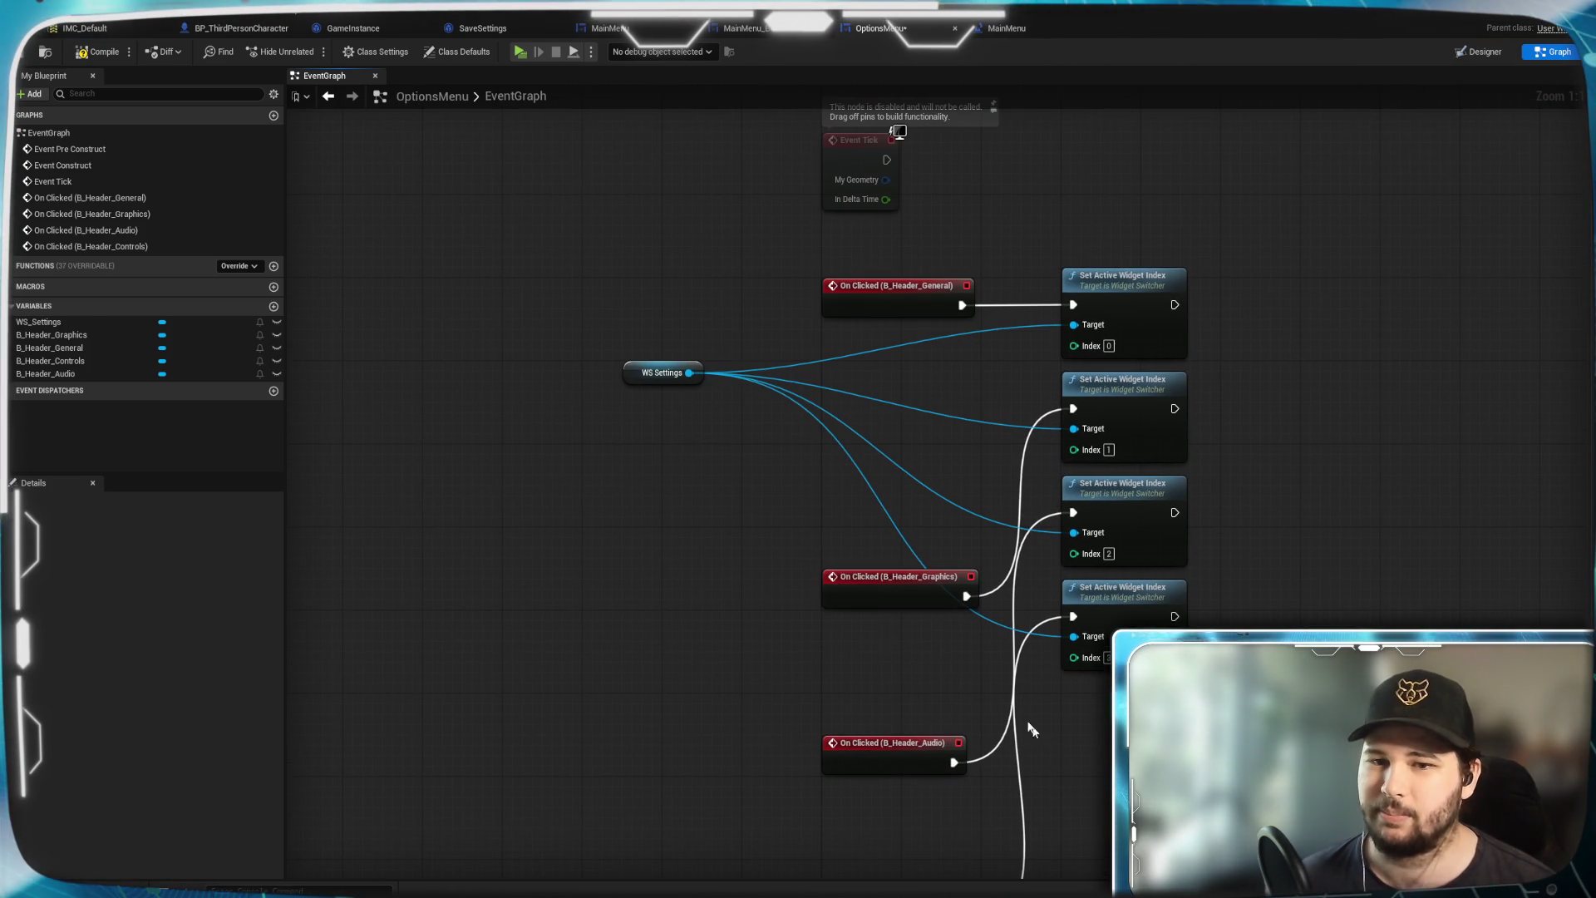
drag(870, 594, 869, 410)
drag(886, 766, 896, 516)
drag(893, 748, 906, 558)
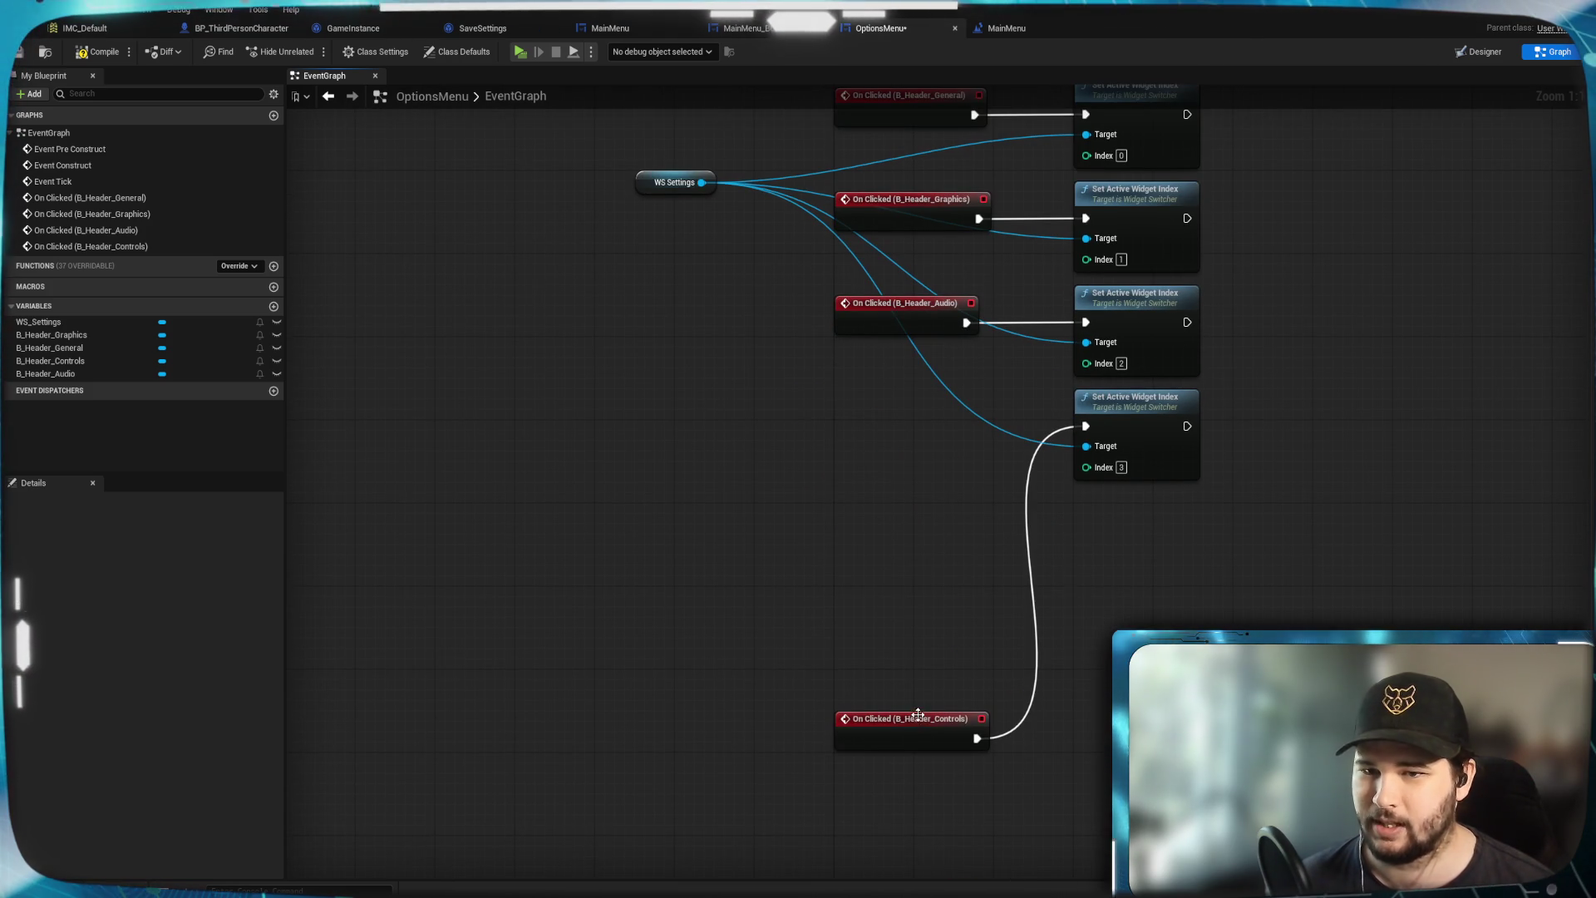
drag(910, 742, 909, 427)
Place WS Settings between the General and Graphics events and select all page-switching nodes
click(855, 552)
drag(855, 552, 854, 710)
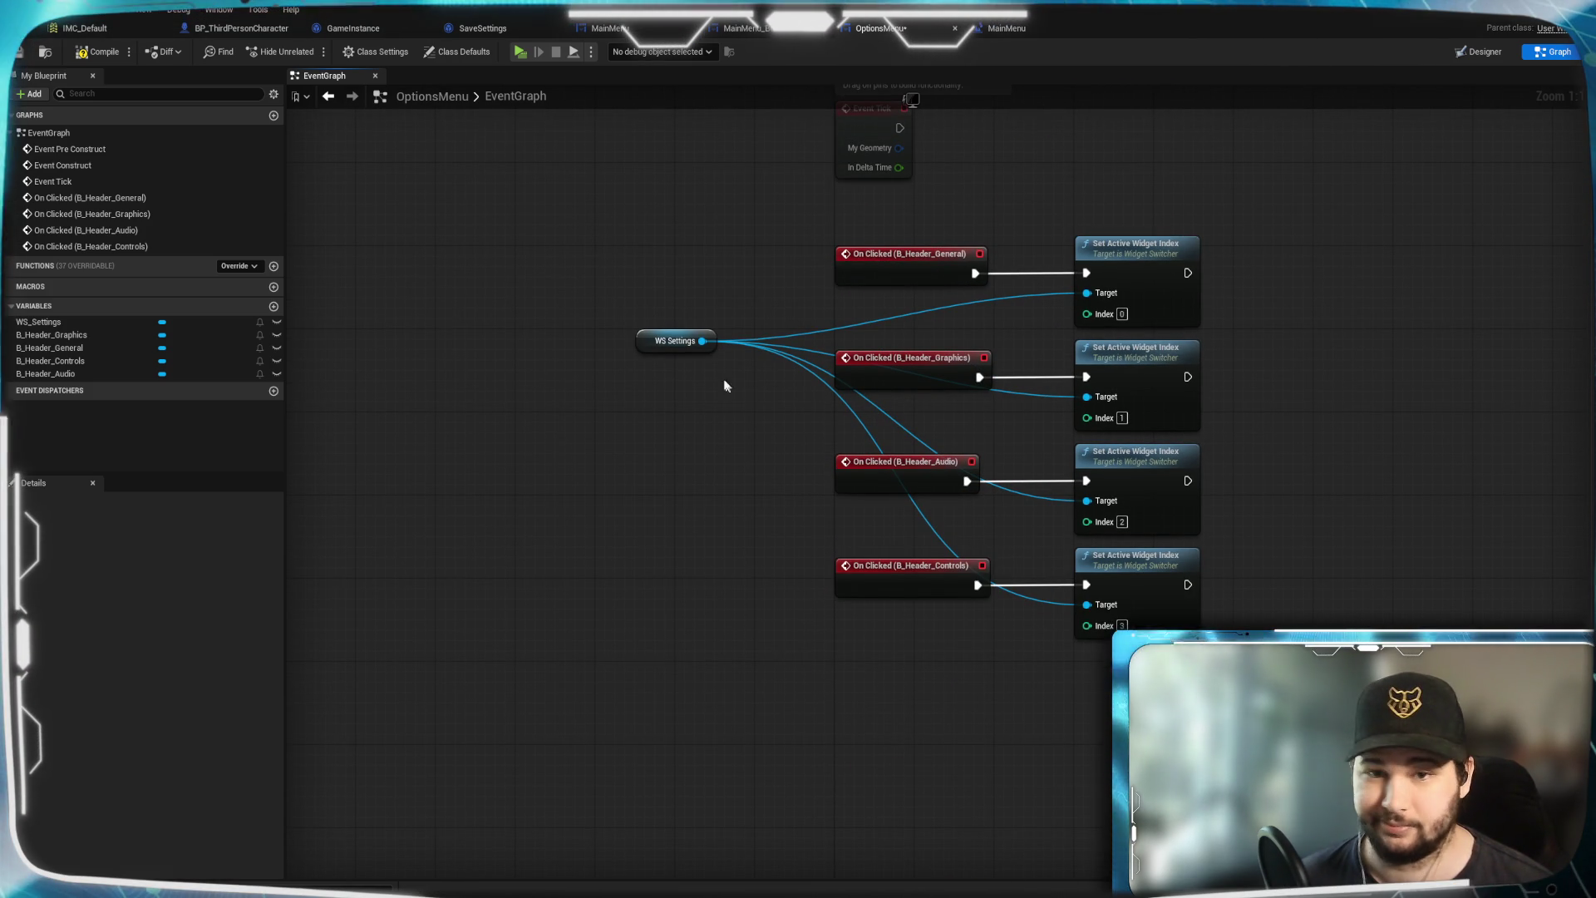
mouse_move(689, 331)
mouse_down()
mouse_move(883, 204)
mouse_move(890, 671)
mouse_move(912, 687)
mouse_move(955, 217)
mouse_up()
click(1140, 209)
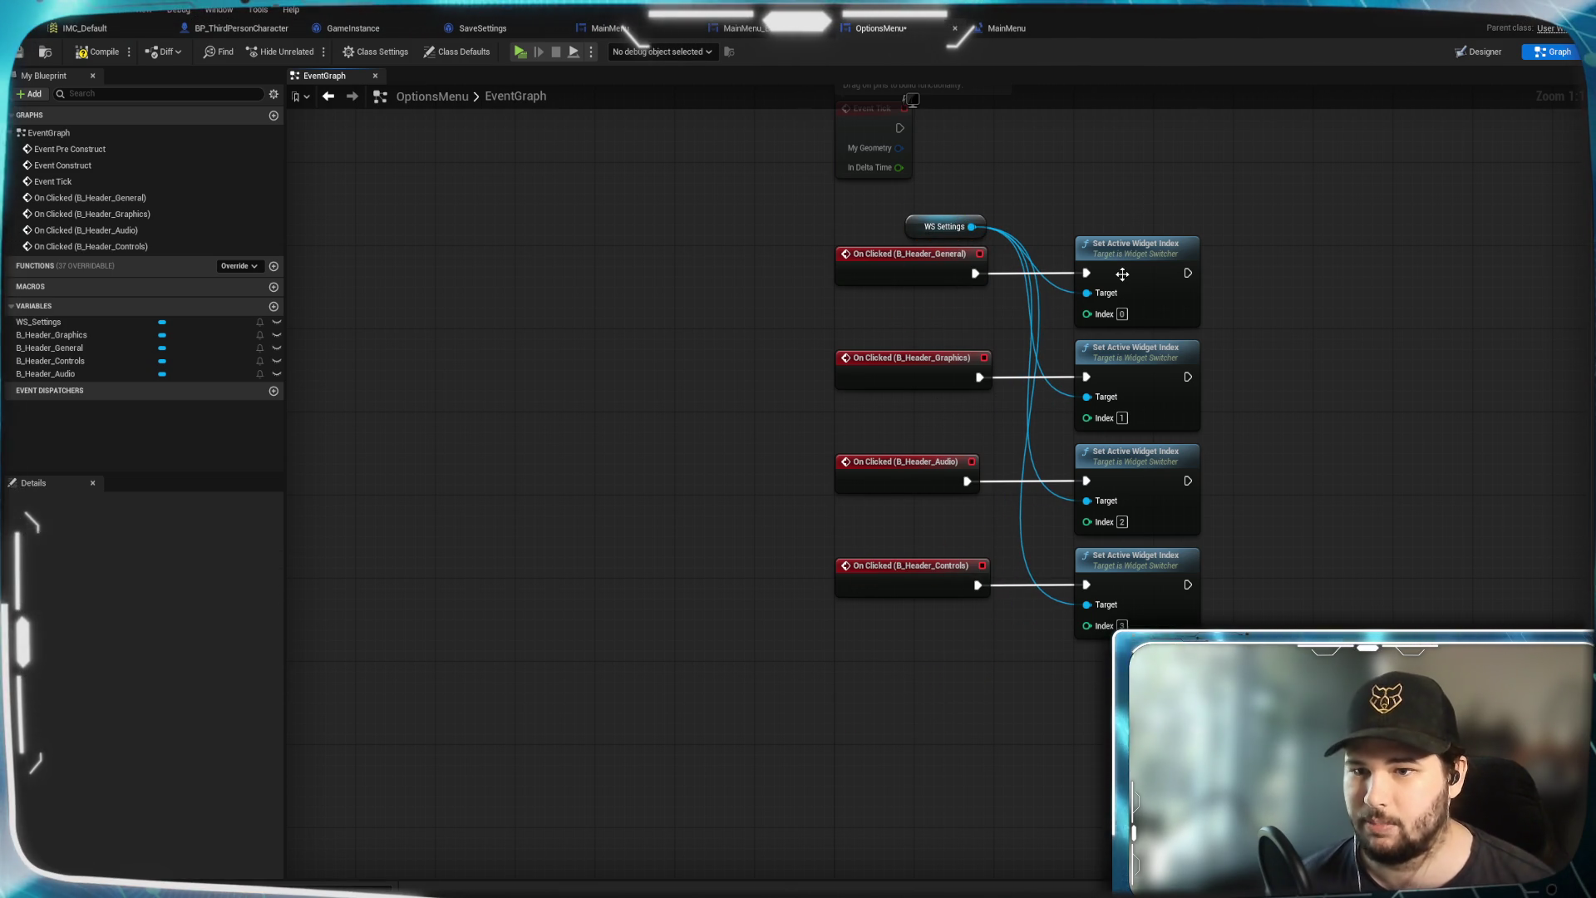
drag(979, 217, 990, 302)
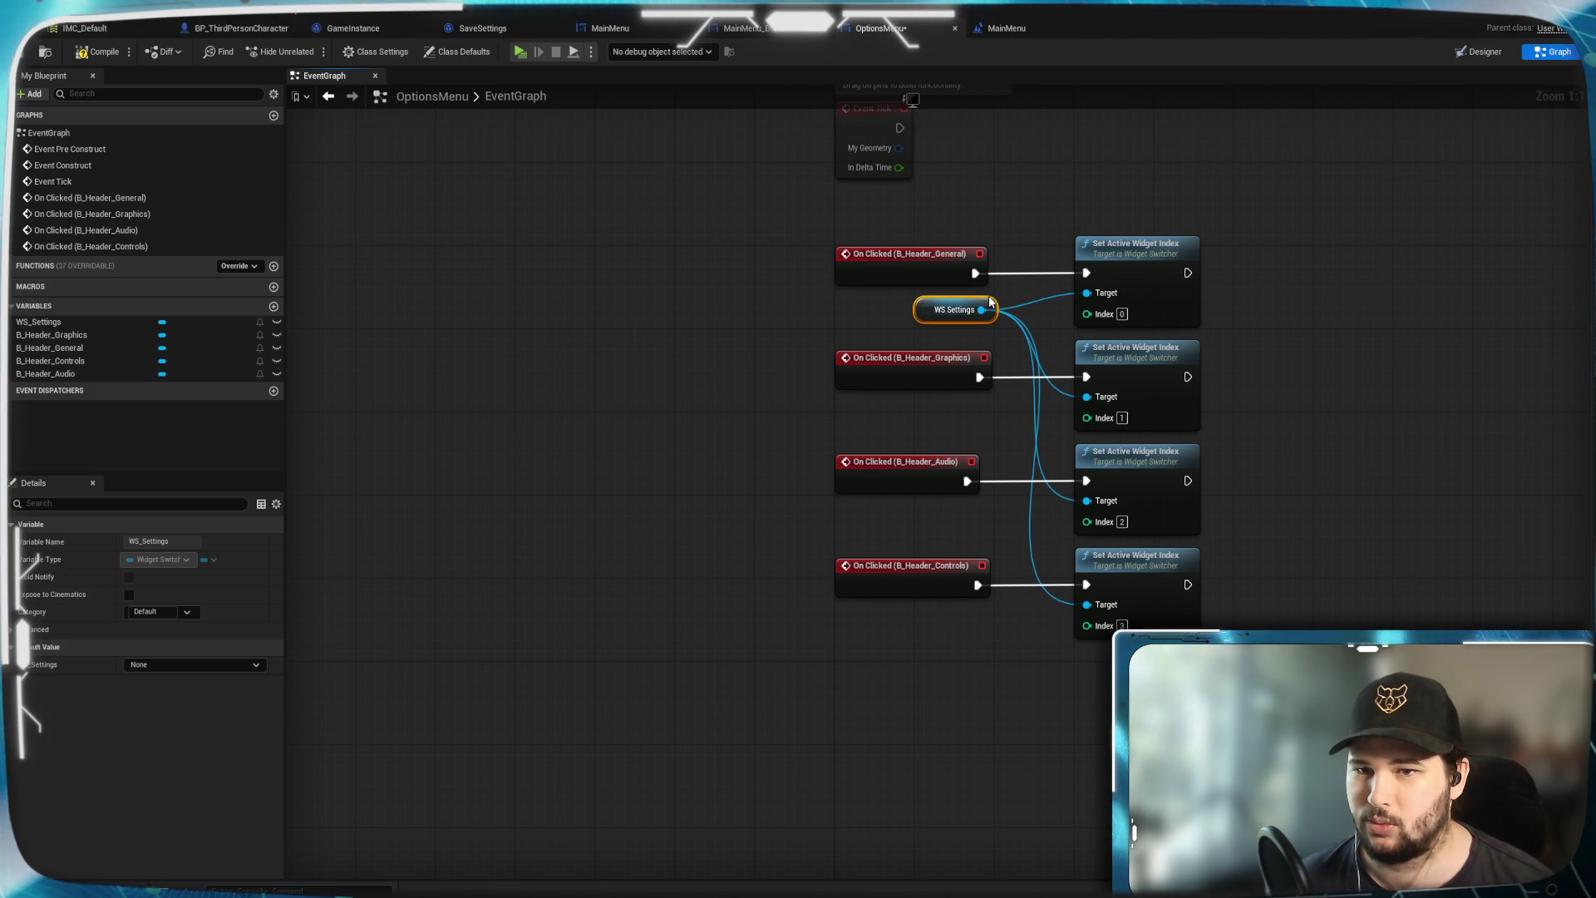
click(1061, 241)
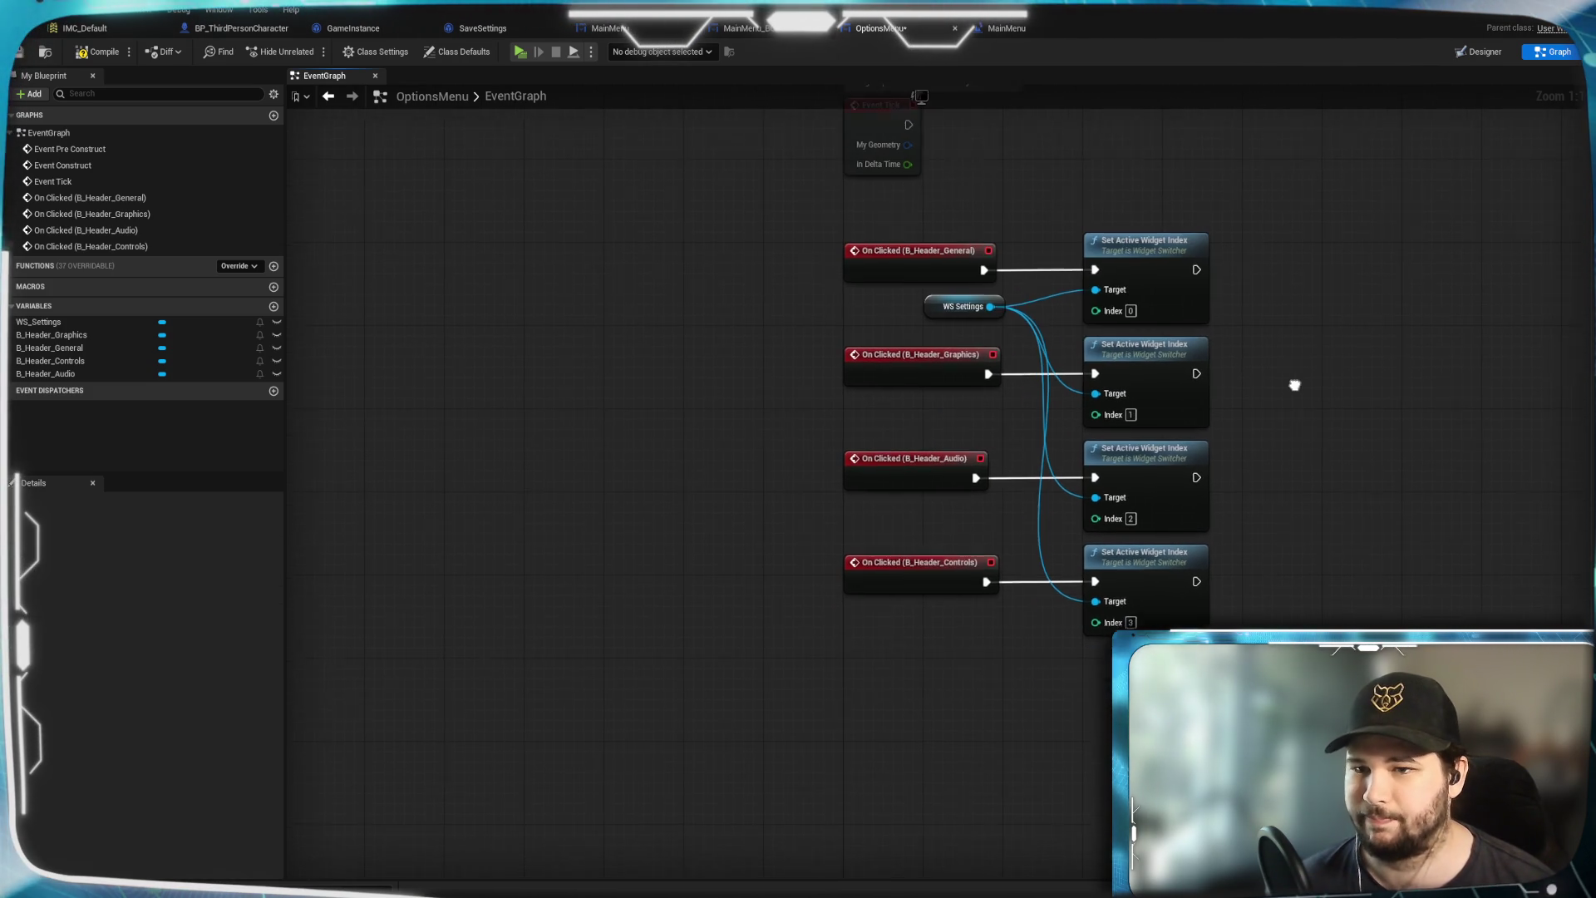
drag(803, 203, 1338, 687)
Wrap the selected nodes in a comment titled Widget Switcher
right_click(1146, 560)
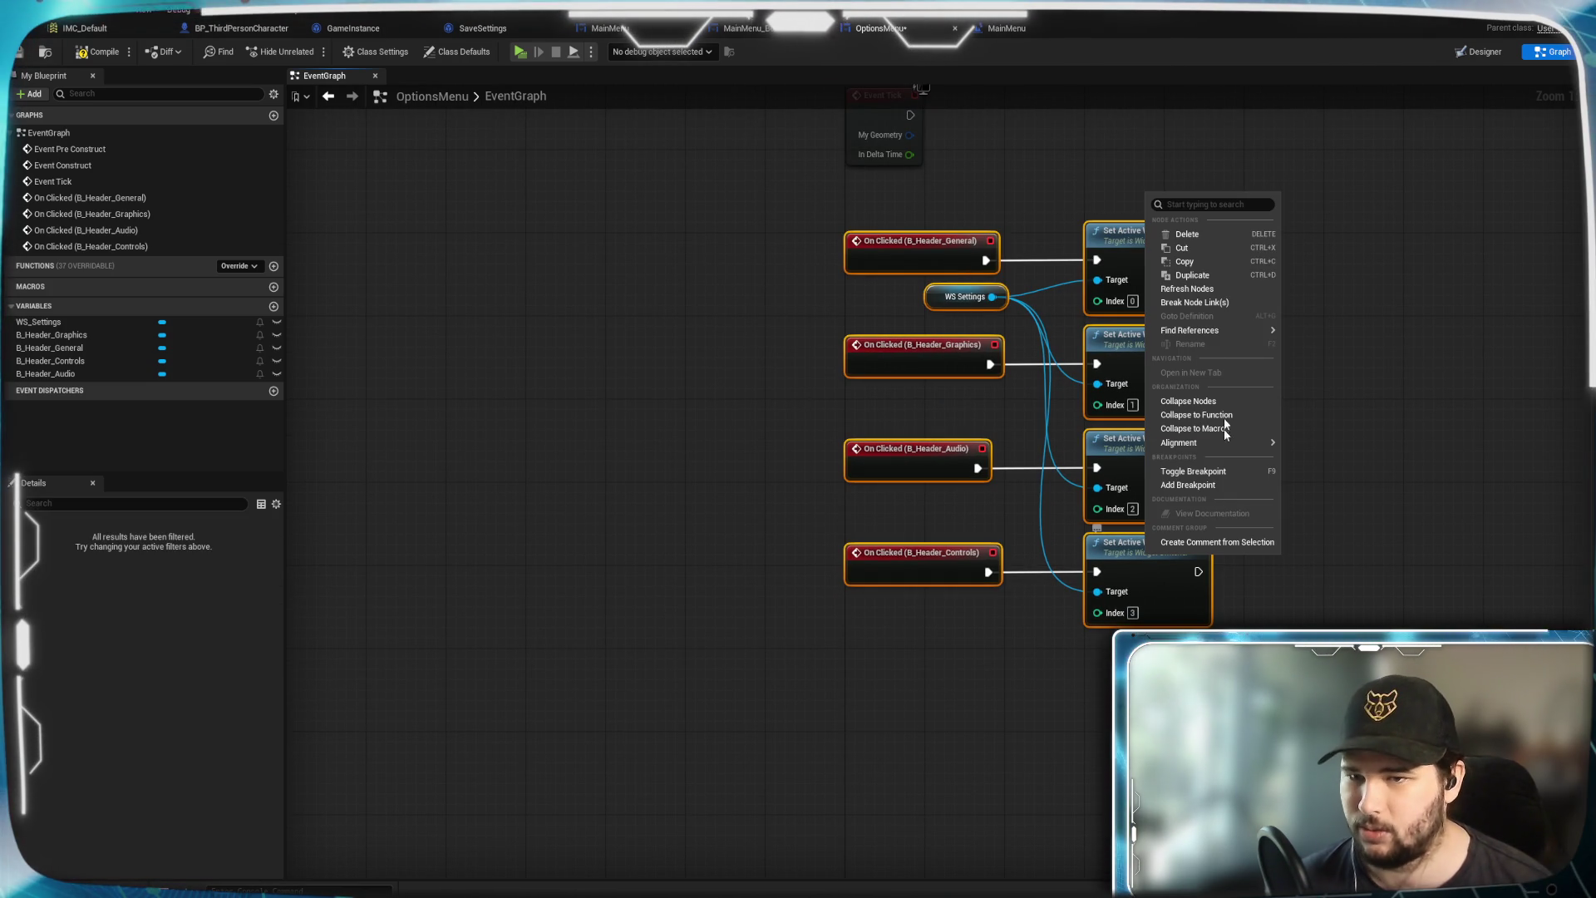
mouse_move(1184, 442)
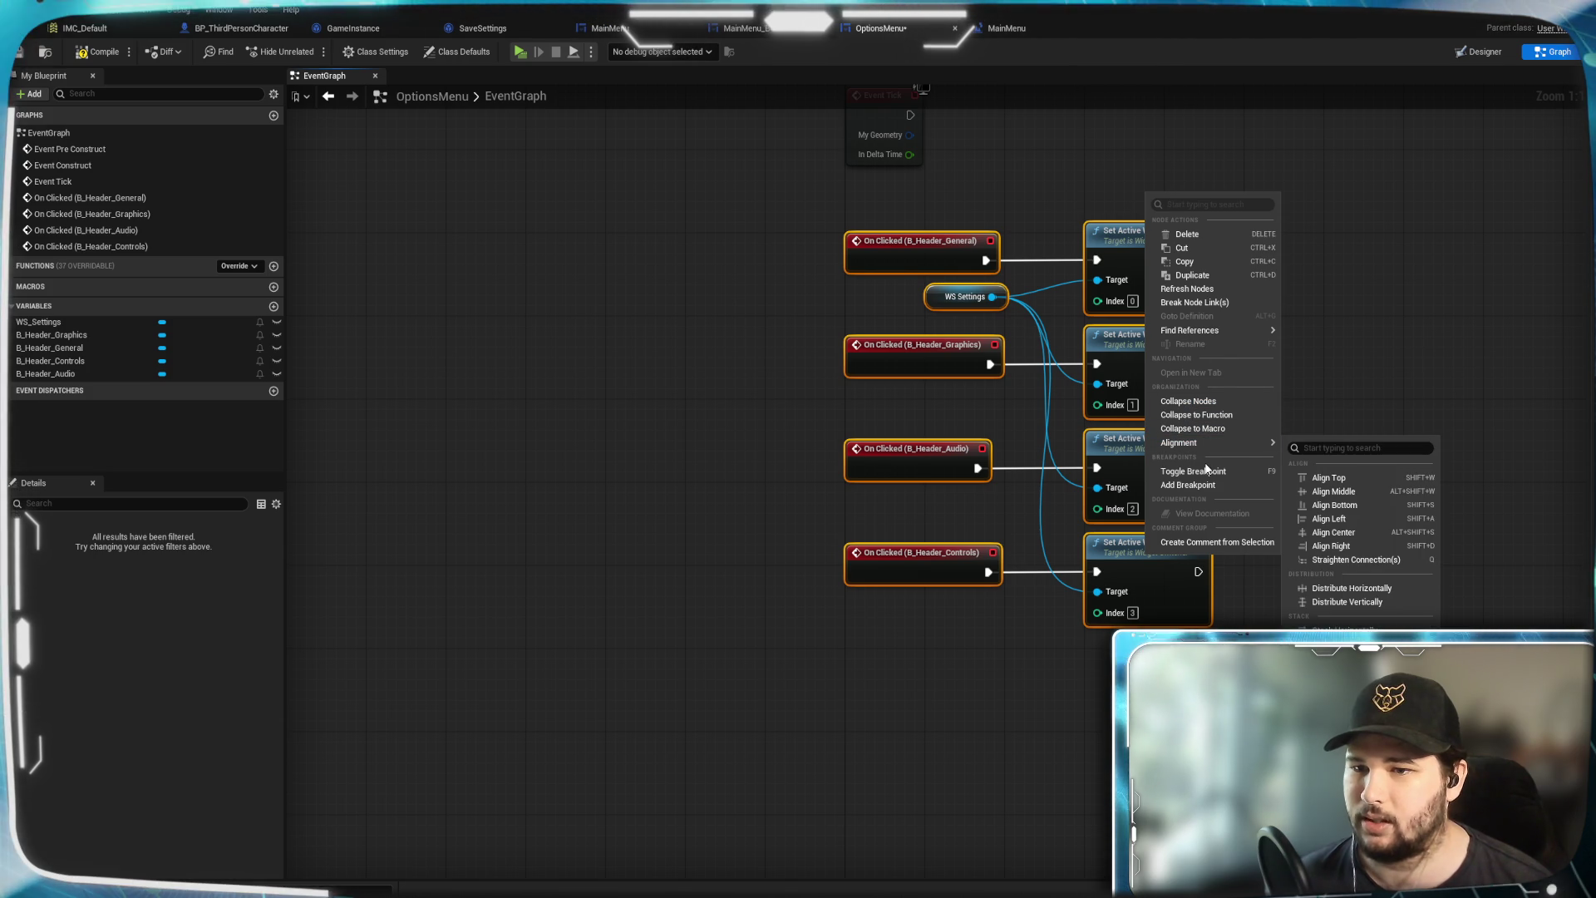
mouse_move(1212, 332)
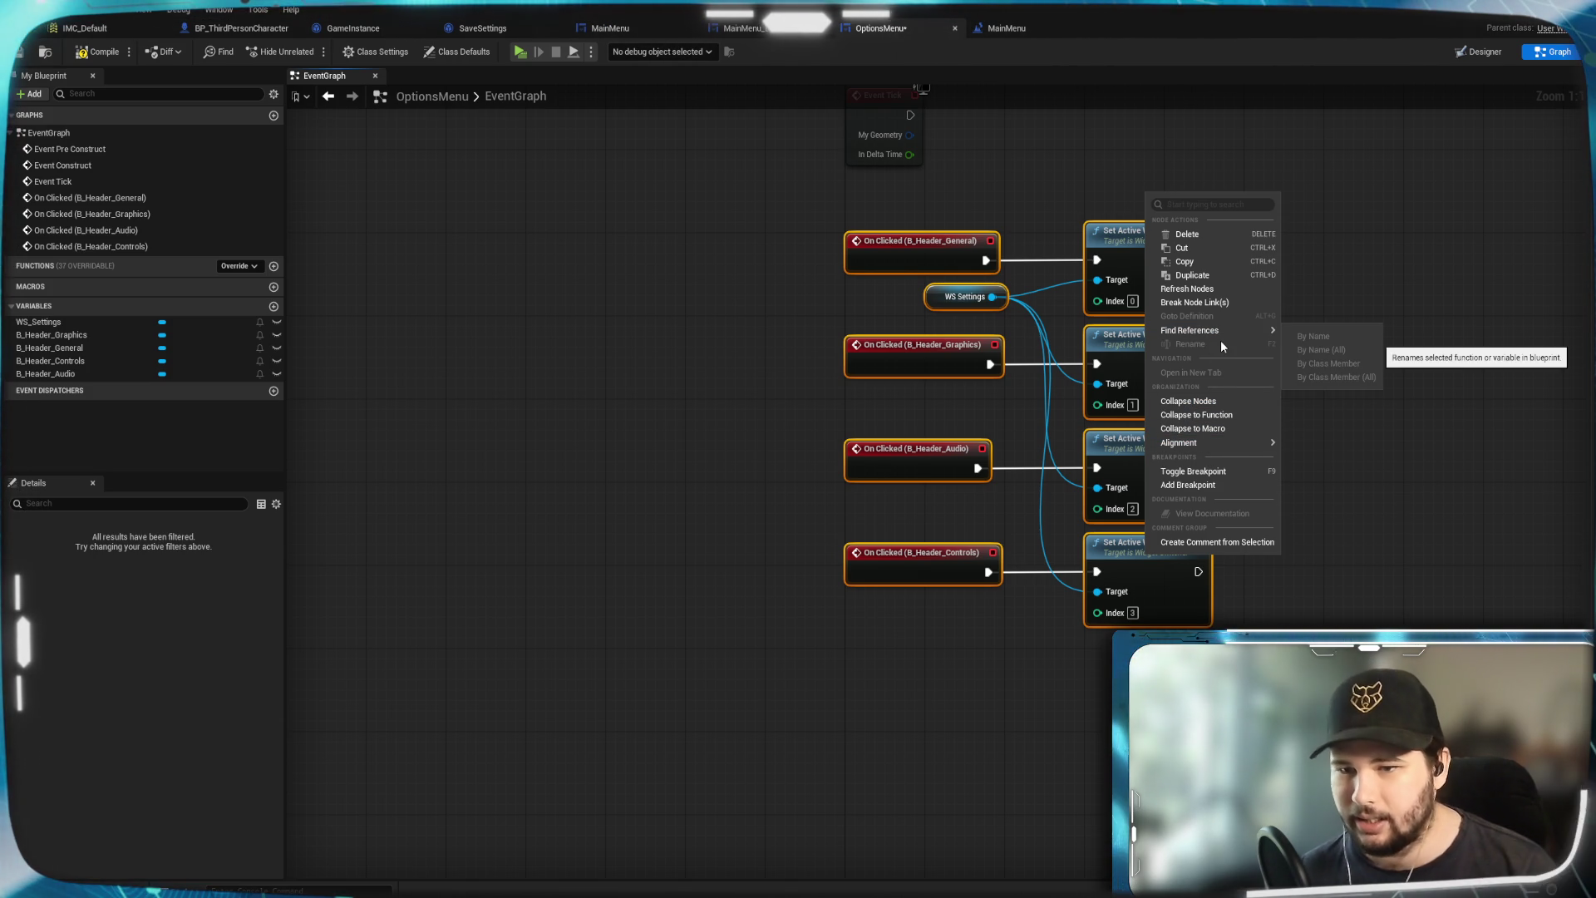
click(1222, 553)
key(c)
text(Widget Switcher)
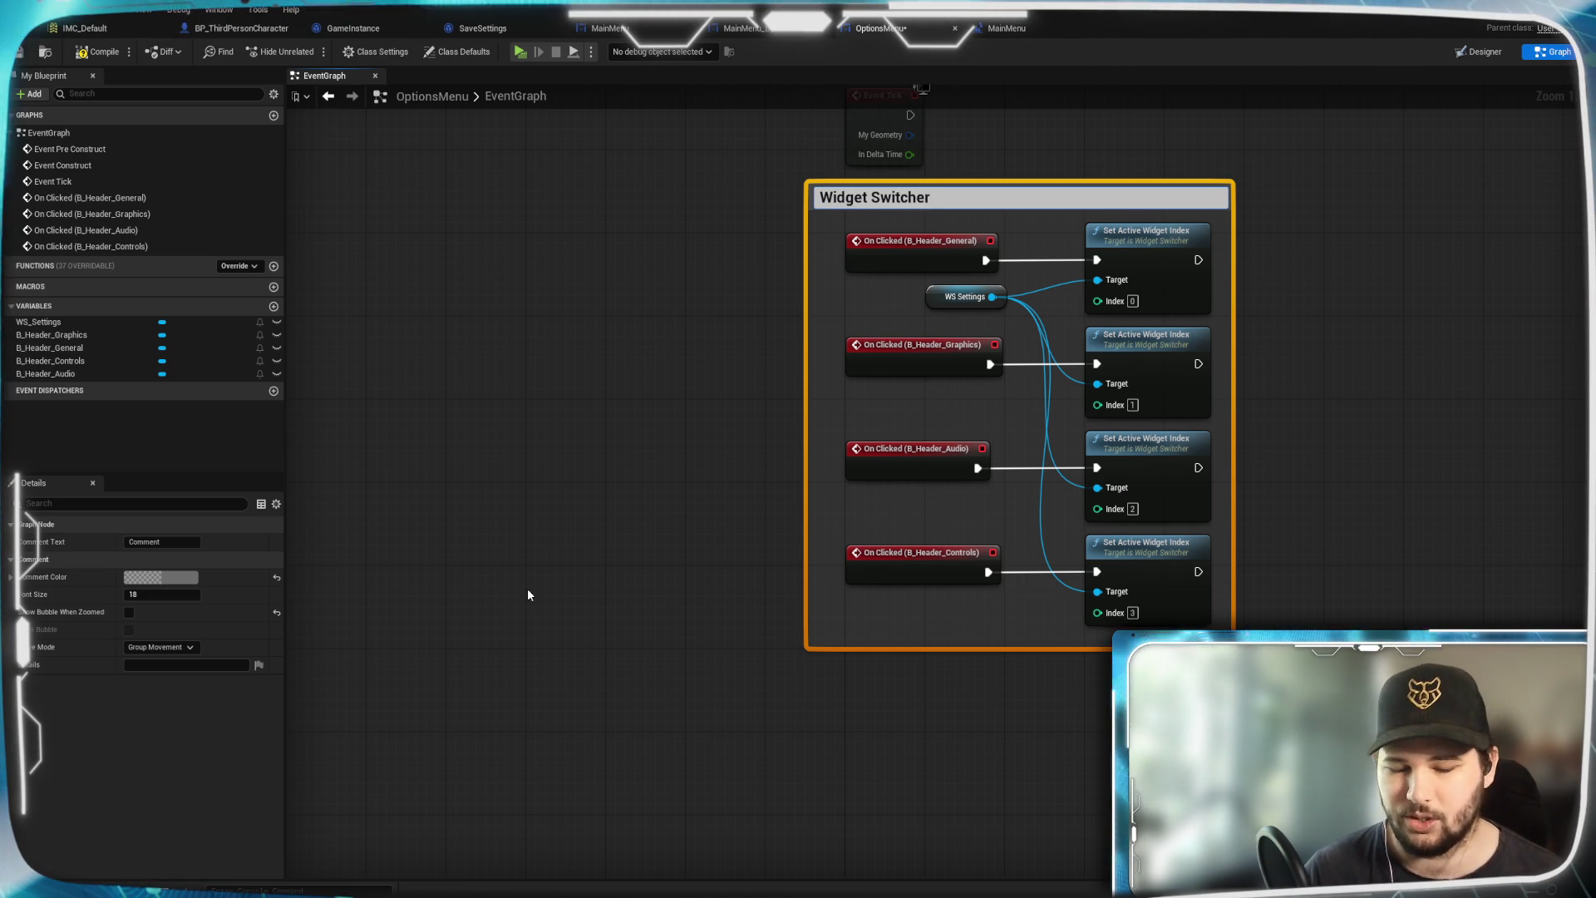
key(Return)
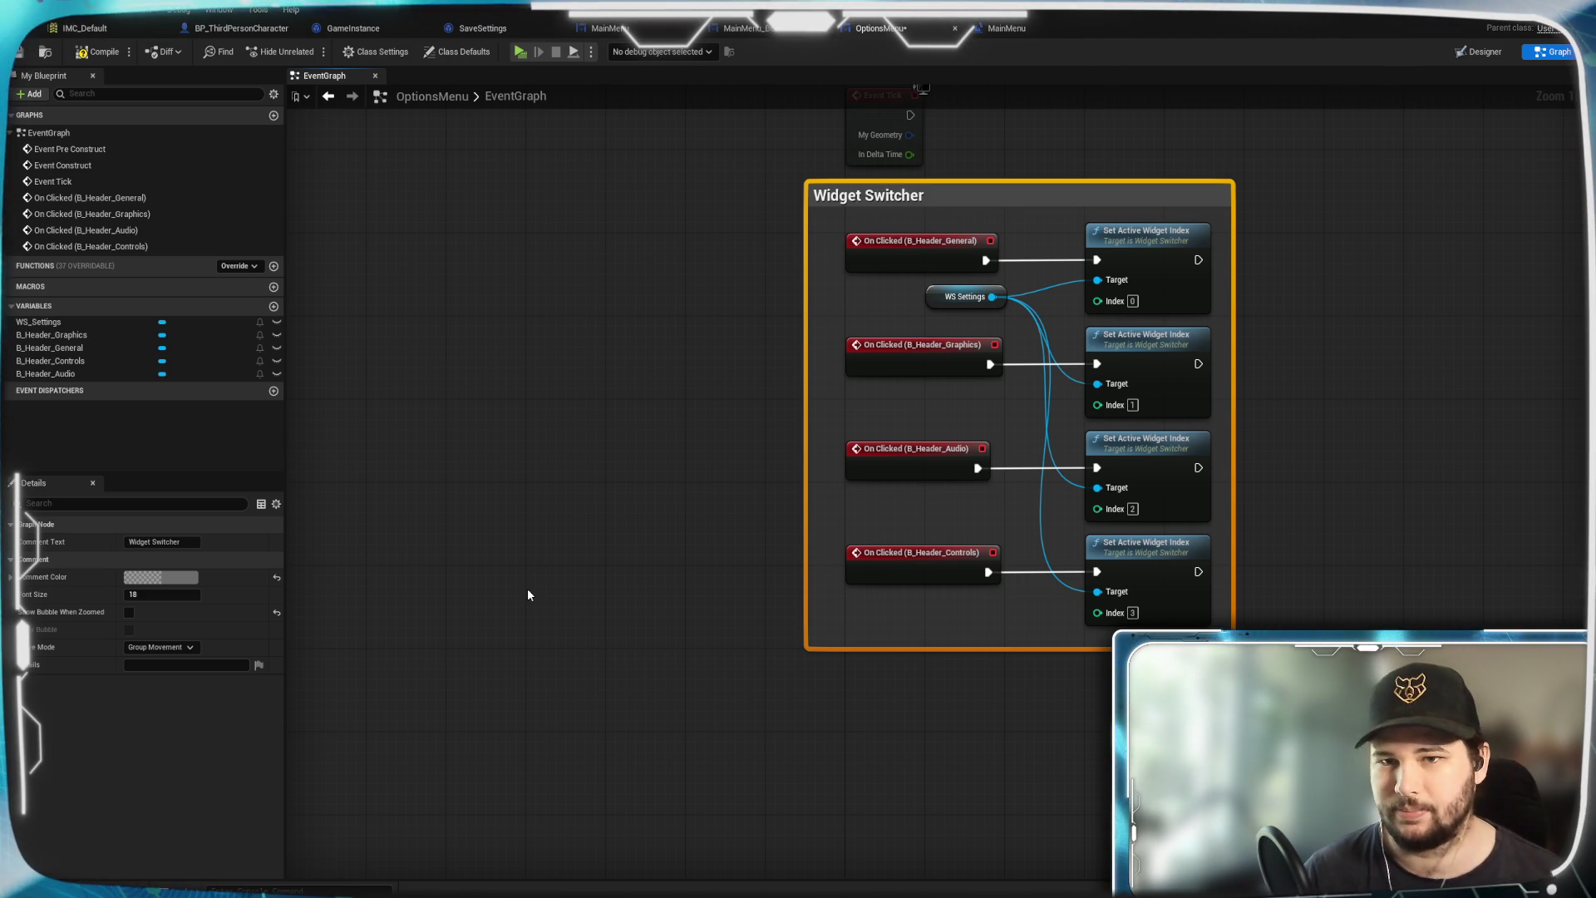
Tighten the Widget Switcher comment's edges around its nodes and recentre it
drag(804, 269, 827, 269)
click(1307, 307)
mouse_move(1148, 202)
mouse_down()
mouse_move(1198, 294)
mouse_move(1168, 253)
mouse_up()
click(1232, 208)
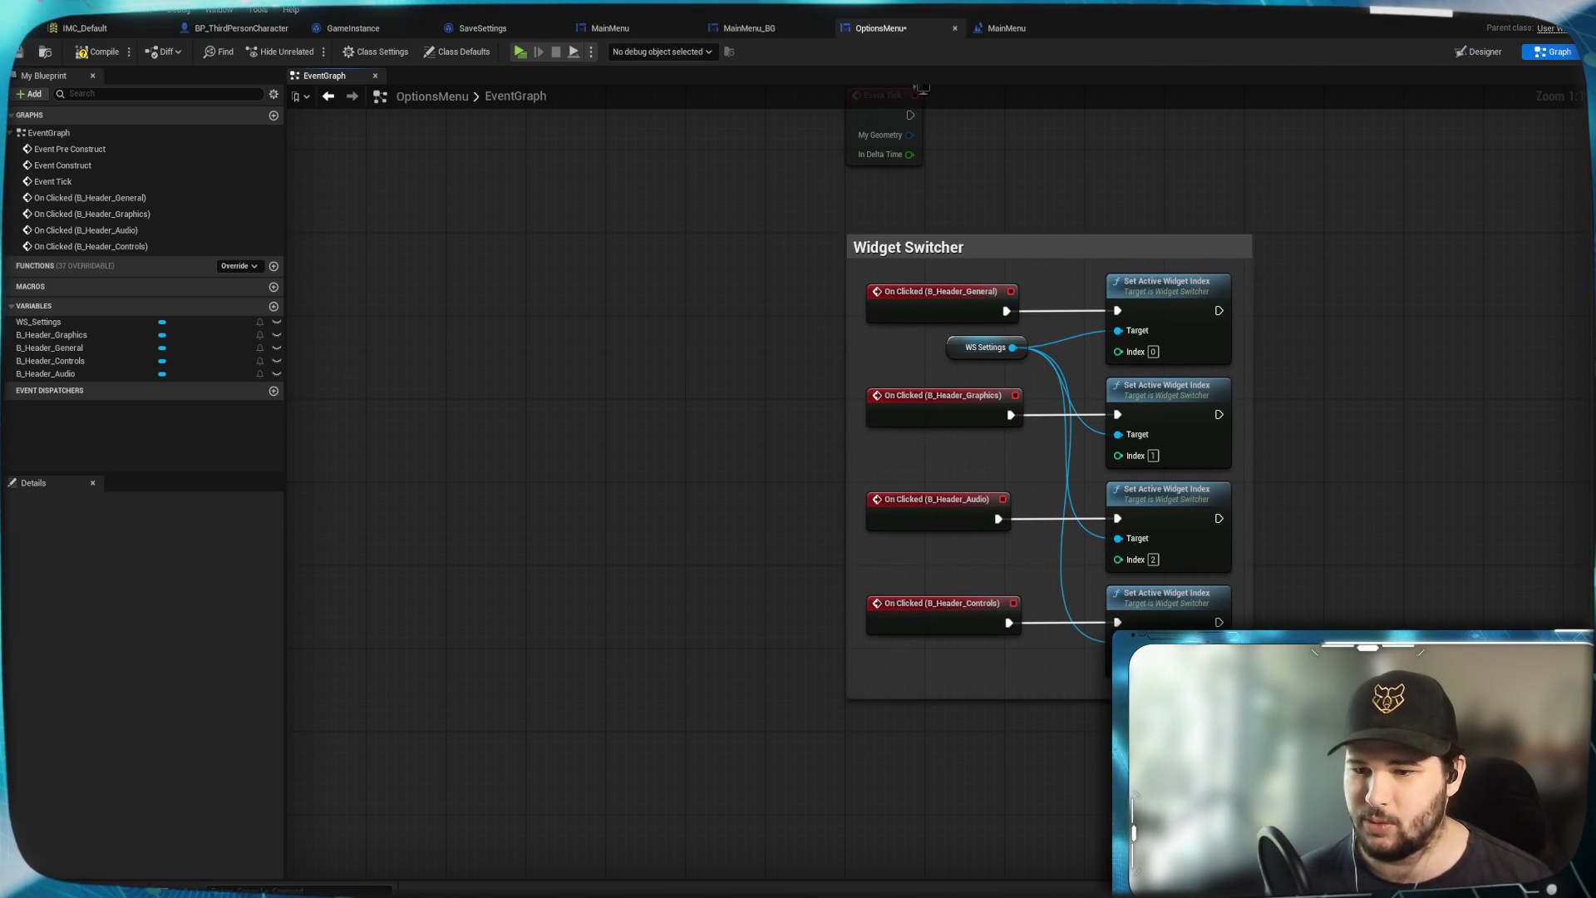
drag(1364, 600, 1182, 603)
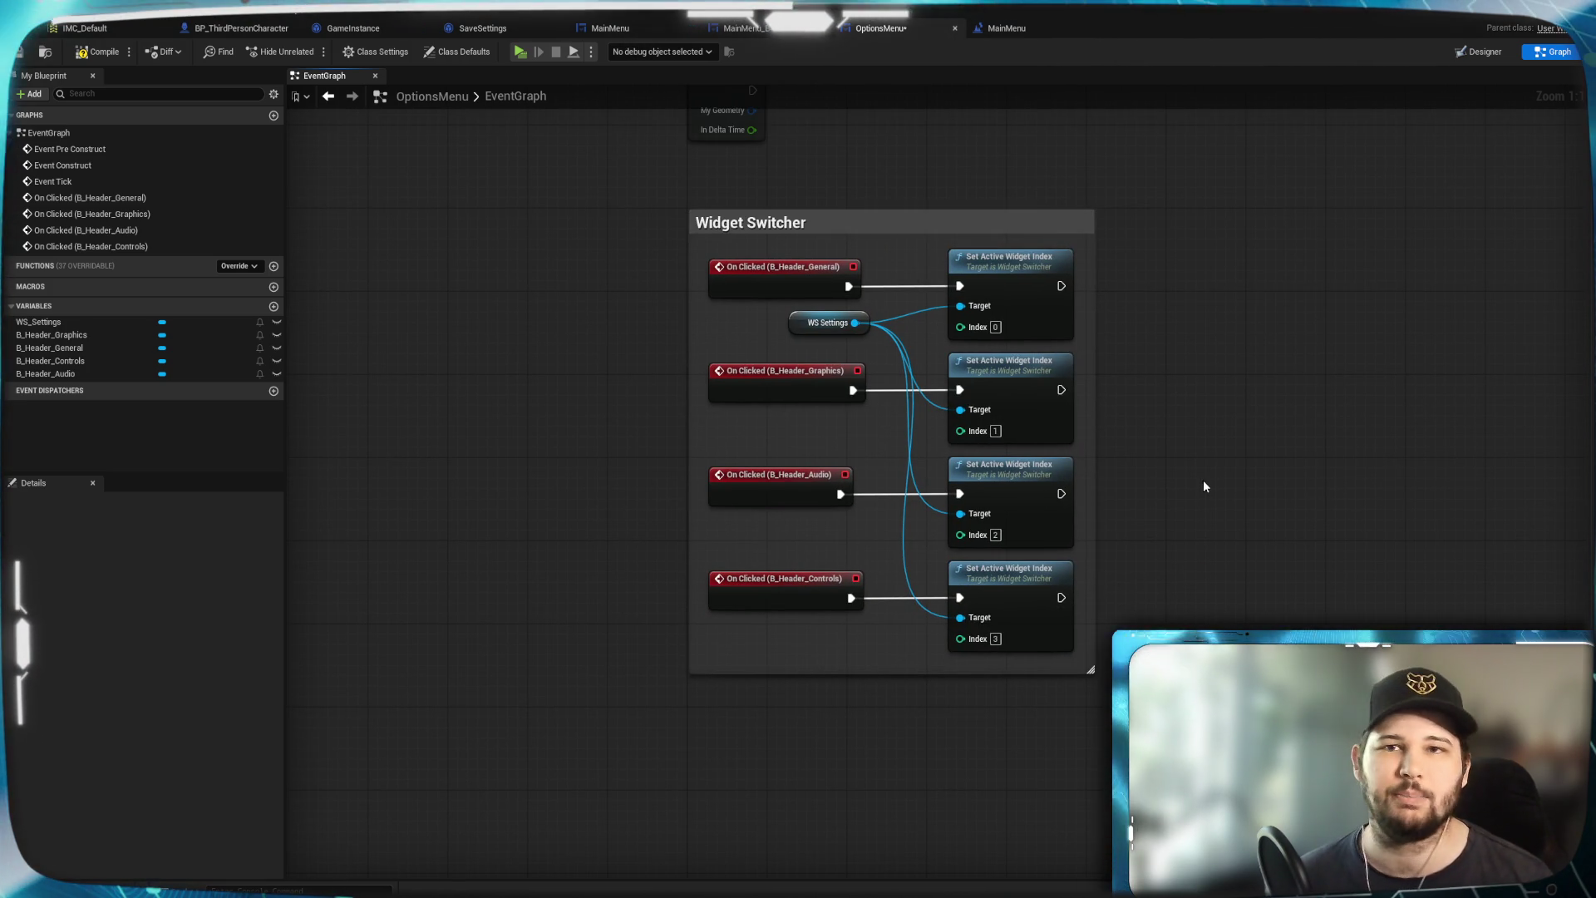
Compile the Options menu blueprint
click(99, 54)
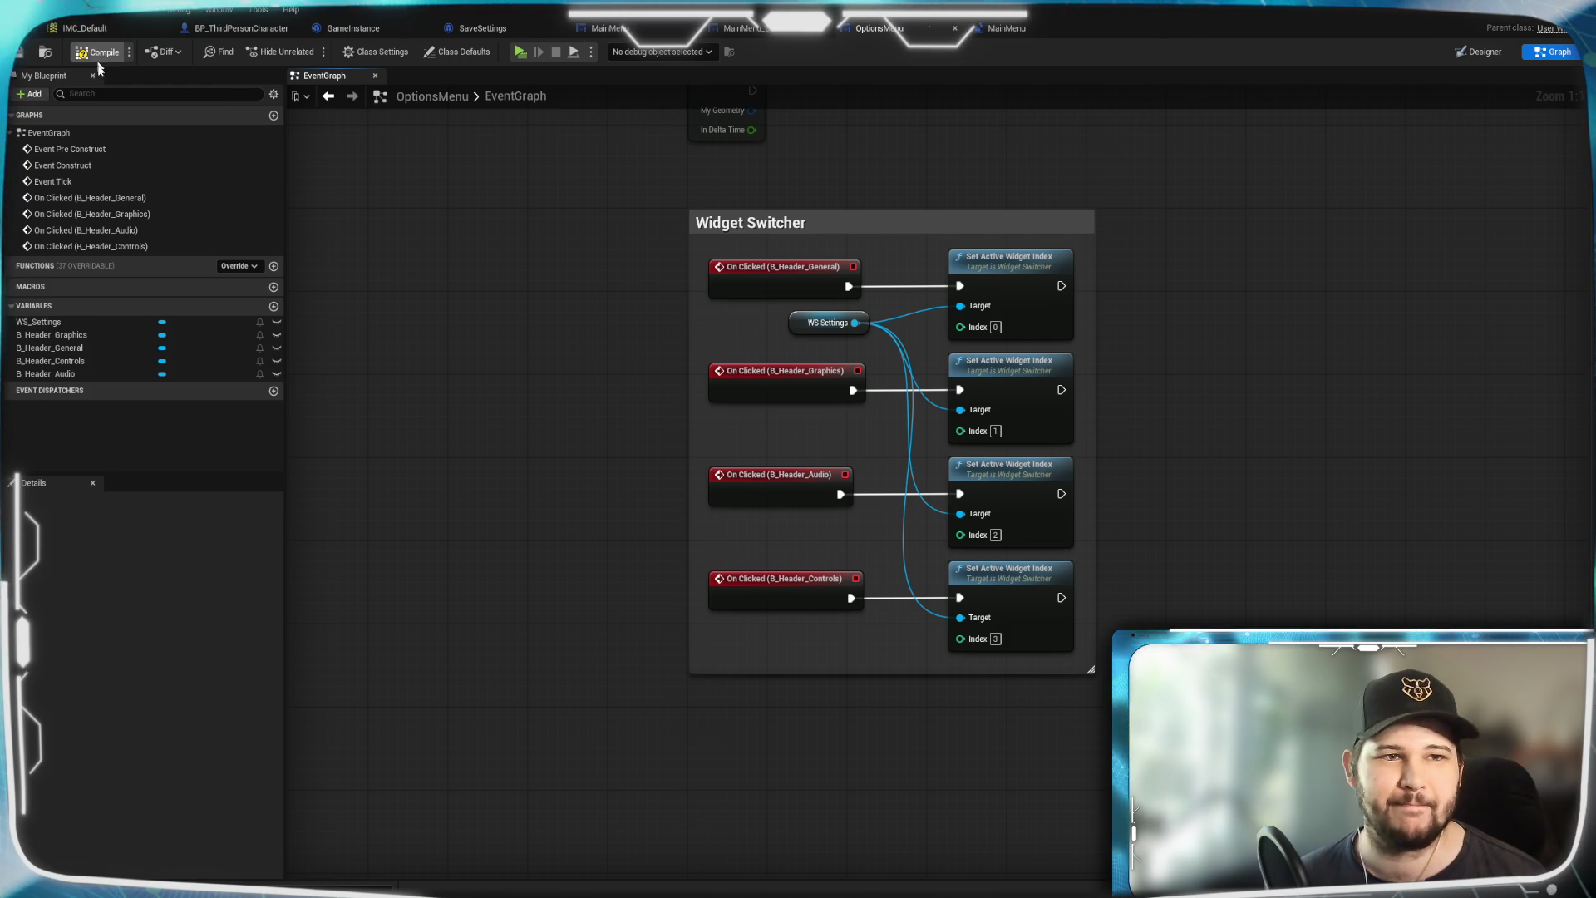
scroll(1260, 241, down, 5)
mouse_move(1260, 241)
mouse_down()
mouse_move(944, 457)
mouse_move(965, 336)
mouse_up()
scroll(948, 454, up, 3)
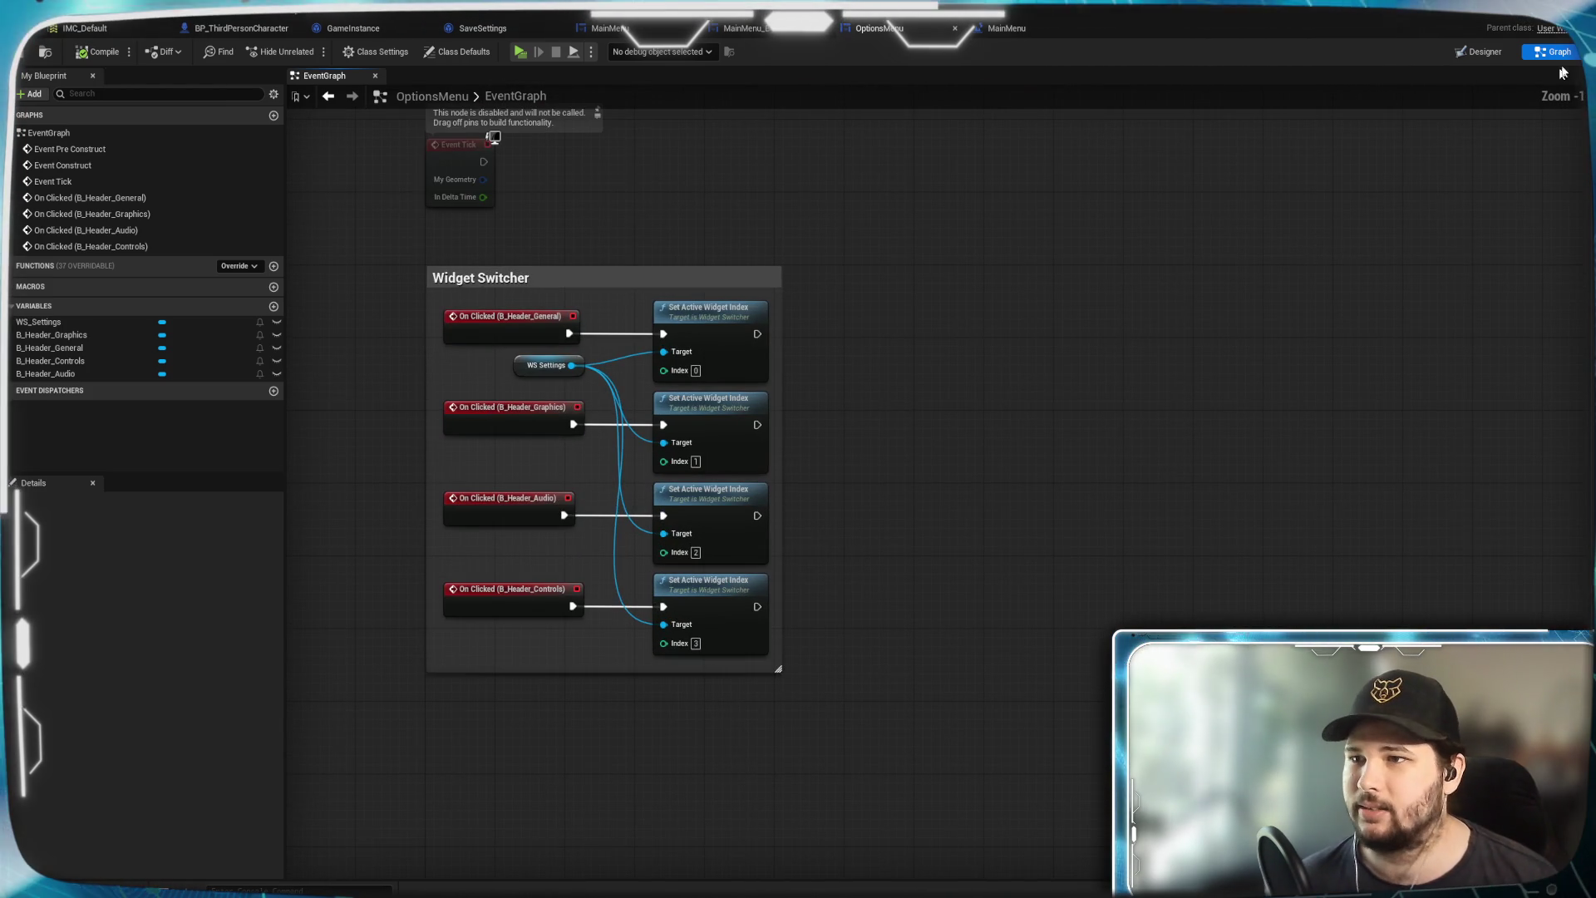
Return to the Designer view and select the root Canvas Panel in the Hierarchy
click(1479, 52)
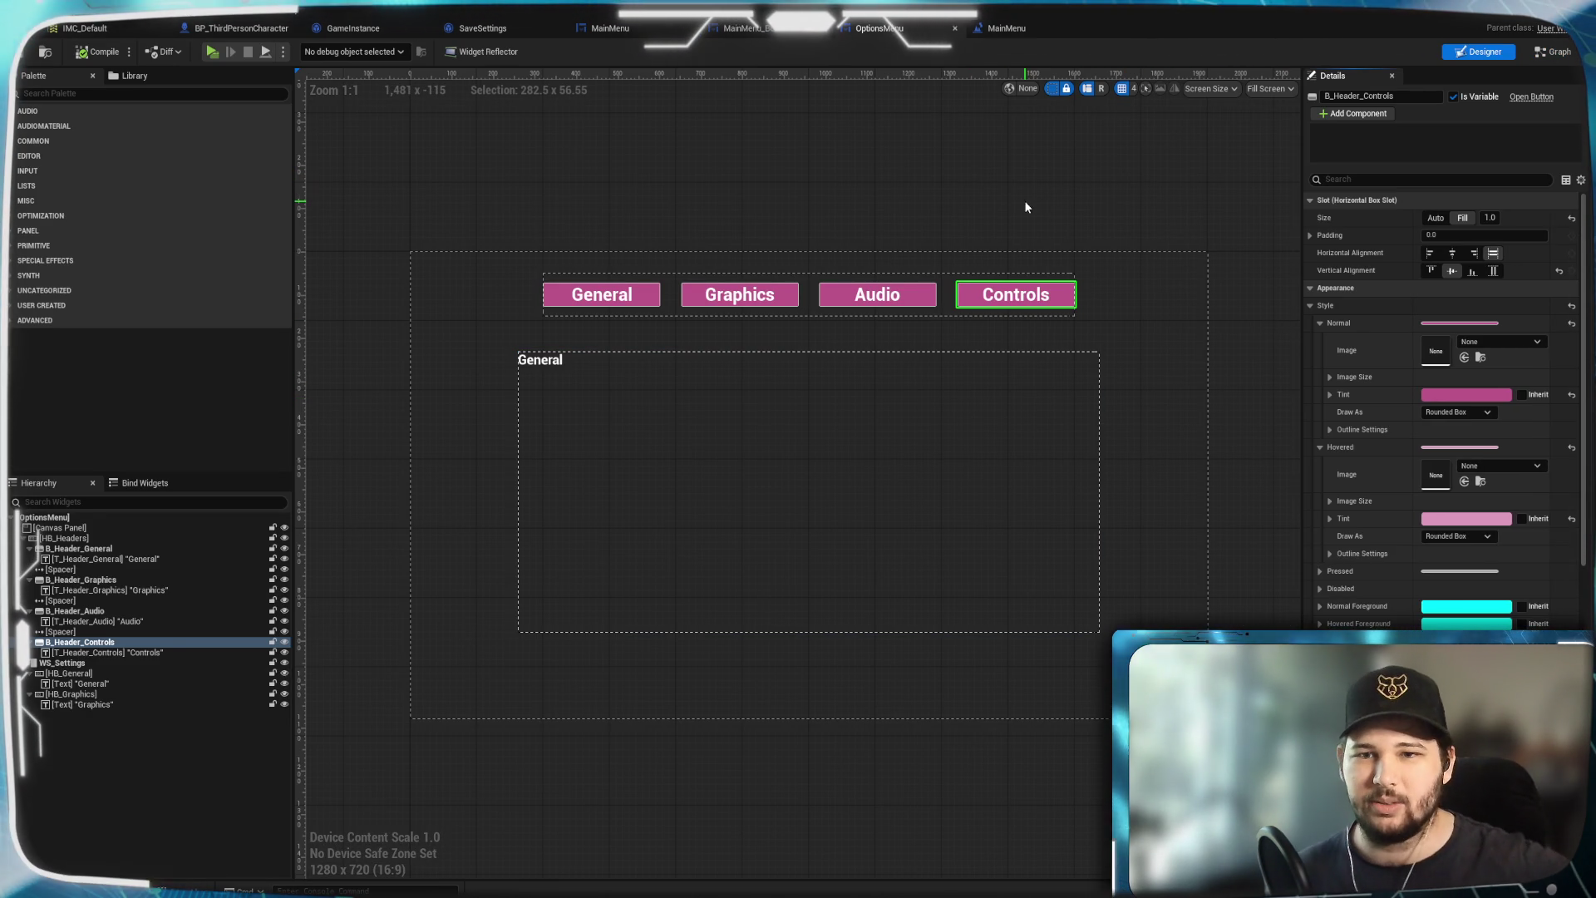
click(1551, 54)
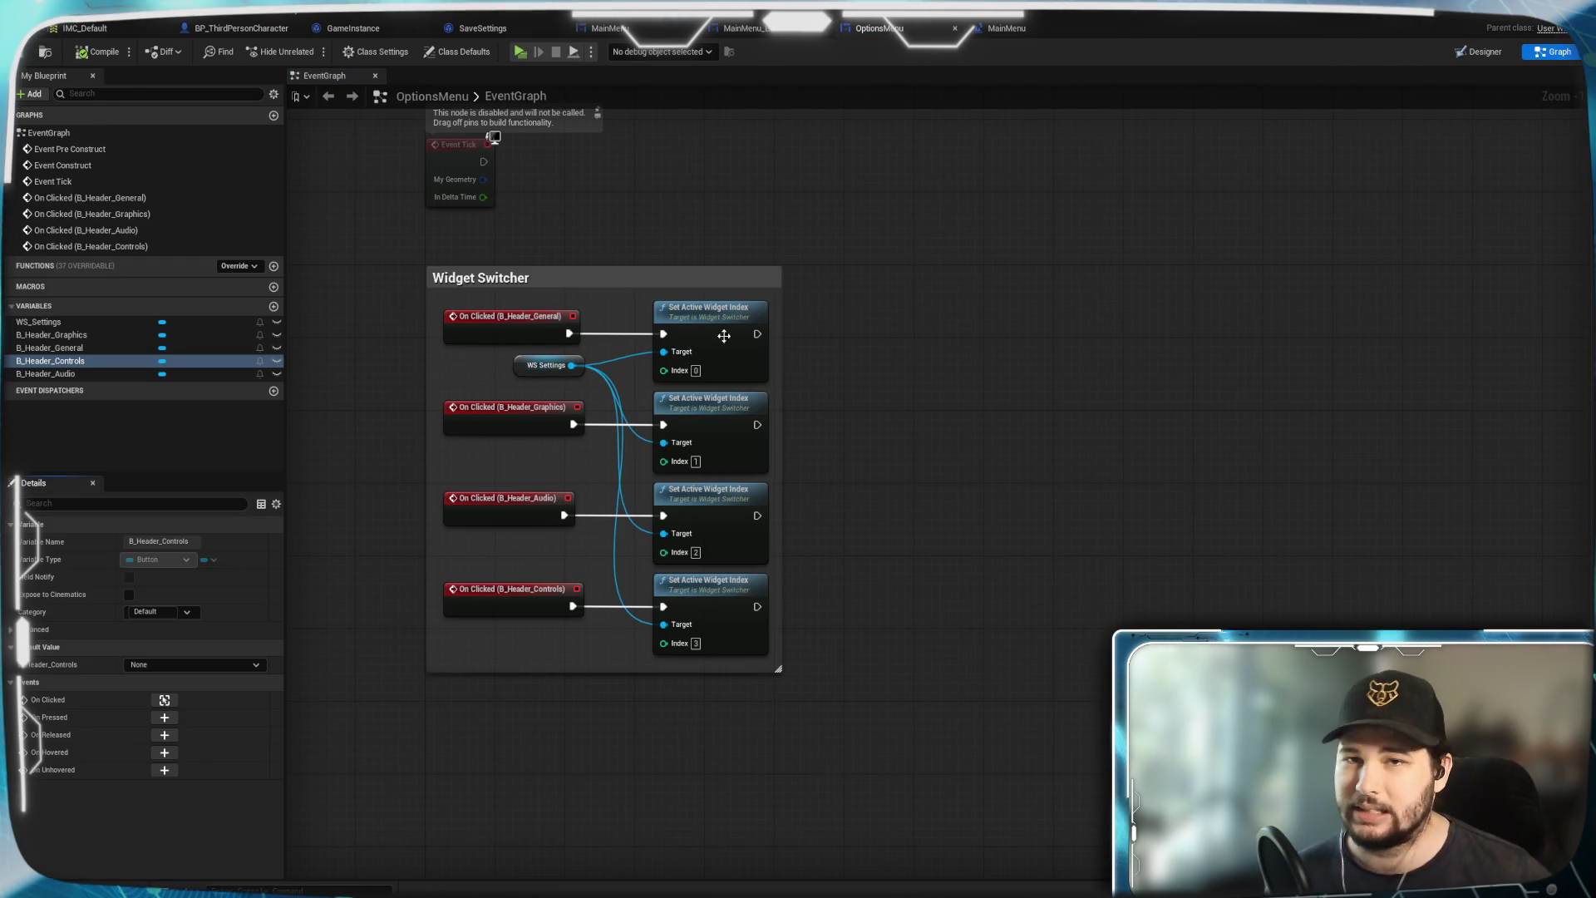
click(1478, 52)
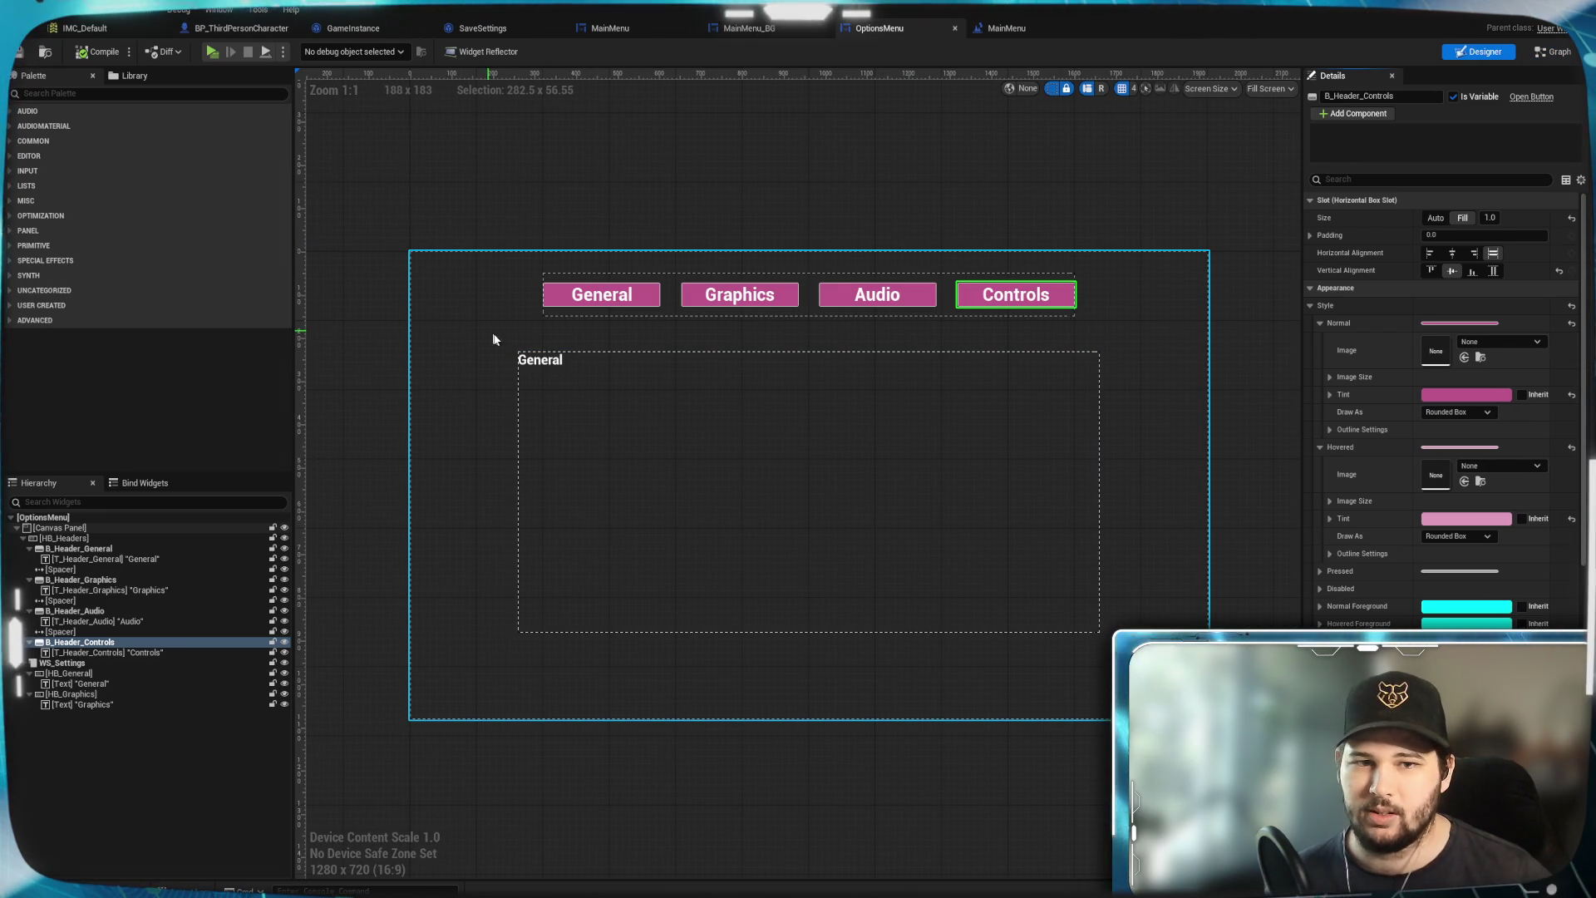
click(491, 381)
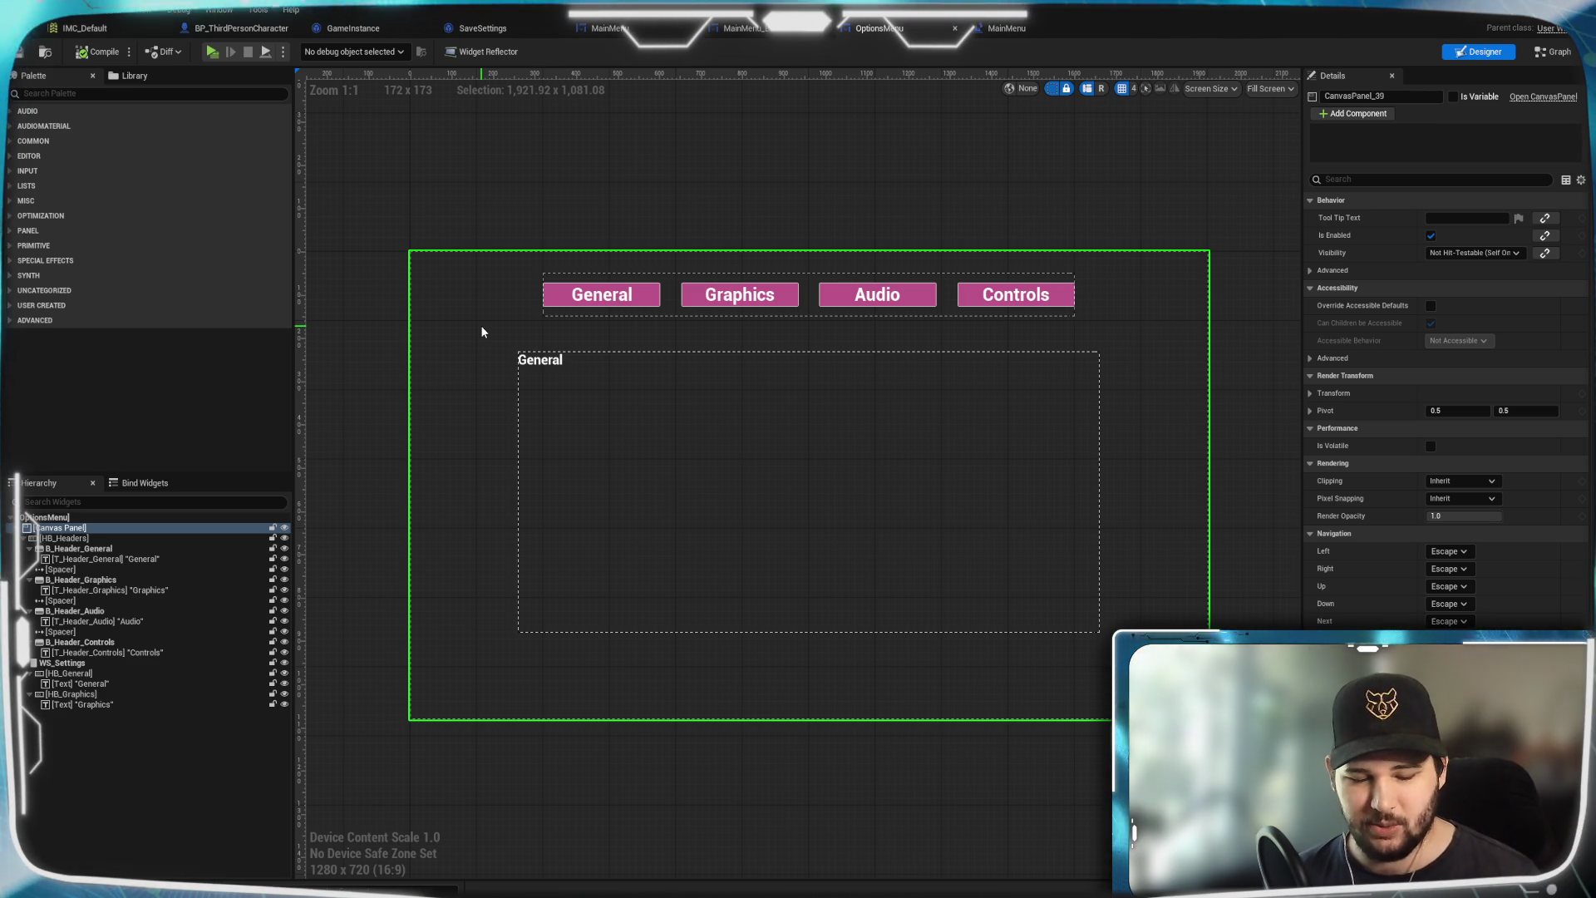
key(alt+p)
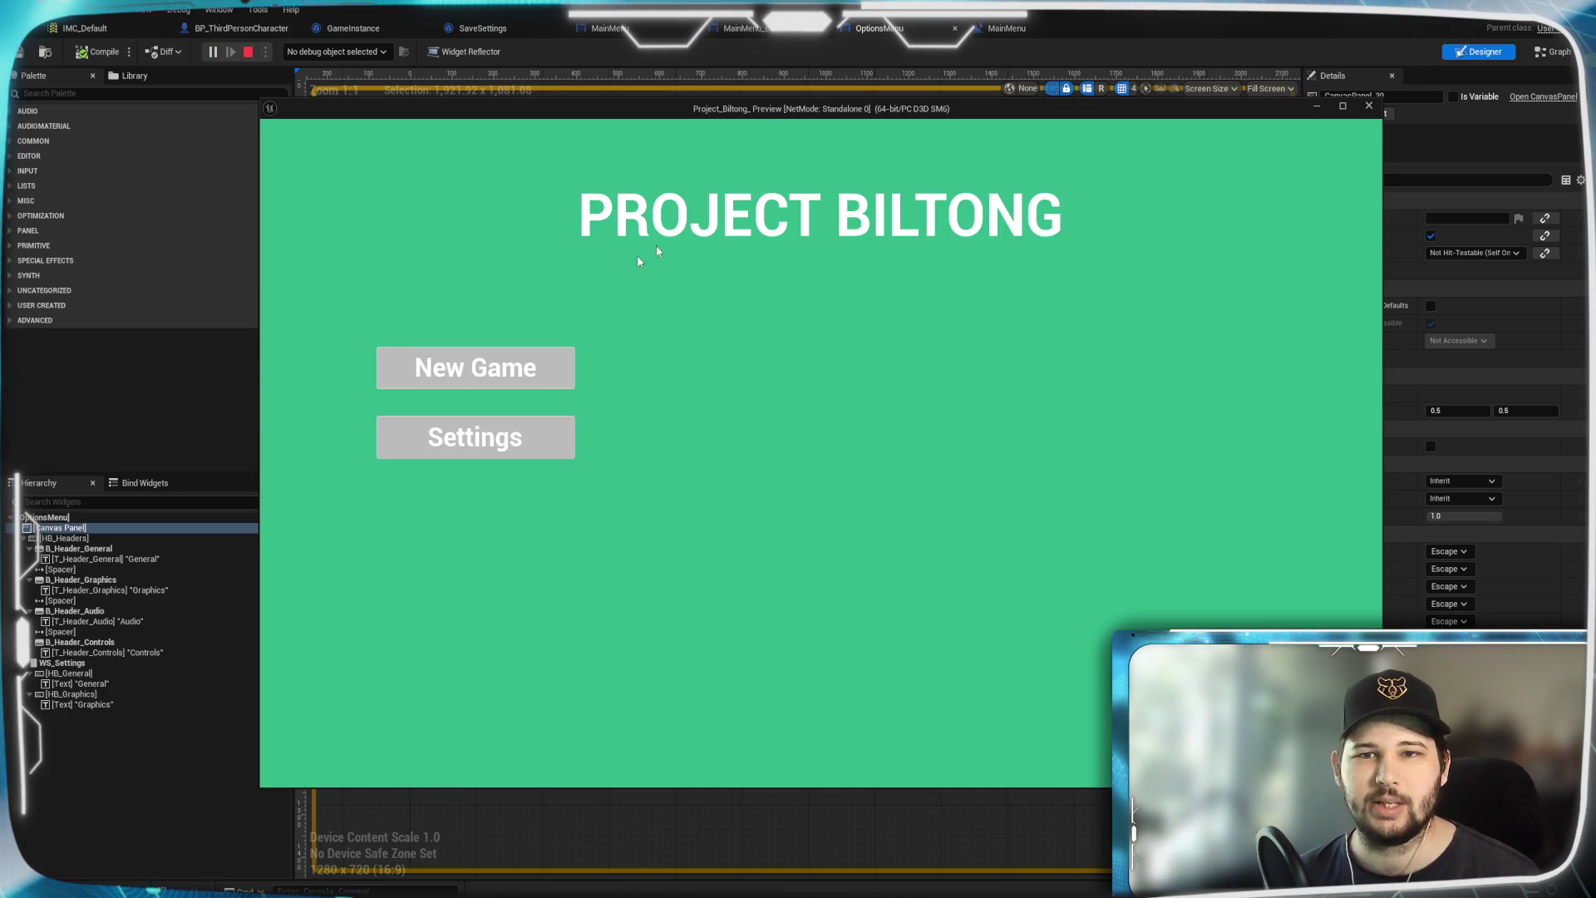
mouse_move(804, 116)
mouse_down()
mouse_move(736, 169)
mouse_move(793, 134)
mouse_up()
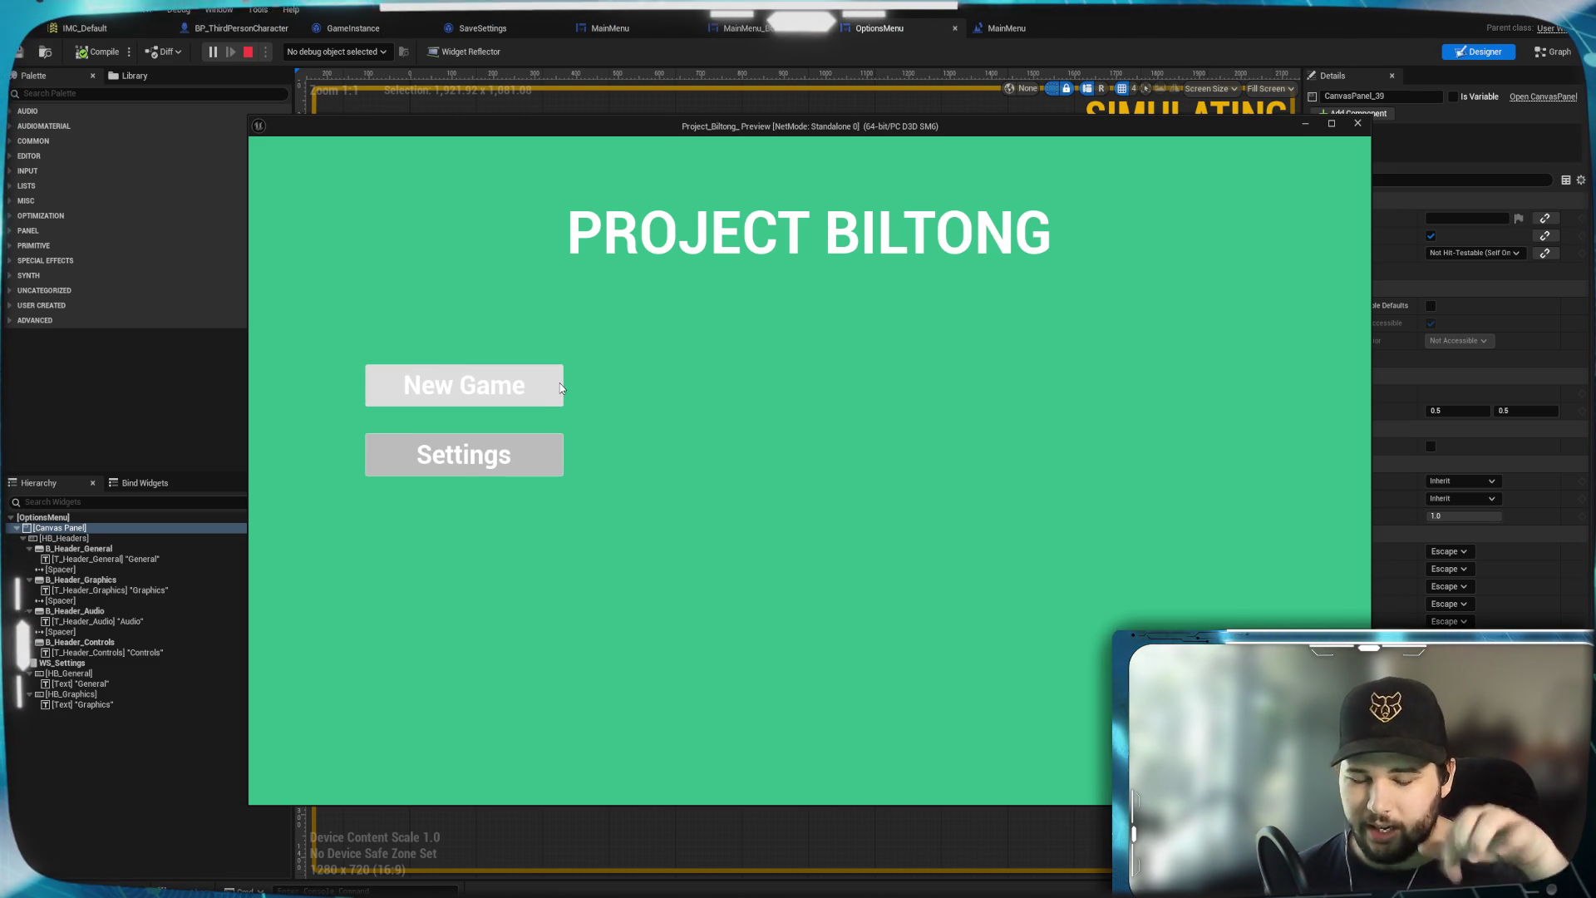
click(535, 467)
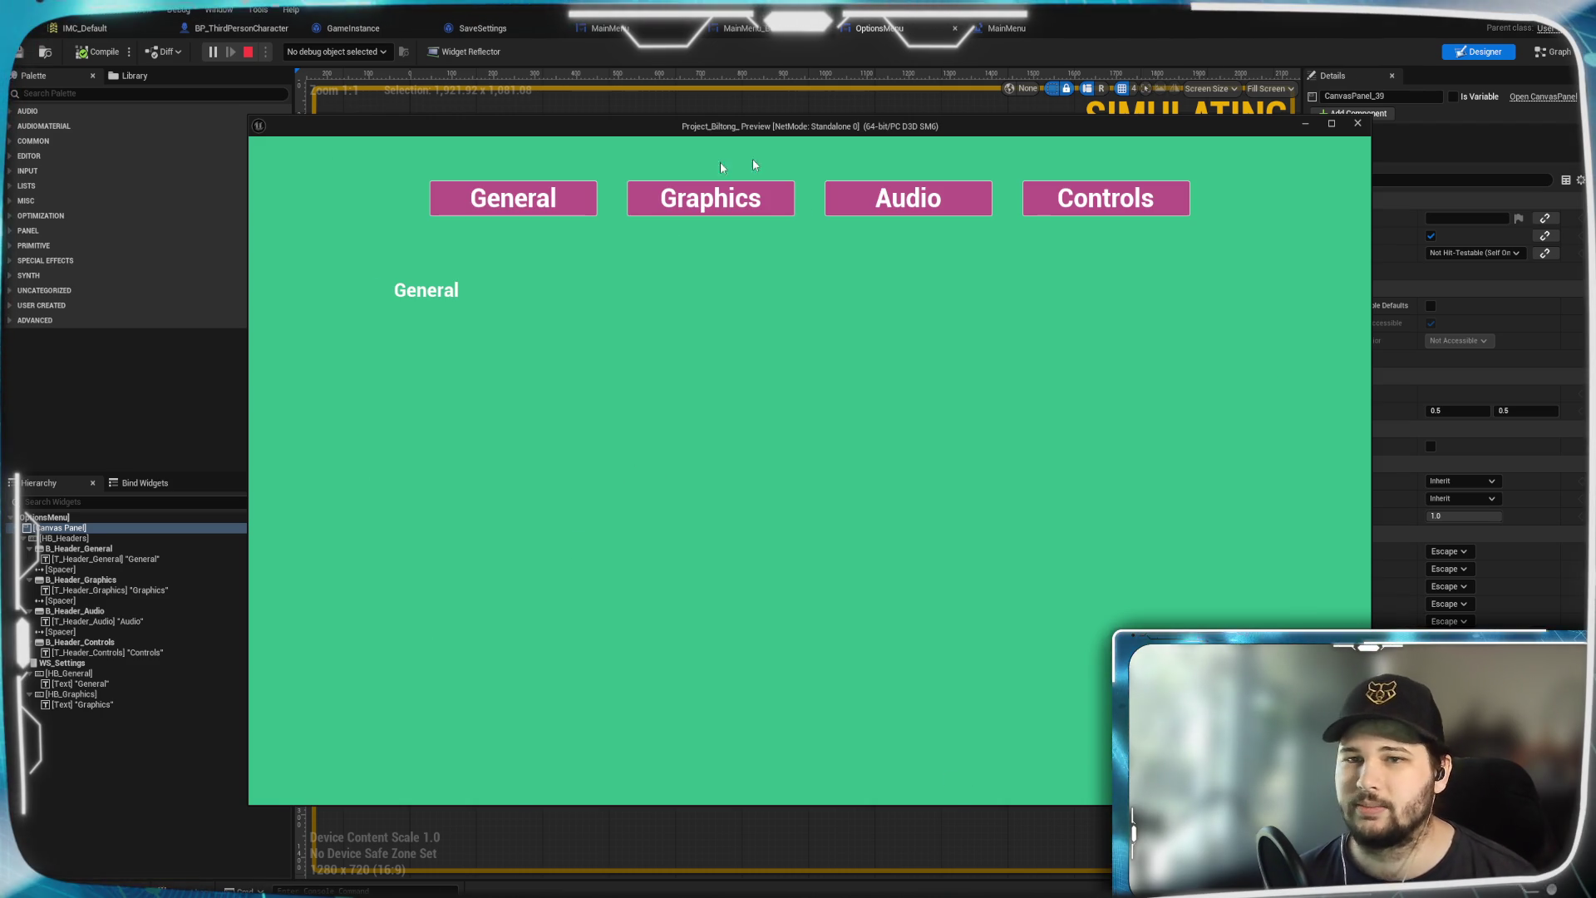
click(508, 202)
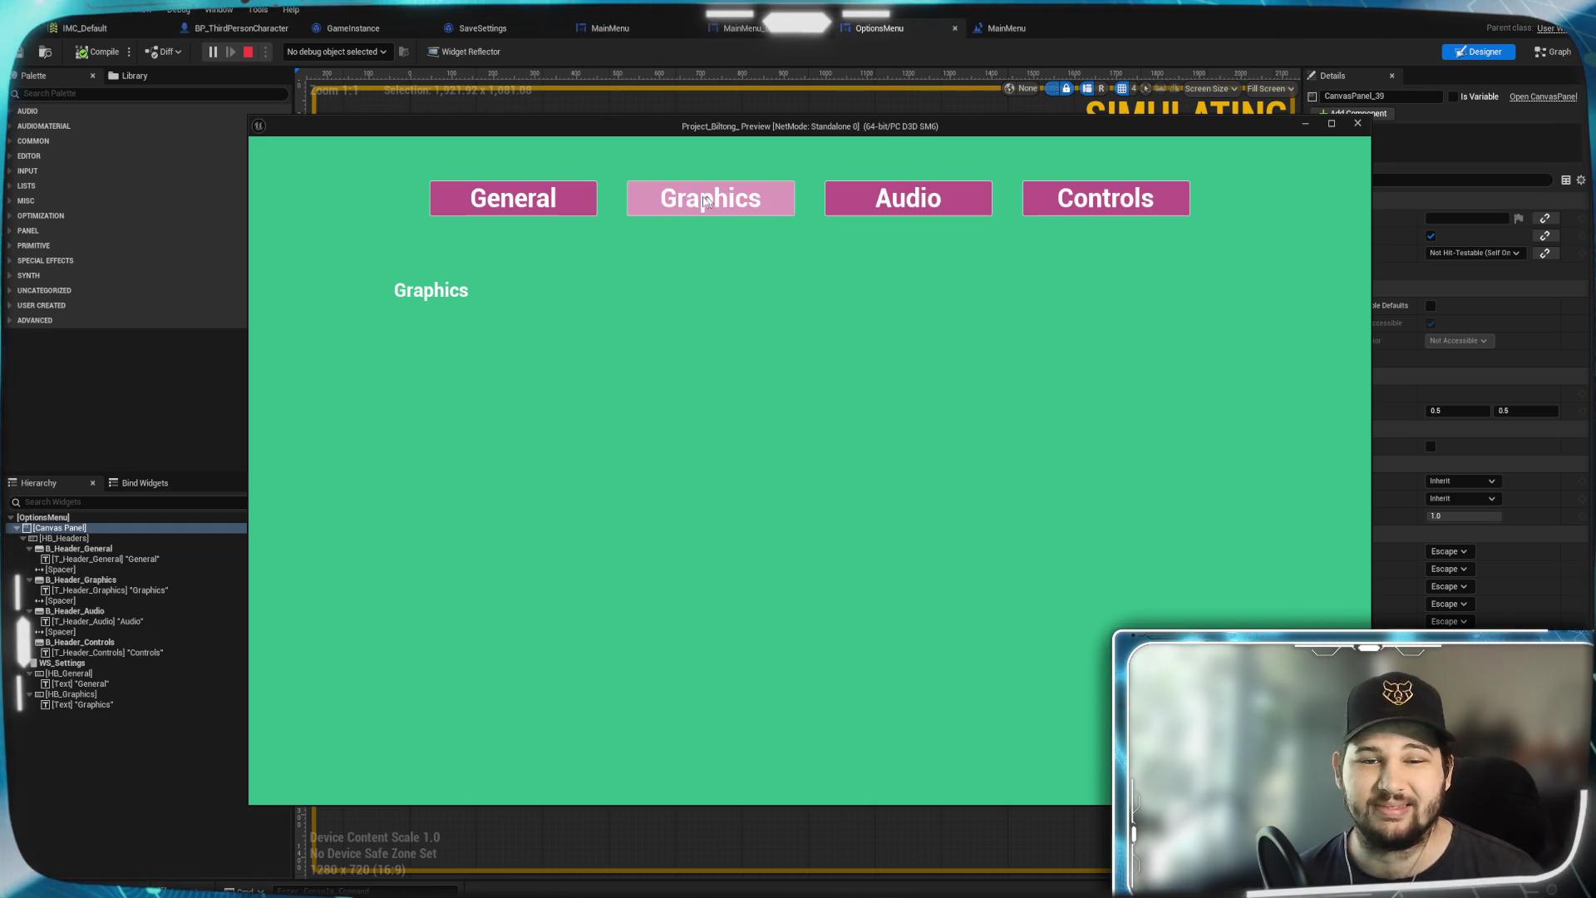
click(583, 205)
click(772, 210)
click(580, 210)
click(779, 208)
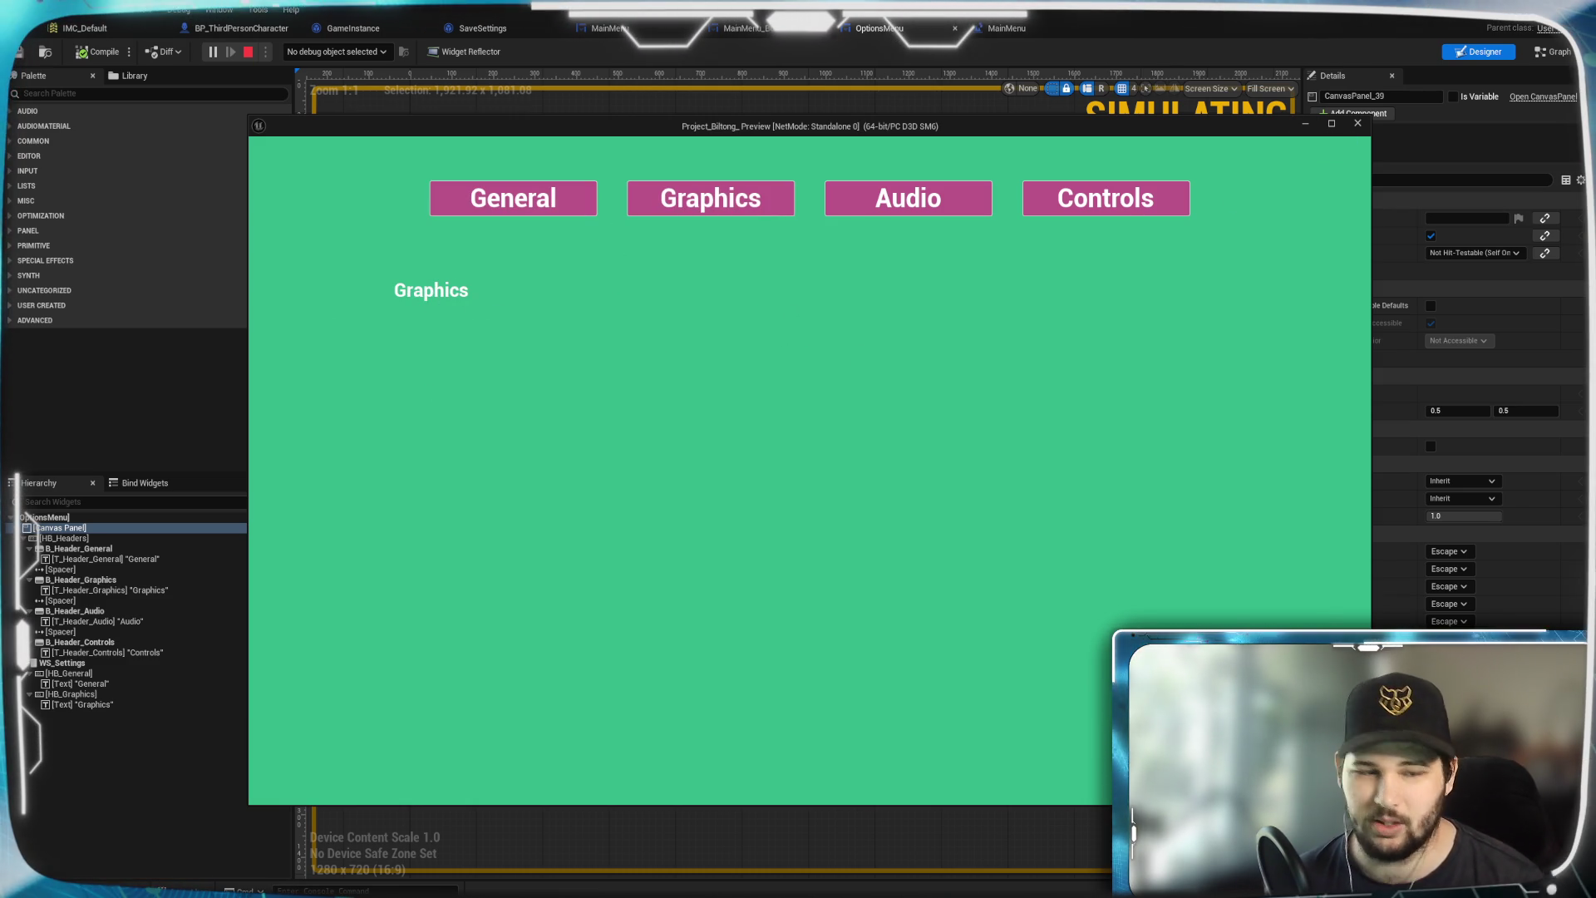
key(Escape)
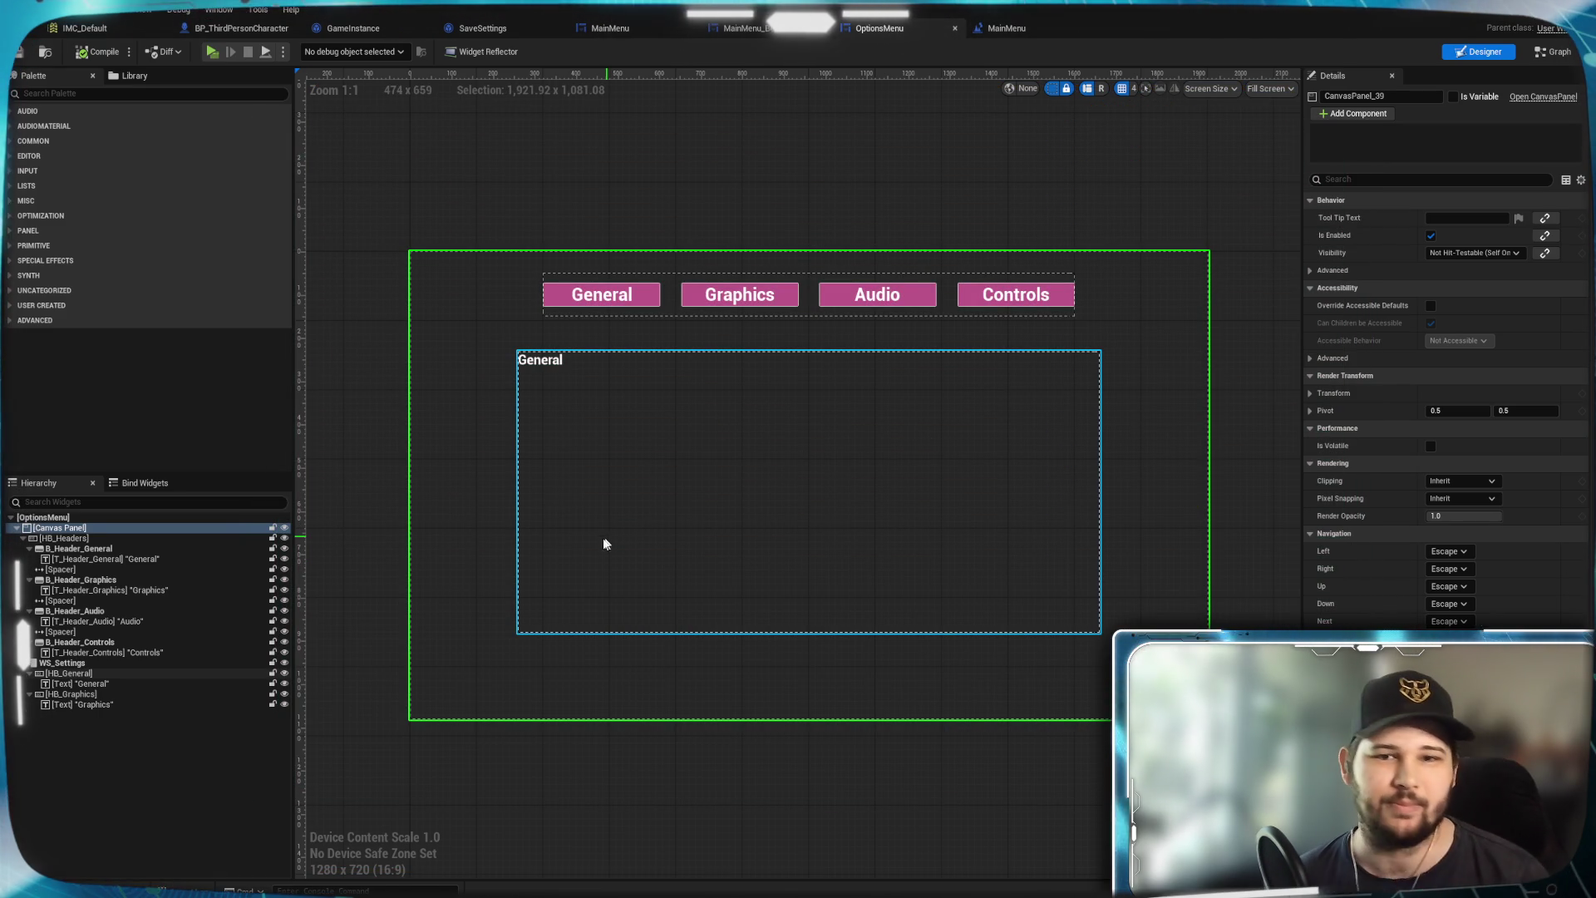
click(1254, 451)
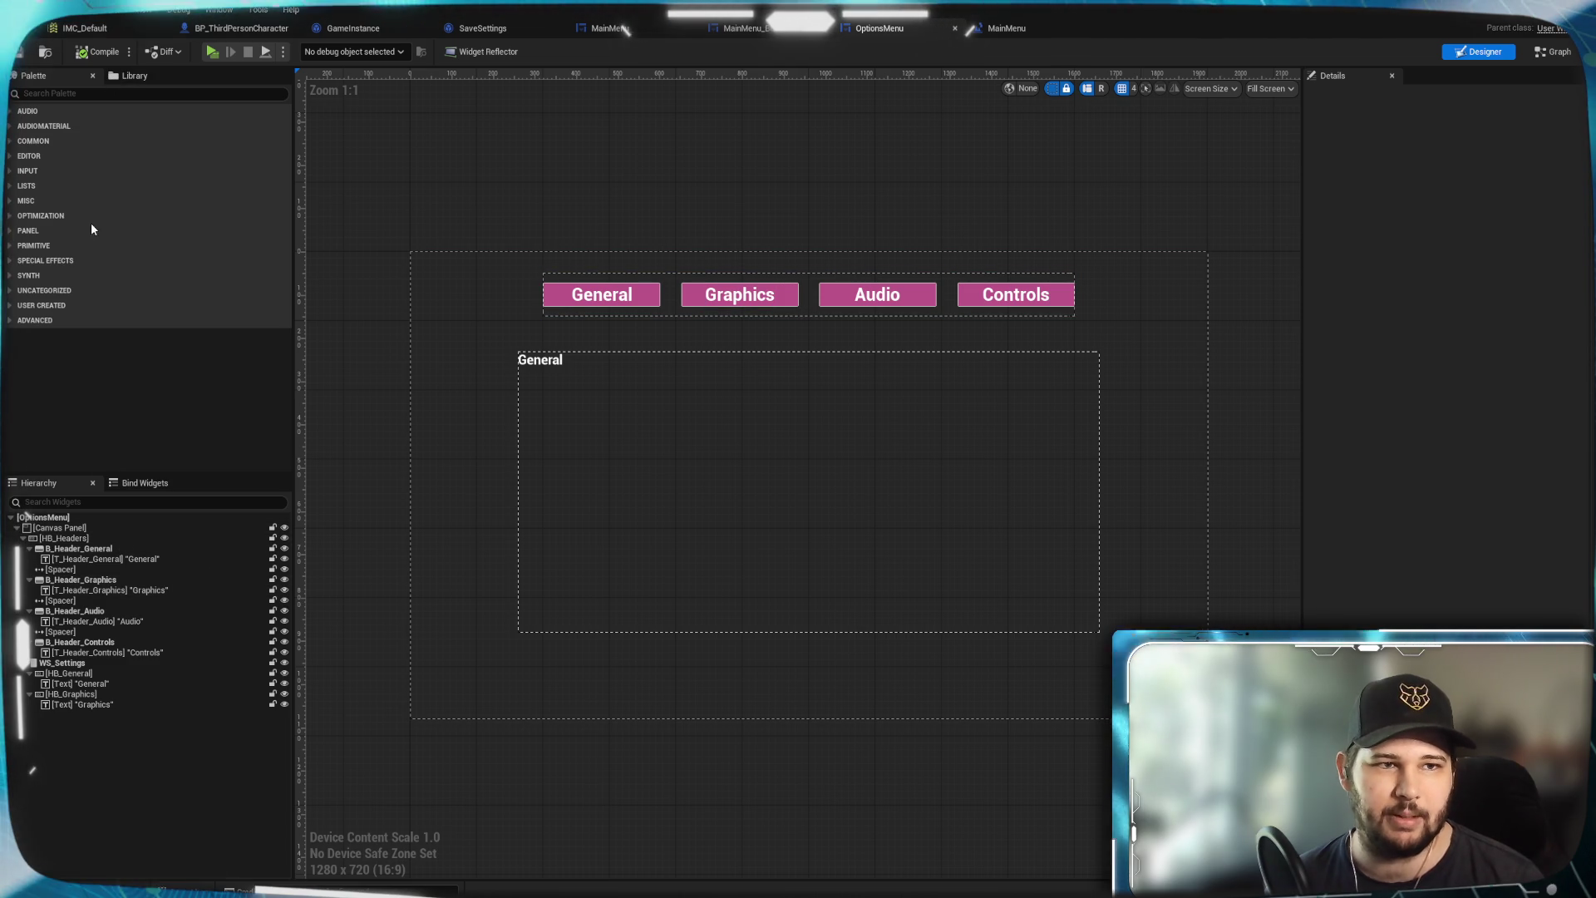
Add a Horizontal Box from the Palette into the Canvas Panel and name it HB_Back
click(76, 94)
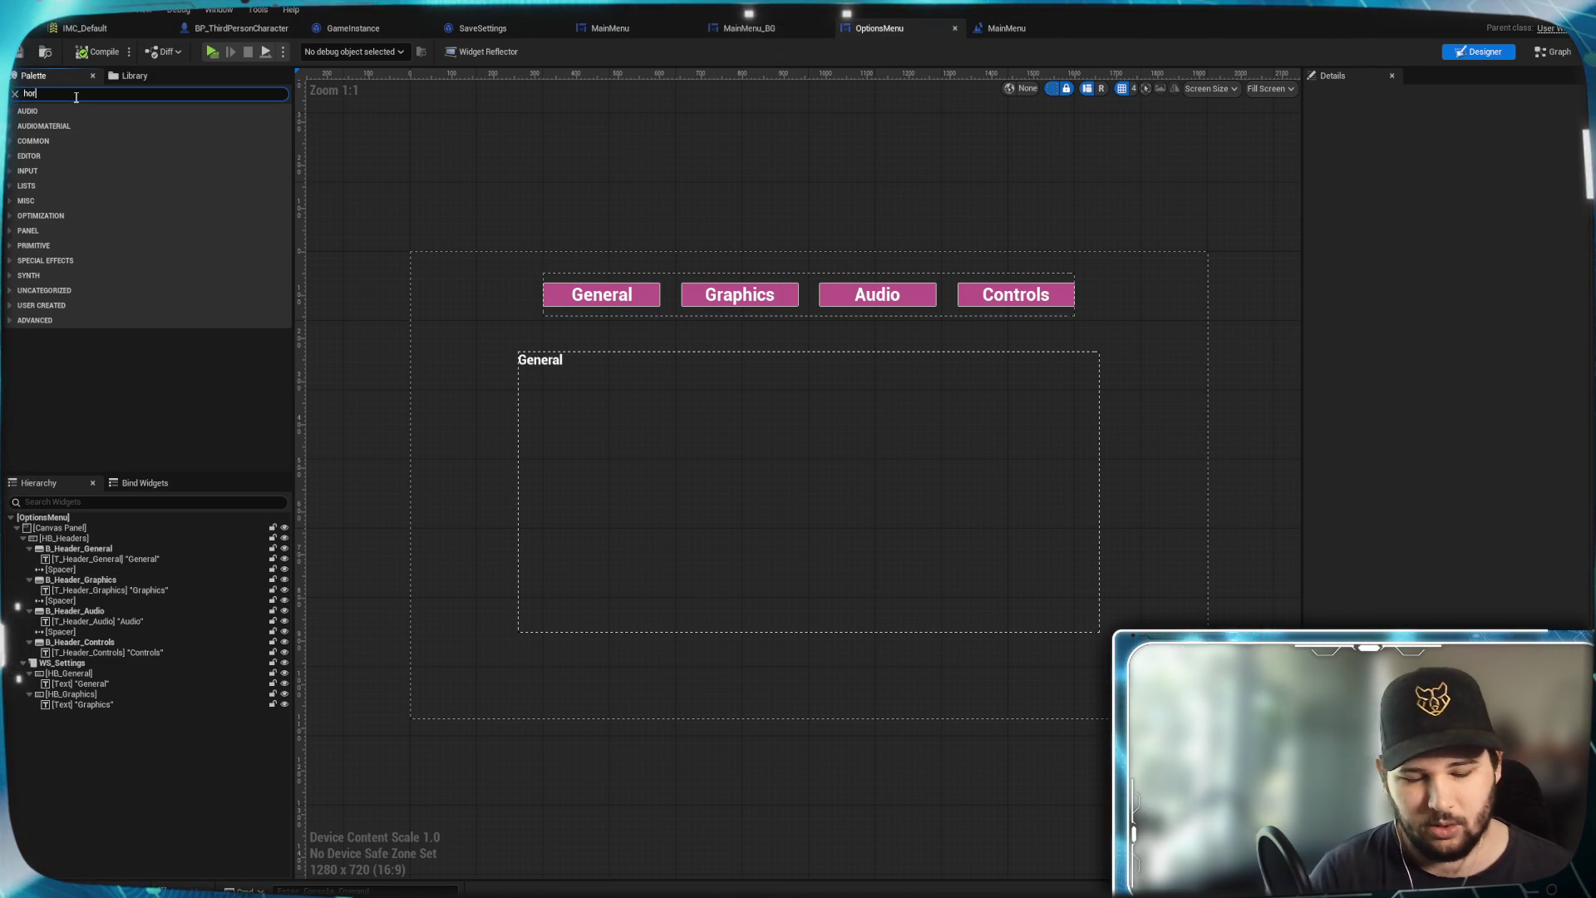
text(horizon)
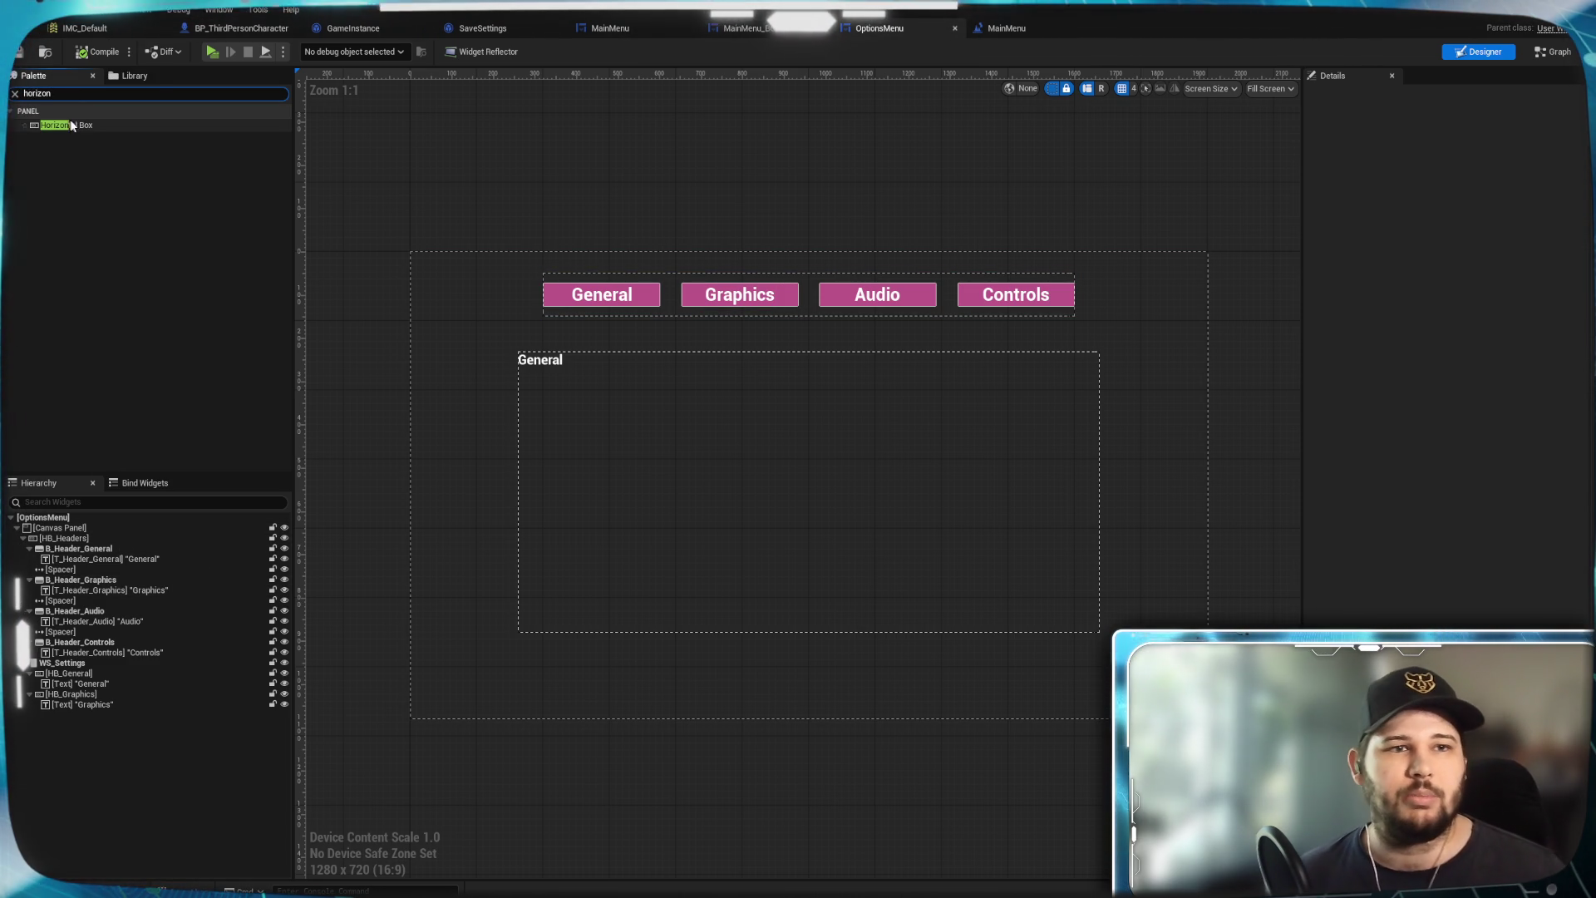
click(87, 126)
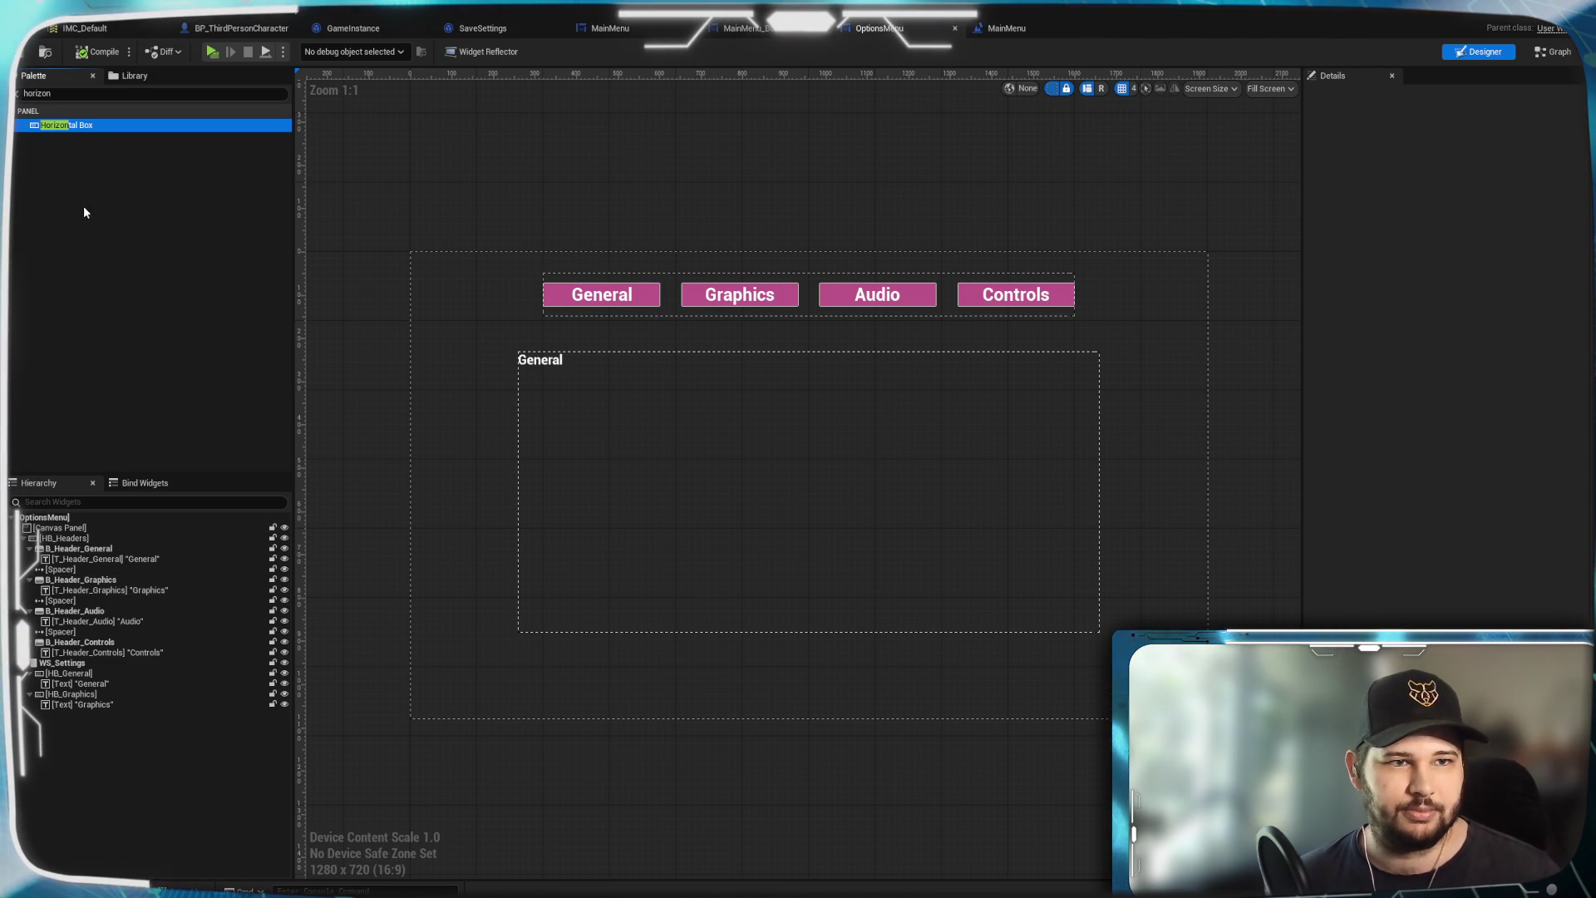
mouse_move(96, 126)
mouse_down()
mouse_move(53, 745)
mouse_move(61, 530)
mouse_move(67, 723)
mouse_up()
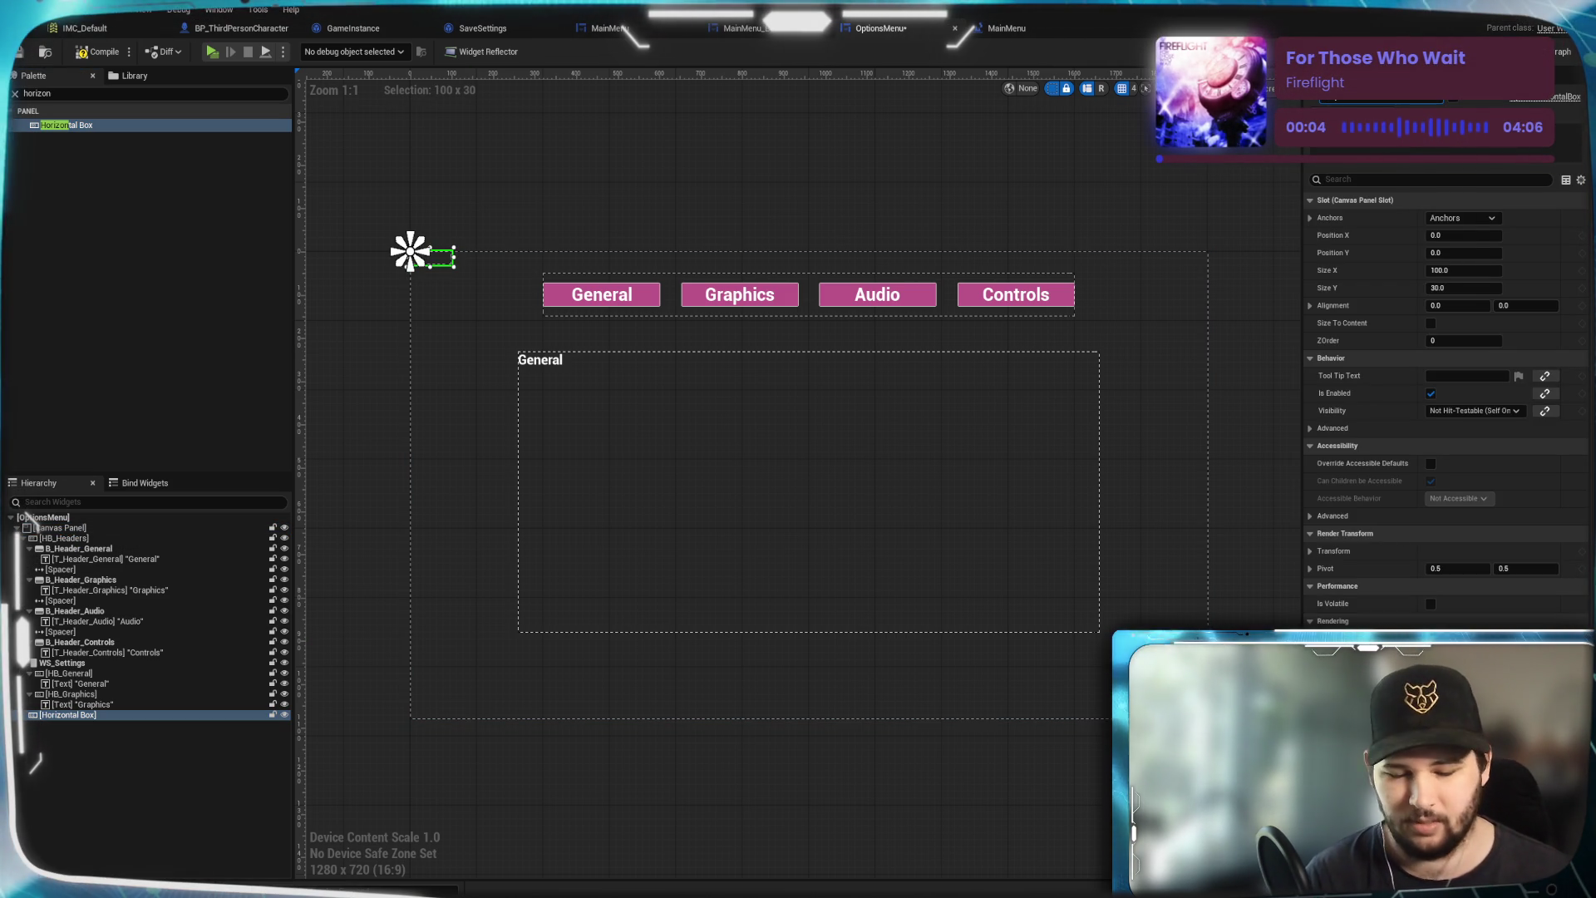
text(HB_)
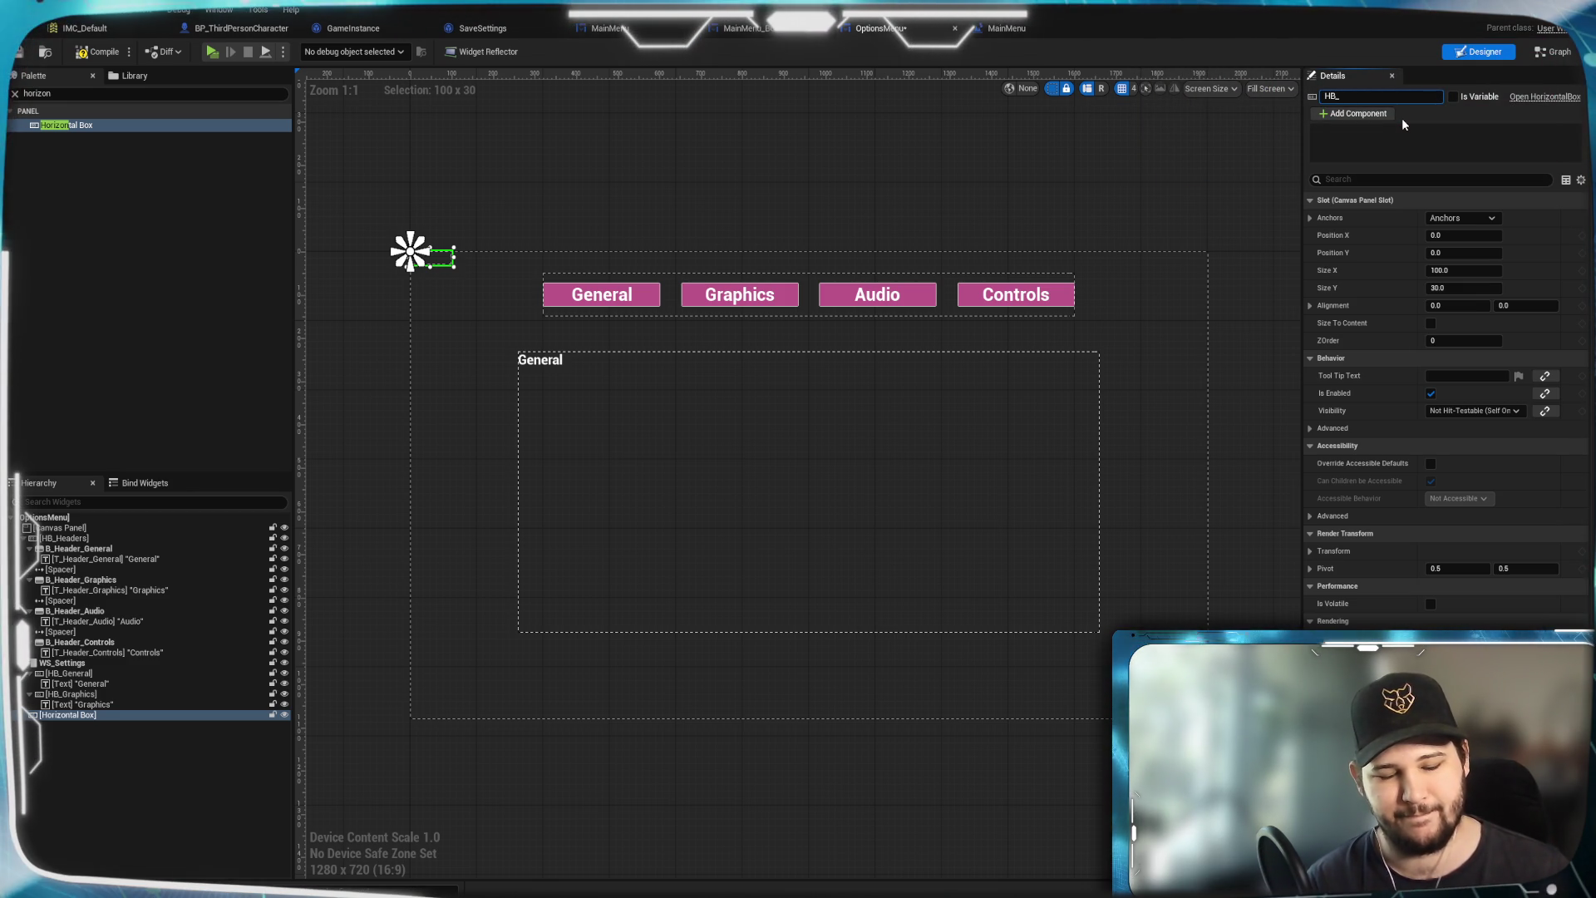
text(Back)
key(Return)
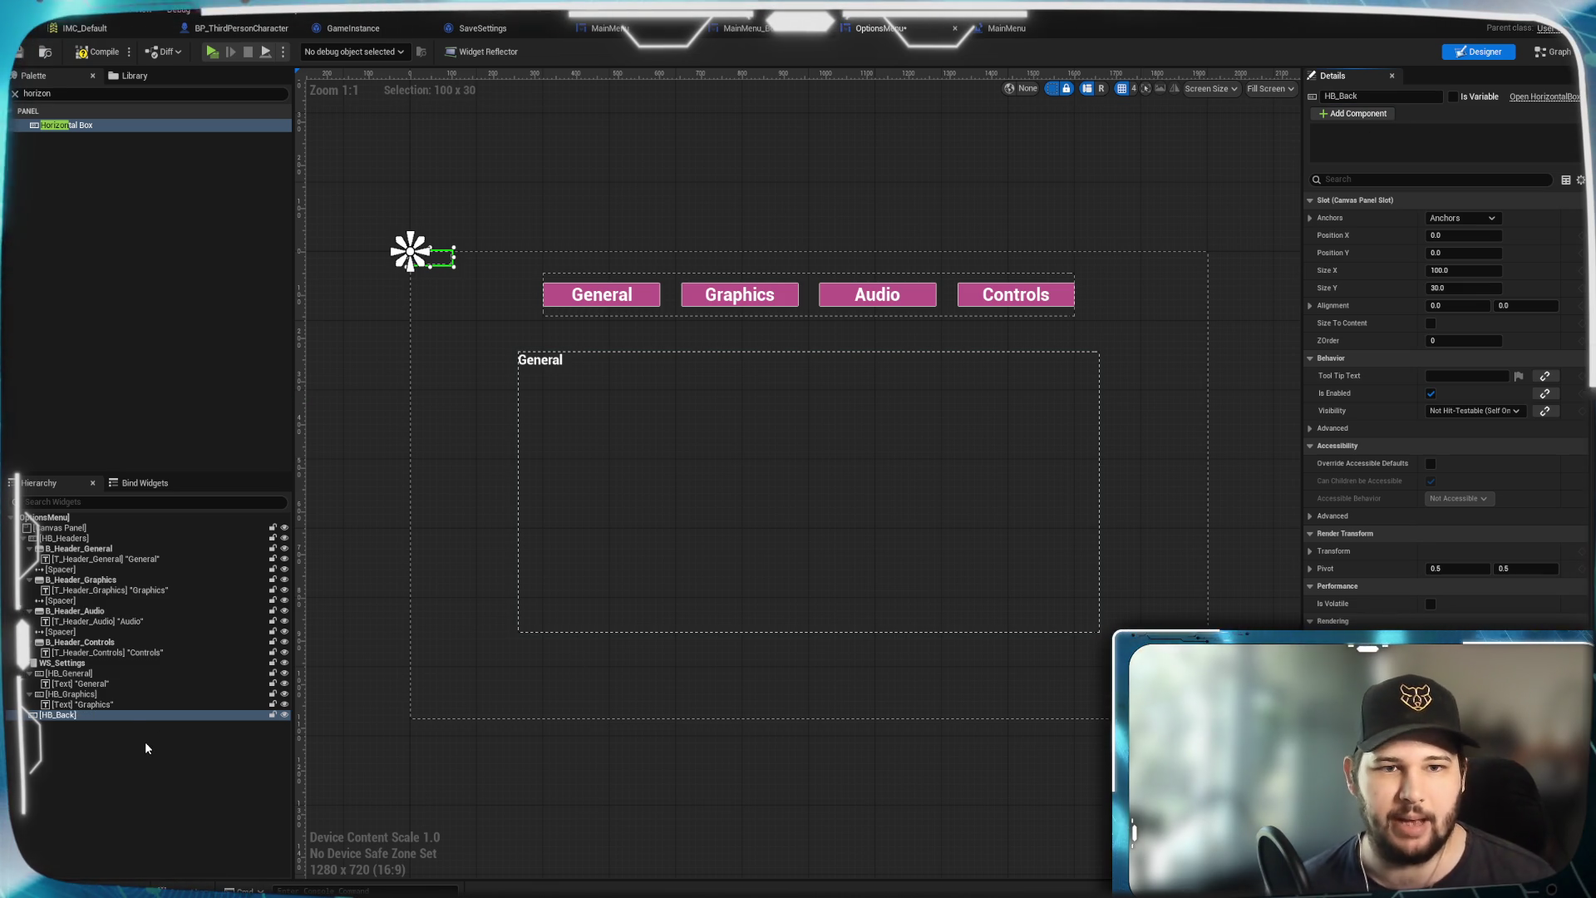
Drag HB_Back to the lower right, then set Size Y to 100 and Size X to 300
mouse_move(442, 258)
mouse_down()
mouse_move(807, 658)
mouse_move(1081, 691)
mouse_move(1097, 707)
mouse_up()
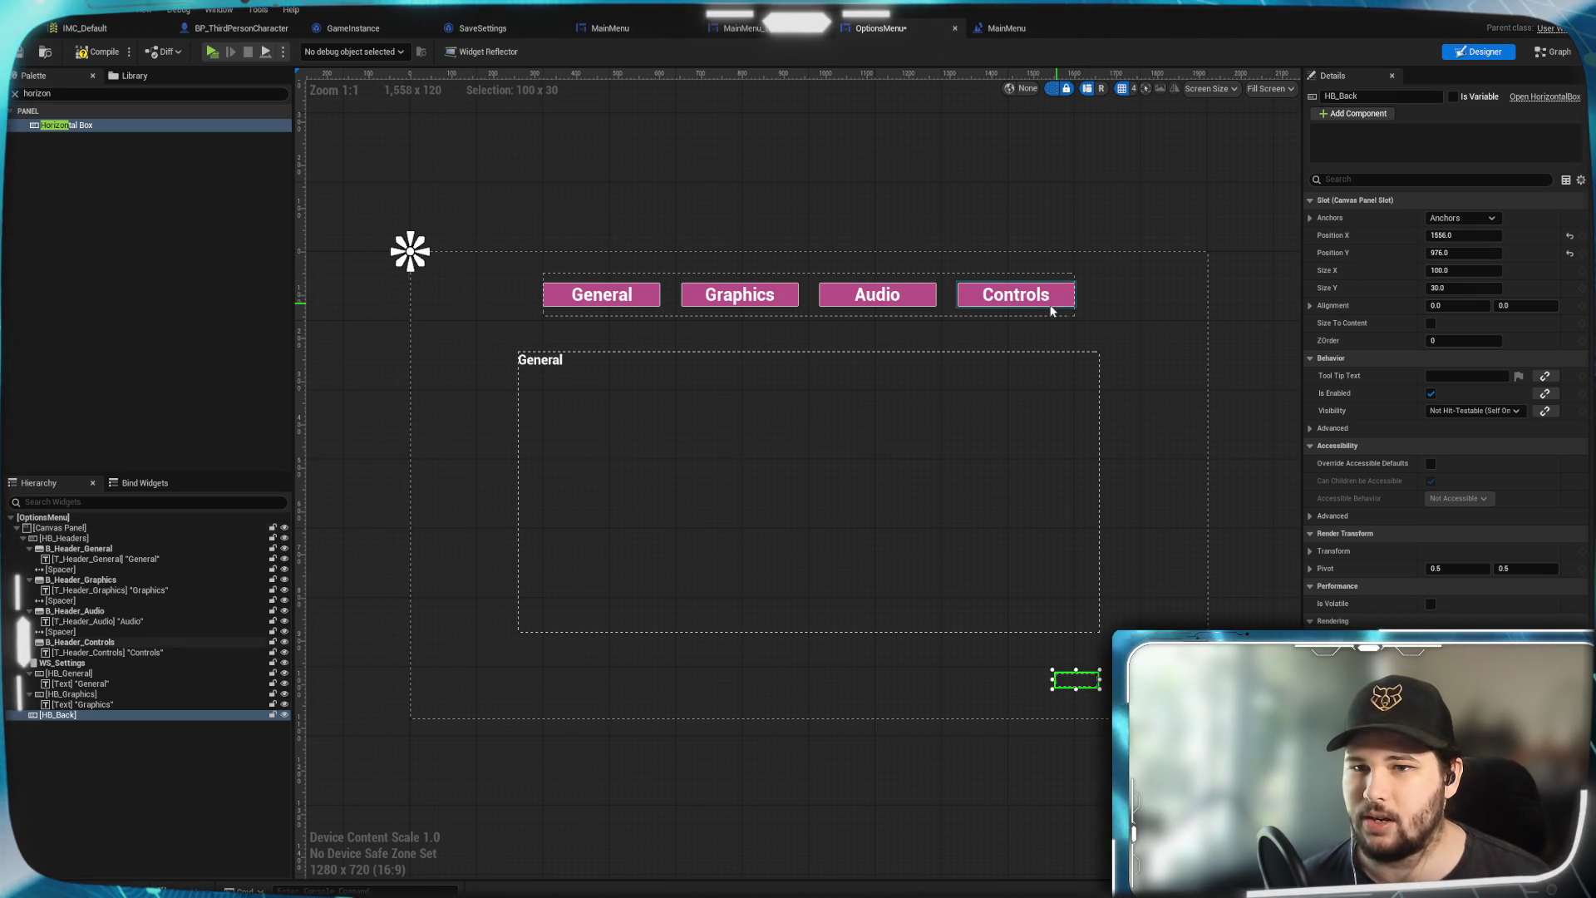
click(1034, 273)
click(1026, 275)
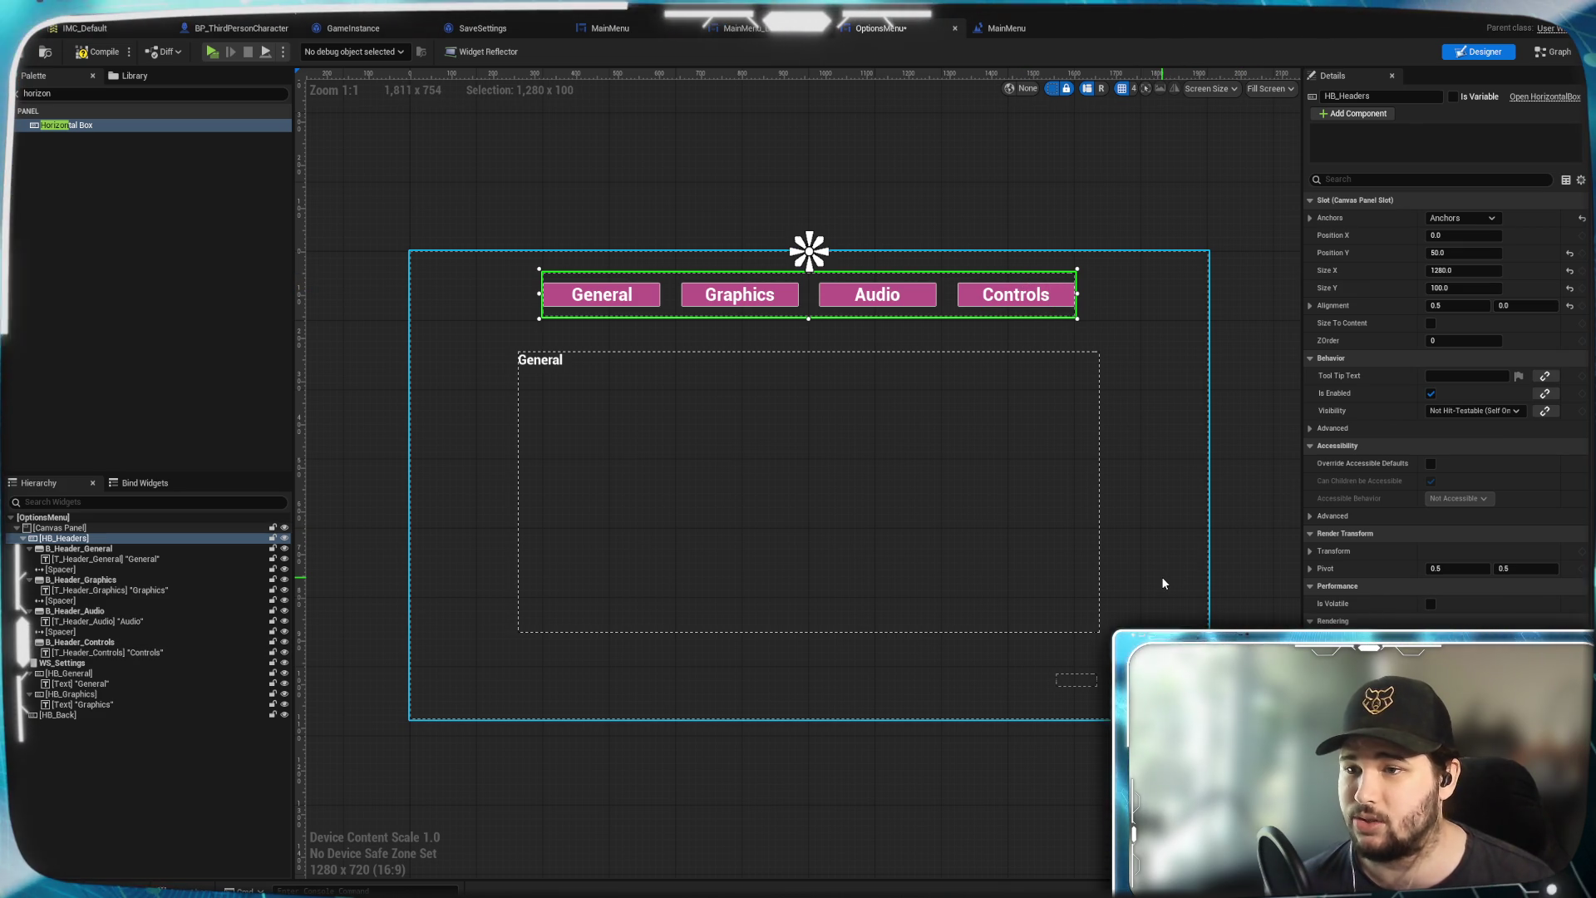
click(1080, 685)
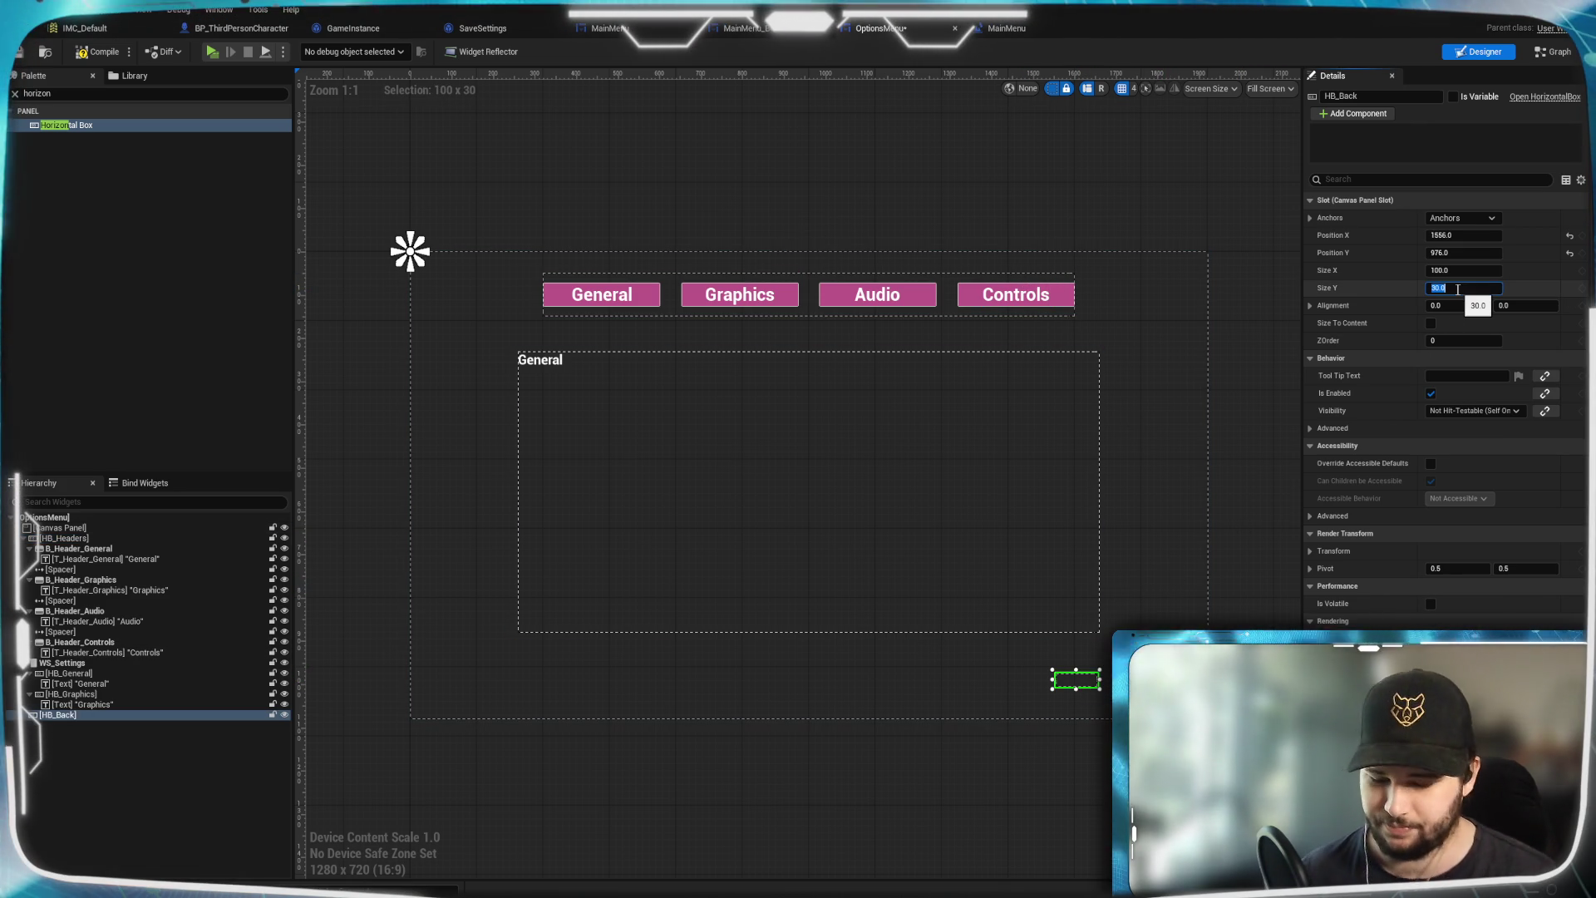
text(100)
key(Return)
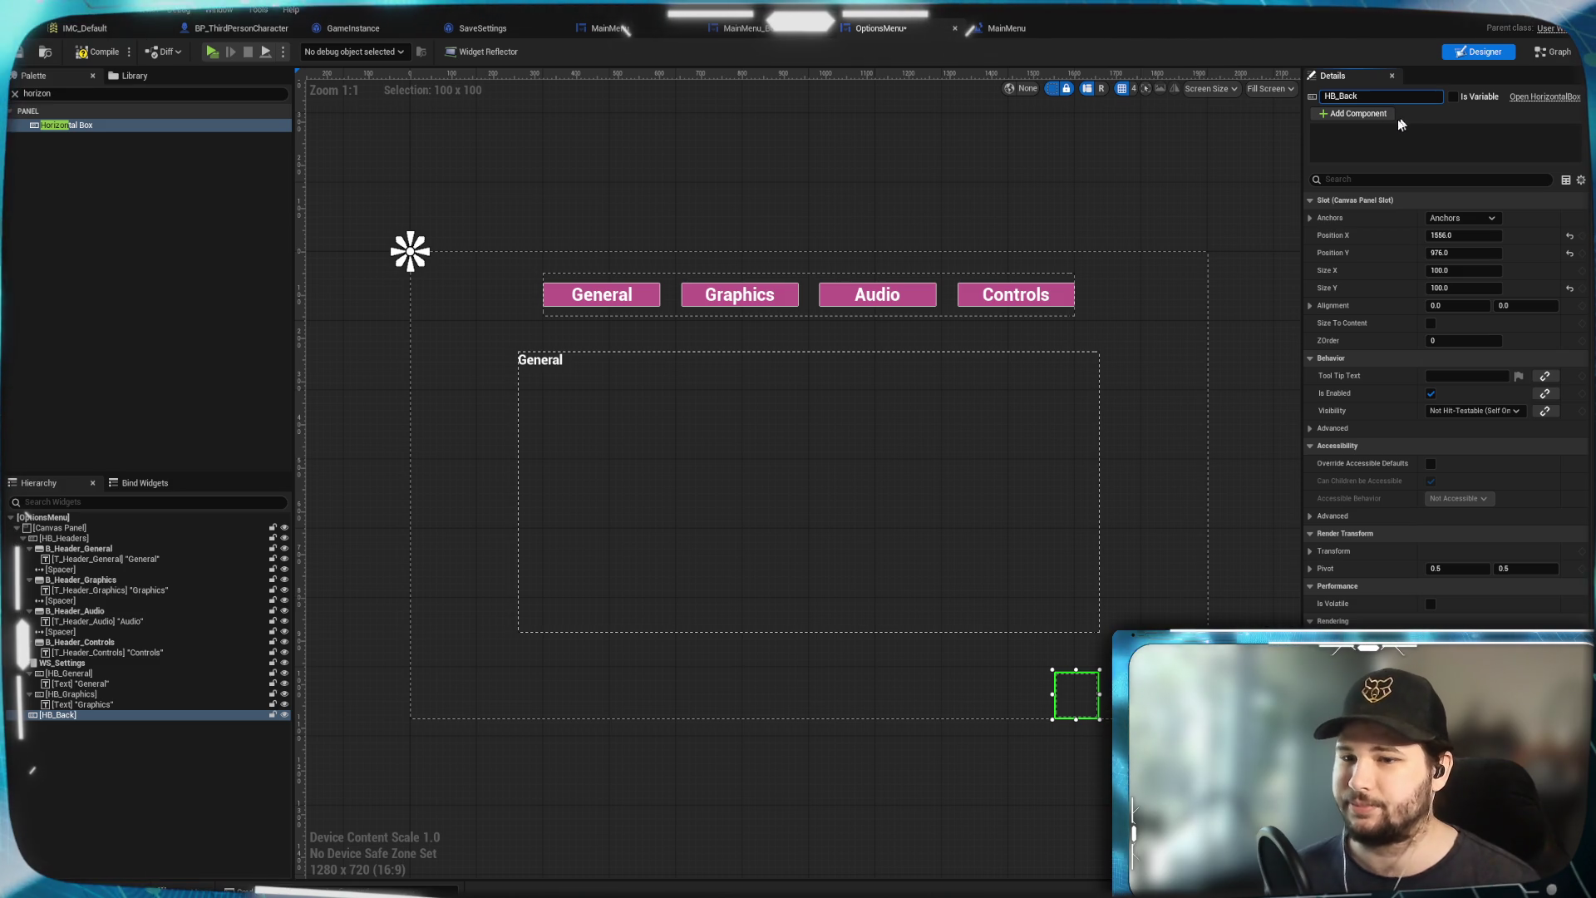
click(1462, 270)
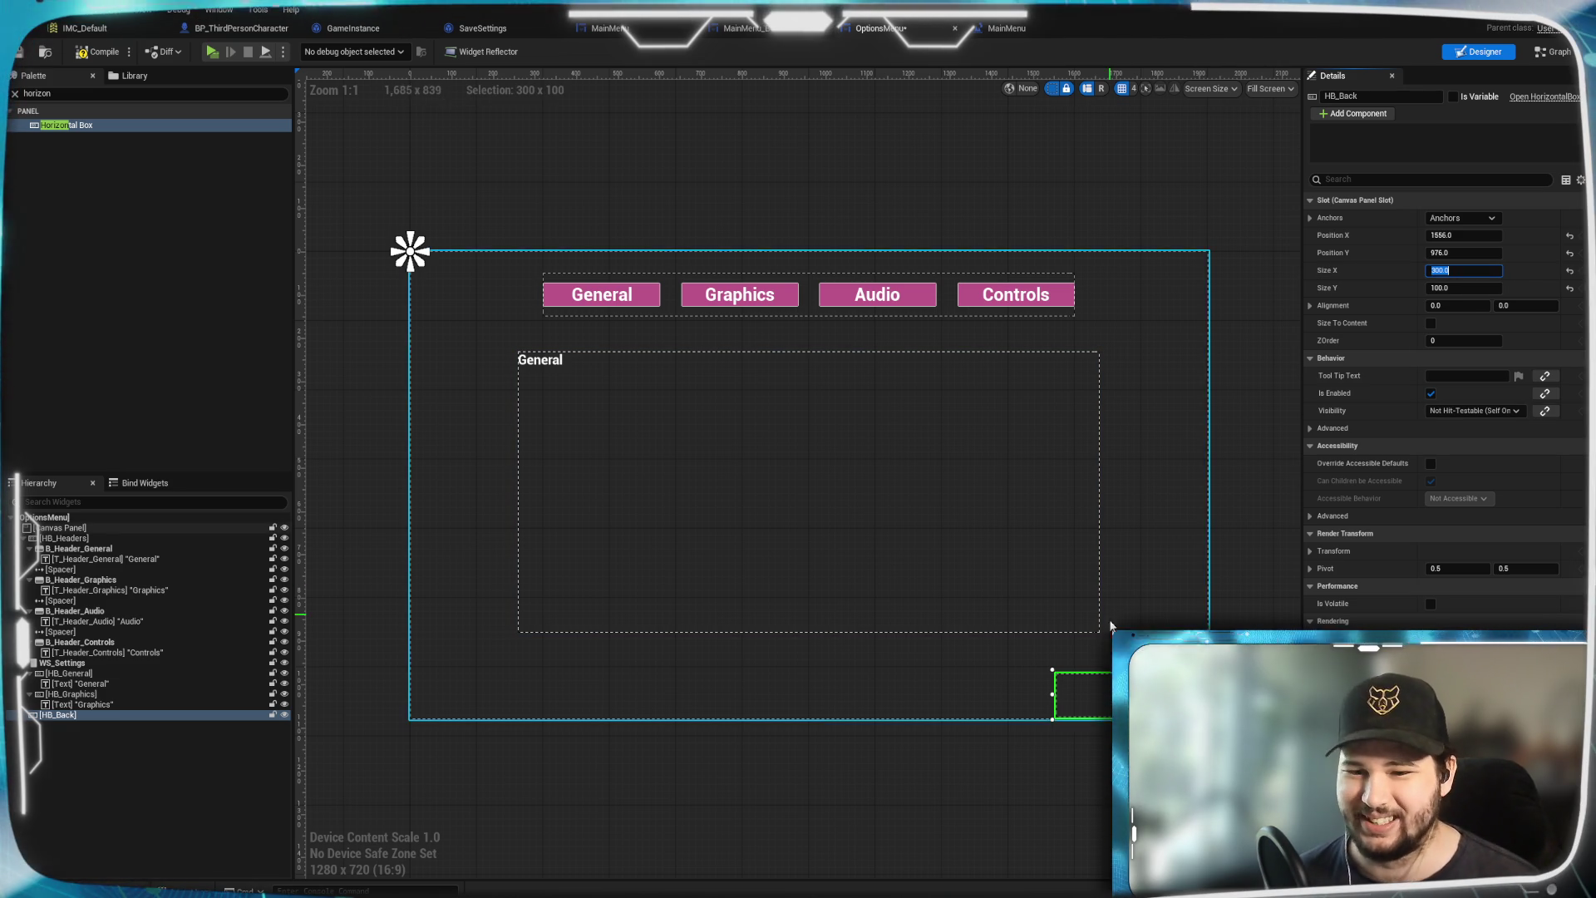
Anchor HB_Back to the bottom-right corner and set its Position X to -400
click(1462, 218)
click(1524, 365)
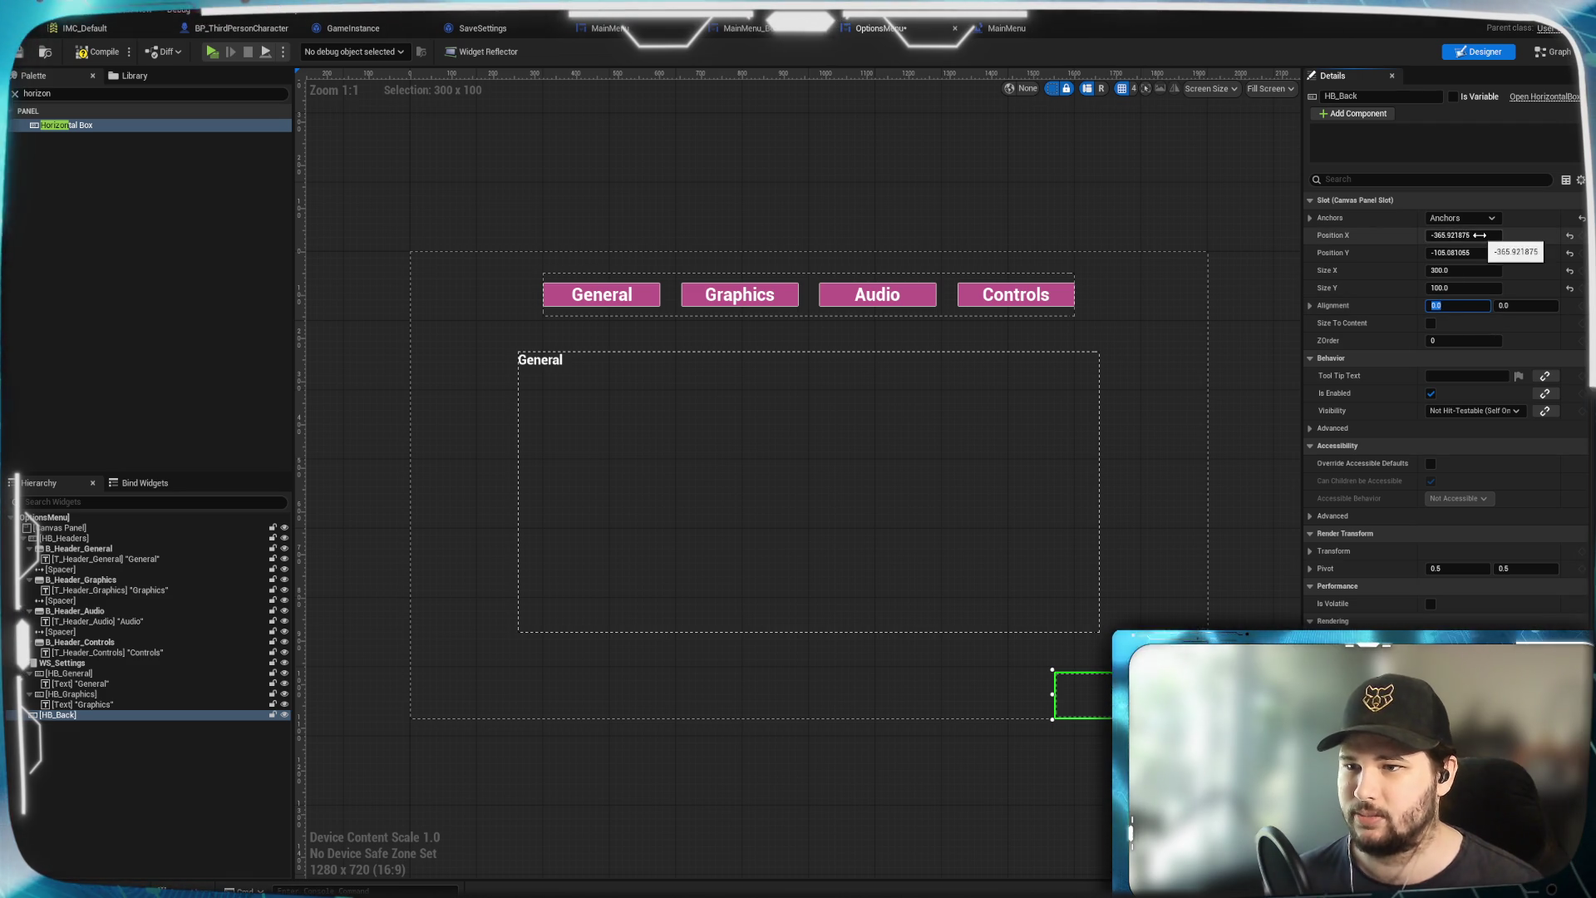
click(1480, 235)
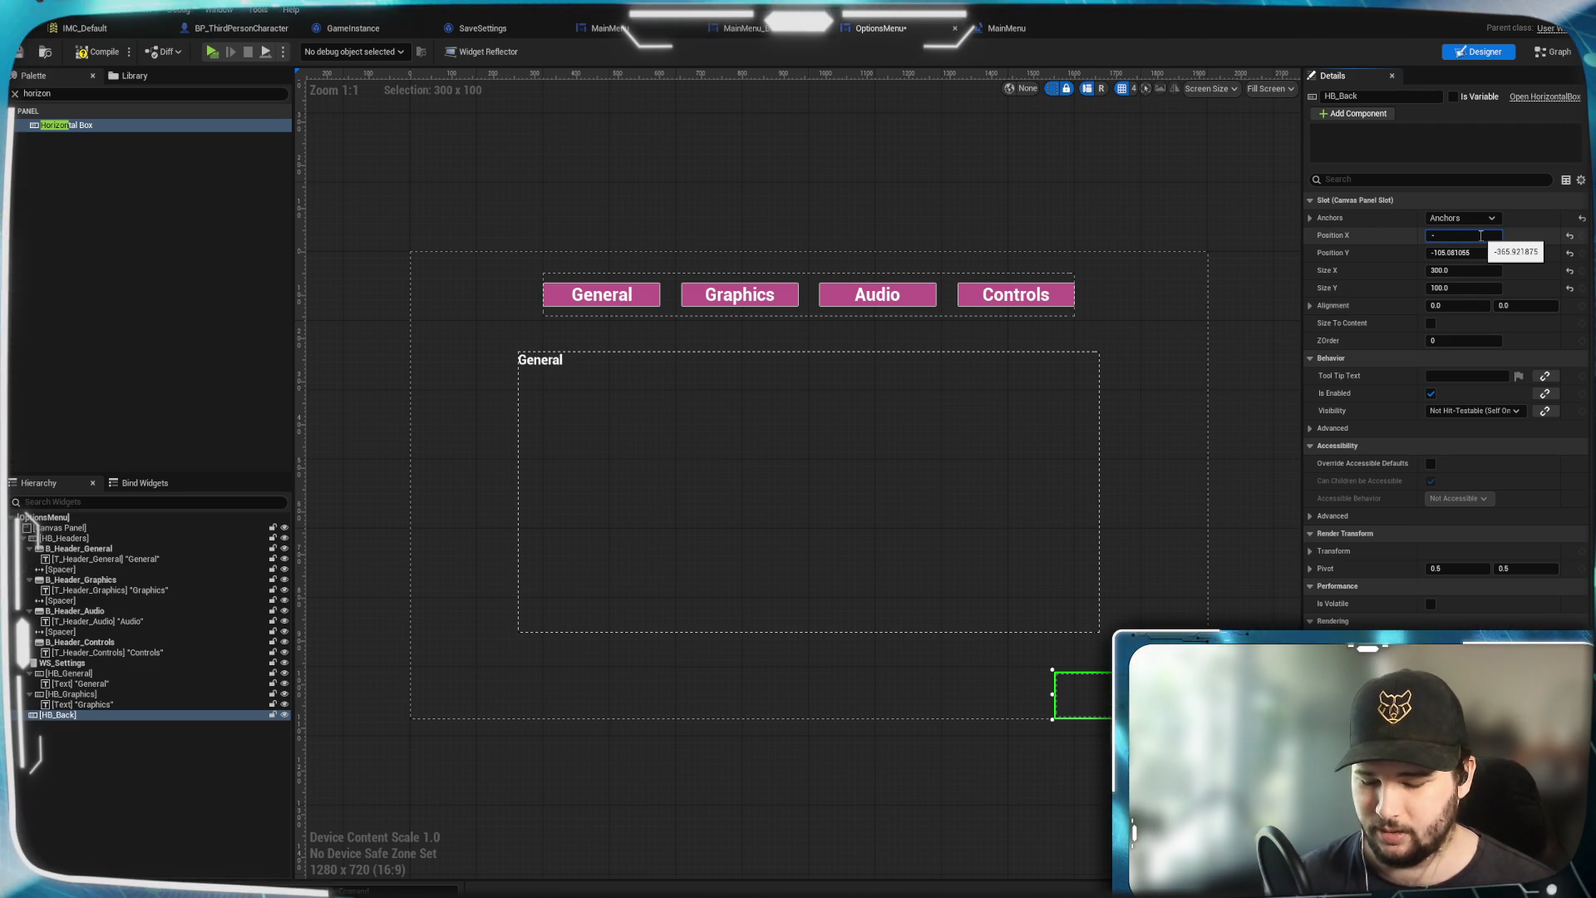
text(-42)
key(BackSpace)
text(00)
key(Return)
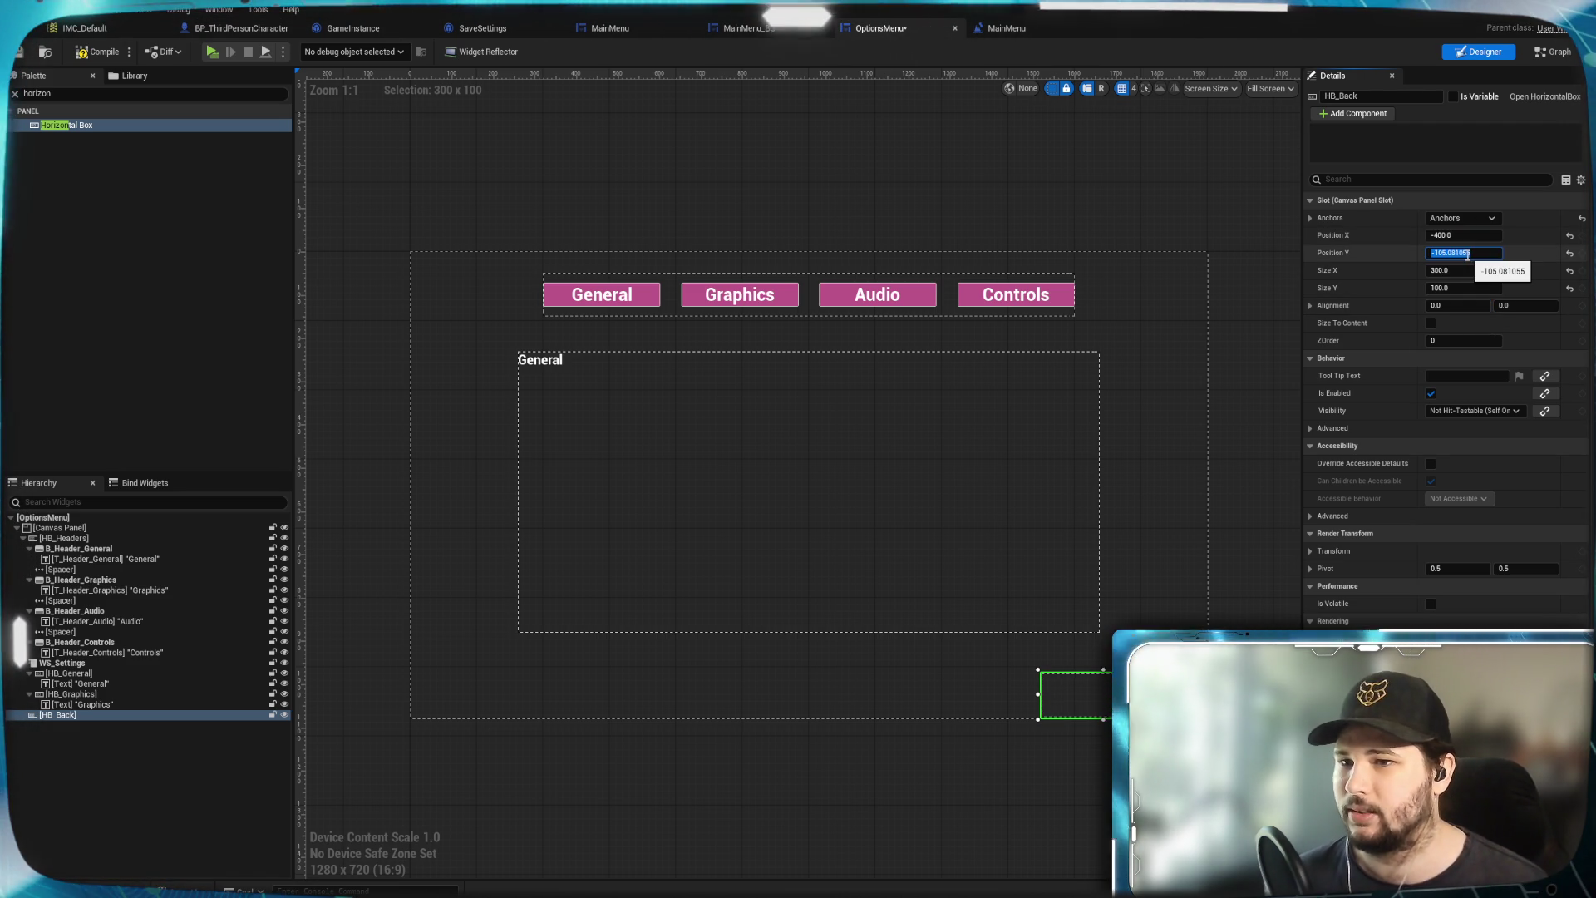
Set HB_Back's Position Y to -120
click(1465, 253)
text(-)
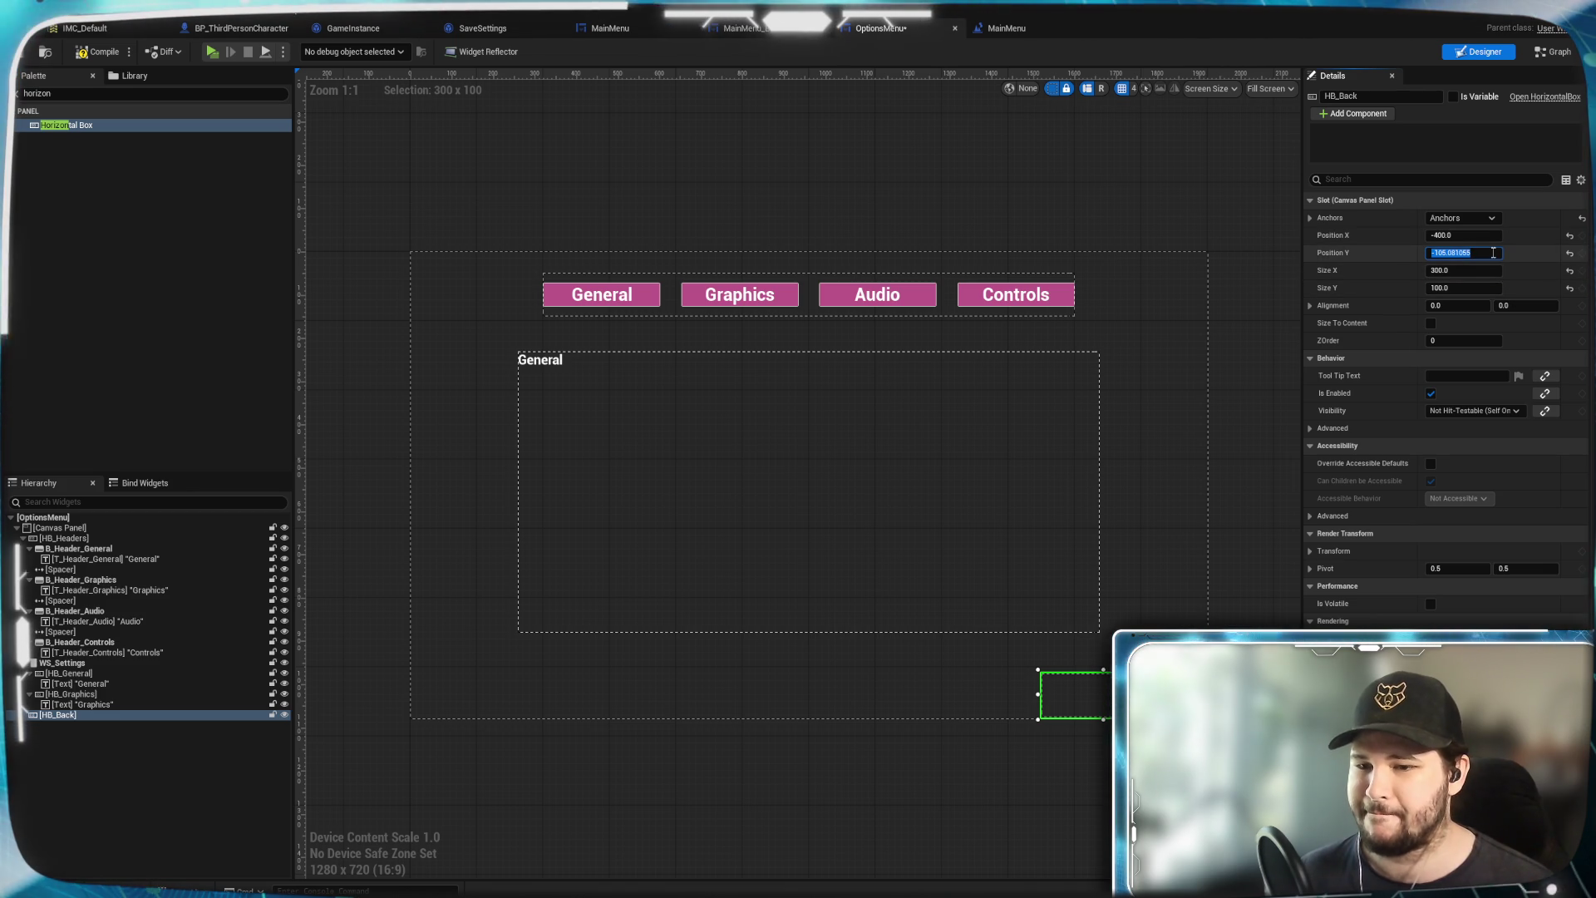
text(150)
key(Return)
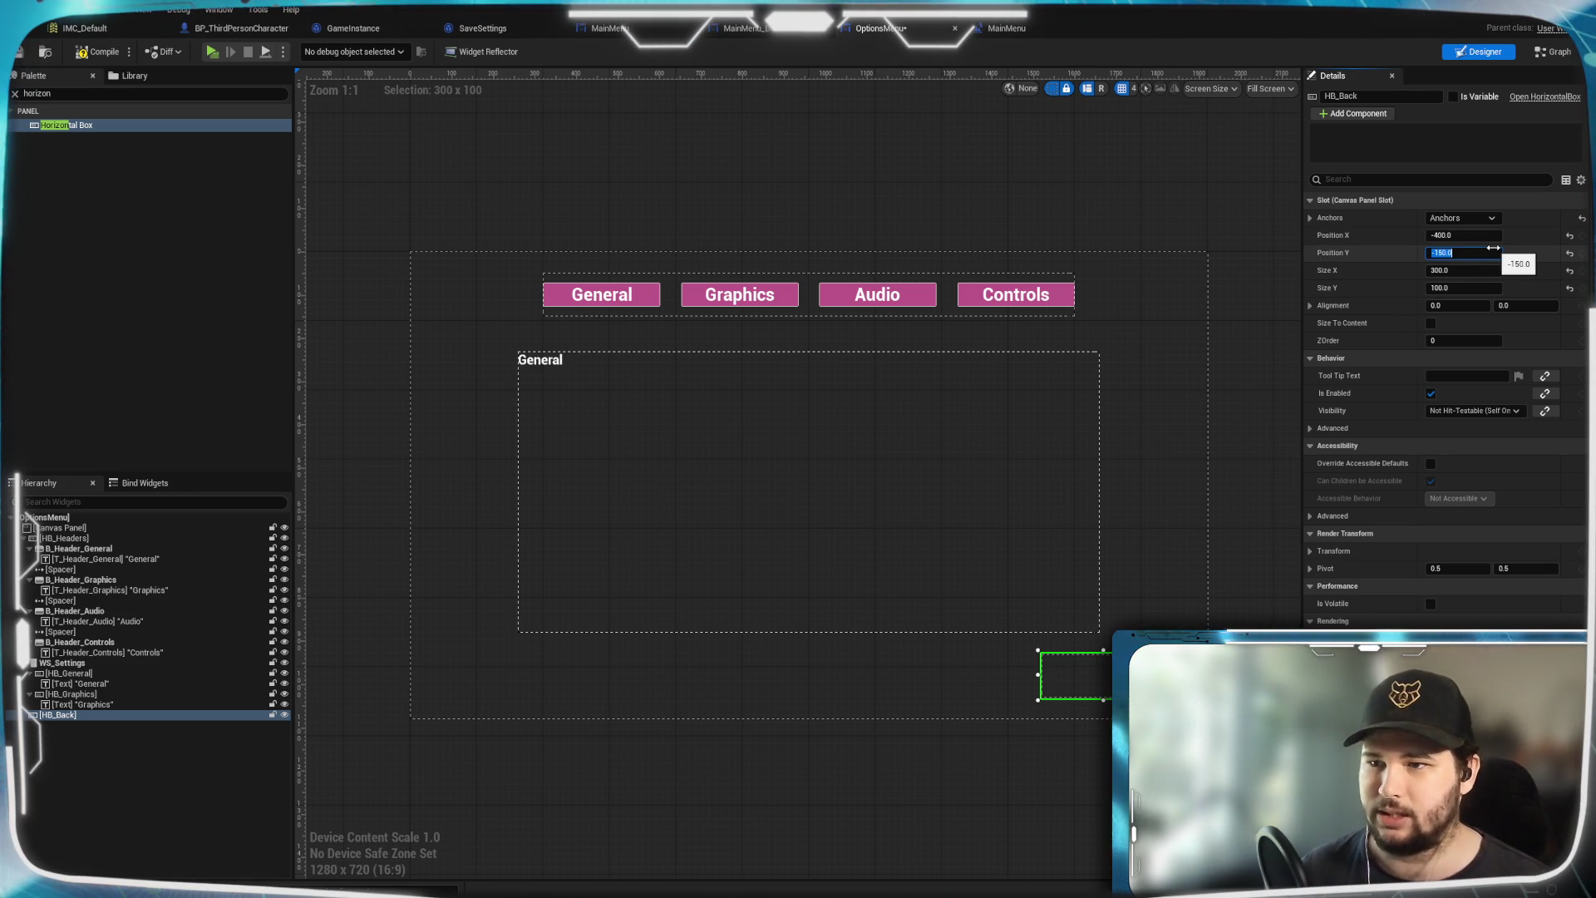
text(-120)
key(Return)
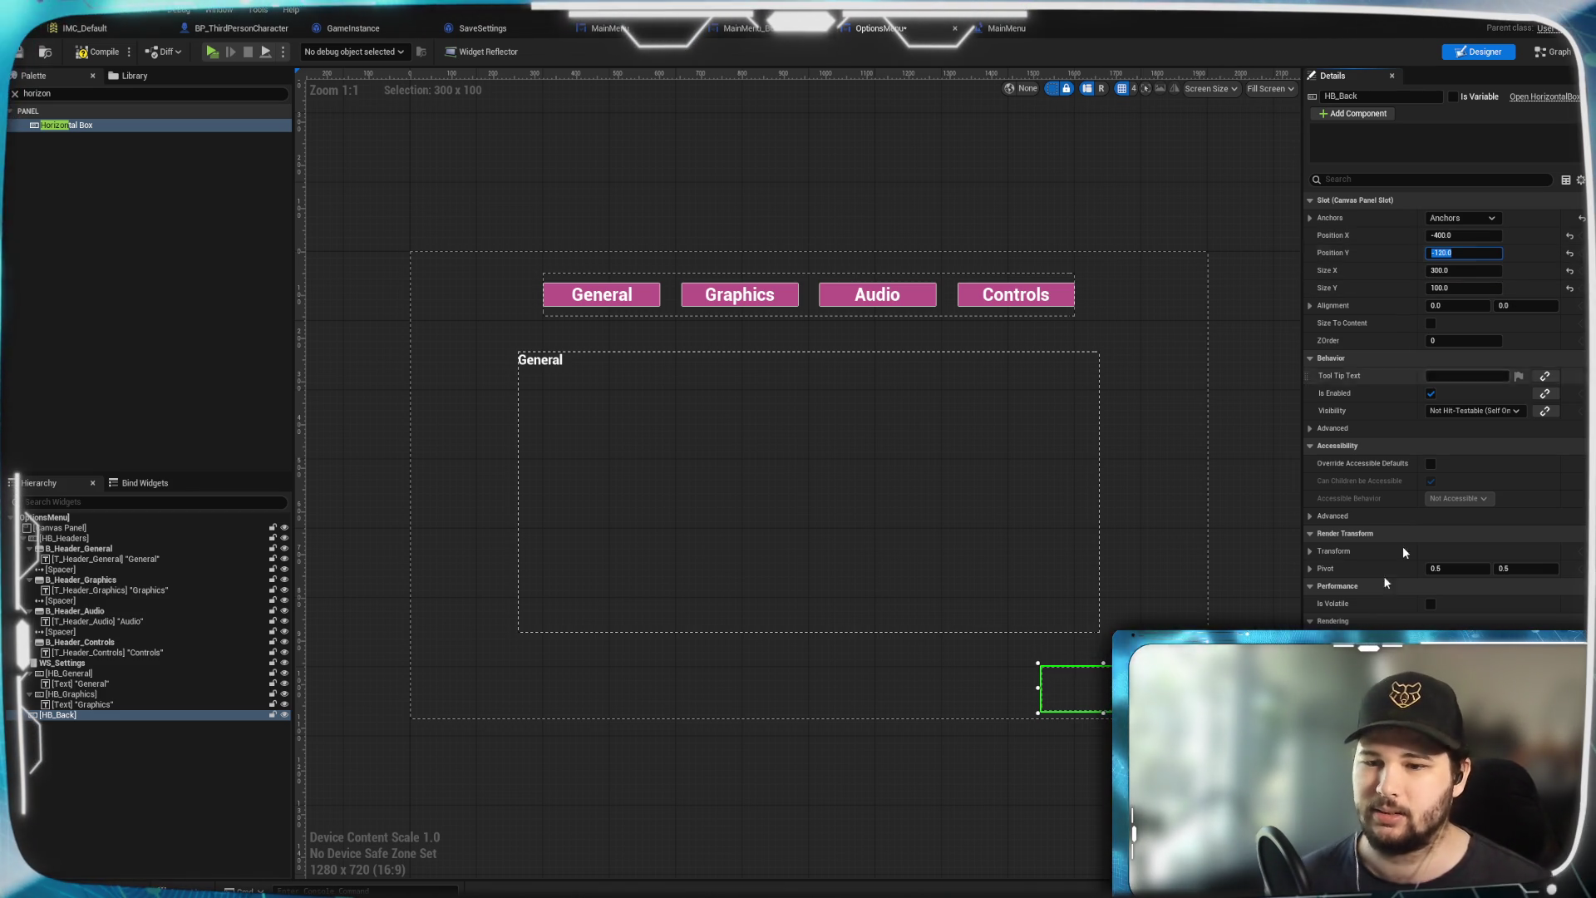
click(88, 94)
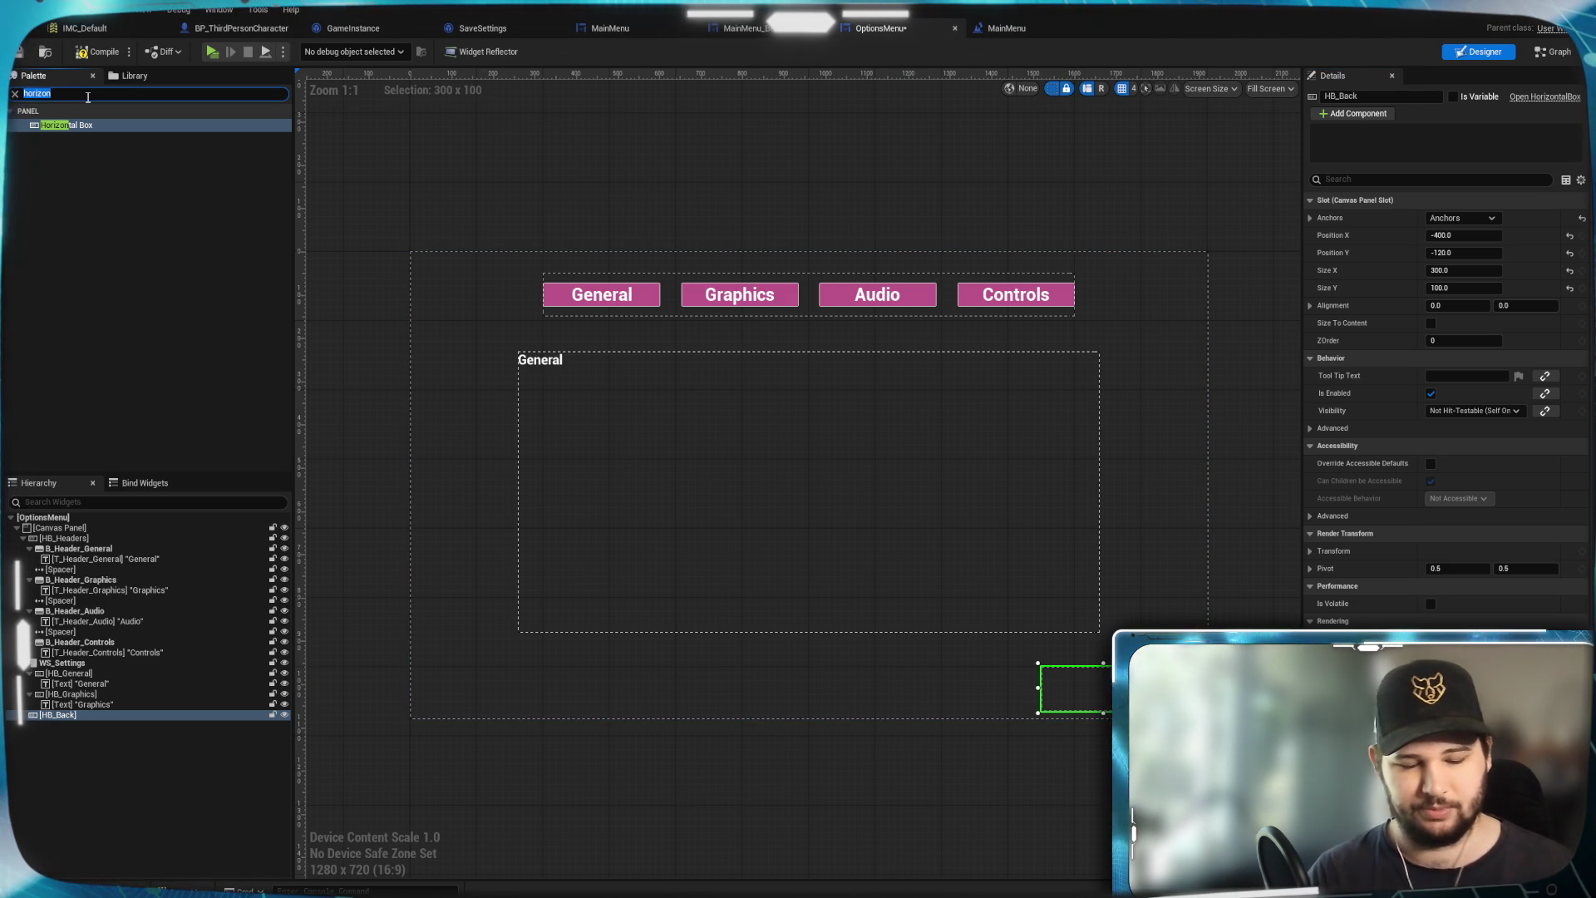
Add a Button inside HB_Back and rename it B_Back
text(Button)
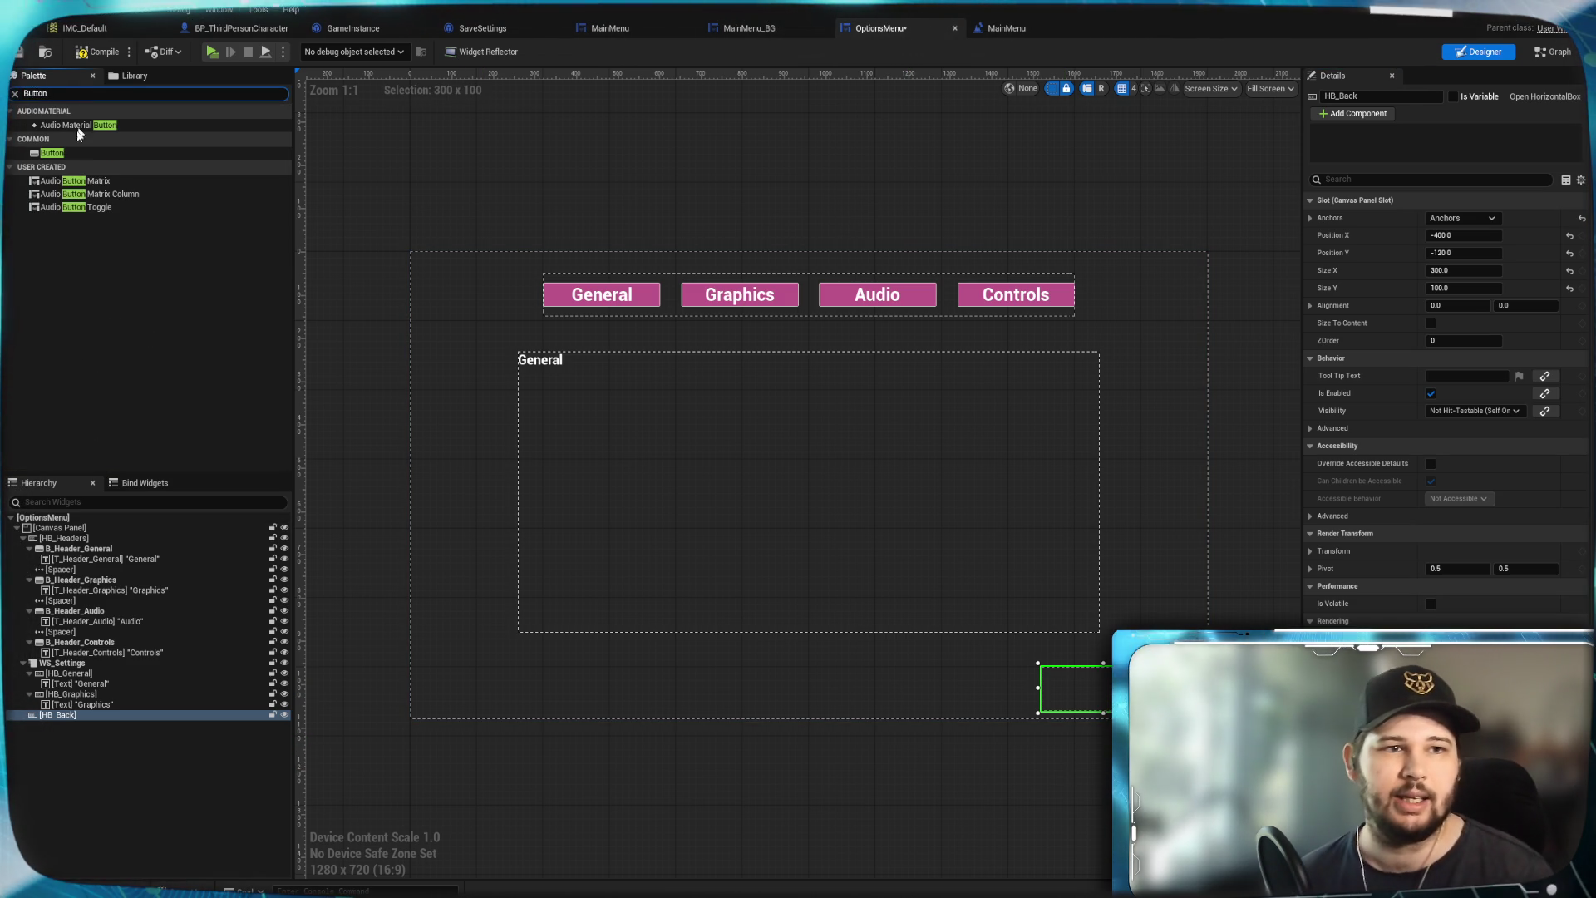
mouse_move(72, 153)
mouse_down()
mouse_move(106, 727)
mouse_move(91, 720)
mouse_up()
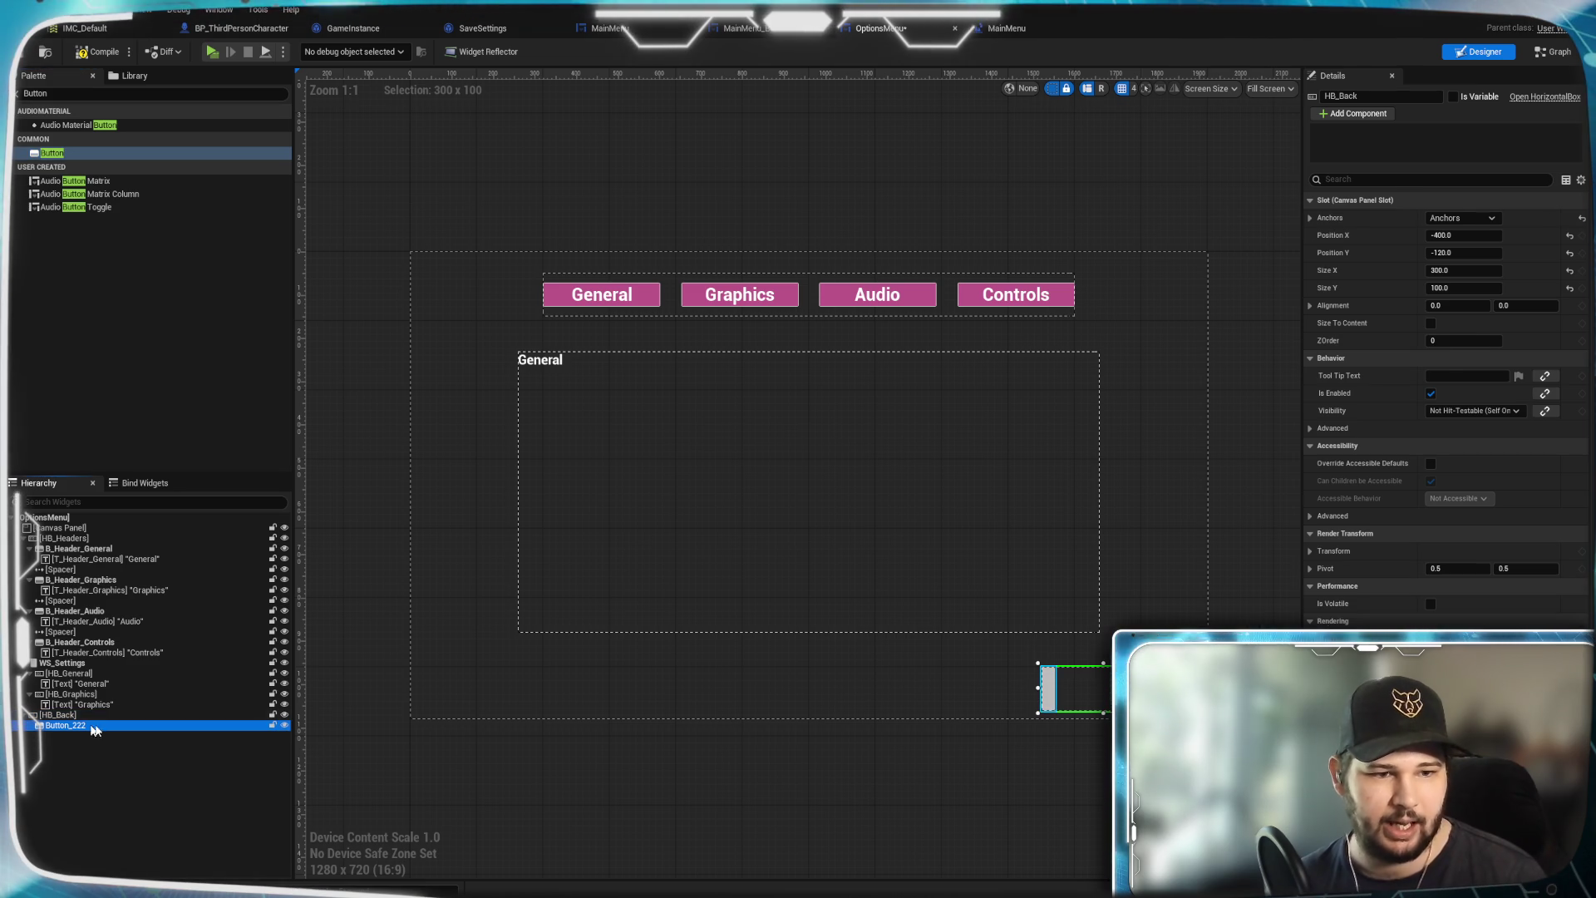
click(1330, 93)
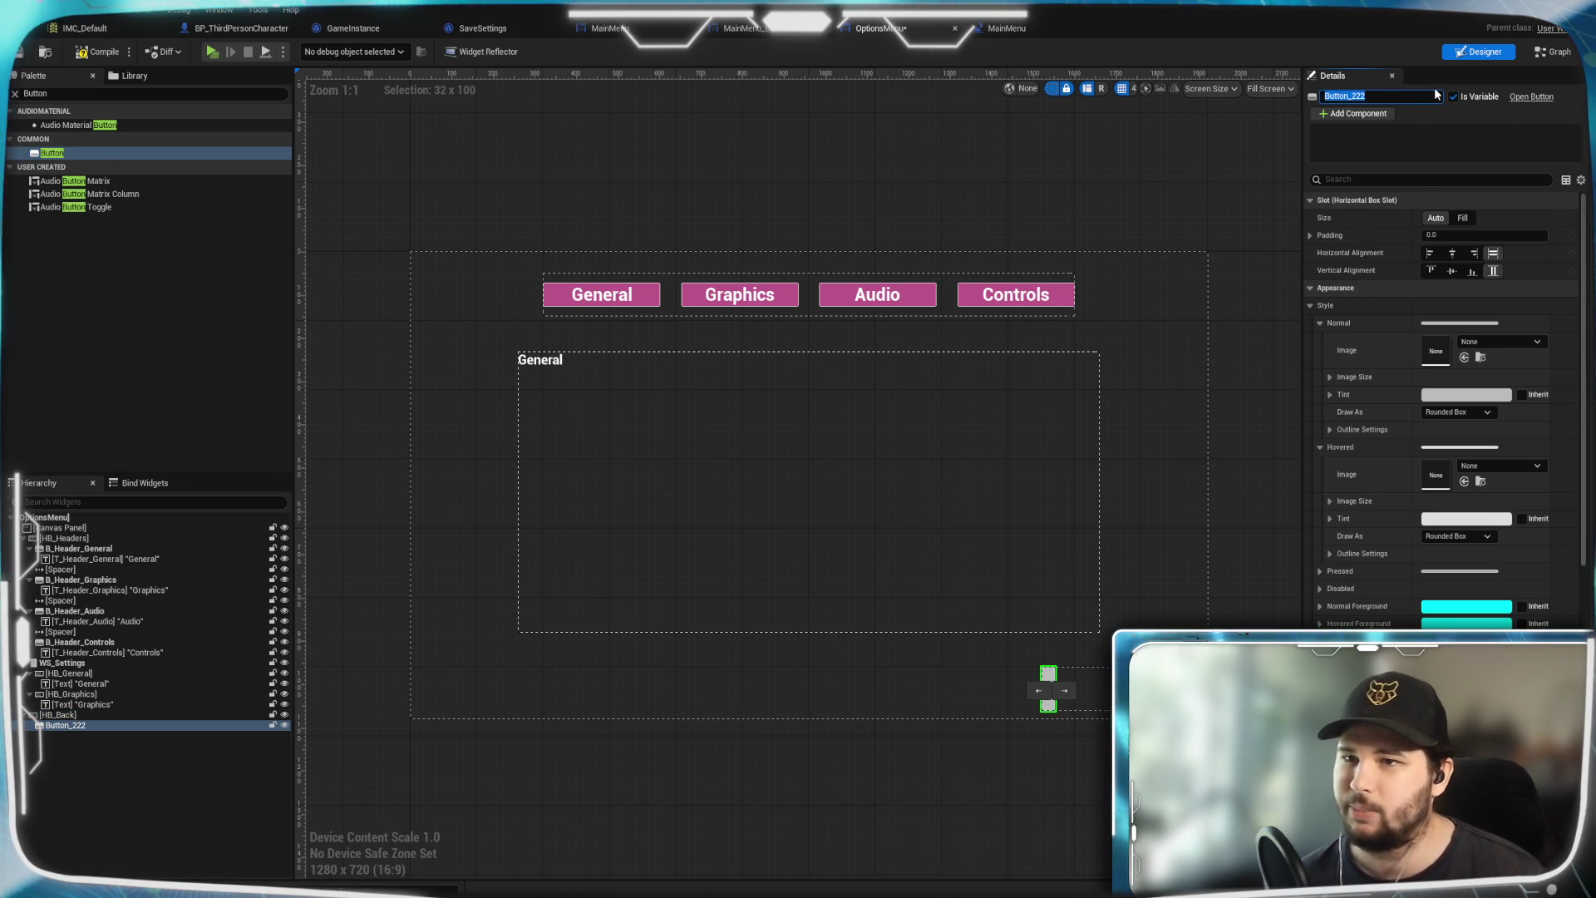
text(B_Back)
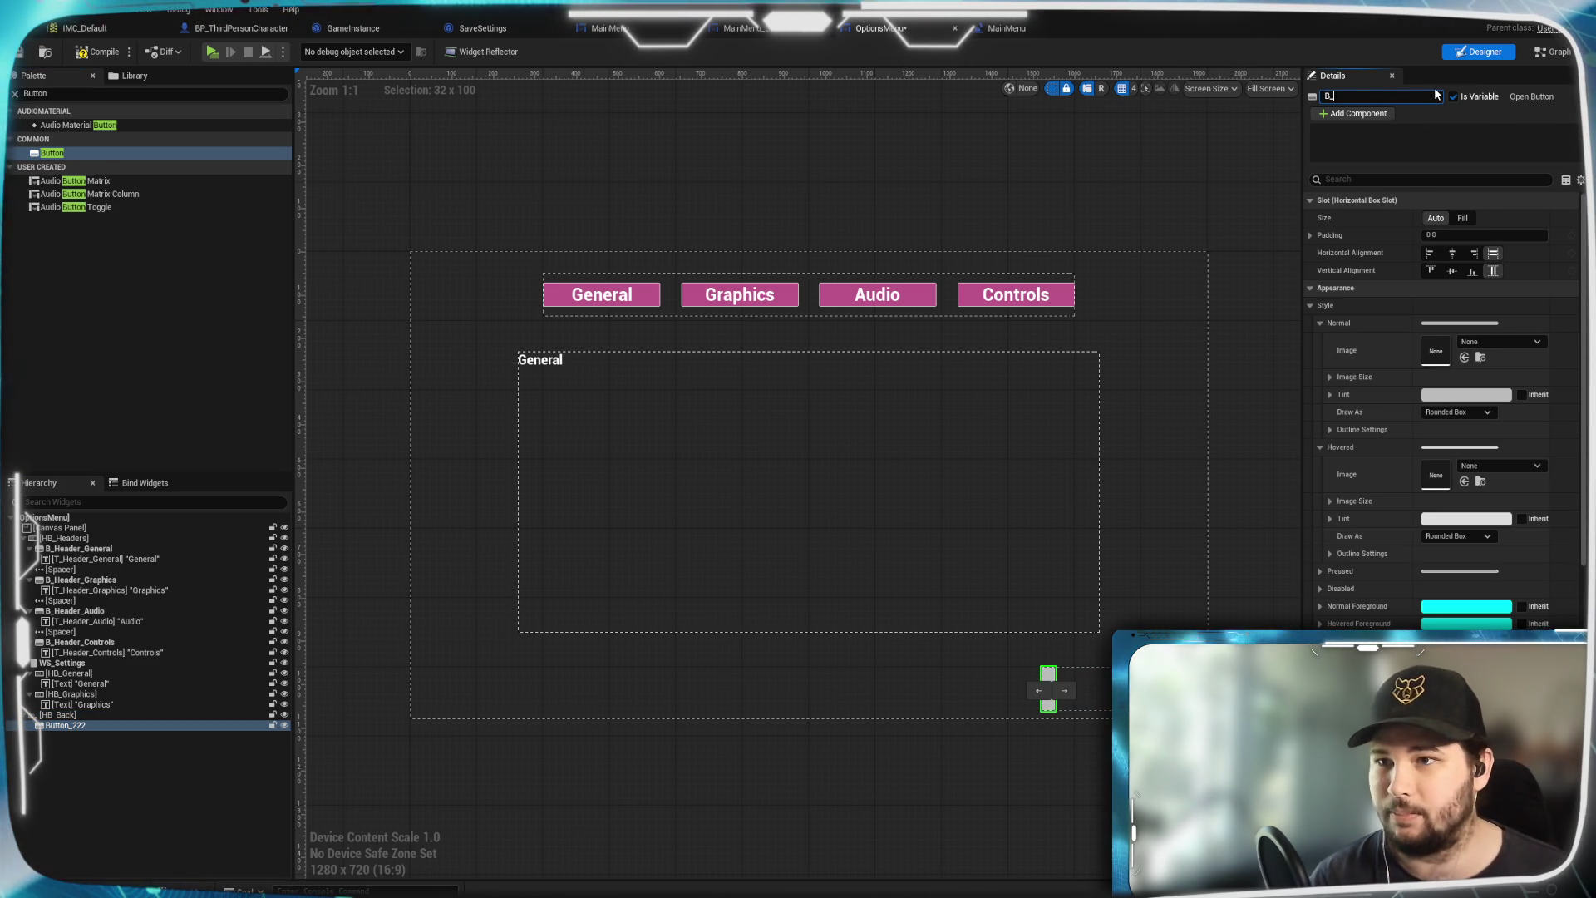
key(Return)
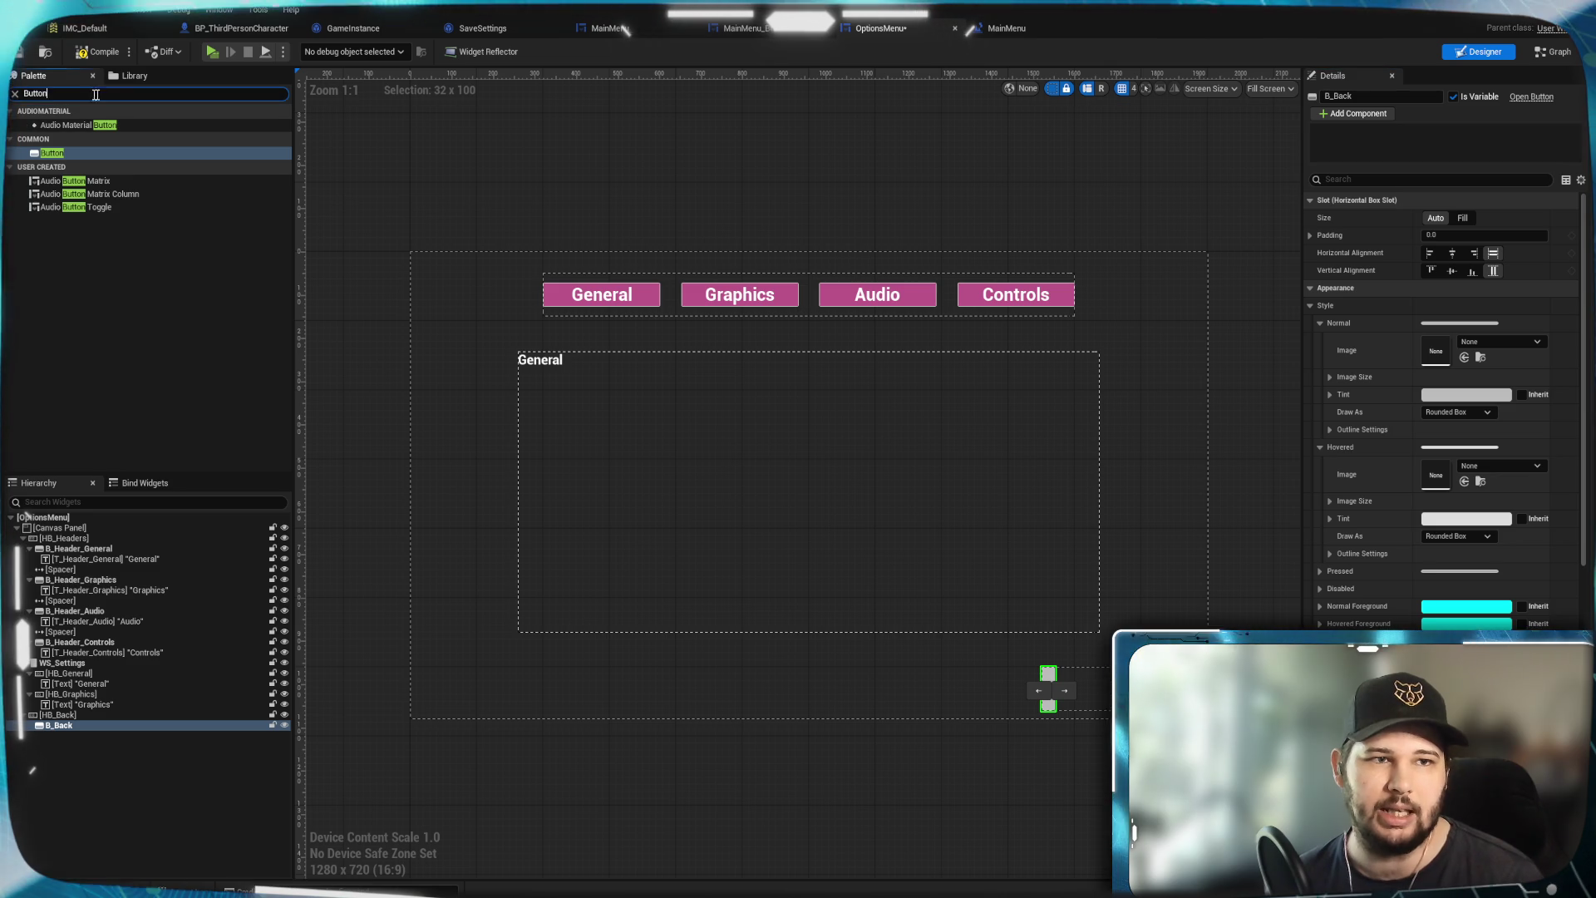
Place a Text widget inside B_Back and rename it T_Text
key(ctrl+f)
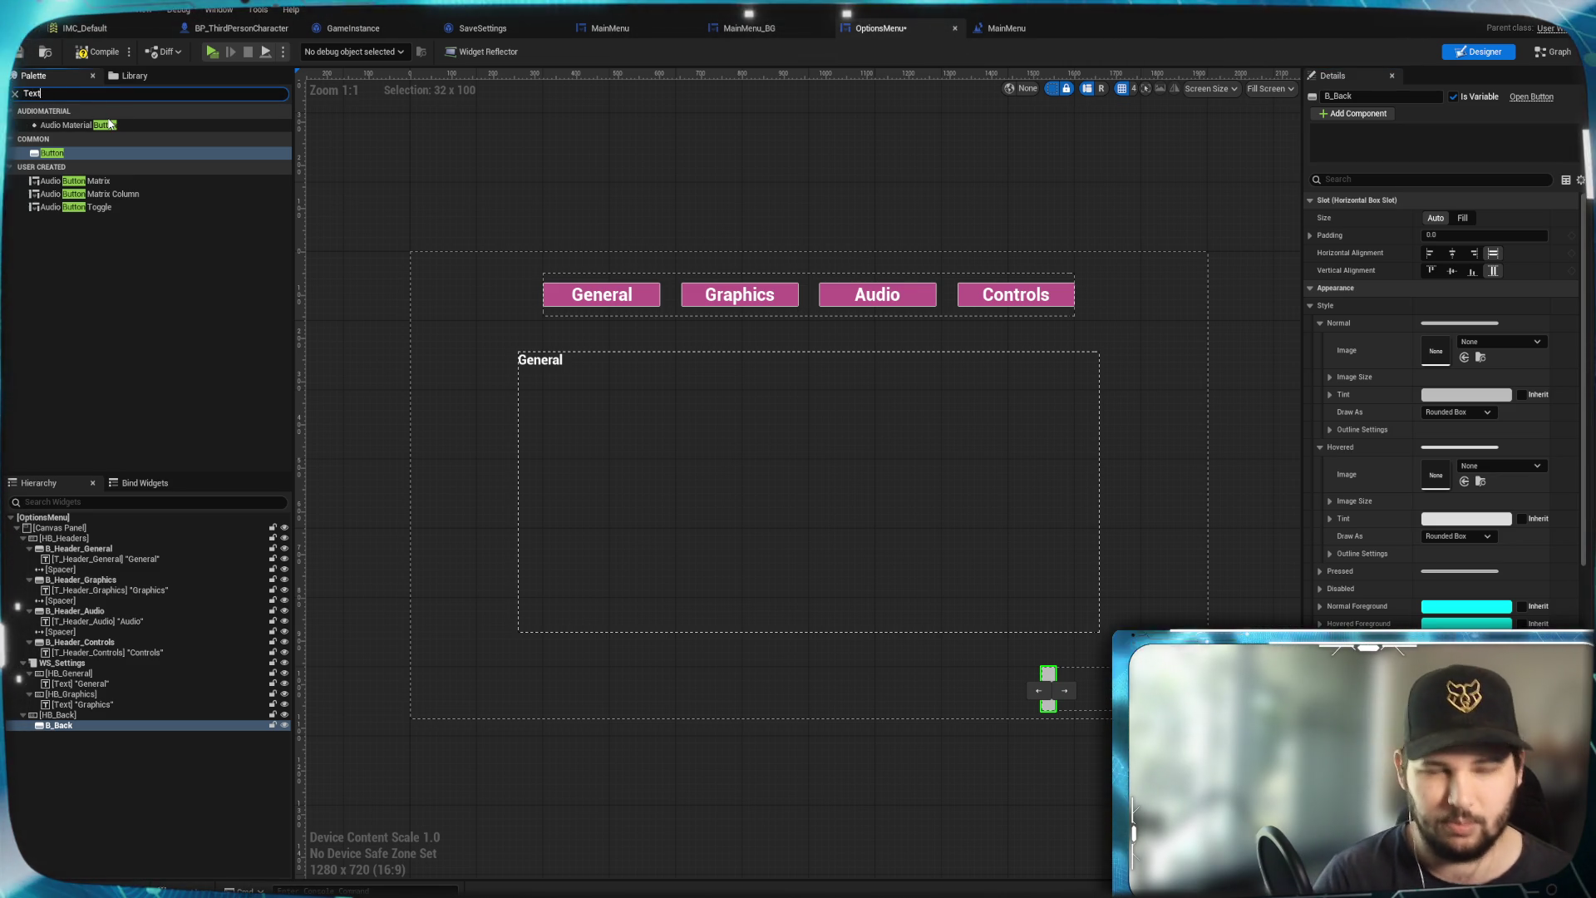
text(Text)
mouse_move(90, 139)
mouse_down()
mouse_move(156, 188)
mouse_move(69, 728)
mouse_up()
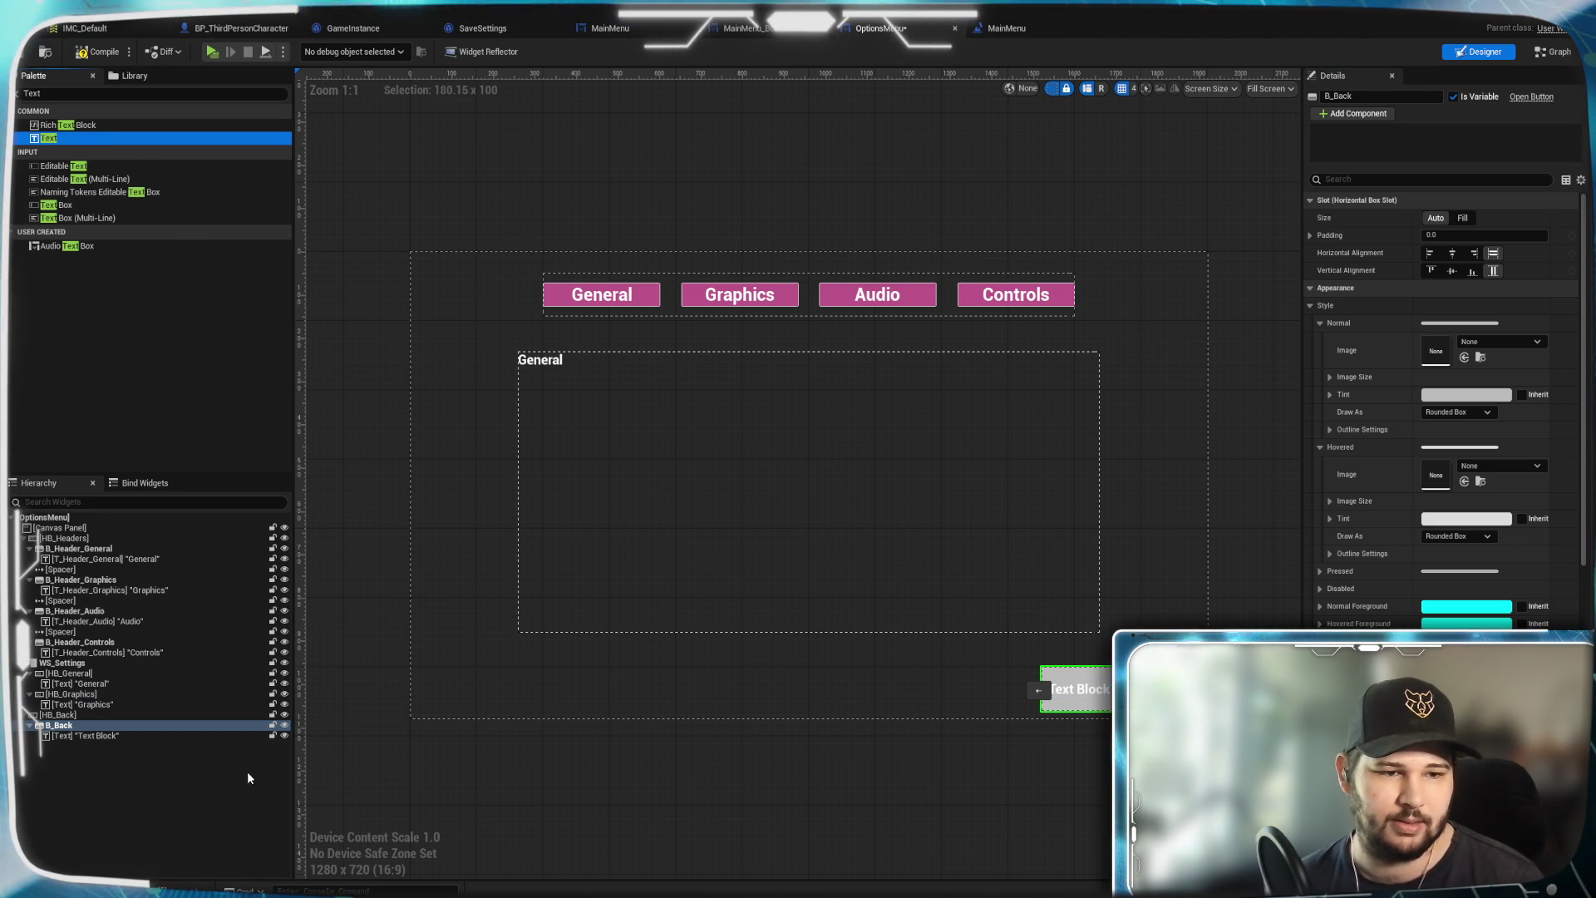
click(111, 736)
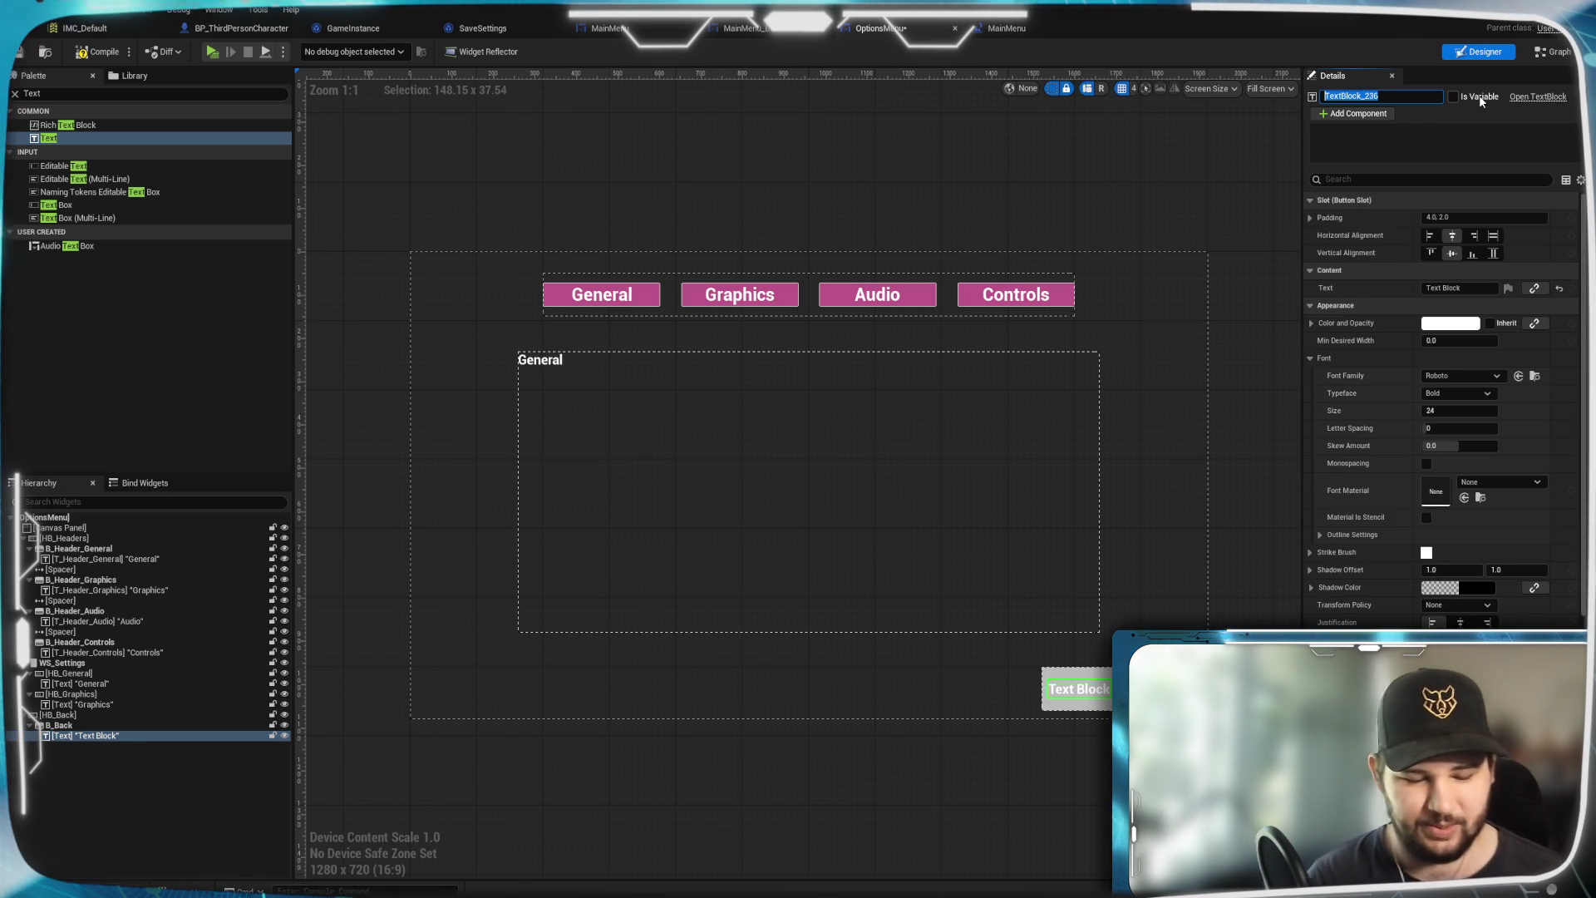
text(T_)
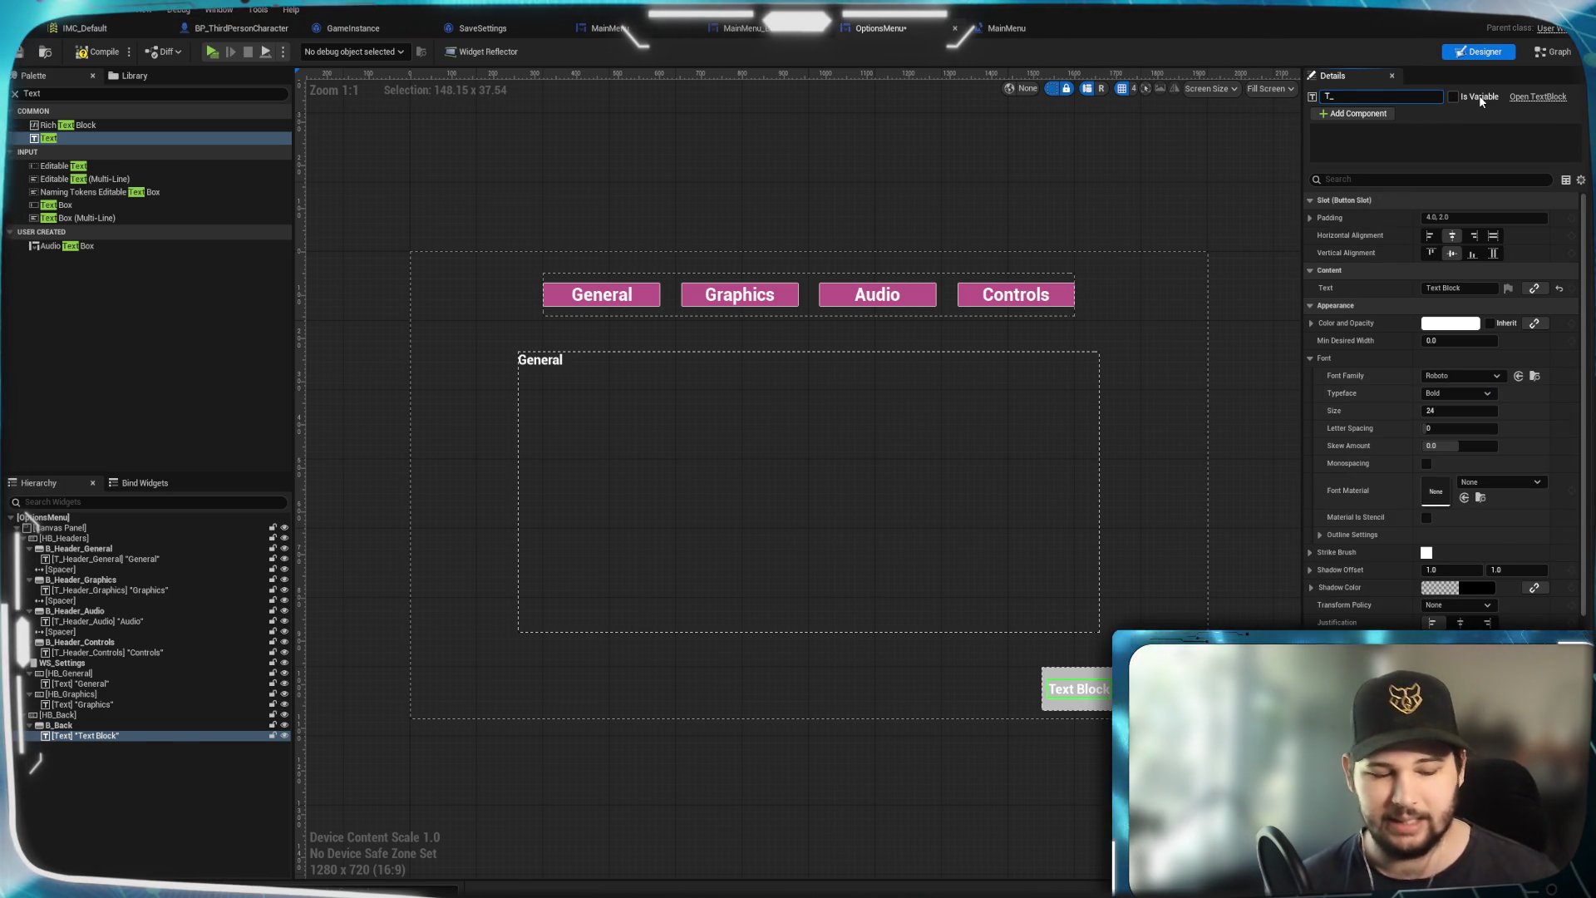
text(Text)
key(Return)
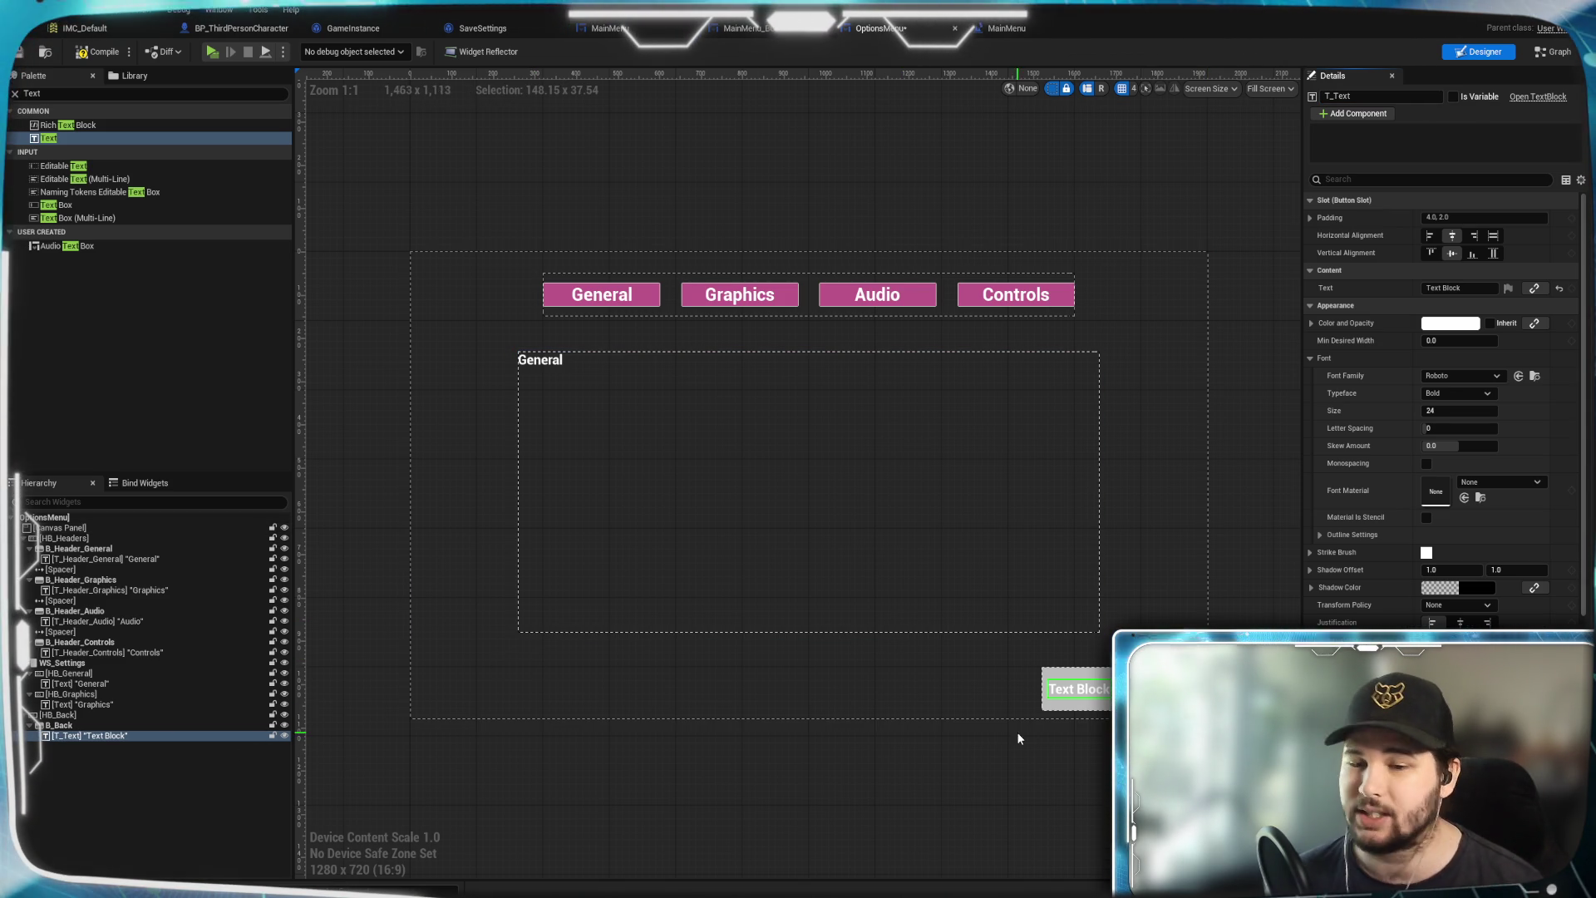
click(1072, 680)
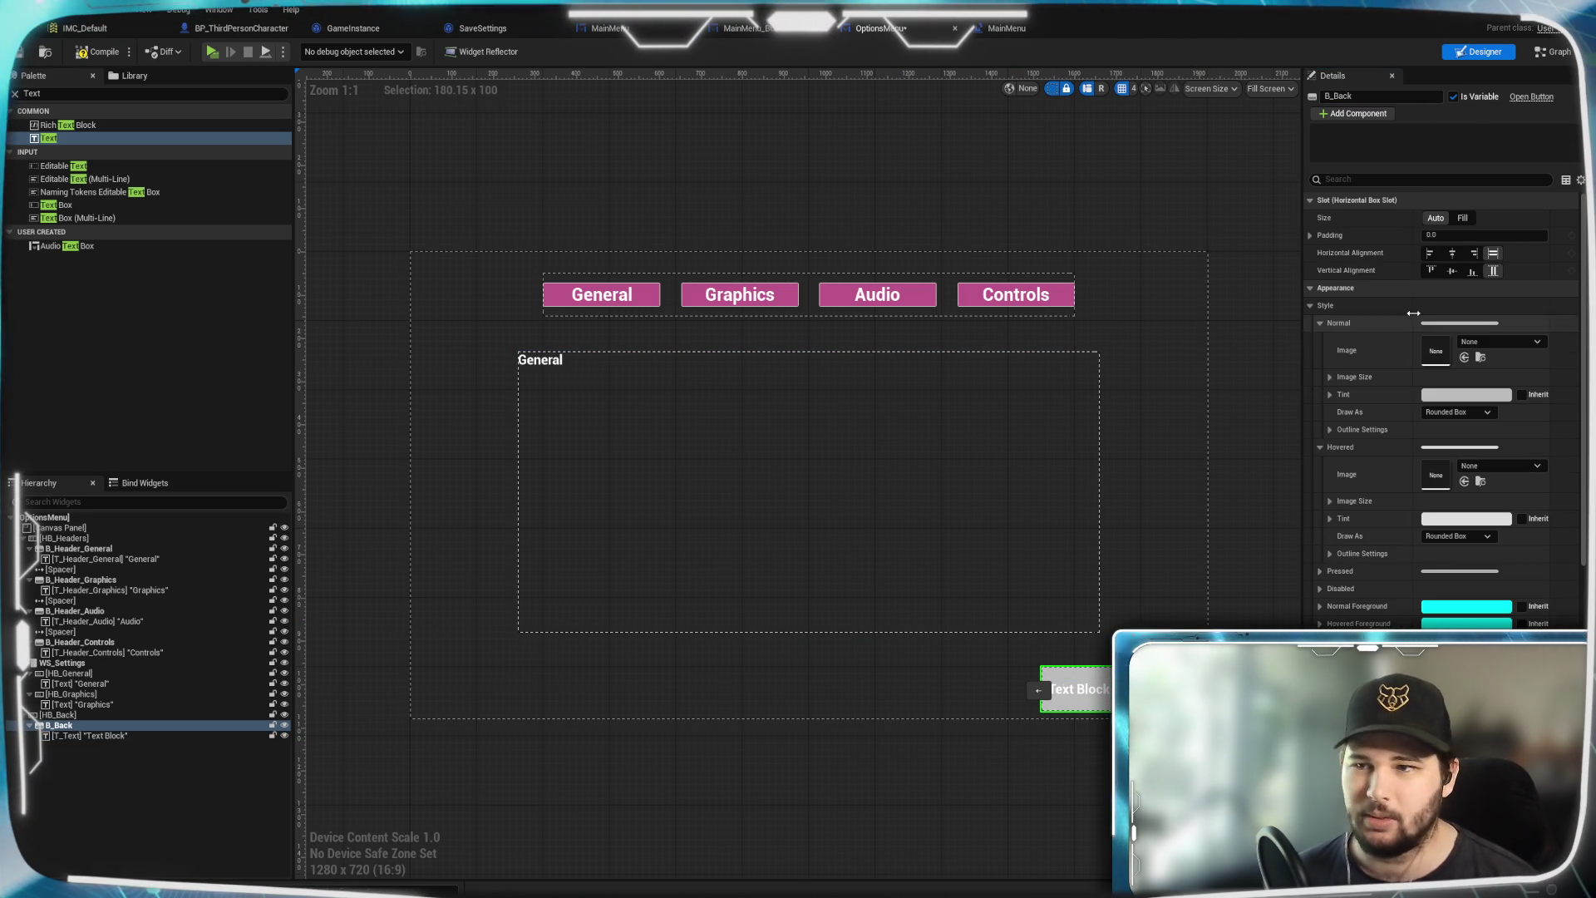
Centre B_Back vertically, set T_Text to 'Back' at font size 32, and make B_Back fill HB_Back
click(1452, 271)
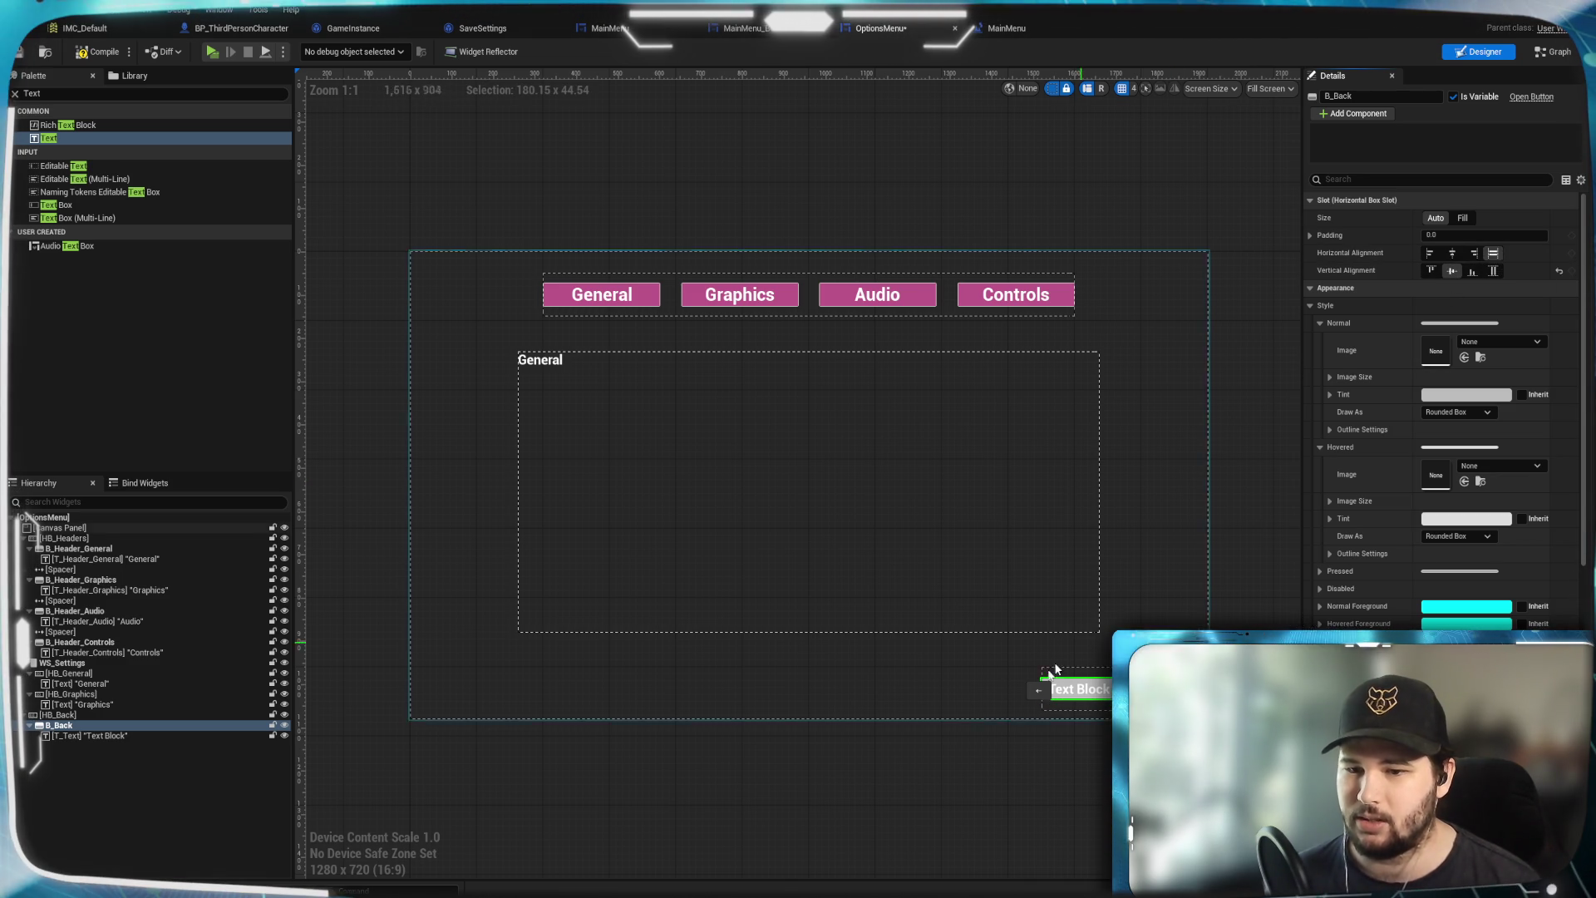
click(1069, 695)
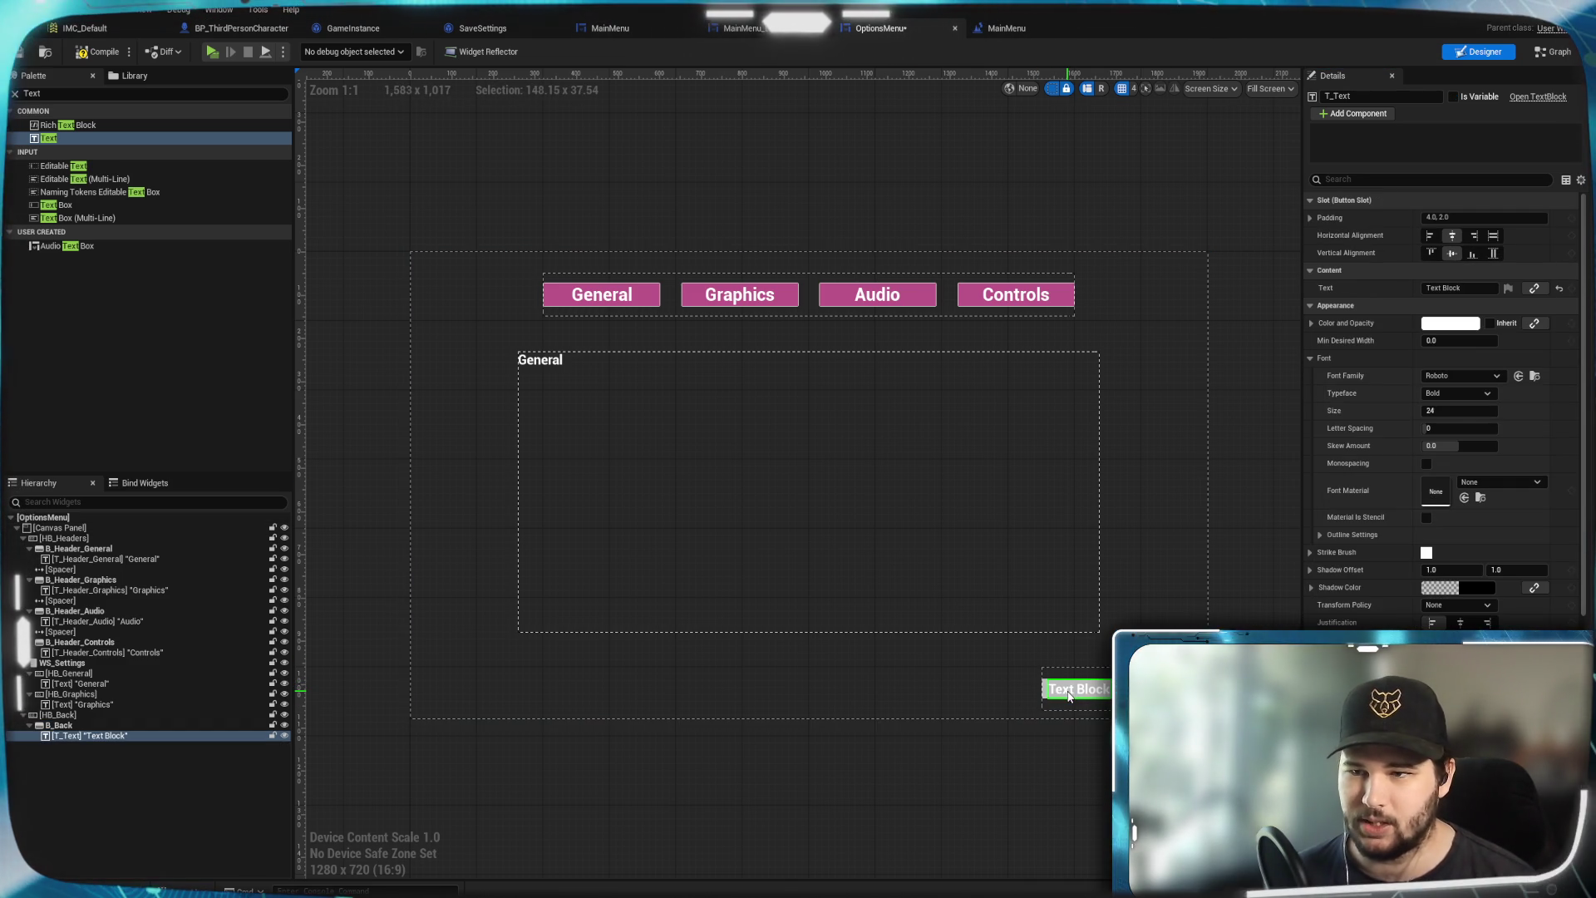
click(1454, 410)
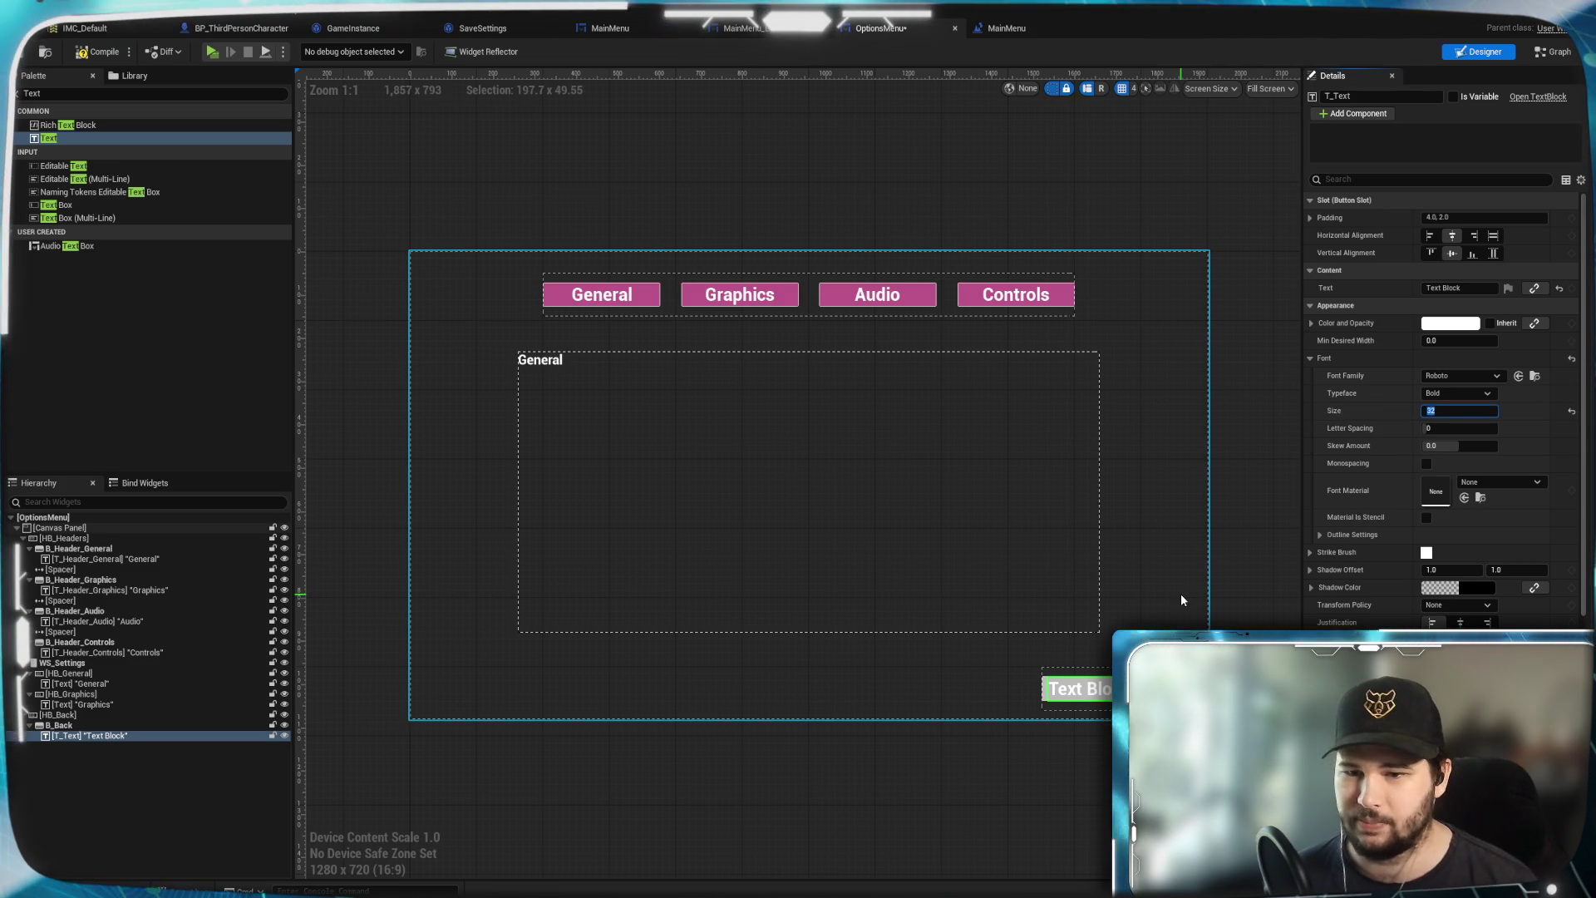
click(1442, 288)
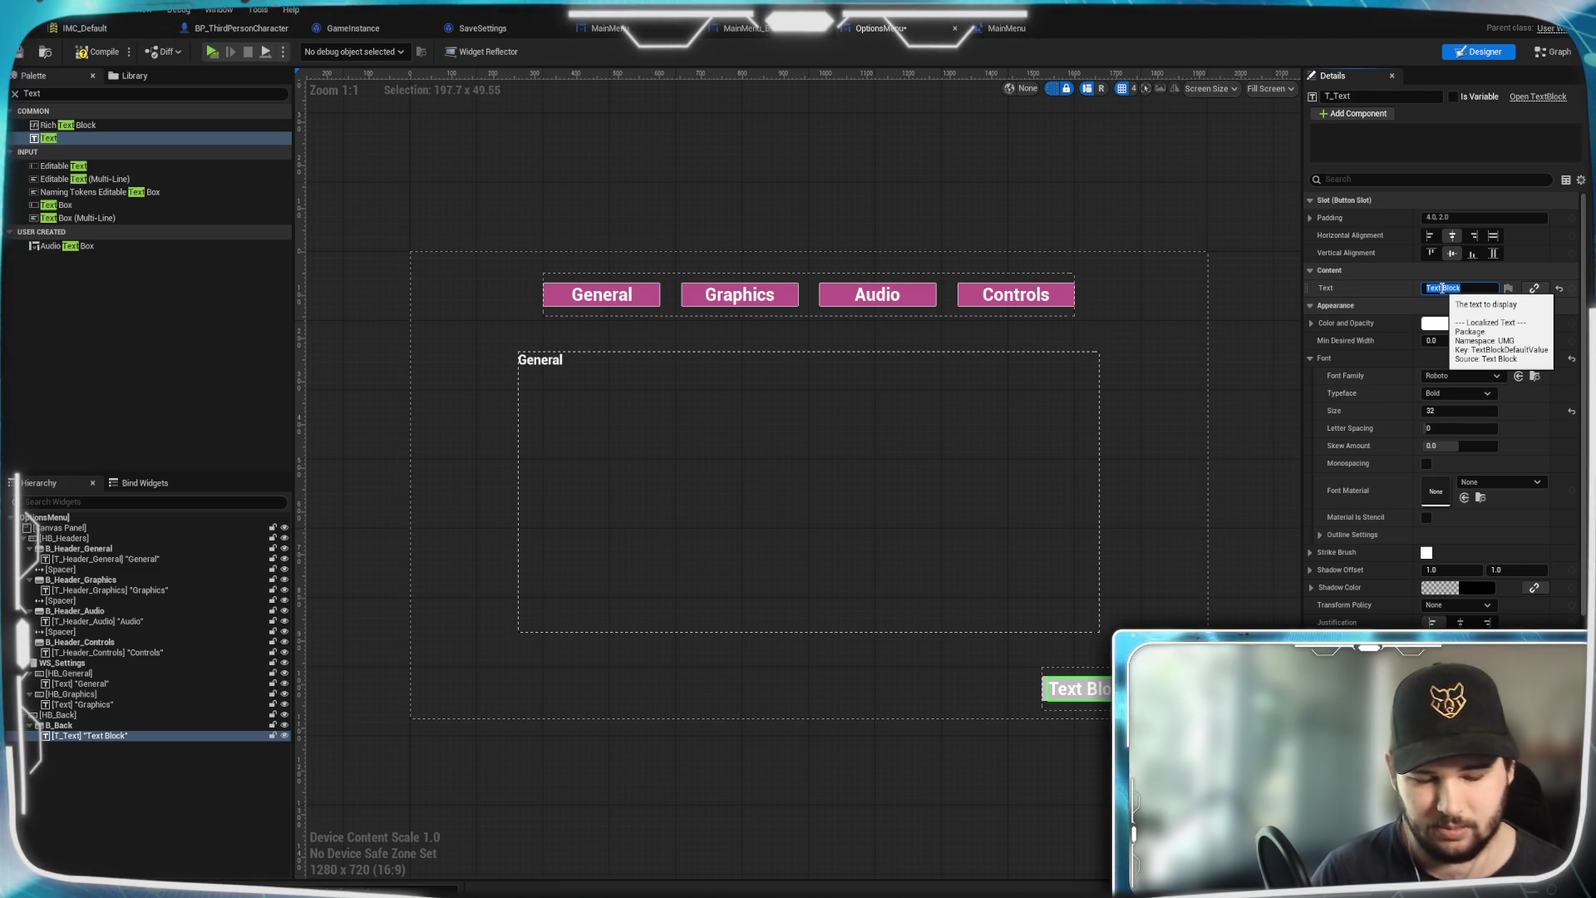
text(Back)
key(Return)
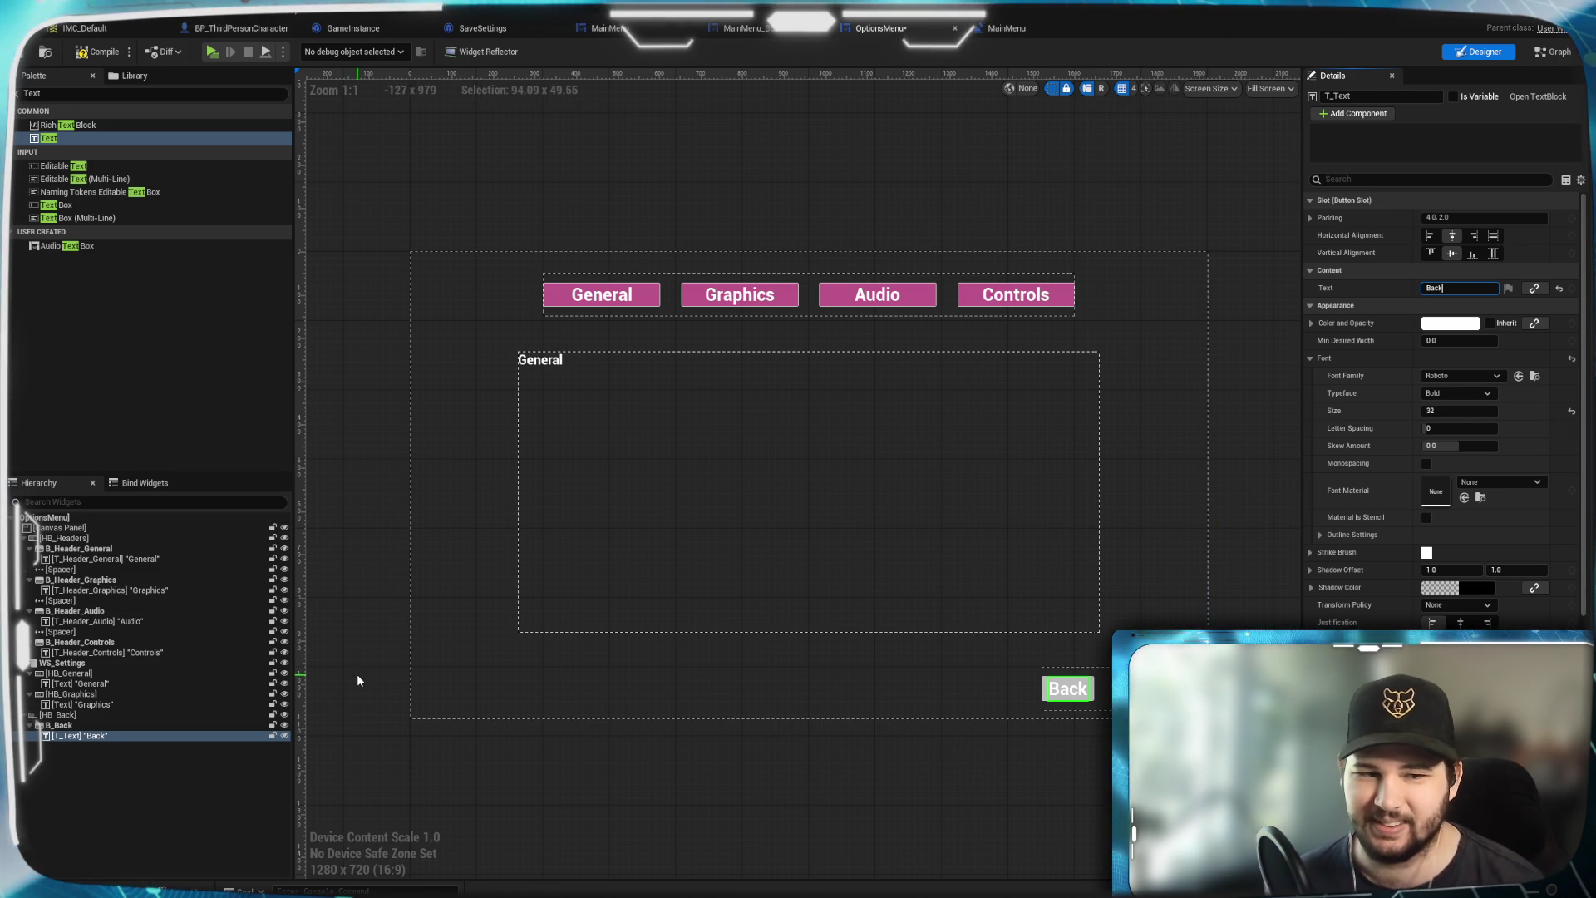
click(114, 726)
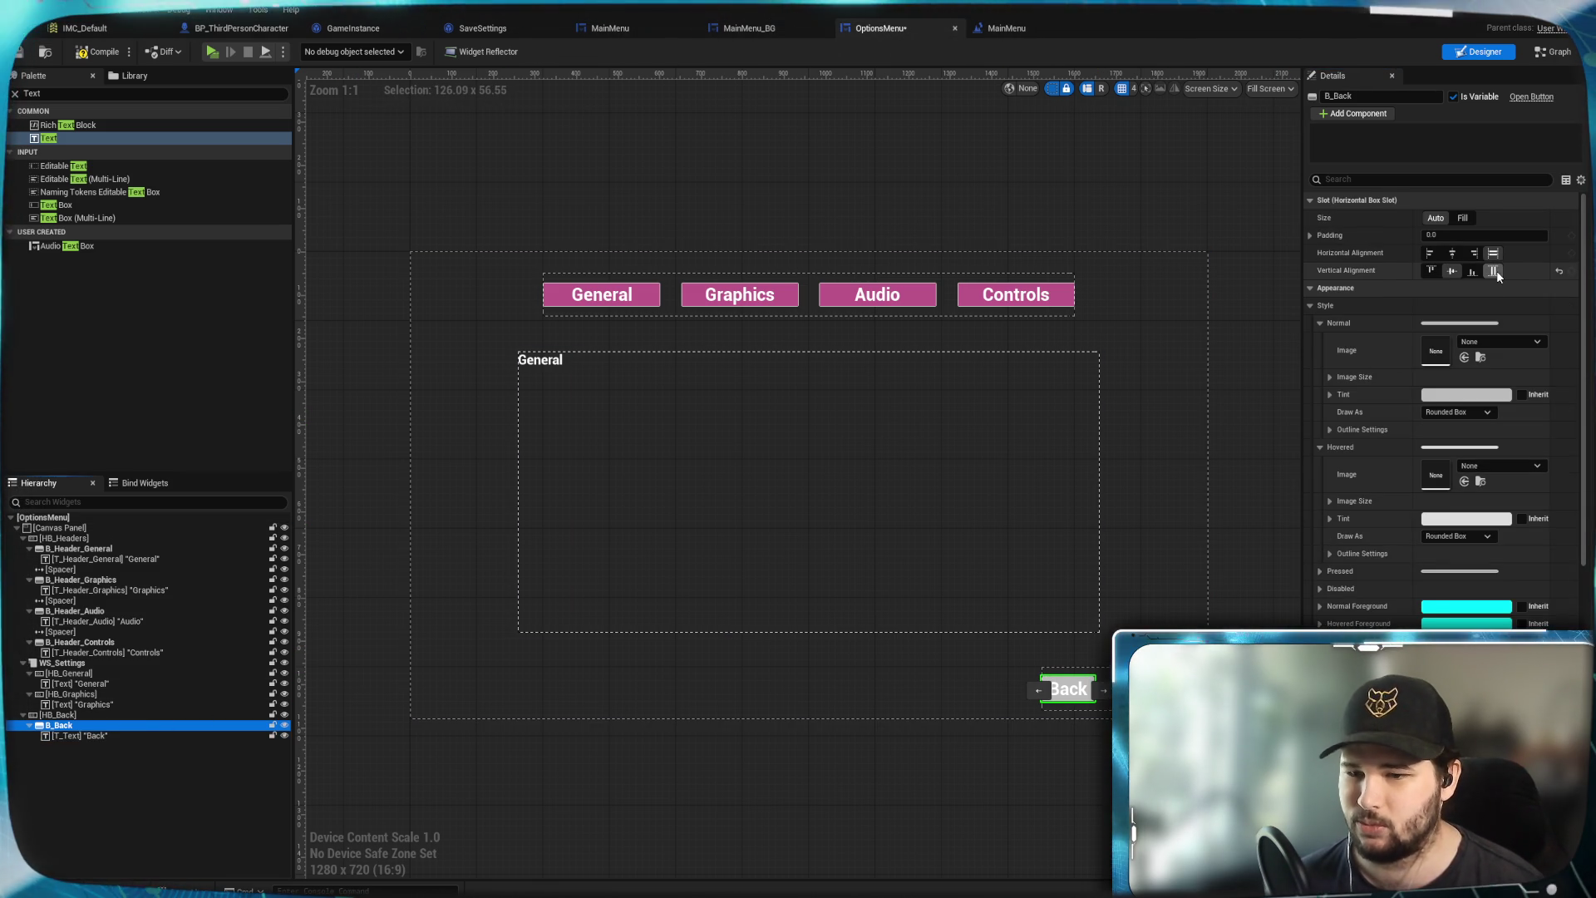
click(1496, 271)
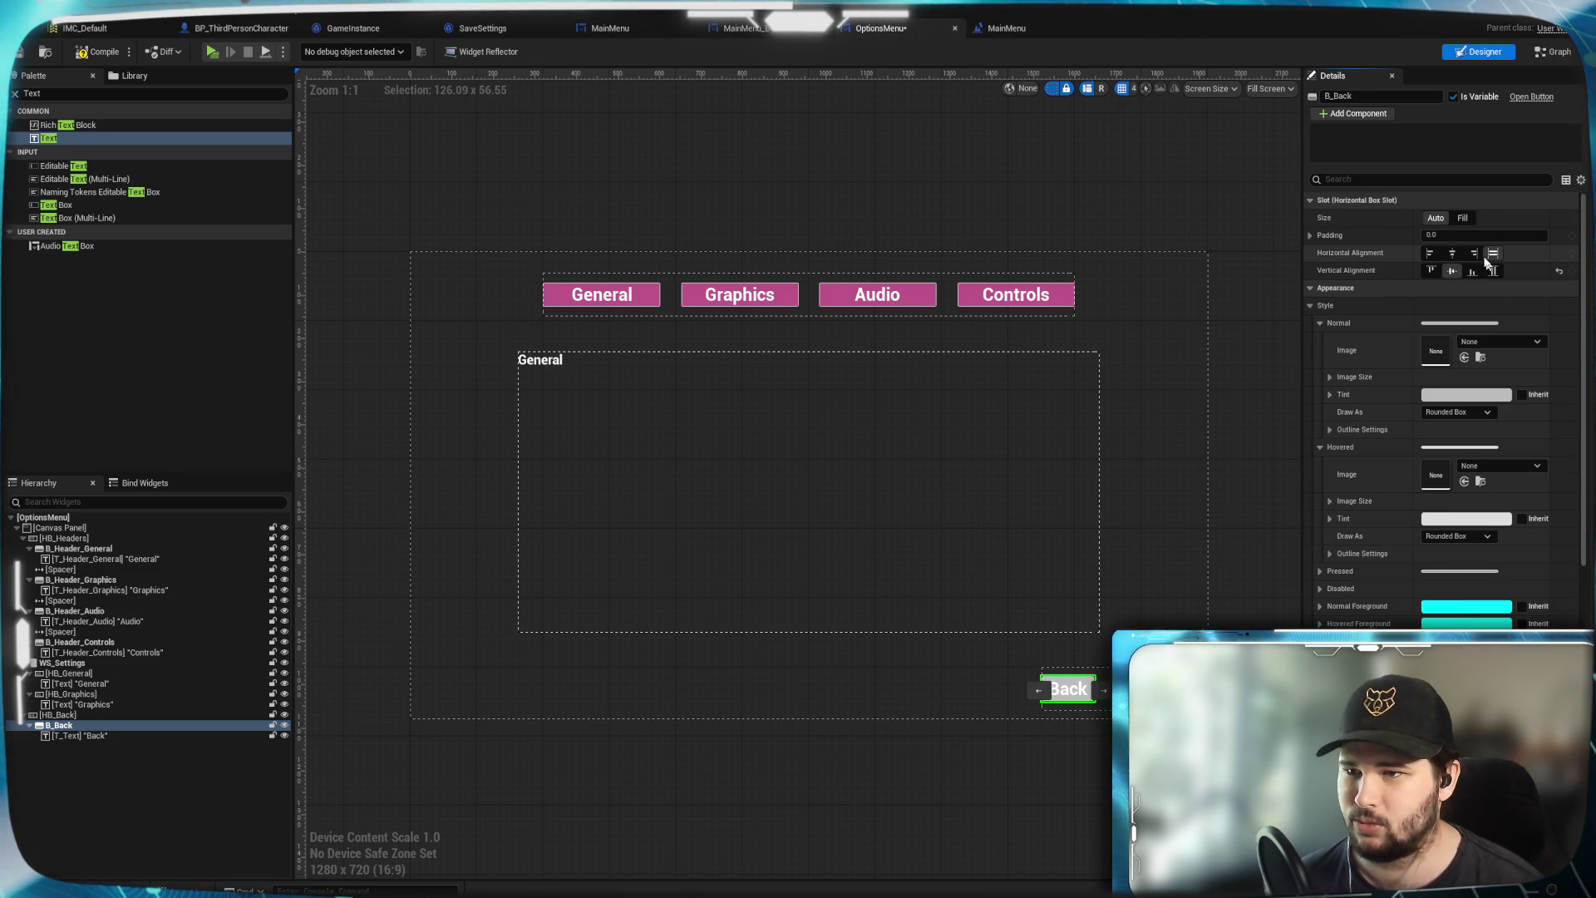
click(1462, 218)
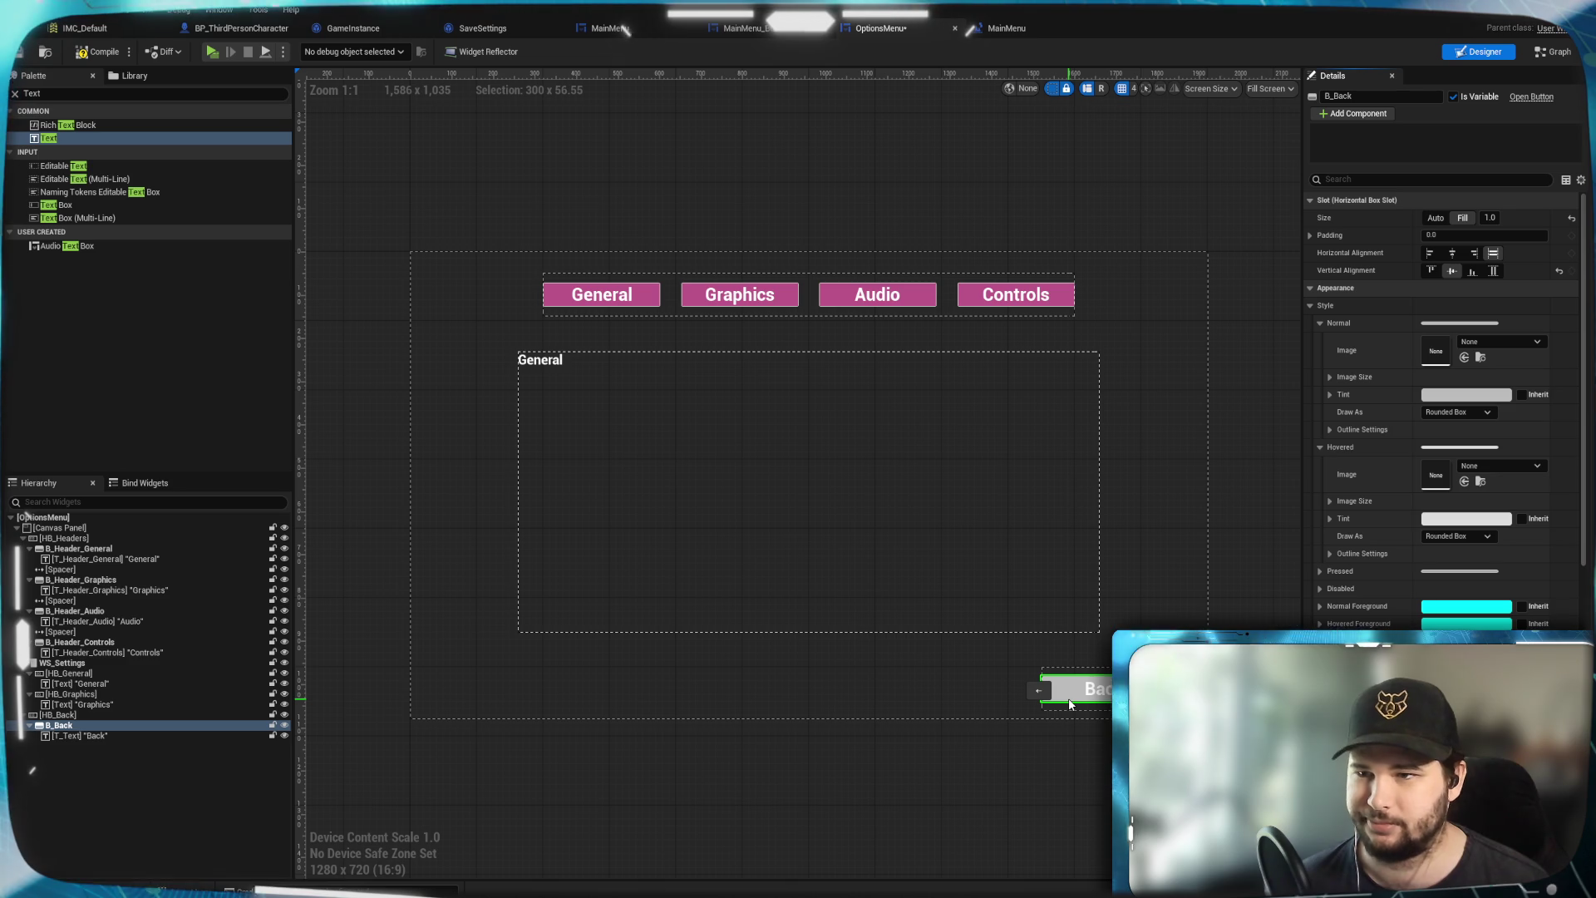
Give HB_Back Size X 240, Alignment X 1.0 and Position X -200, then select B_Back
click(100, 715)
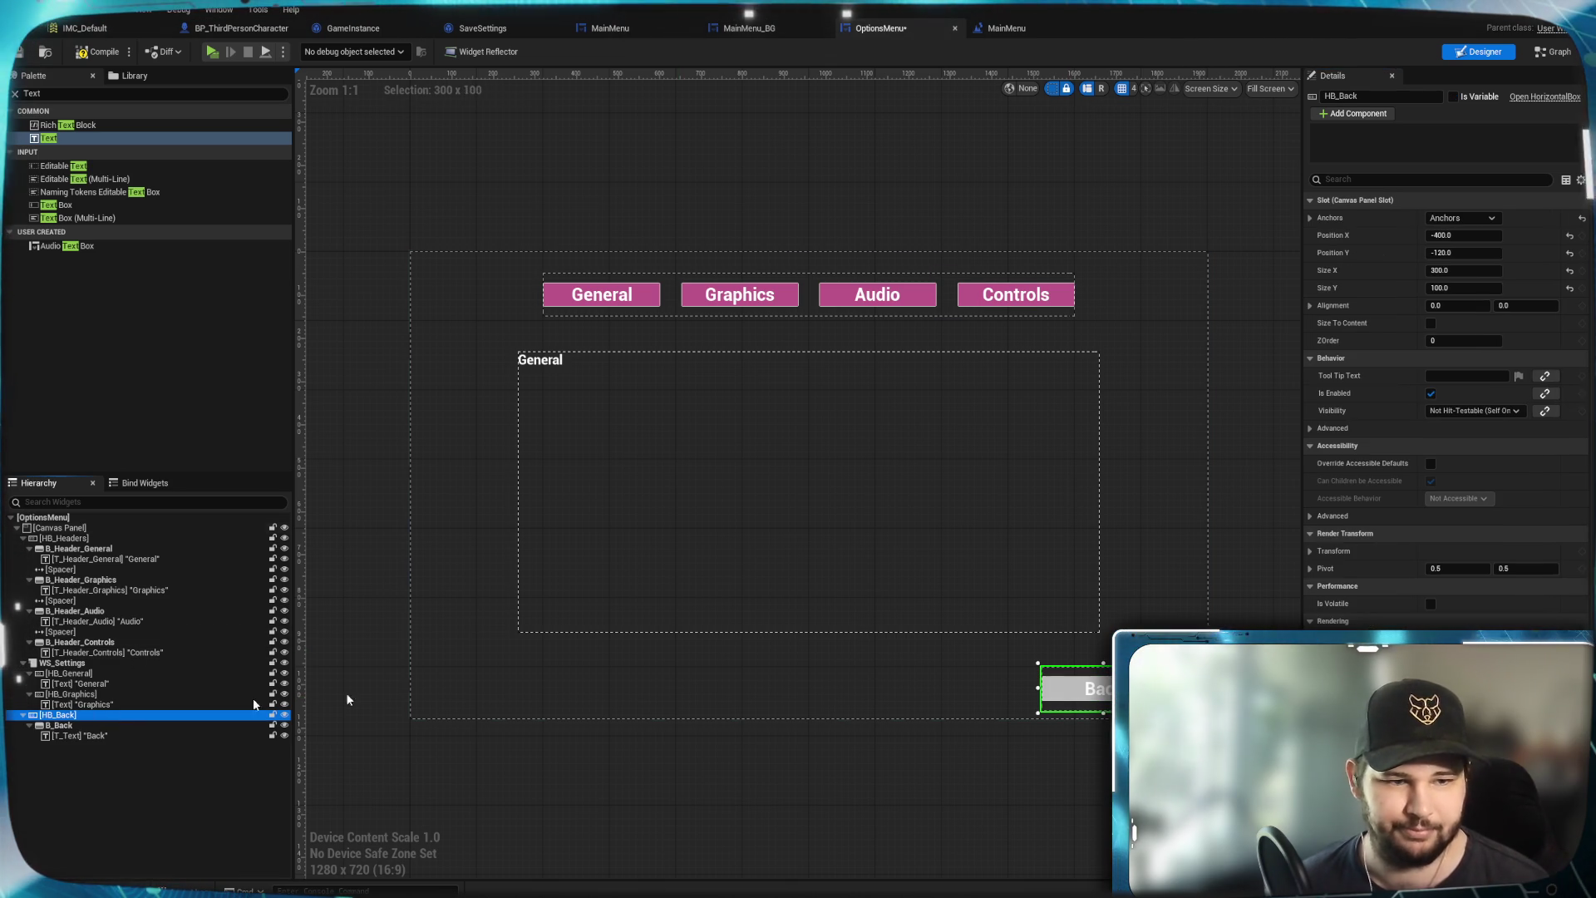
click(1466, 271)
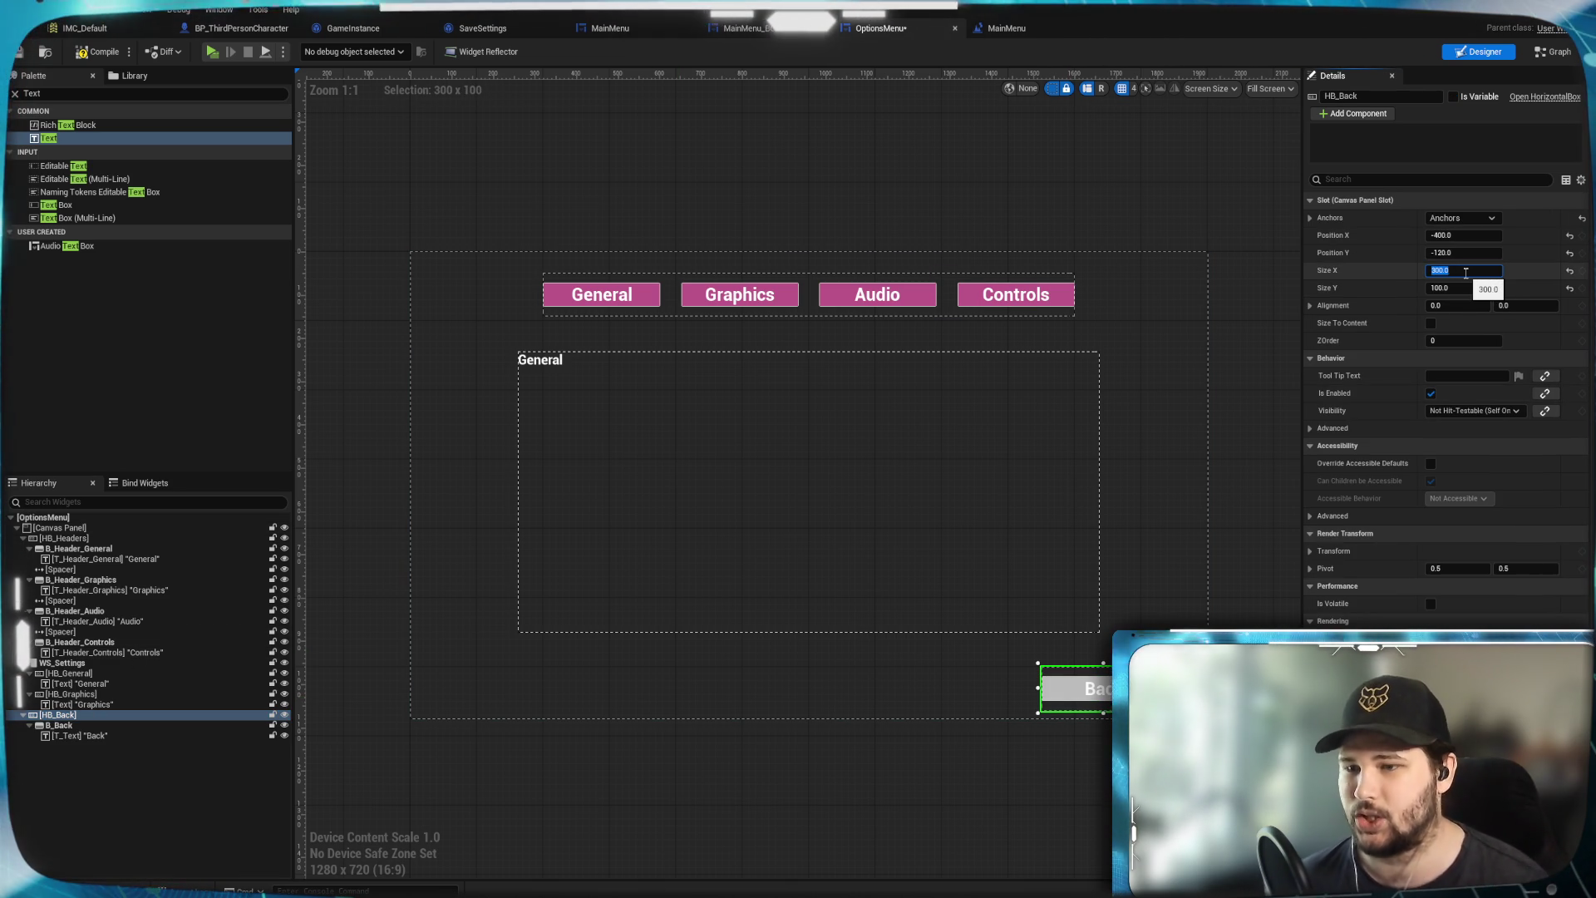
text(240)
key(Return)
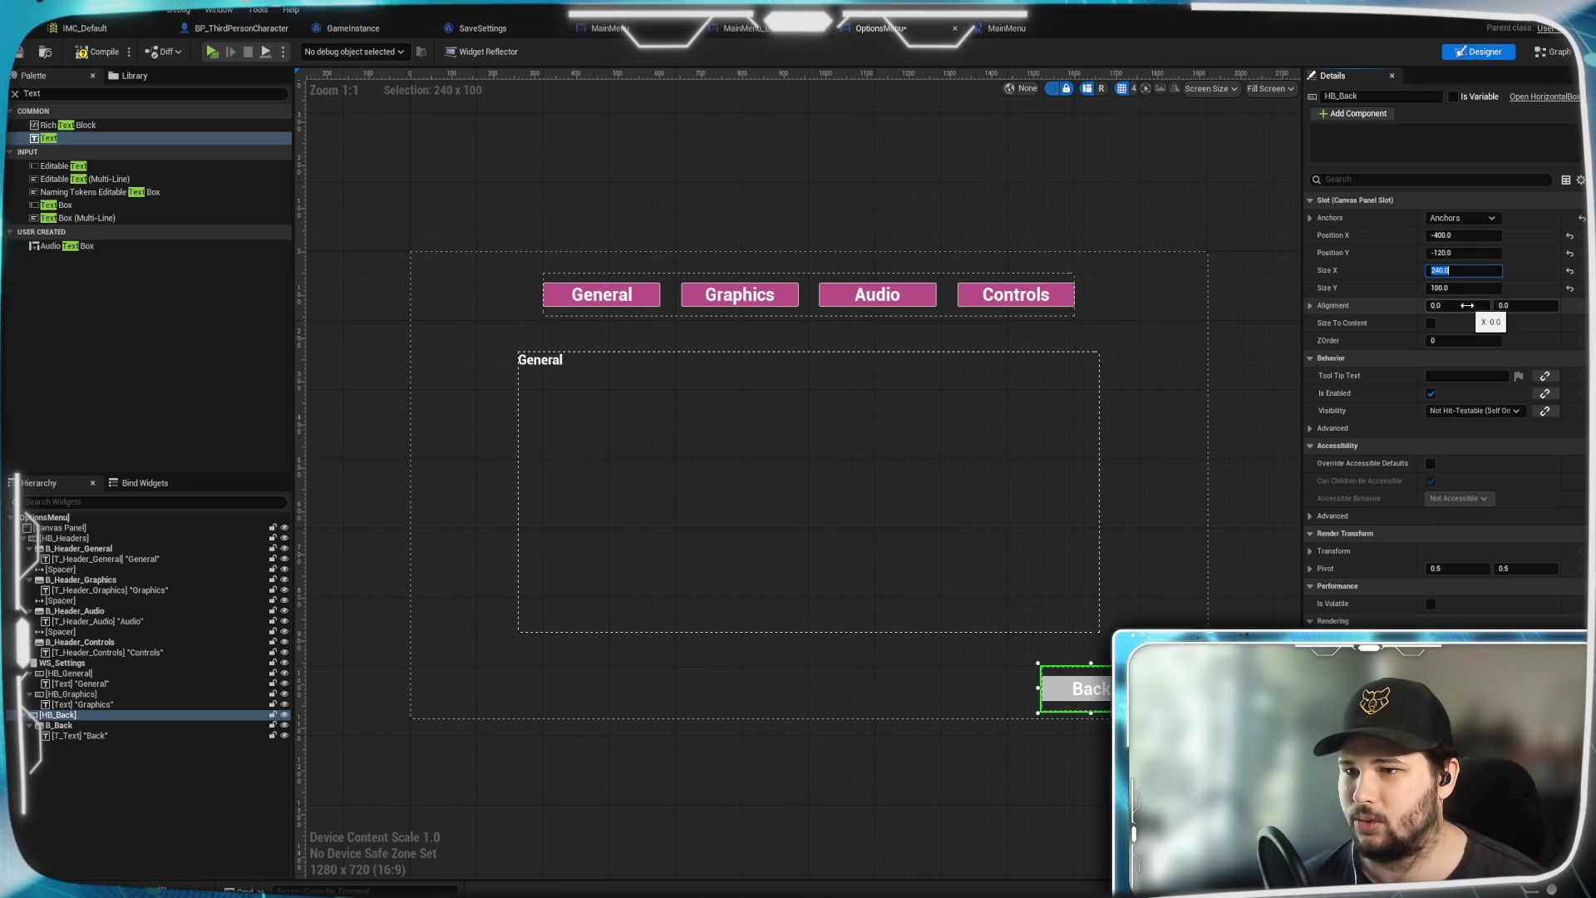
click(1467, 305)
text(1)
key(Return)
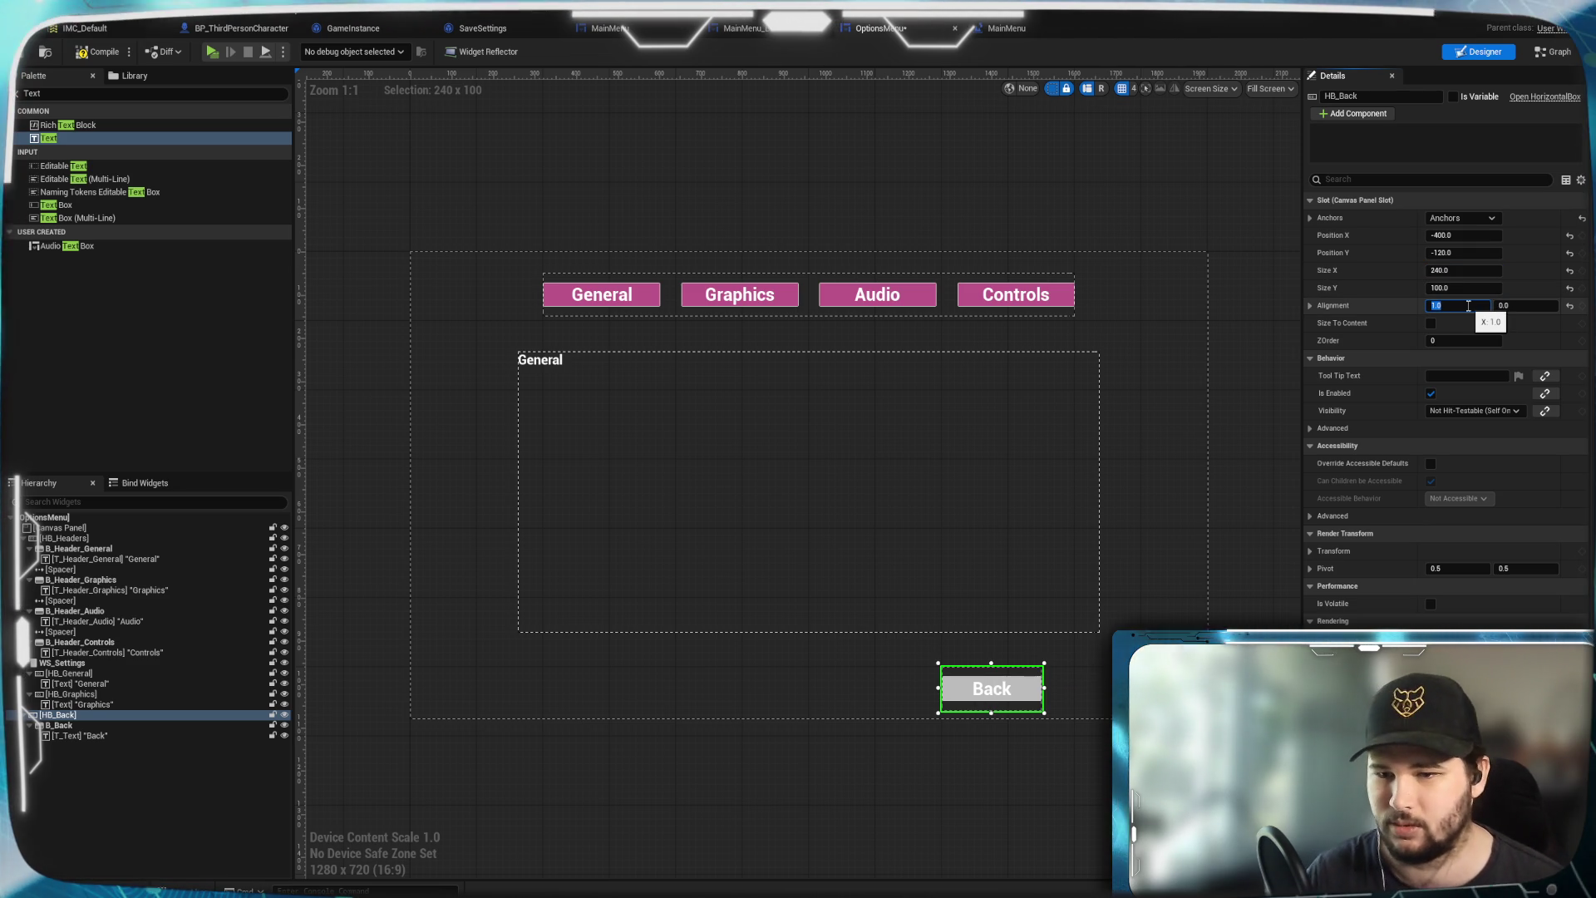
click(1468, 235)
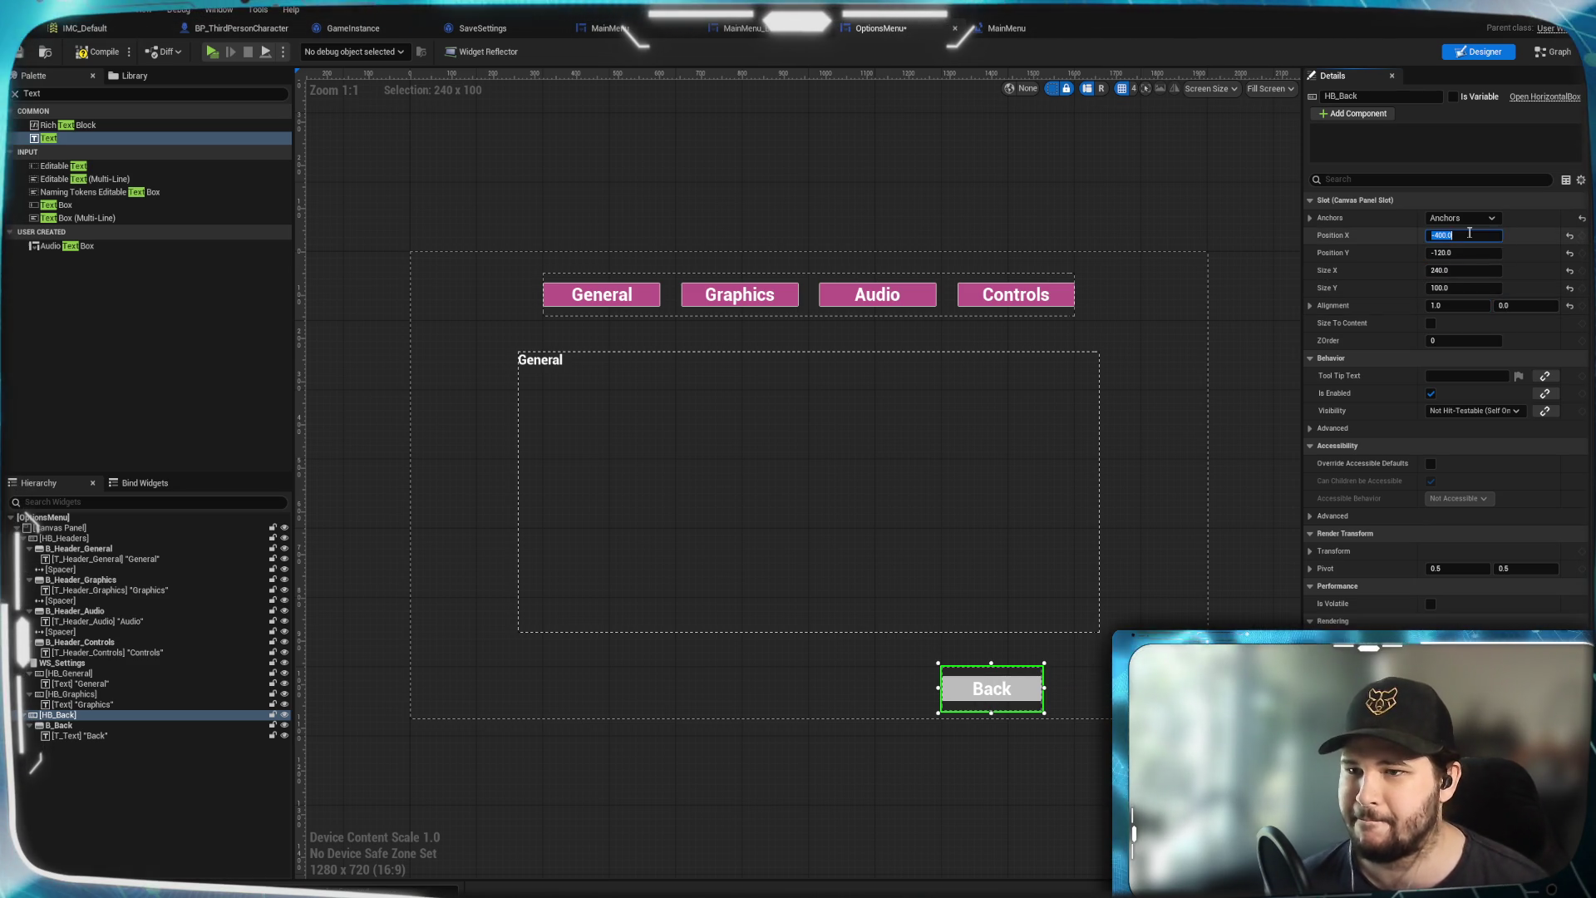
text(-200)
key(Return)
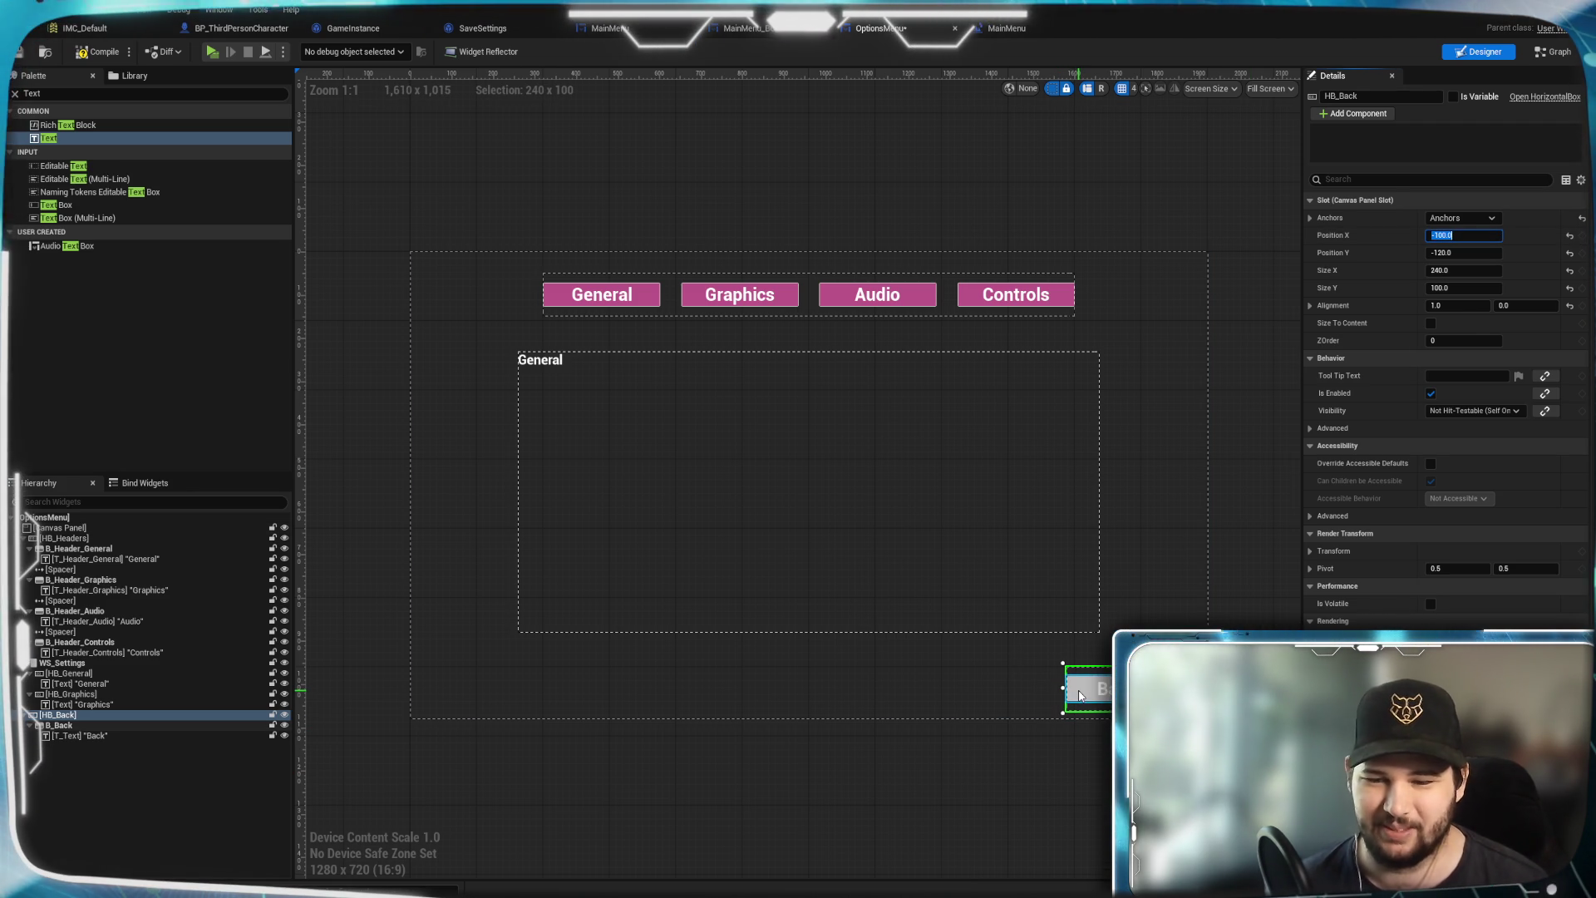
click(1080, 695)
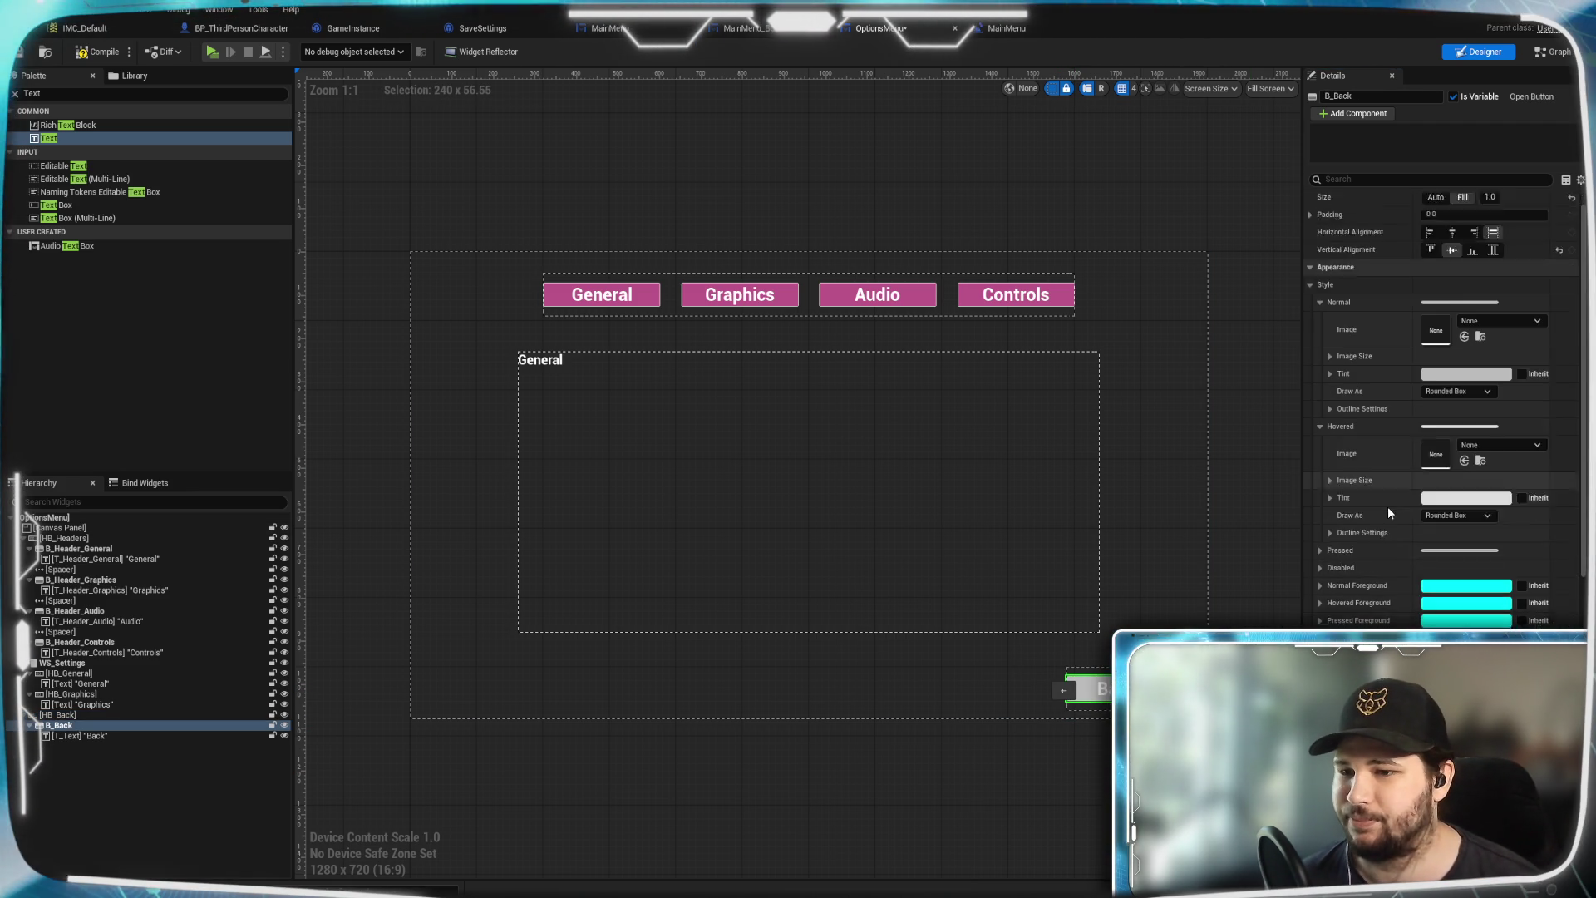
scroll(1366, 527, down, 2)
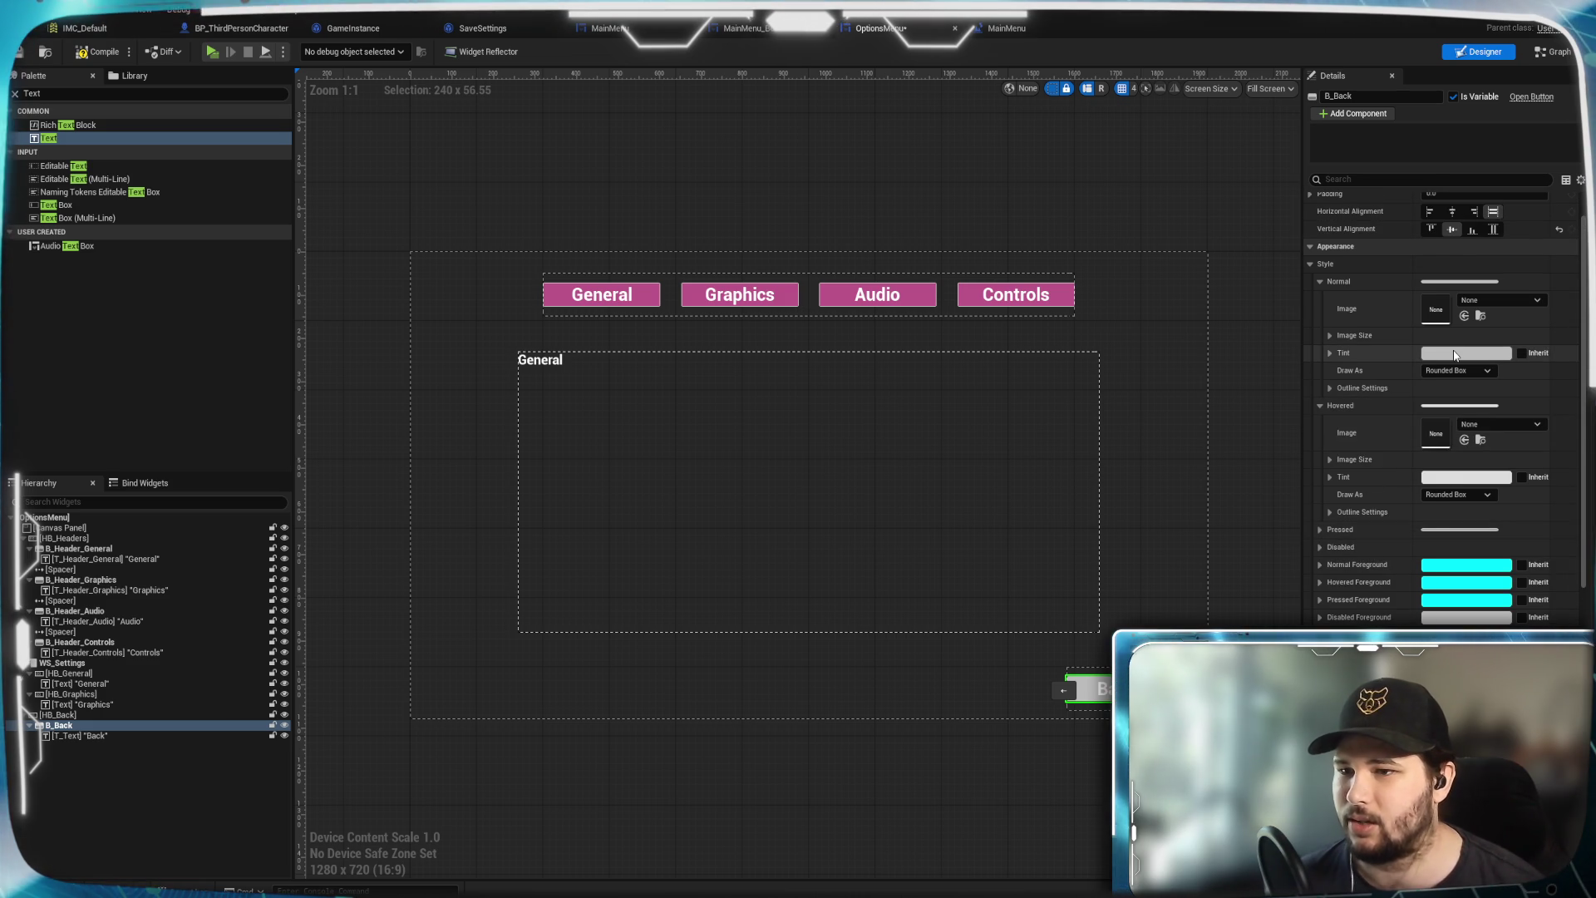
Tint the Back button pink for its normal state and light pink when hovered
click(1455, 355)
click(1574, 427)
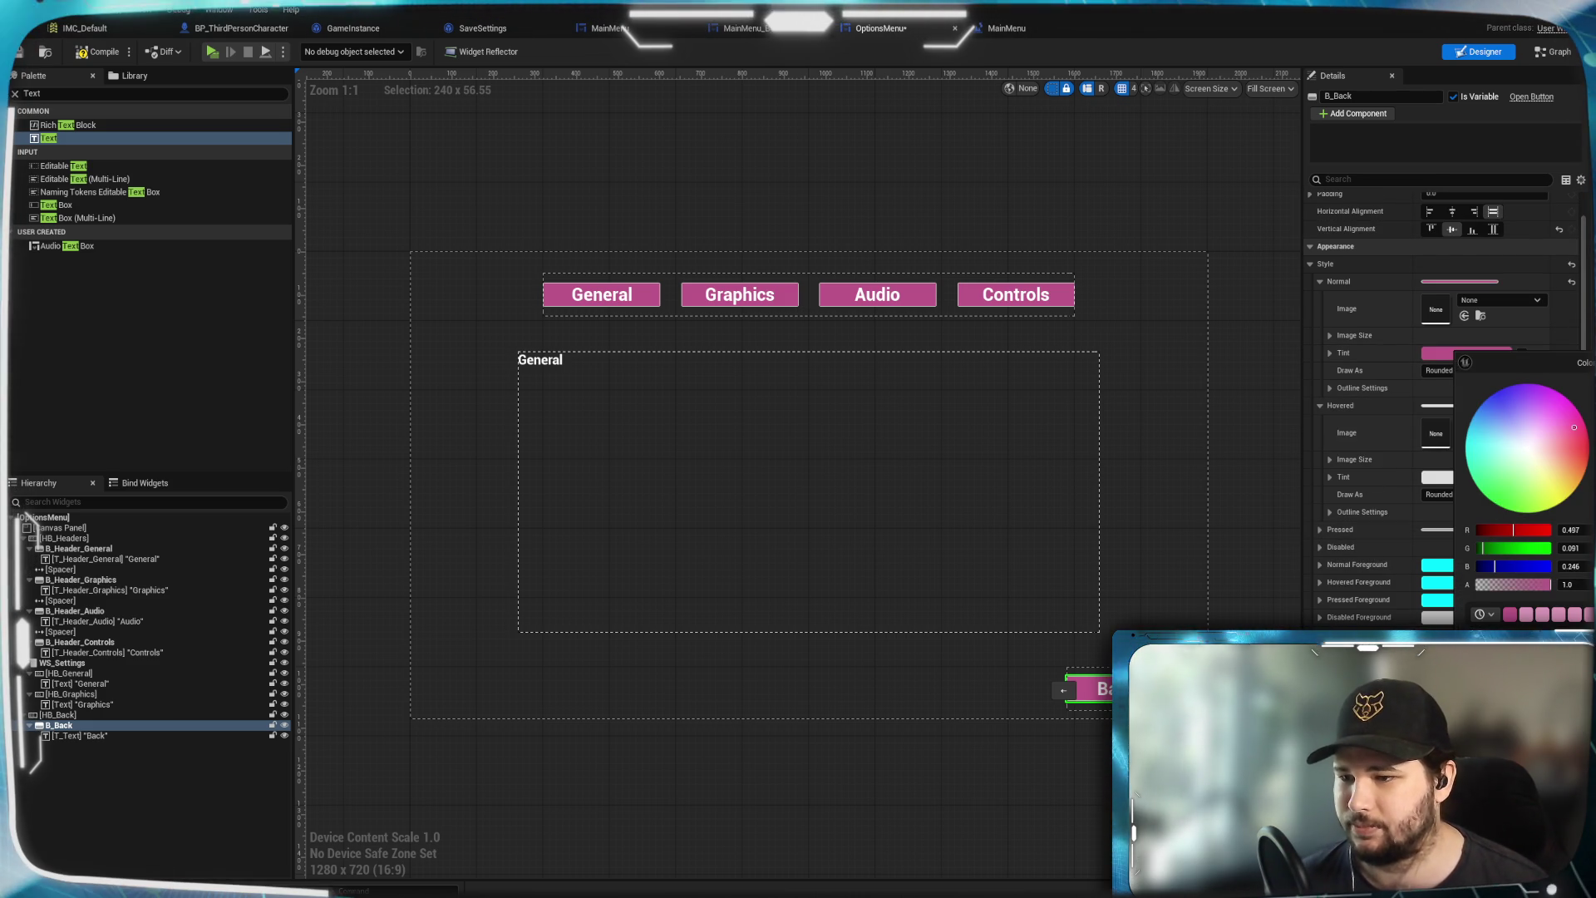
click(1466, 476)
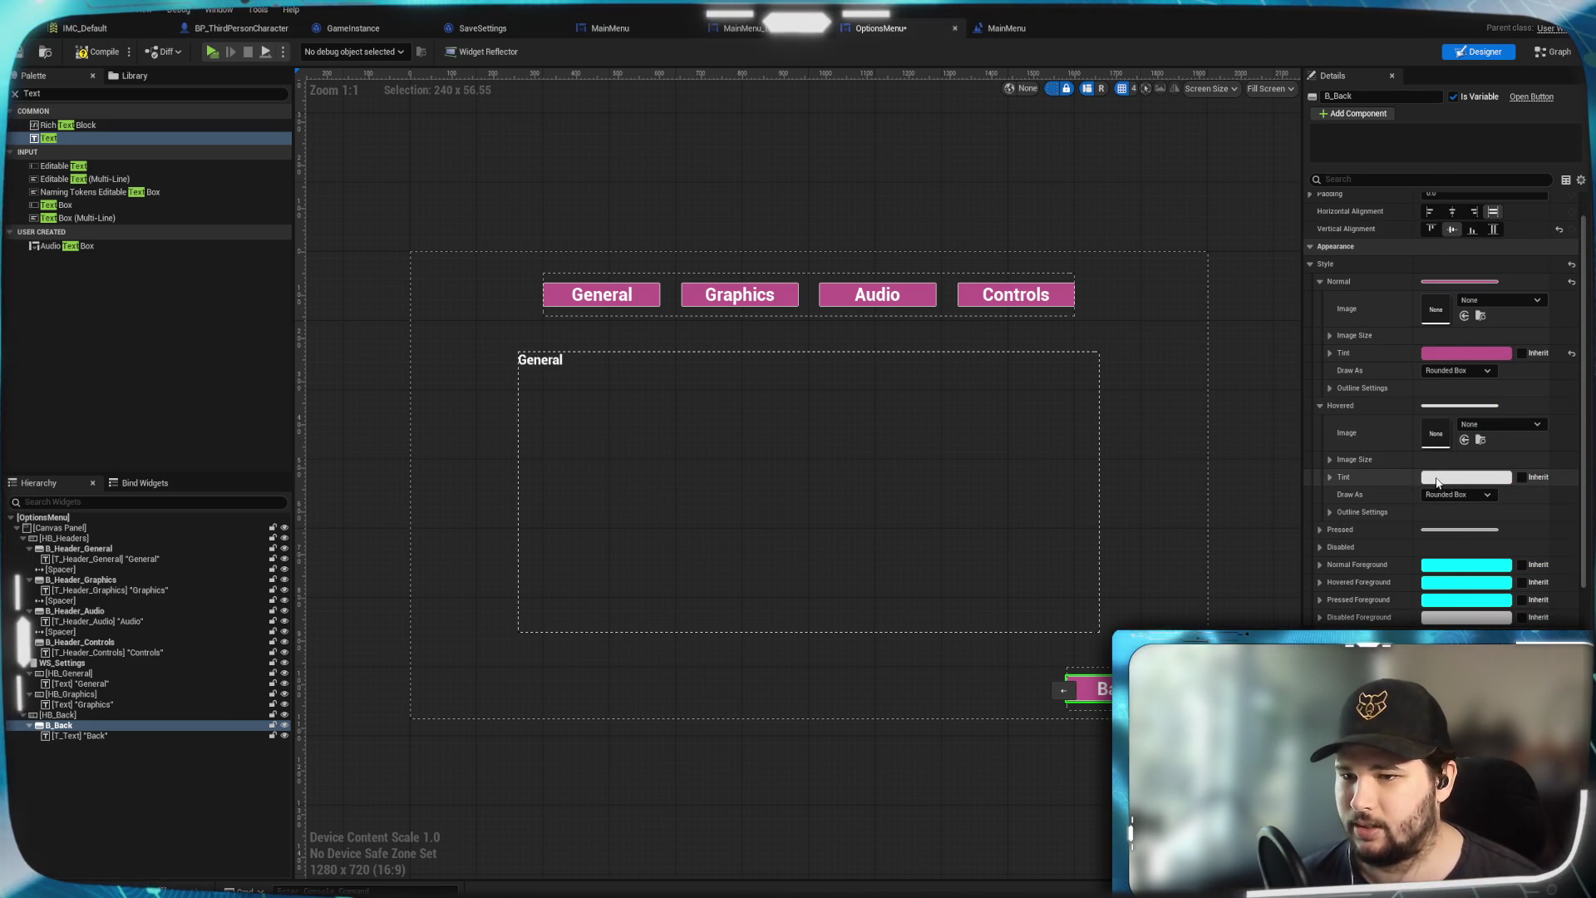
click(1466, 477)
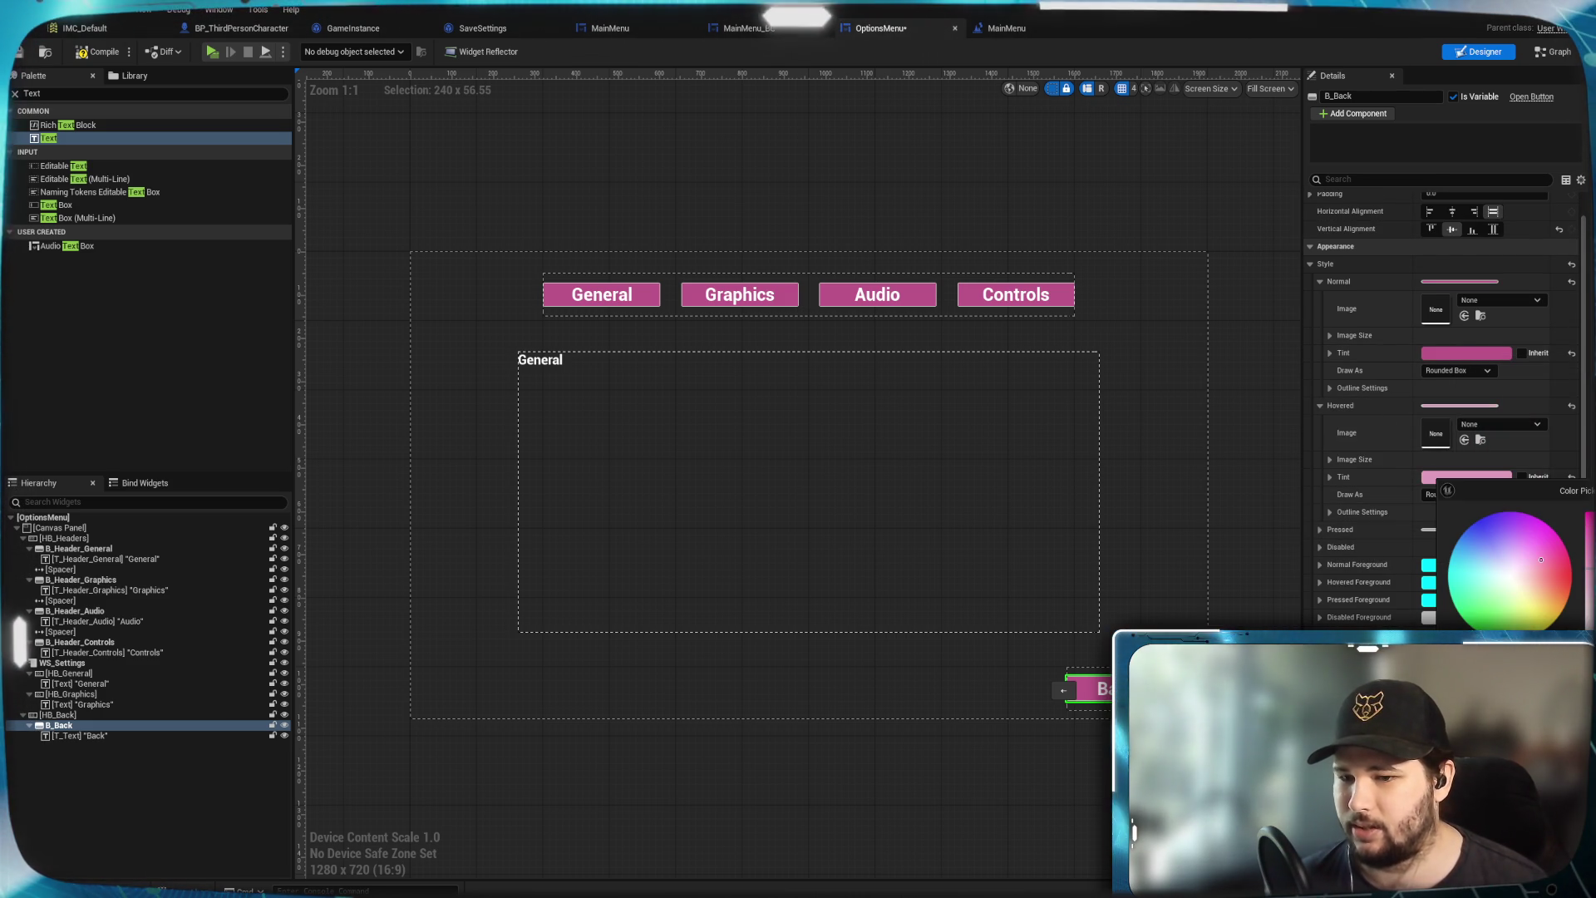
click(953, 677)
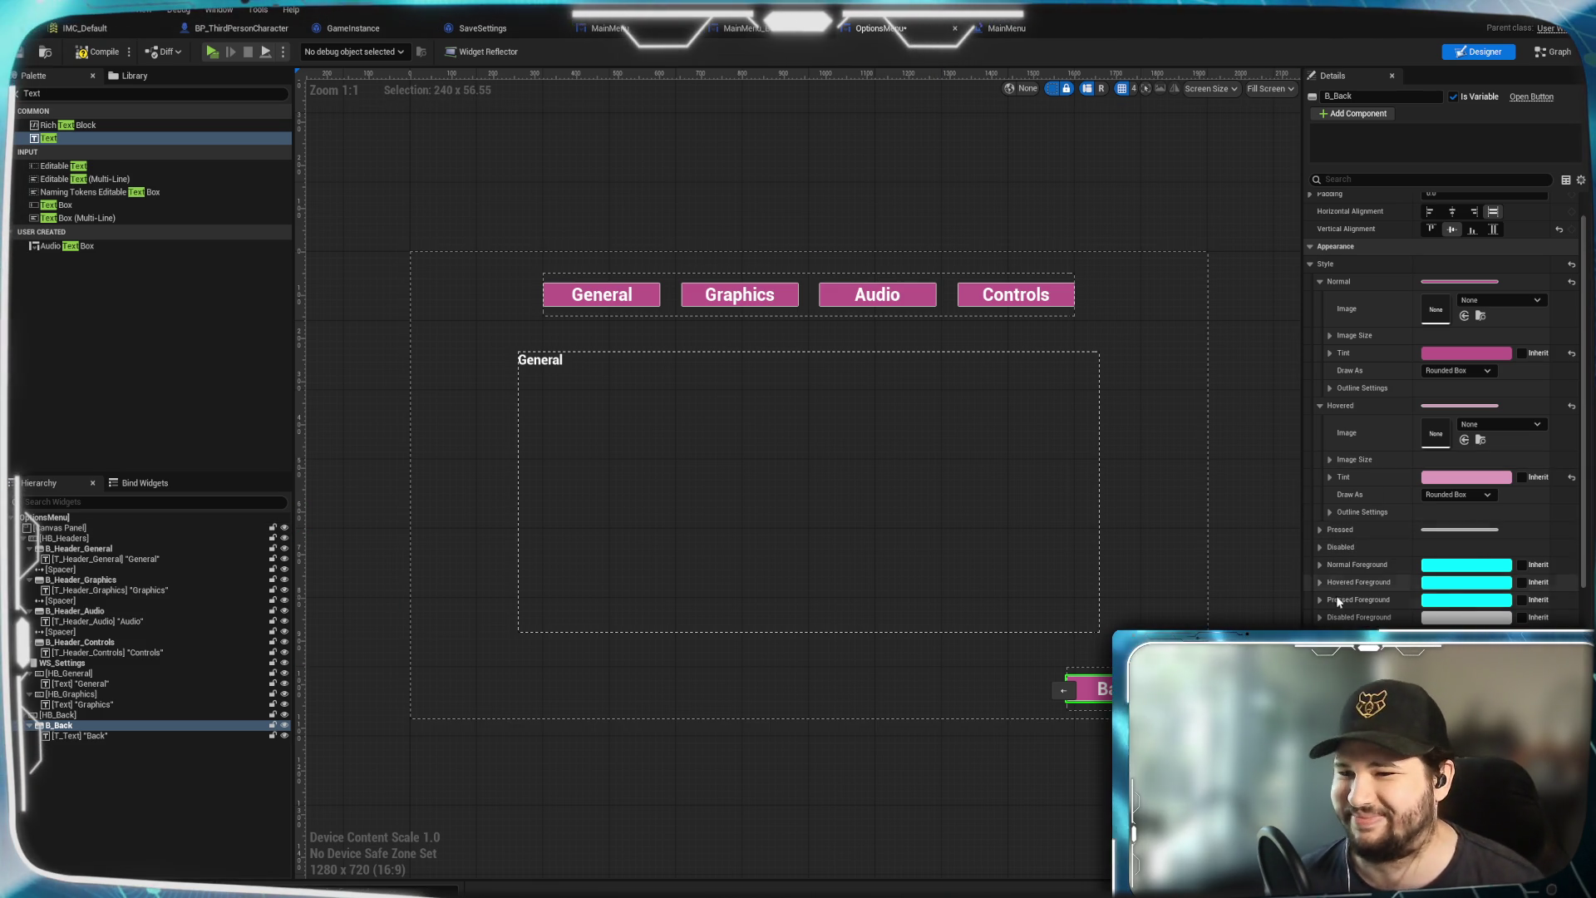
scroll(1352, 592, down, 5)
scroll(1352, 592, down, 10)
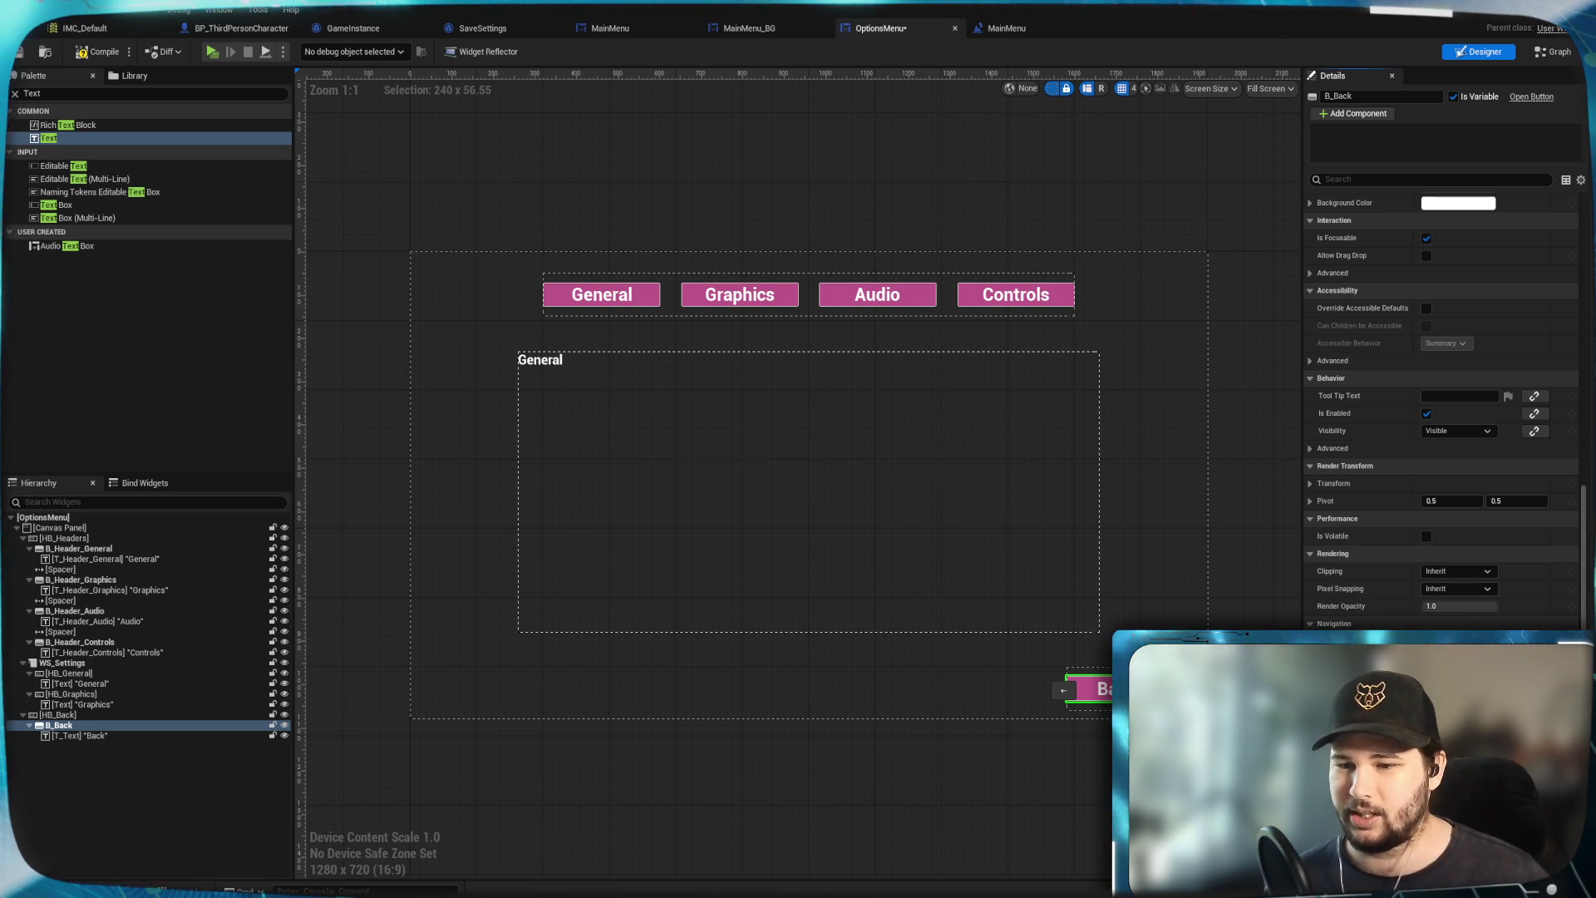
click(1563, 748)
Position the On Clicked (B_Back) event and connect a Remove from Parent node after it
mouse_move(988, 631)
mouse_down()
mouse_move(1044, 570)
mouse_move(1046, 524)
mouse_up()
drag(795, 541, 795, 602)
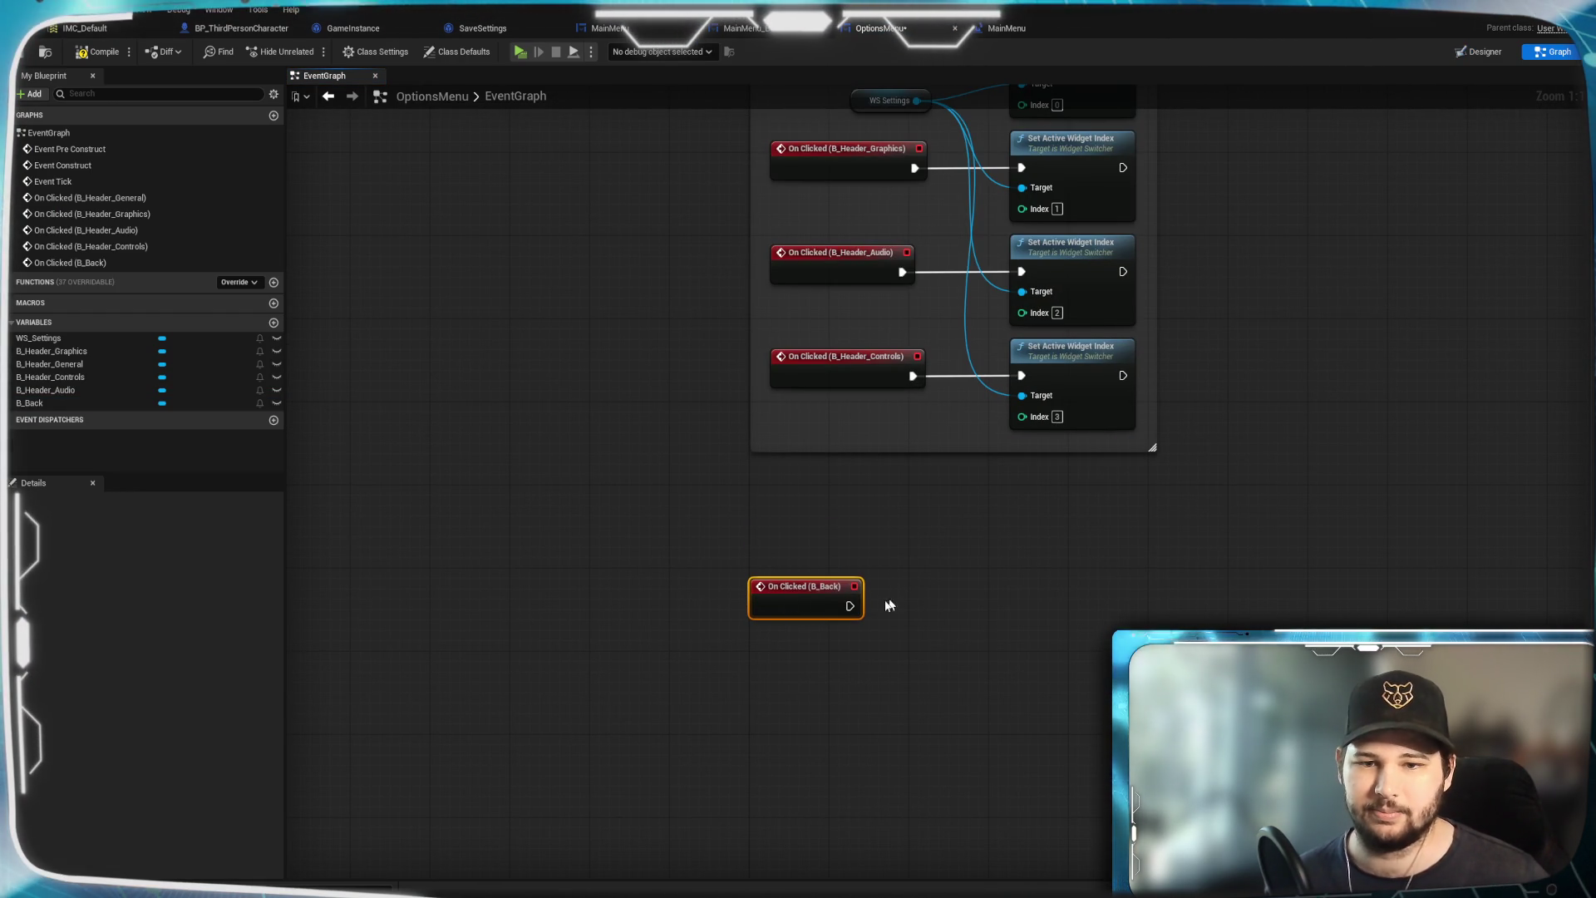
click(1333, 270)
drag(1041, 645, 1005, 453)
drag(813, 404, 895, 429)
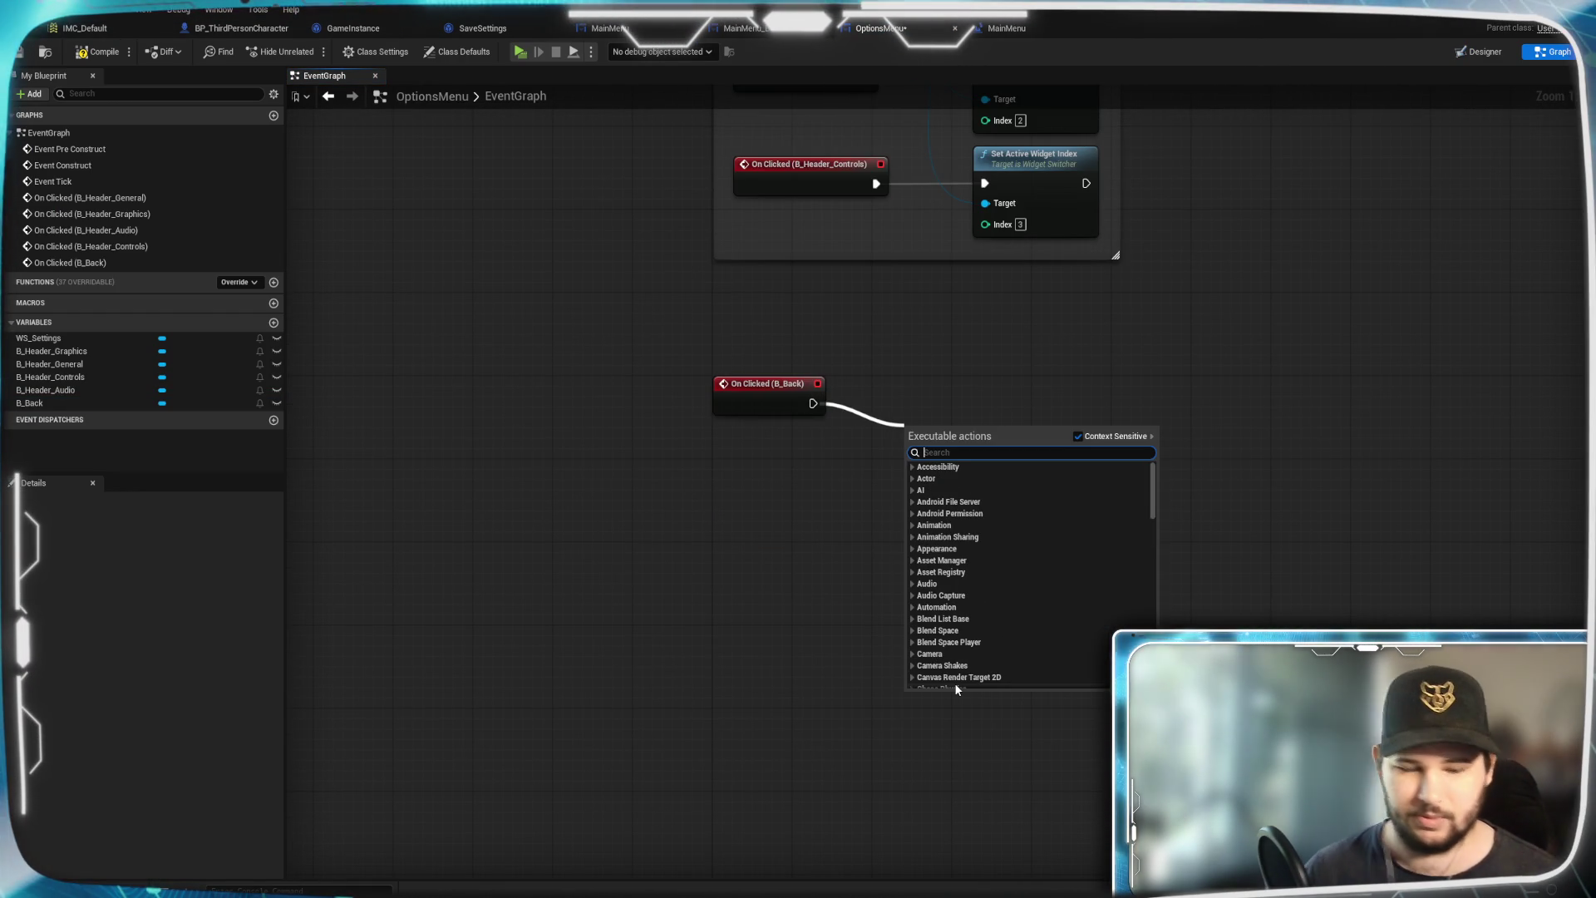
text(remove)
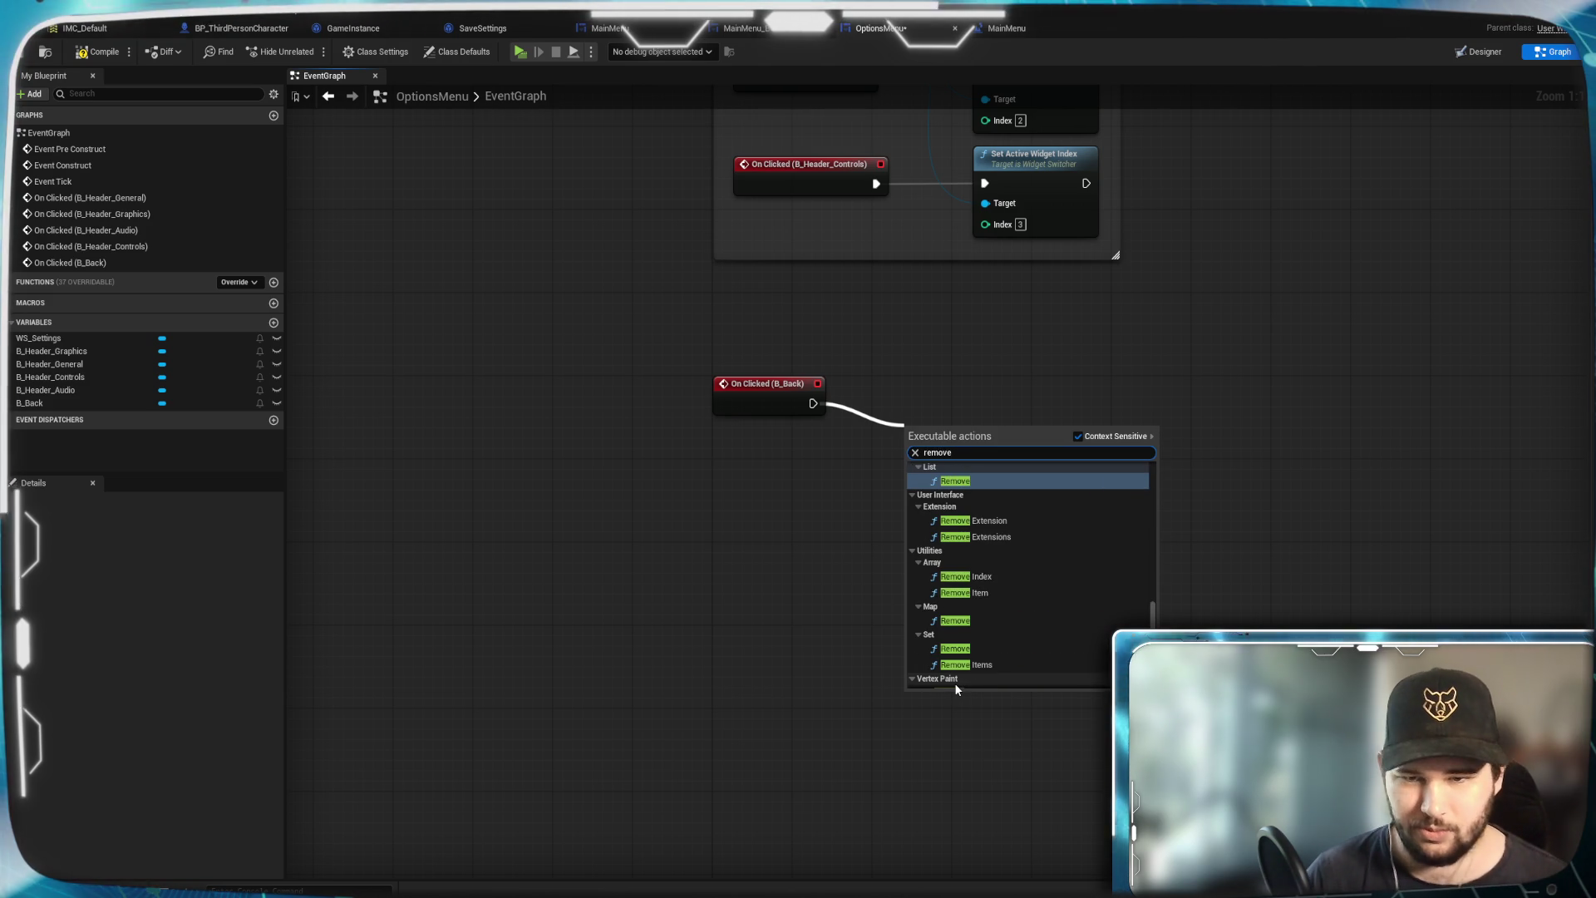
text( from)
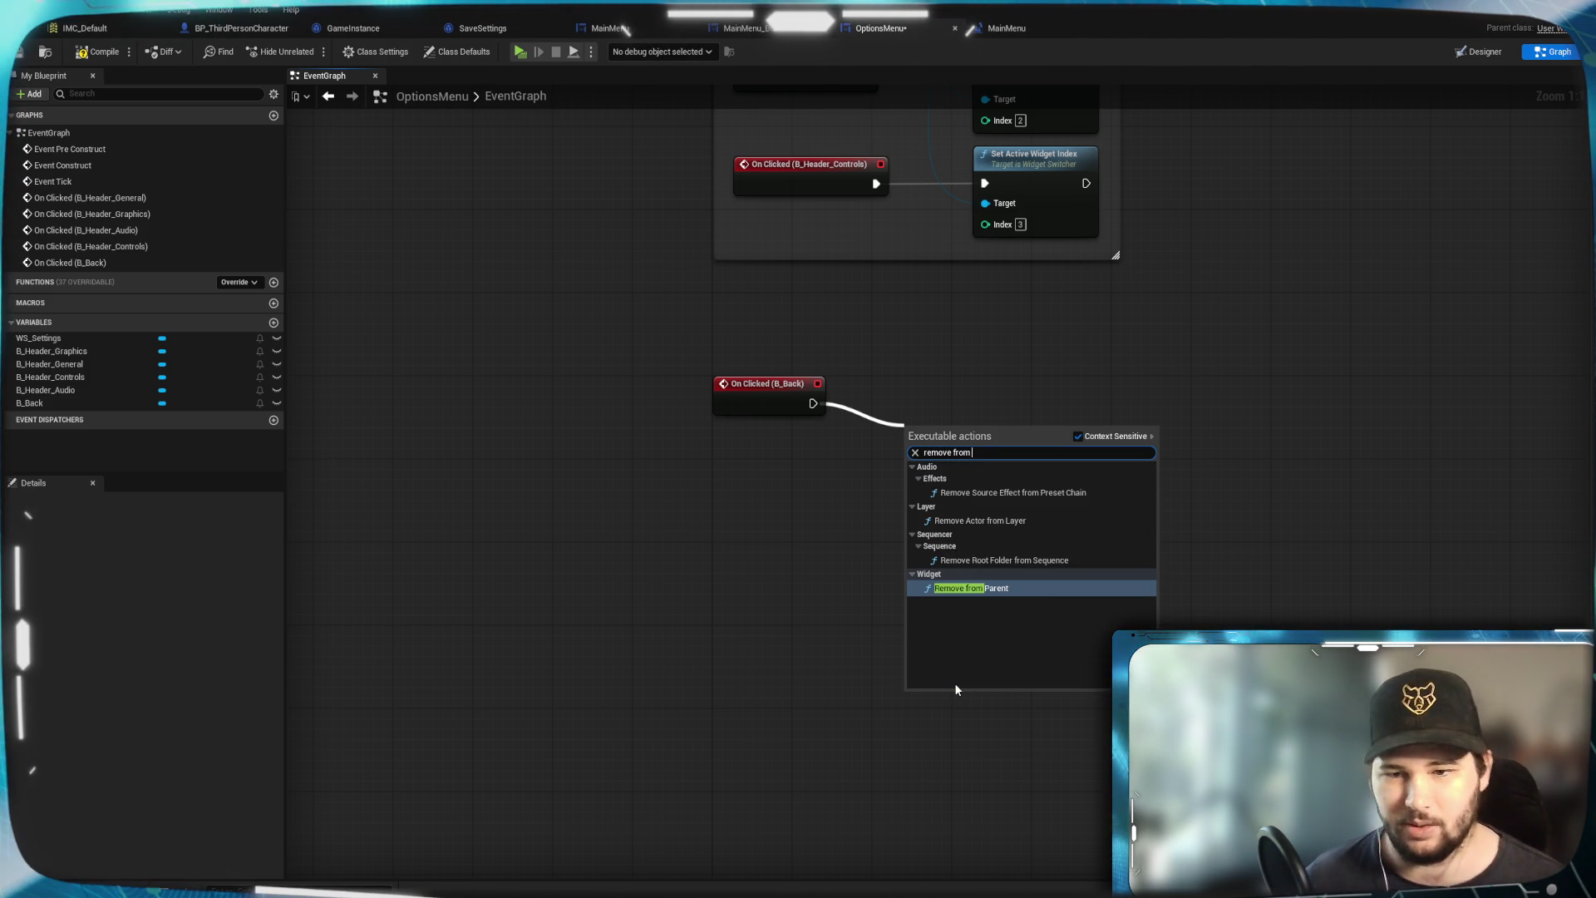
click(1002, 589)
mouse_move(973, 443)
mouse_down()
mouse_move(913, 411)
mouse_move(944, 394)
mouse_up()
click(1145, 452)
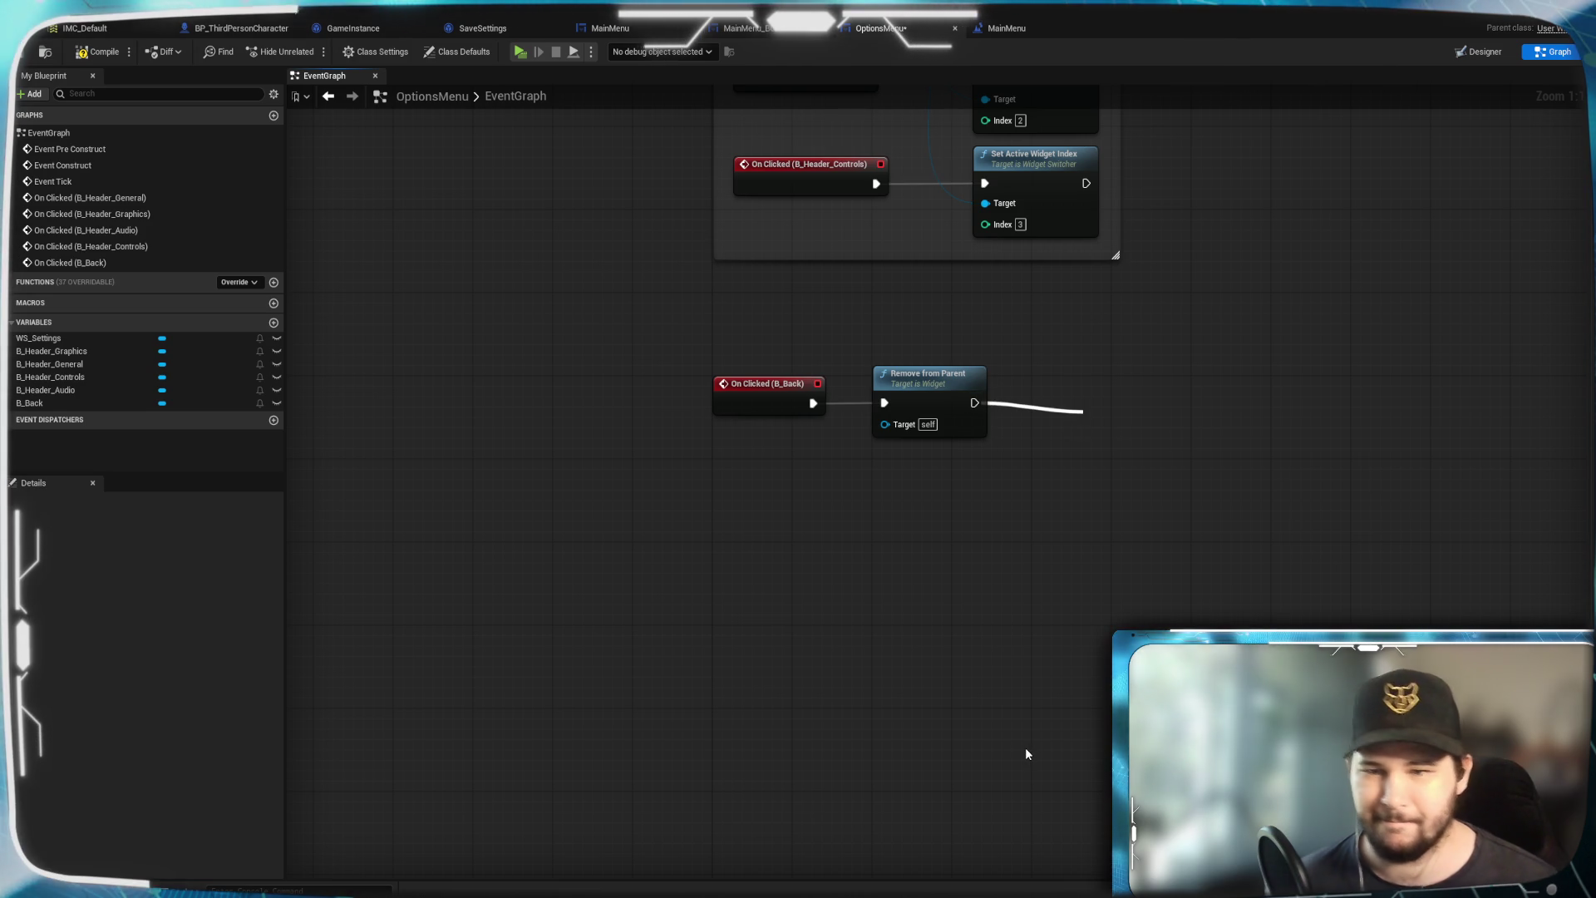
Add a Create Widget node after Remove from Parent with its class set to MainMenu
text(ccreate)
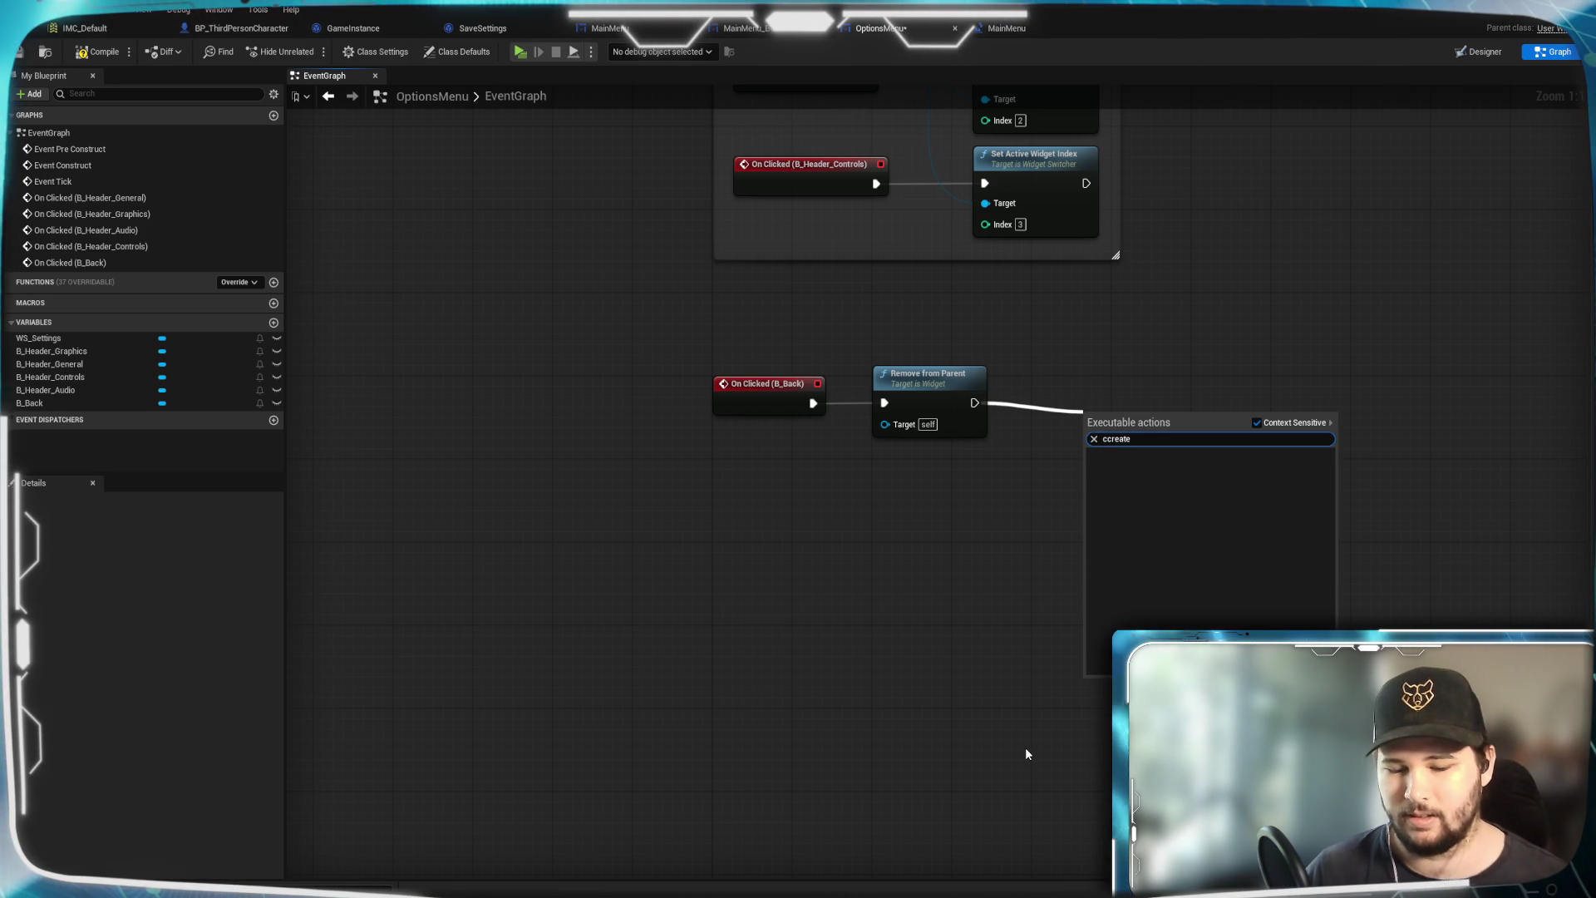
key(BackSpace)
key(BackSpace)
key(BackSpace)
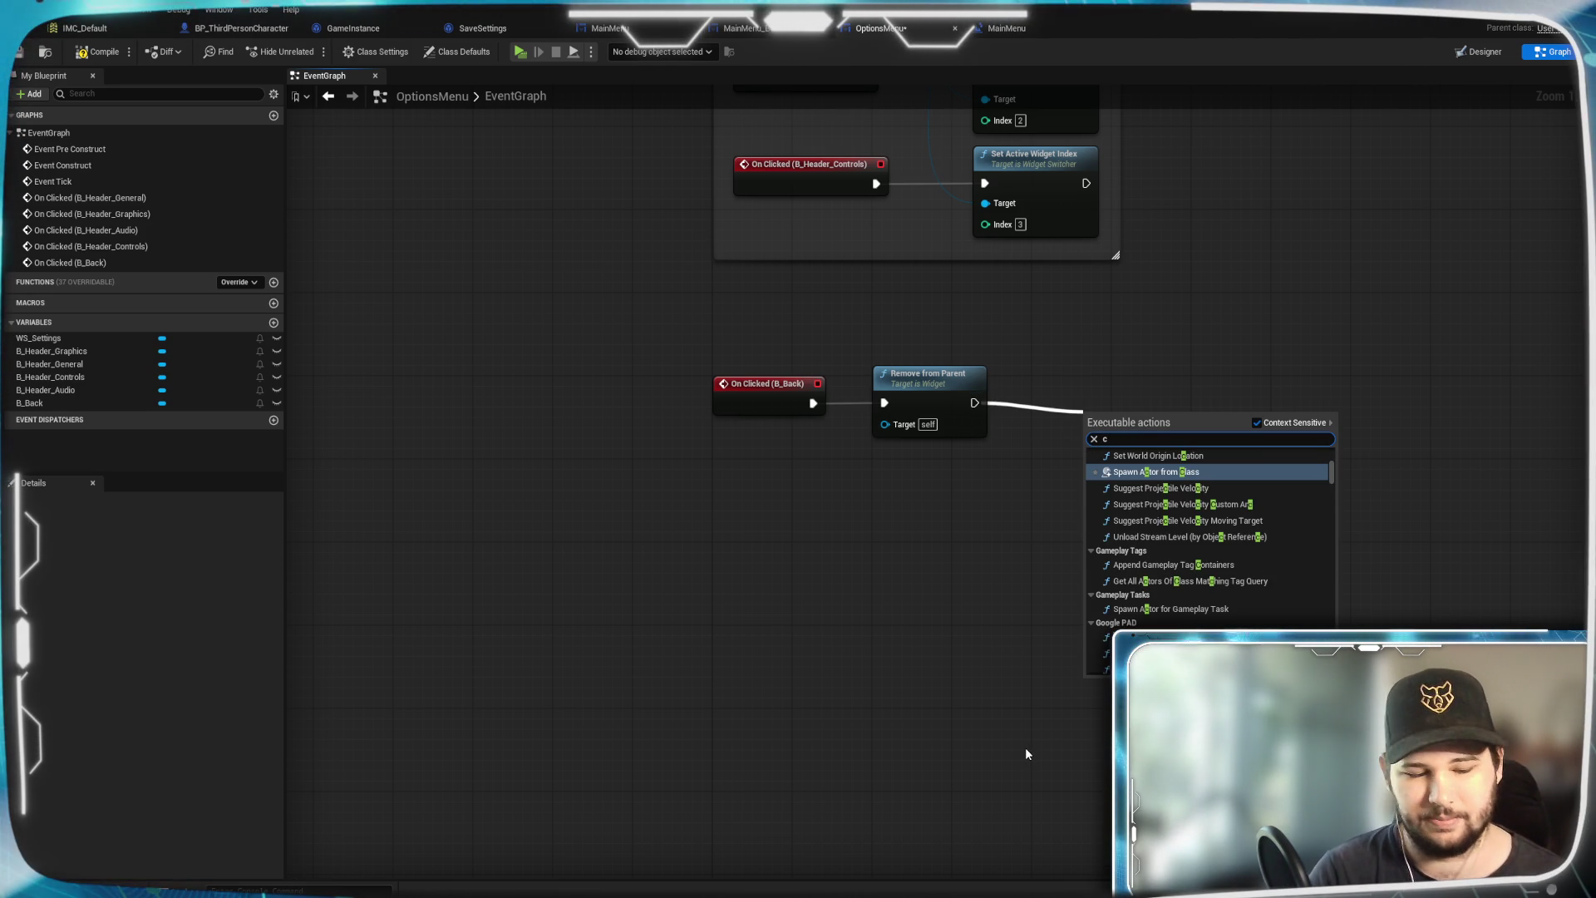
key(BackSpace)
text(add to)
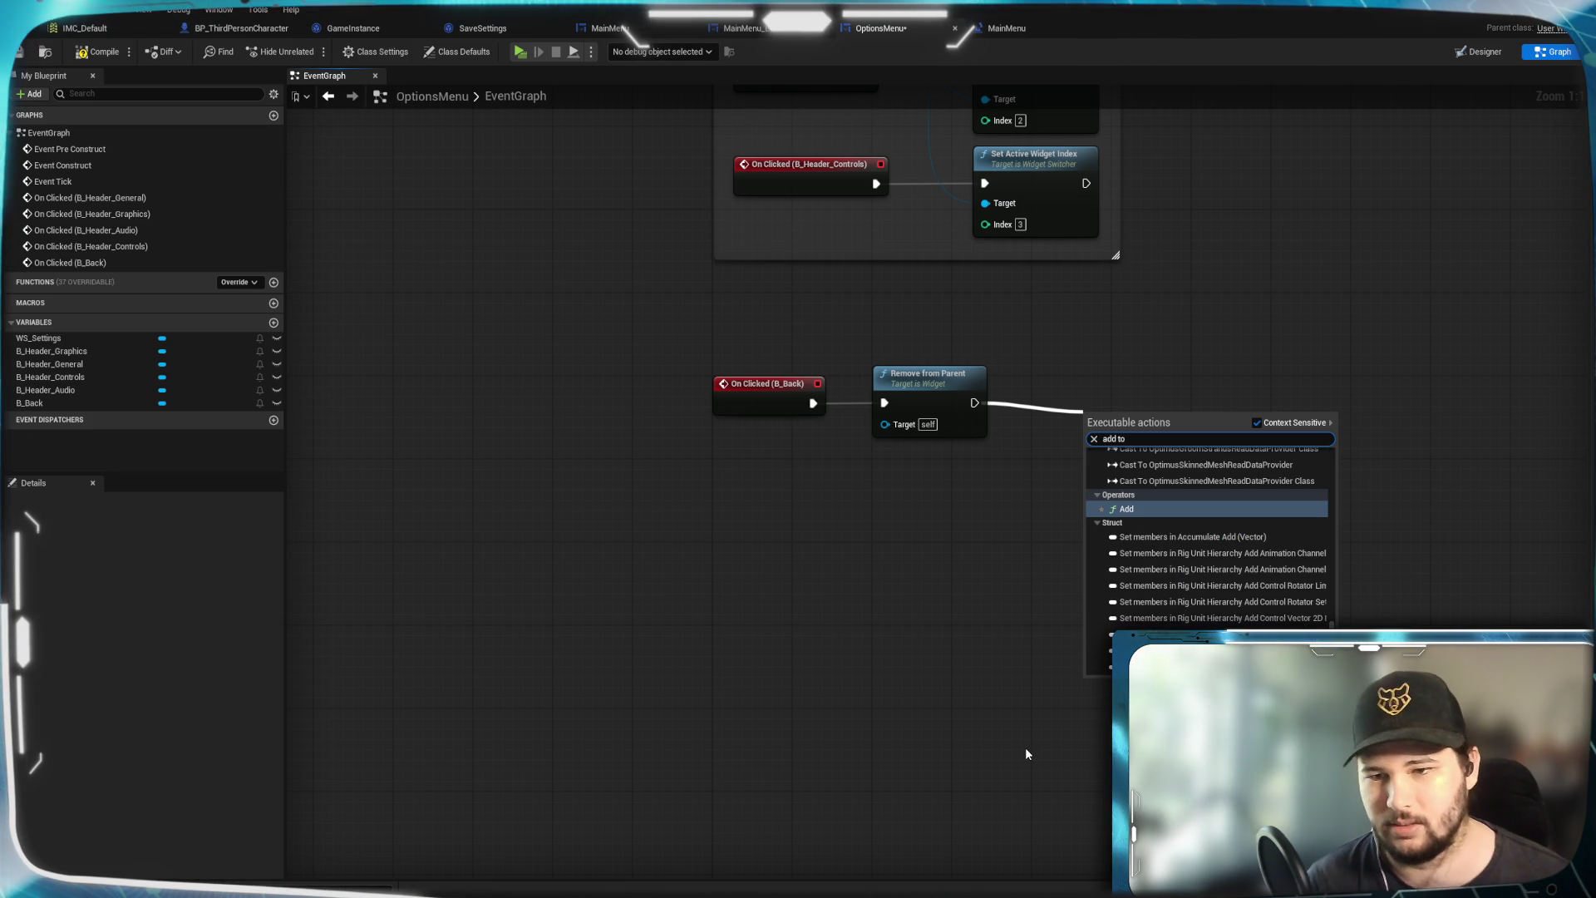
text( p)
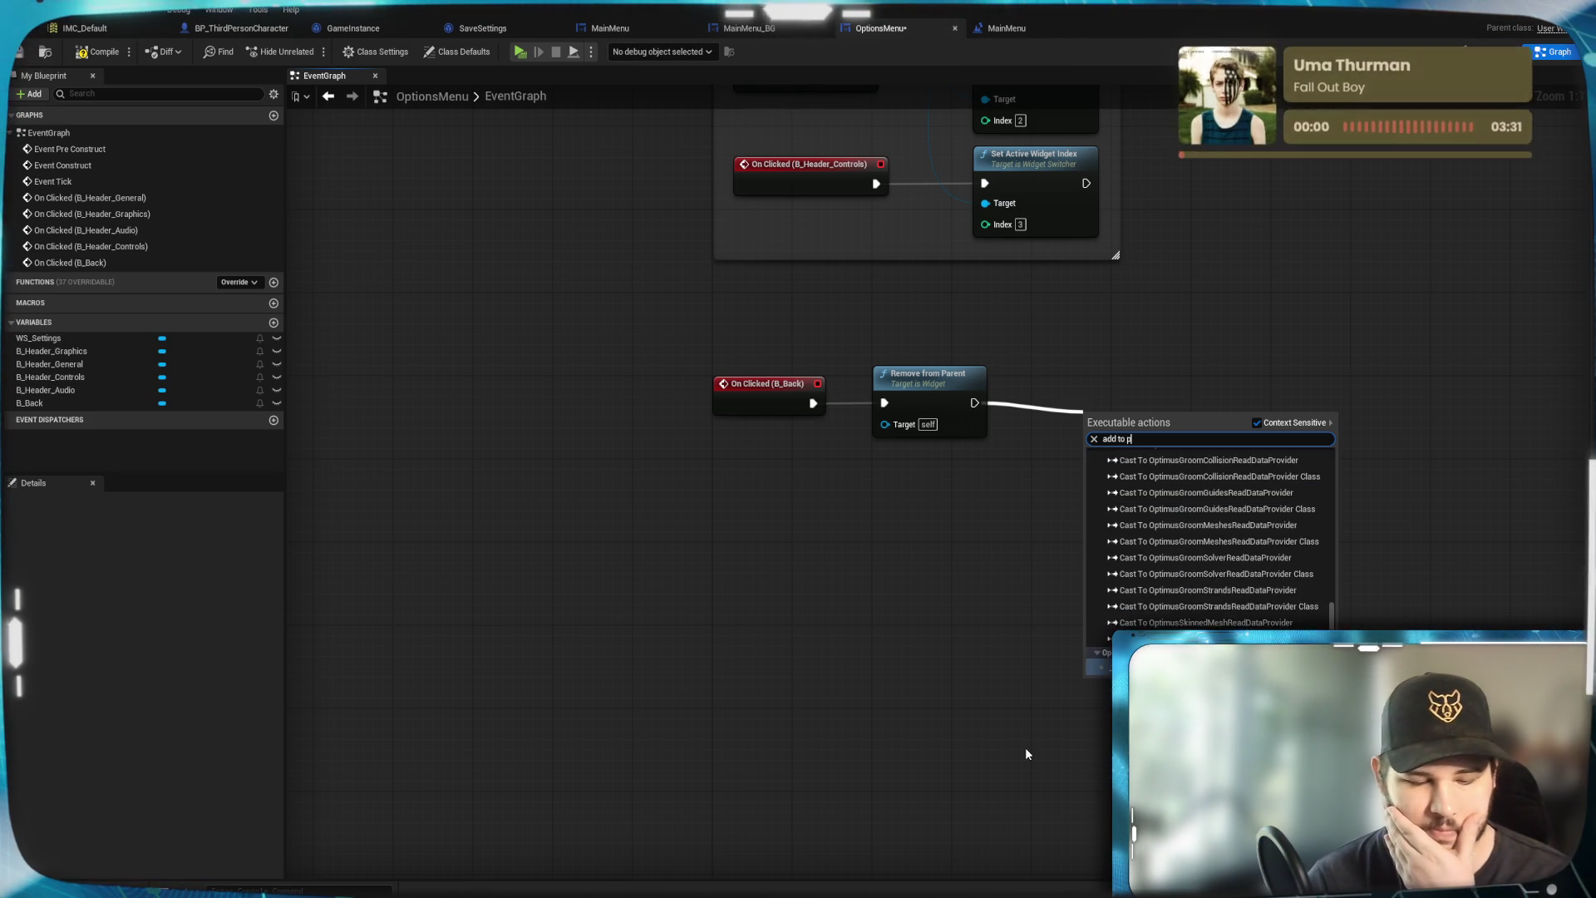
key(BackSpace)
key(BackSpace)
key(BackSpace)
key(BackSpace)
key(BackSpace)
key(BackSpace)
text(create)
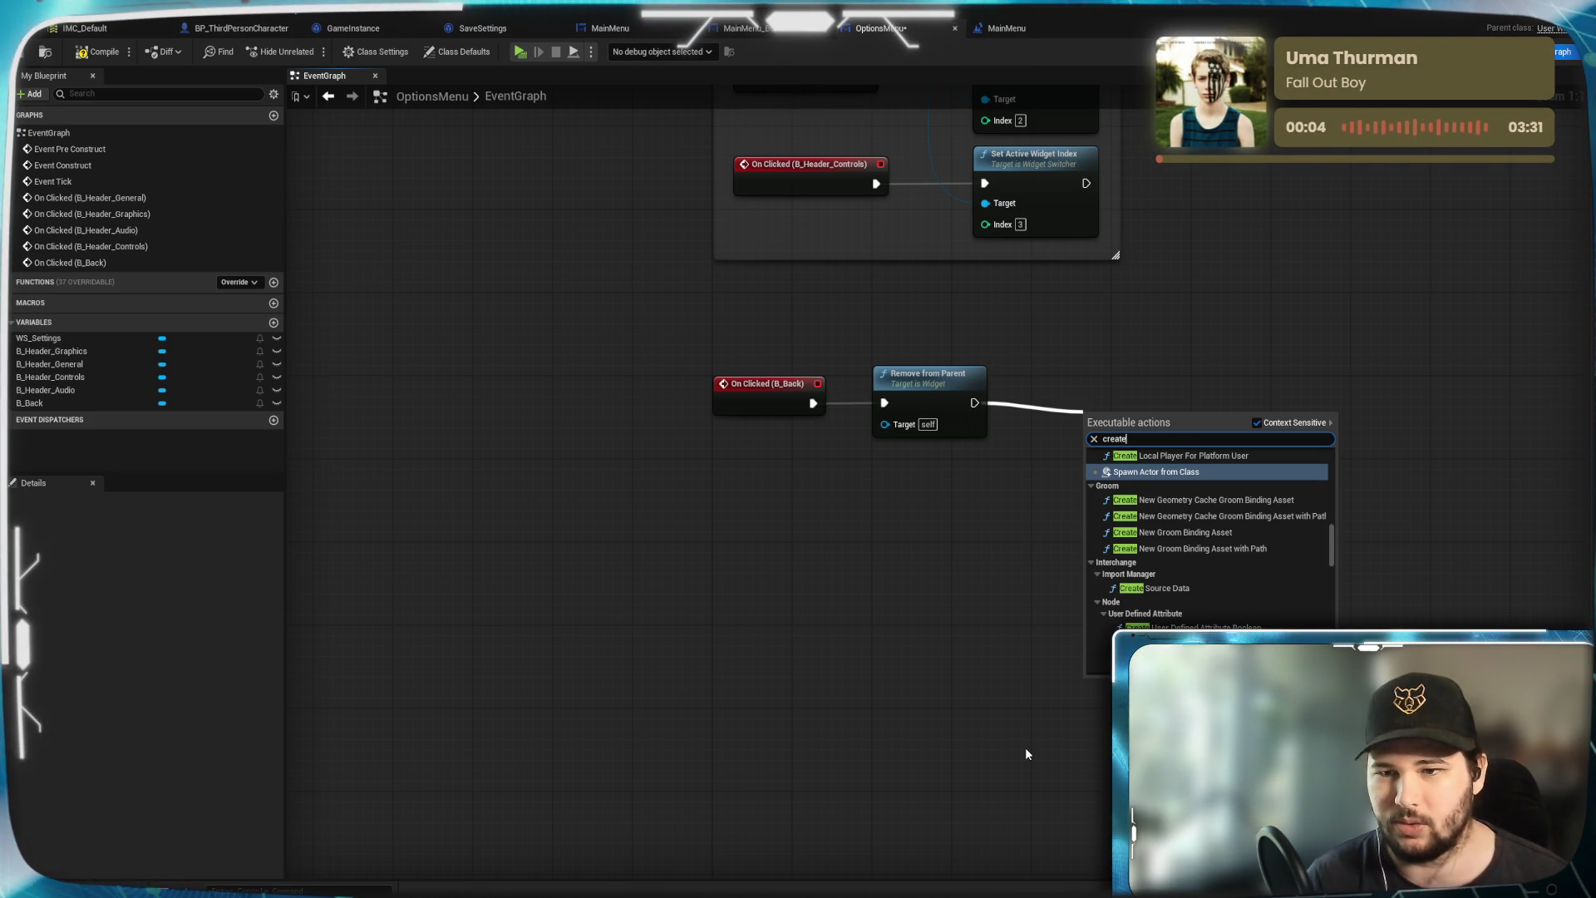
text( widget)
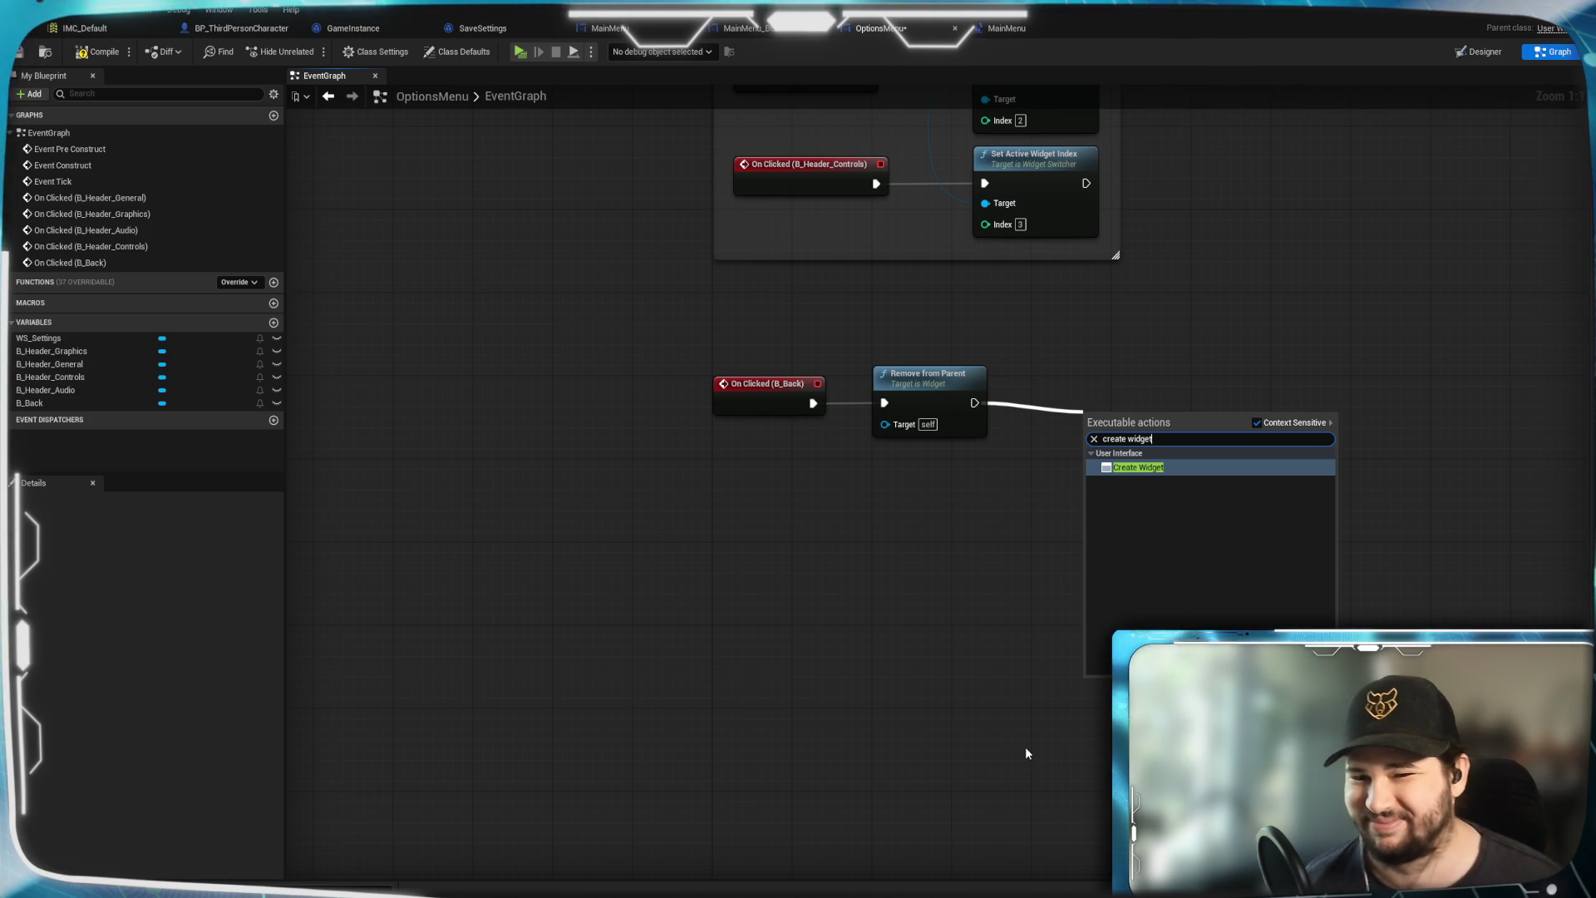
click(1165, 468)
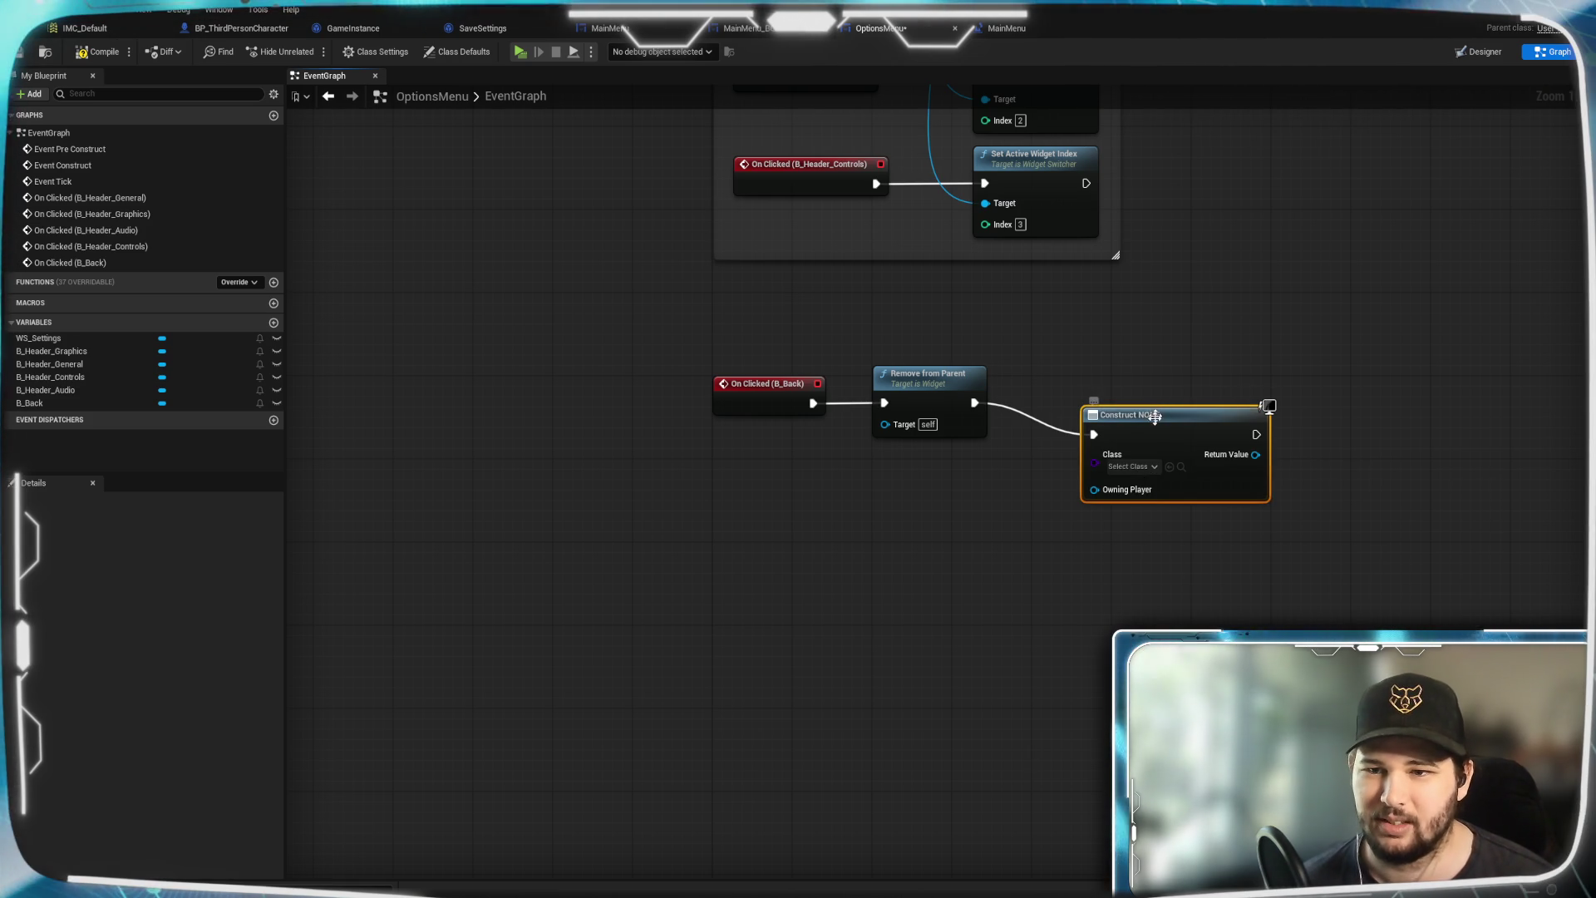
click(1129, 467)
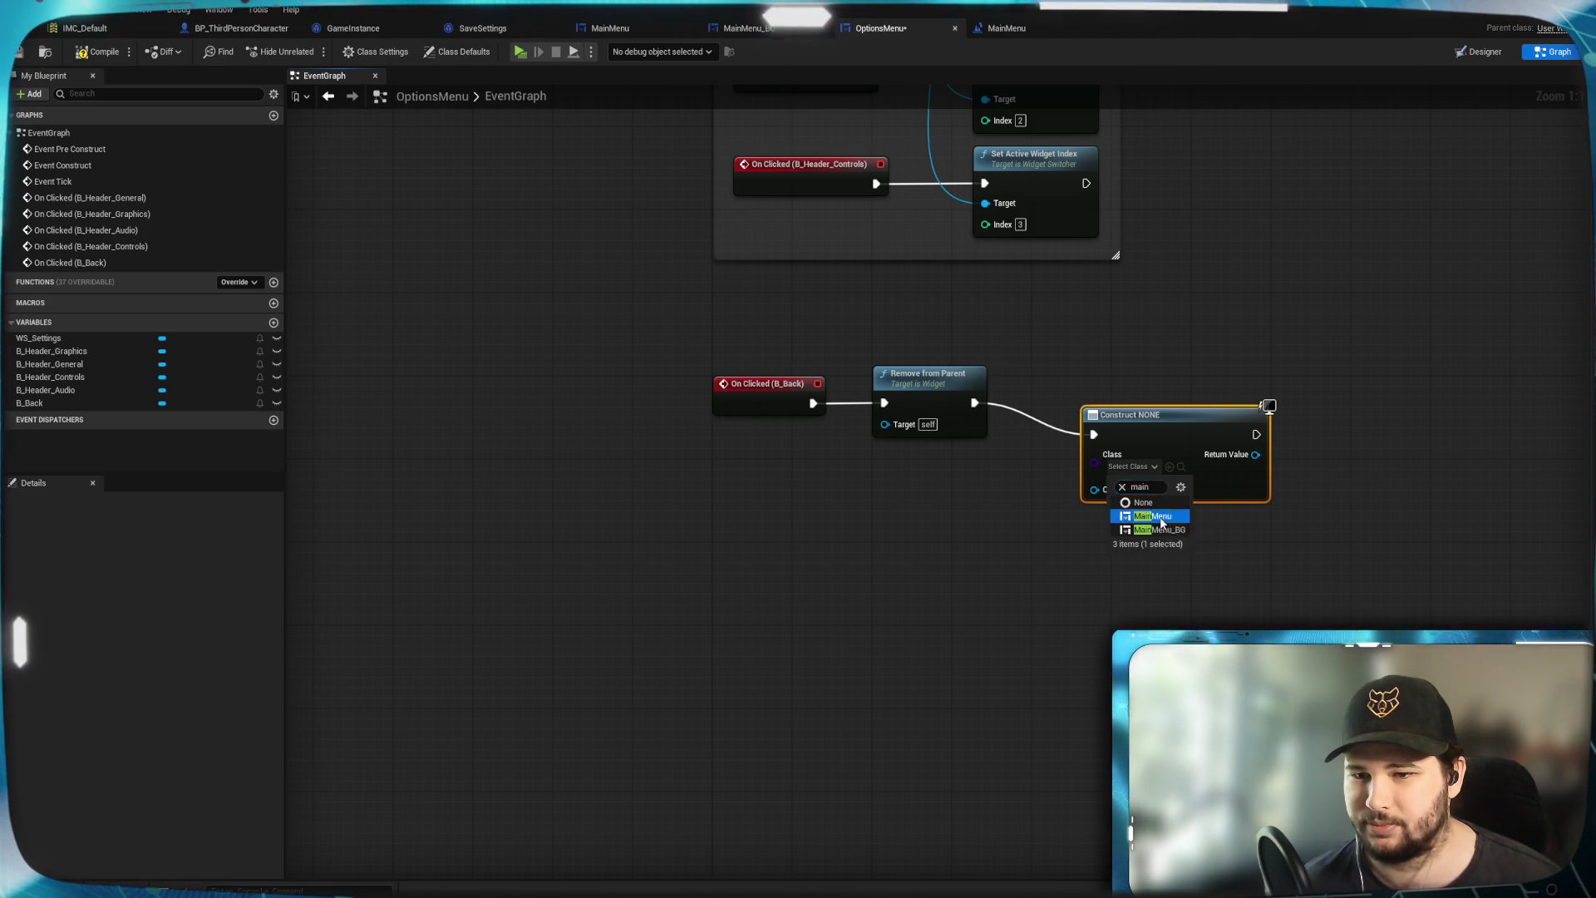
click(1159, 517)
mouse_move(1174, 436)
mouse_down()
mouse_move(1129, 402)
mouse_move(1280, 441)
mouse_up()
click(1400, 453)
Add an Add to Viewport node fed by the created MainMenu widget's Return Value
text(add to viewp)
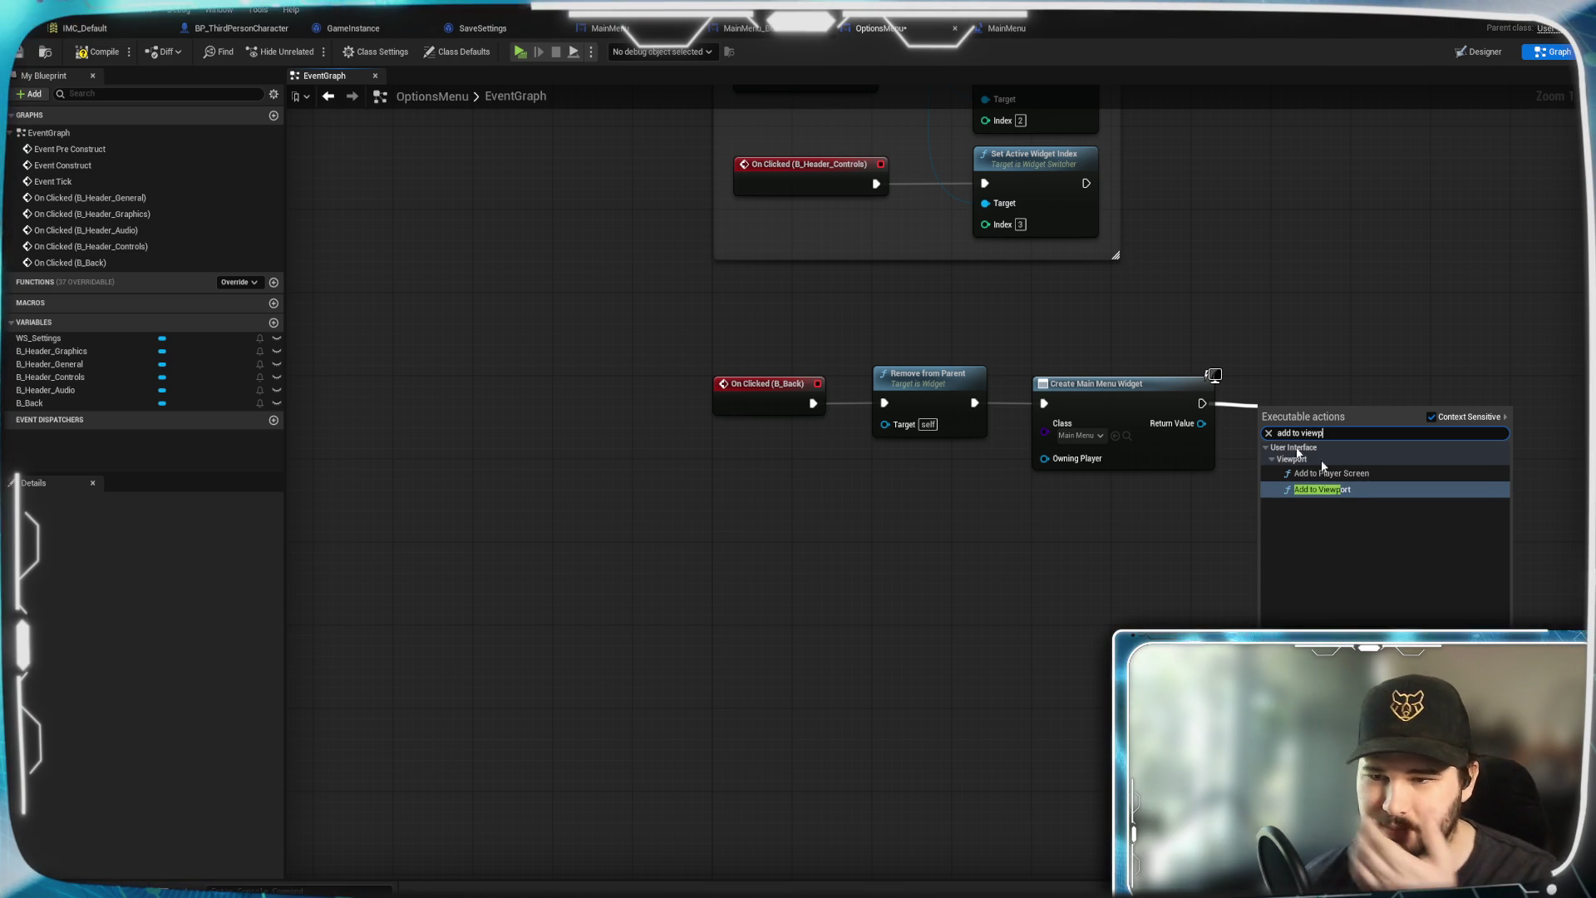
click(1341, 492)
mouse_move(1202, 424)
mouse_down()
mouse_move(1264, 456)
mouse_move(1290, 402)
mouse_move(1306, 409)
mouse_up()
click(1278, 533)
drag(1277, 533, 1121, 586)
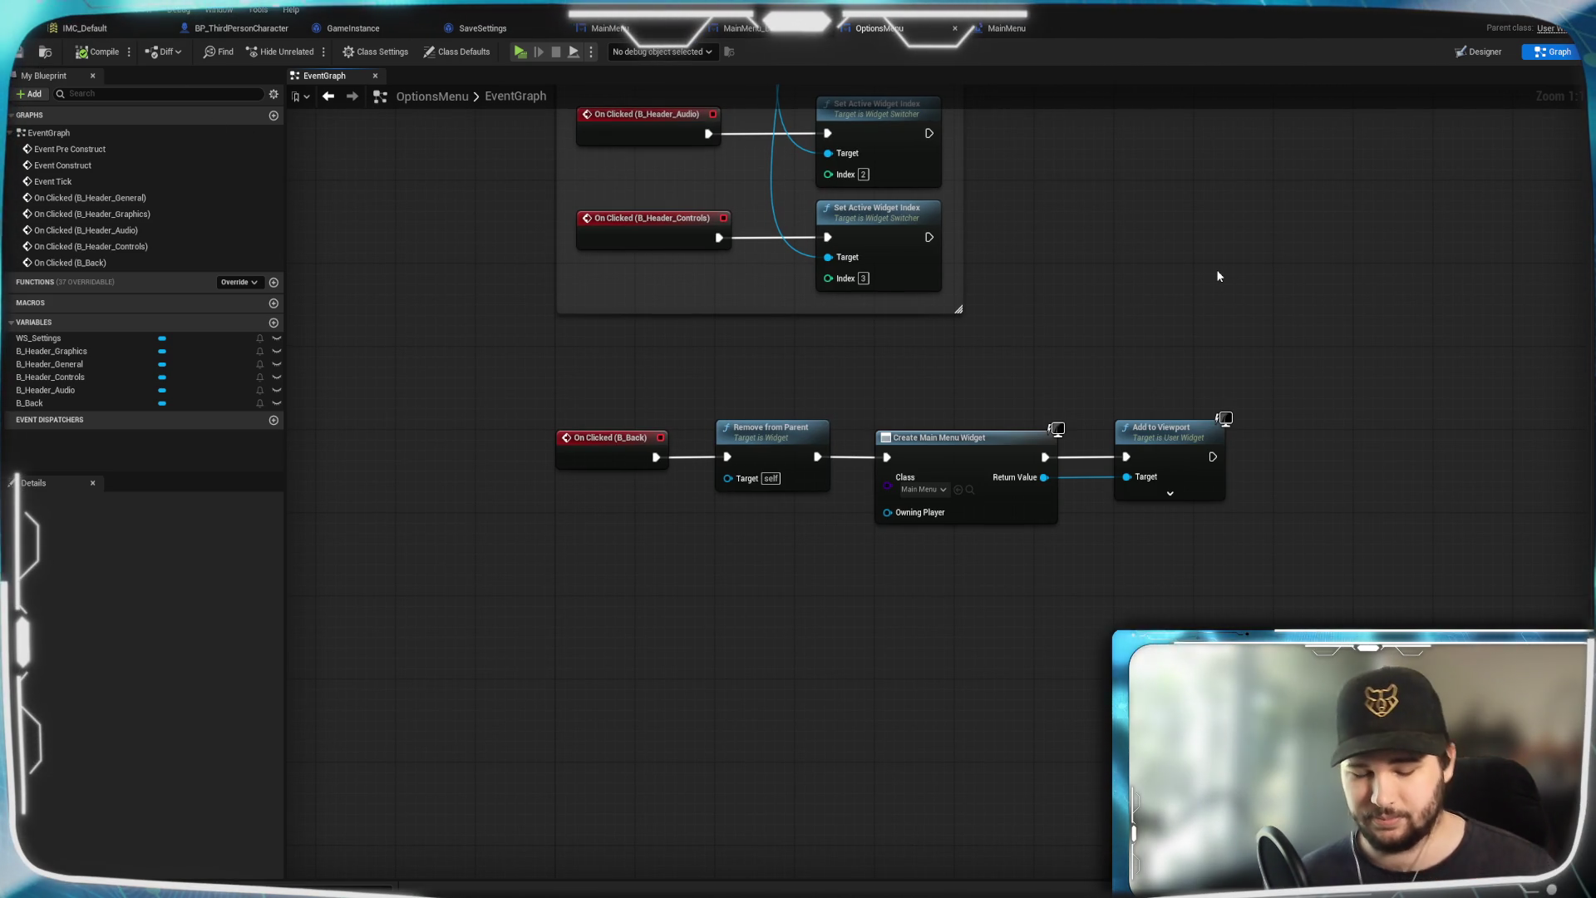
key(alt+p)
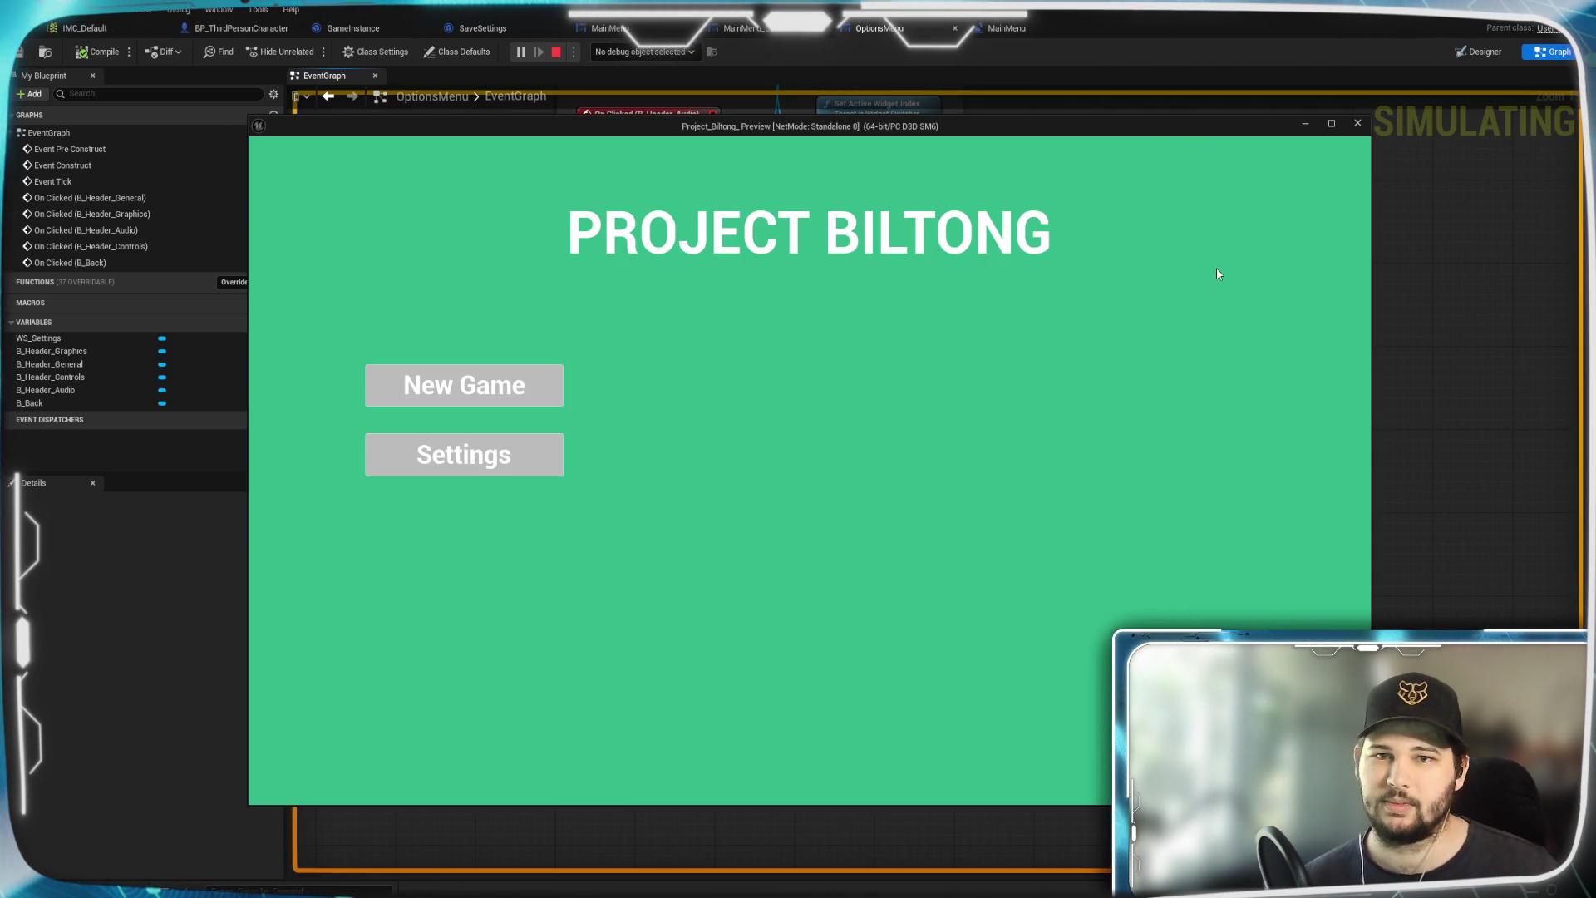
click(502, 444)
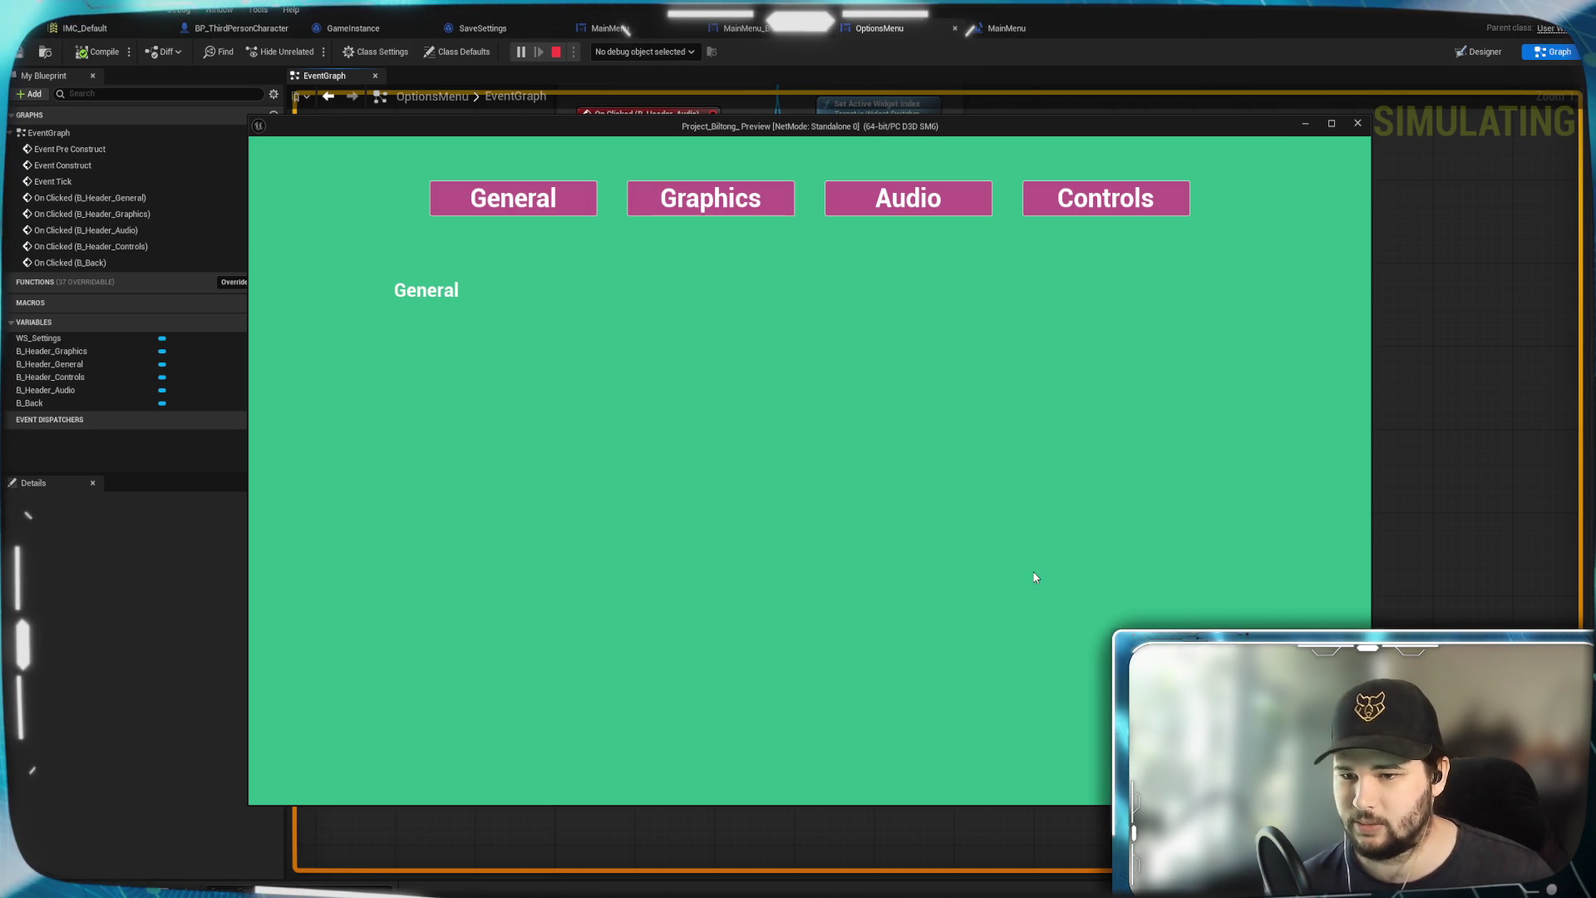
key(Escape)
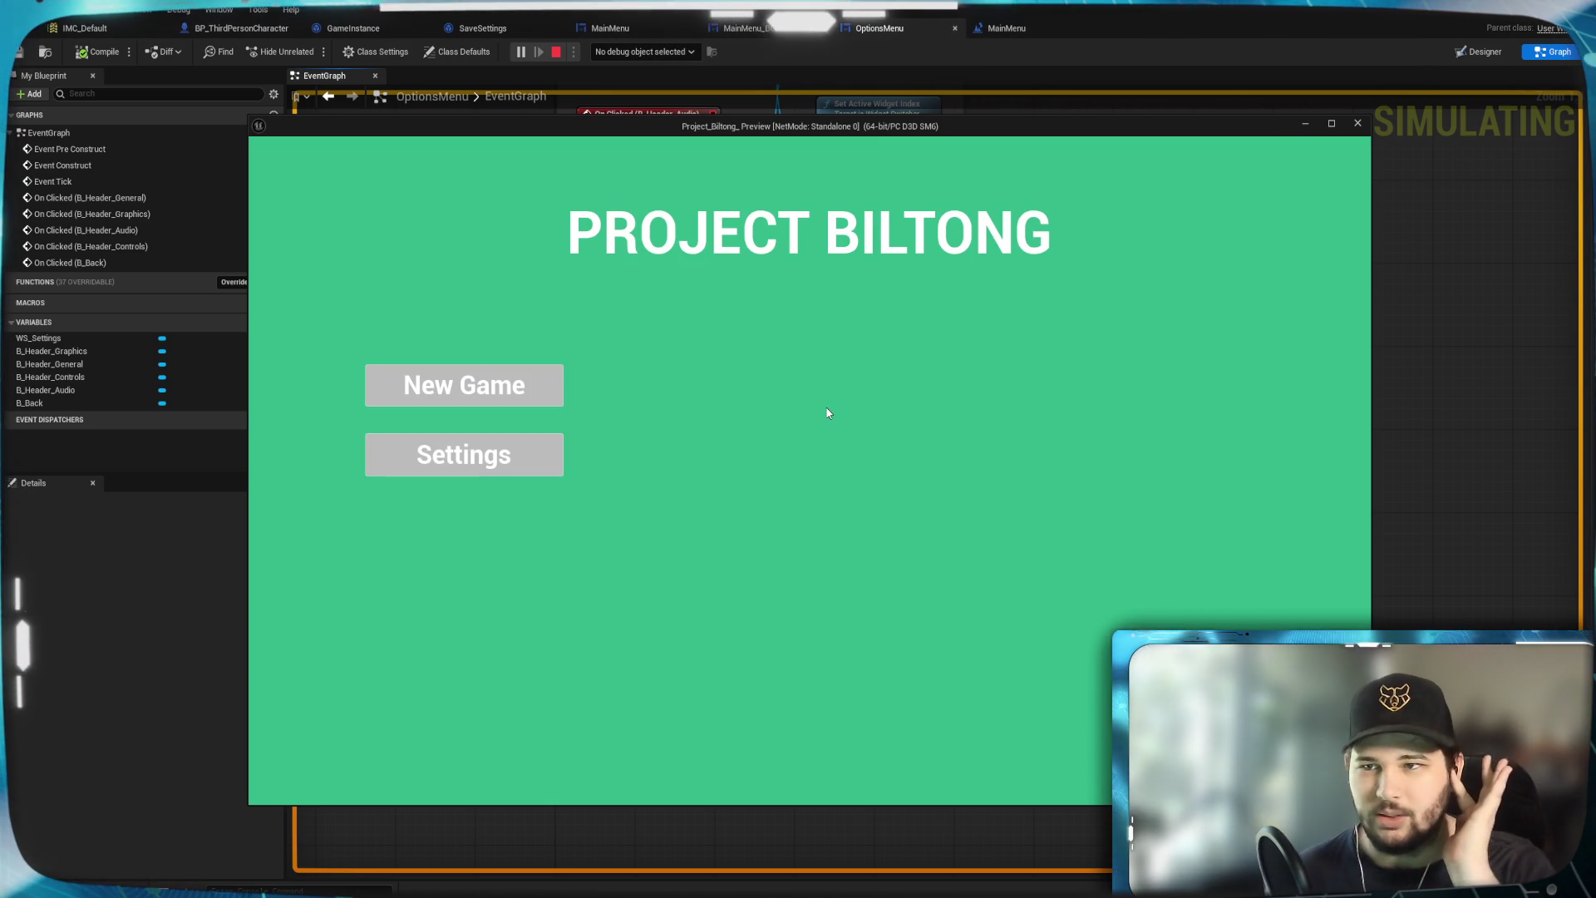
click(499, 456)
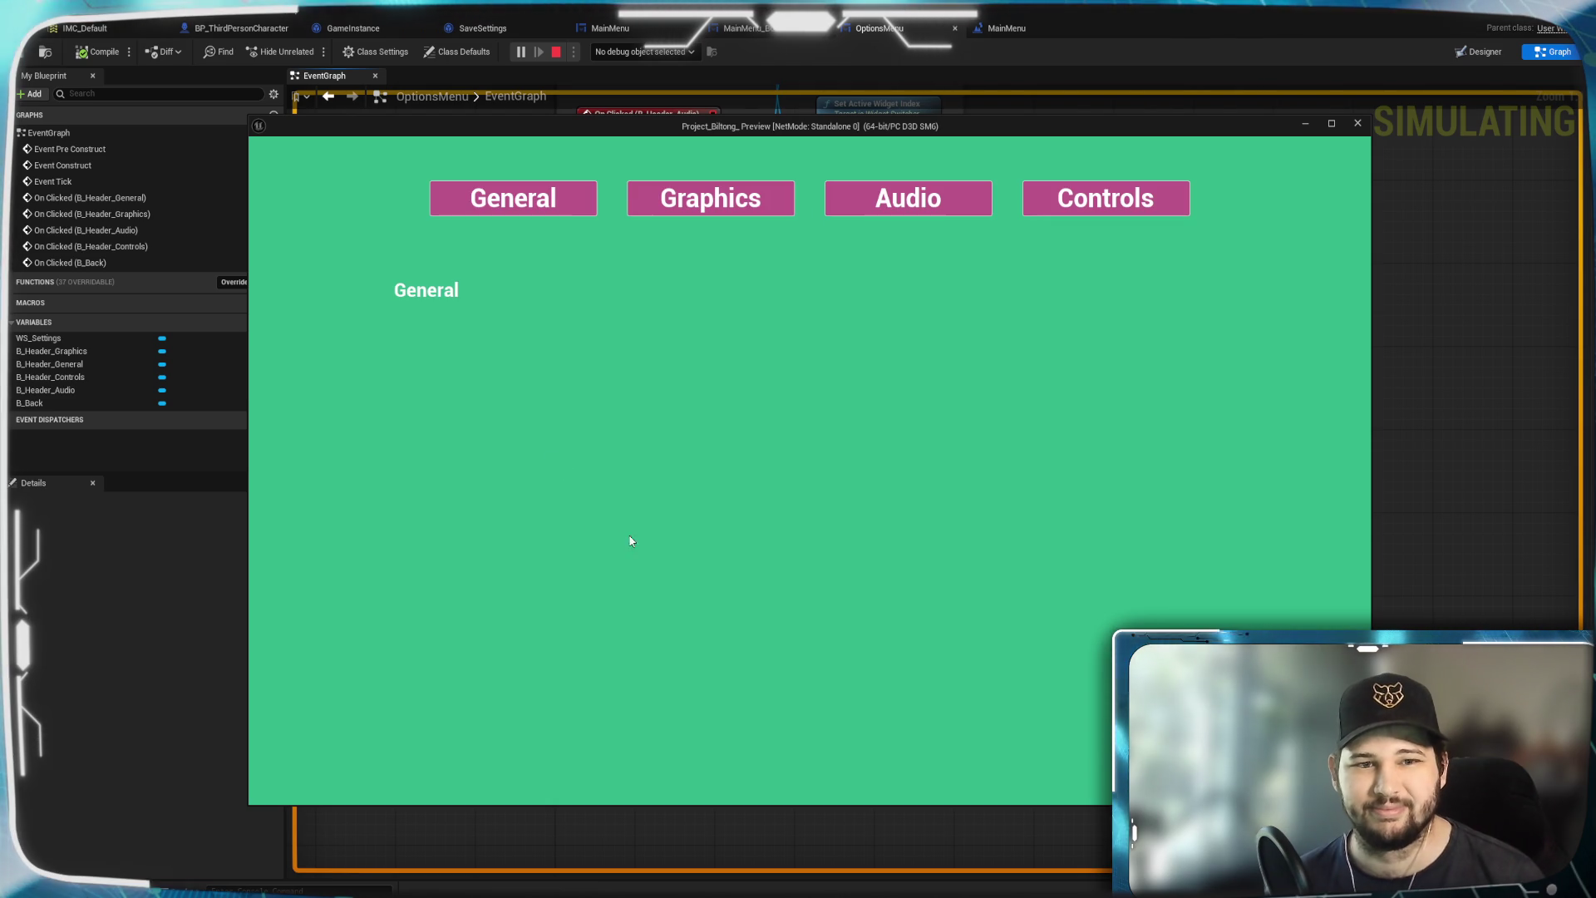
key(Escape)
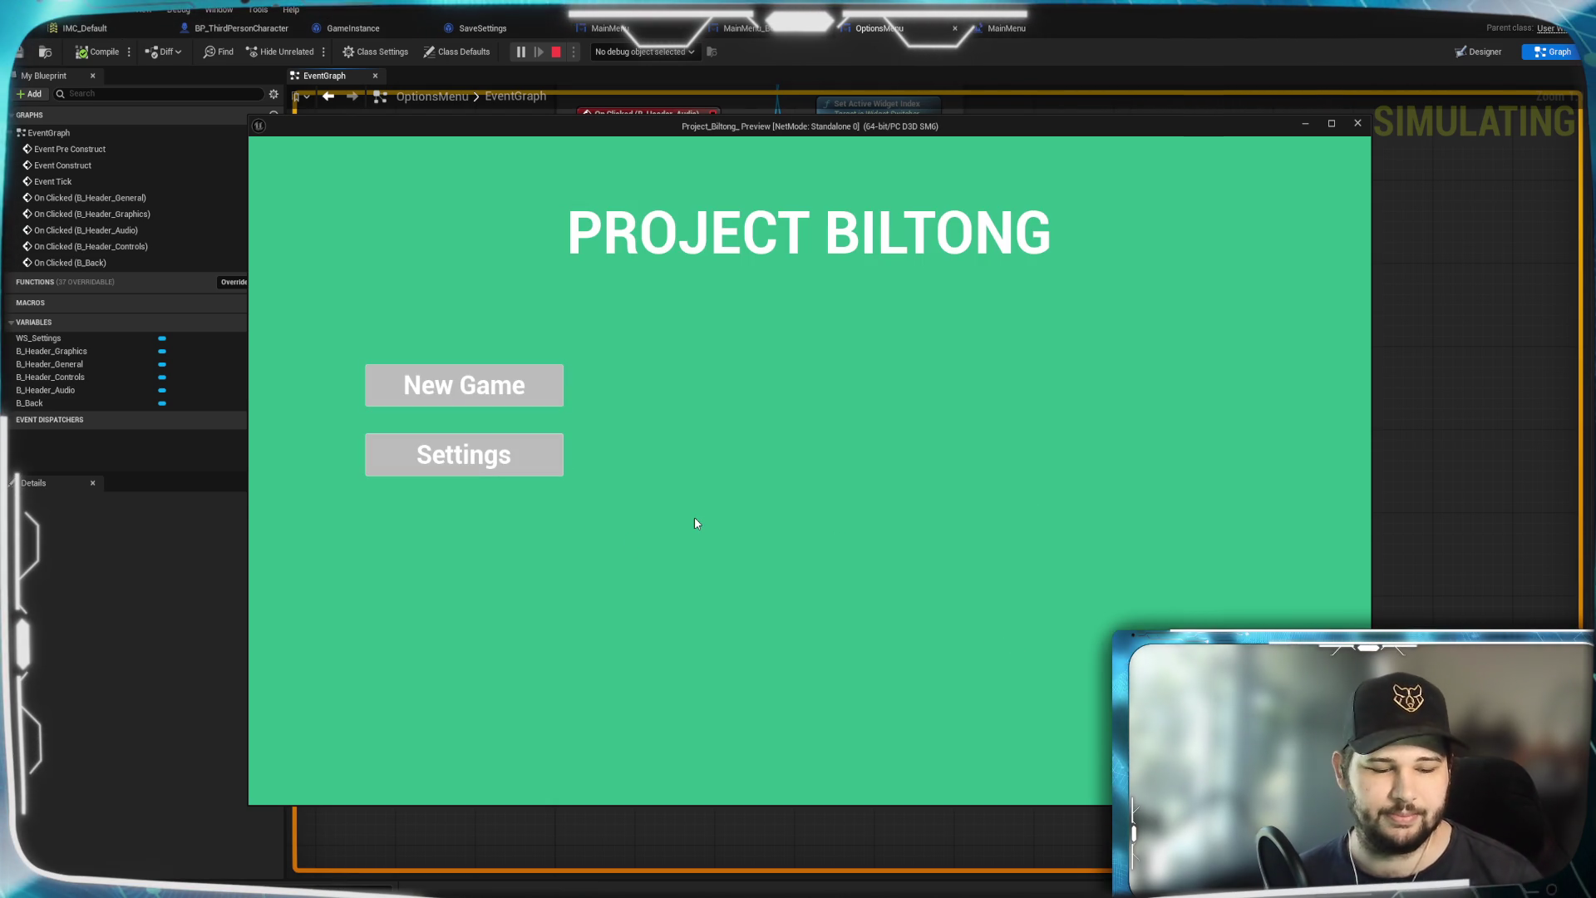
key(Escape)
scroll(1144, 349, down, 4)
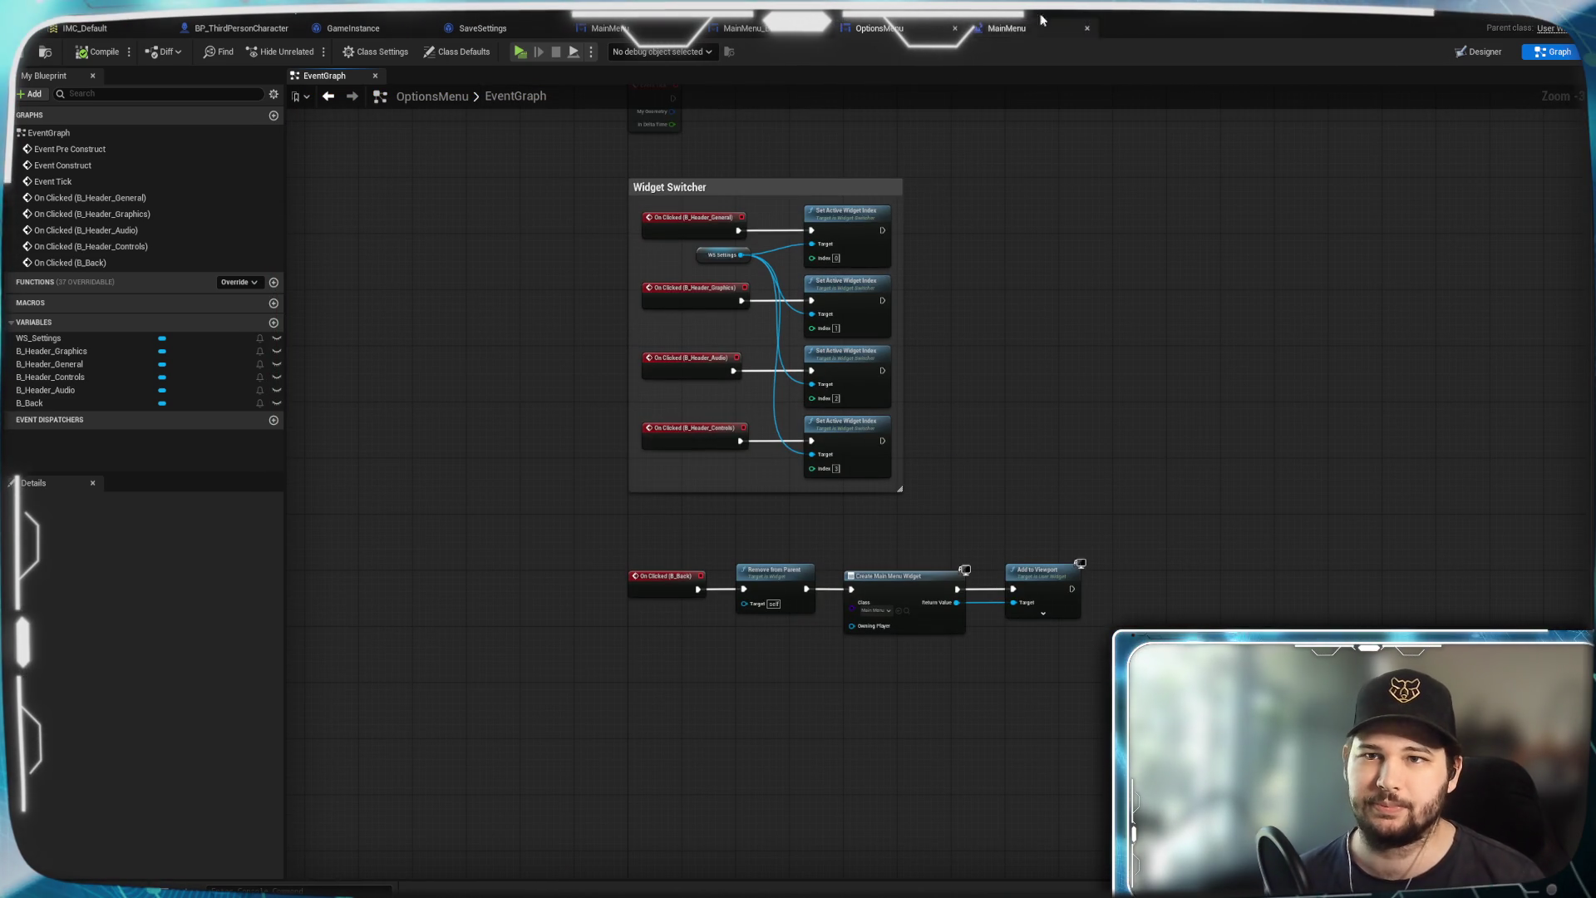
In the MainMenu designer, duplicate the Settings button and name the copy B_Quit
click(818, 32)
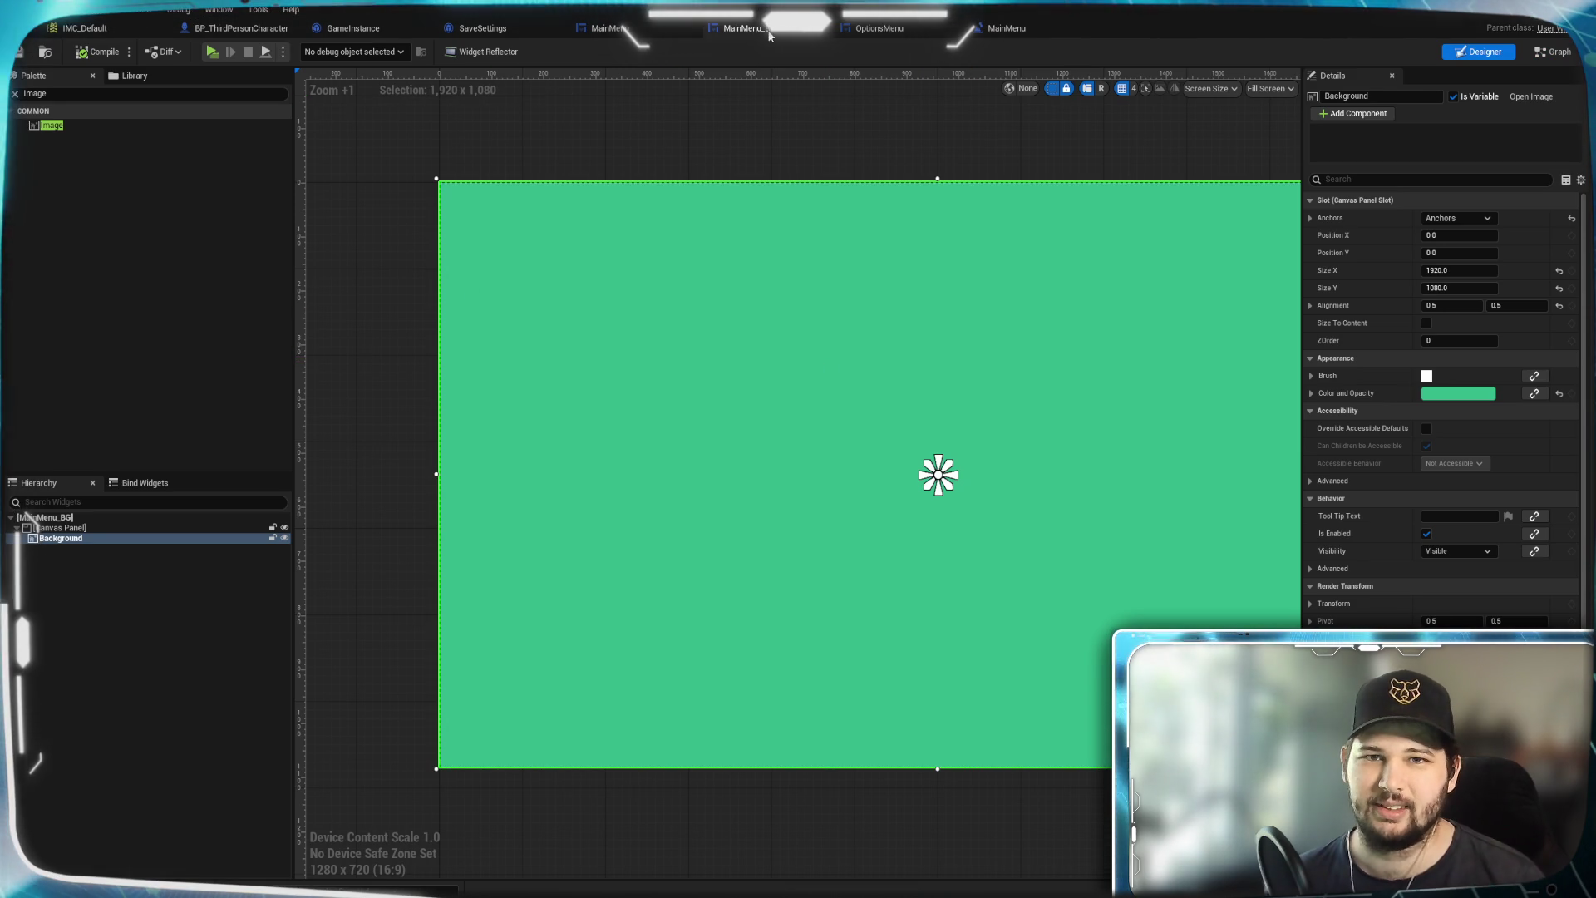
click(818, 31)
click(610, 28)
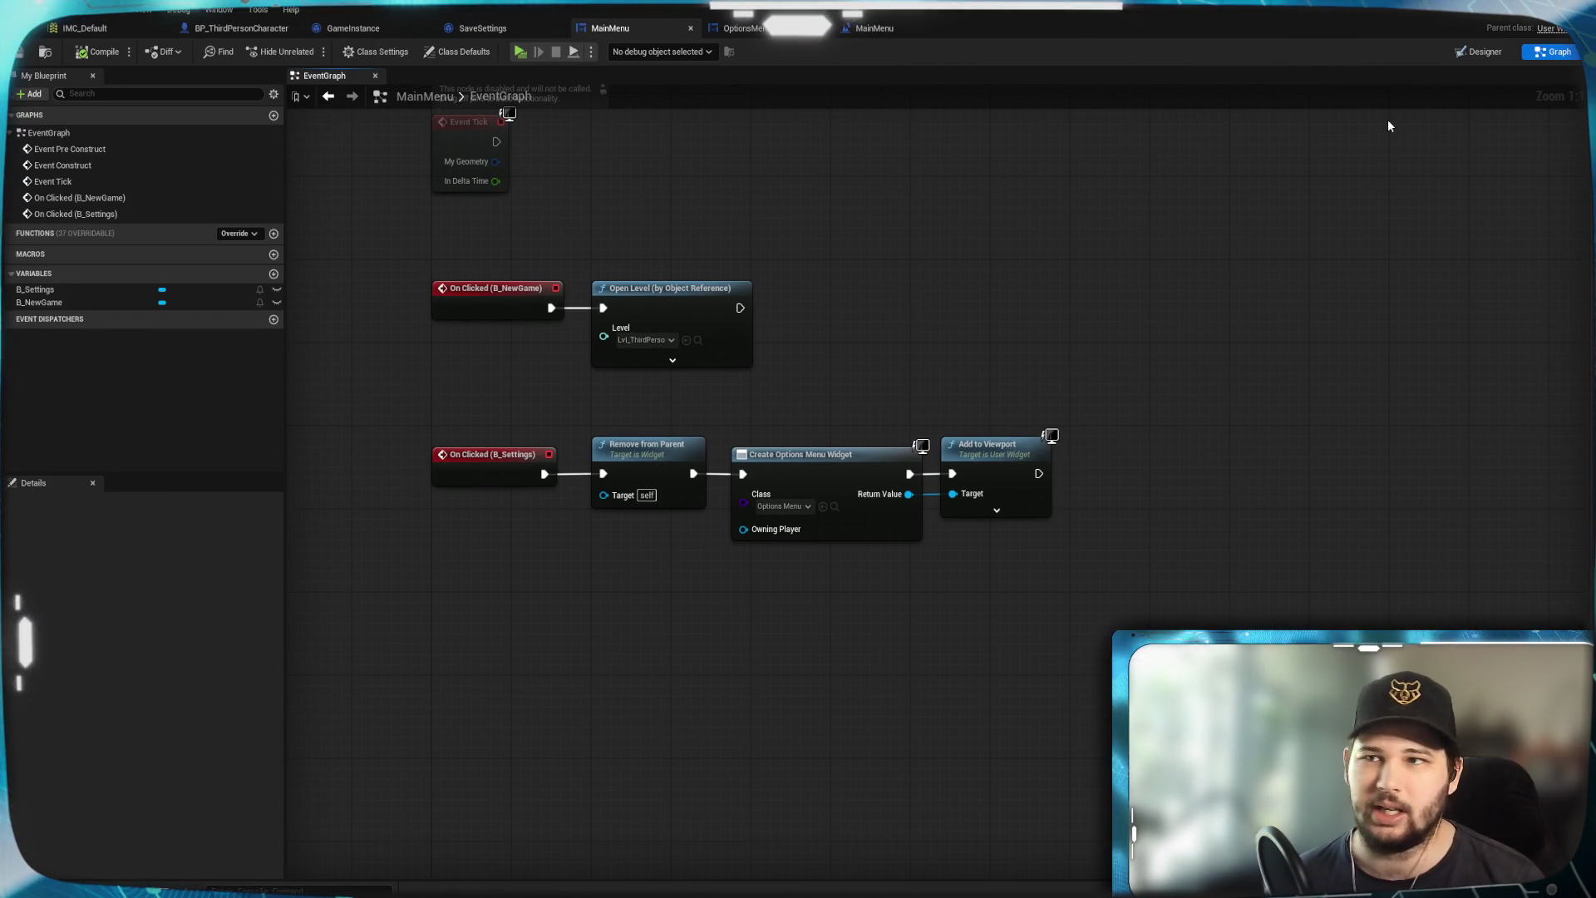
click(1485, 51)
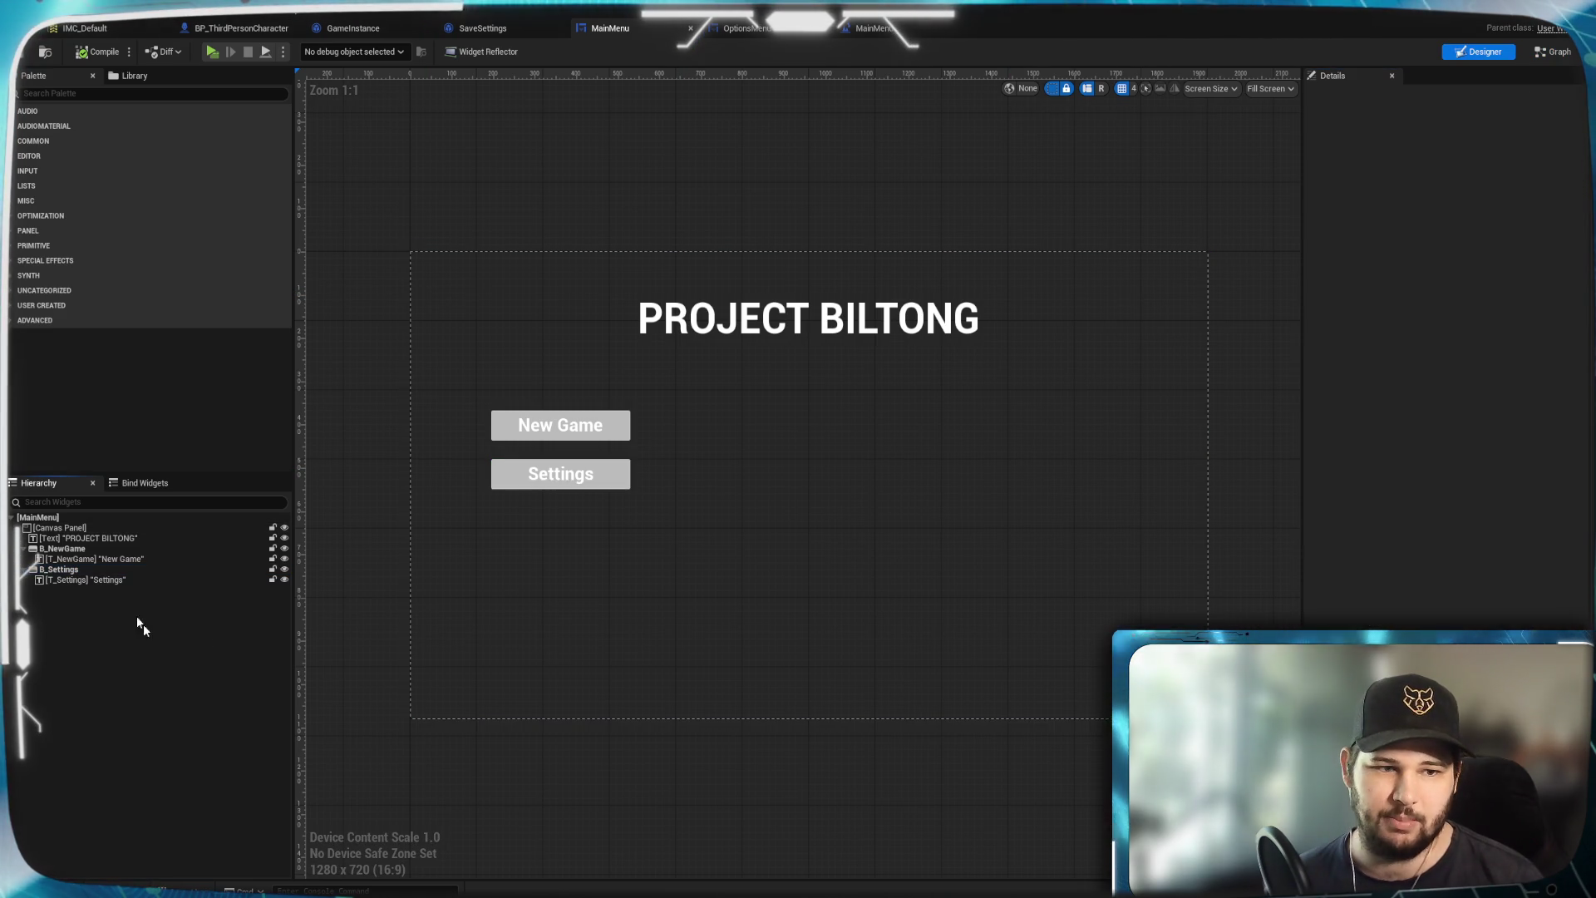
click(97, 570)
right_click(97, 570)
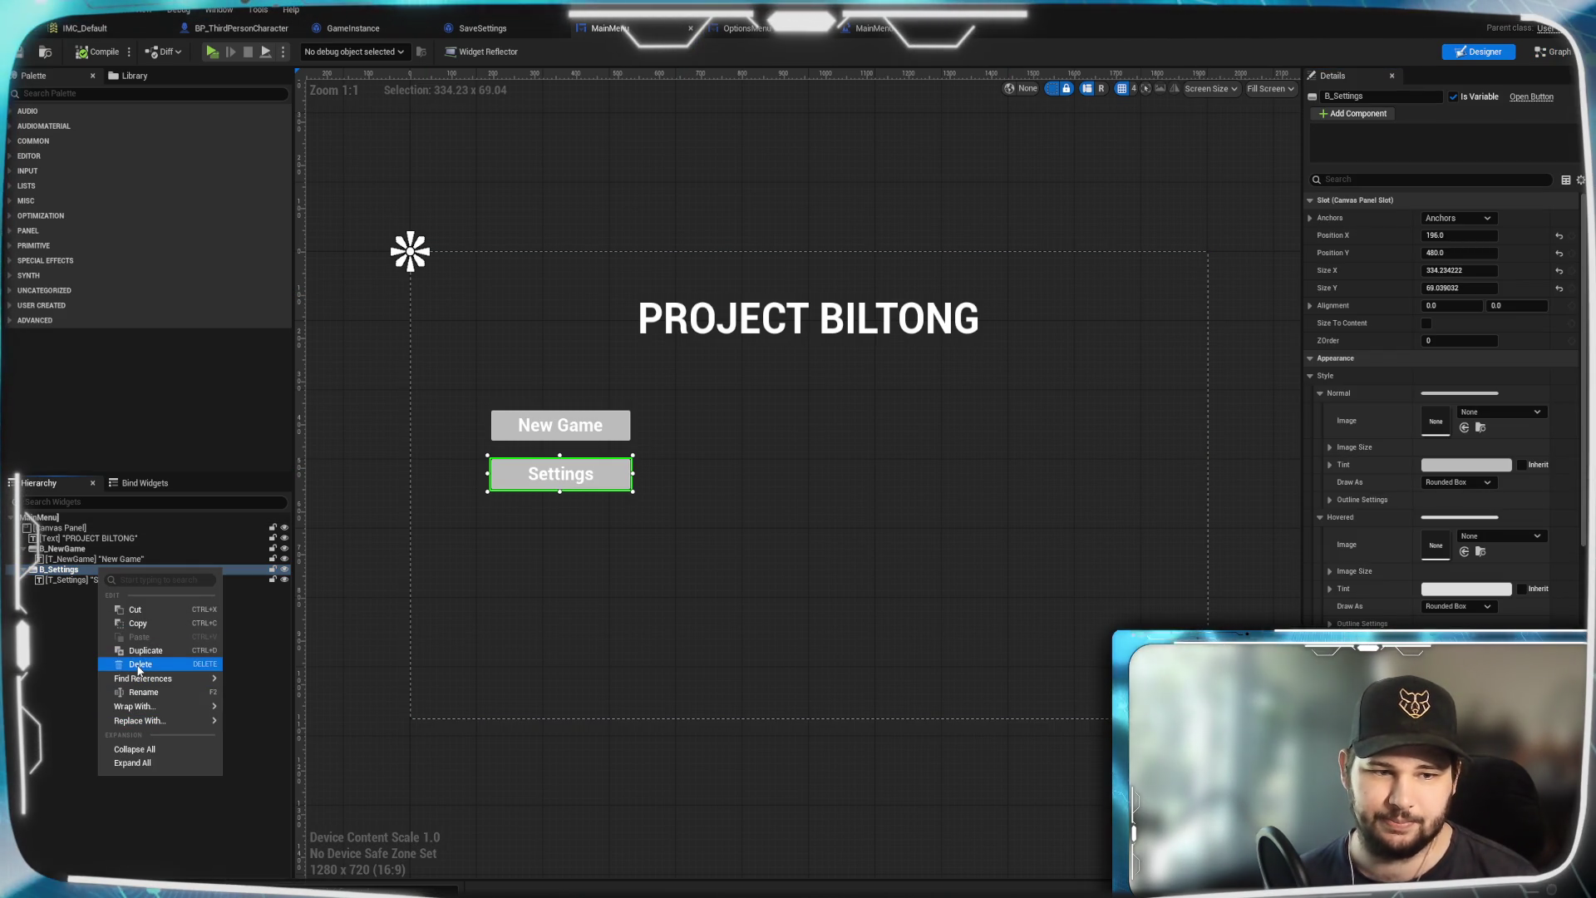
click(139, 651)
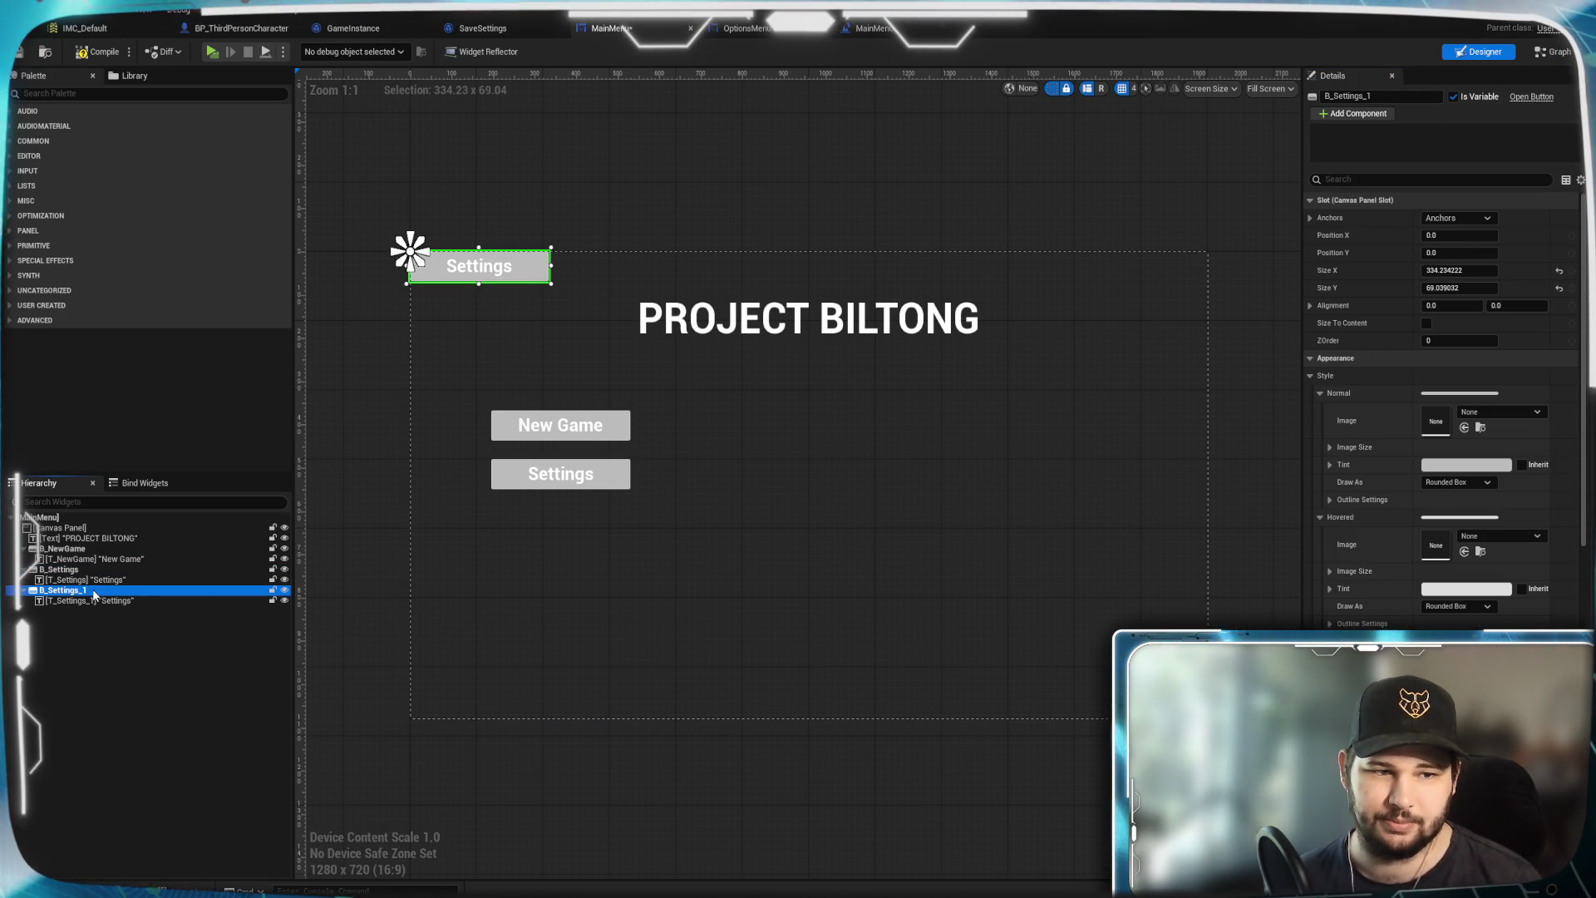
click(1380, 96)
click(1372, 95)
text(B_Quit)
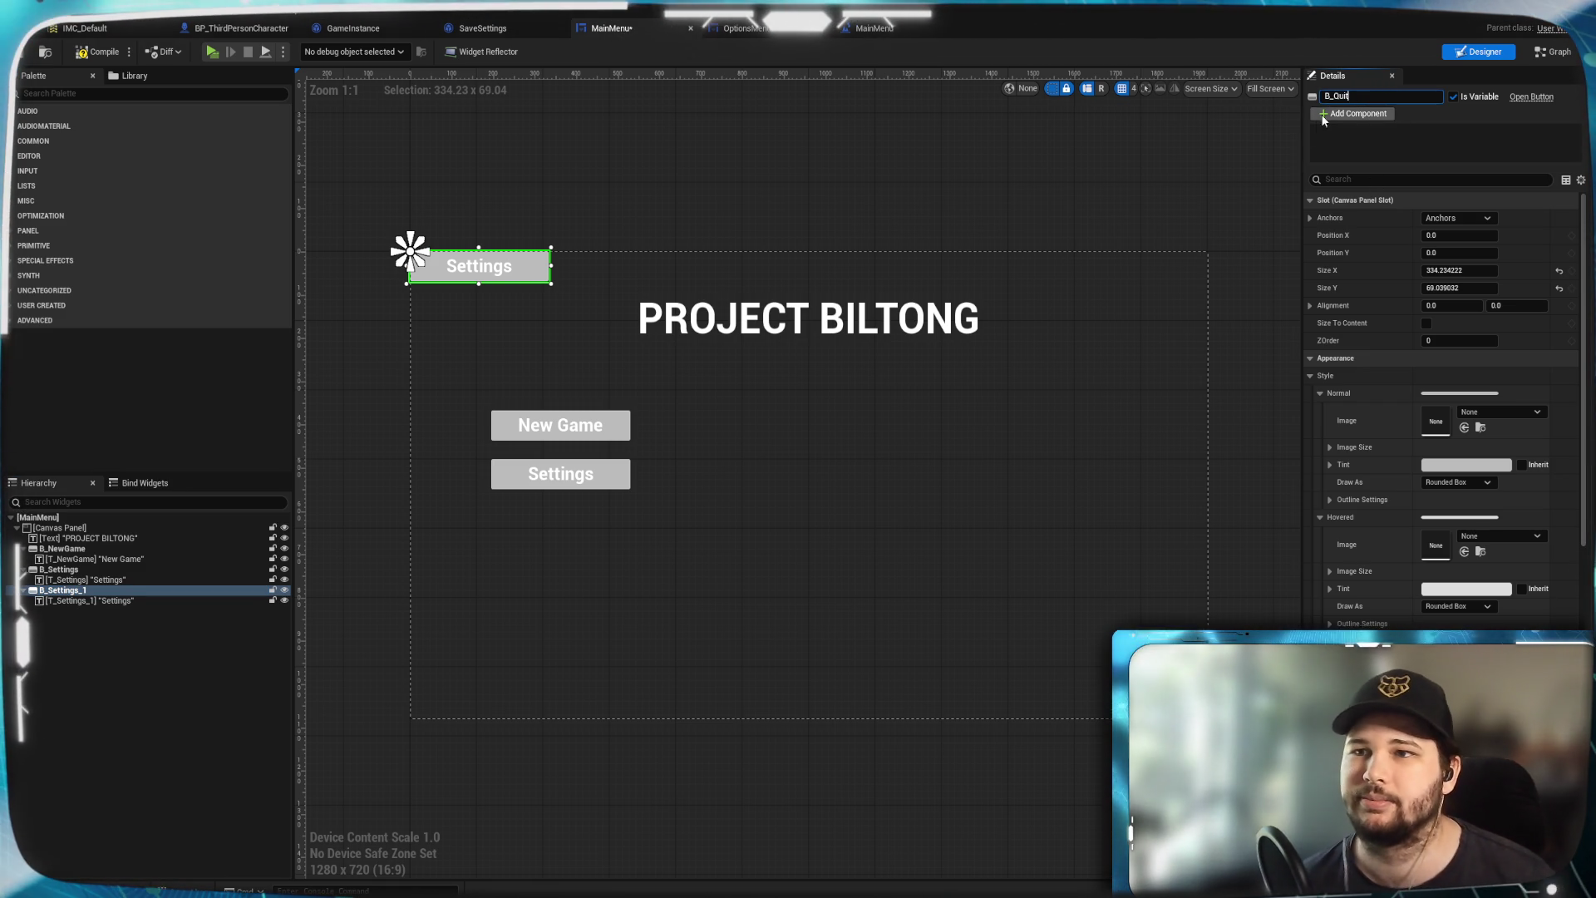
key(Return)
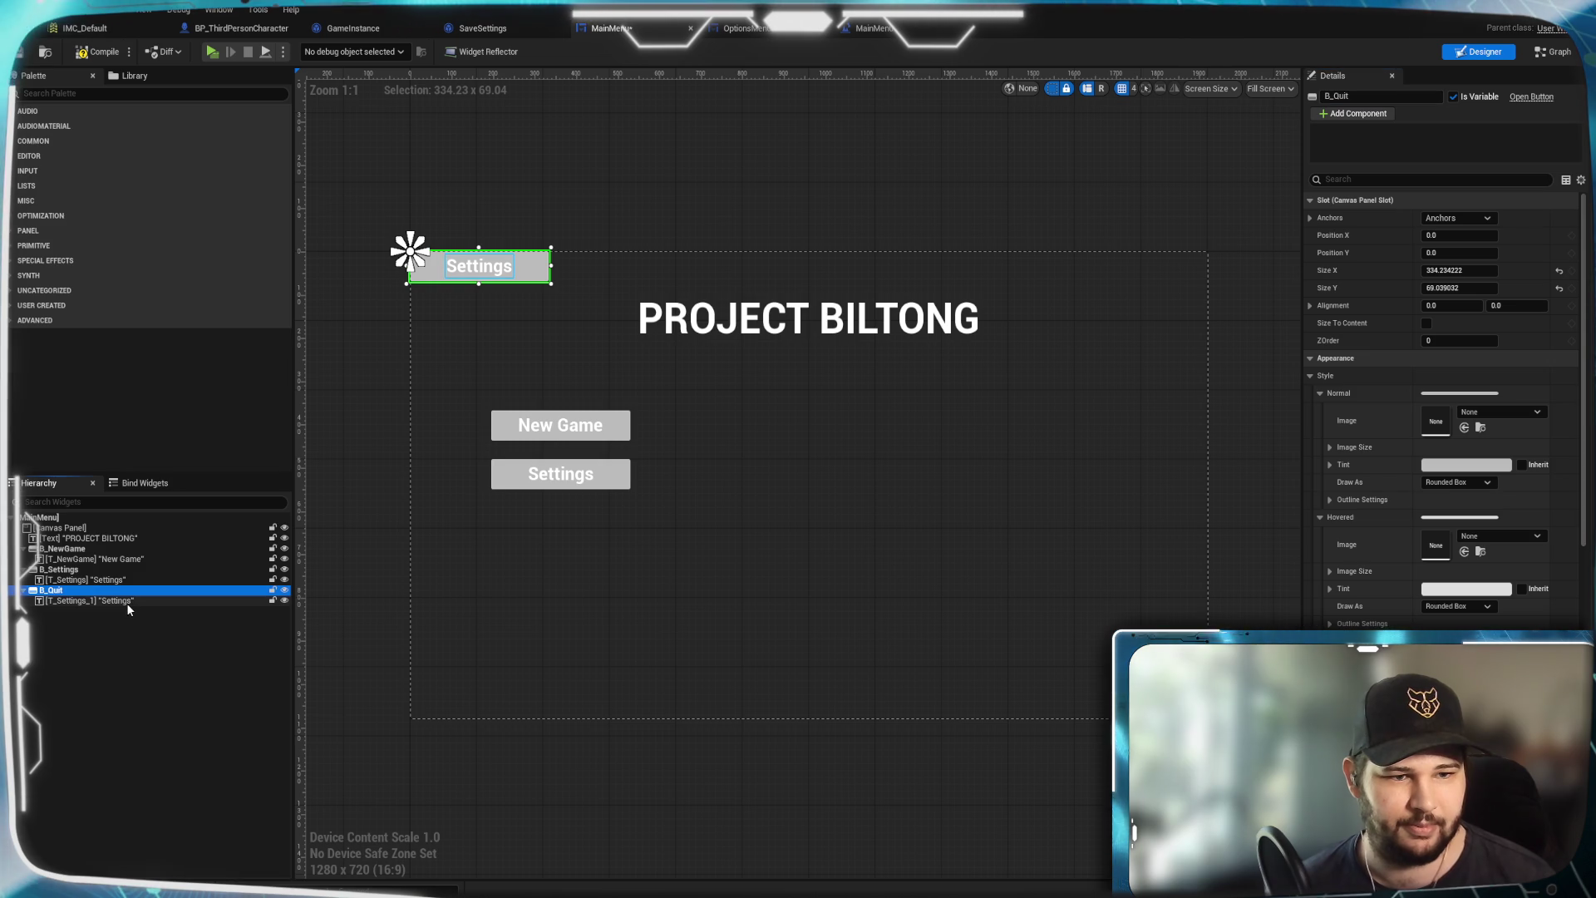
Change the duplicate button's text label to read Quit
click(124, 600)
click(1378, 98)
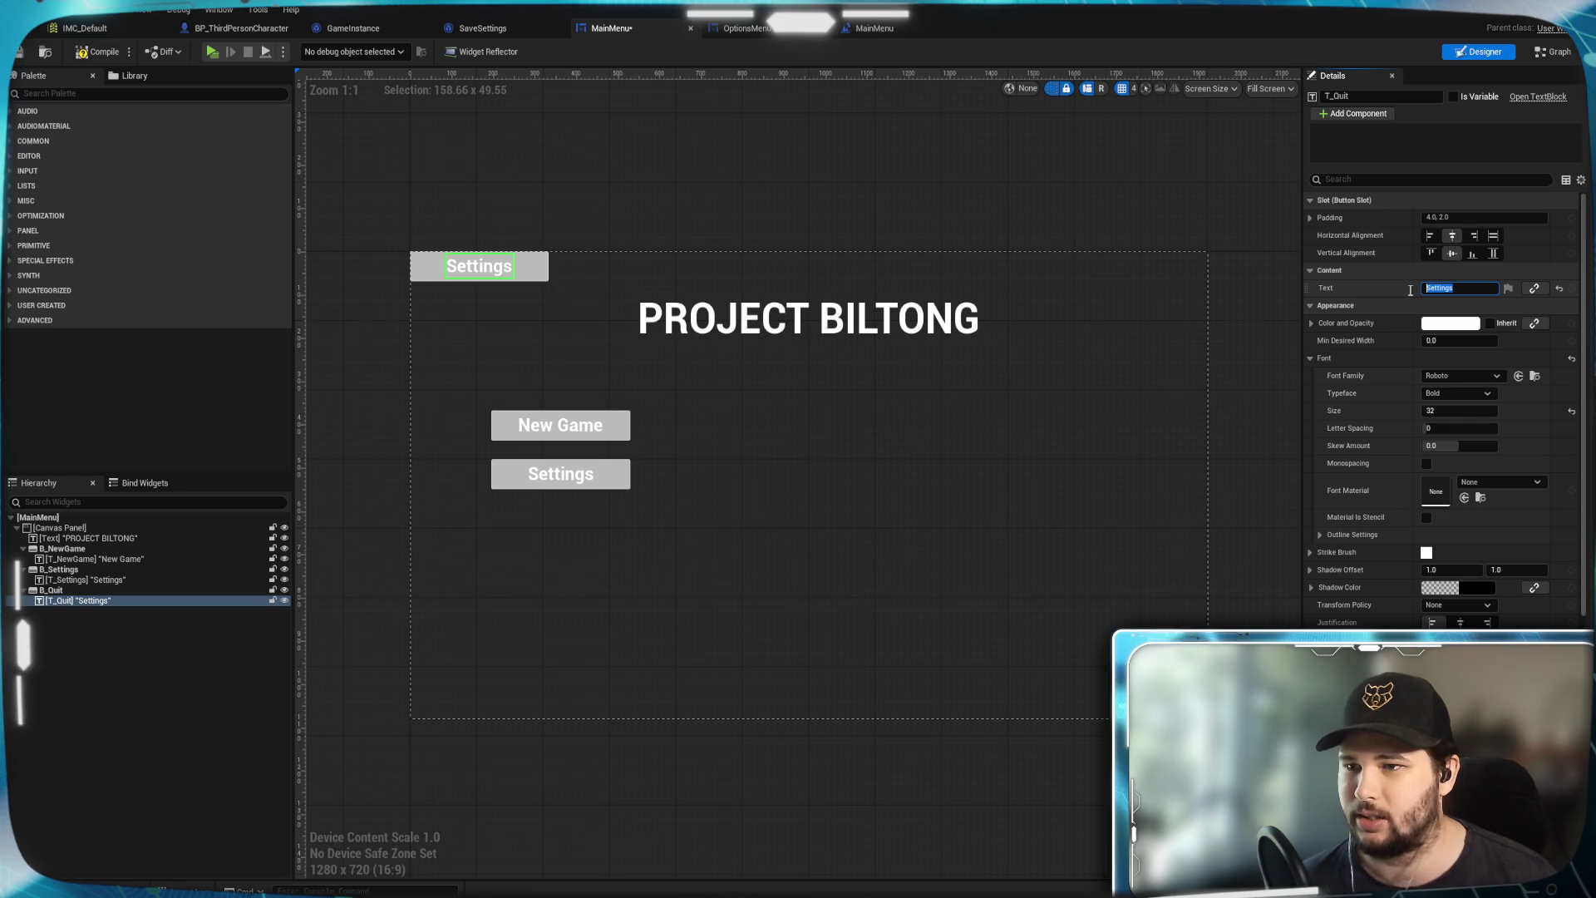
text(Quit)
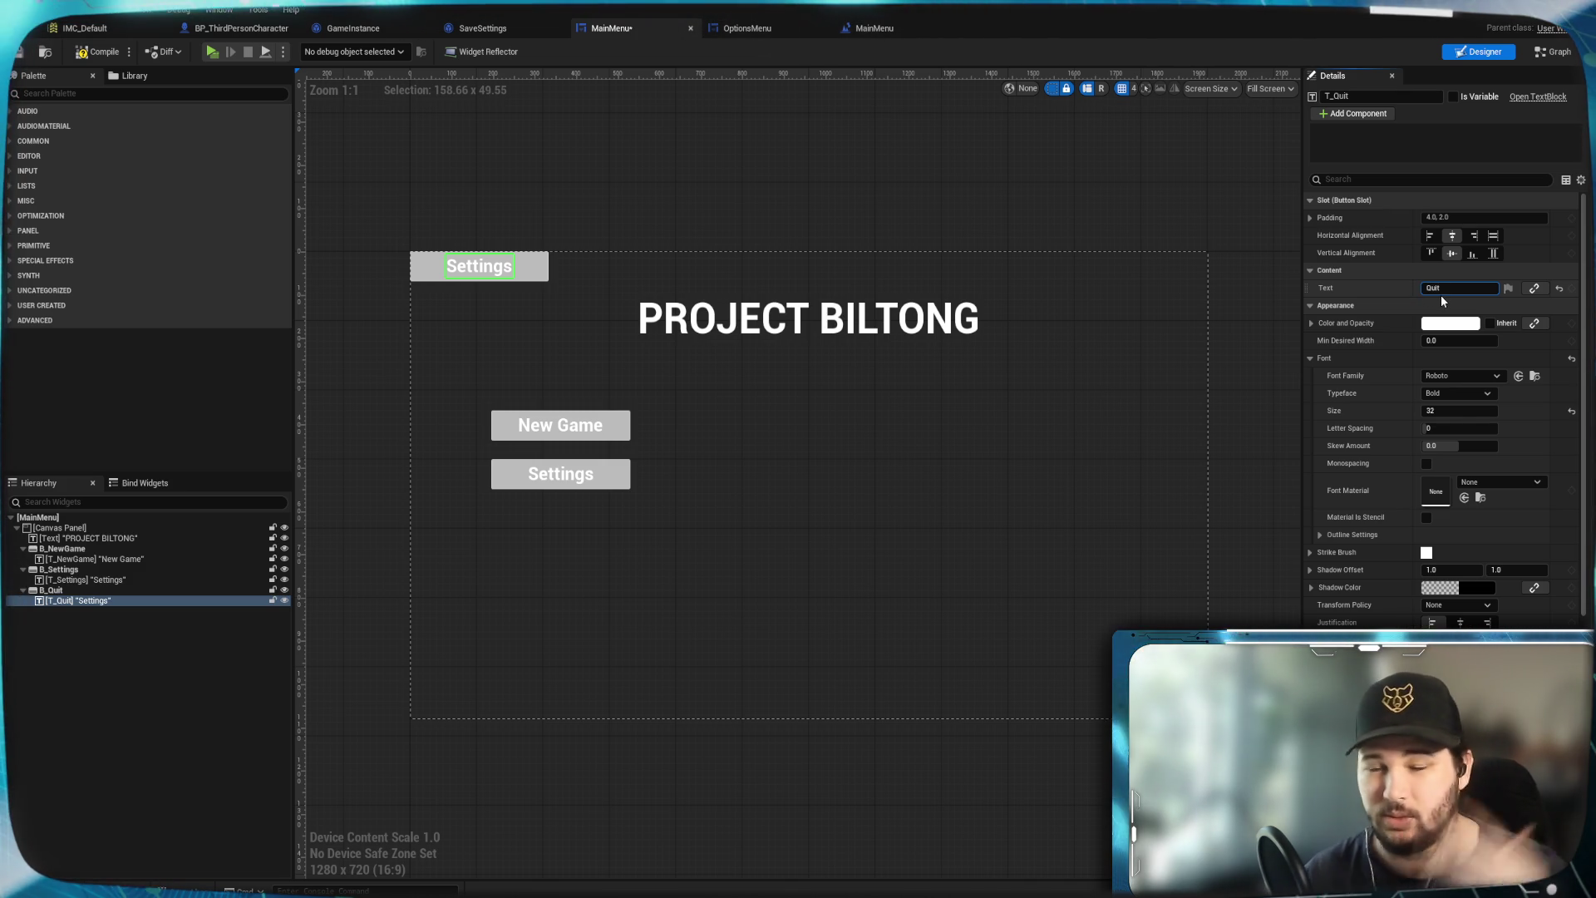
key(Return)
scroll(1359, 541, down, 2)
scroll(1359, 541, down, 8)
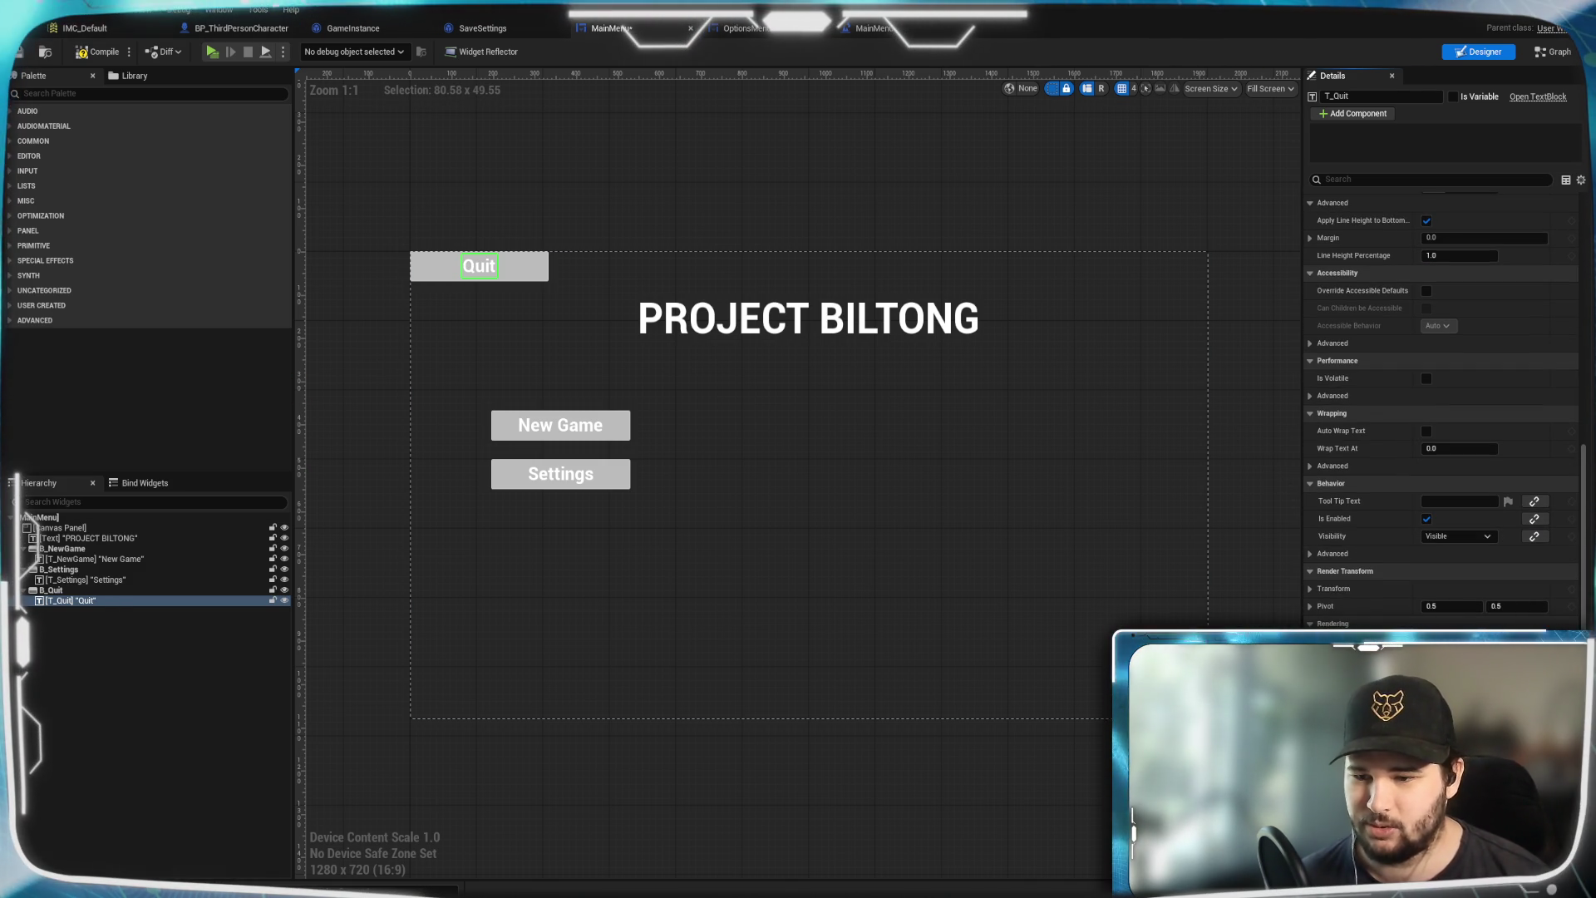
Move the Quit button below Settings on the canvas and reselect B_Quit
ctrl+click(98, 602)
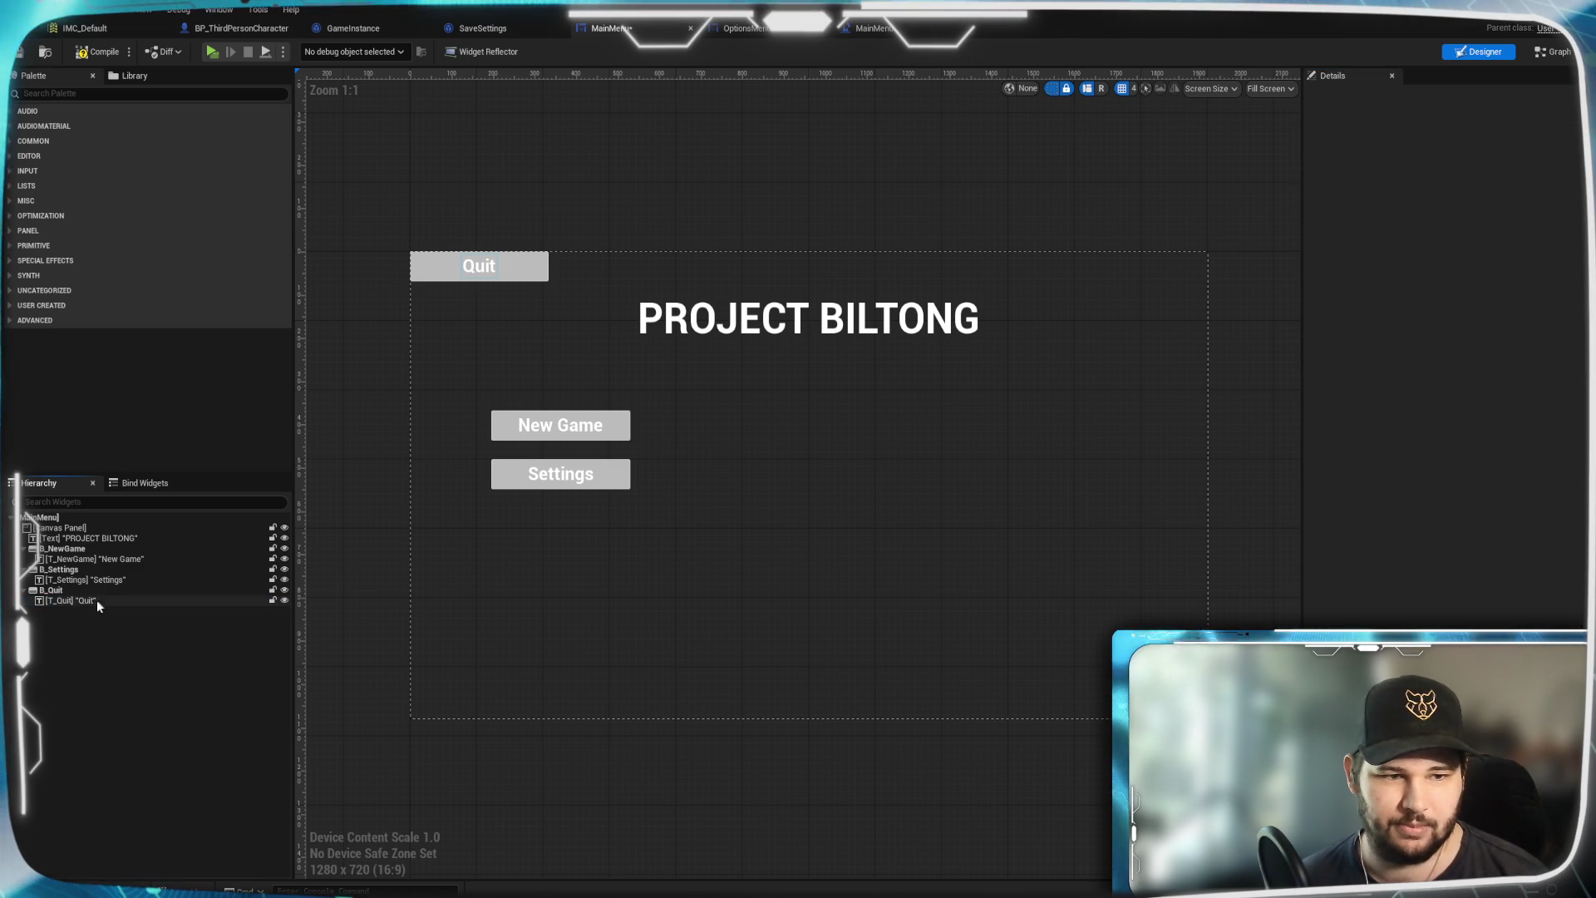
drag(533, 271, 618, 535)
click(402, 696)
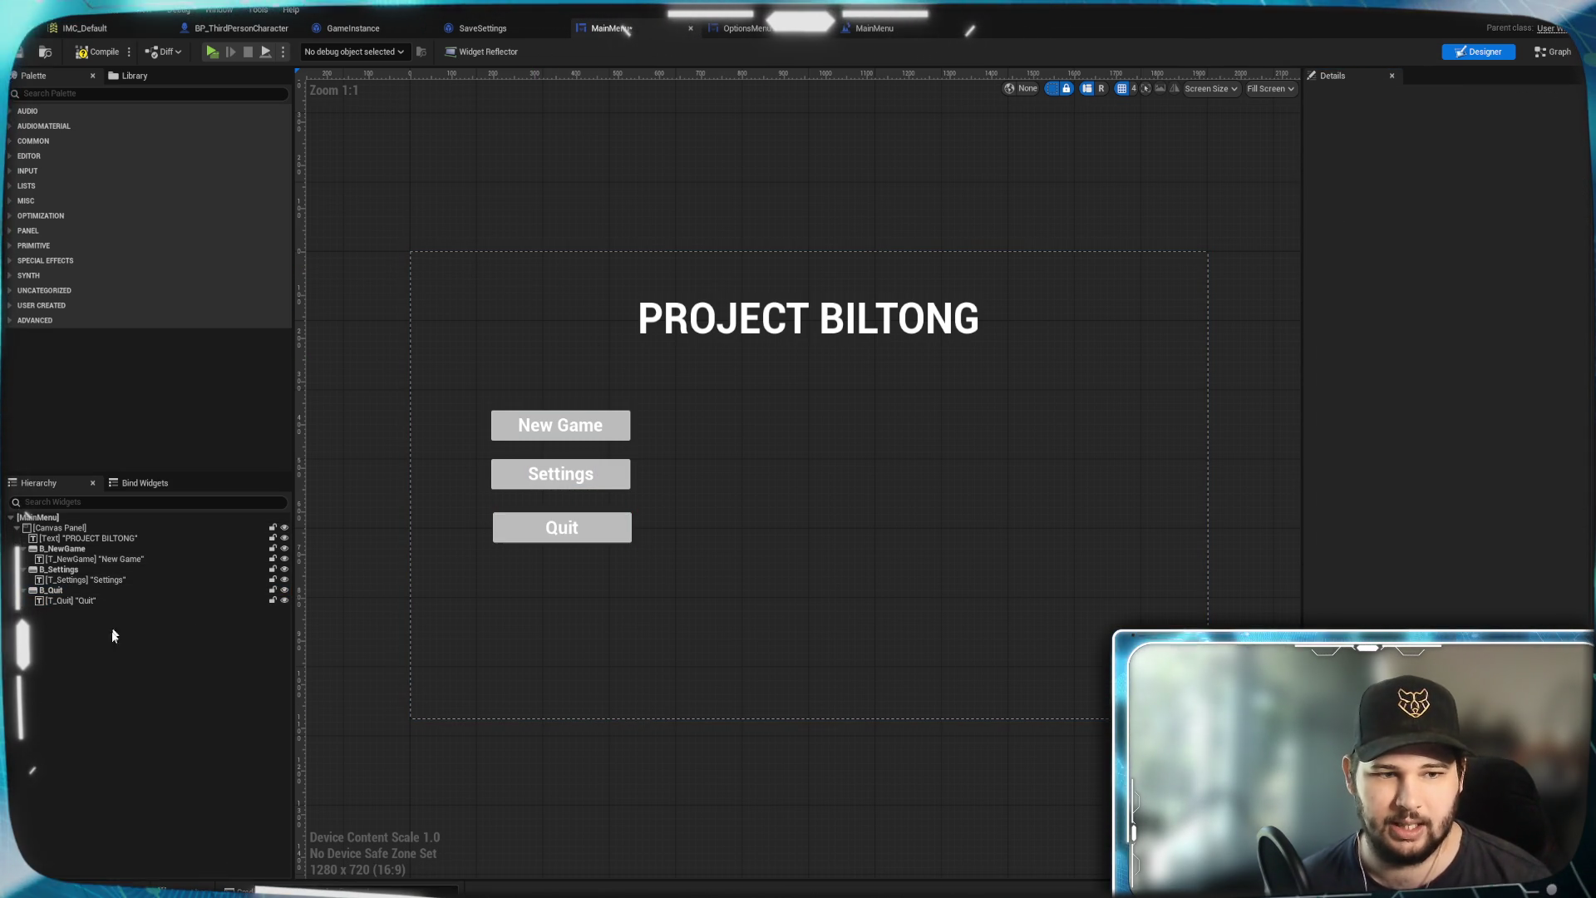
click(96, 591)
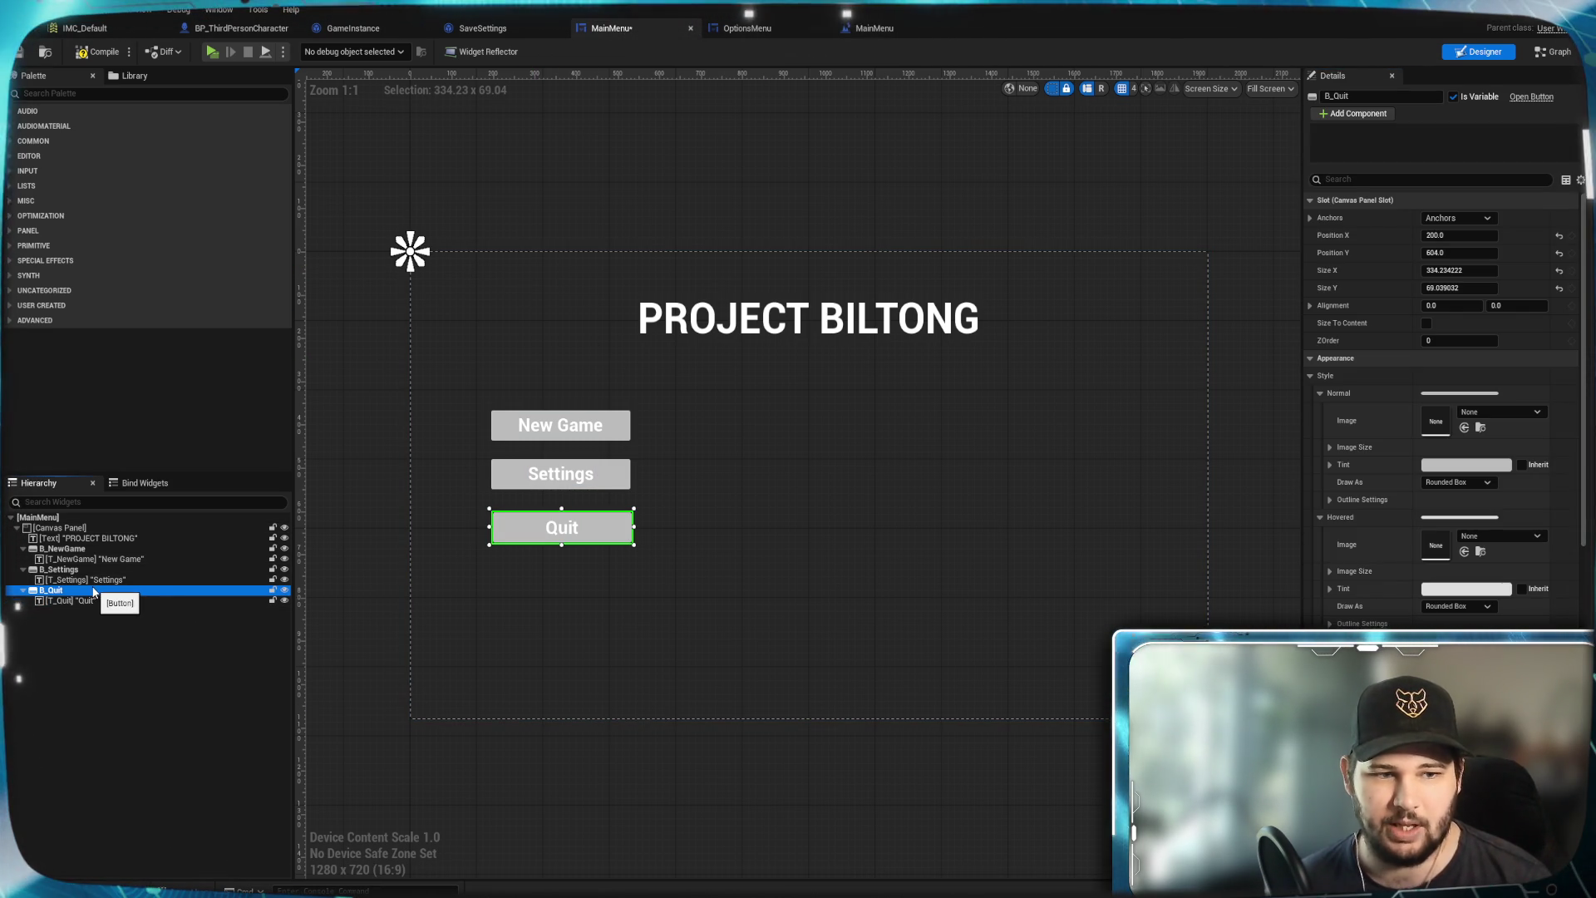
scroll(1453, 568, down, 10)
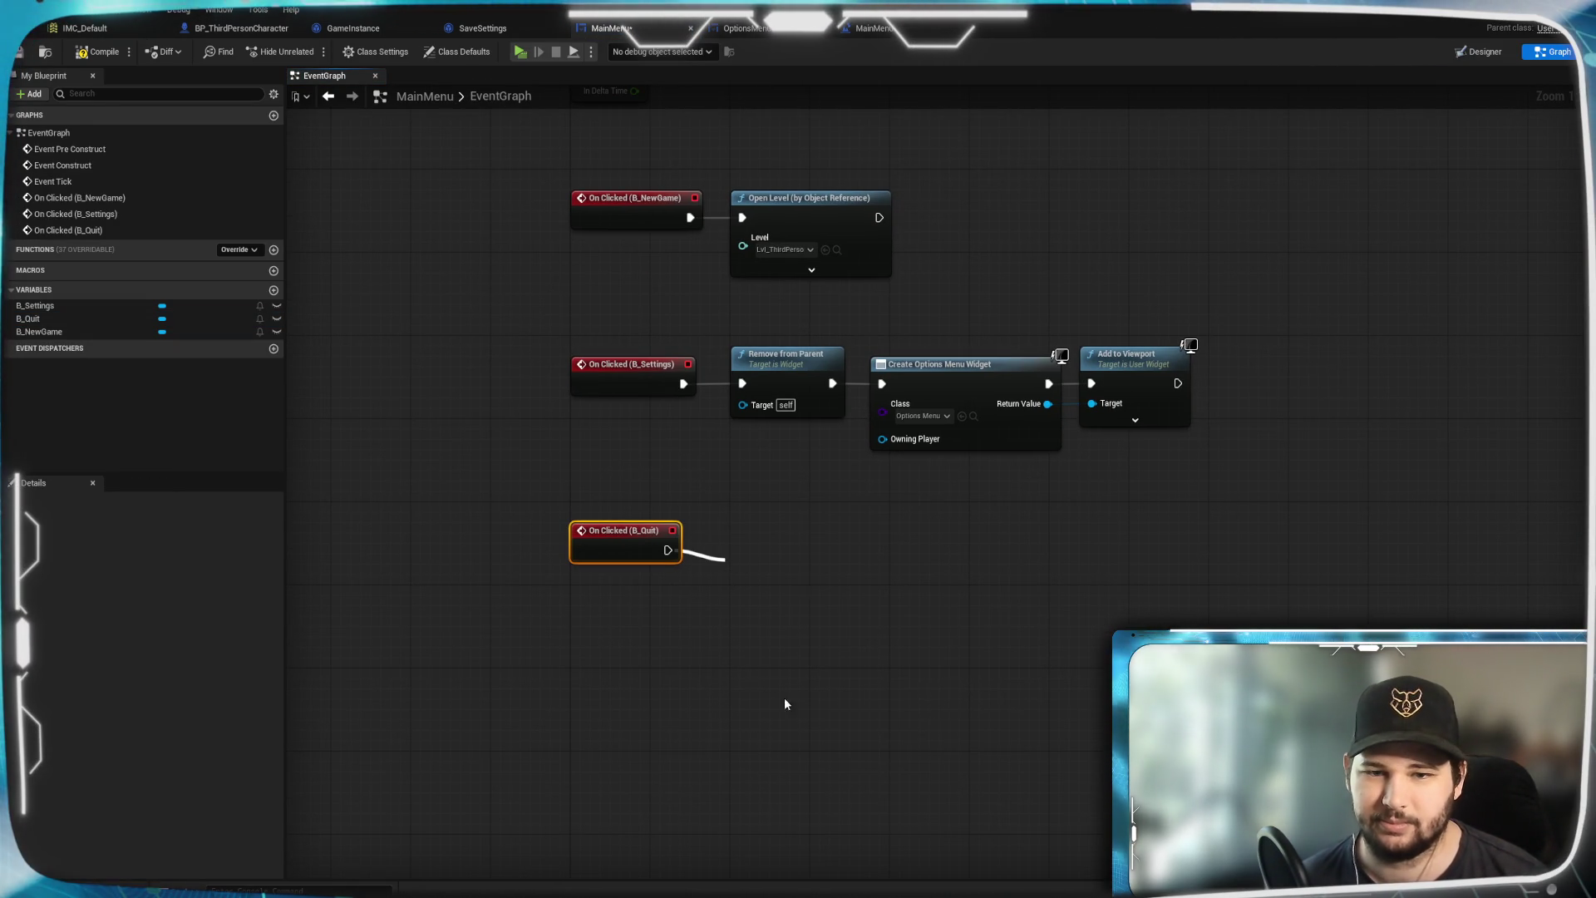
Connect a Quit Game node to the On Clicked (B_Quit) event
drag(774, 705, 726, 560)
text(quit)
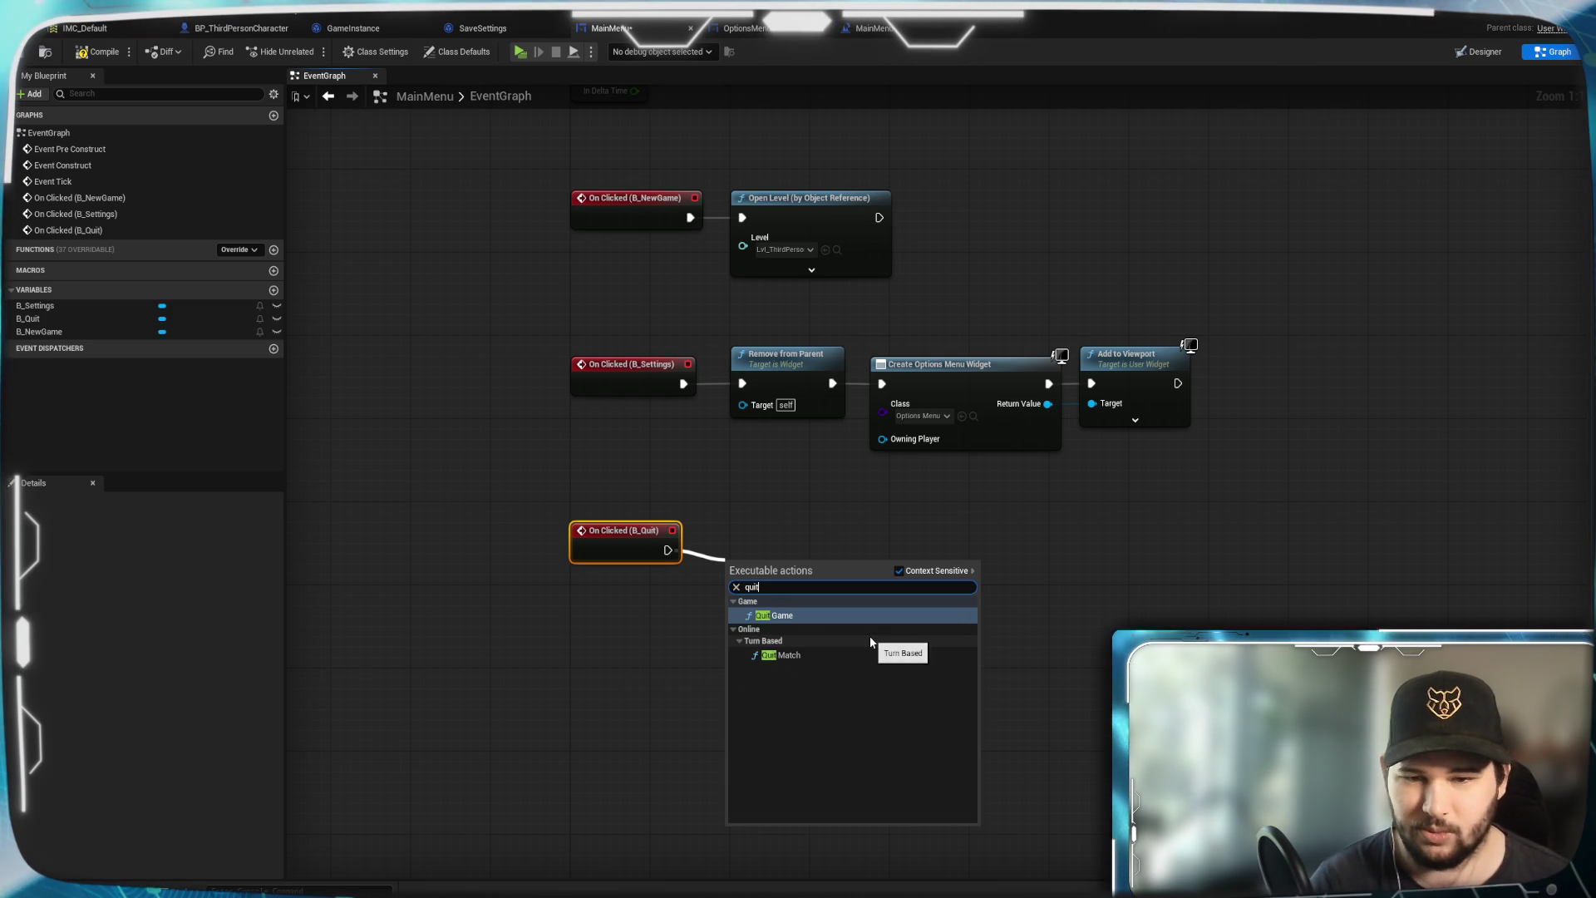
click(809, 617)
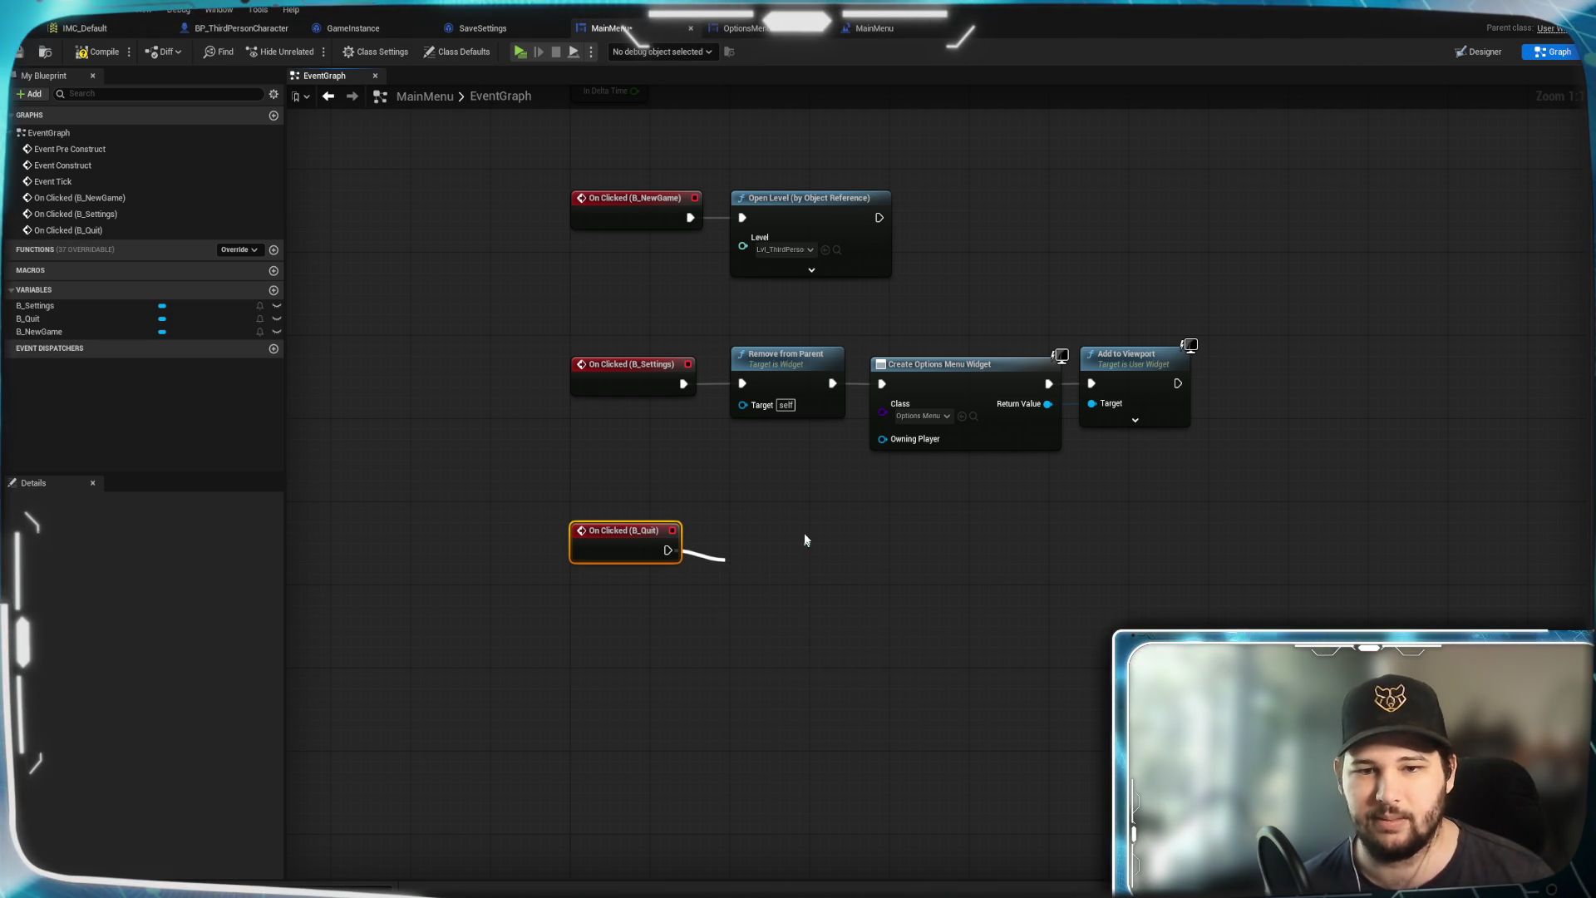
drag(820, 539, 810, 539)
click(1038, 625)
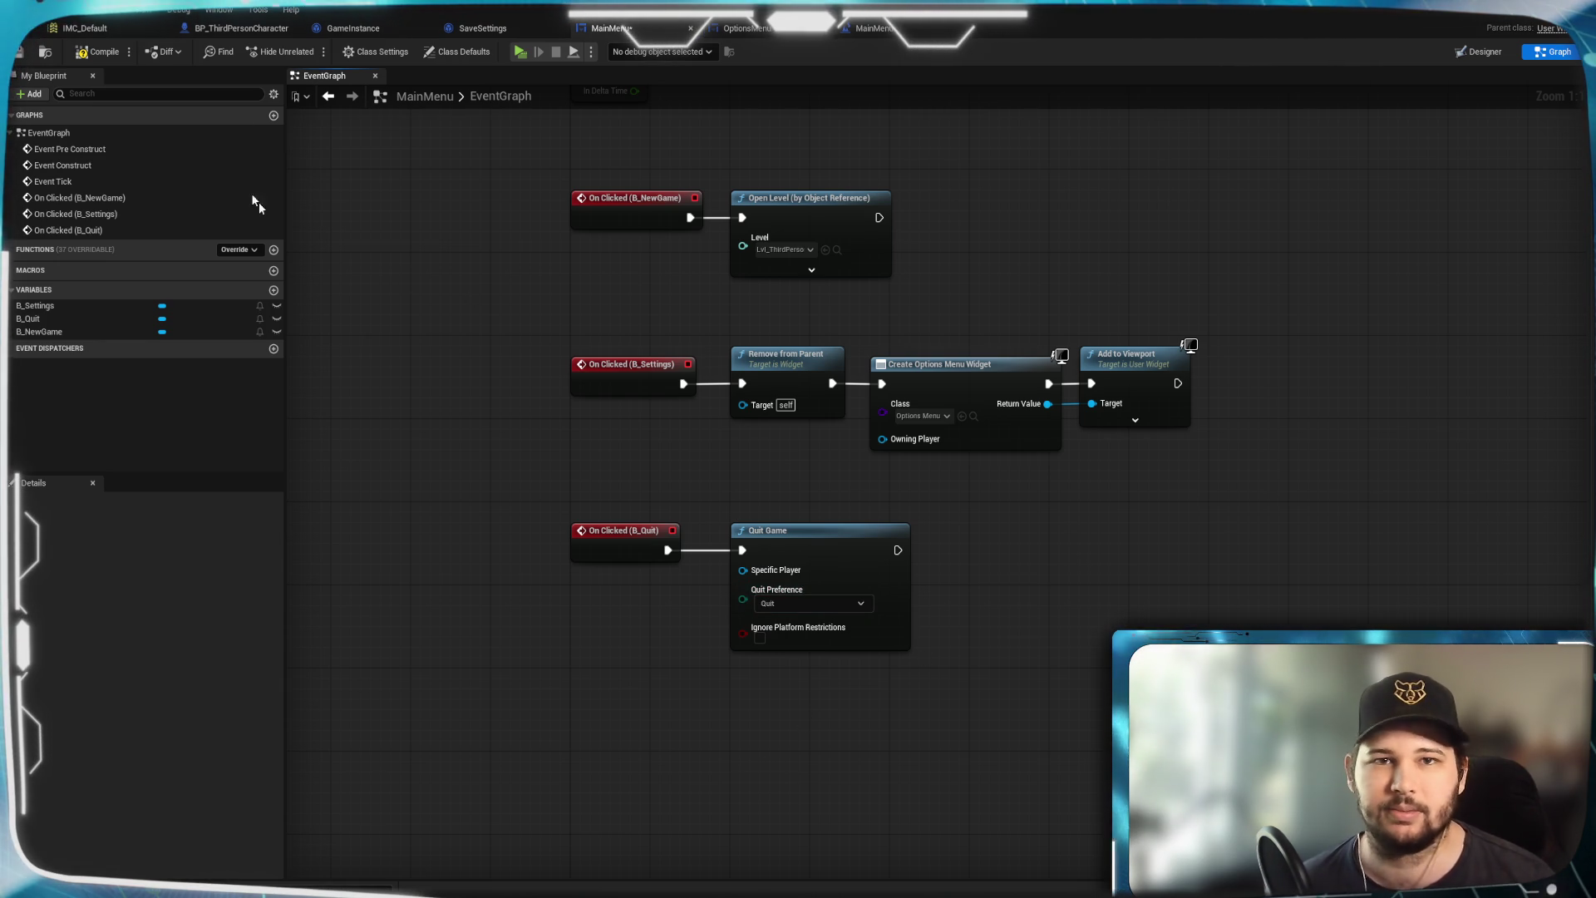
Compile the main menu and test that Quit closes the game in a play session
click(101, 54)
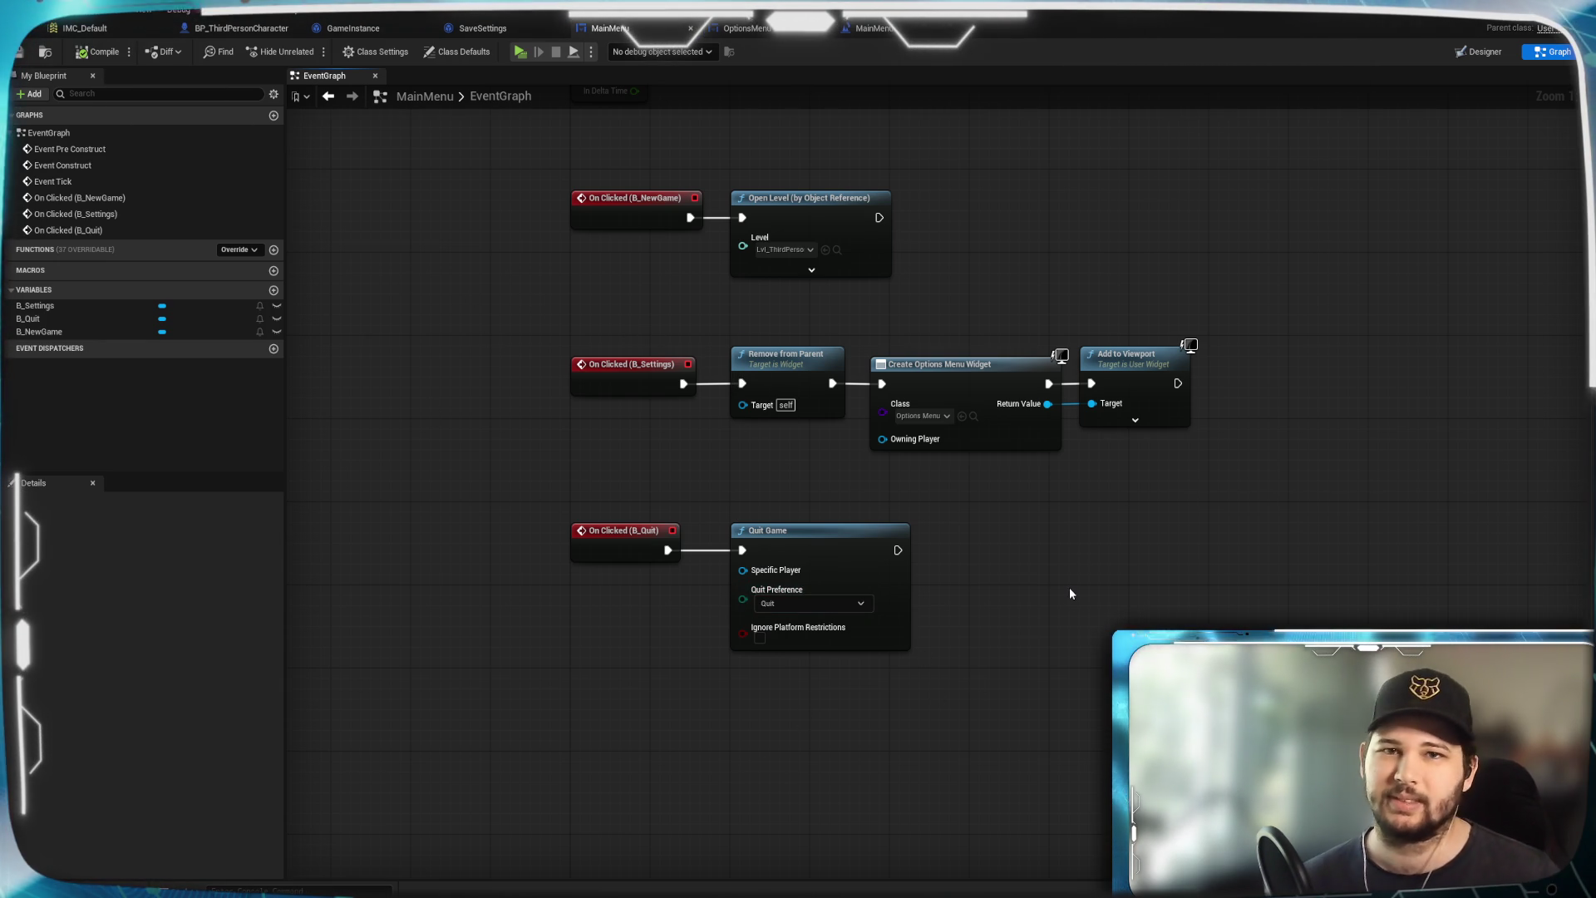
key(alt+p)
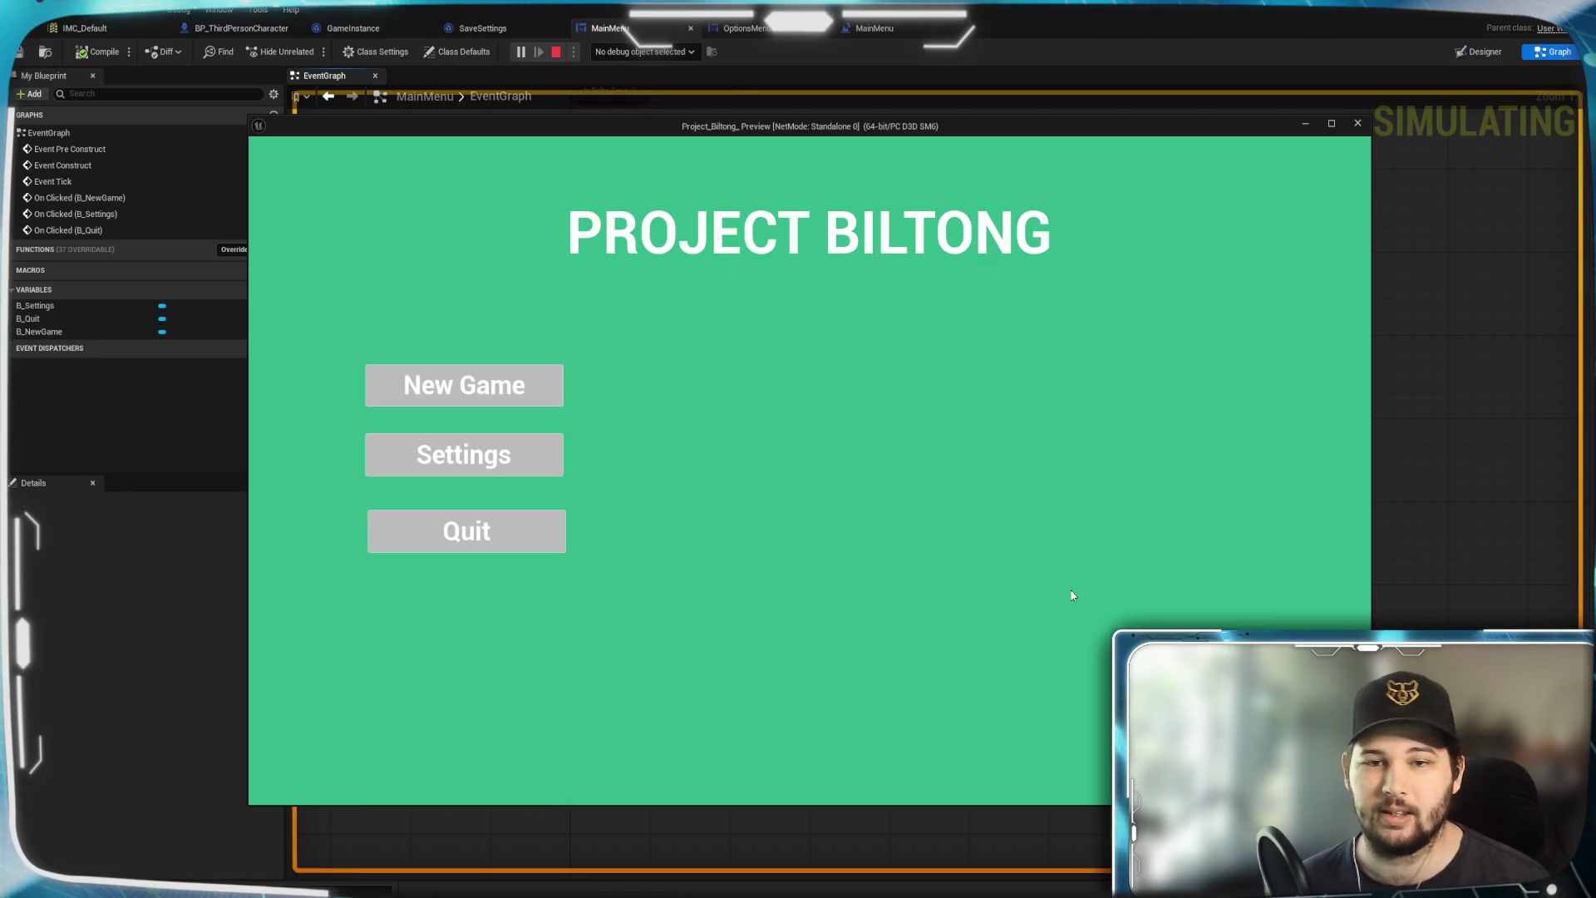
mouse_move(746, 132)
mouse_down()
mouse_move(792, 164)
mouse_move(720, 119)
mouse_up()
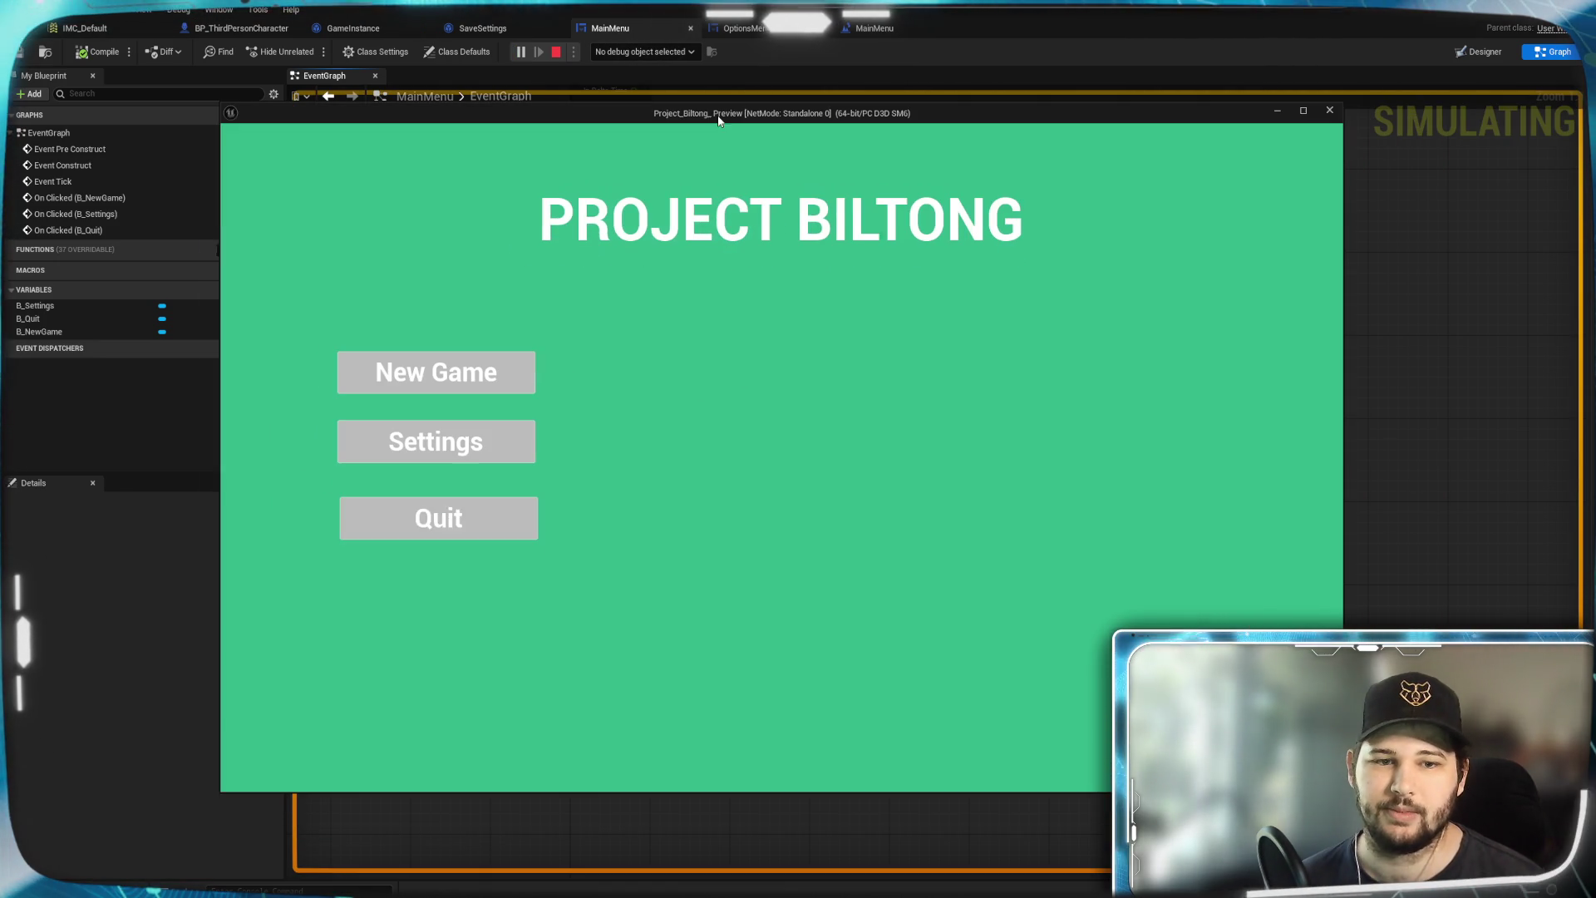
click(462, 526)
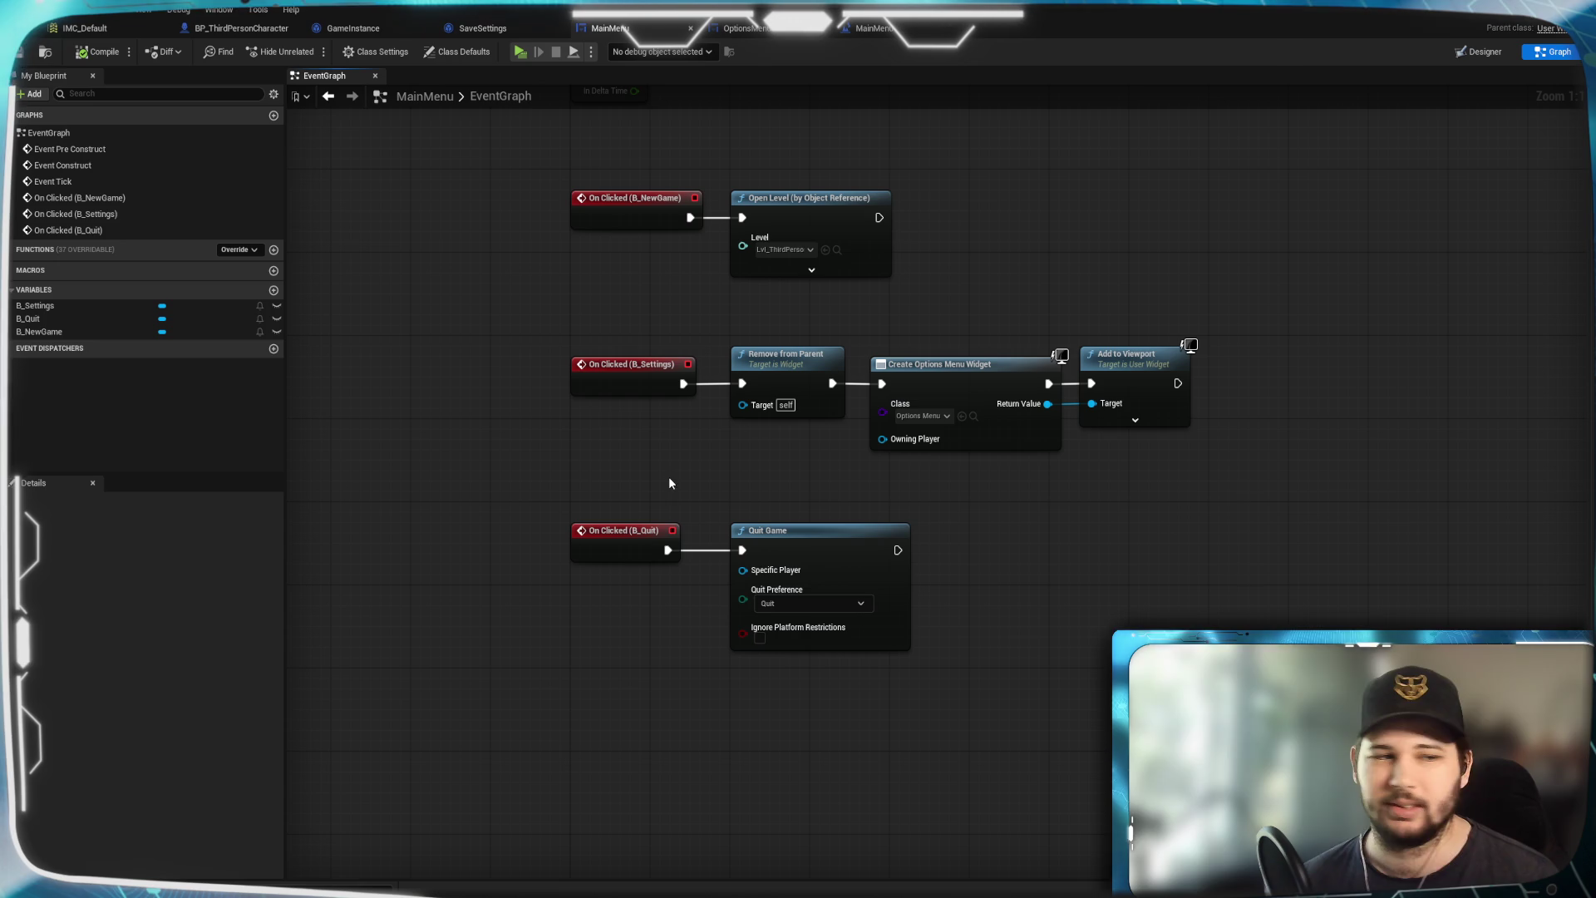
Switch to the OptionsMenu widget and show its Designer layout
click(743, 28)
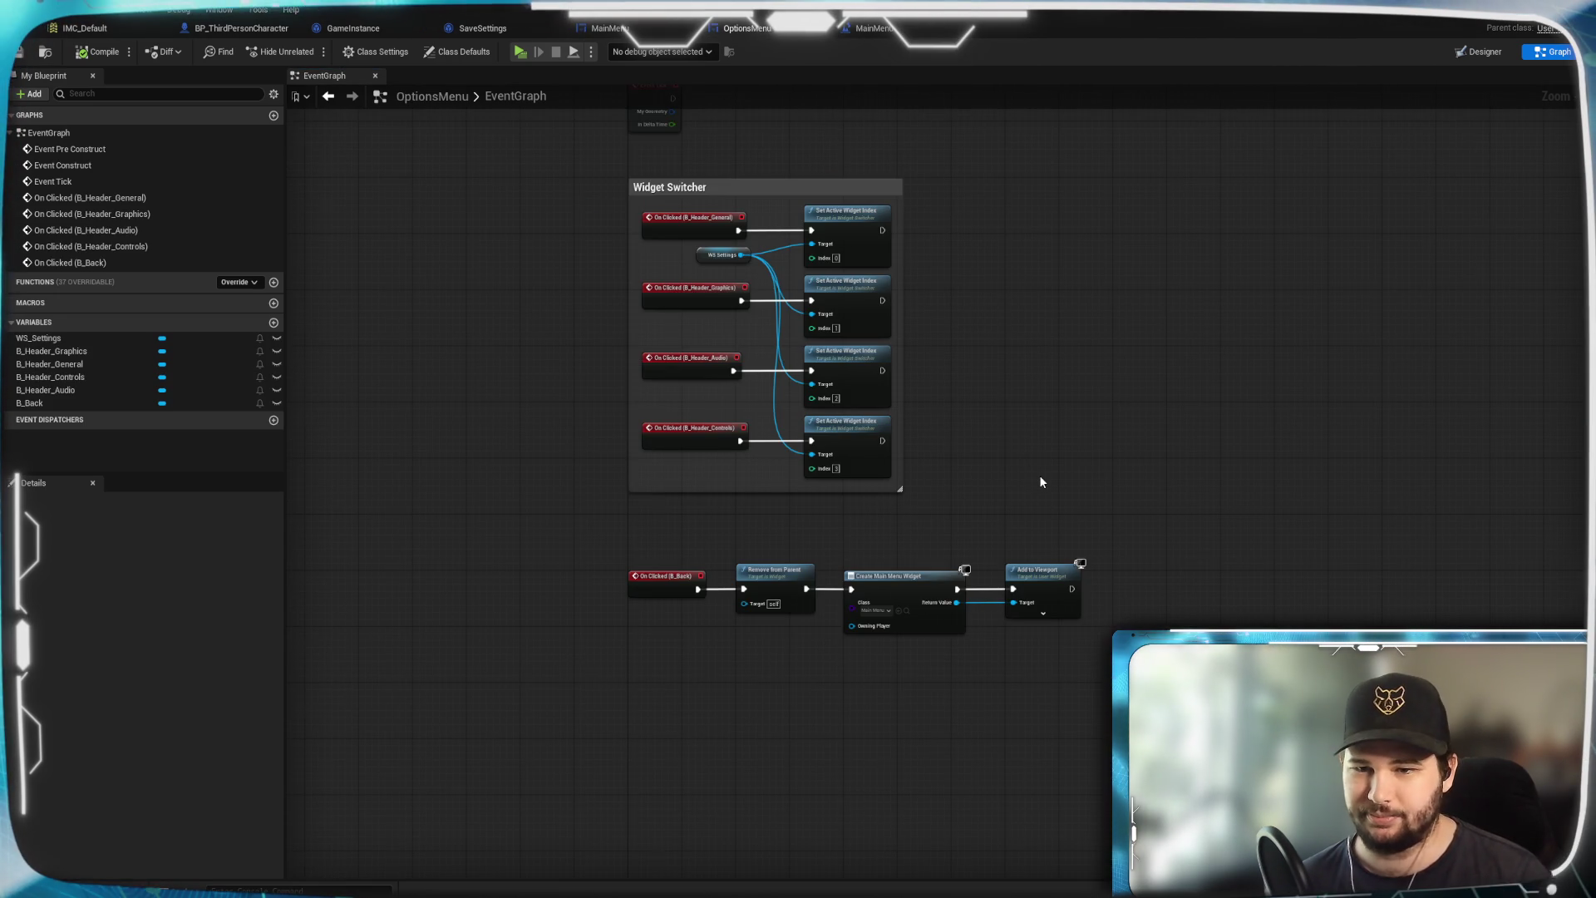
click(1485, 52)
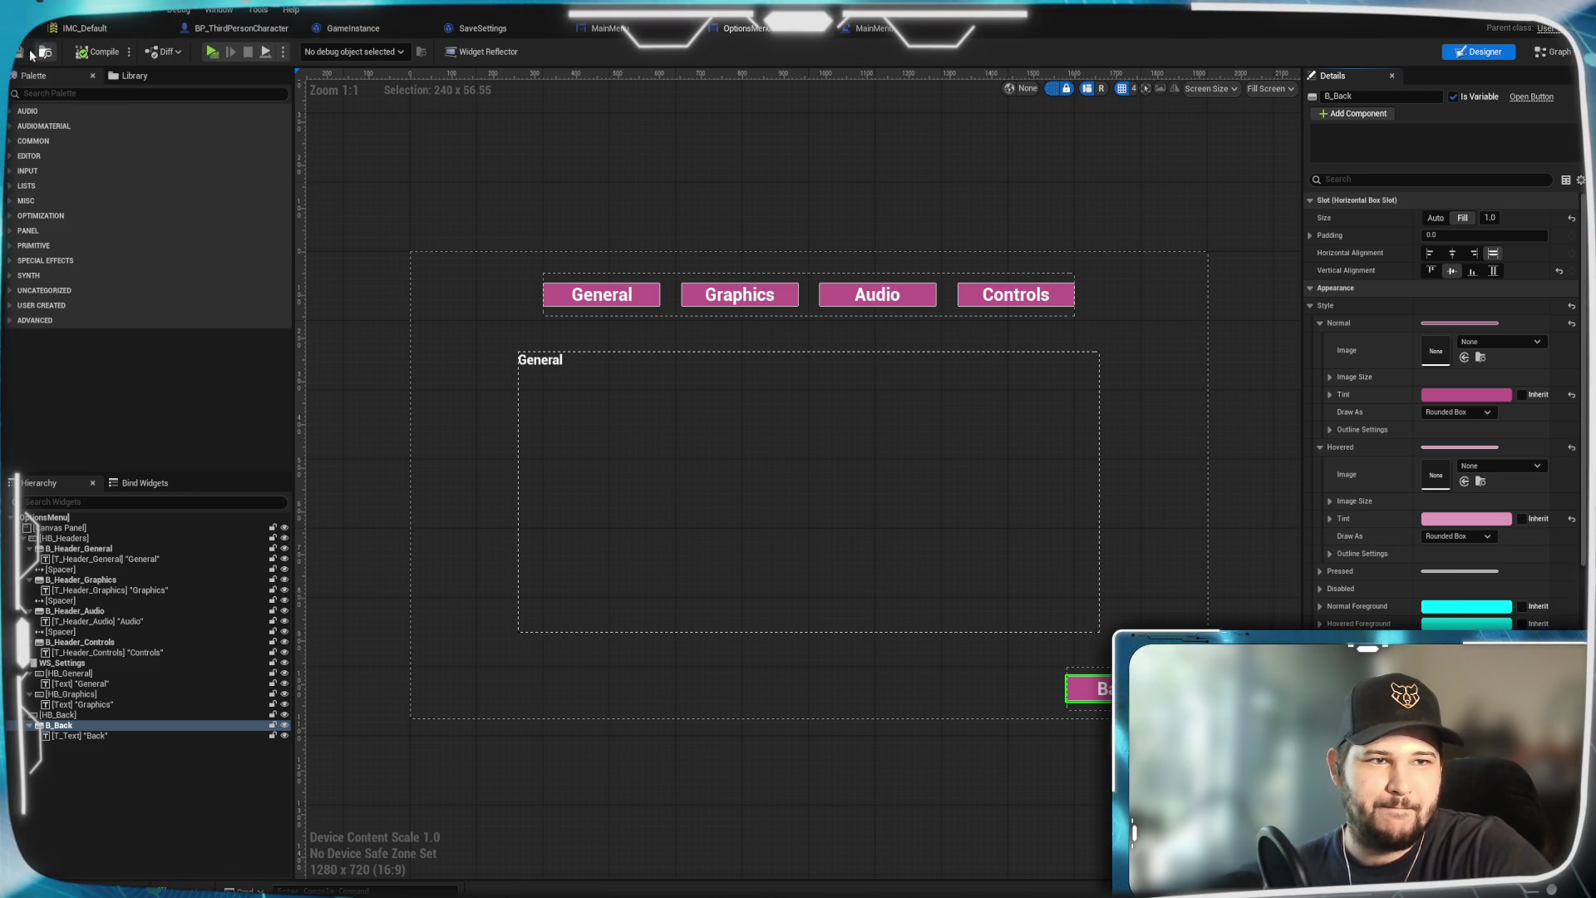
Save, duplicate HB_General twice, and order HB_Graphics after HB_General under WS_Settings
key(ctrl+s)
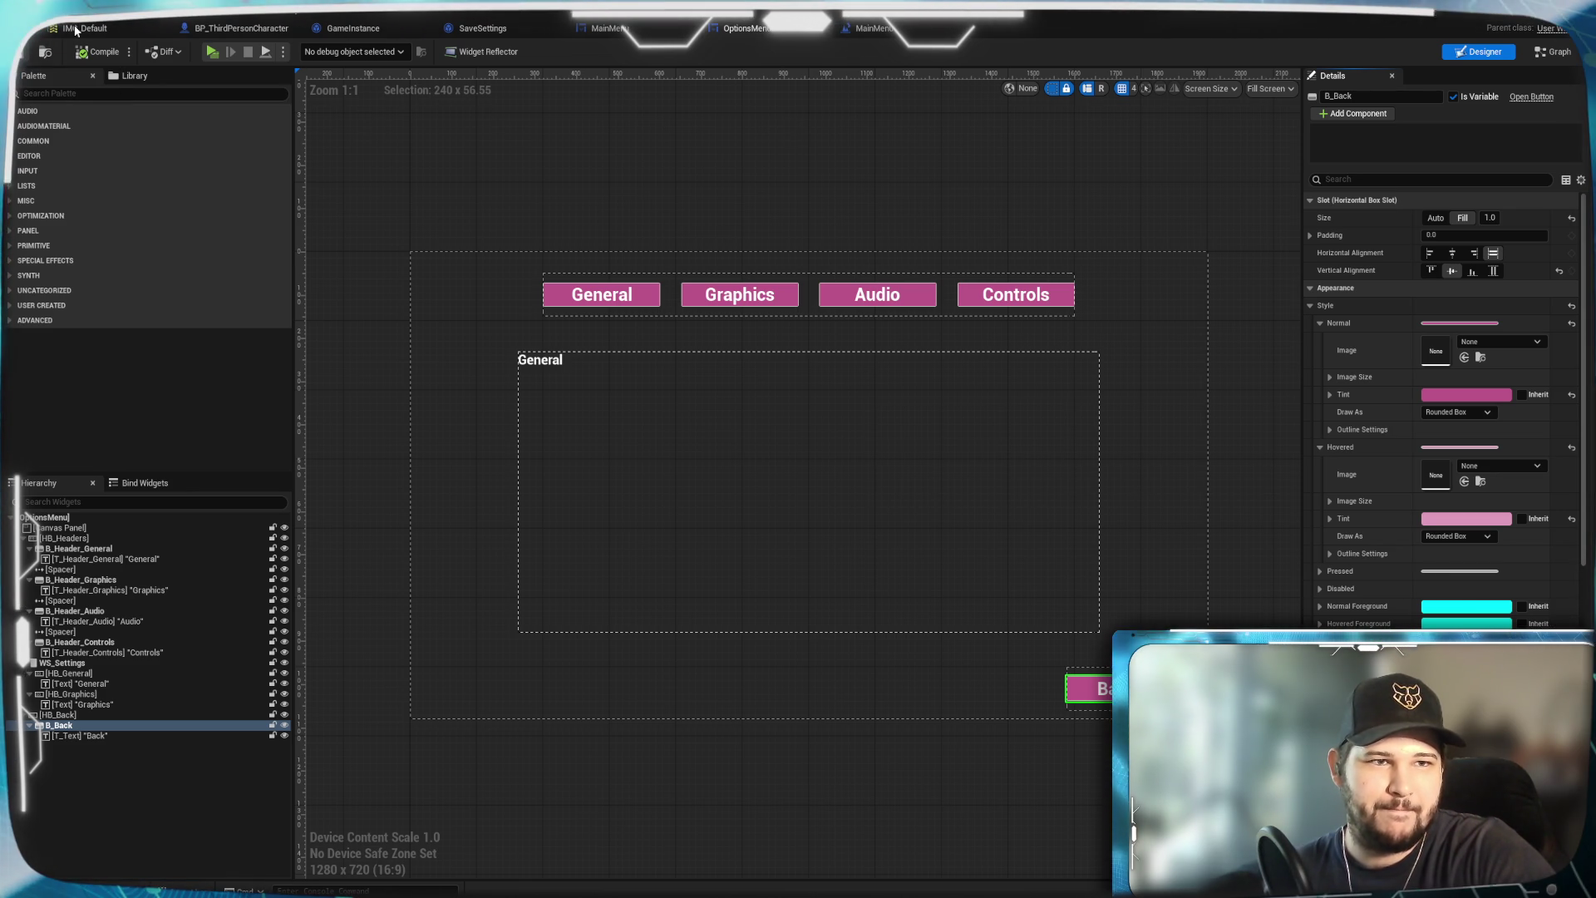
mouse_move(444, 378)
mouse_down()
mouse_move(417, 327)
mouse_move(432, 379)
mouse_up()
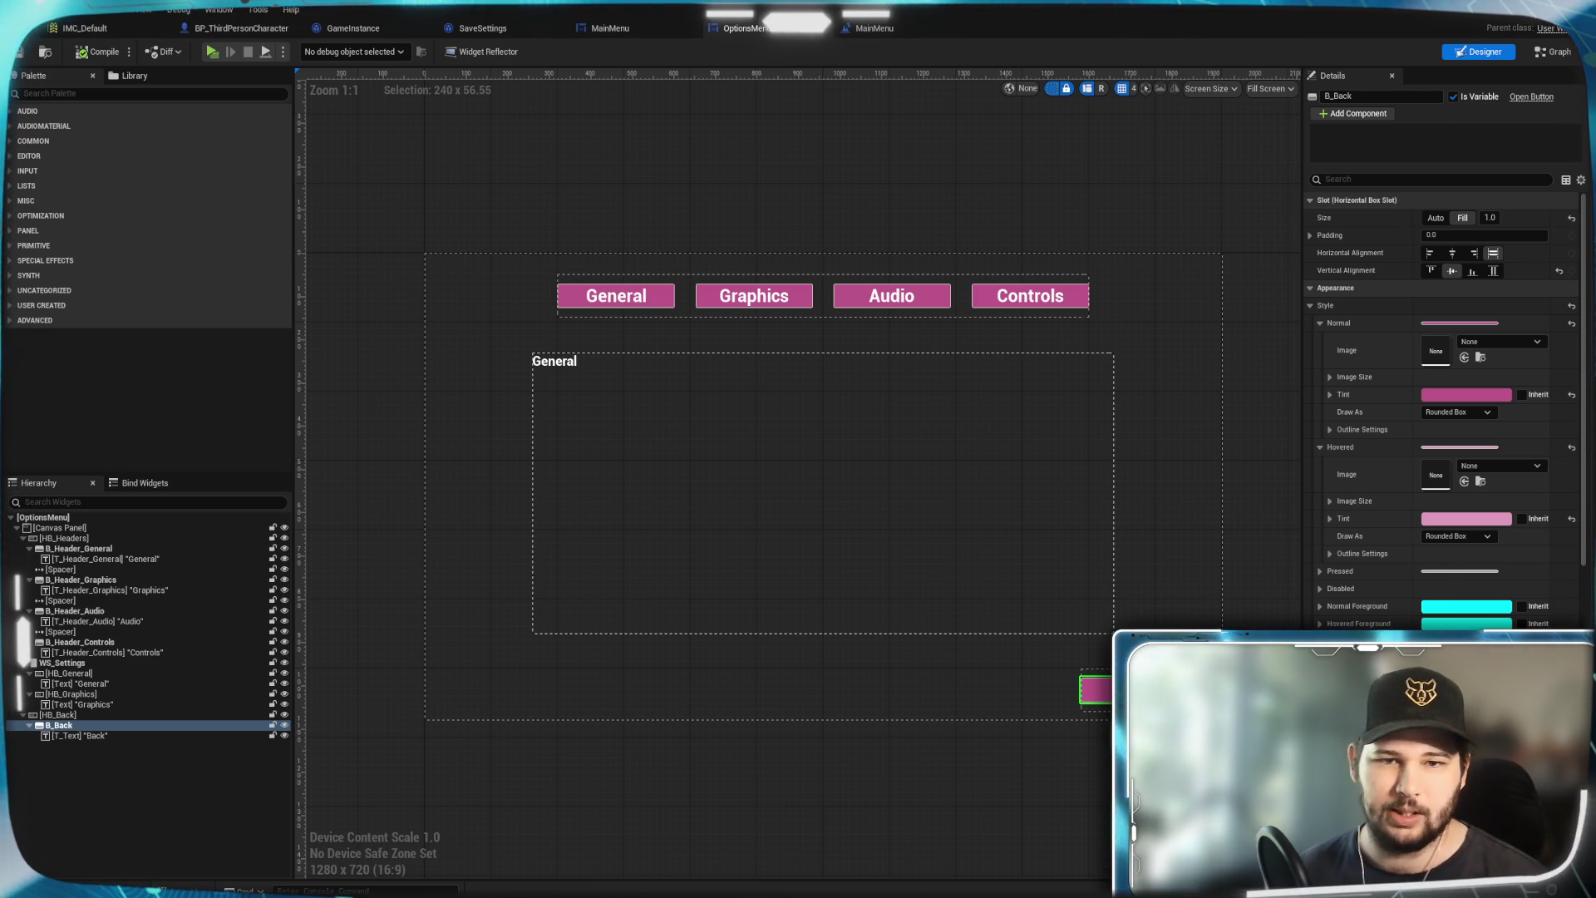
click(94, 764)
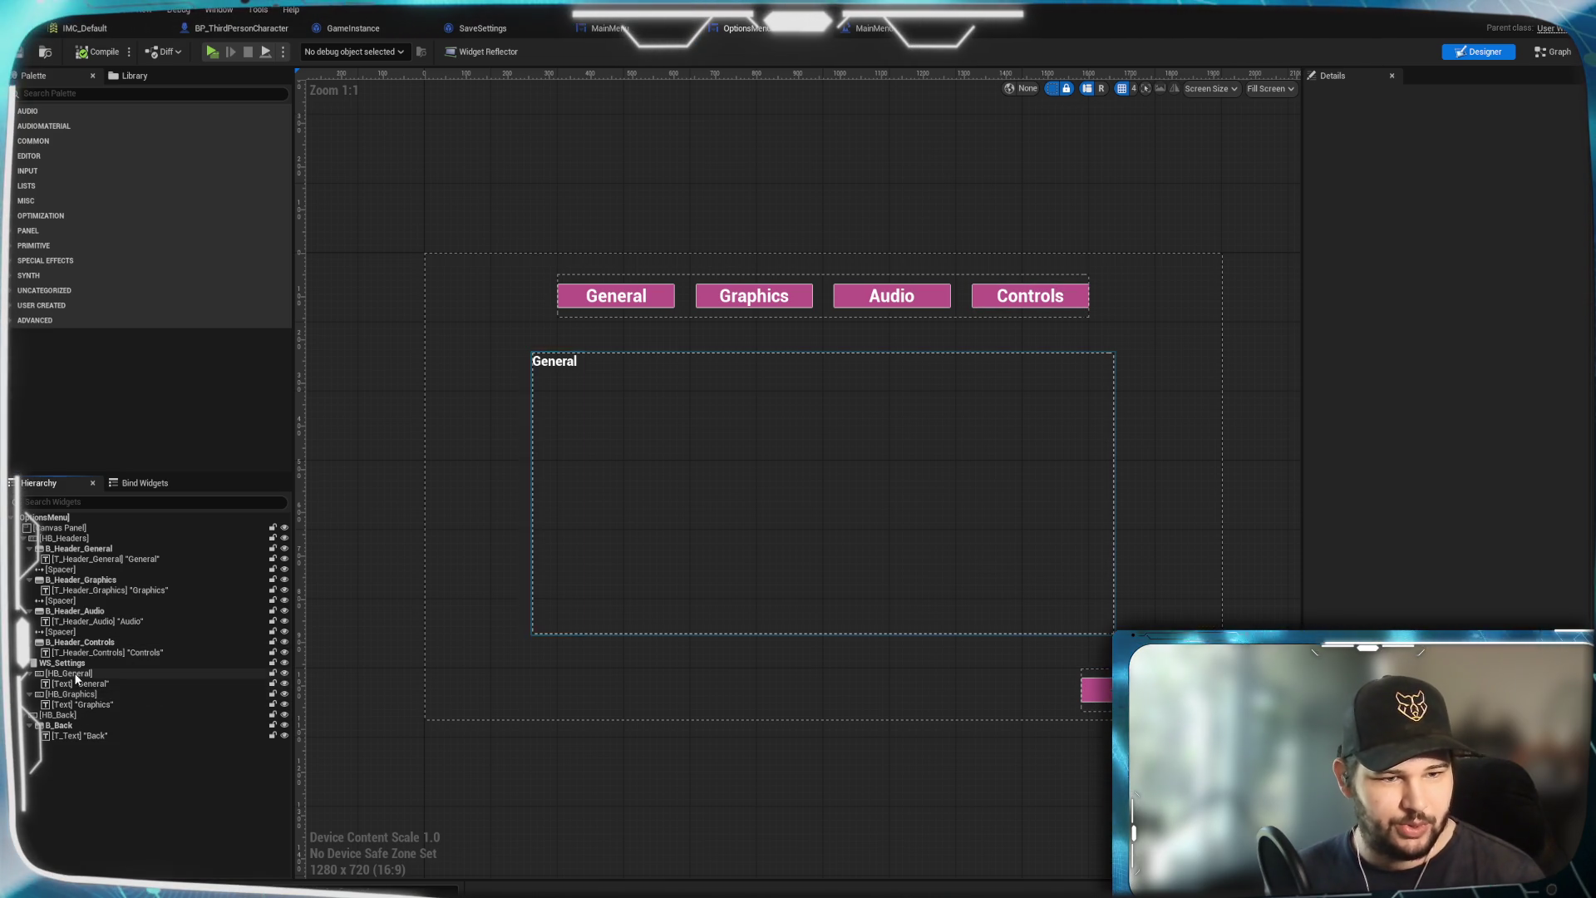
click(96, 675)
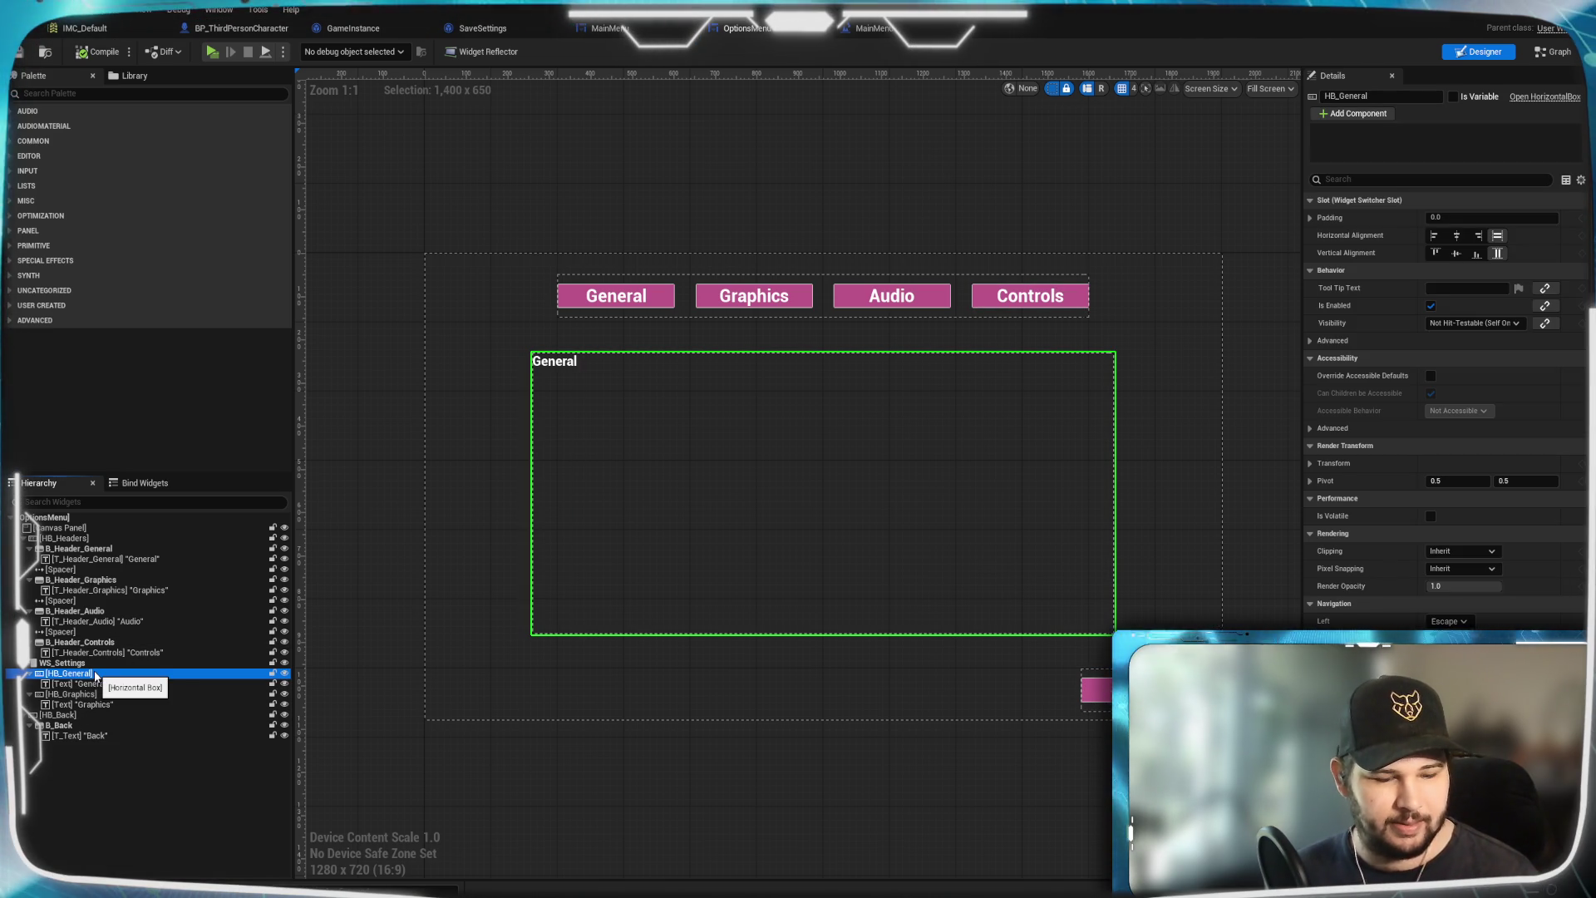
key(ctrl+d)
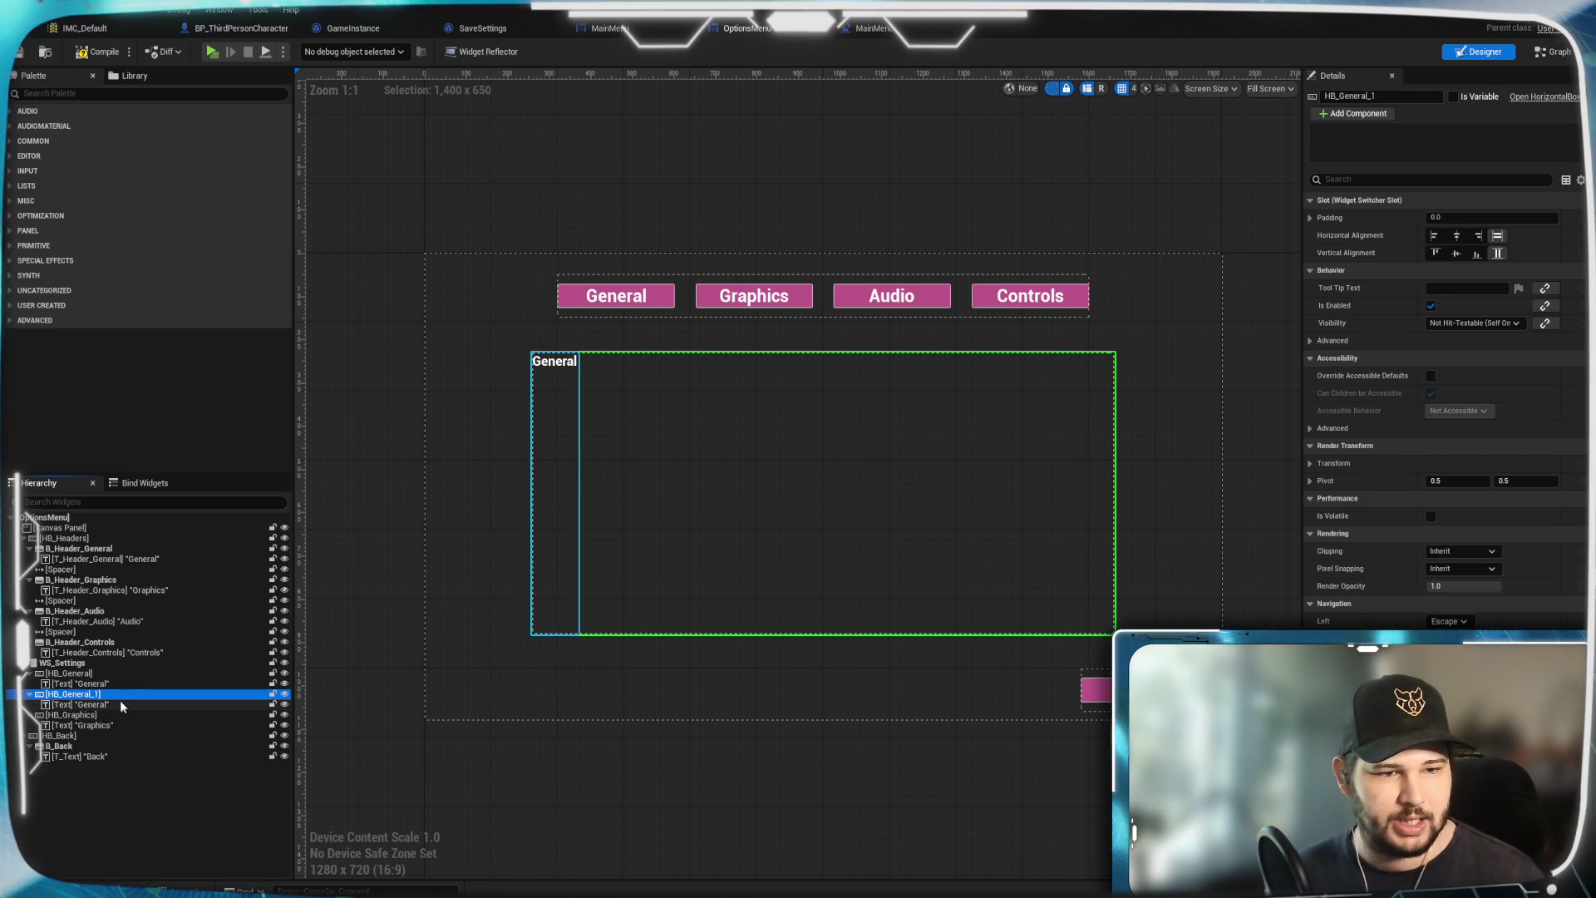
key(ctrl+d)
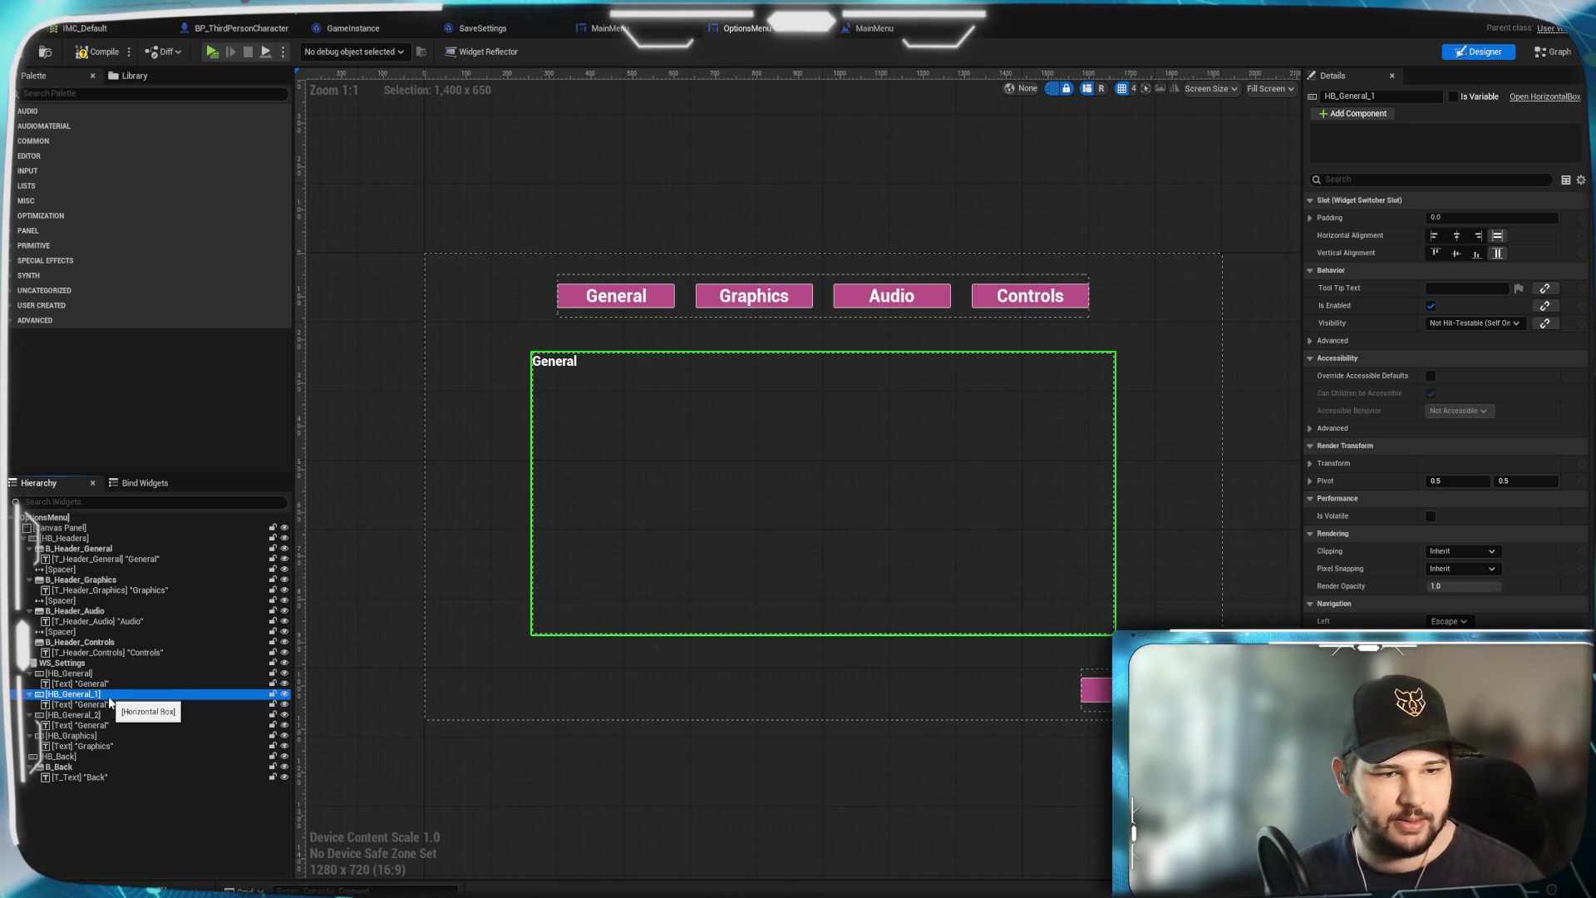
mouse_move(105, 699)
mouse_down()
mouse_move(95, 750)
mouse_move(54, 755)
mouse_up()
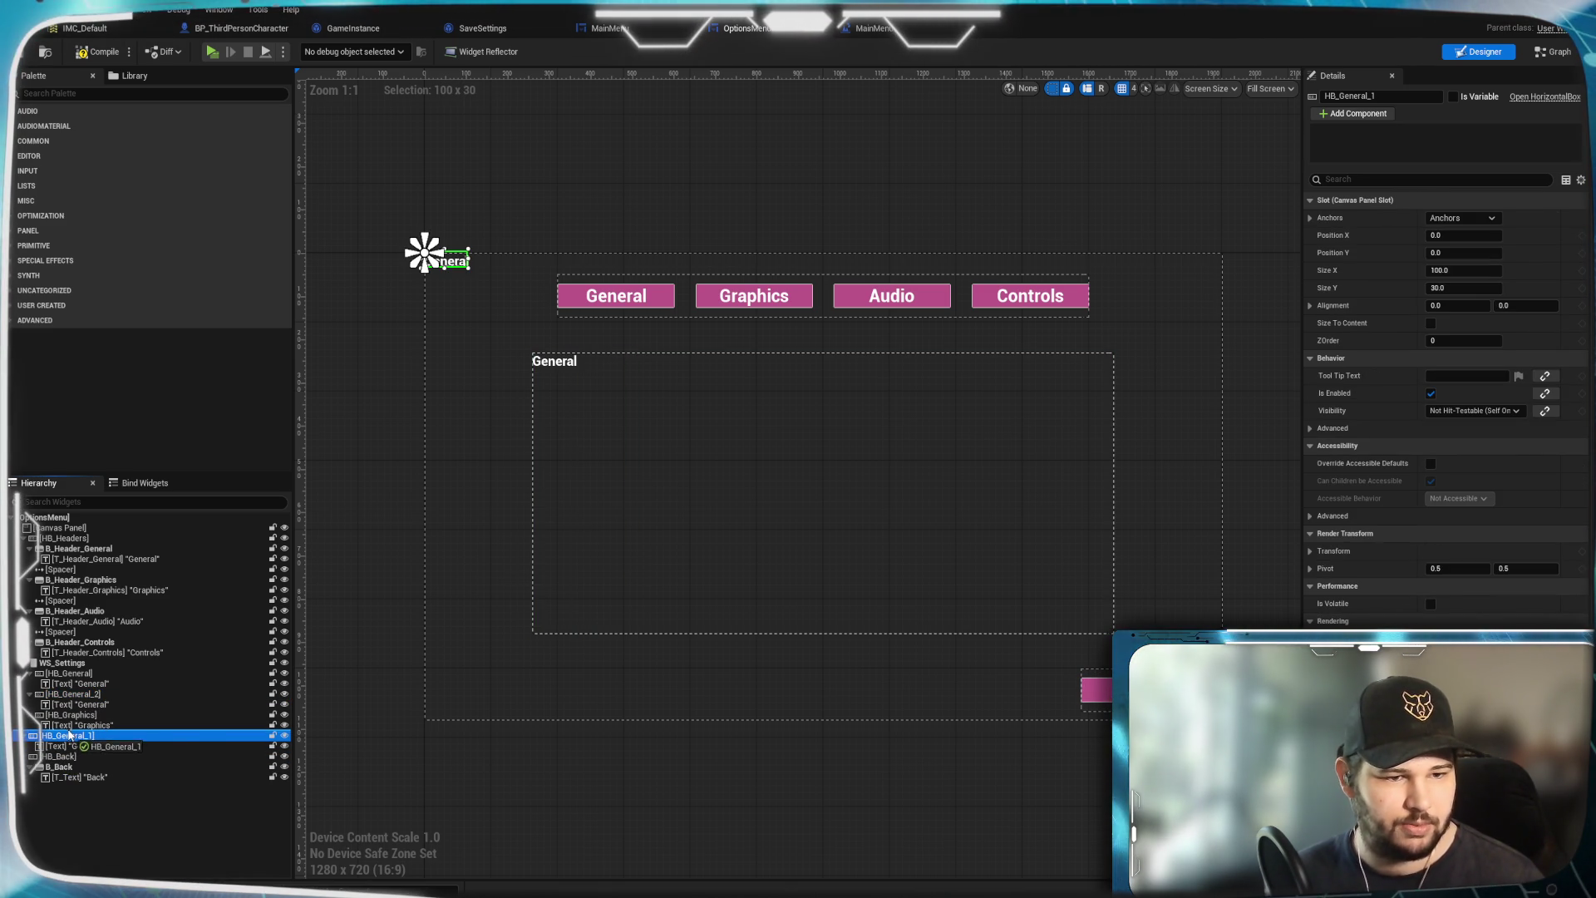
drag(70, 734, 70, 735)
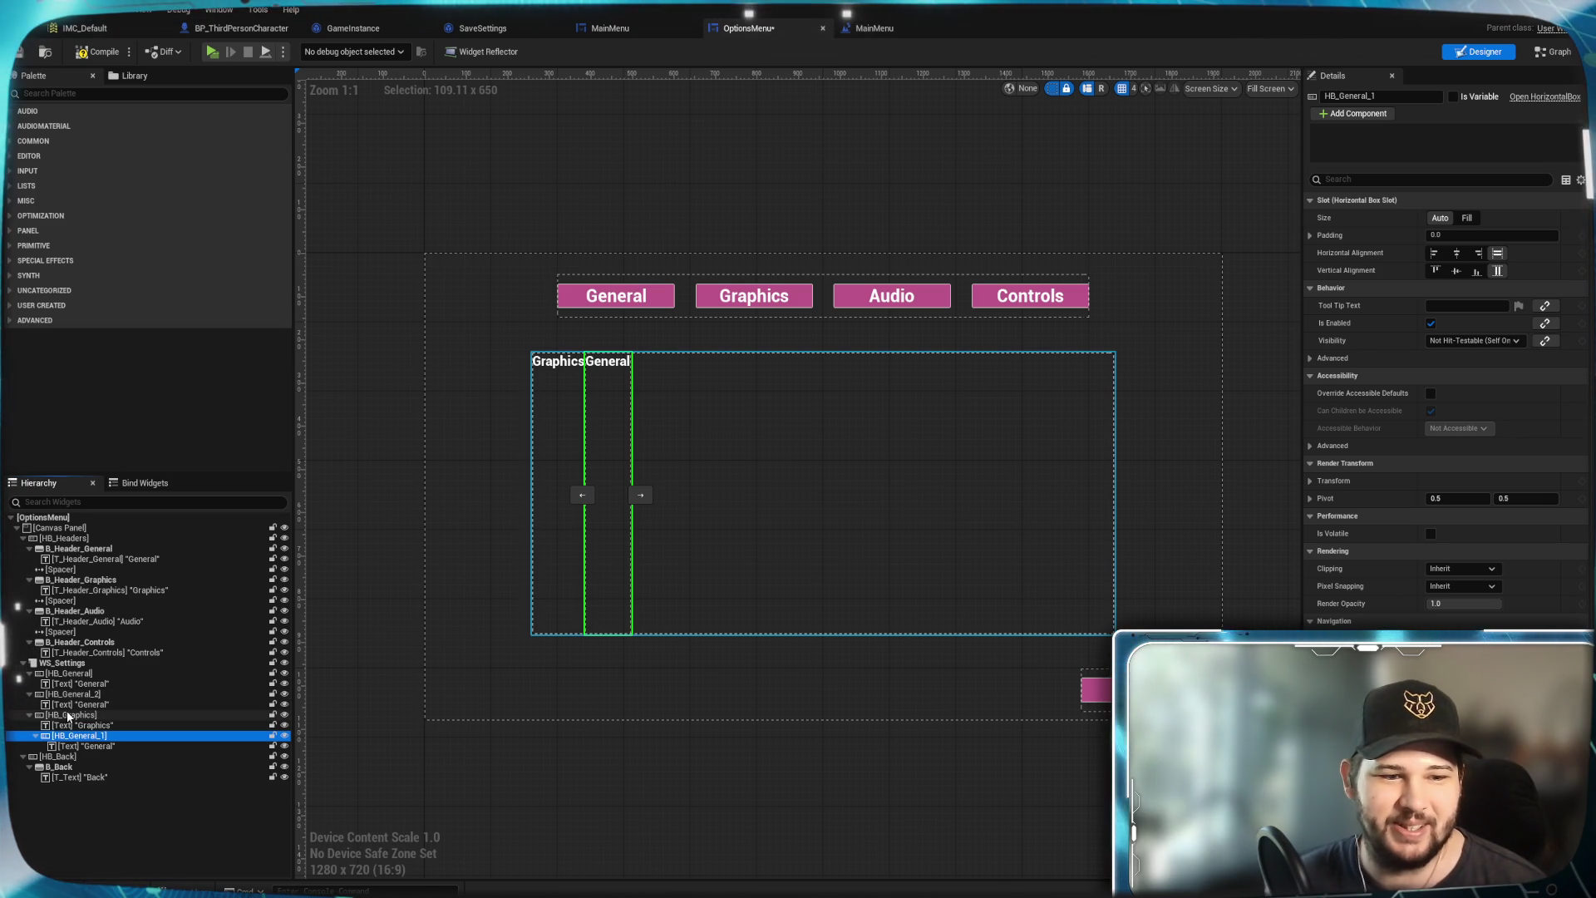
mouse_move(73, 717)
mouse_down()
mouse_move(77, 695)
mouse_move(65, 737)
mouse_up()
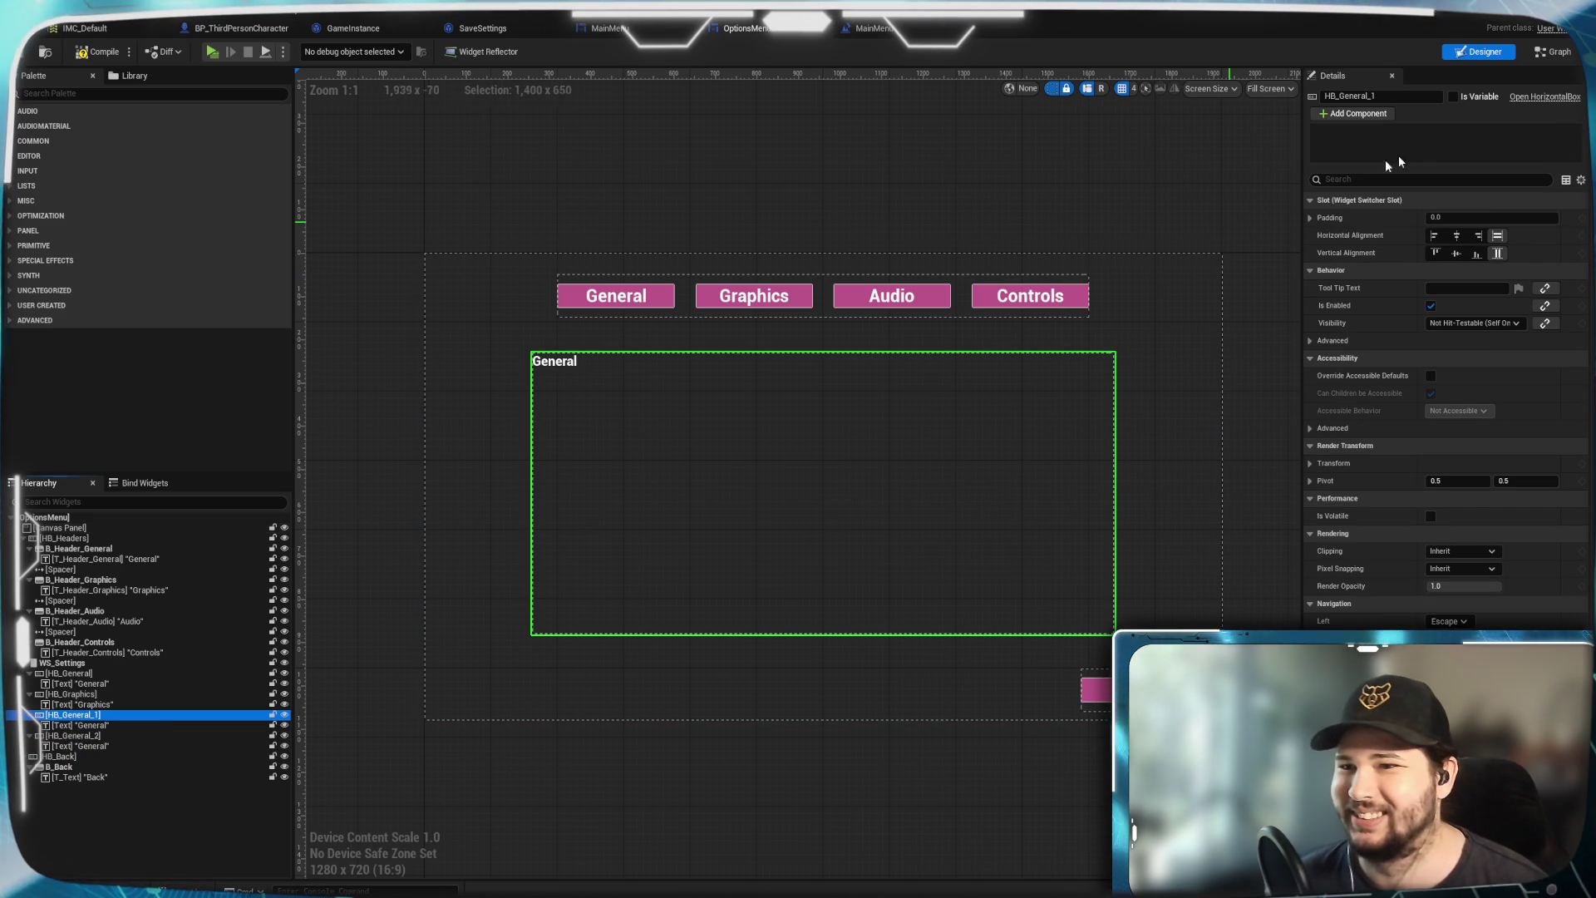
Rename the copied pages HB_General_1 to HB_Audio and HB_General_2 to HB_Controls
click(1330, 97)
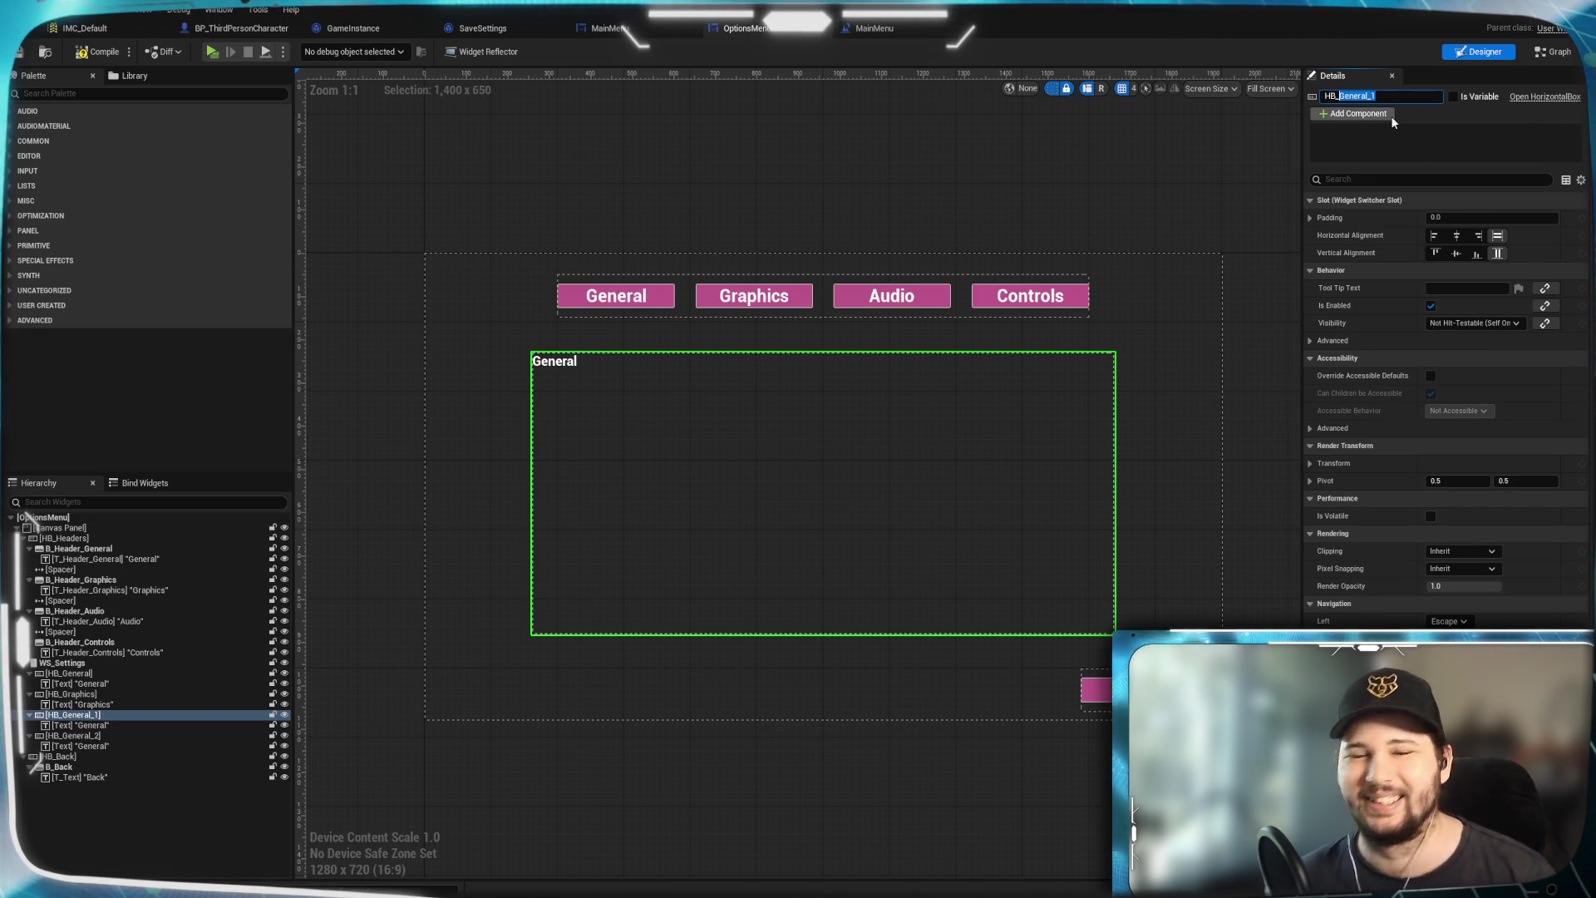
text(Audio)
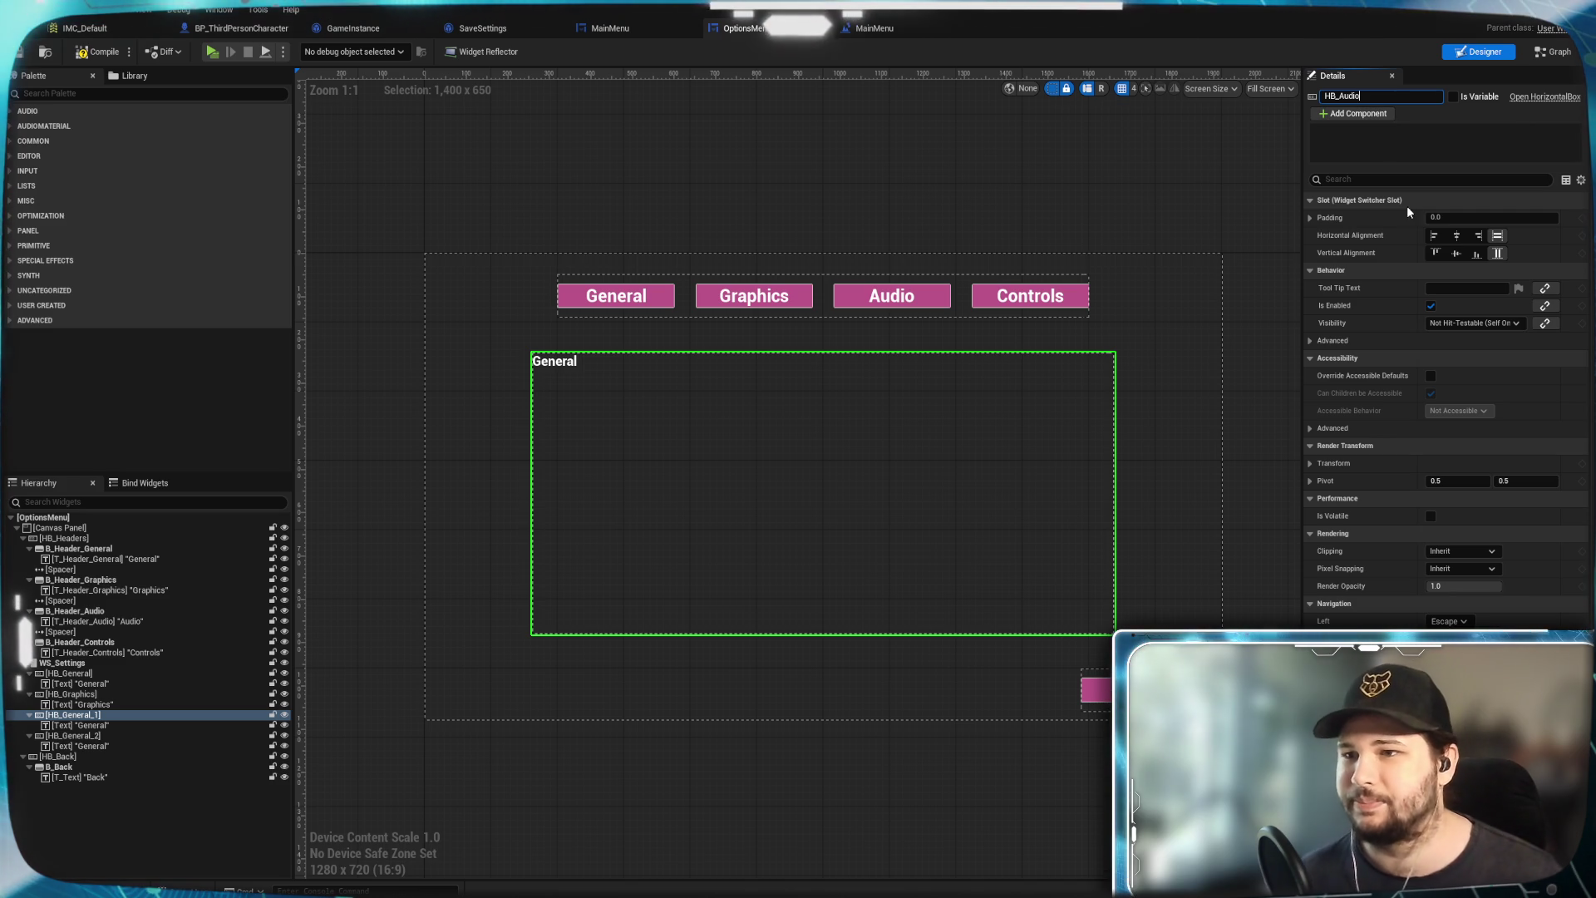
click(112, 718)
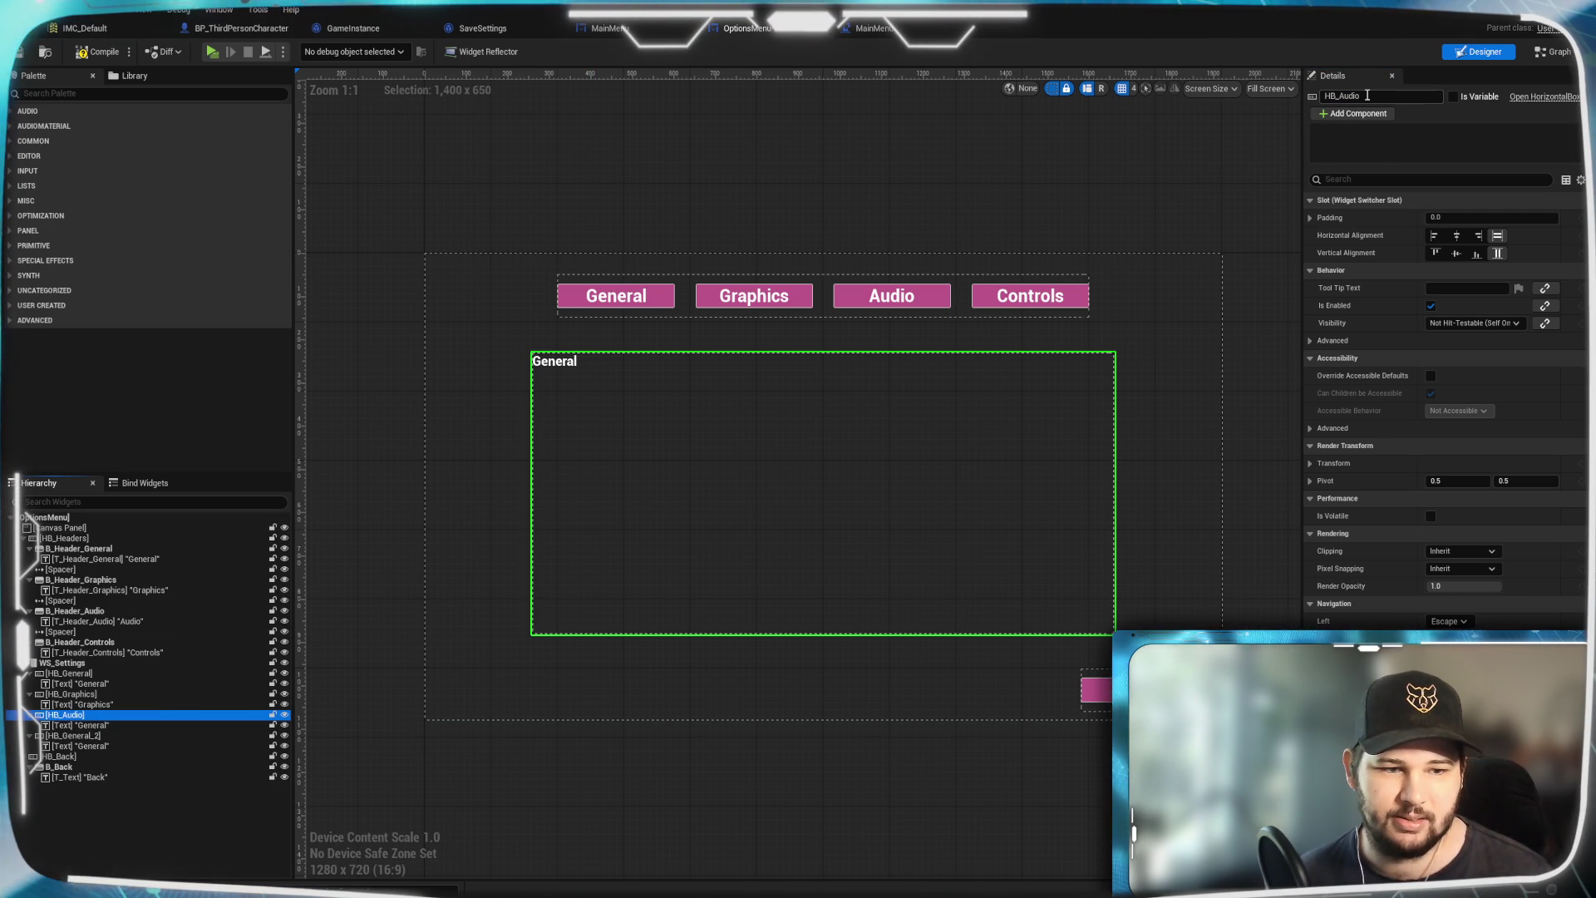
click(95, 734)
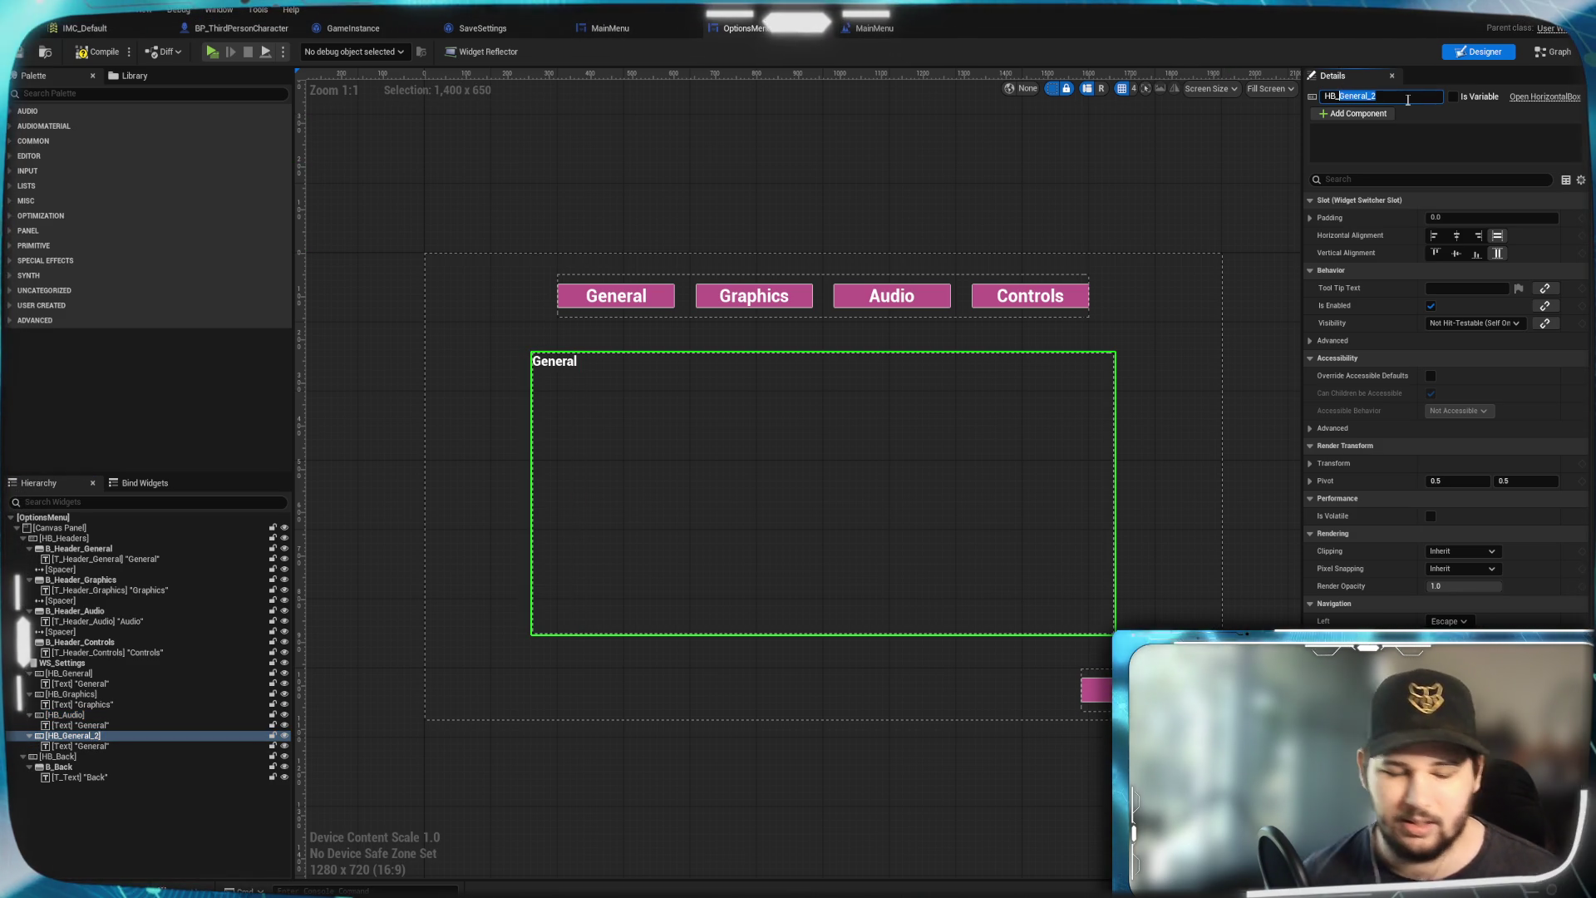
text(ntrols)
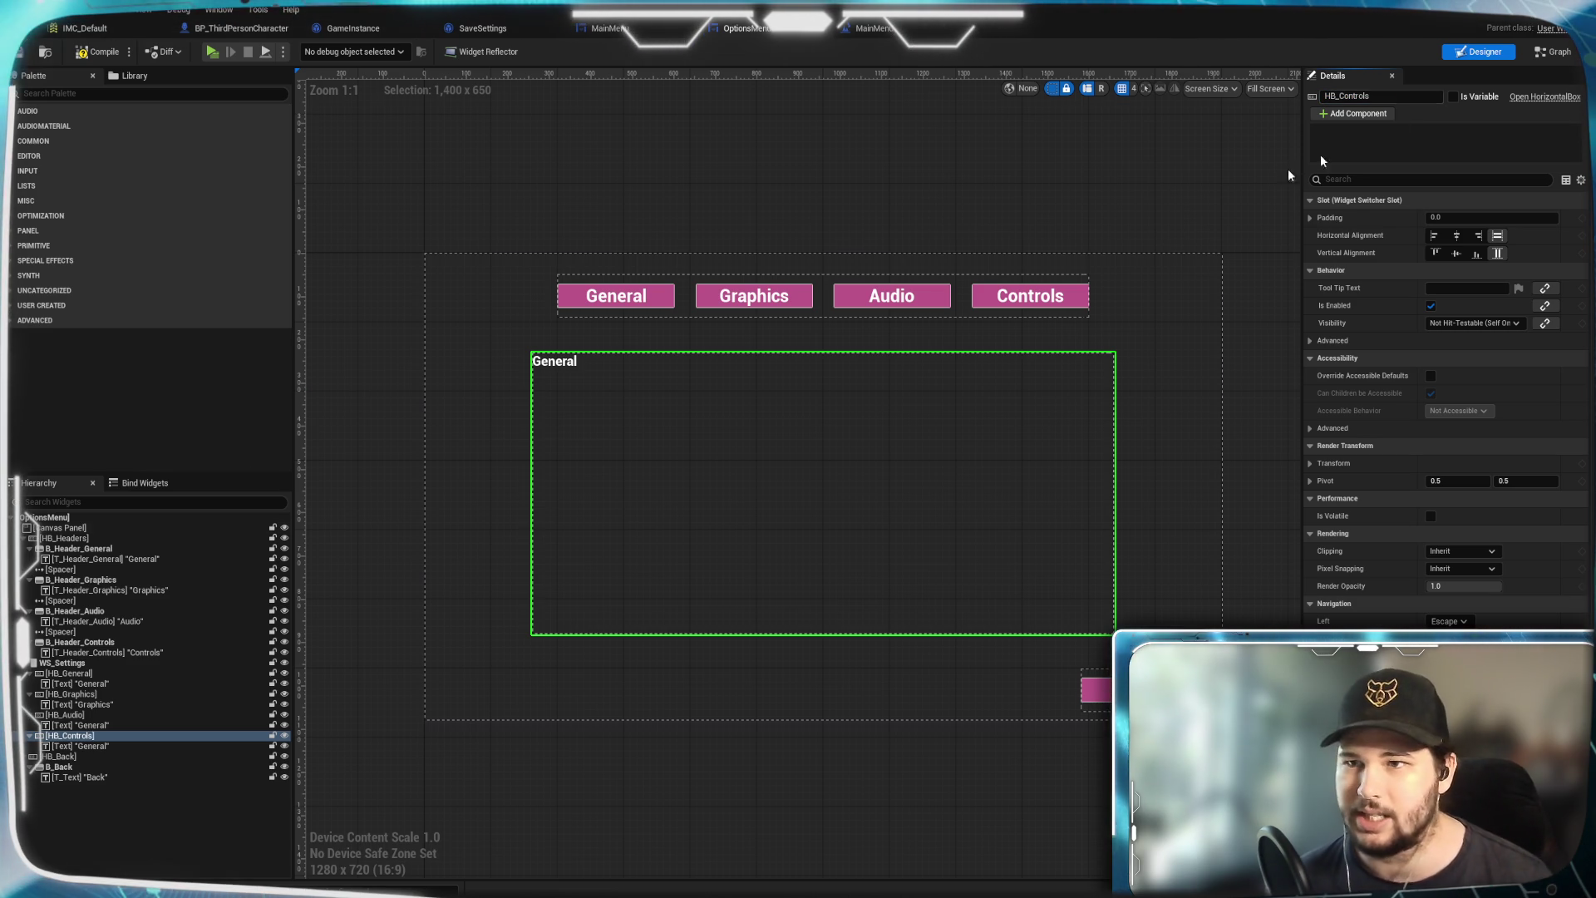
click(91, 746)
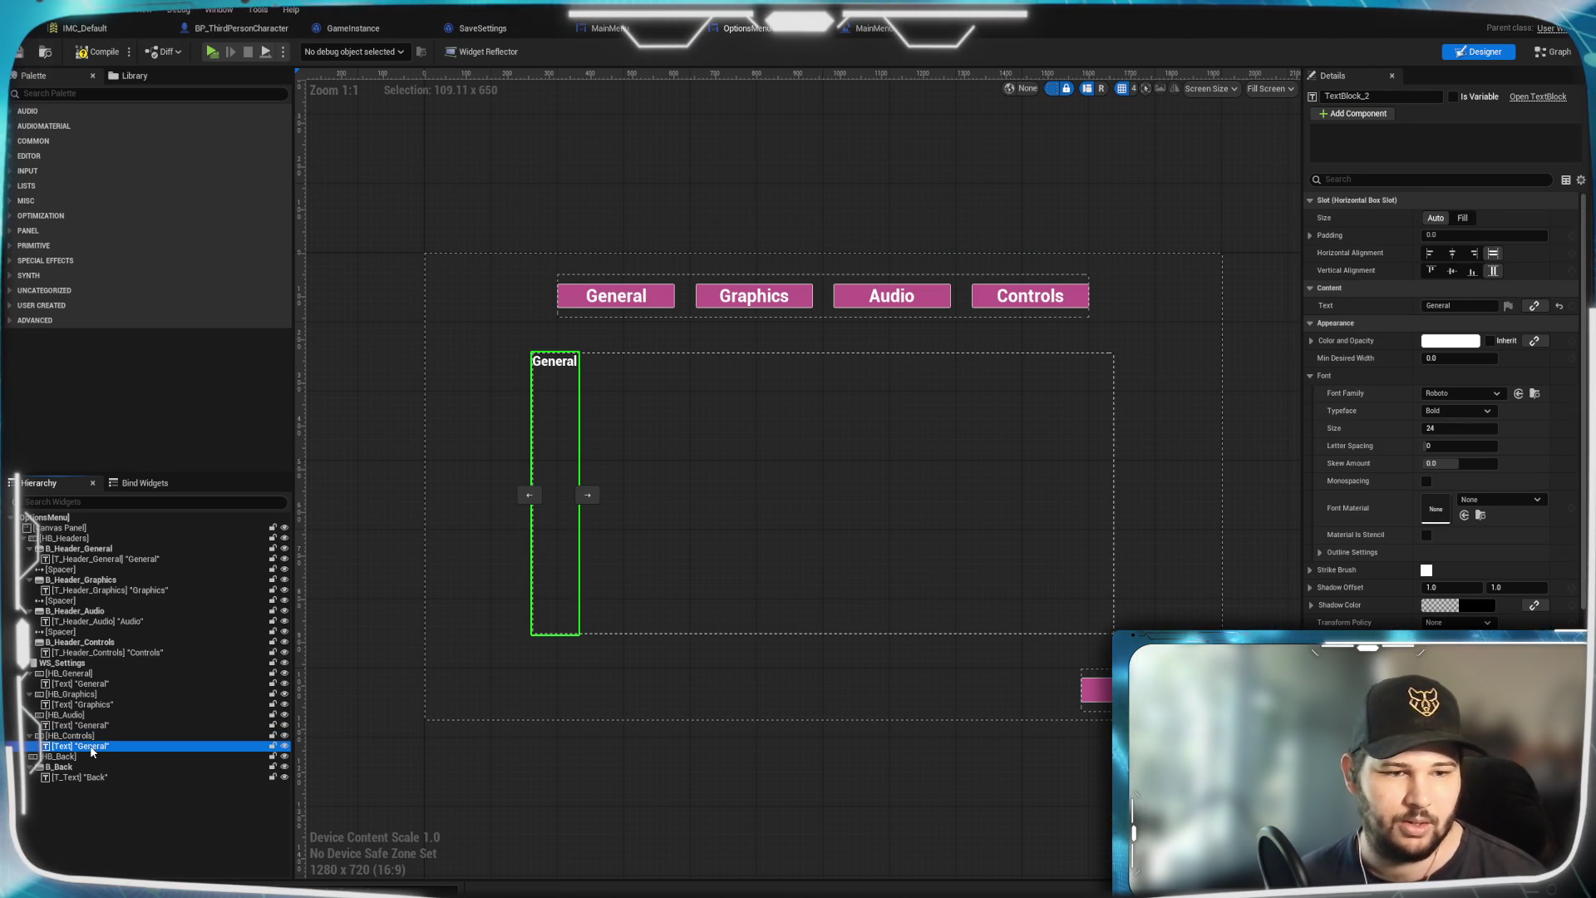
Delete the placeholder text labels from the Controls, Graphics and General pages
key(Delete)
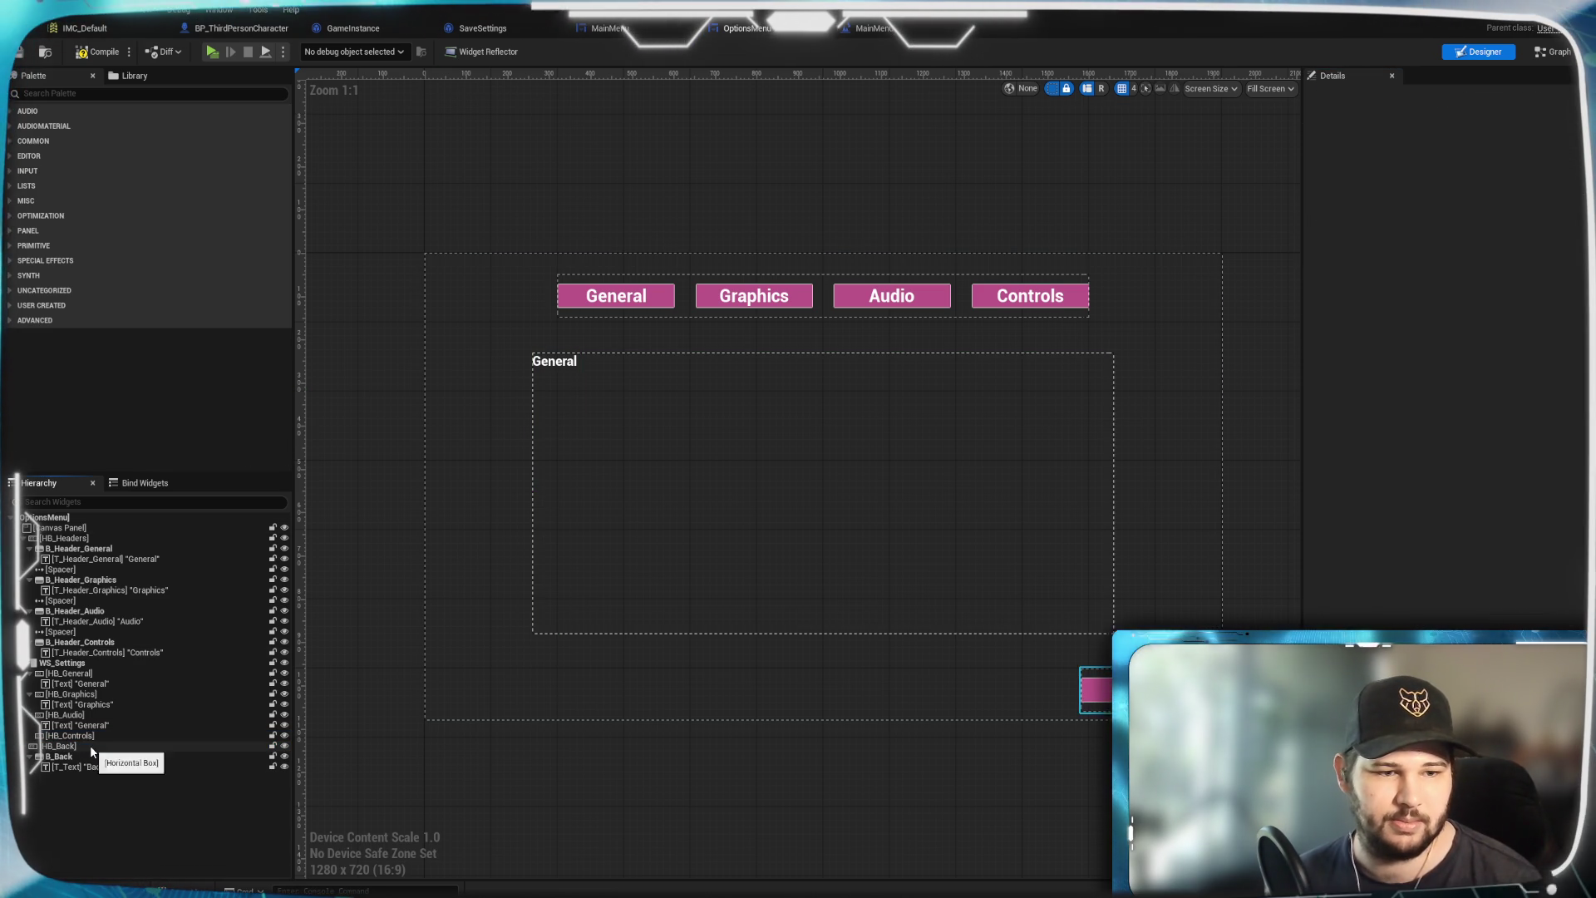
click(78, 702)
key(Delete)
click(78, 682)
key(Delete)
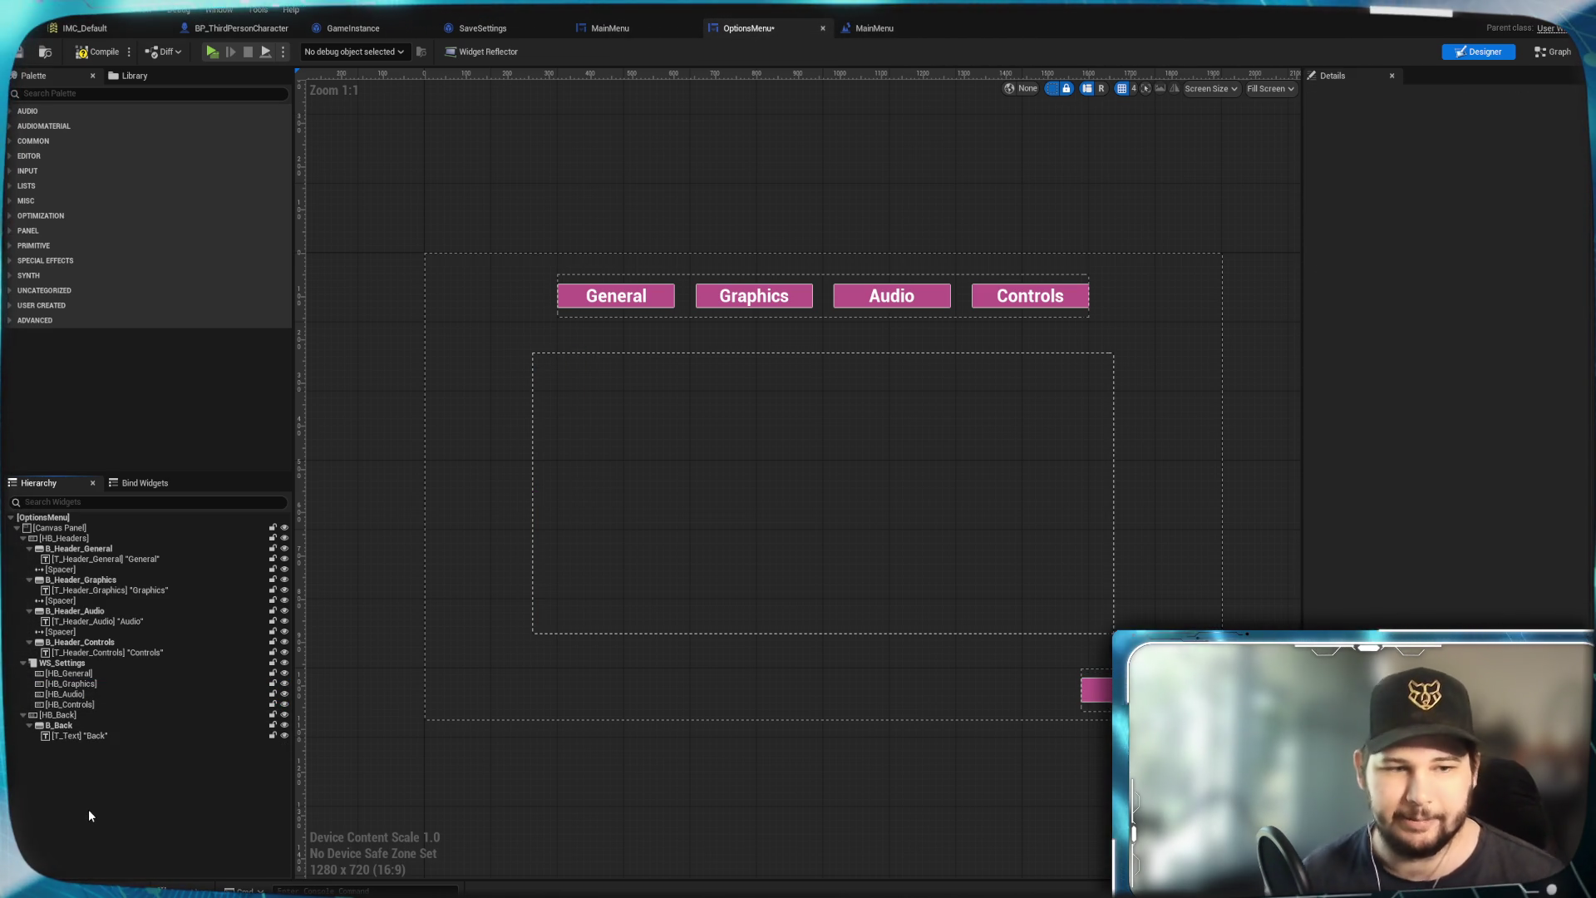
click(108, 674)
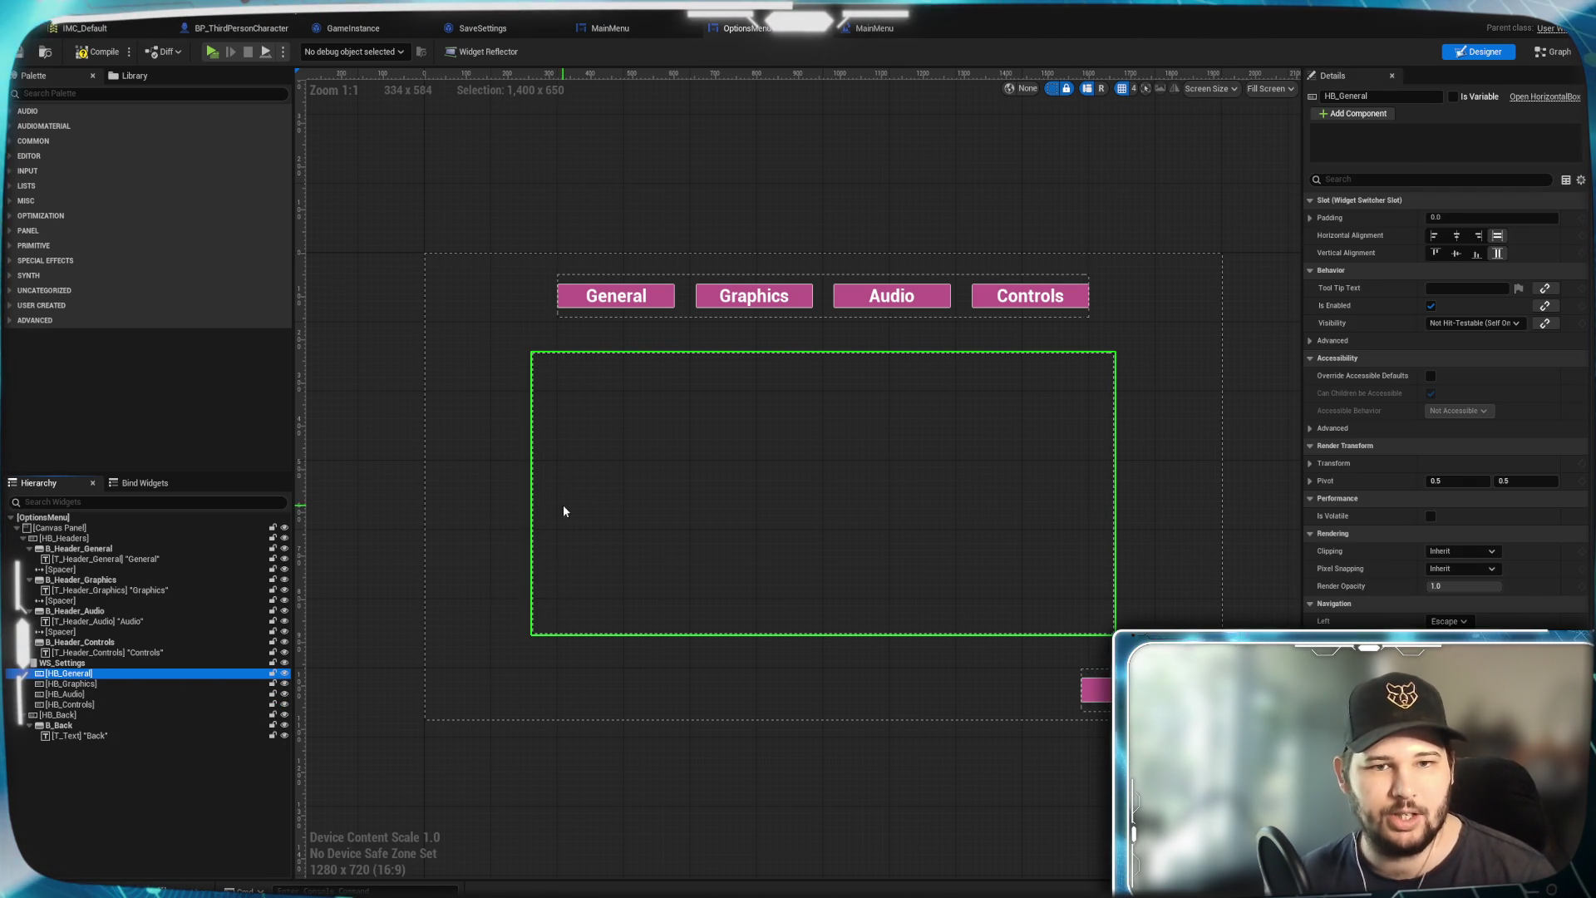
click(170, 93)
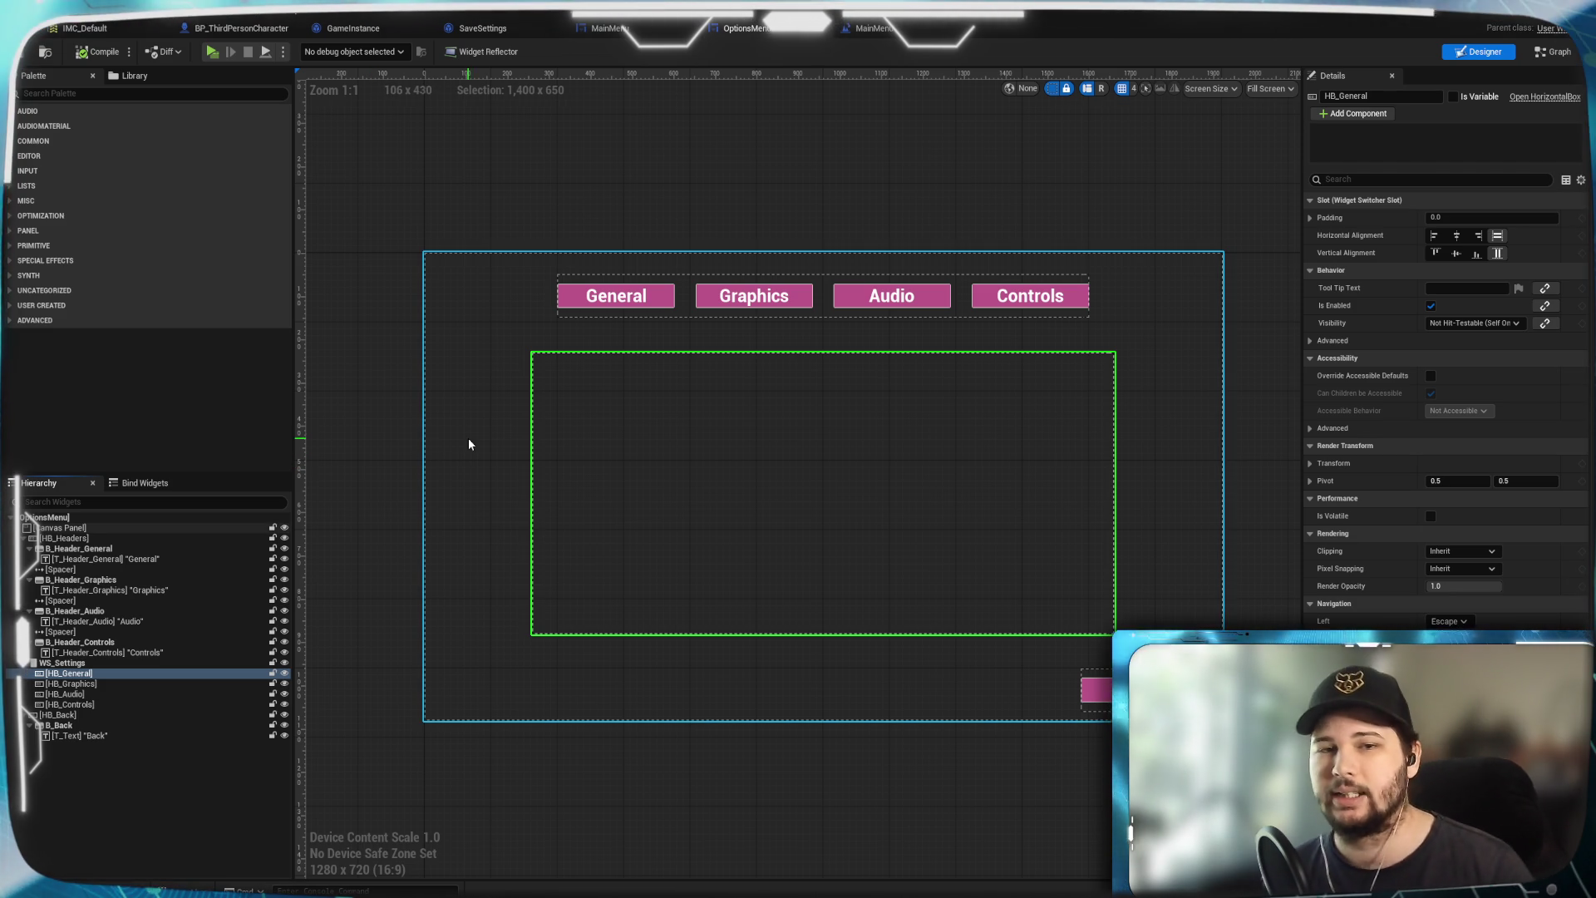
click(383, 355)
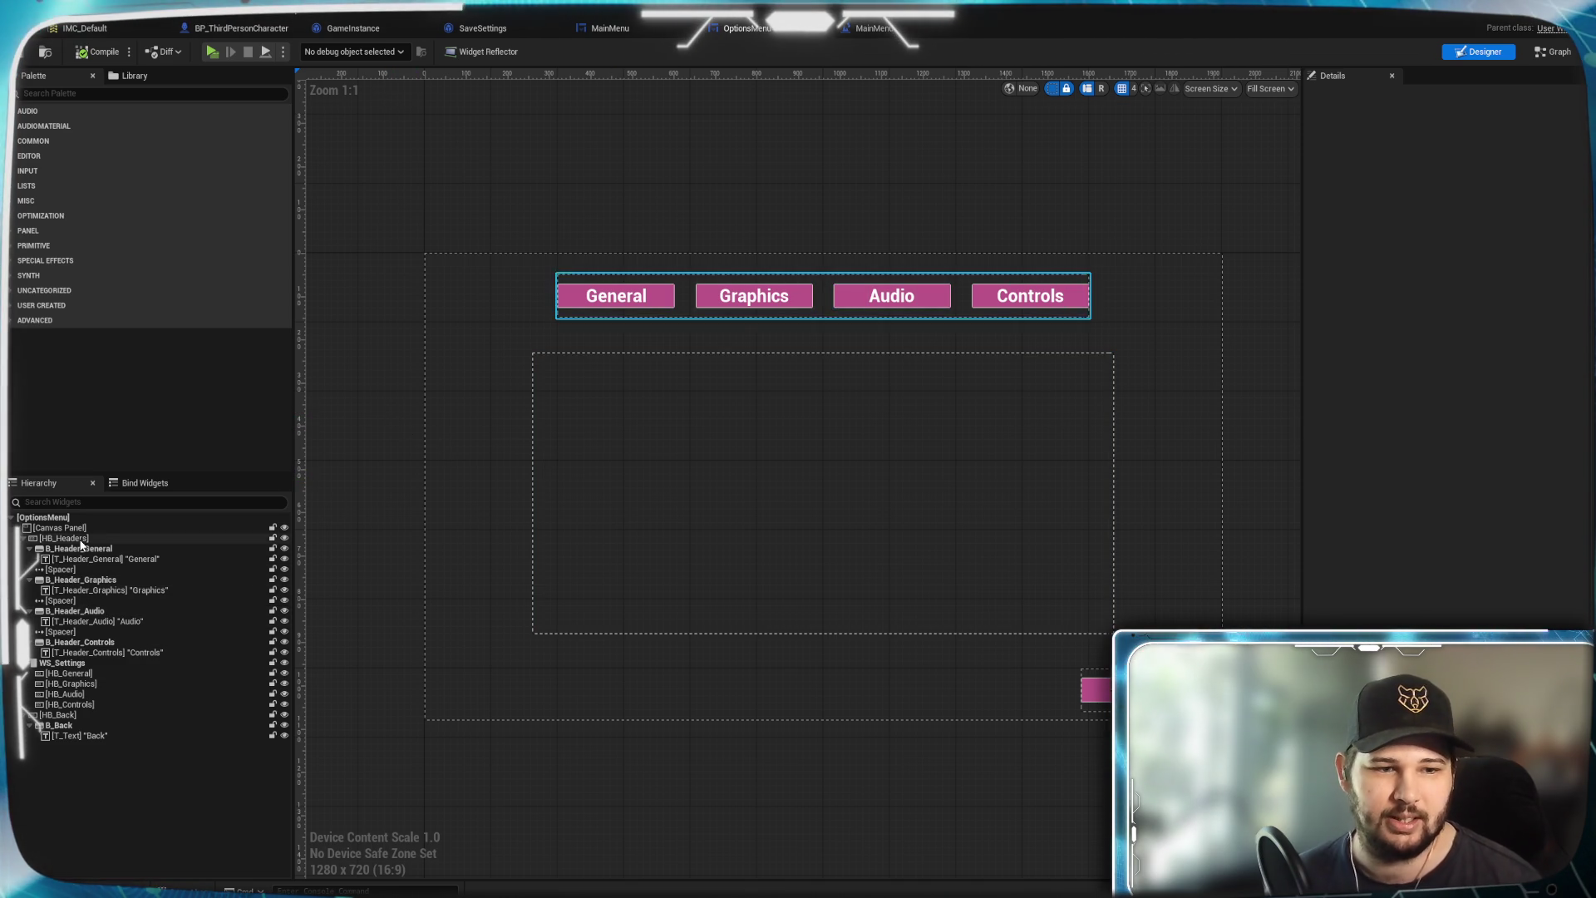
click(94, 673)
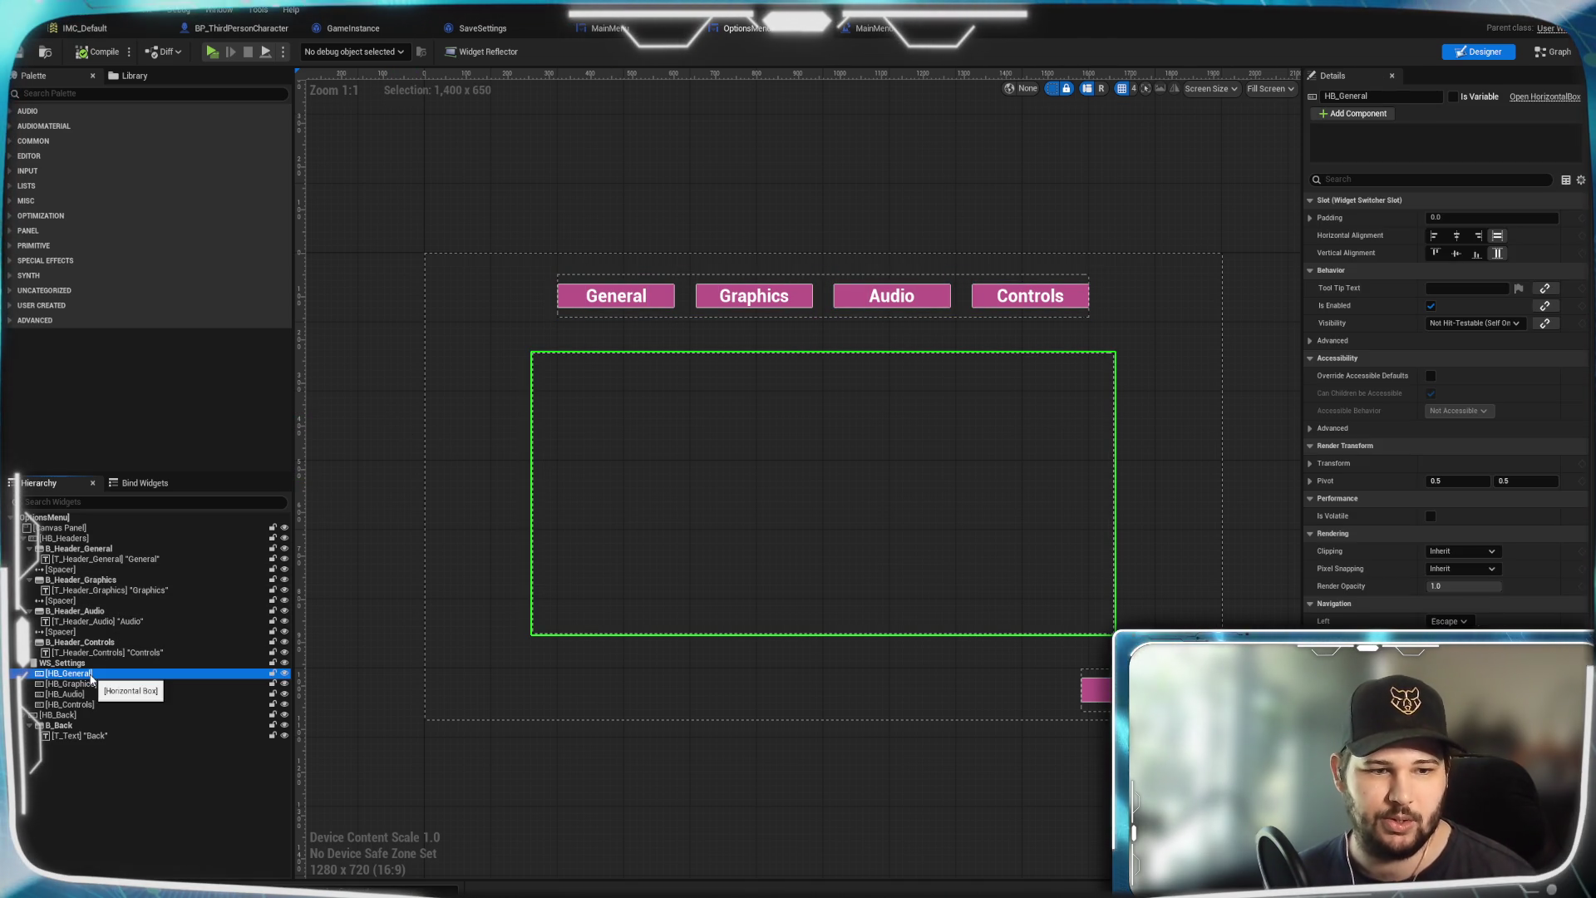
click(76, 93)
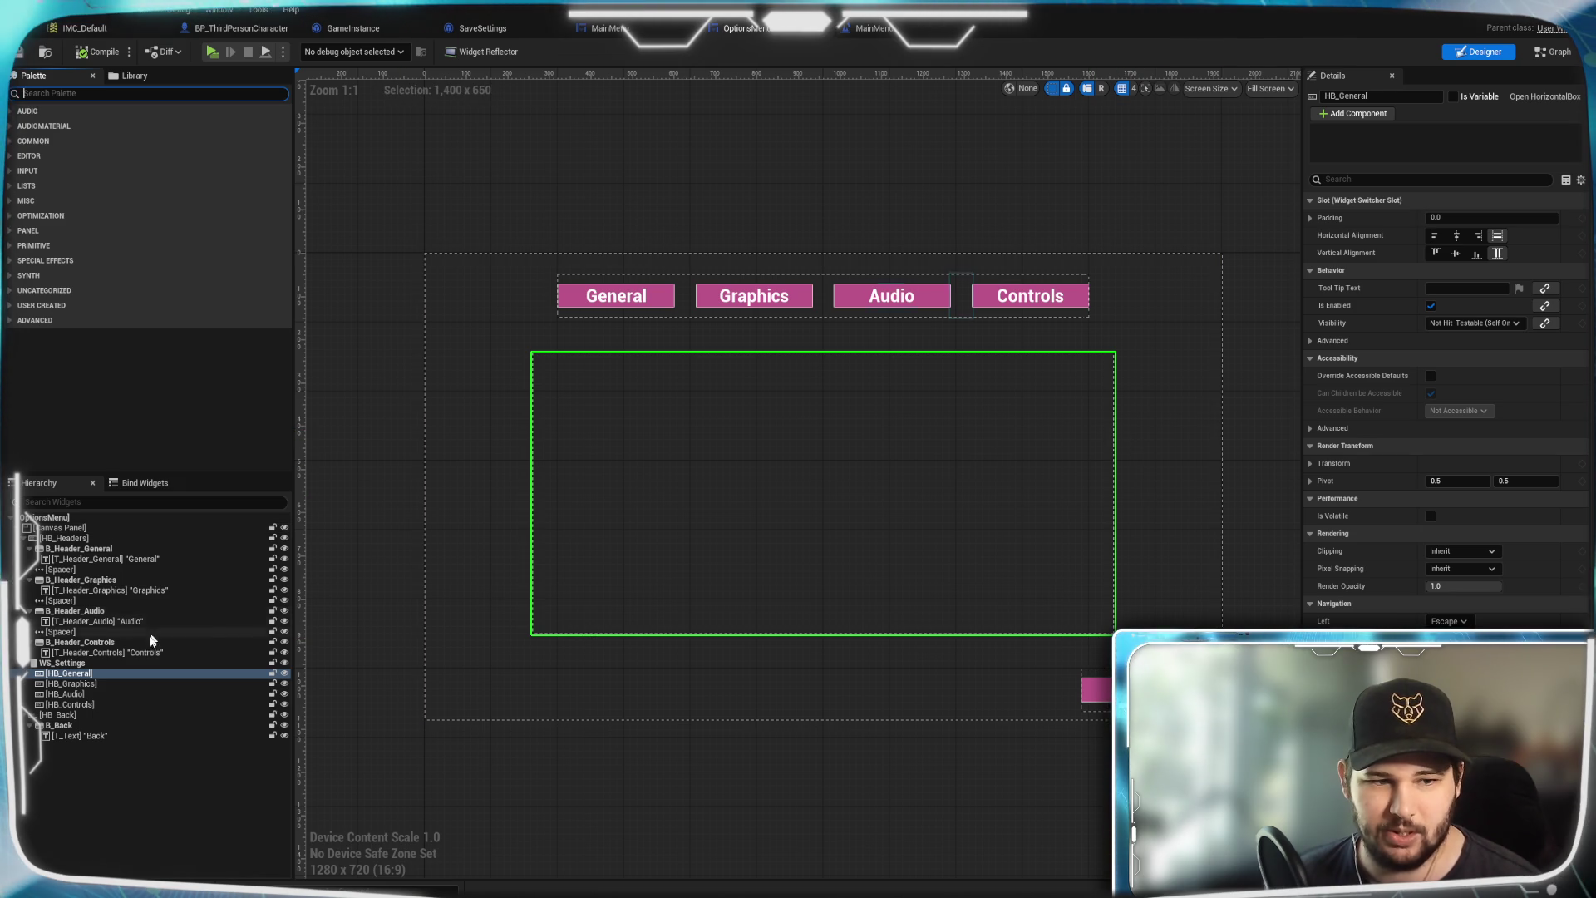
click(130, 662)
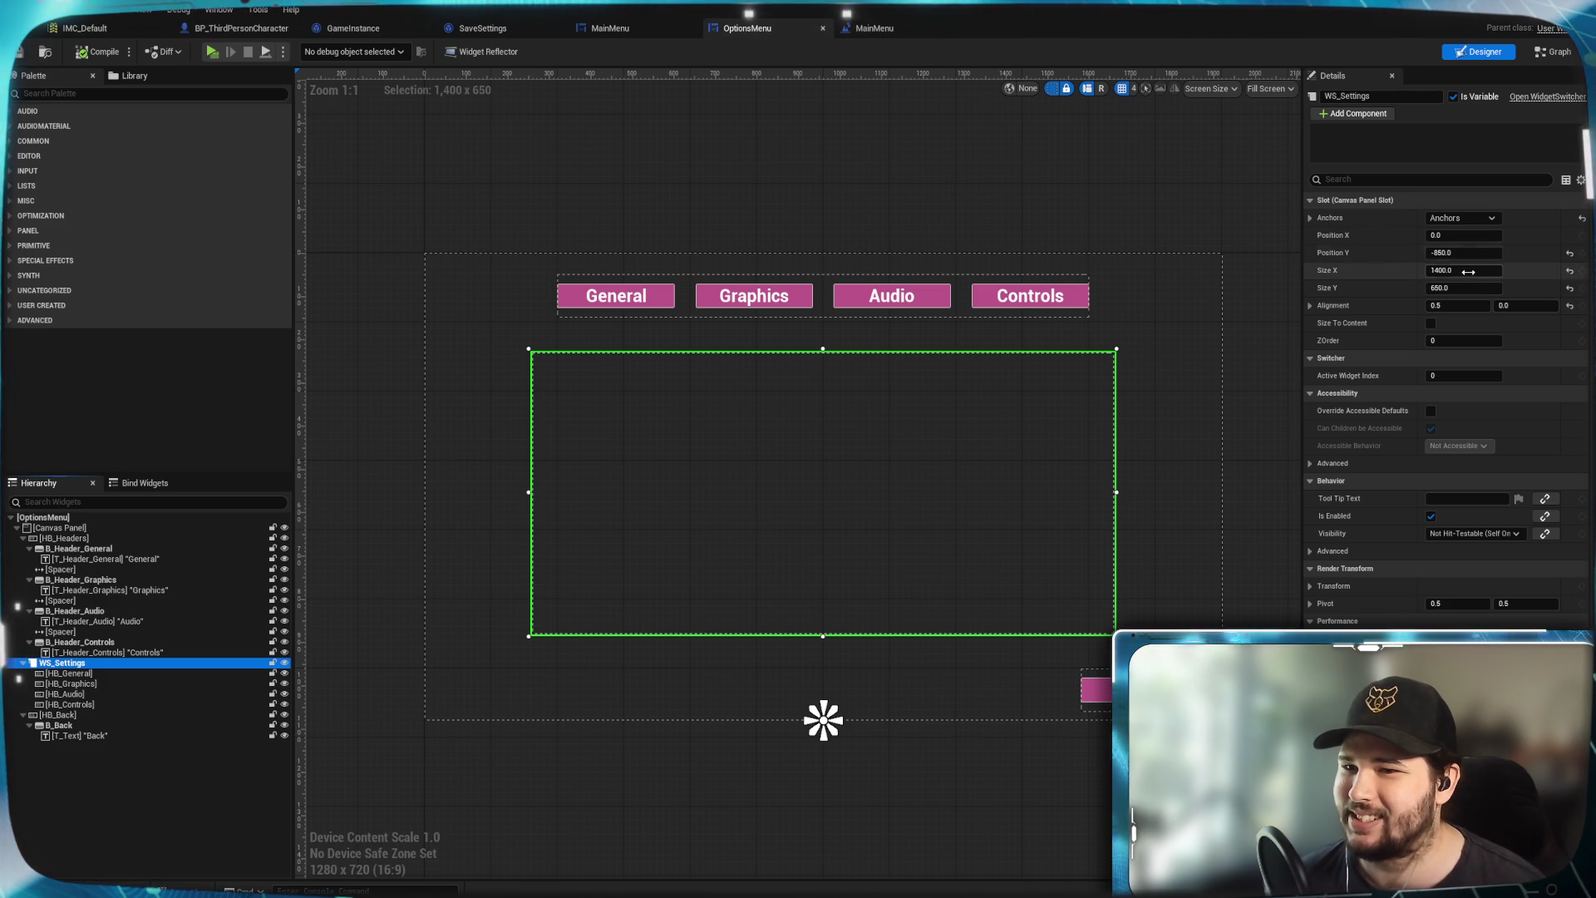
Give WS_Settings Size X 1150 and Position X -150
click(1465, 274)
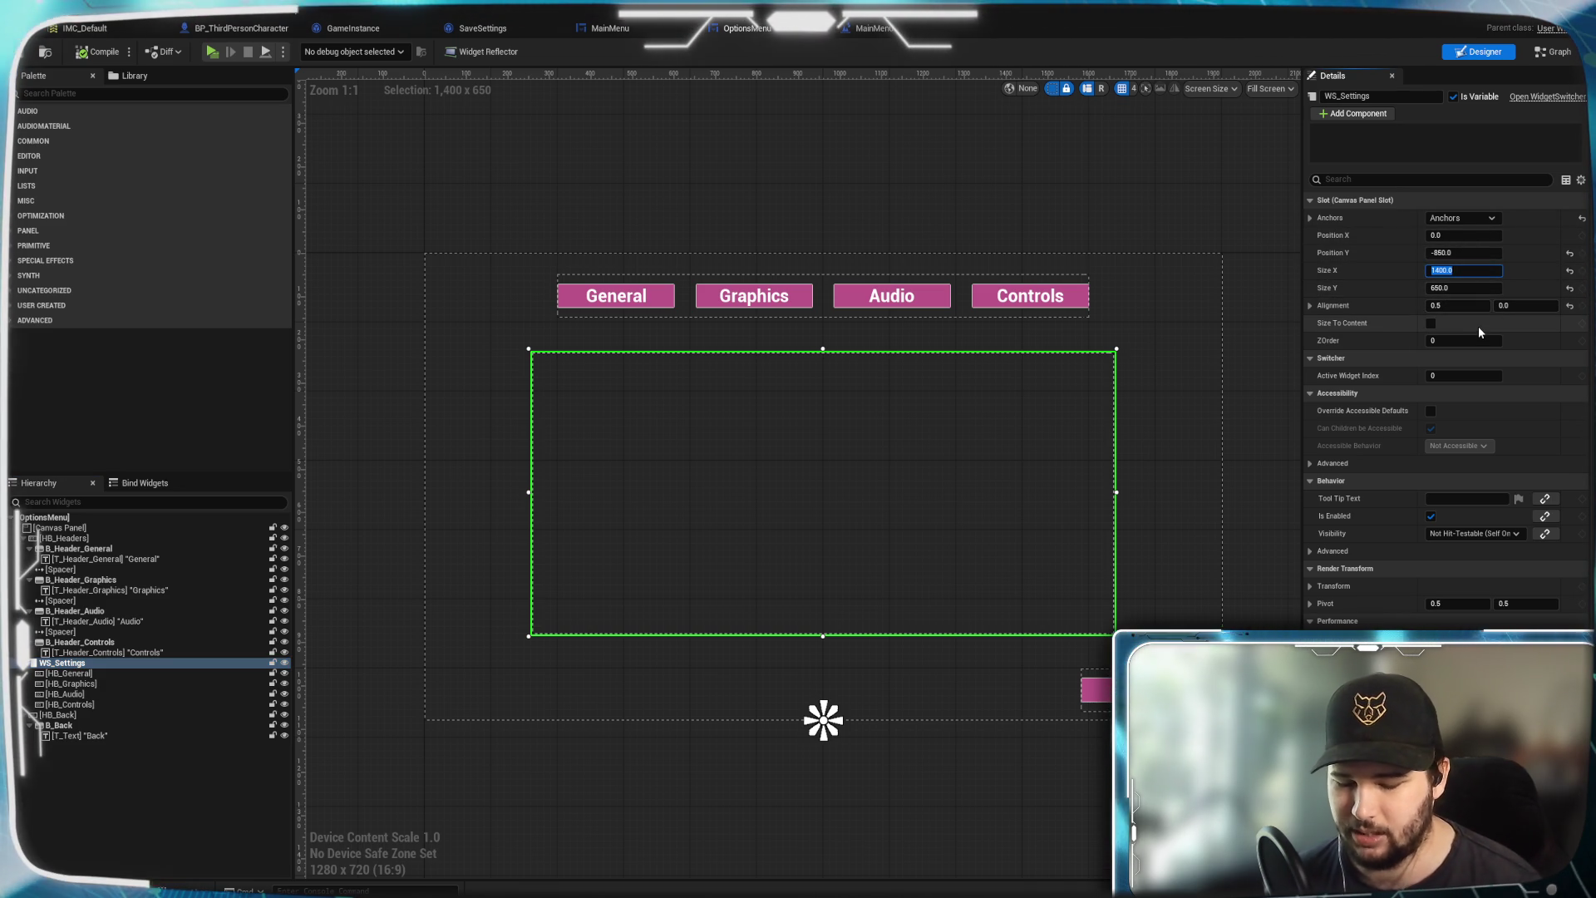
text(1150)
key(Return)
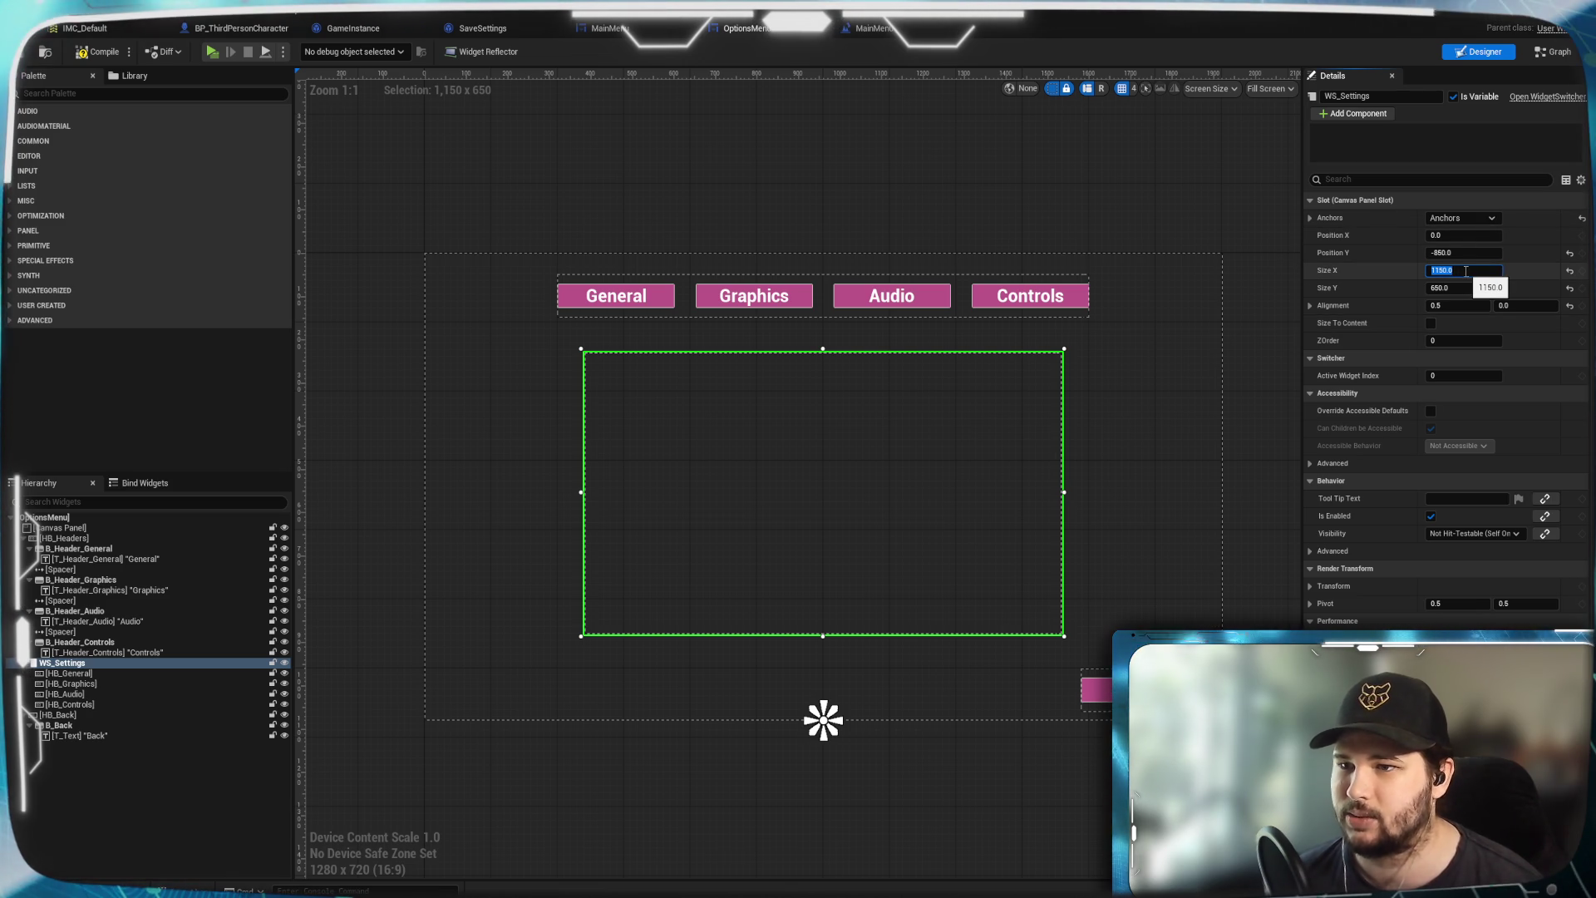
mouse_move(1463, 236)
mouse_down()
mouse_move(1413, 235)
mouse_move(1471, 237)
mouse_up()
click(1472, 237)
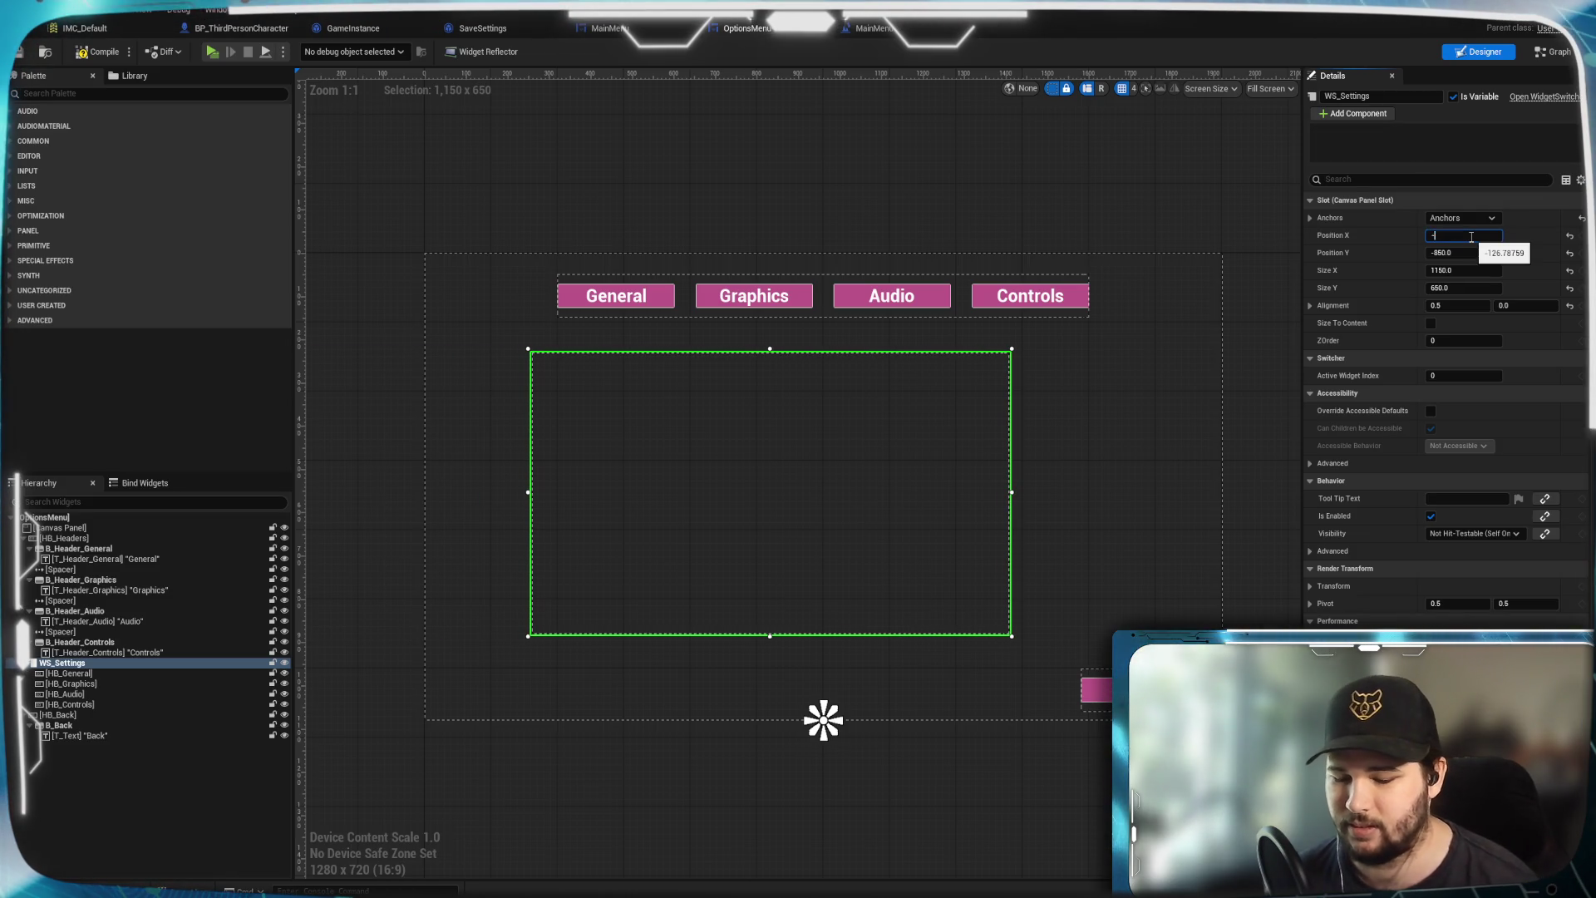
text(150)
key(Return)
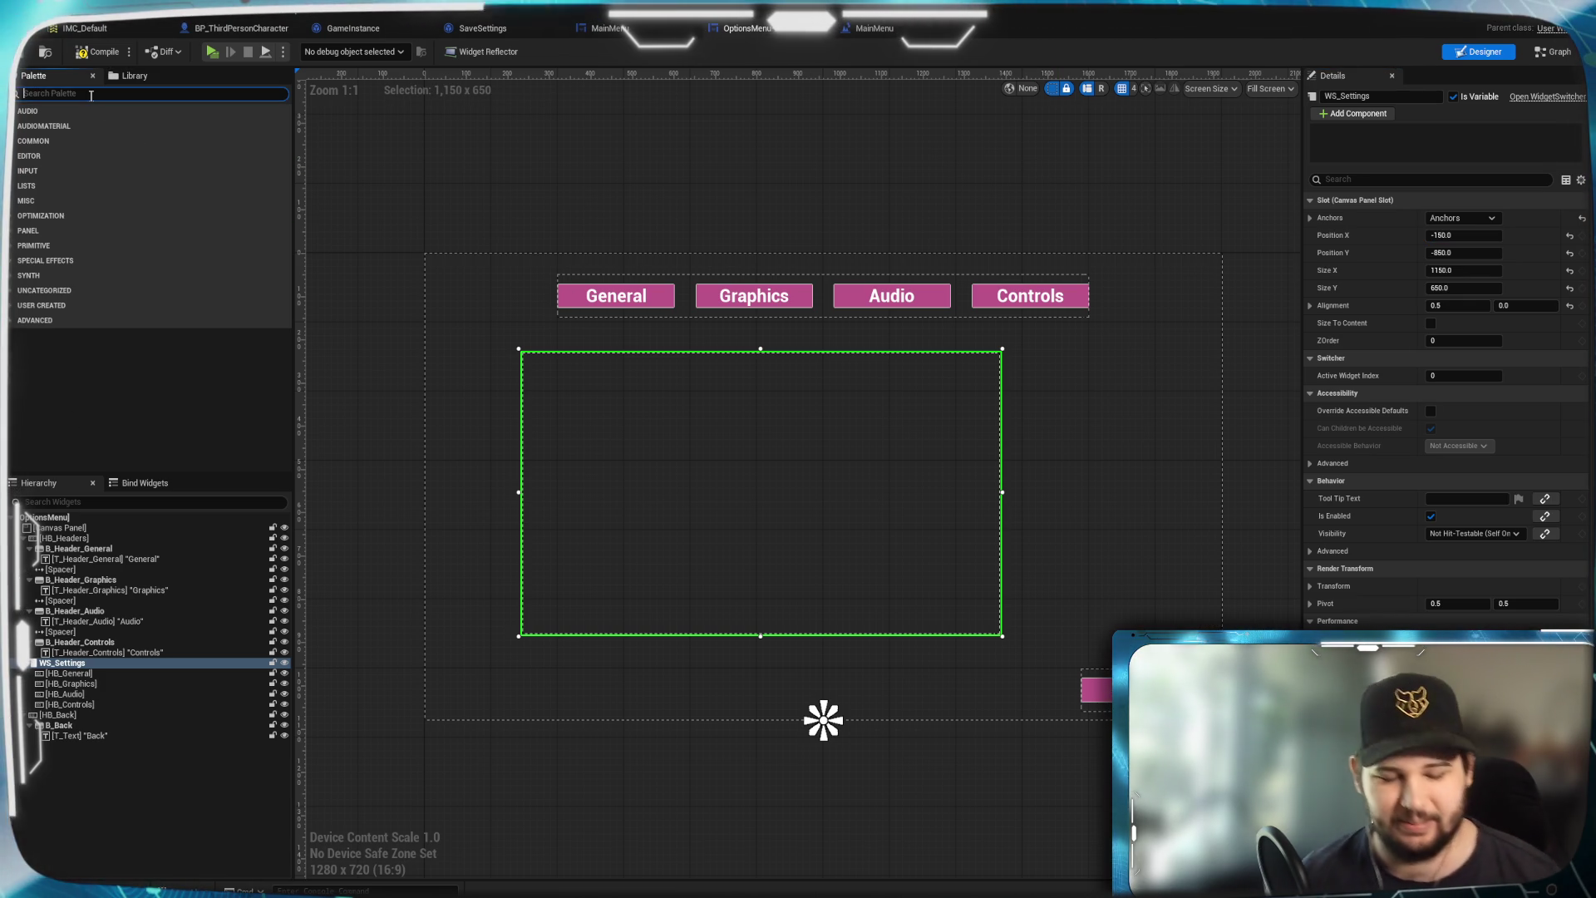
Add a Horizontal Box from the Palette, name it HB_Settings, and drag it into the settings area
text(Horizon)
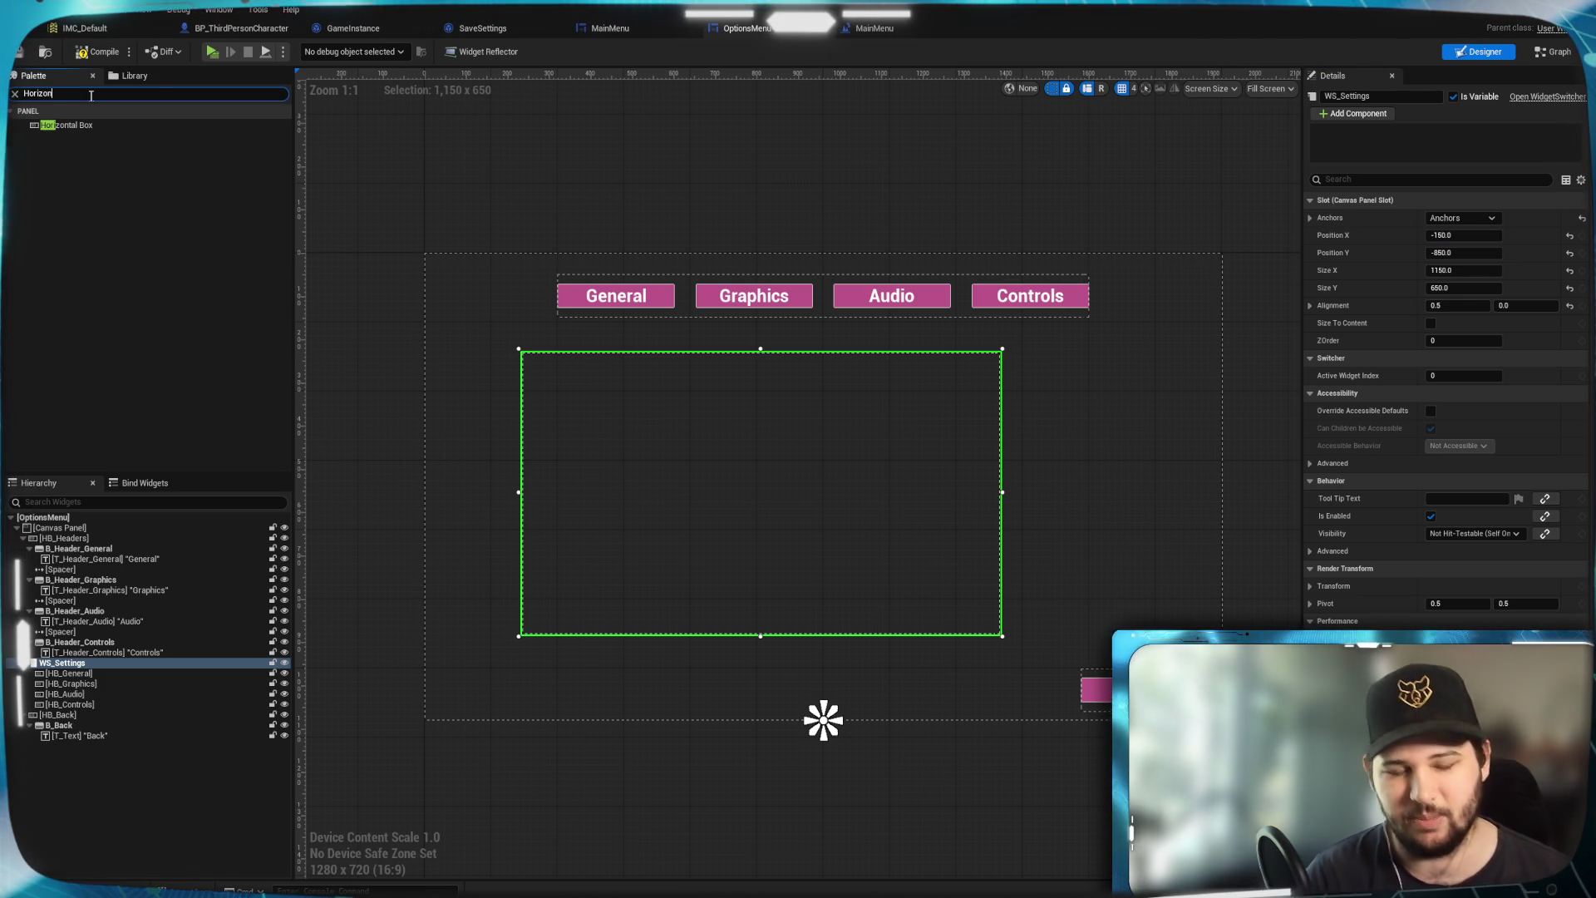
mouse_move(62, 125)
mouse_down()
mouse_move(108, 643)
mouse_move(83, 671)
mouse_move(43, 659)
mouse_up()
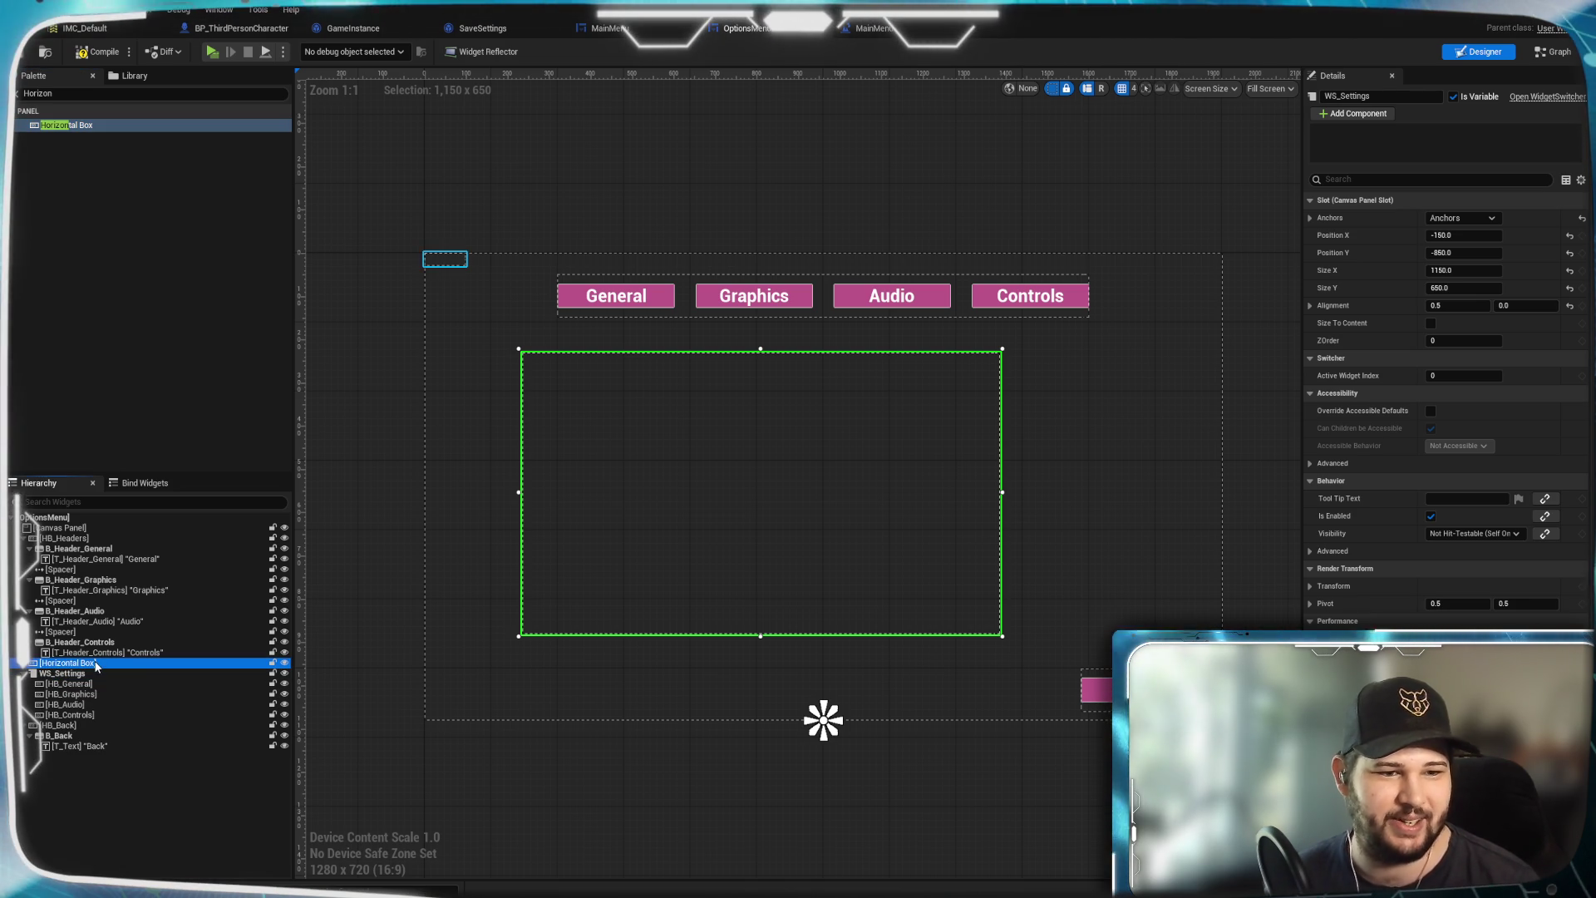
double_click(1376, 96)
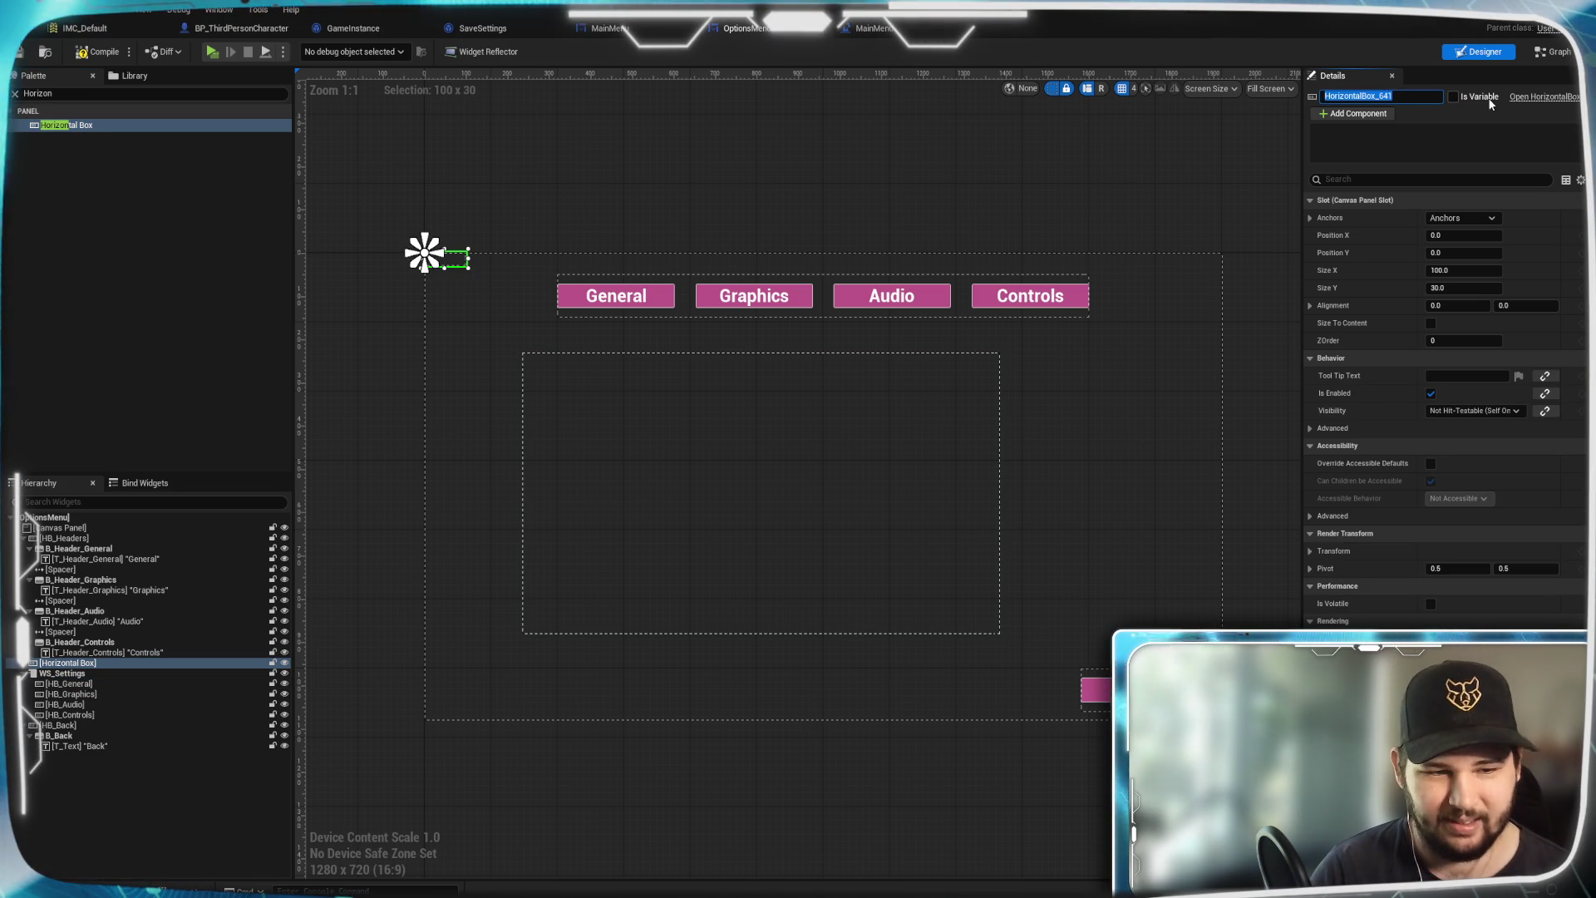
text(B_Sett)
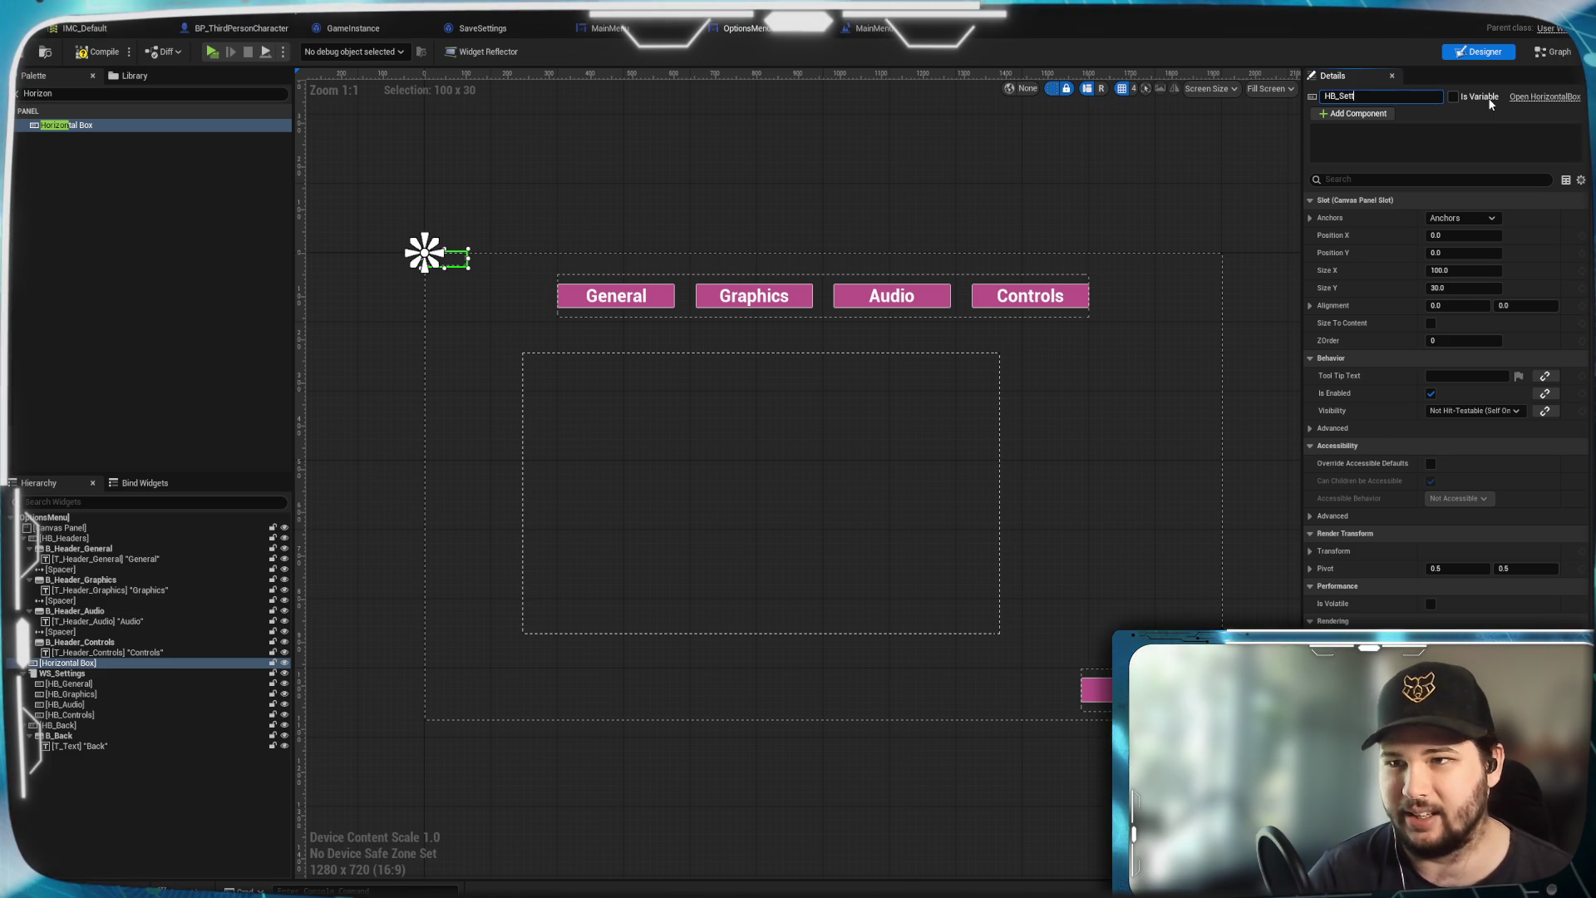
text(ings)
key(Return)
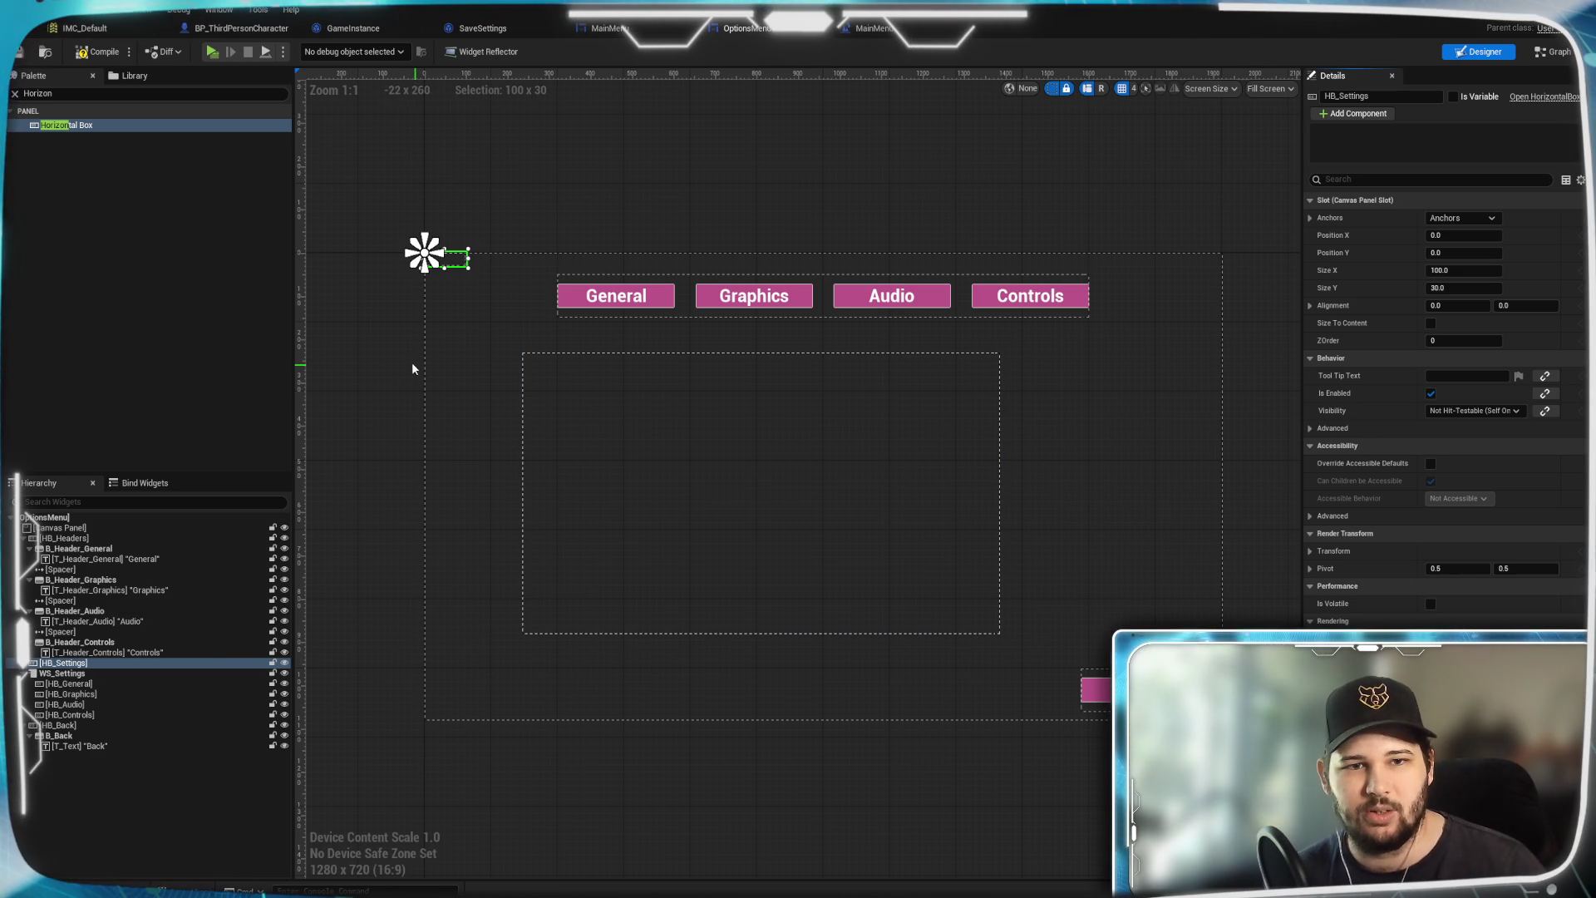
drag(463, 265, 611, 489)
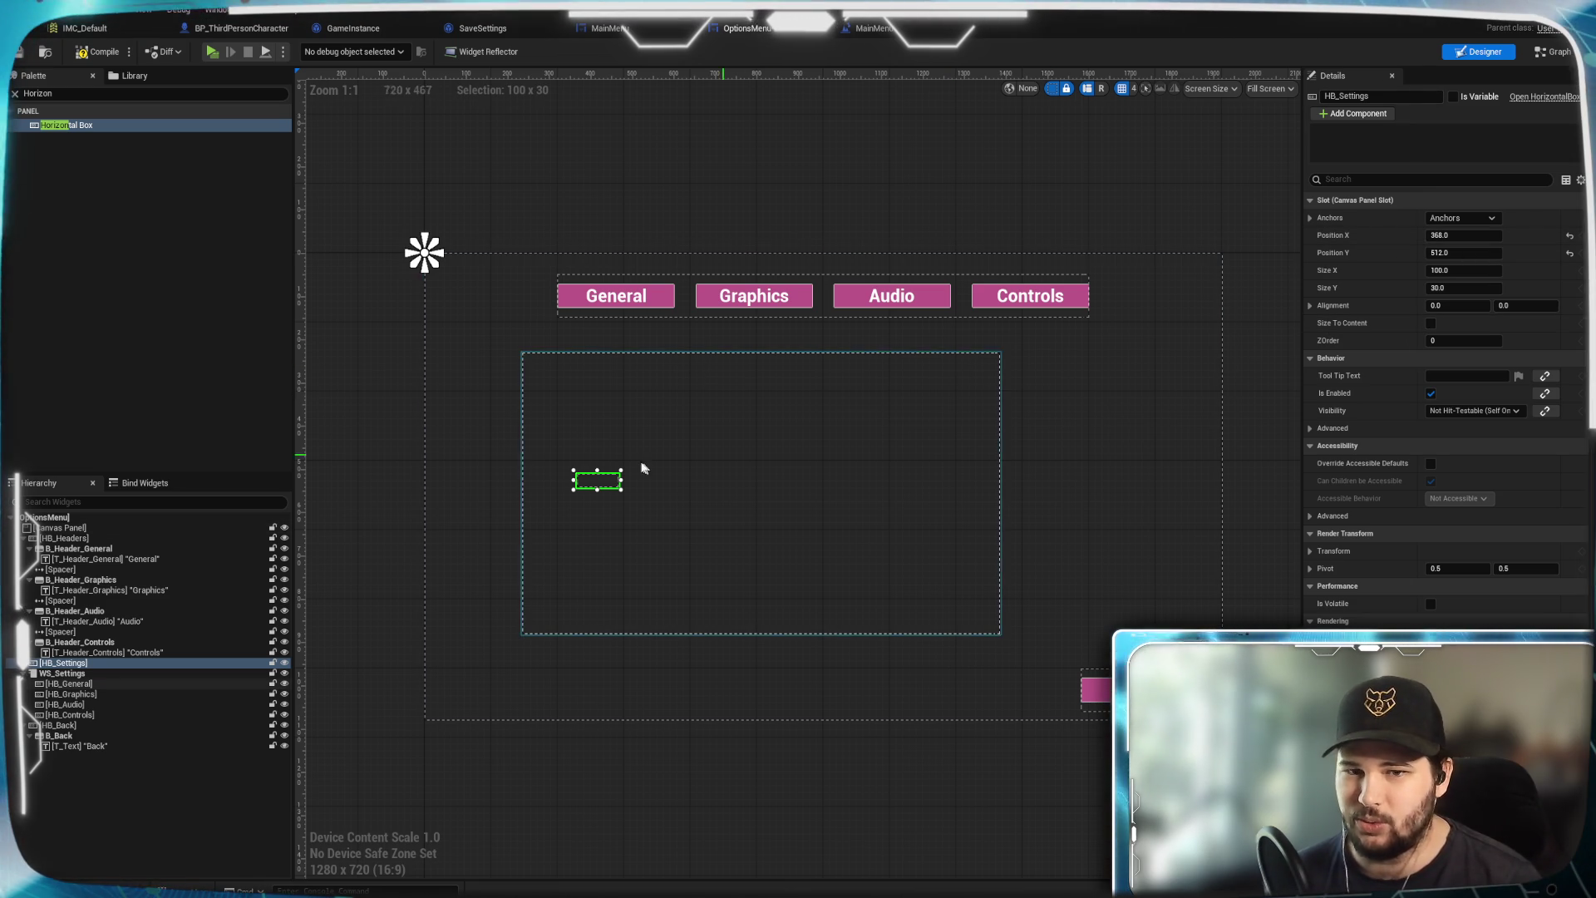
Nest WS_Settings inside HB_Settings and anchor HB_Settings at the bottom centre
drag(67, 674, 81, 664)
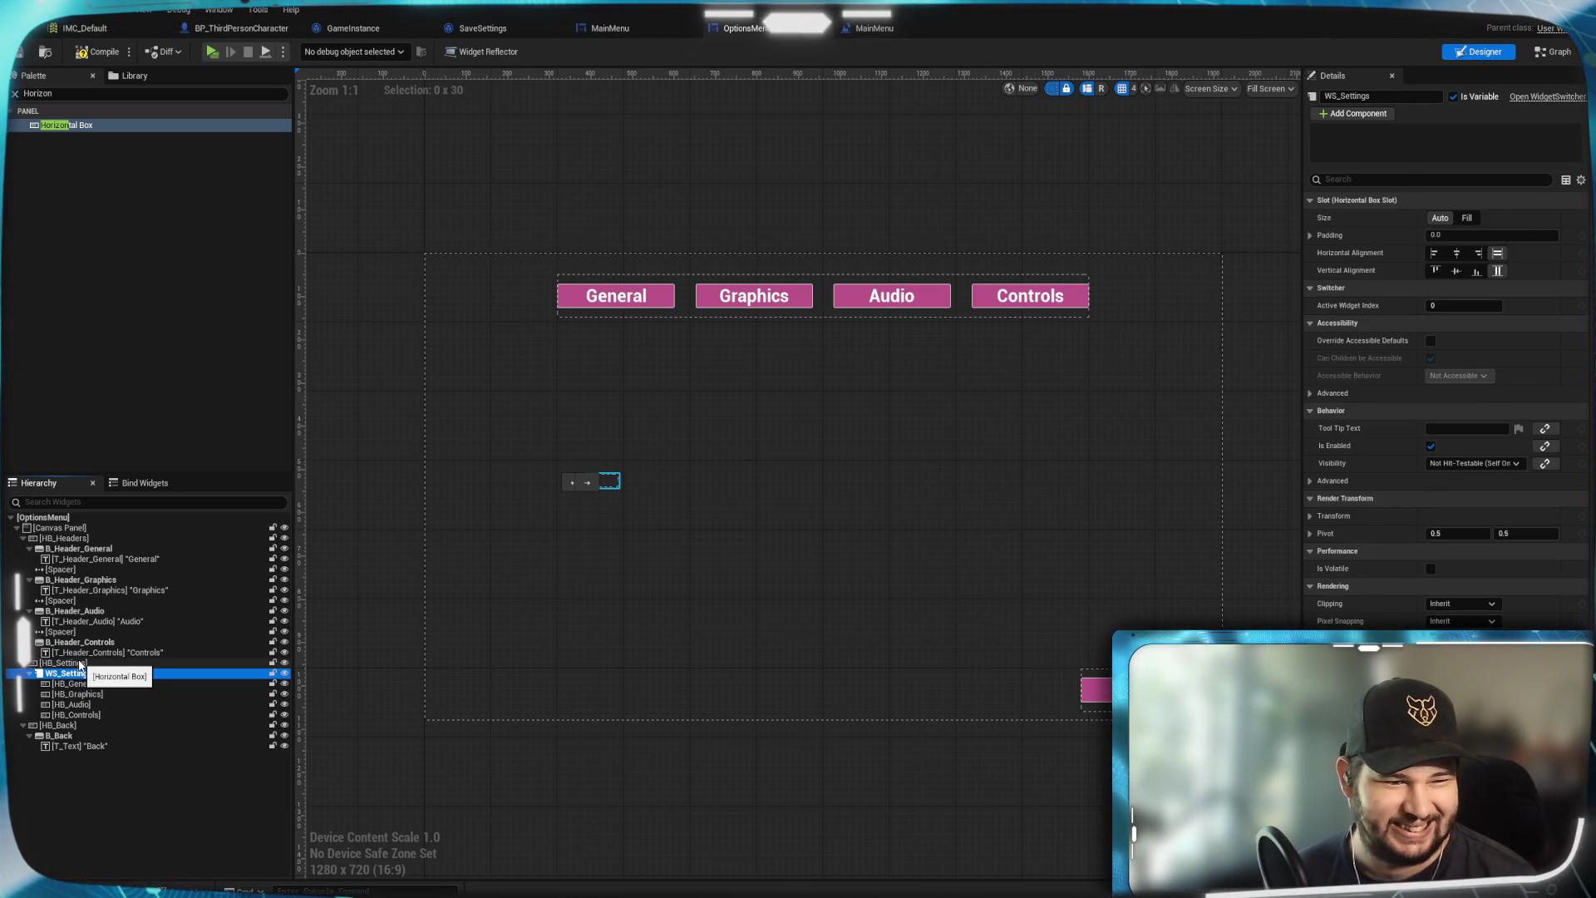
click(81, 663)
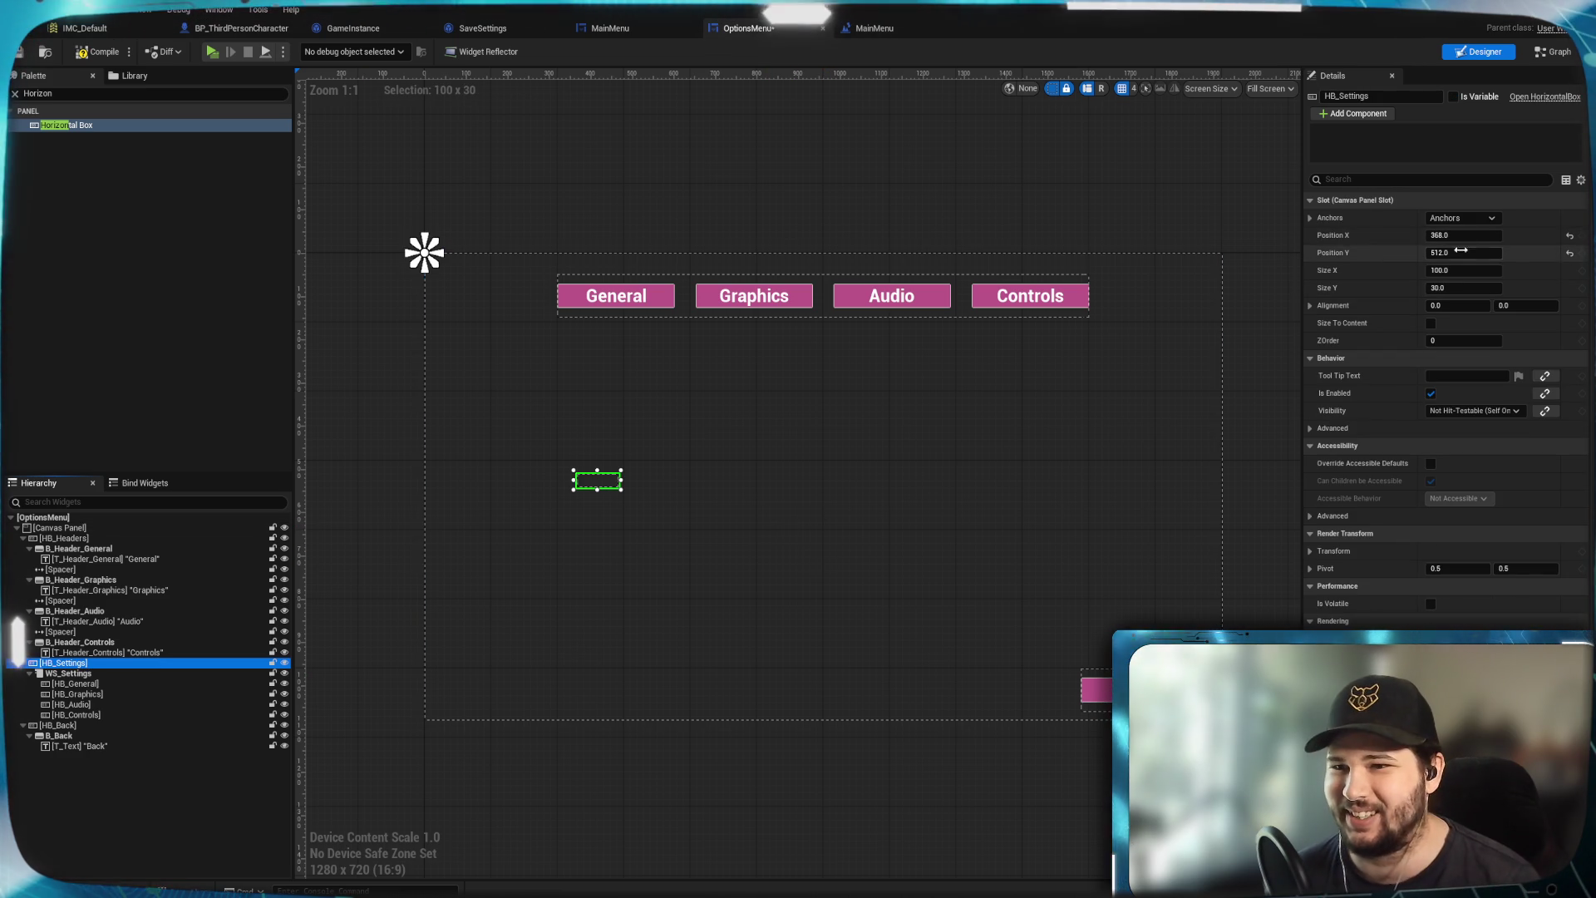
click(1462, 218)
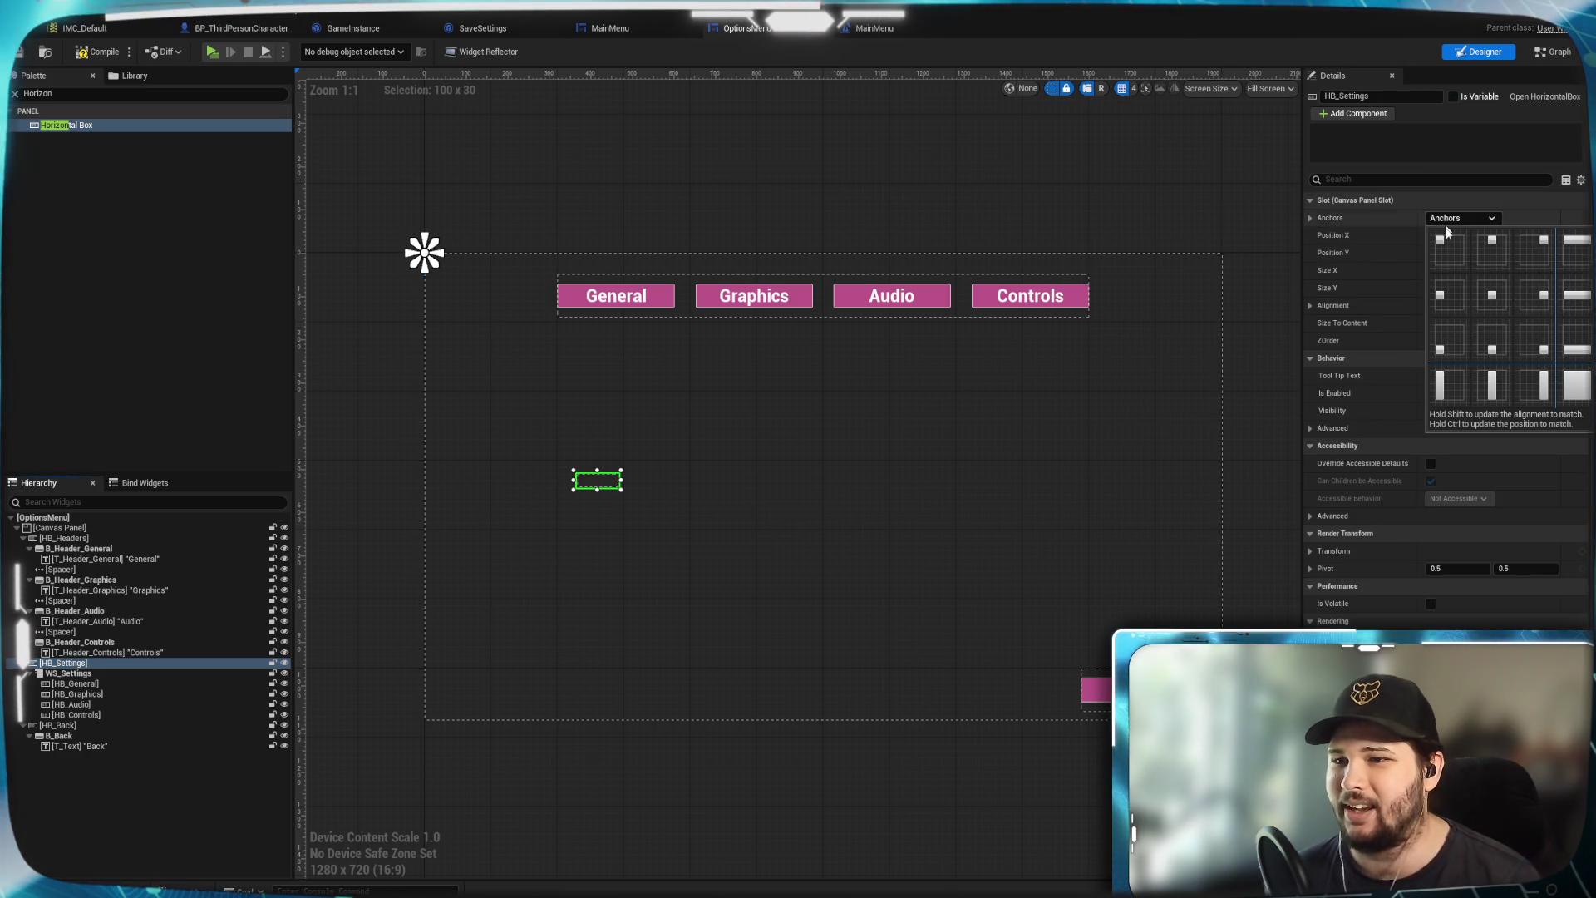
click(1497, 299)
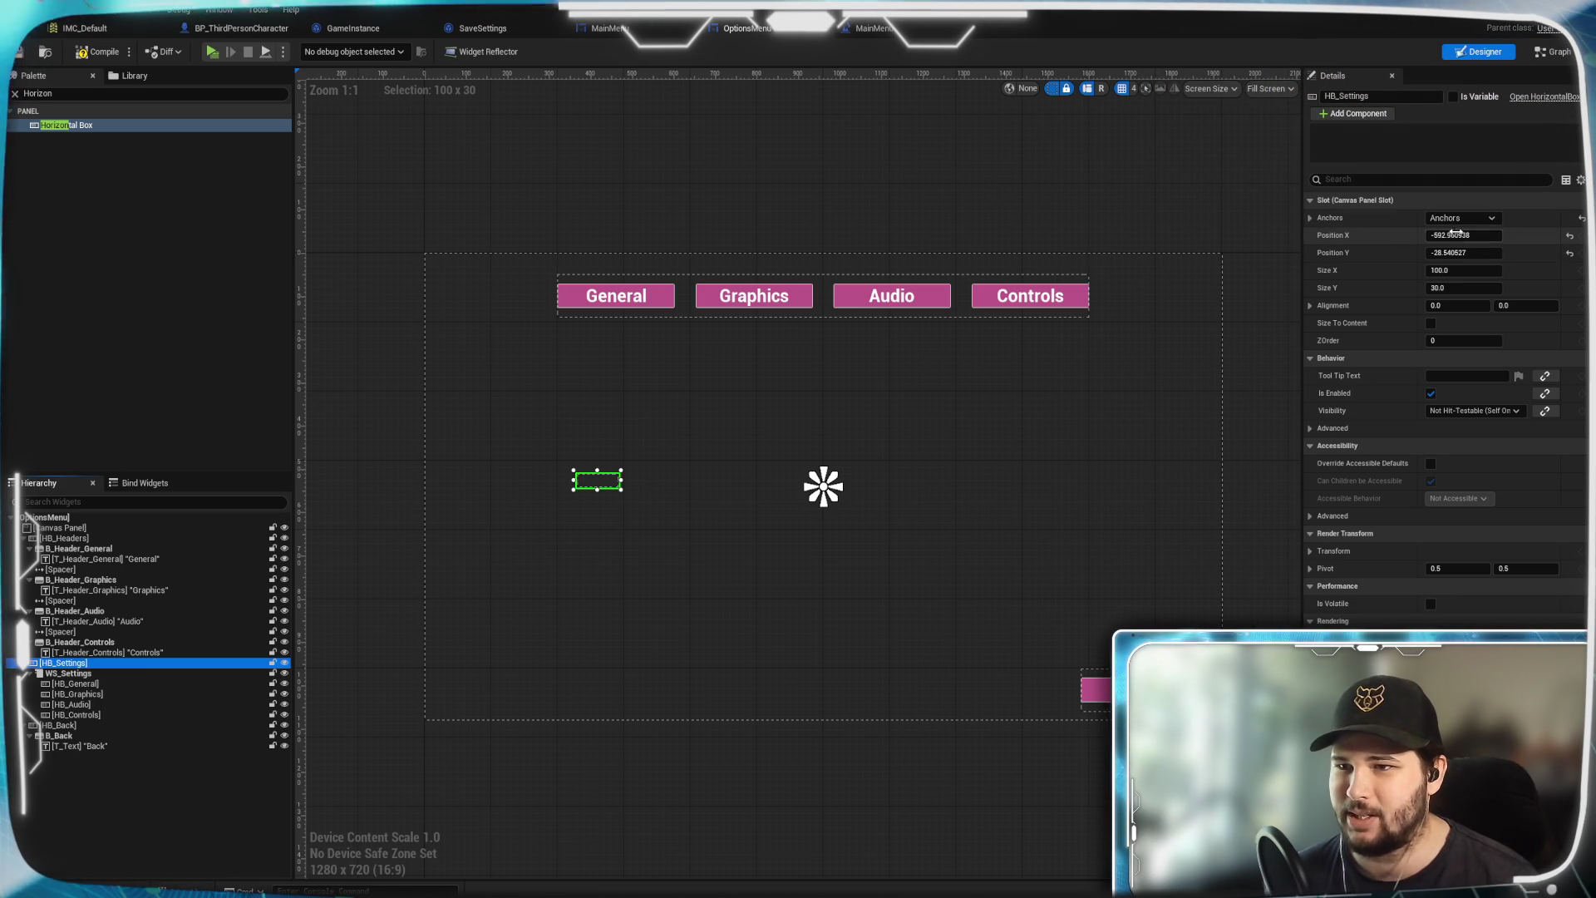
click(1459, 219)
click(1492, 328)
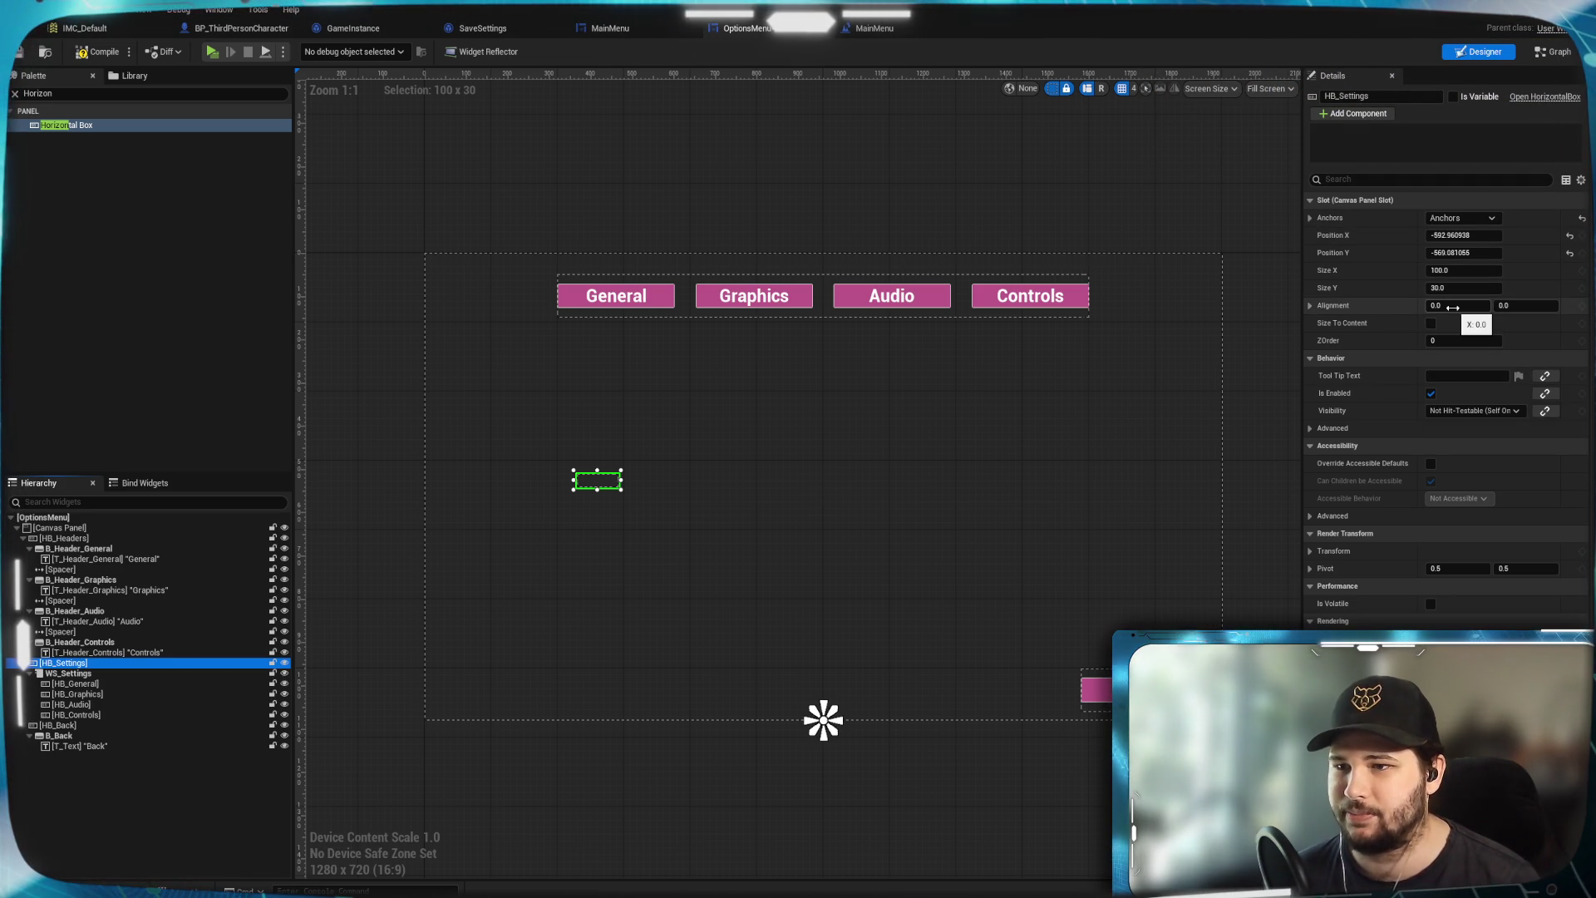
Keep HB_Settings alignment at 0.5 and set its position to X 0, Y -850
click(1454, 306)
text(0.5)
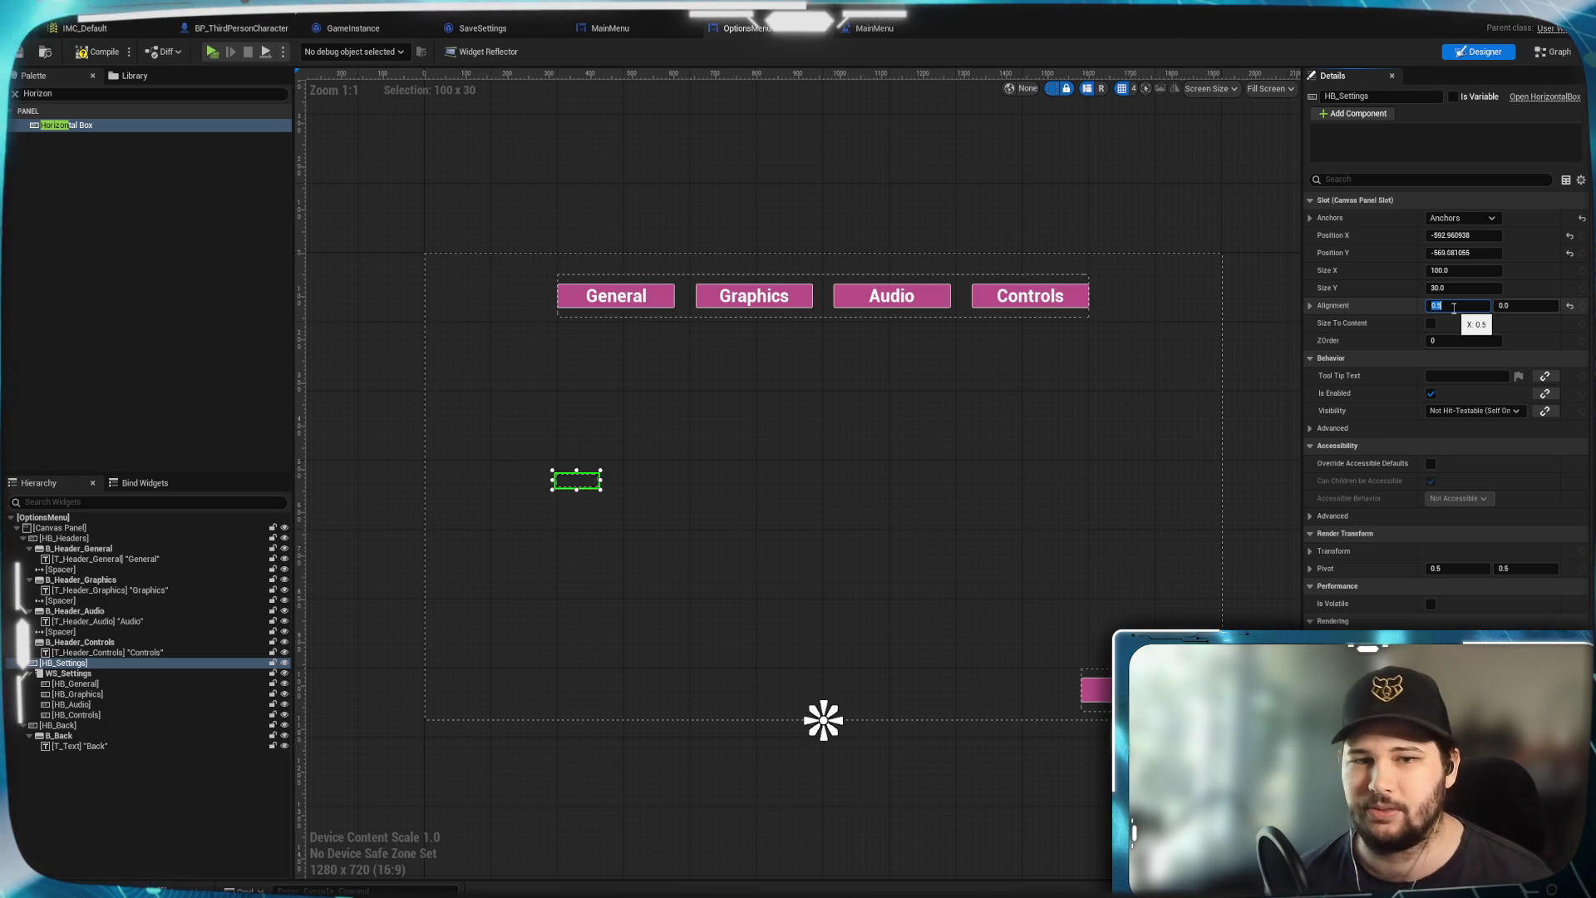
click(1455, 234)
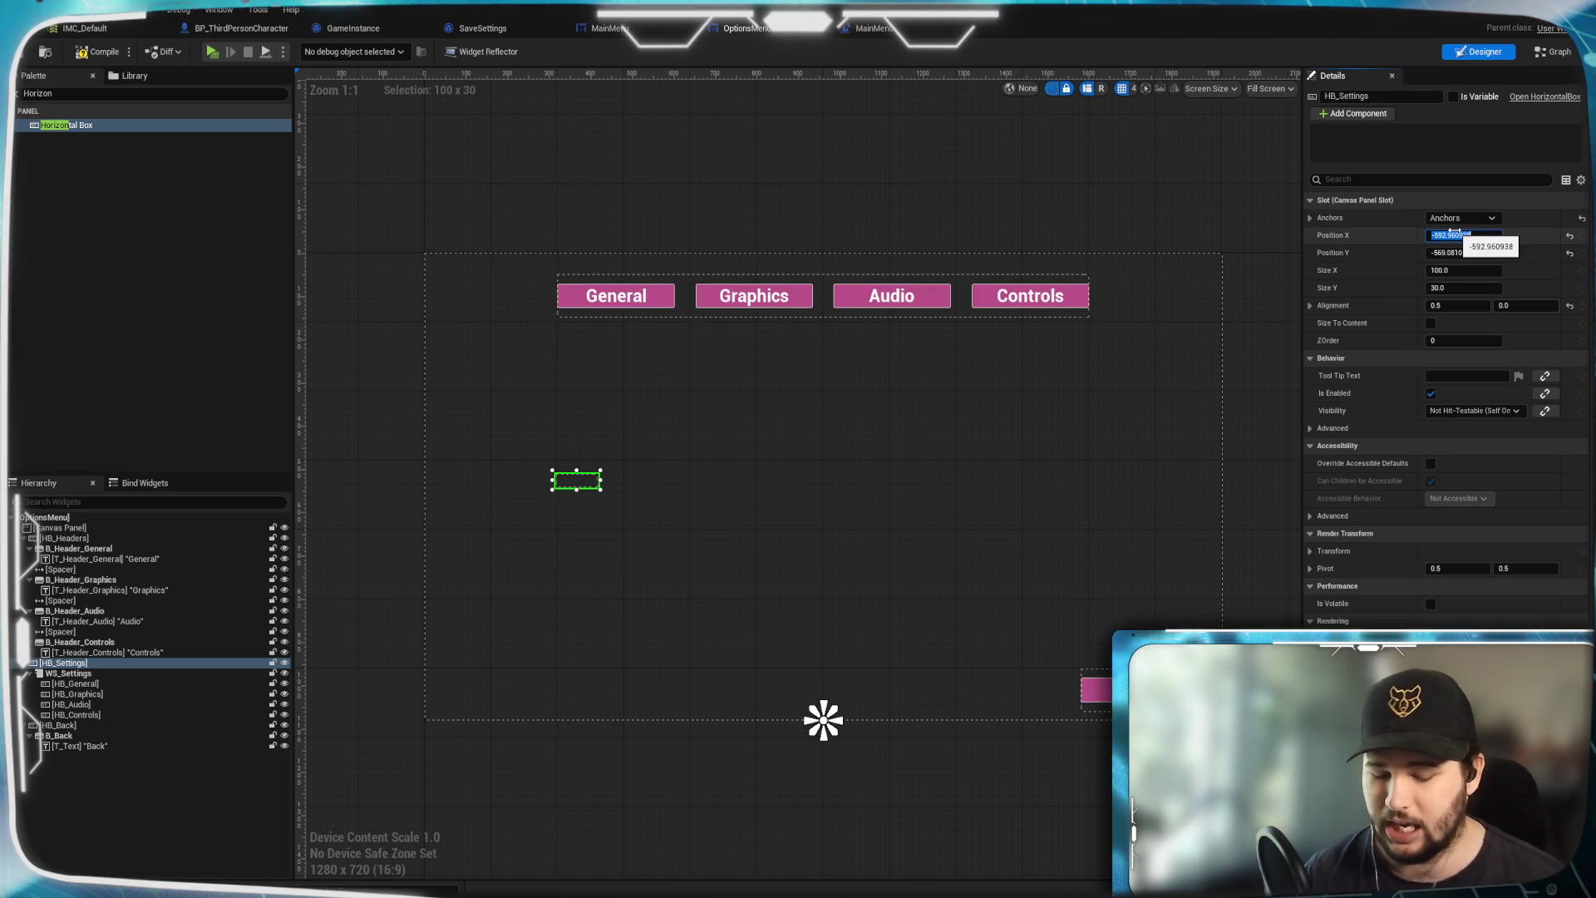
text(0)
key(Return)
click(1474, 251)
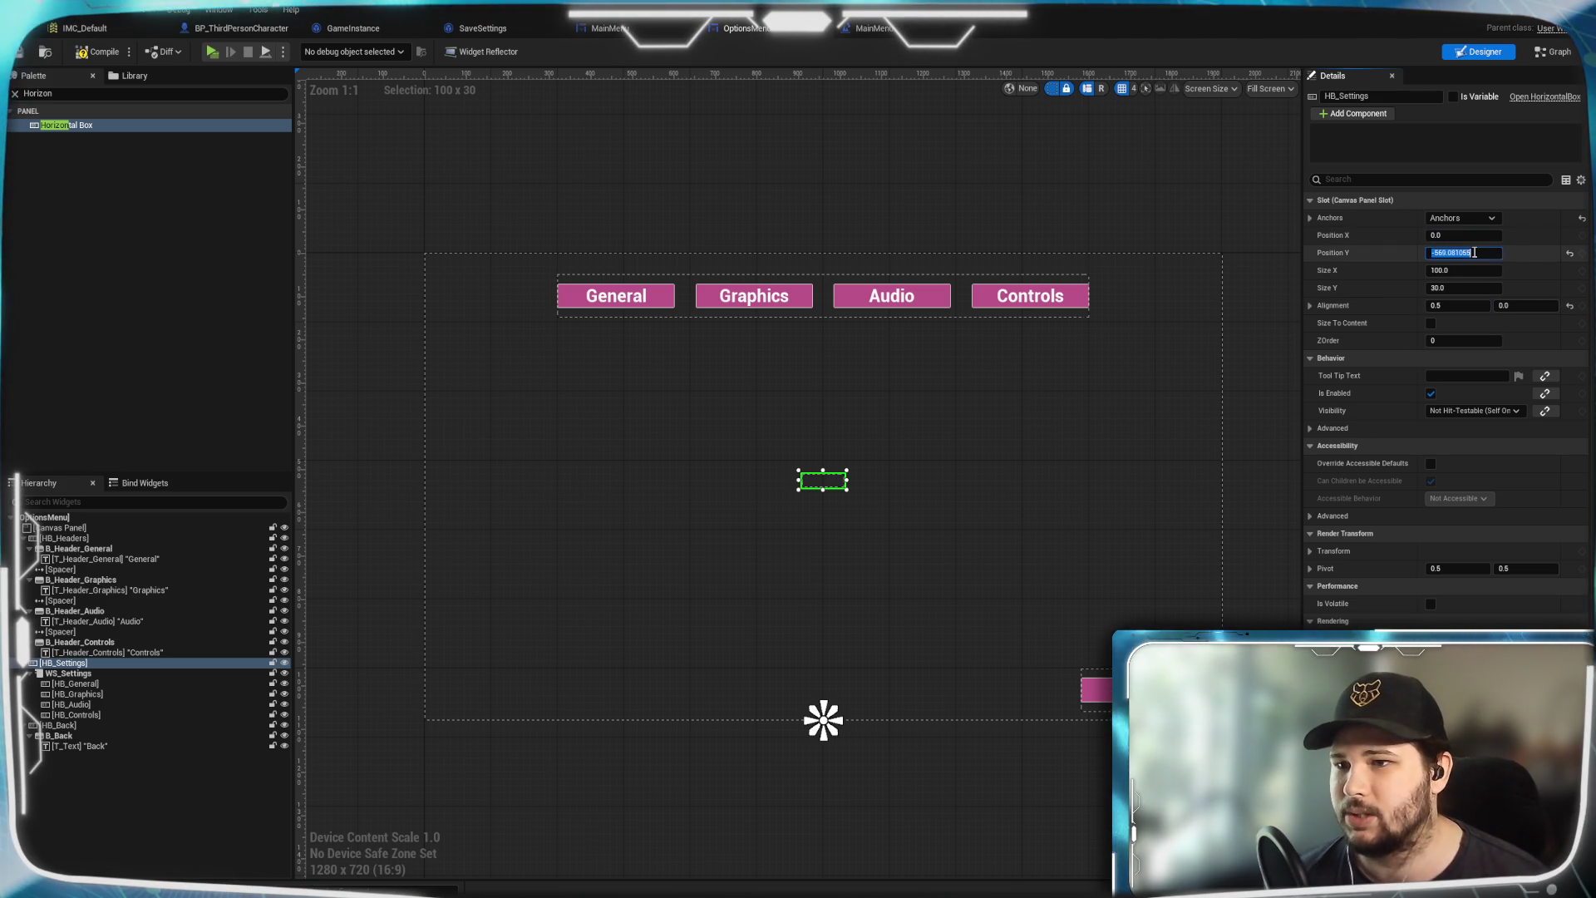
text(-850)
key(Return)
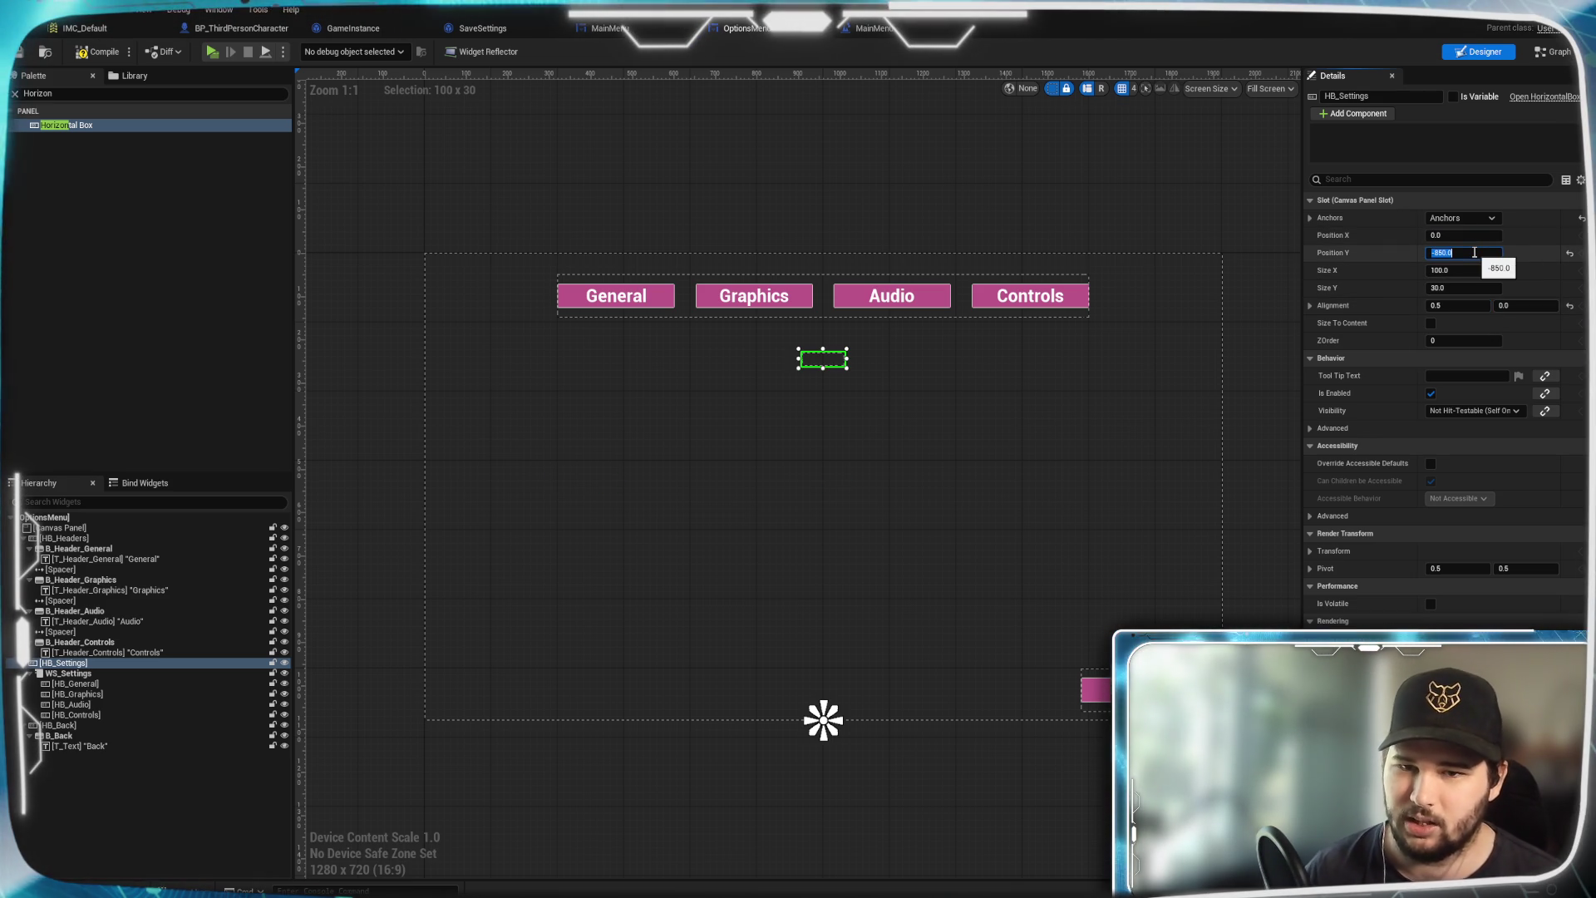
Size HB_Settings to 1500 wide and 700 high
key(Tab)
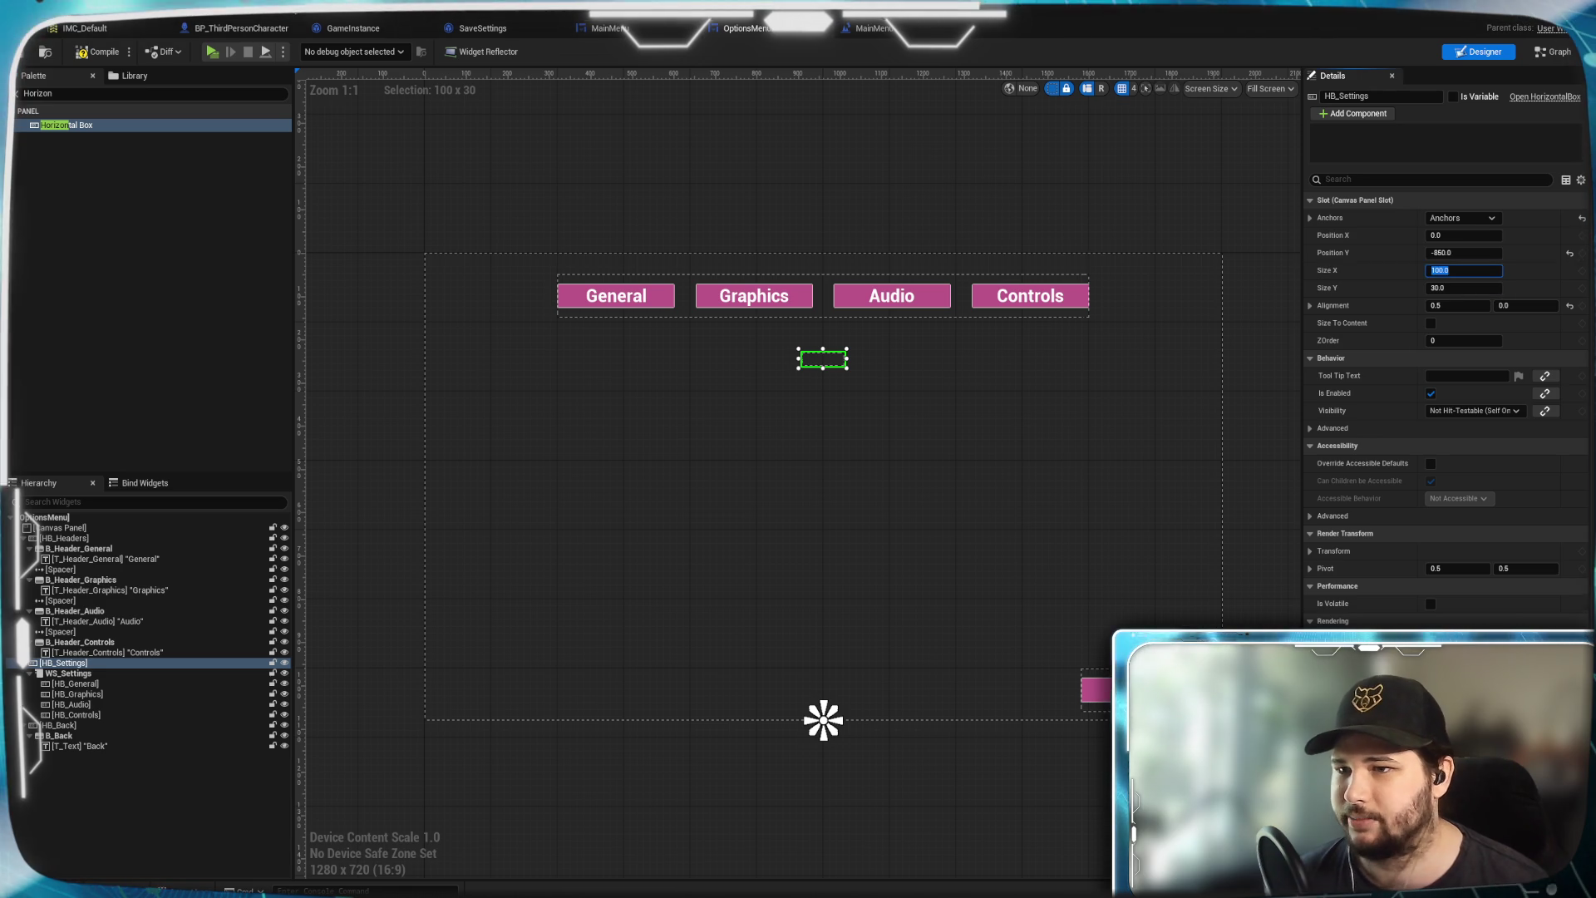
text(1400)
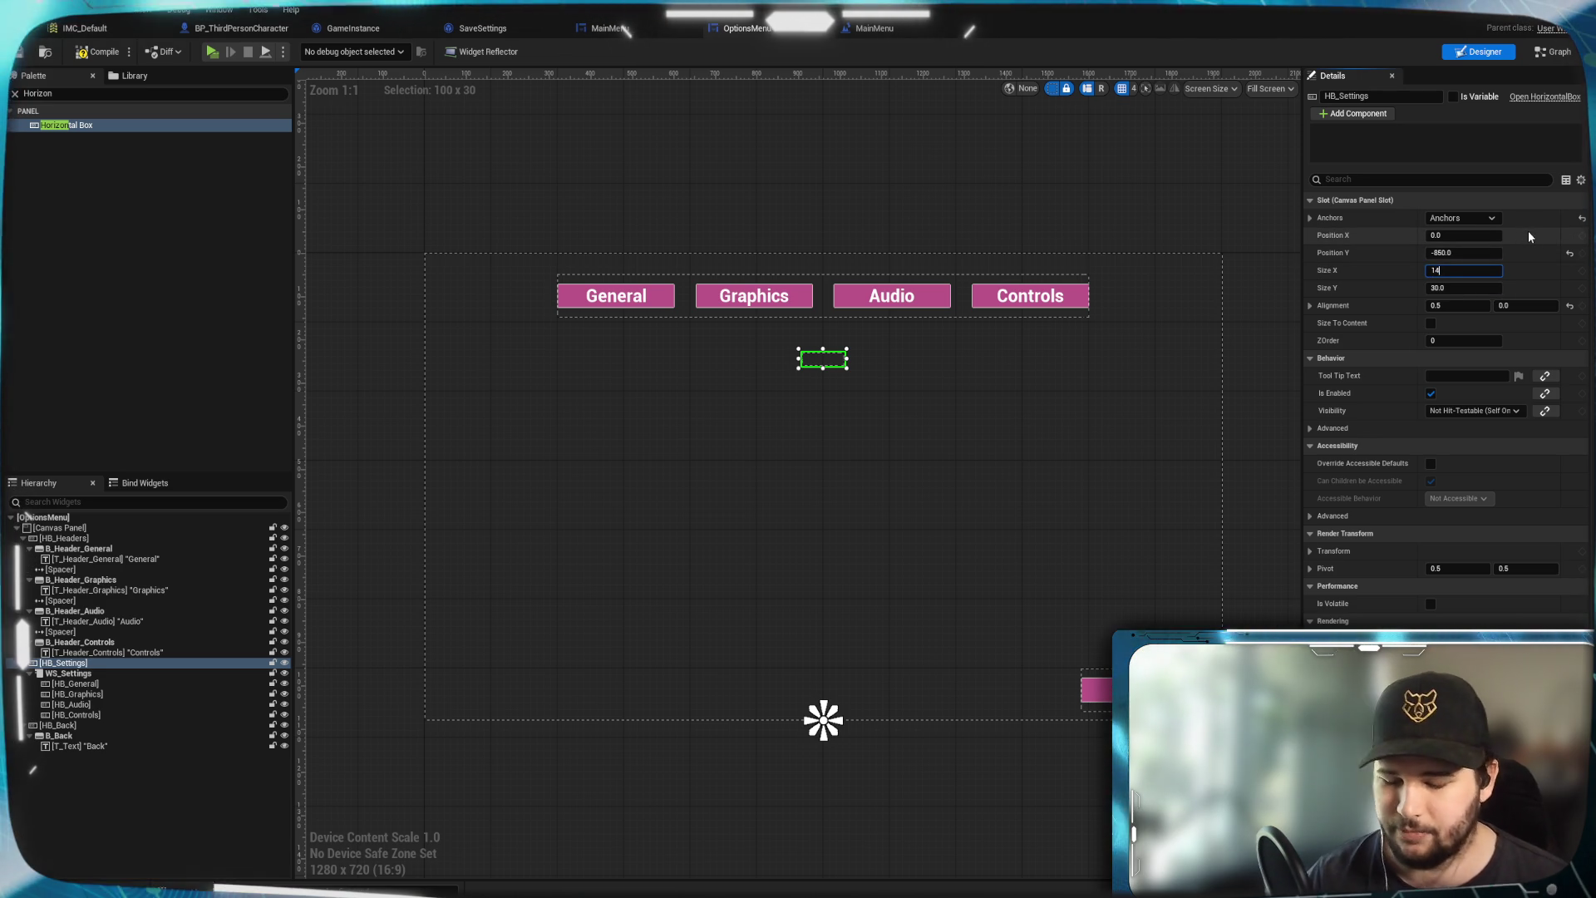
key(Return)
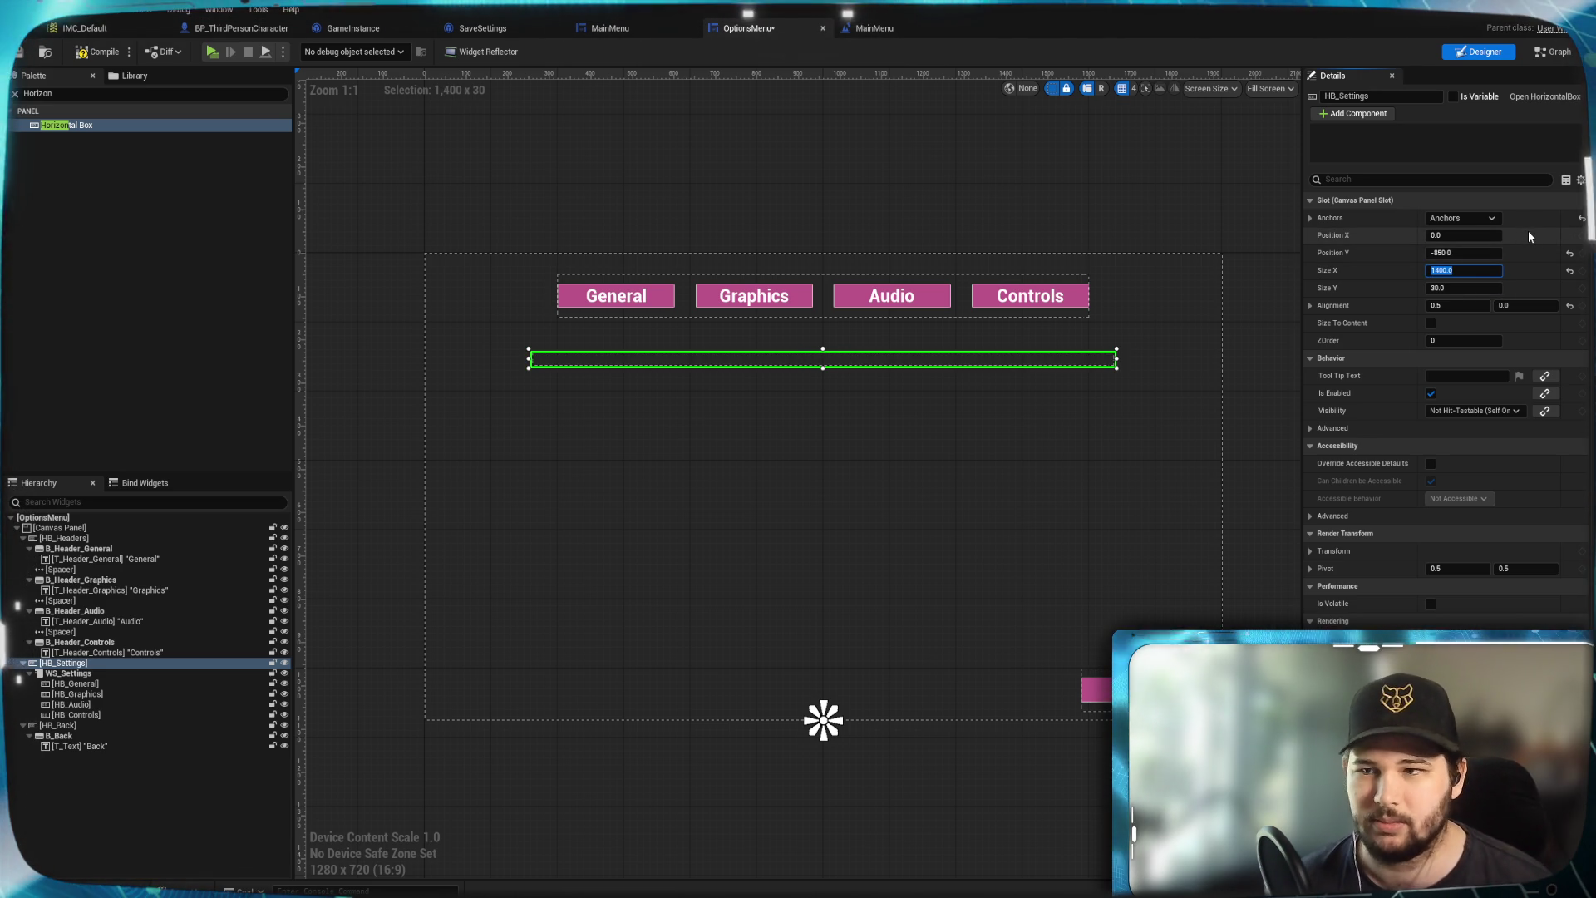
text(1500)
key(Return)
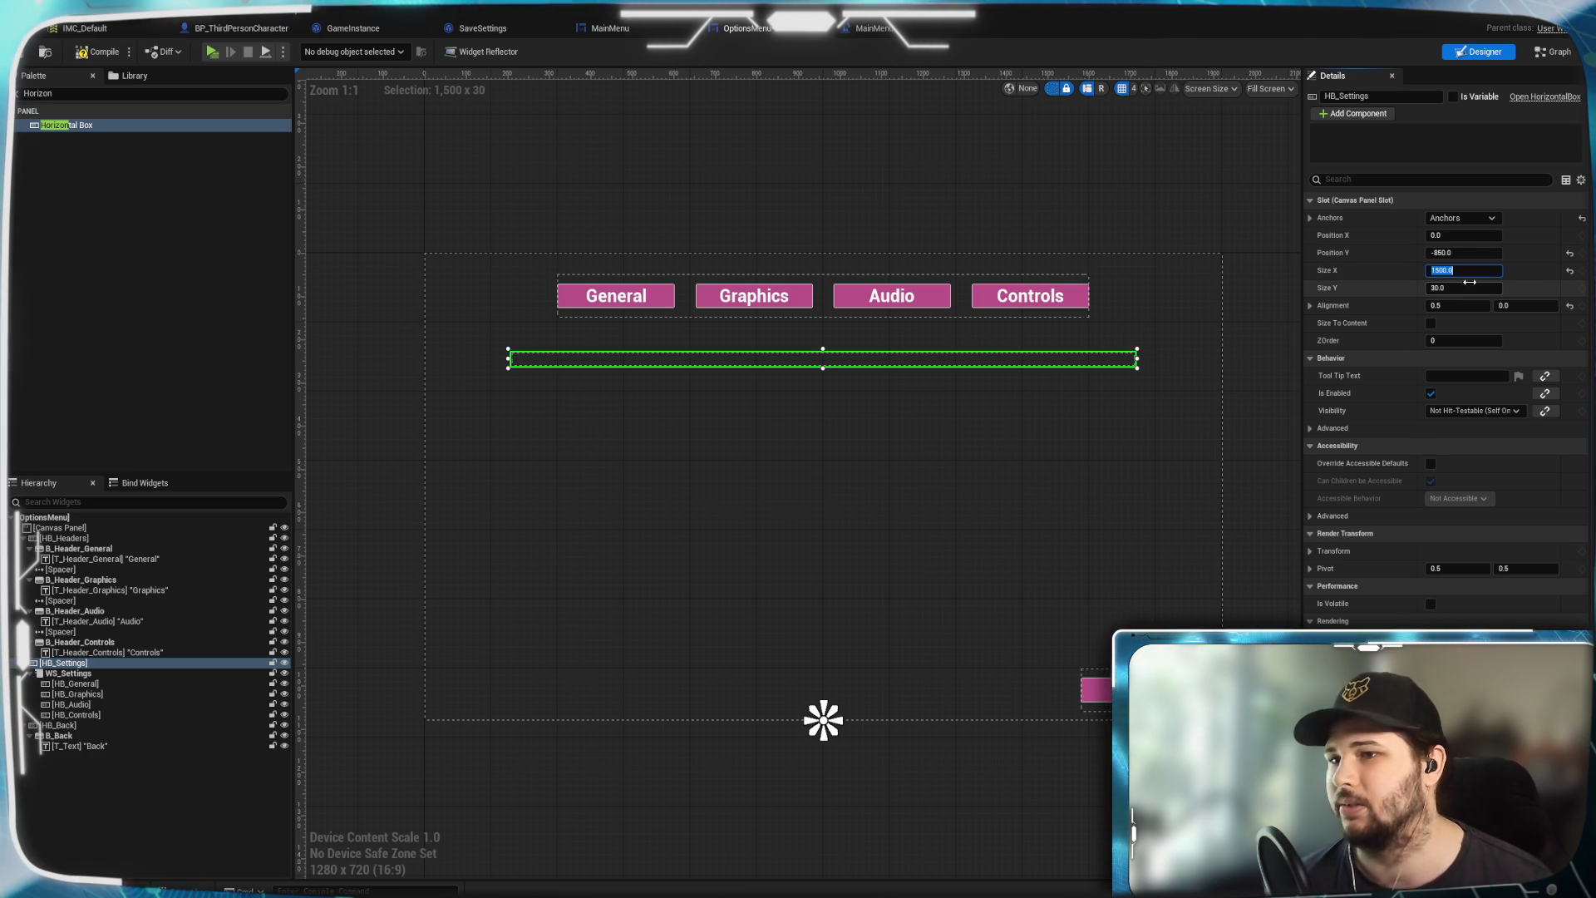
click(1465, 286)
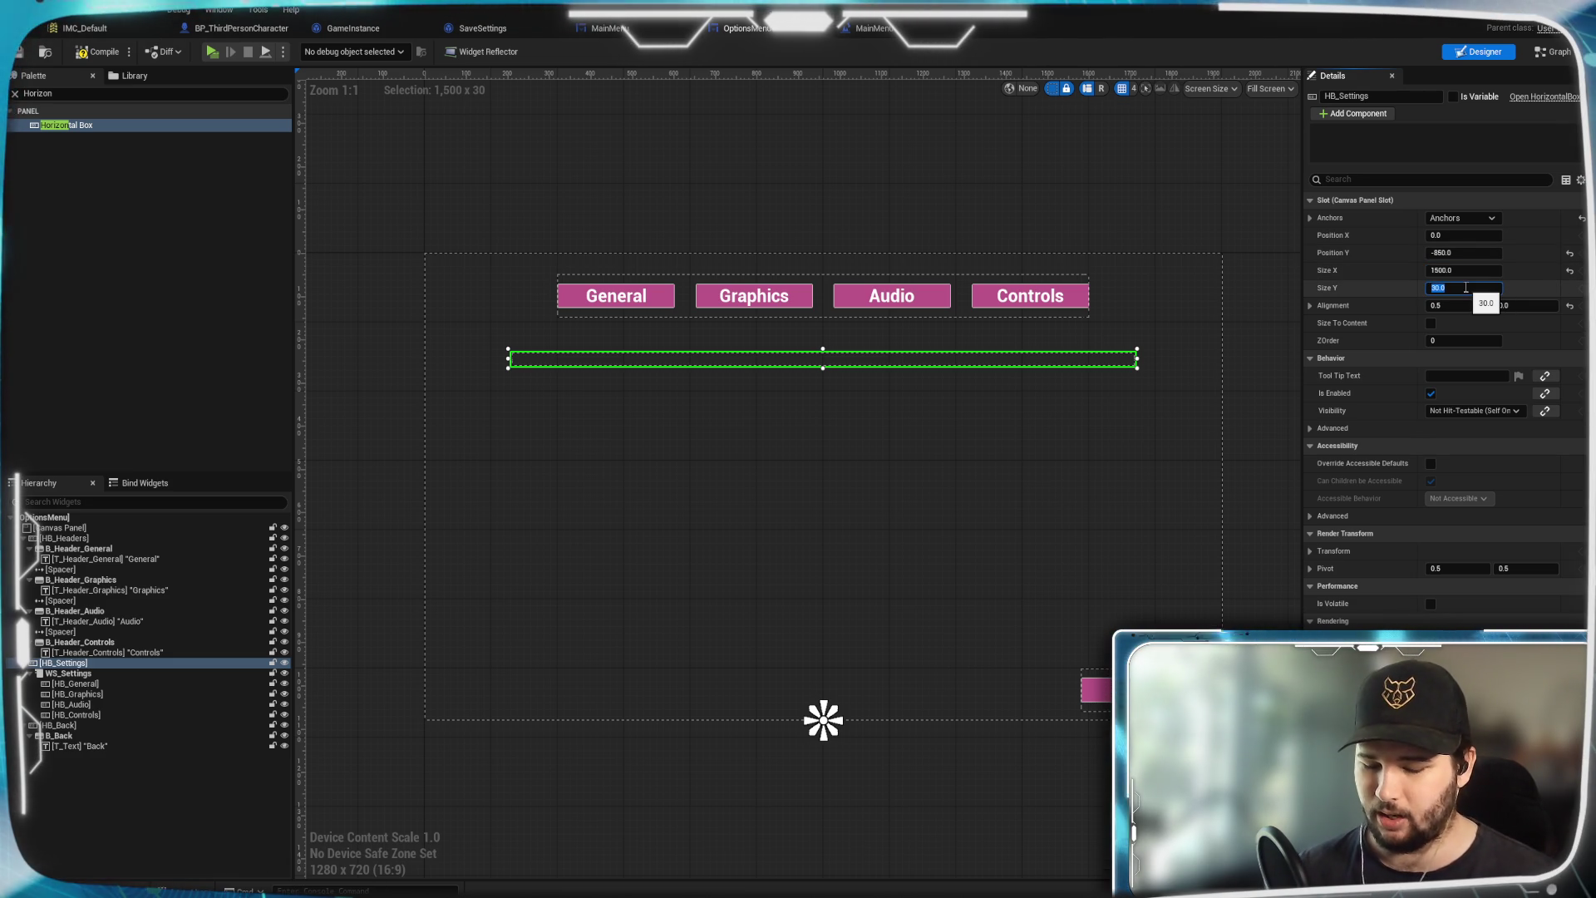
text(800)
key(BackSpace)
key(BackSpace)
text(6)
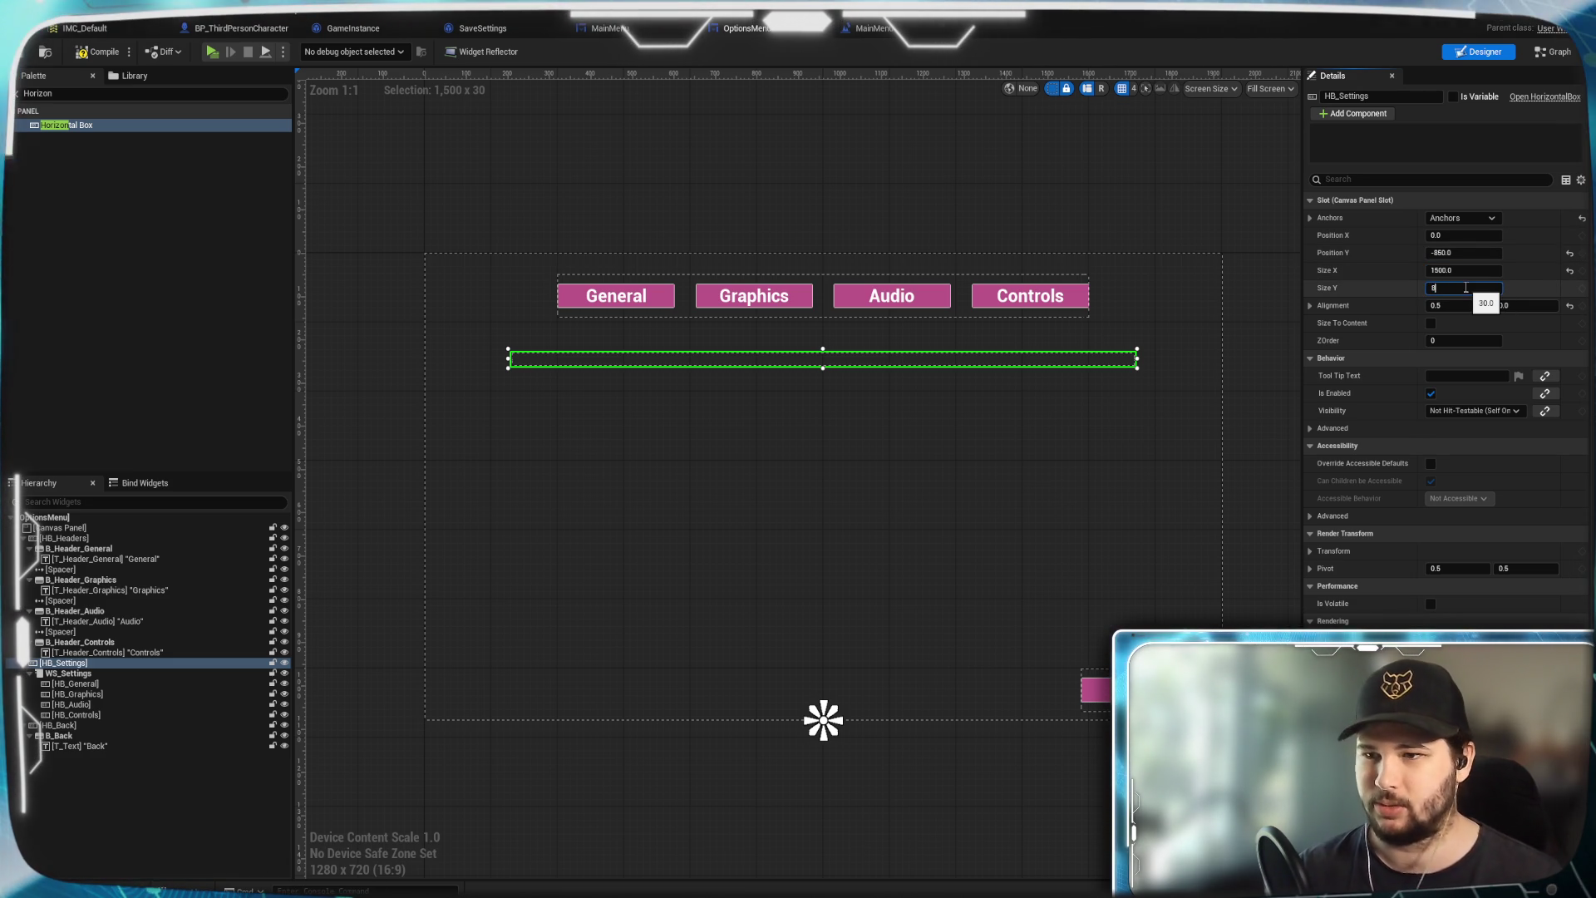
text(0)
key(Return)
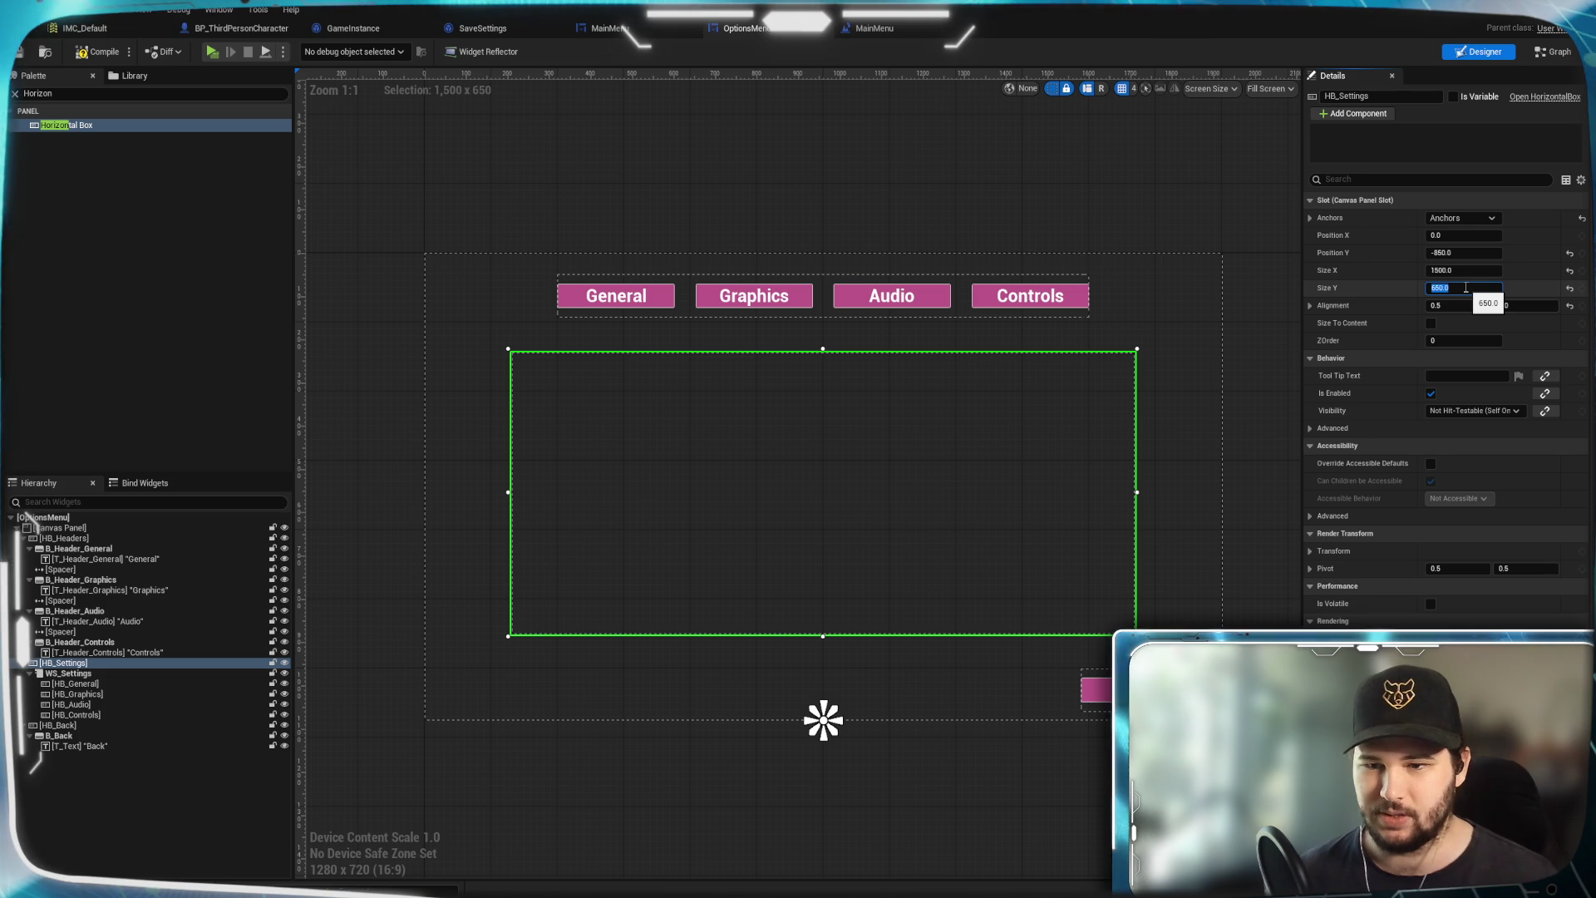
text(00)
key(Return)
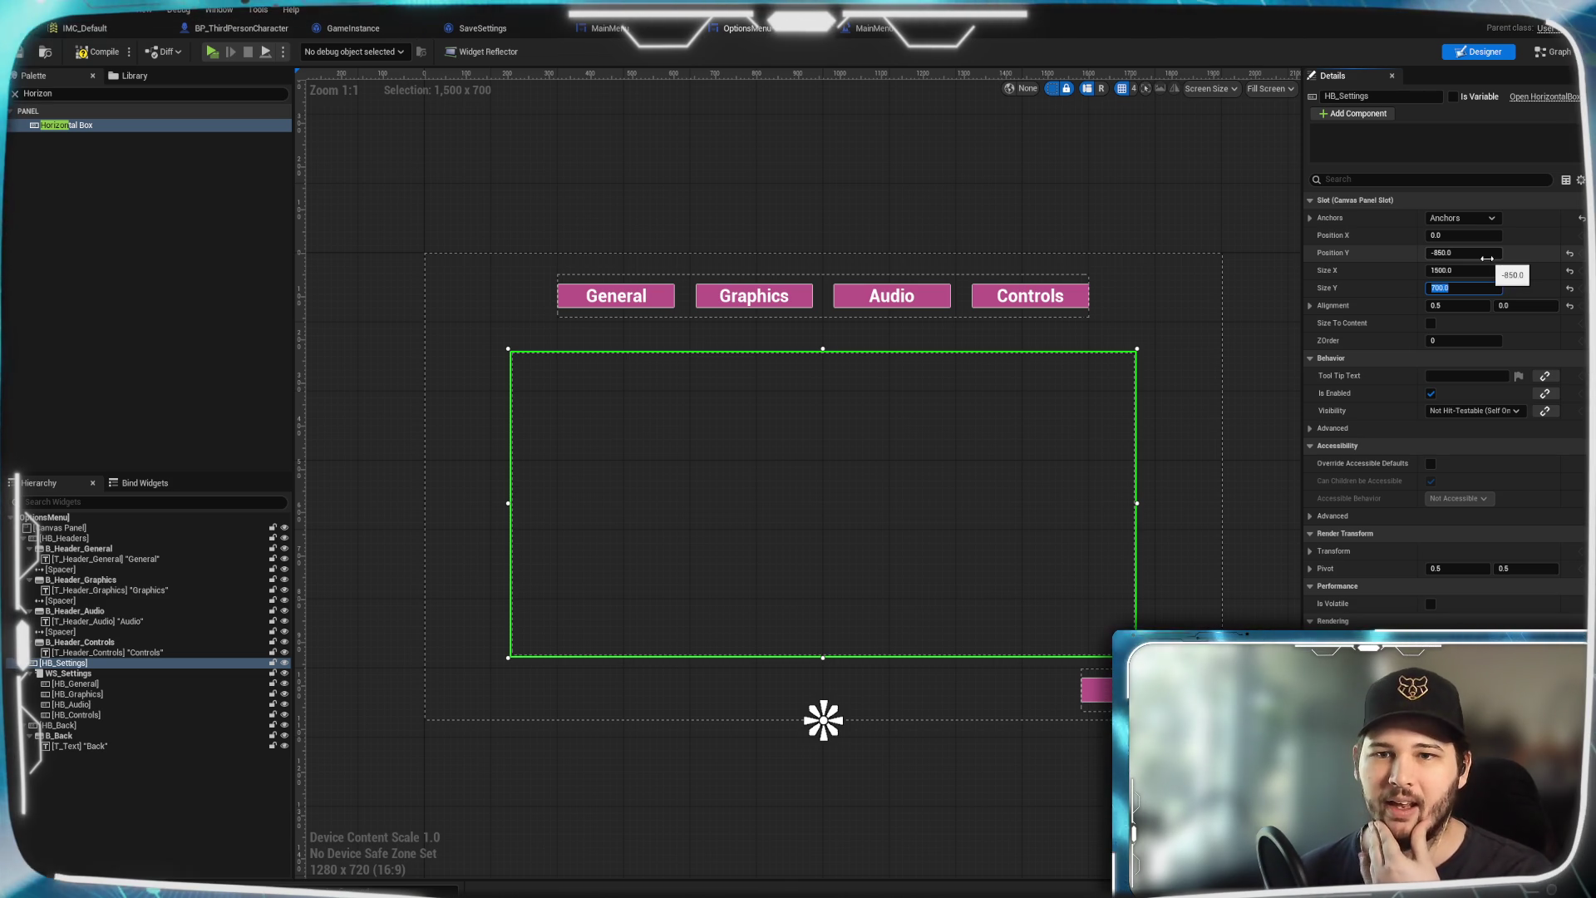
Fine-tune HB_Settings Position Y, settling on -860
click(1472, 251)
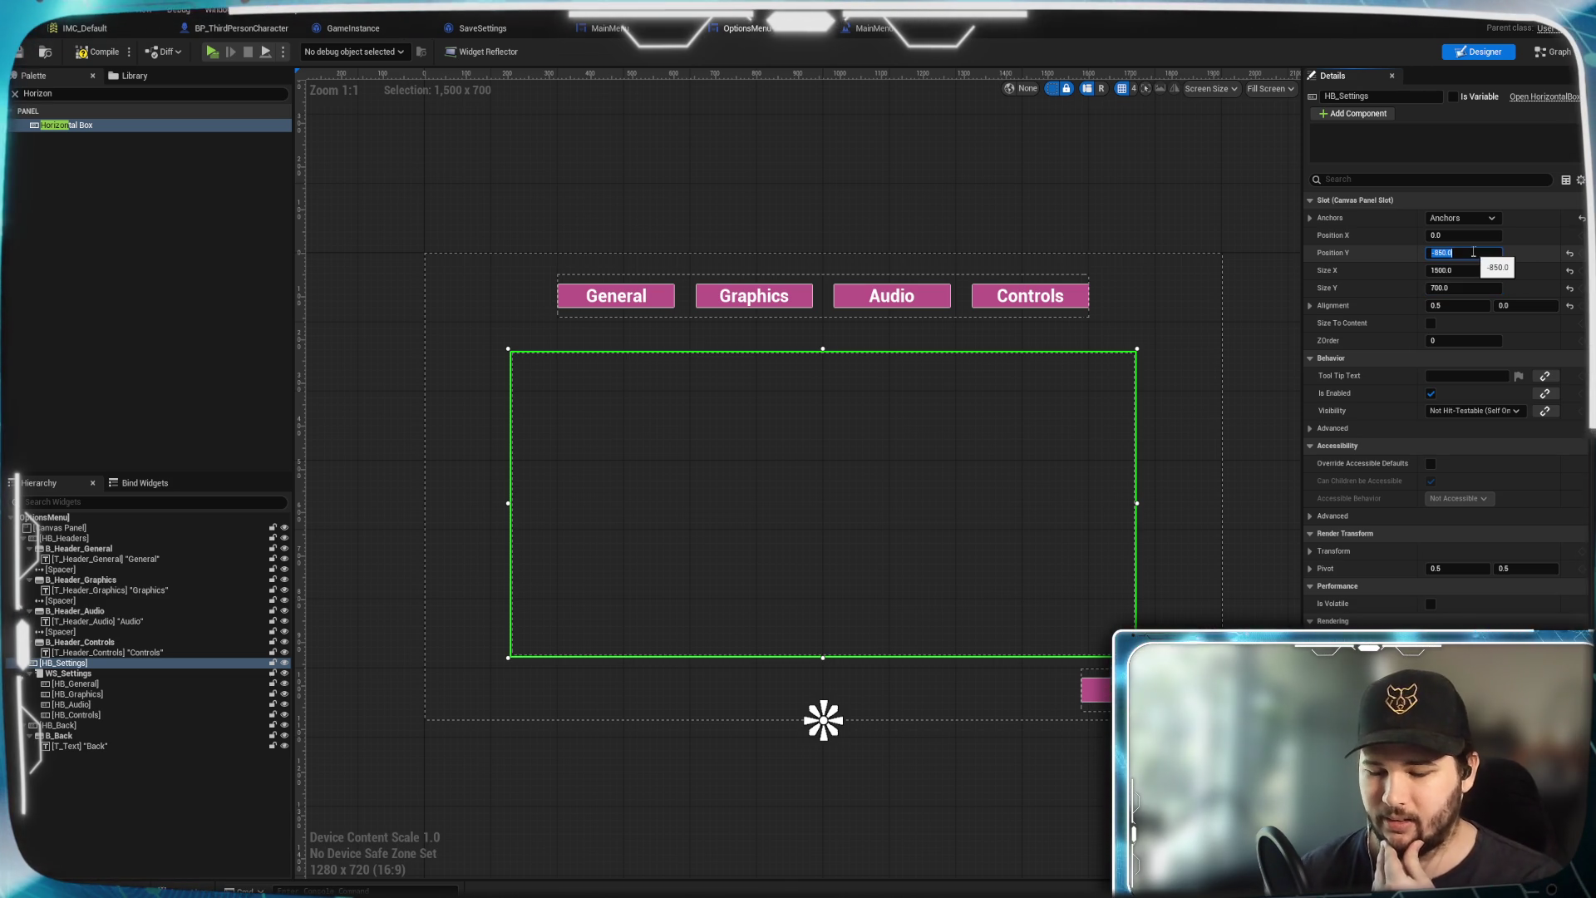
text(-)
key(Return)
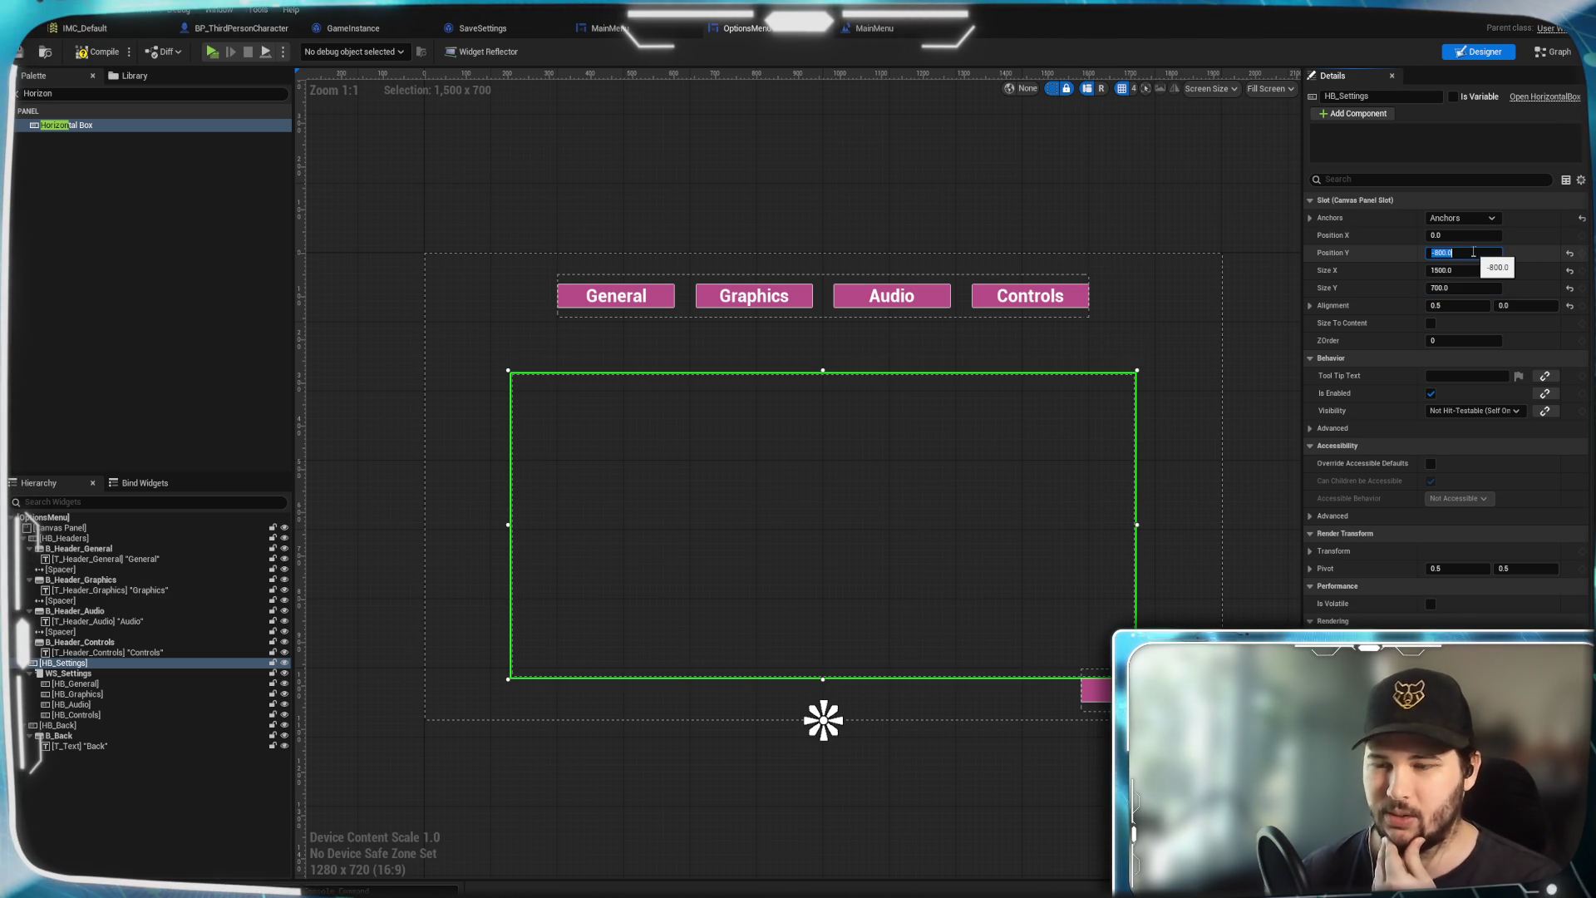
text(-9)
key(Return)
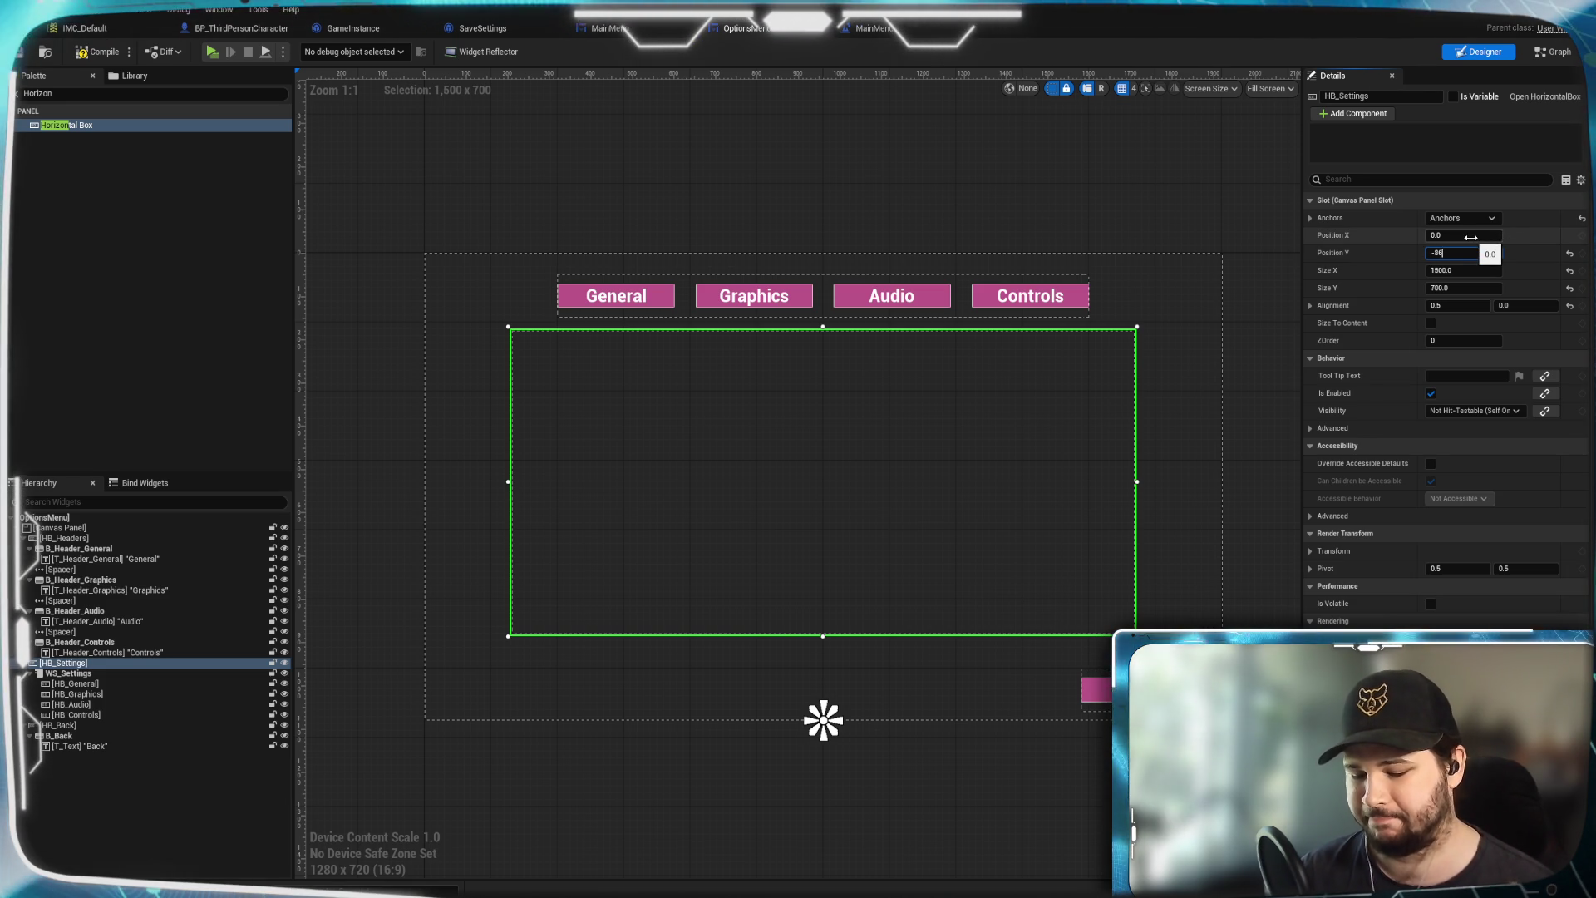
text(0.0)
key(Return)
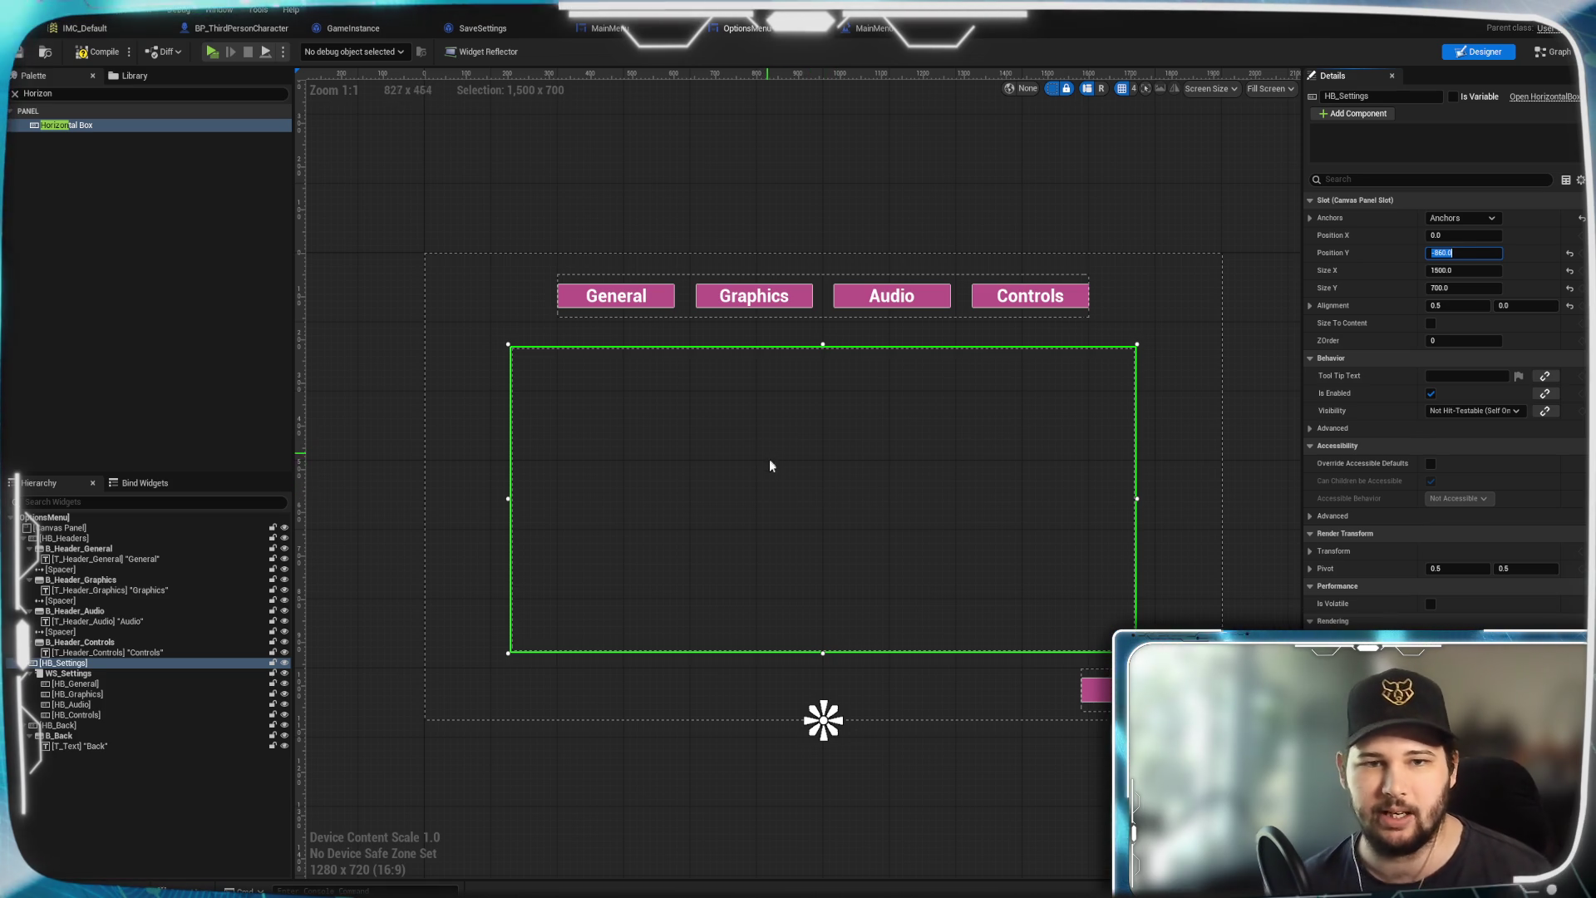
click(104, 674)
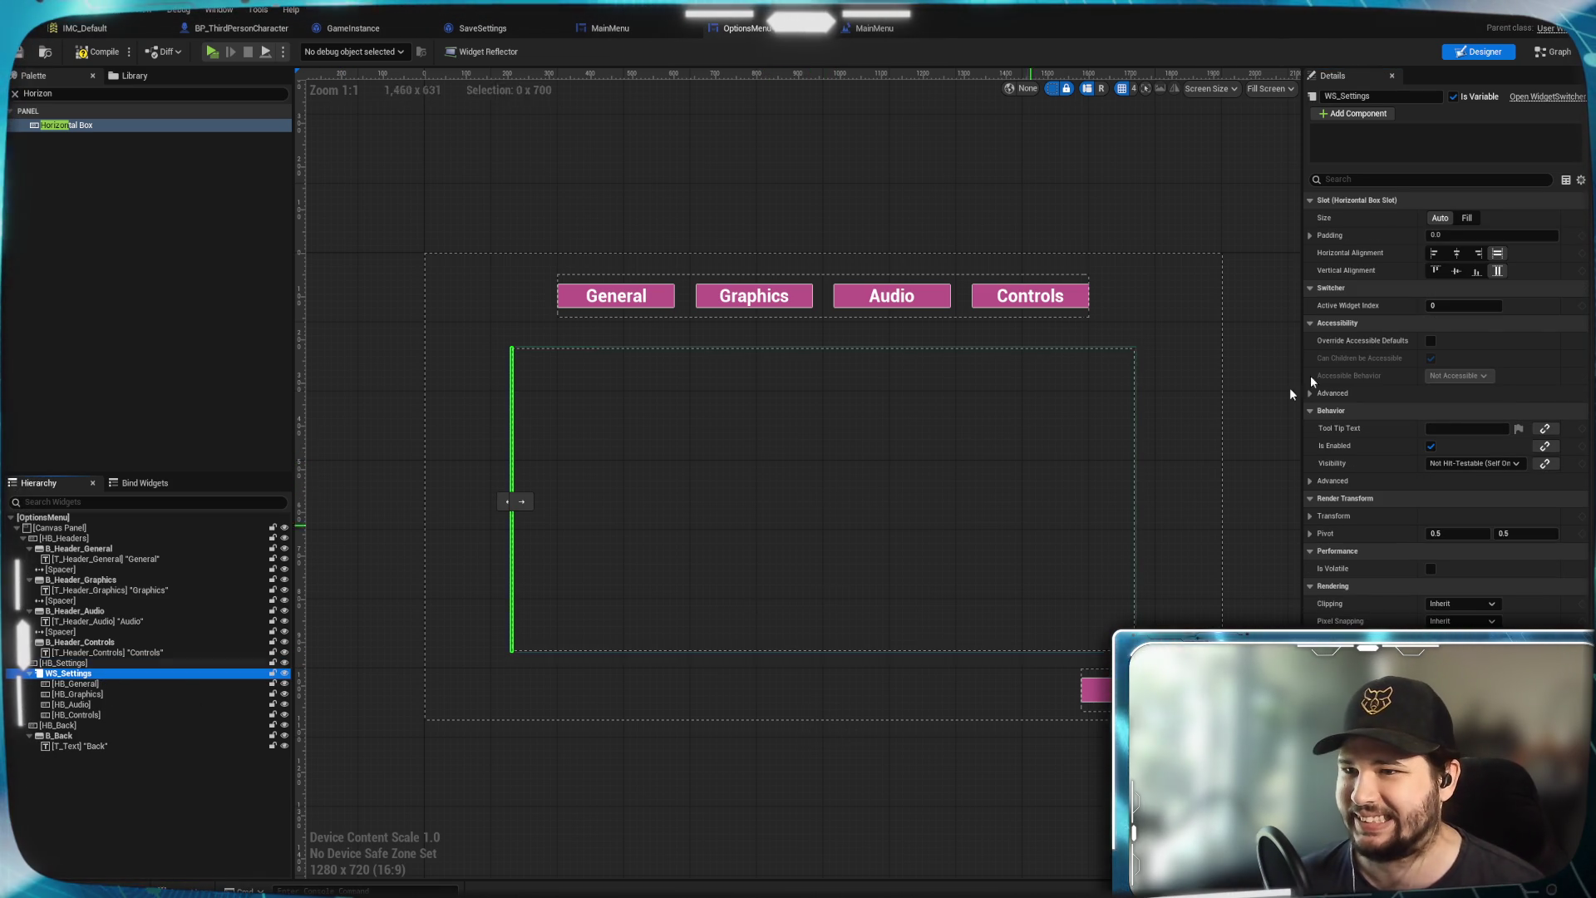
Give WS_Settings Fill size with fill alignment horizontally and vertically
click(1461, 253)
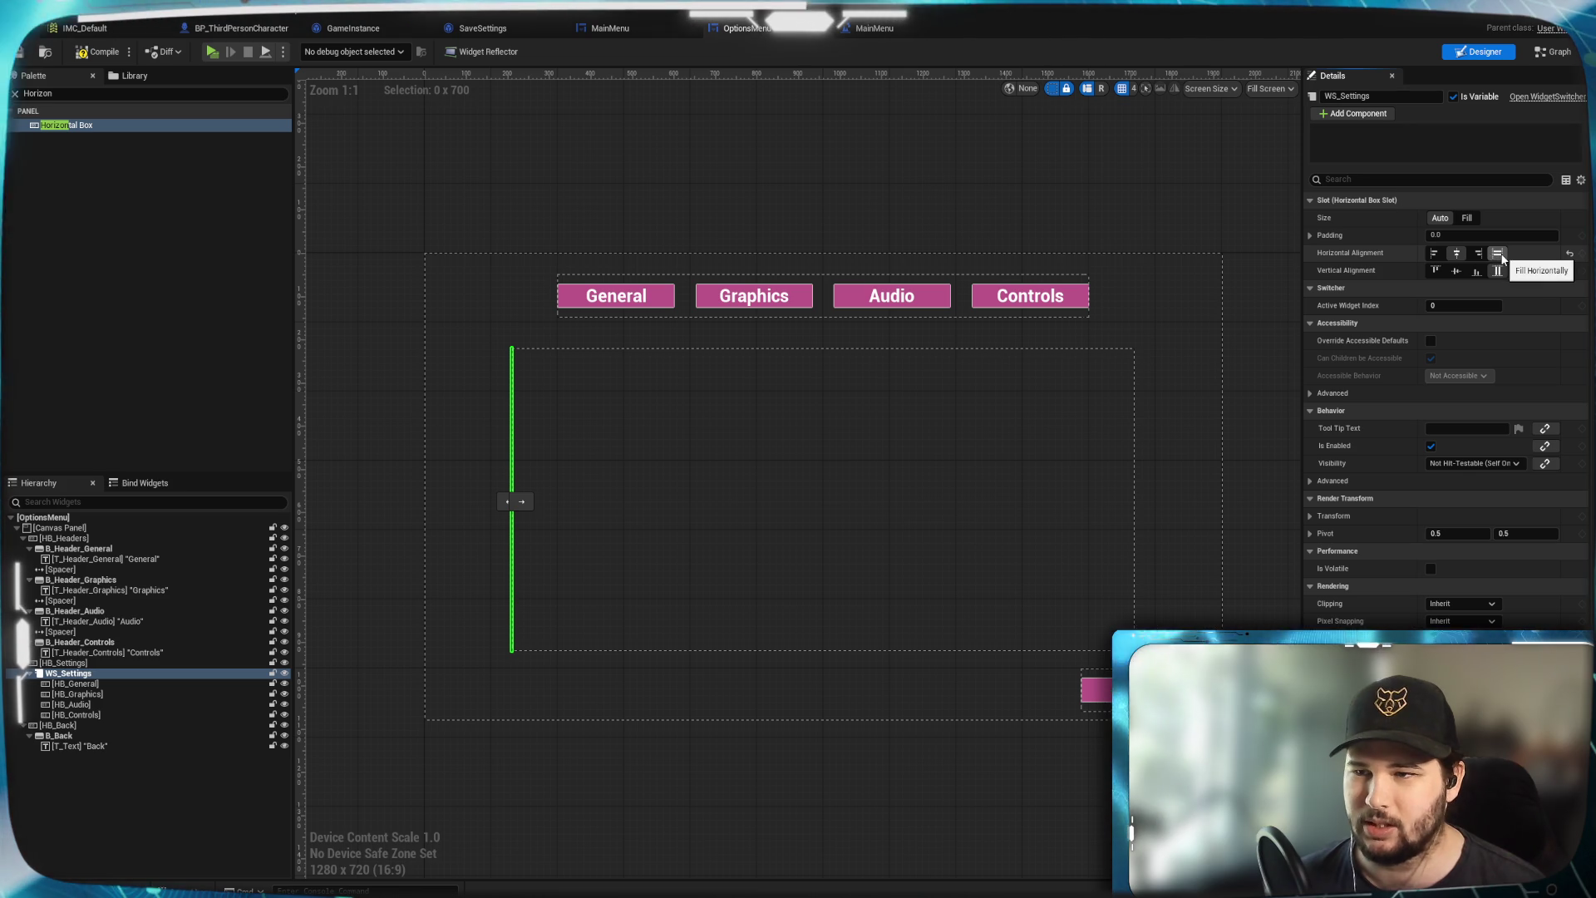
click(1468, 218)
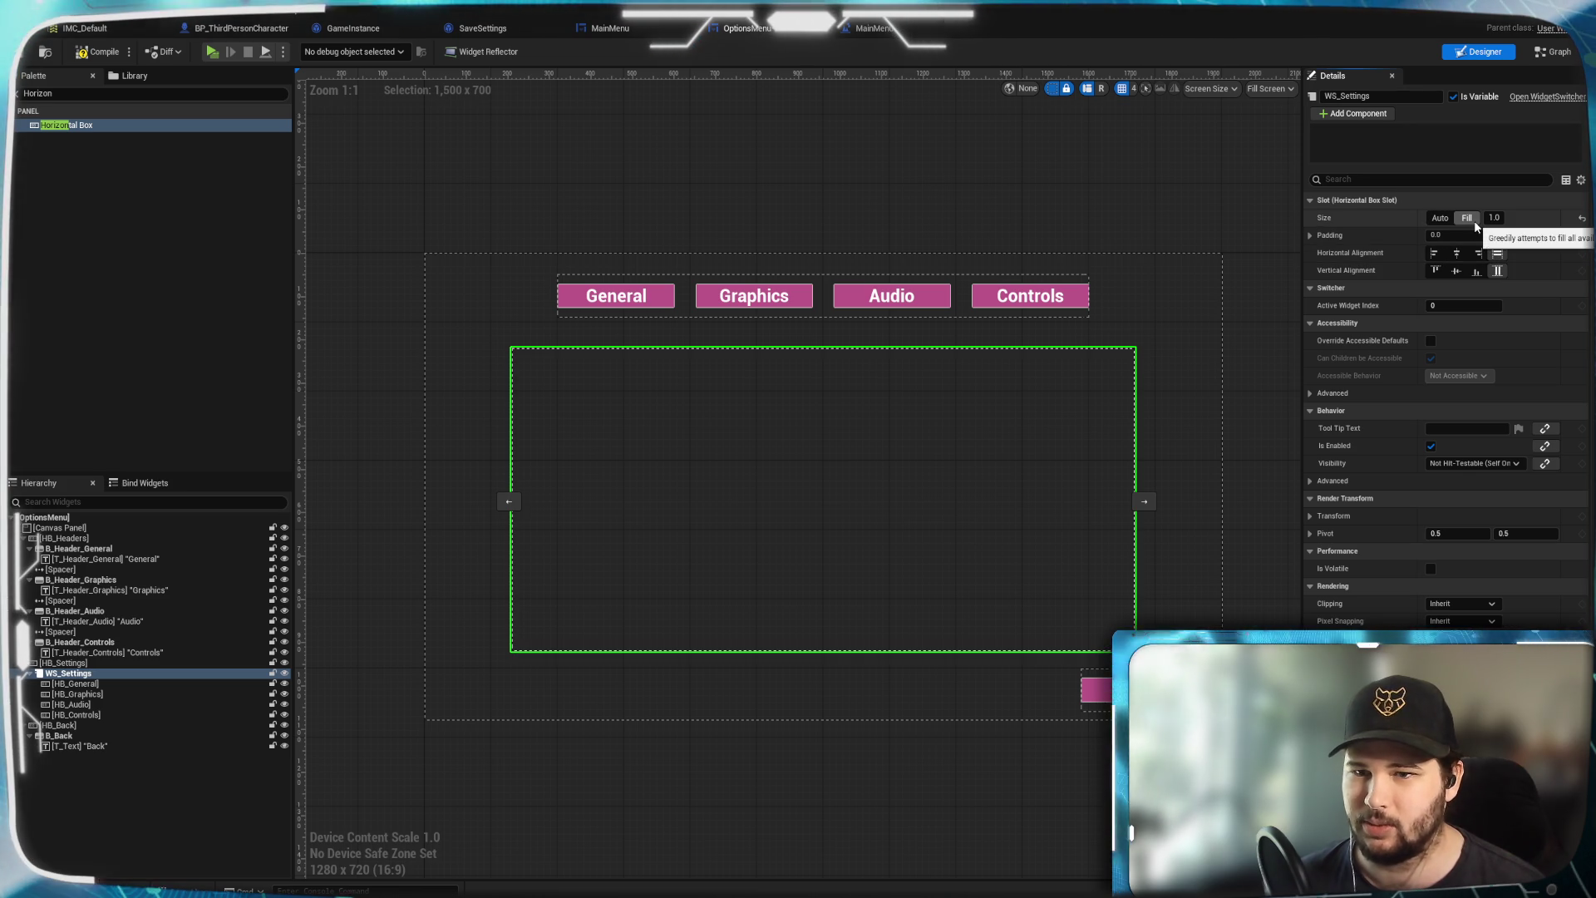
click(1455, 271)
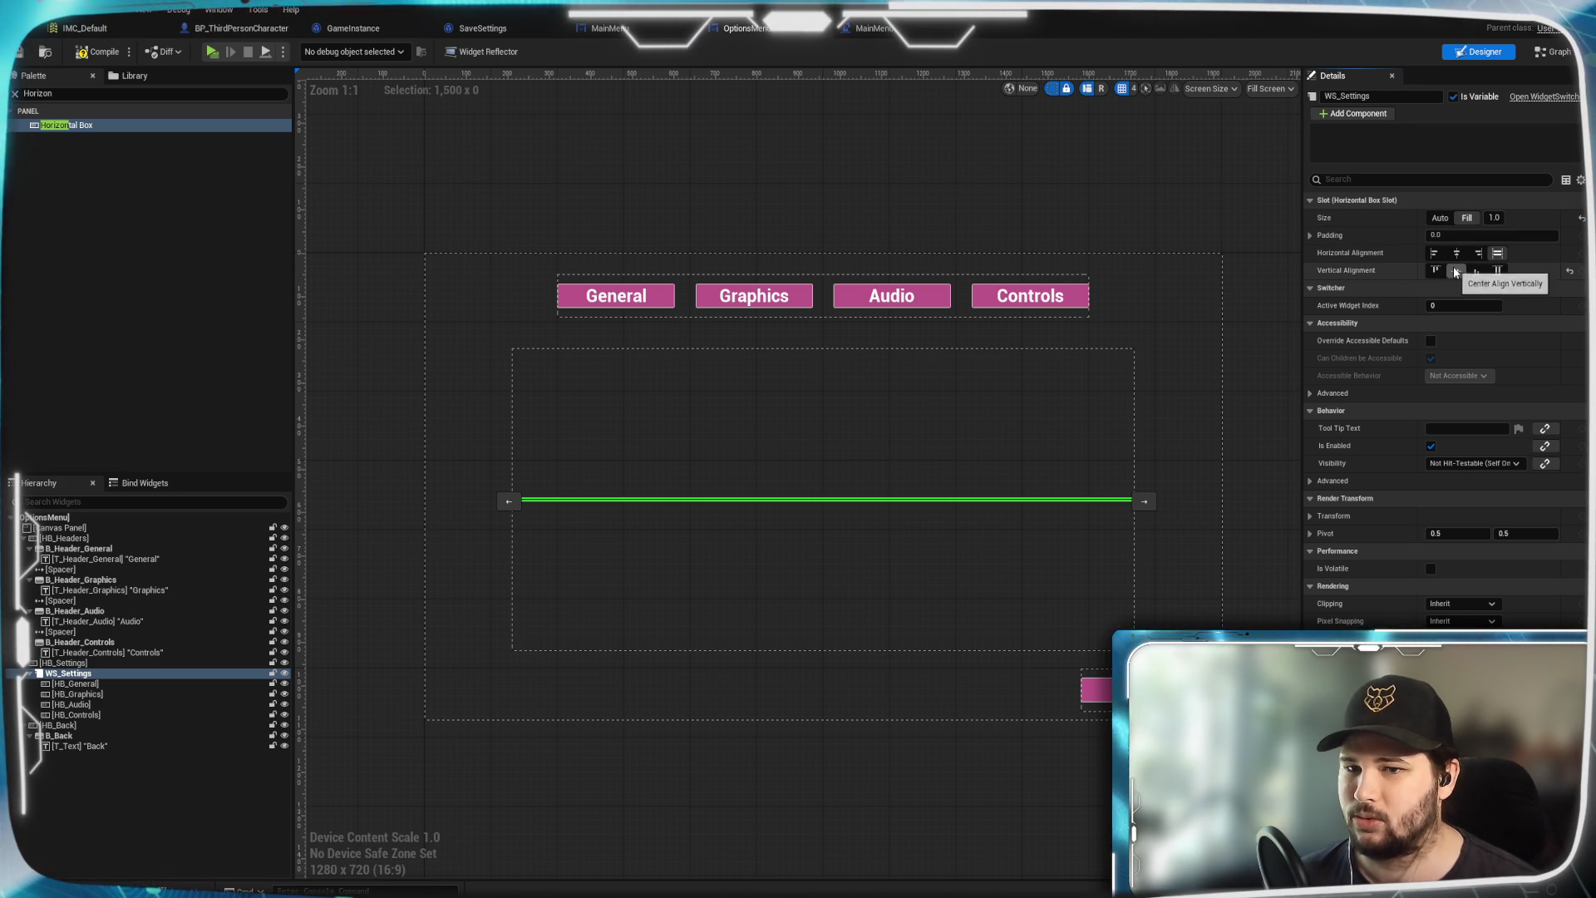
click(1497, 271)
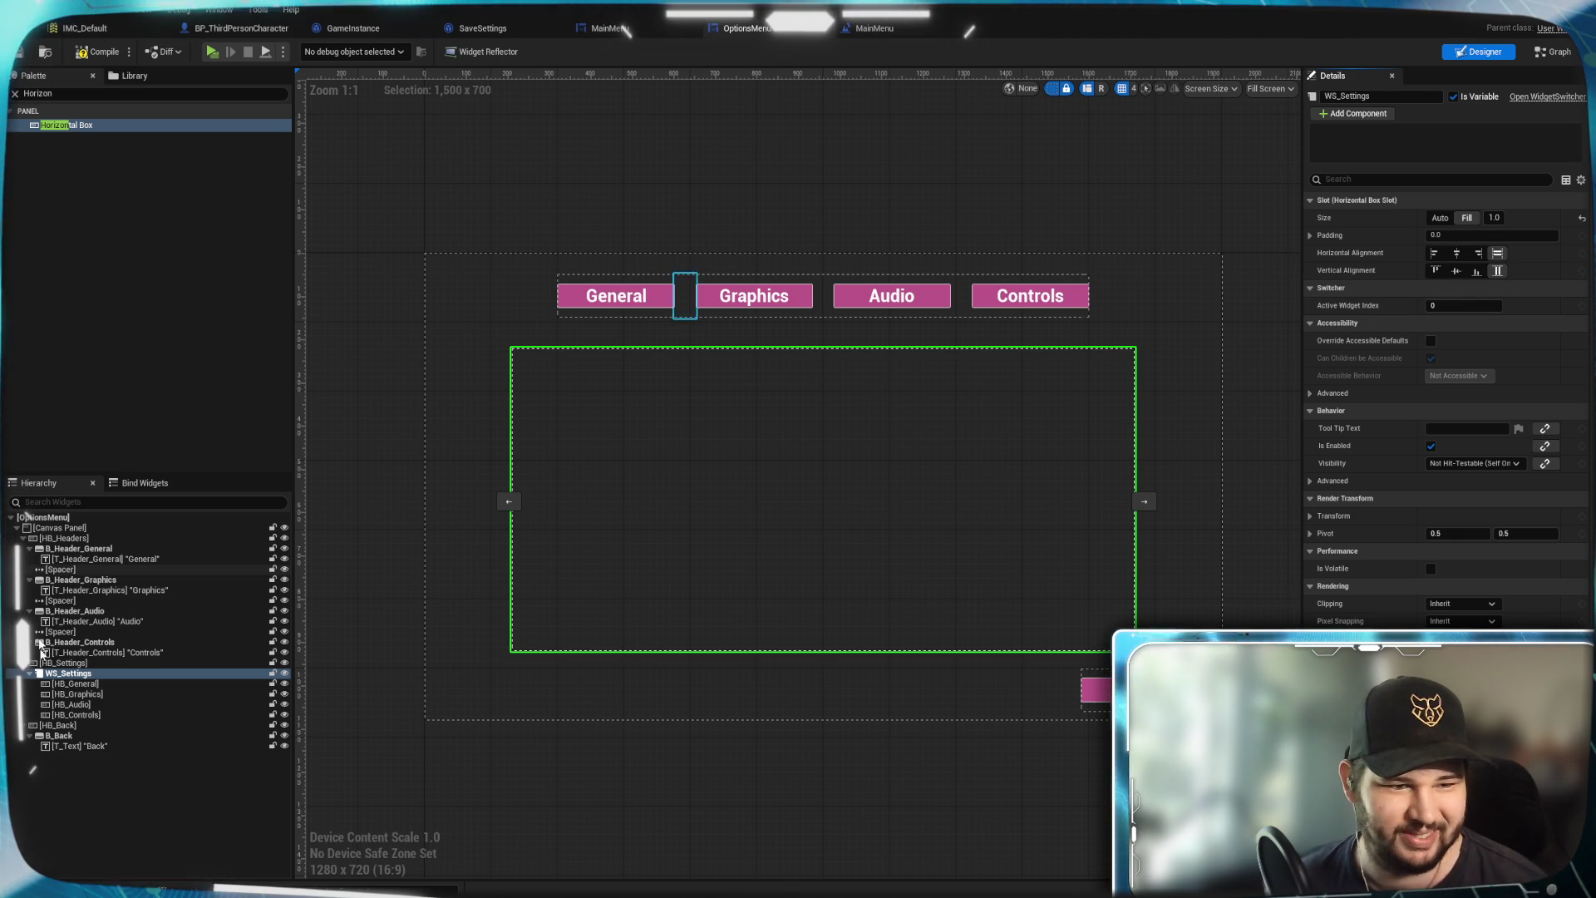
click(71, 664)
right_click(75, 665)
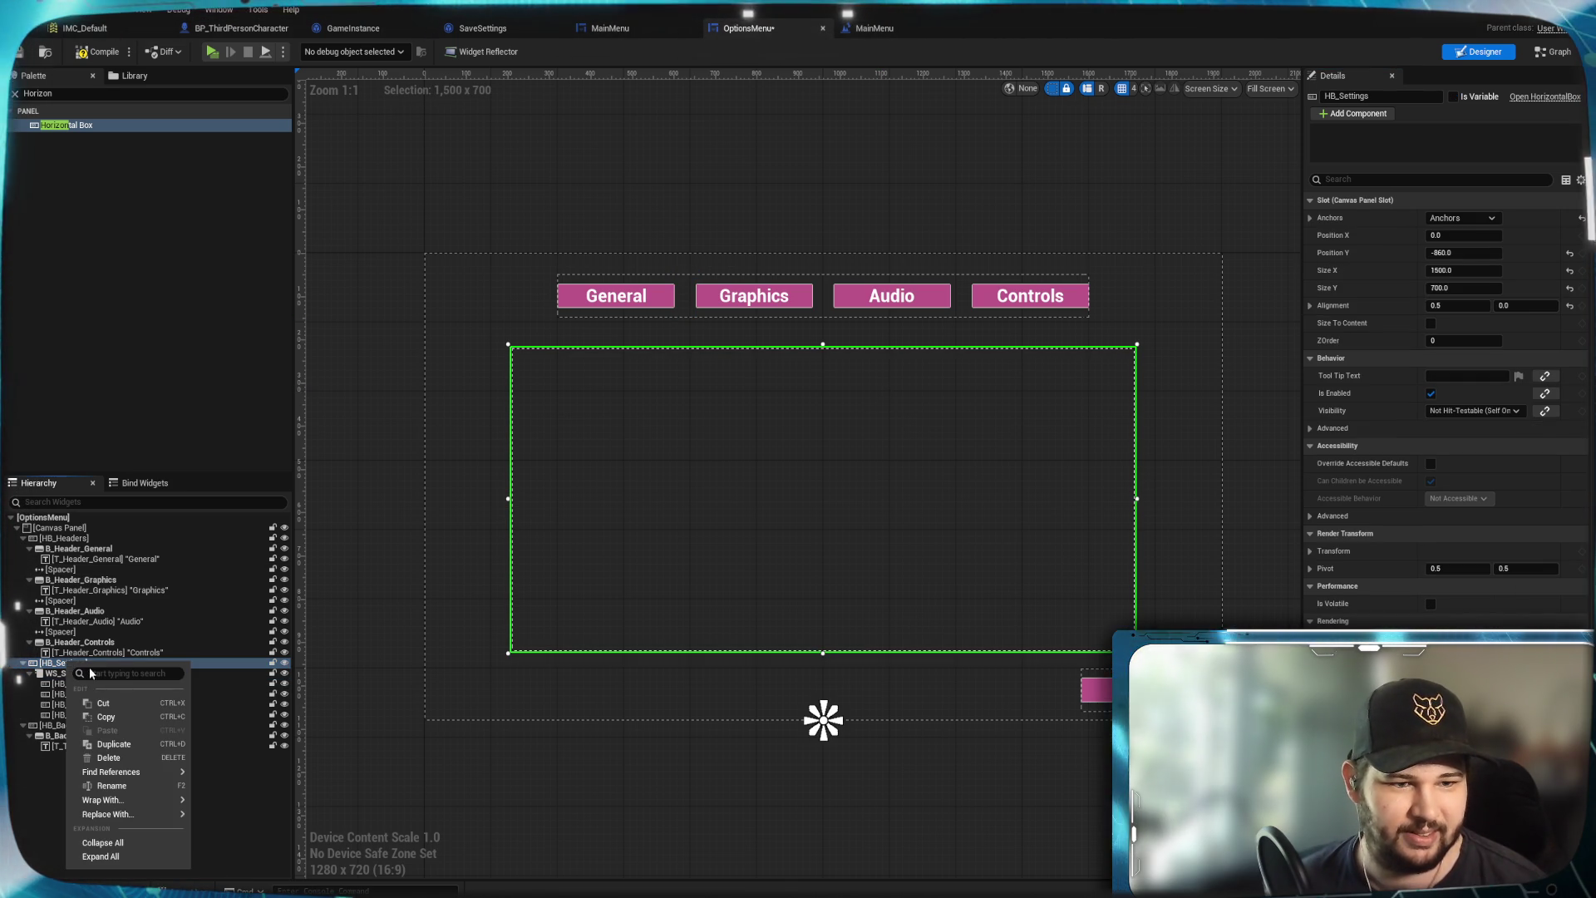
click(163, 254)
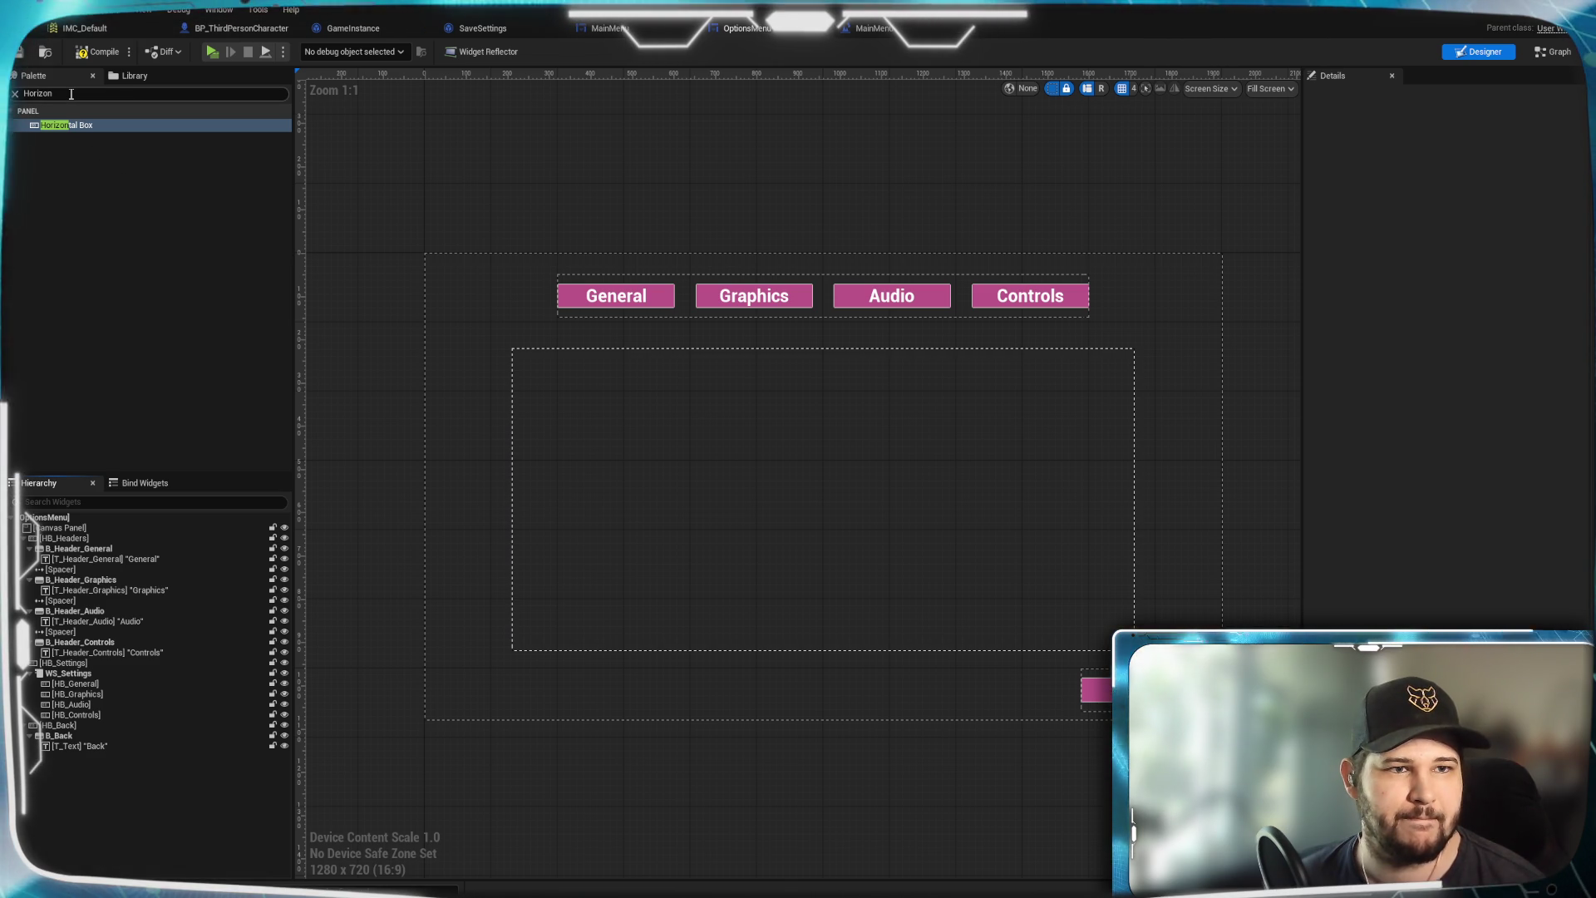
mouse_move(67, 125)
mouse_down()
mouse_move(83, 249)
mouse_move(228, 542)
mouse_move(153, 642)
mouse_move(68, 662)
mouse_move(95, 662)
mouse_move(73, 731)
mouse_up()
click(73, 727)
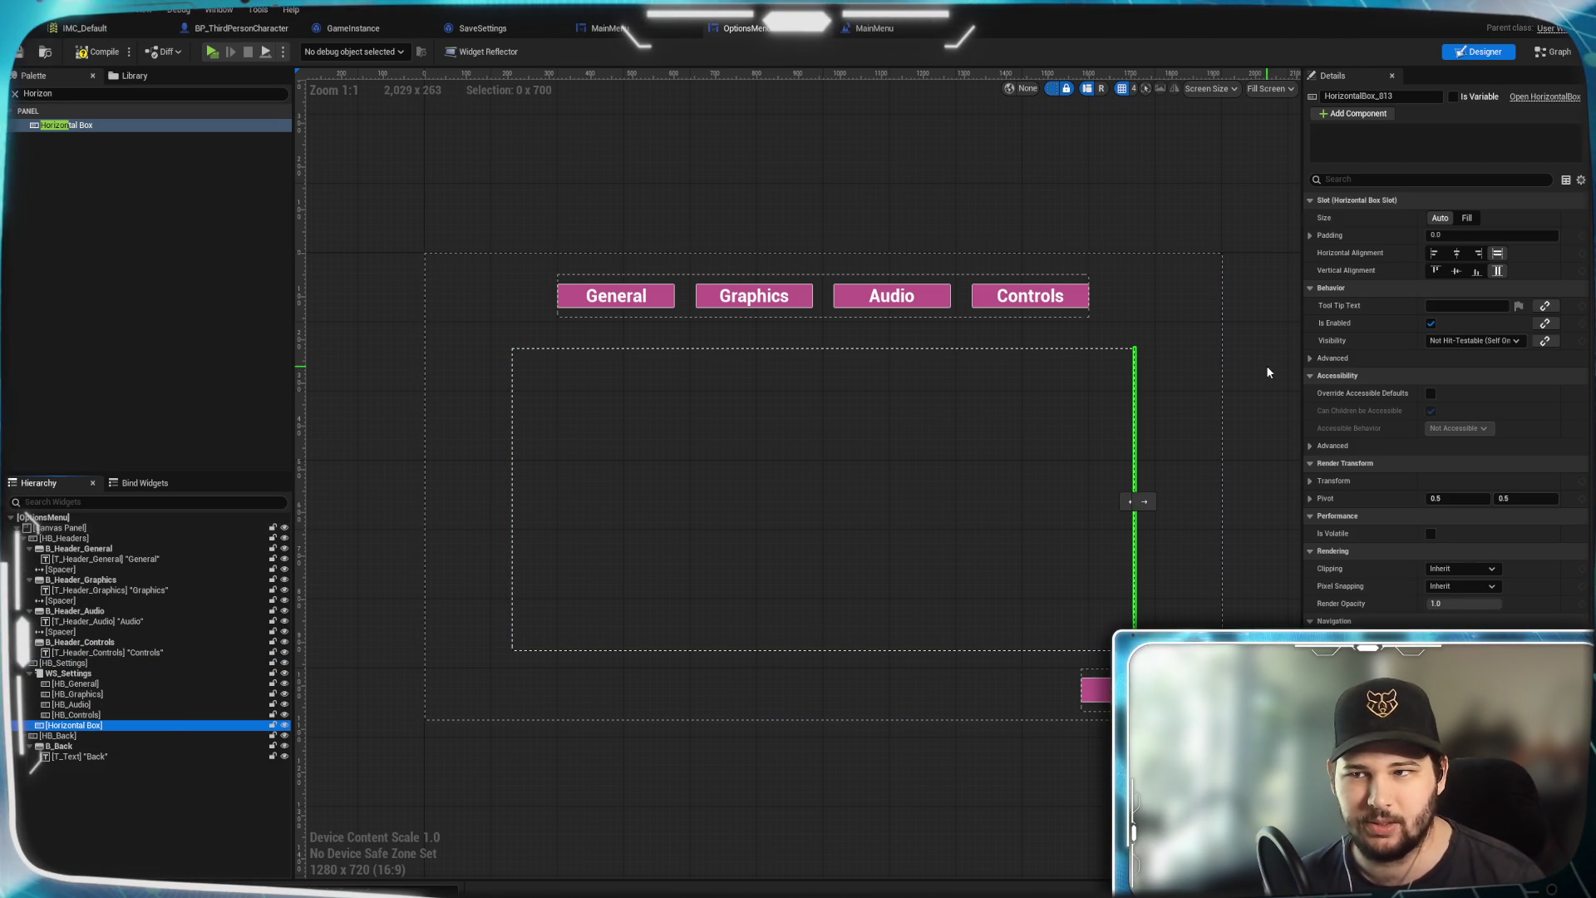
click(1468, 218)
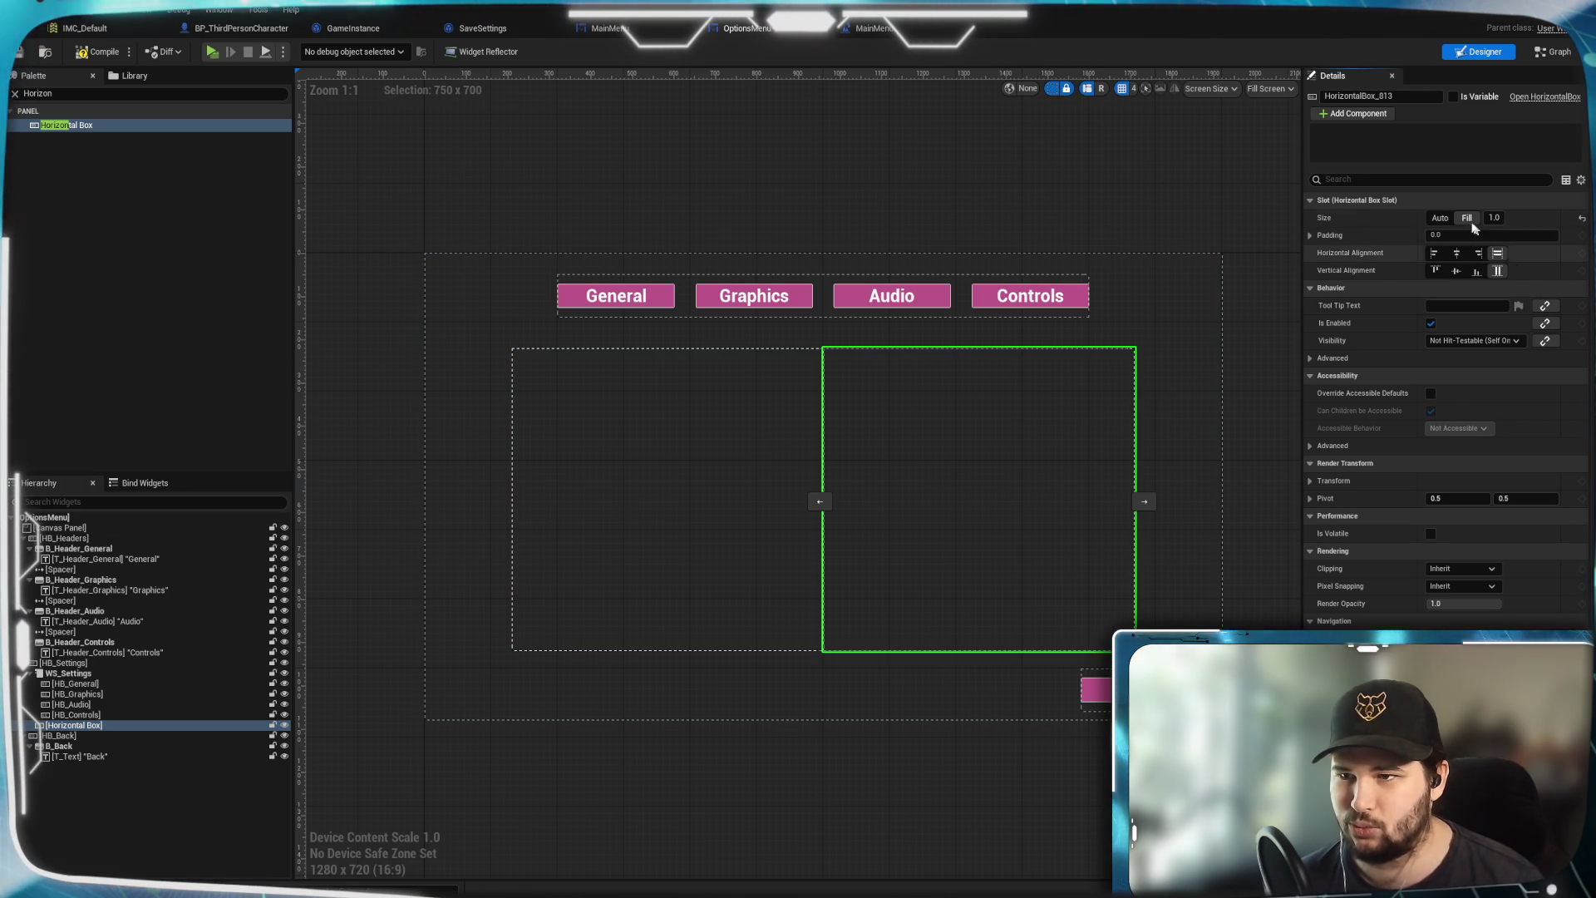
click(1441, 218)
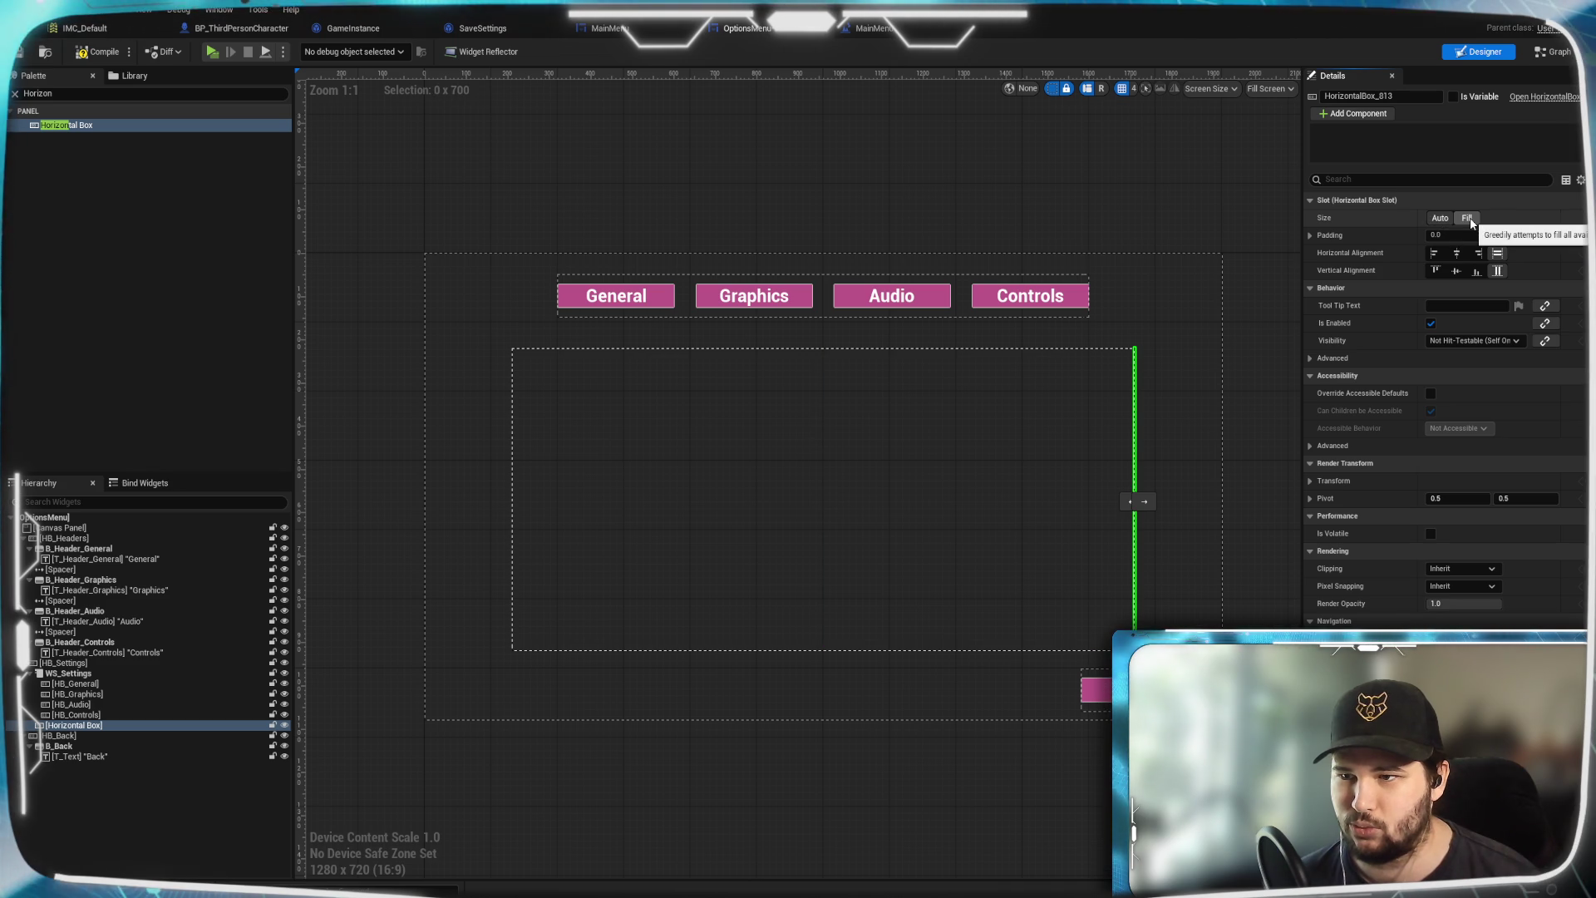
click(1468, 218)
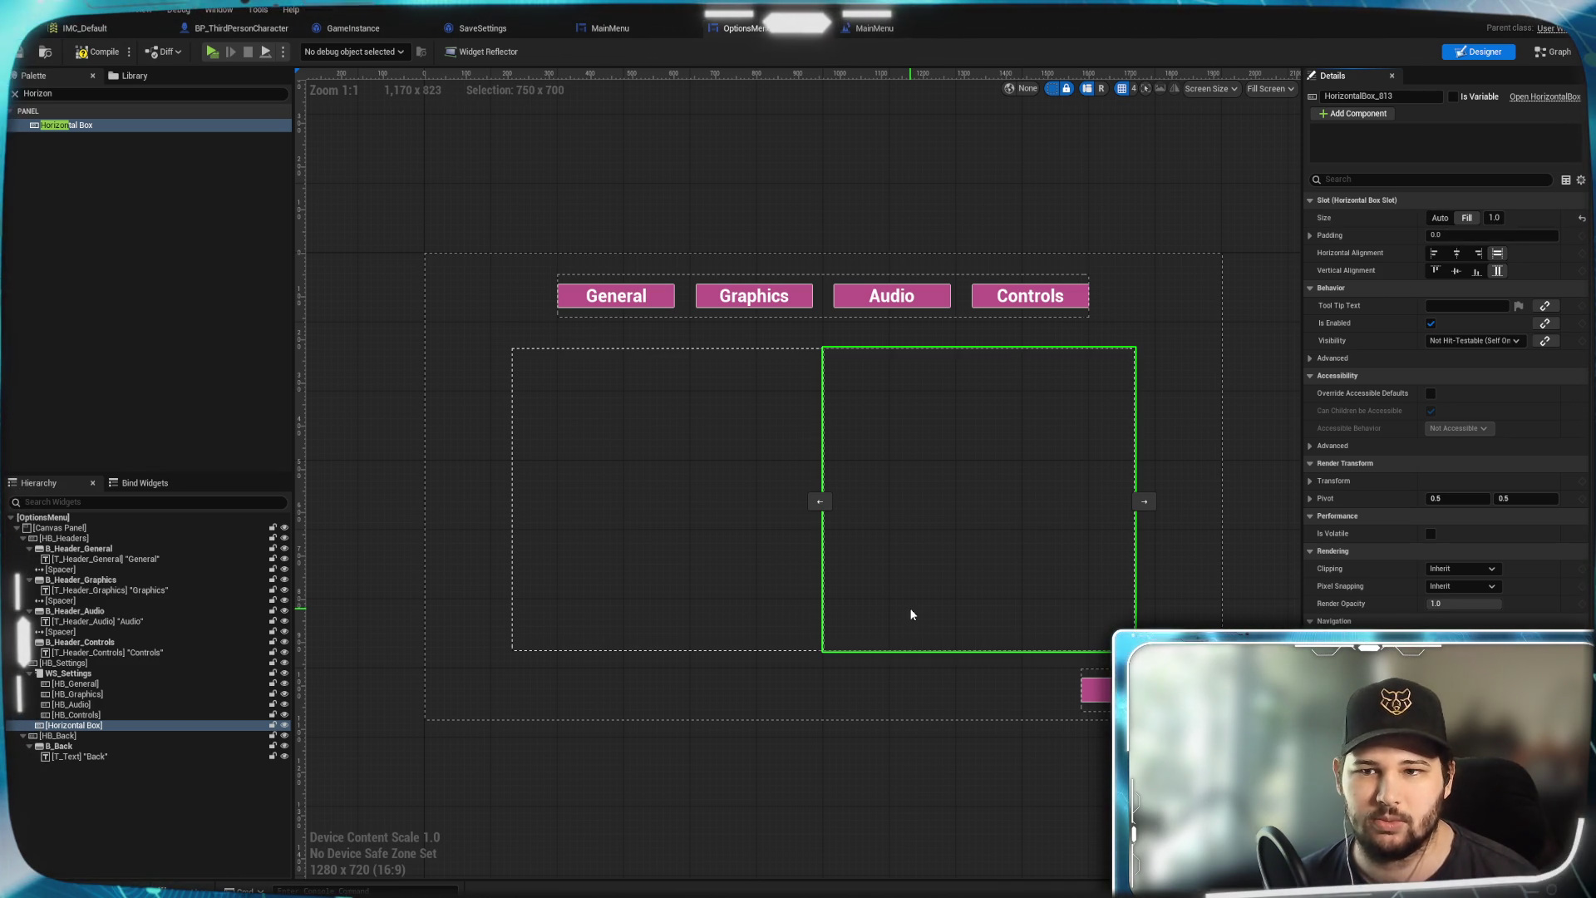
click(59, 726)
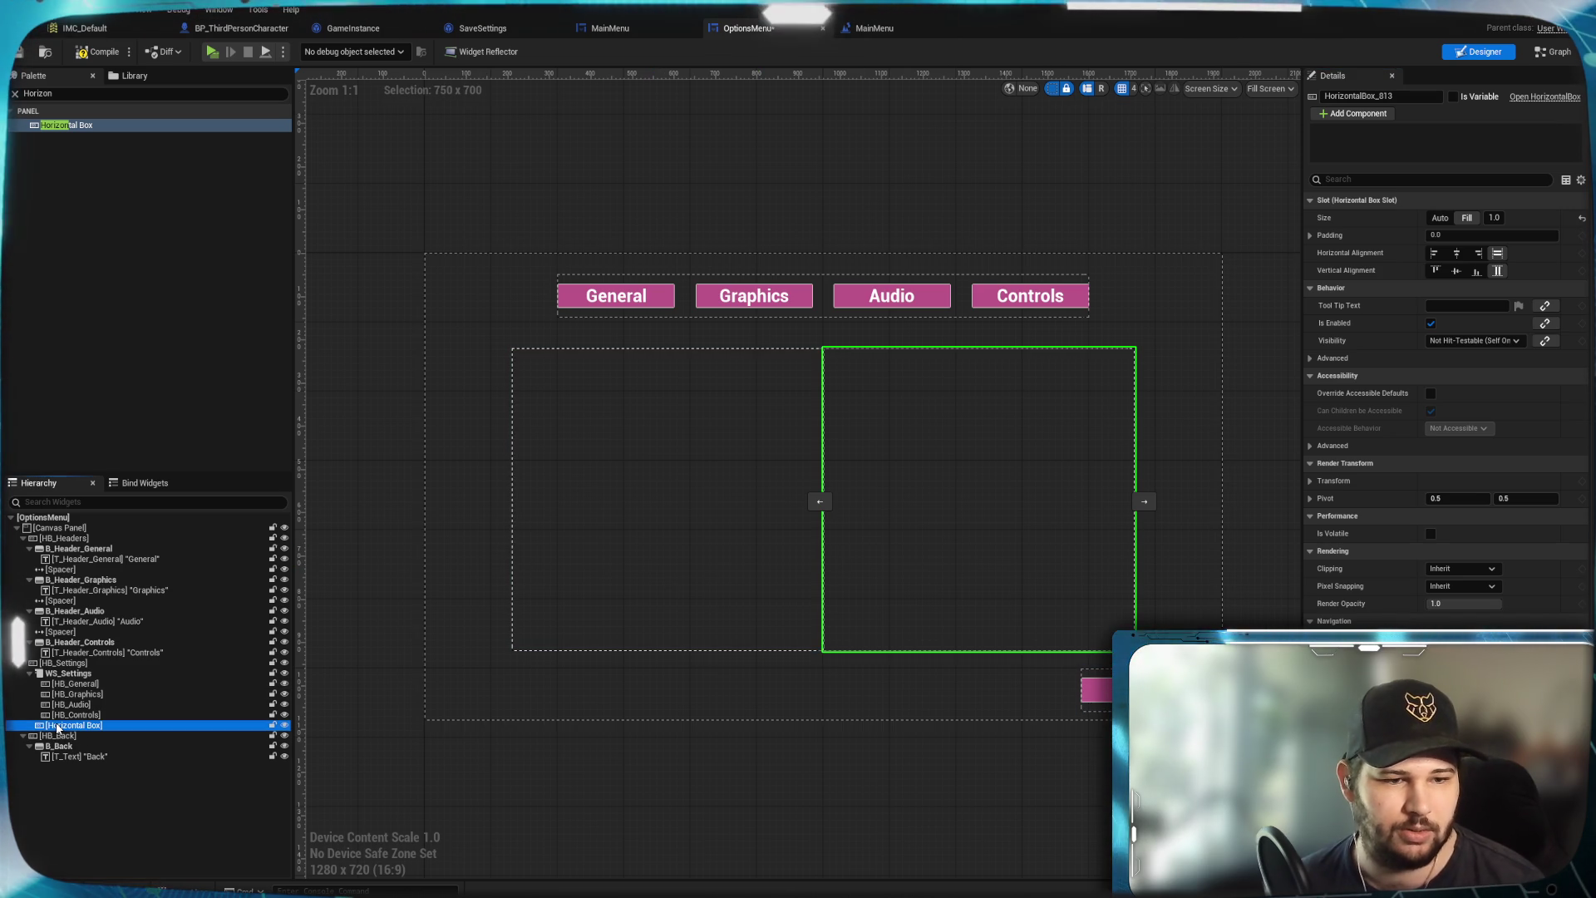
key(Delete)
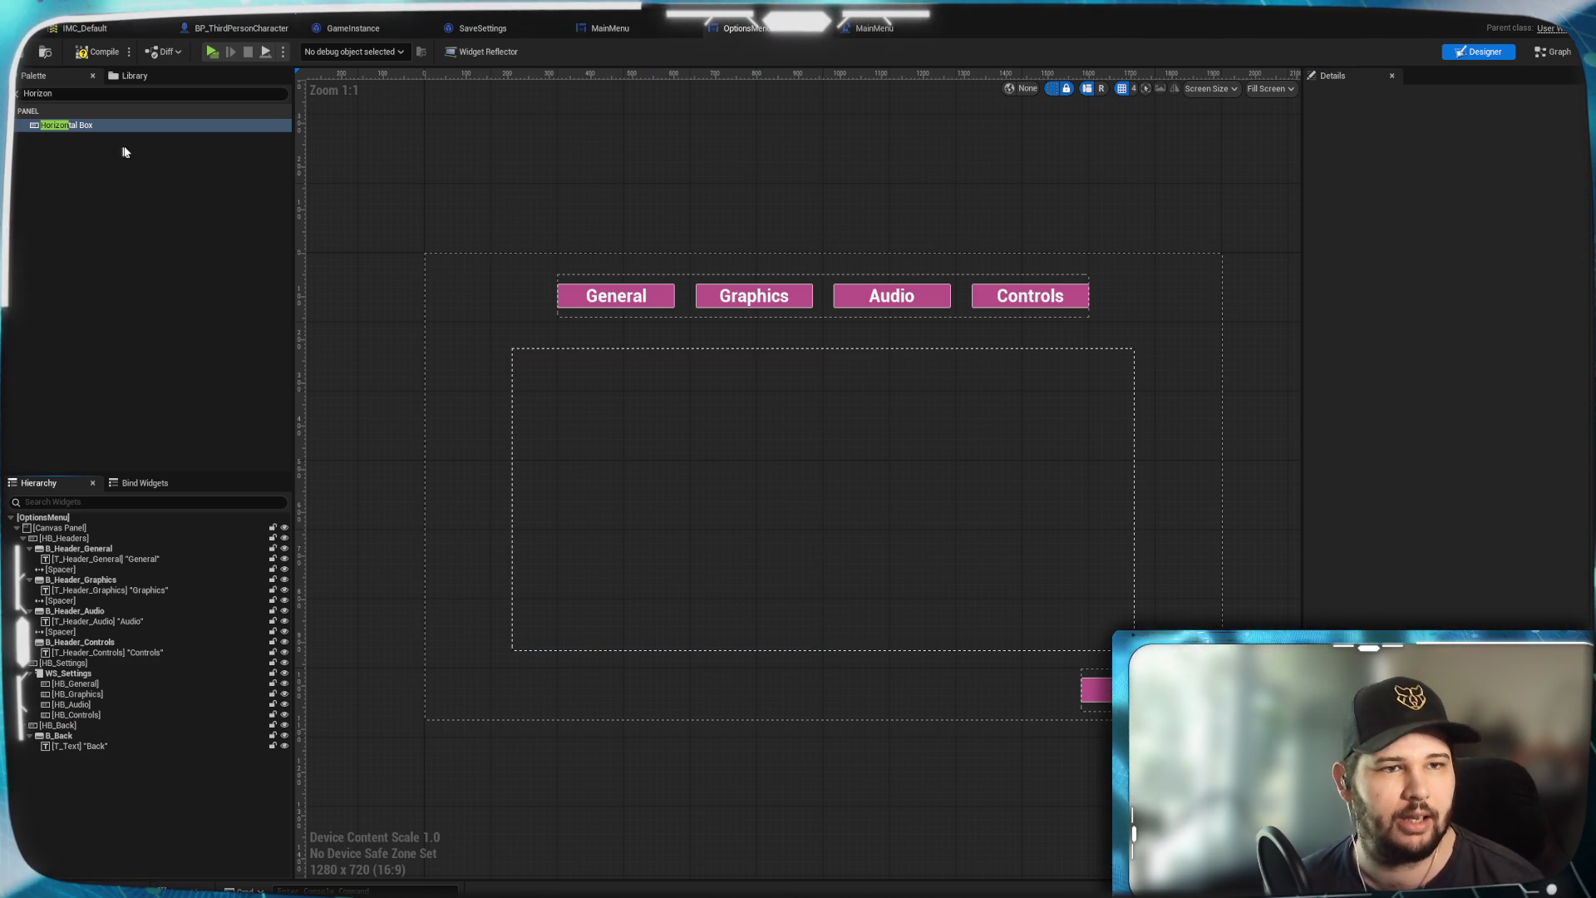
Add a Vertical Box to HB_Settings beside WS_Settings and set its size to Fill
double_click(65, 93)
text(ve)
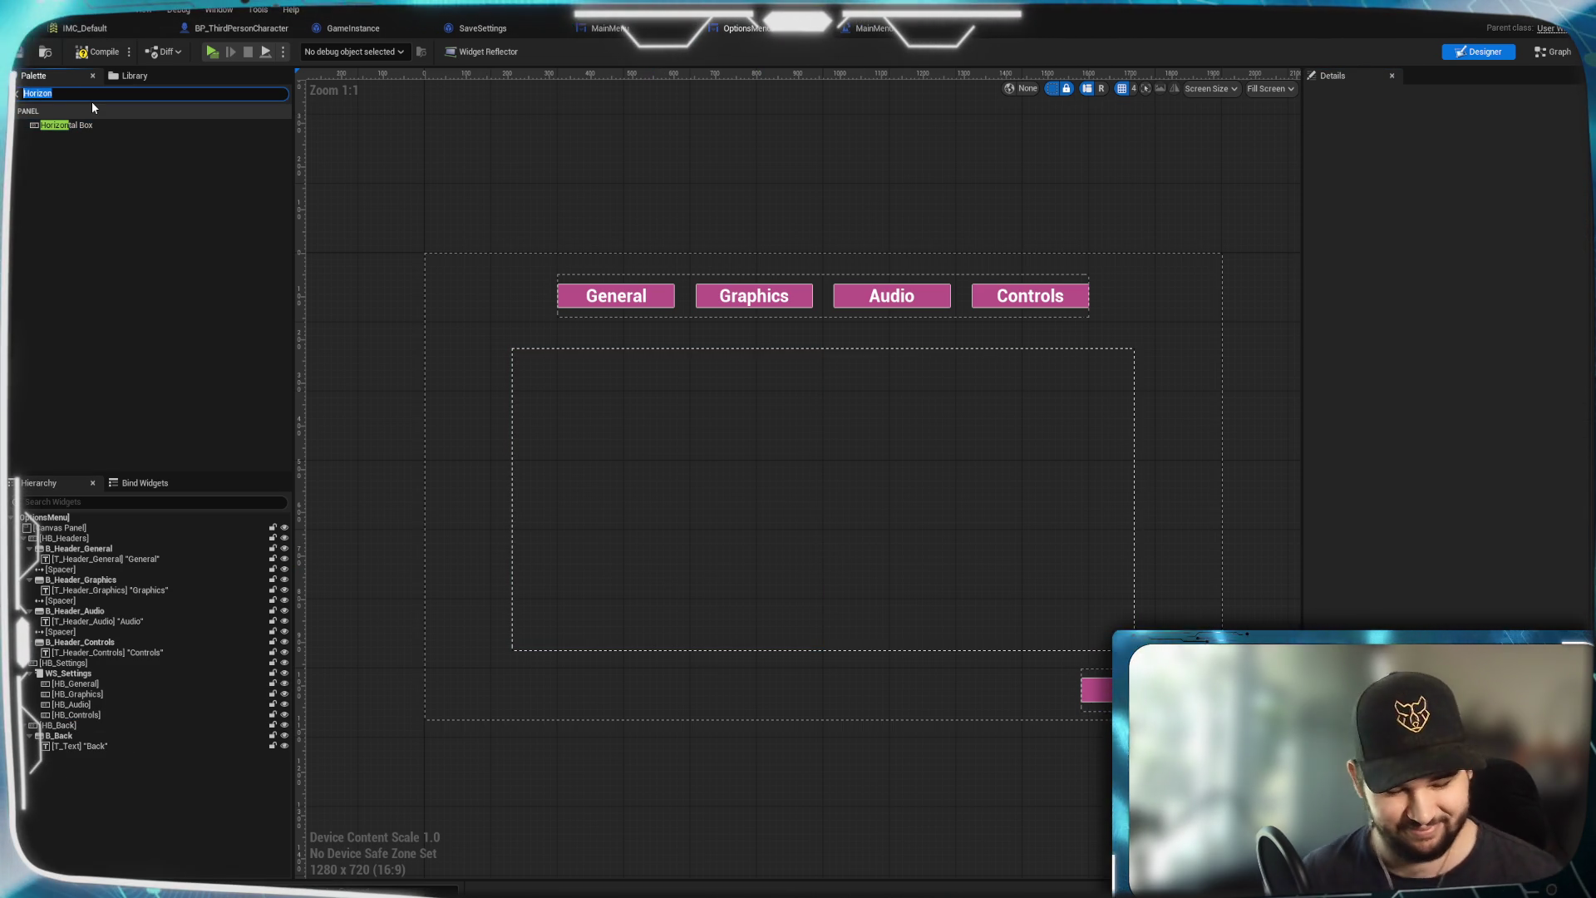
text(rtical)
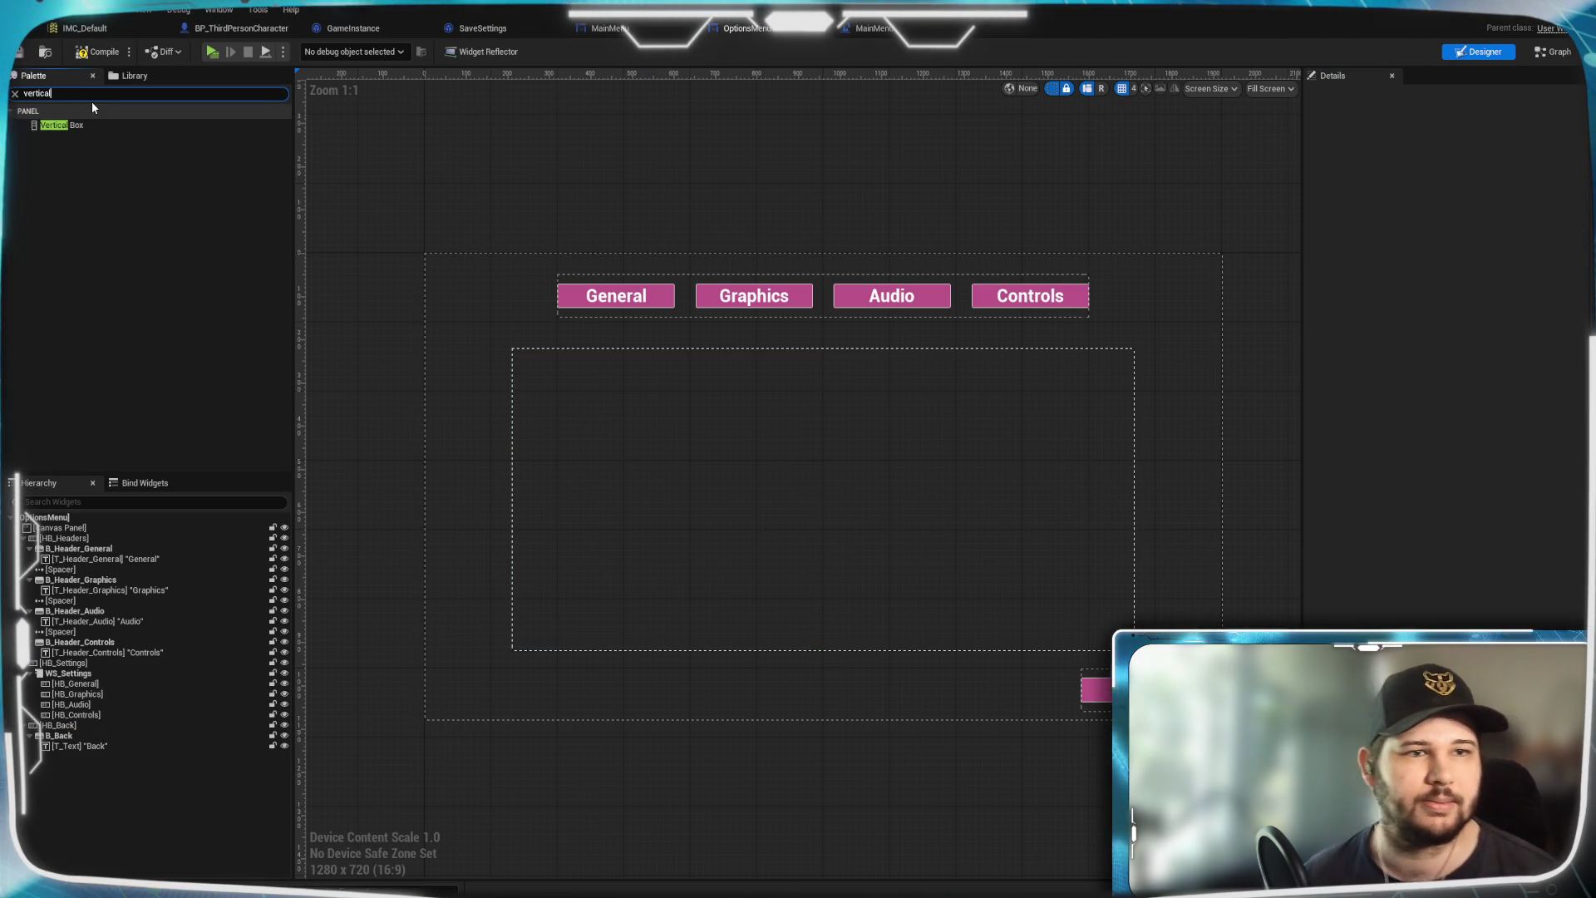
mouse_move(89, 124)
mouse_down()
mouse_move(108, 458)
mouse_move(77, 736)
mouse_up()
click(80, 724)
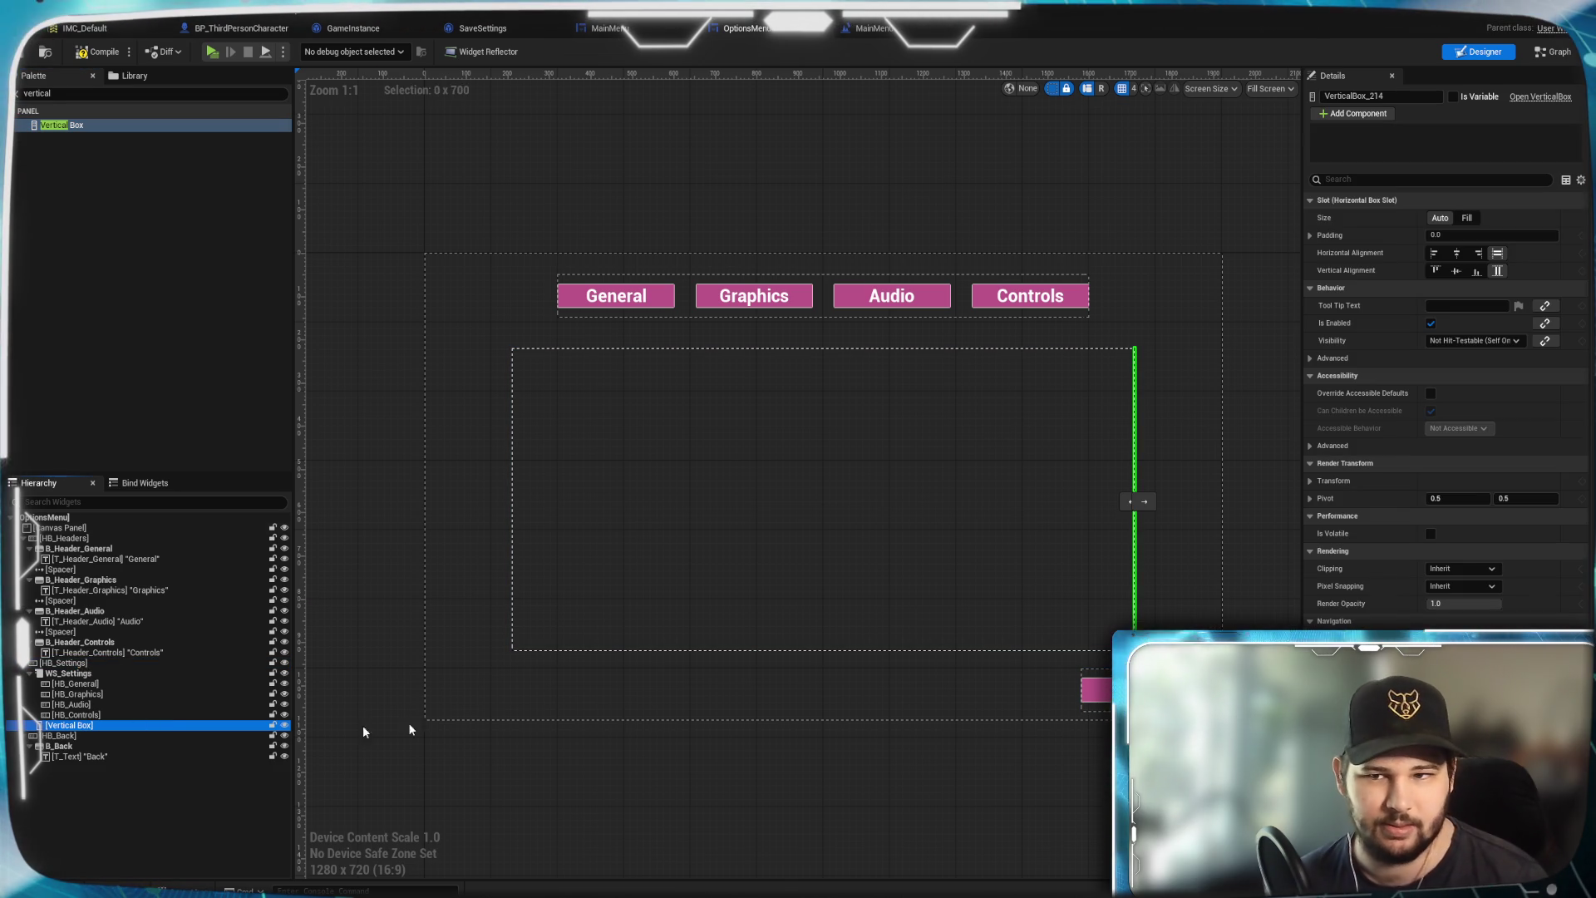
click(1468, 218)
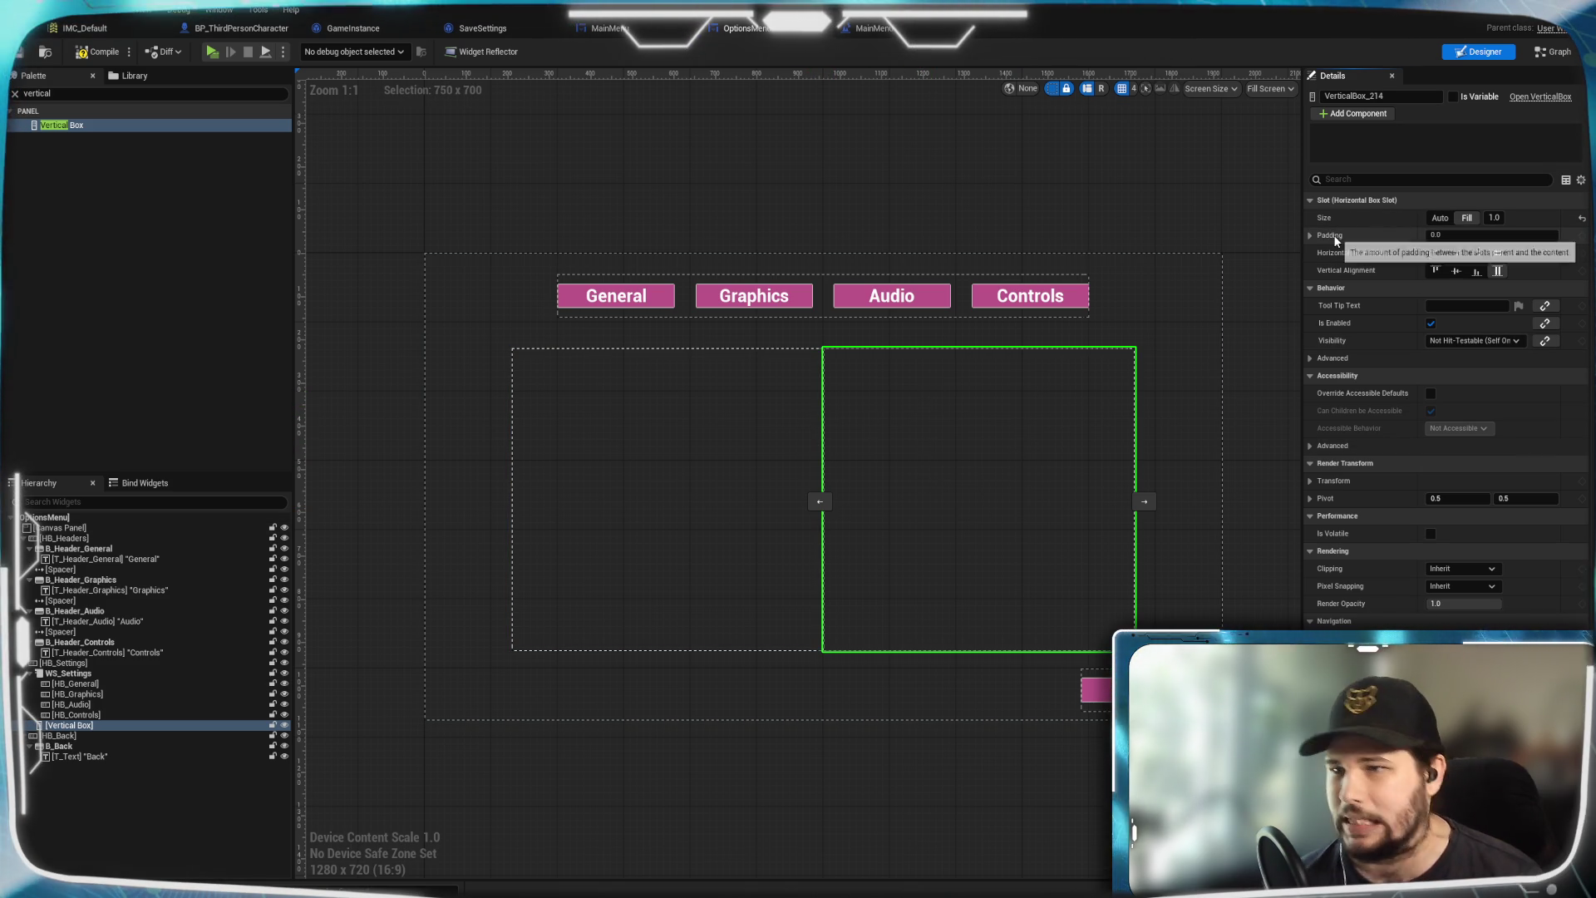
click(104, 793)
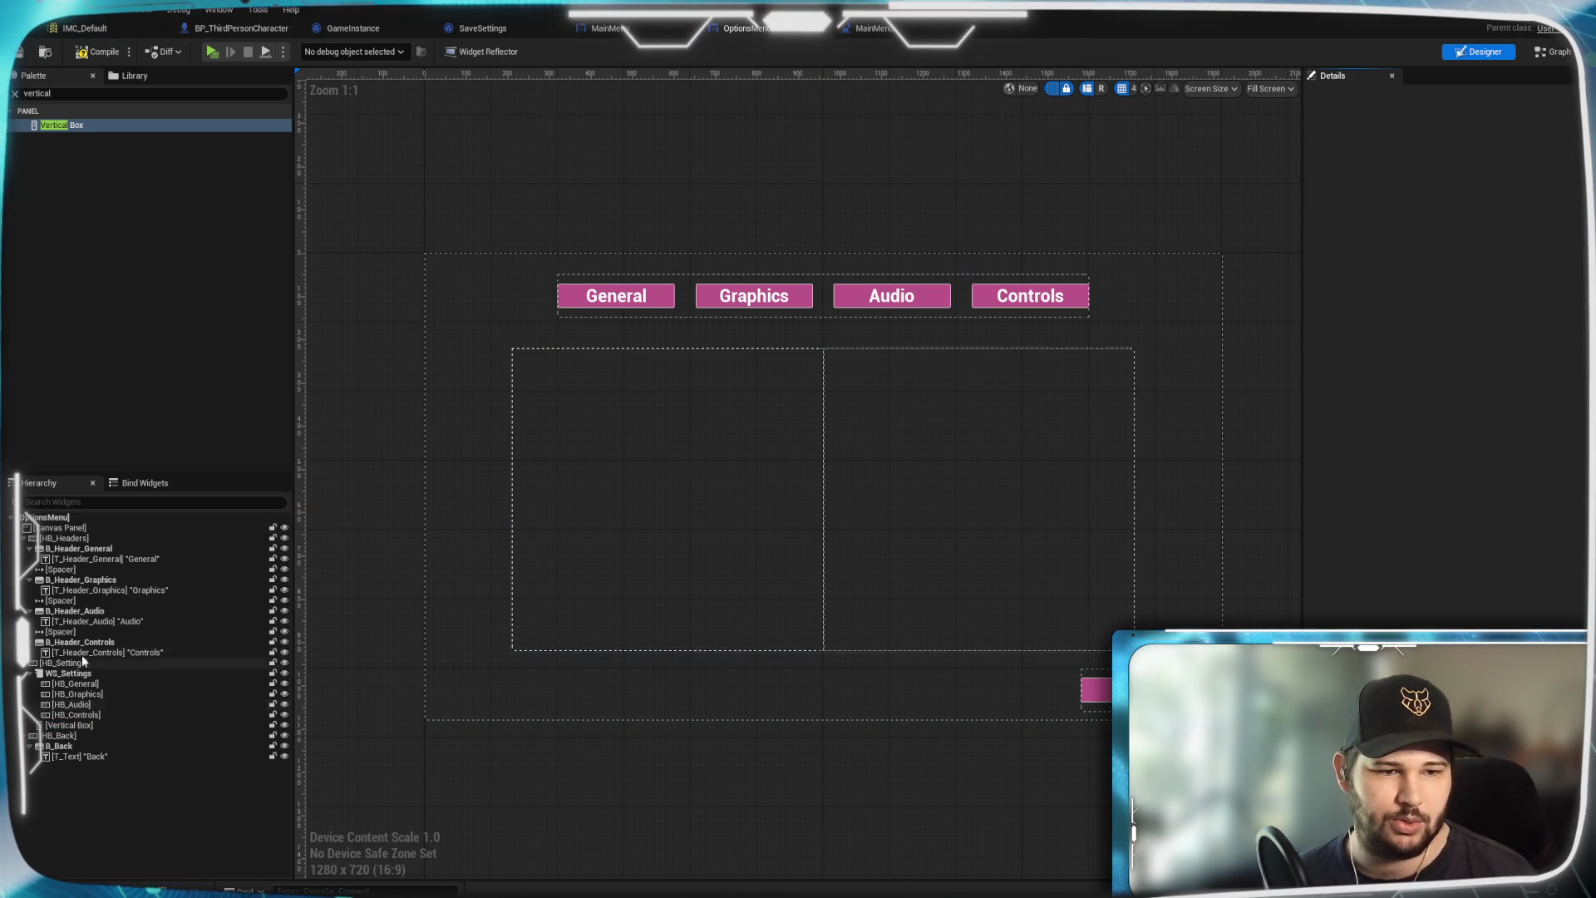
click(48, 95)
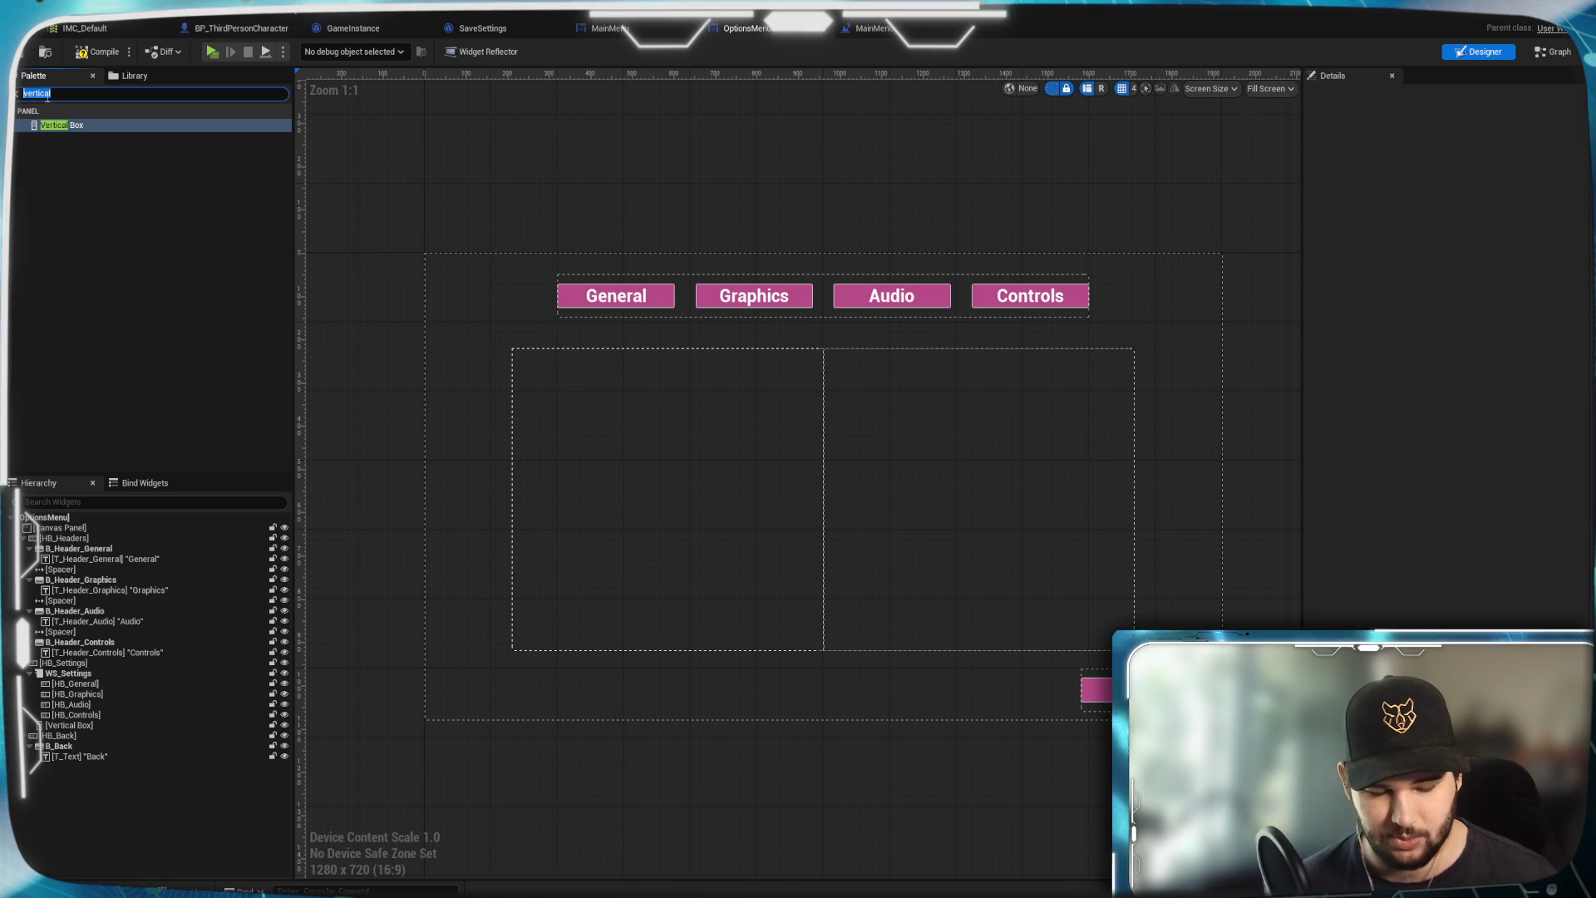
Insert a Spacer between WS_Settings and the Vertical Box with padding 50
text(spacer)
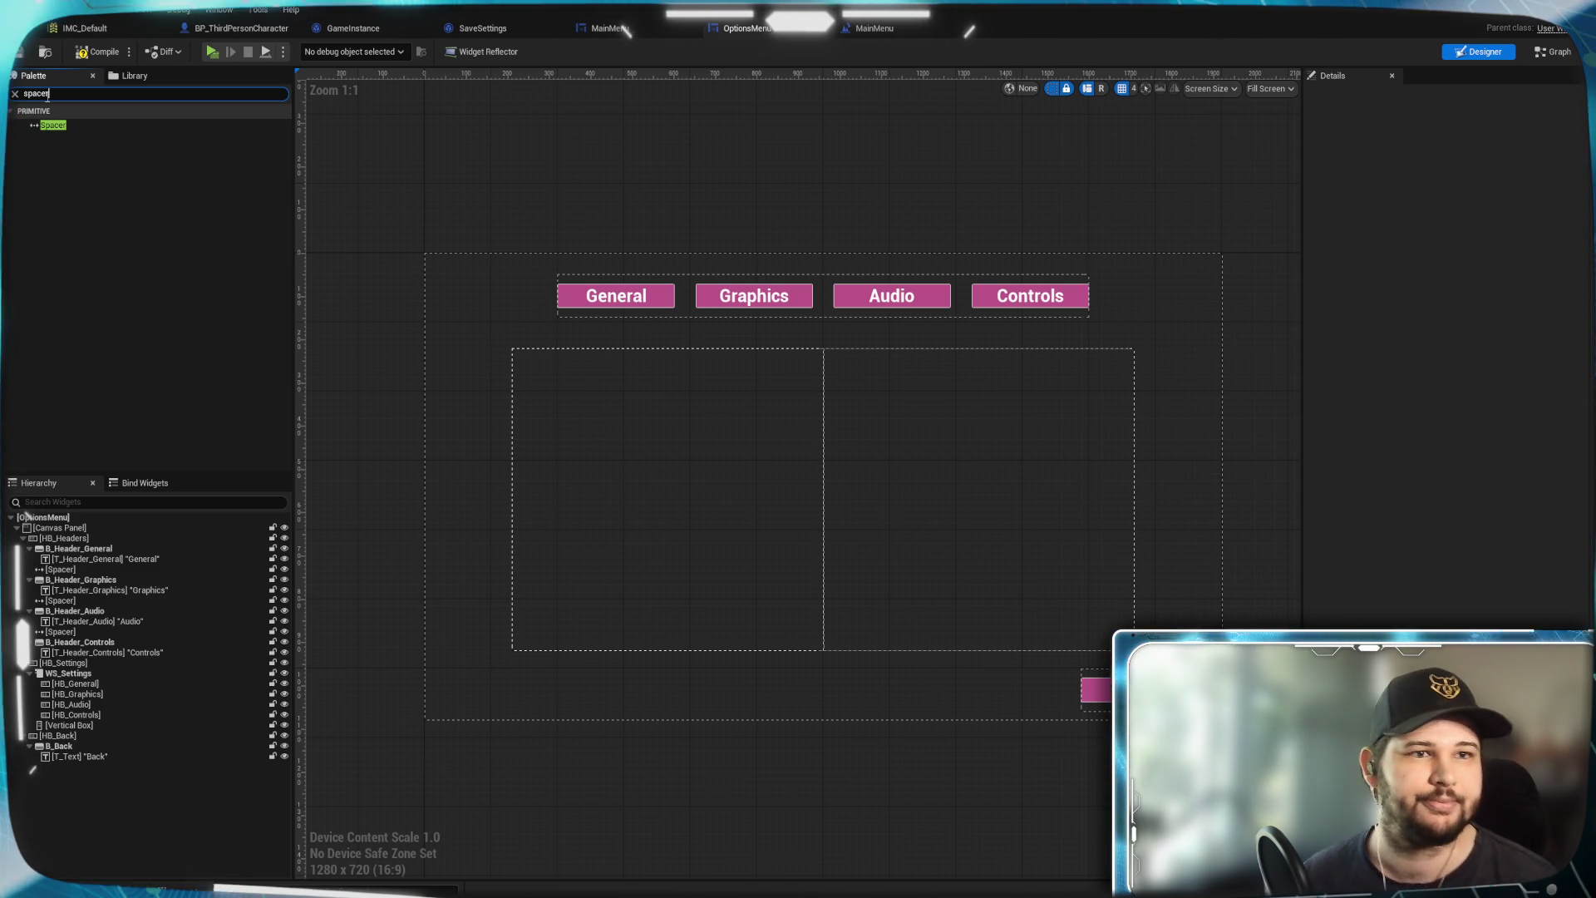
mouse_move(83, 125)
mouse_down()
mouse_move(106, 675)
mouse_move(81, 675)
mouse_move(77, 734)
mouse_move(67, 720)
mouse_up()
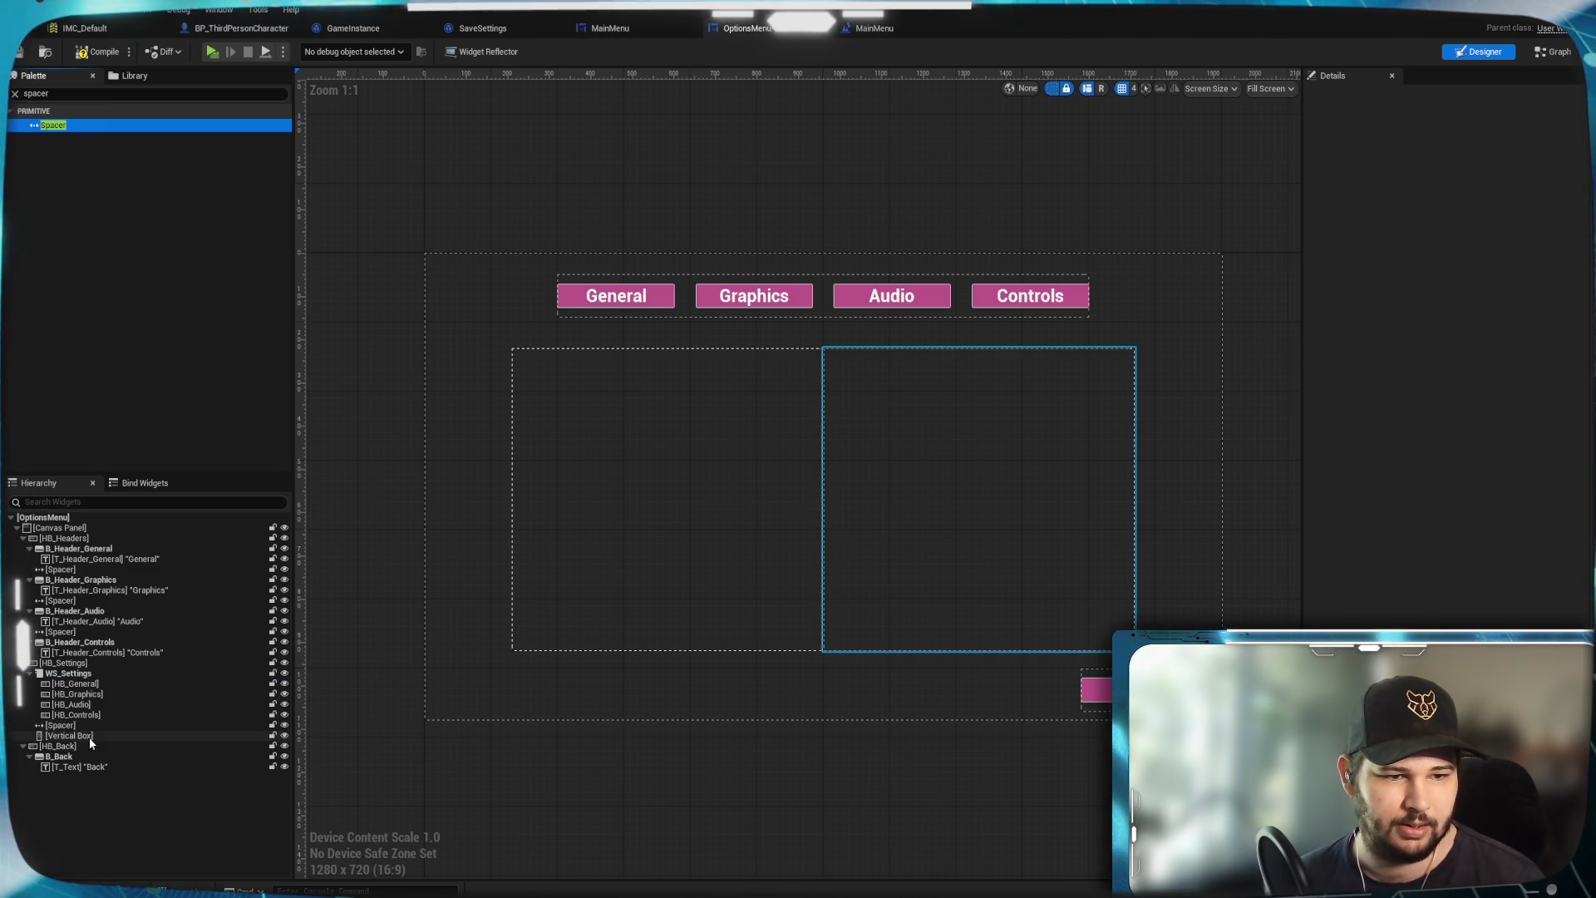
click(86, 725)
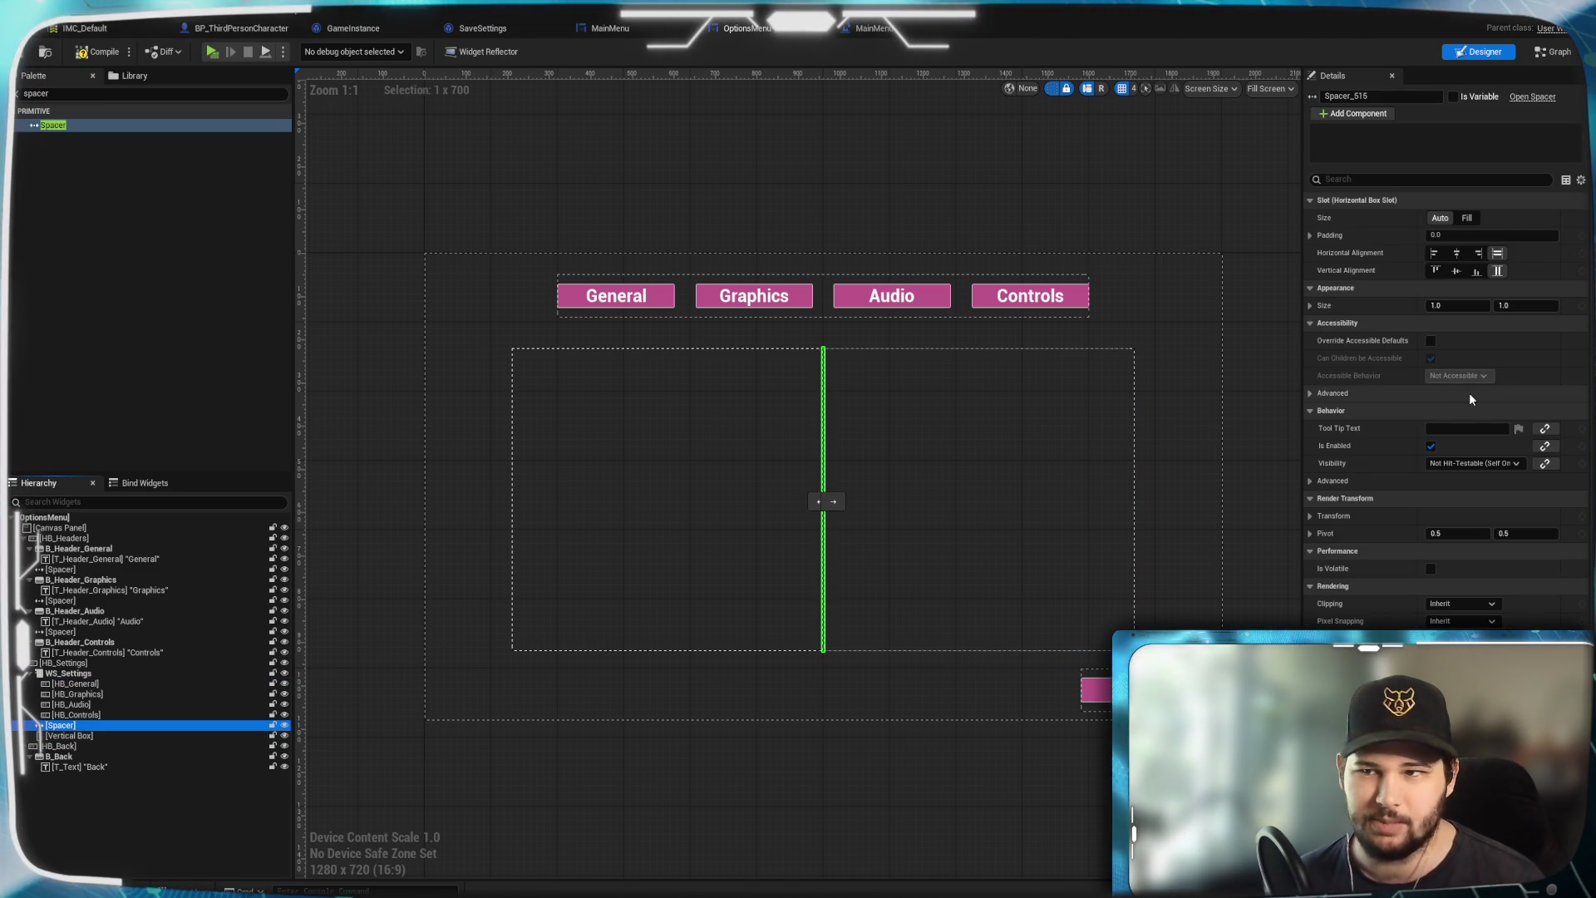
click(1485, 235)
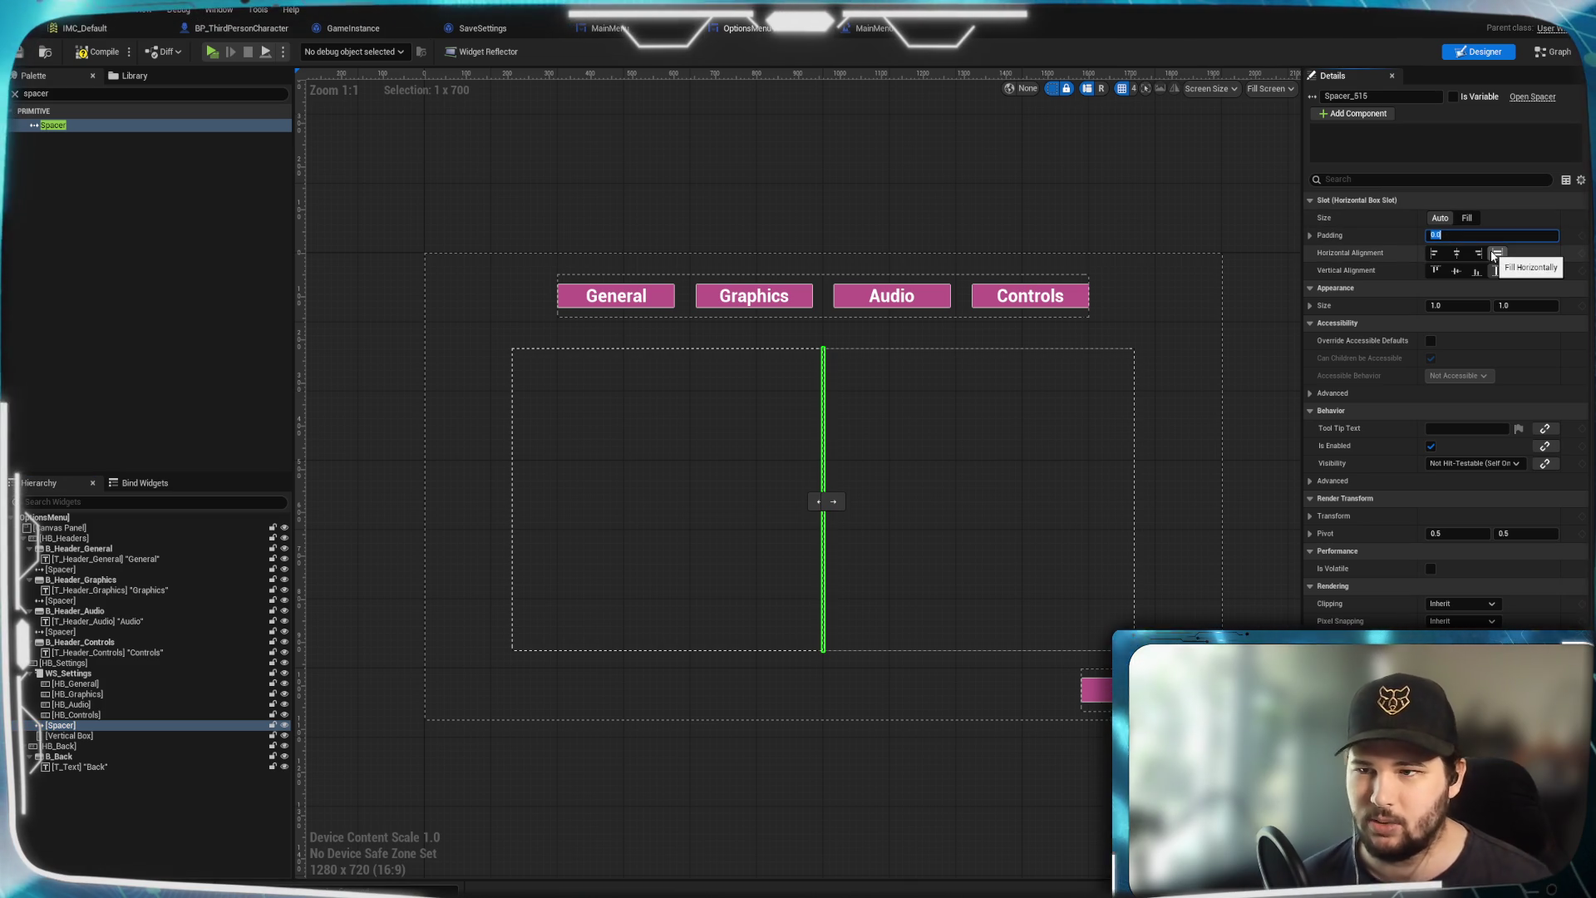
text(50)
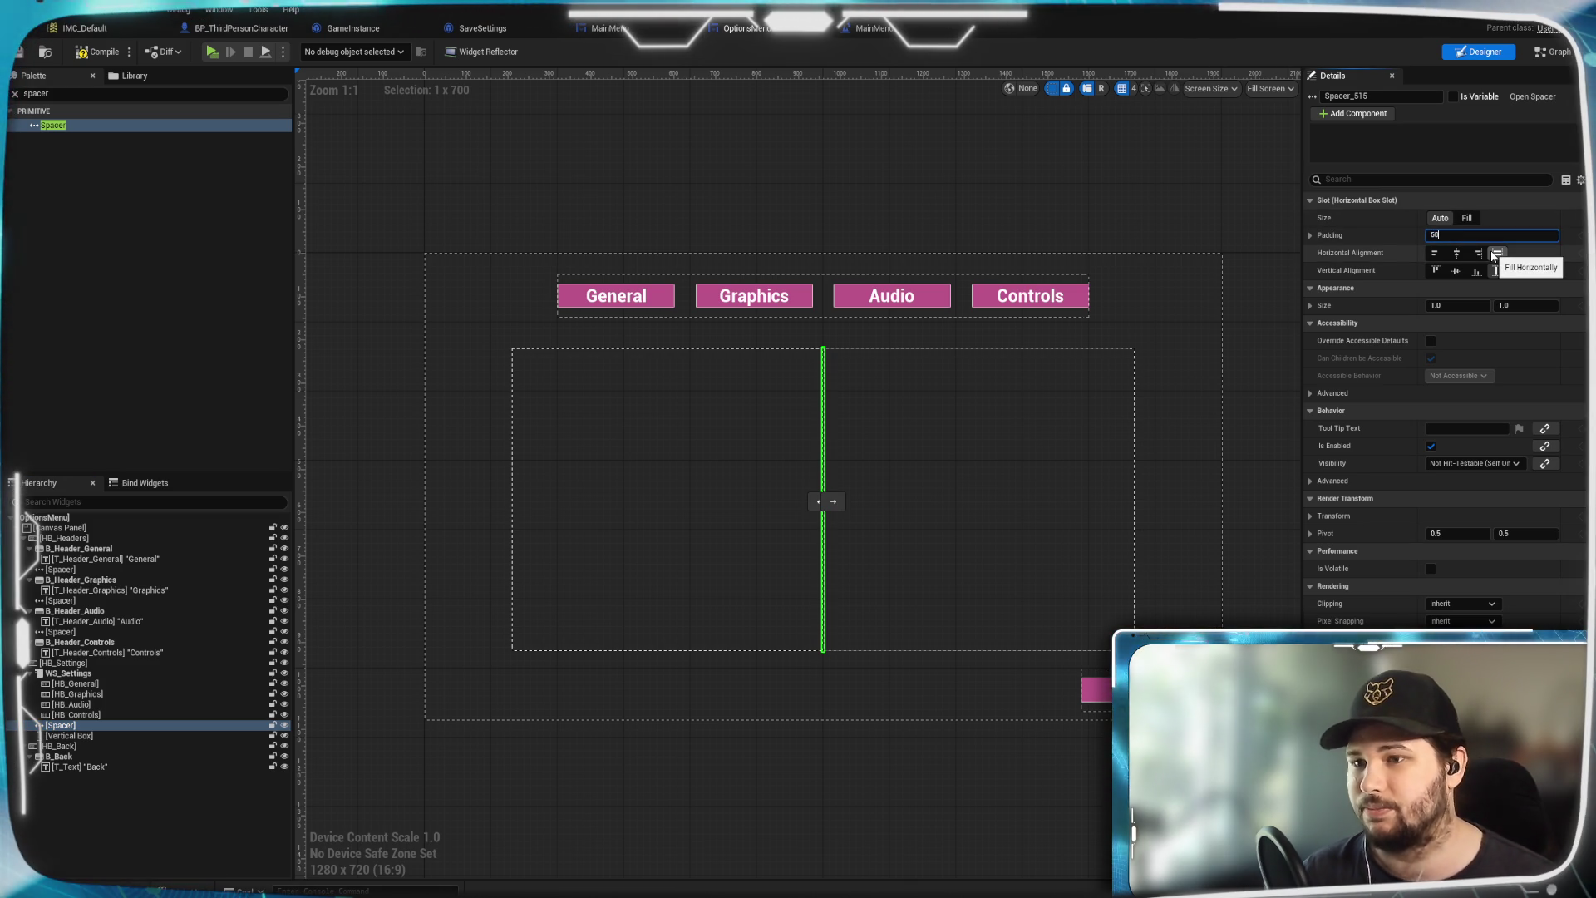
key(Return)
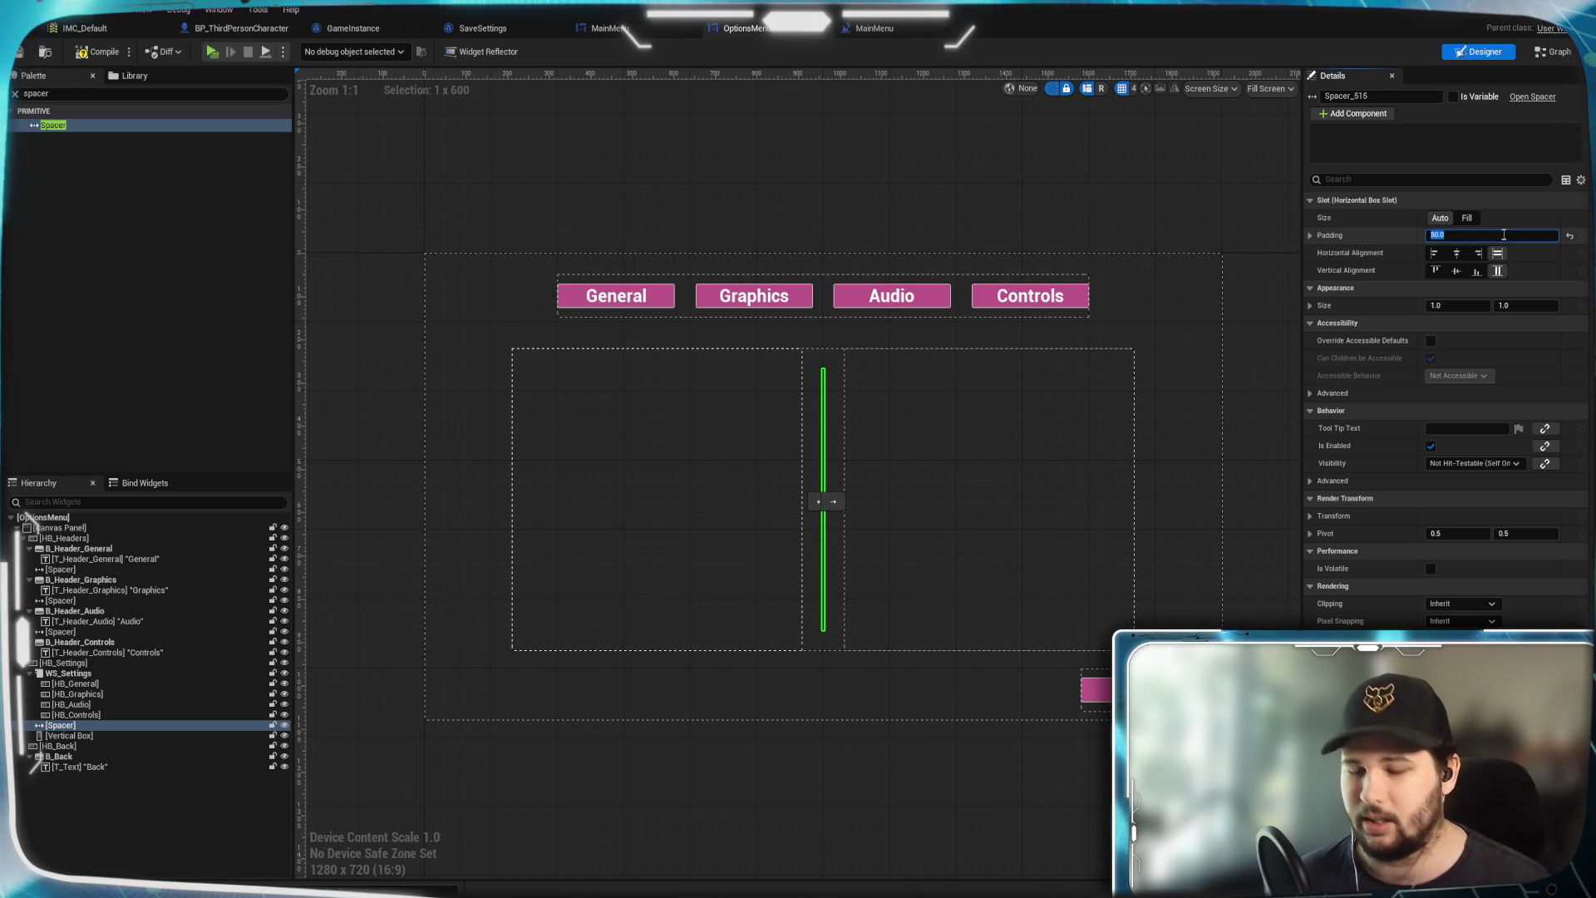
text(0)
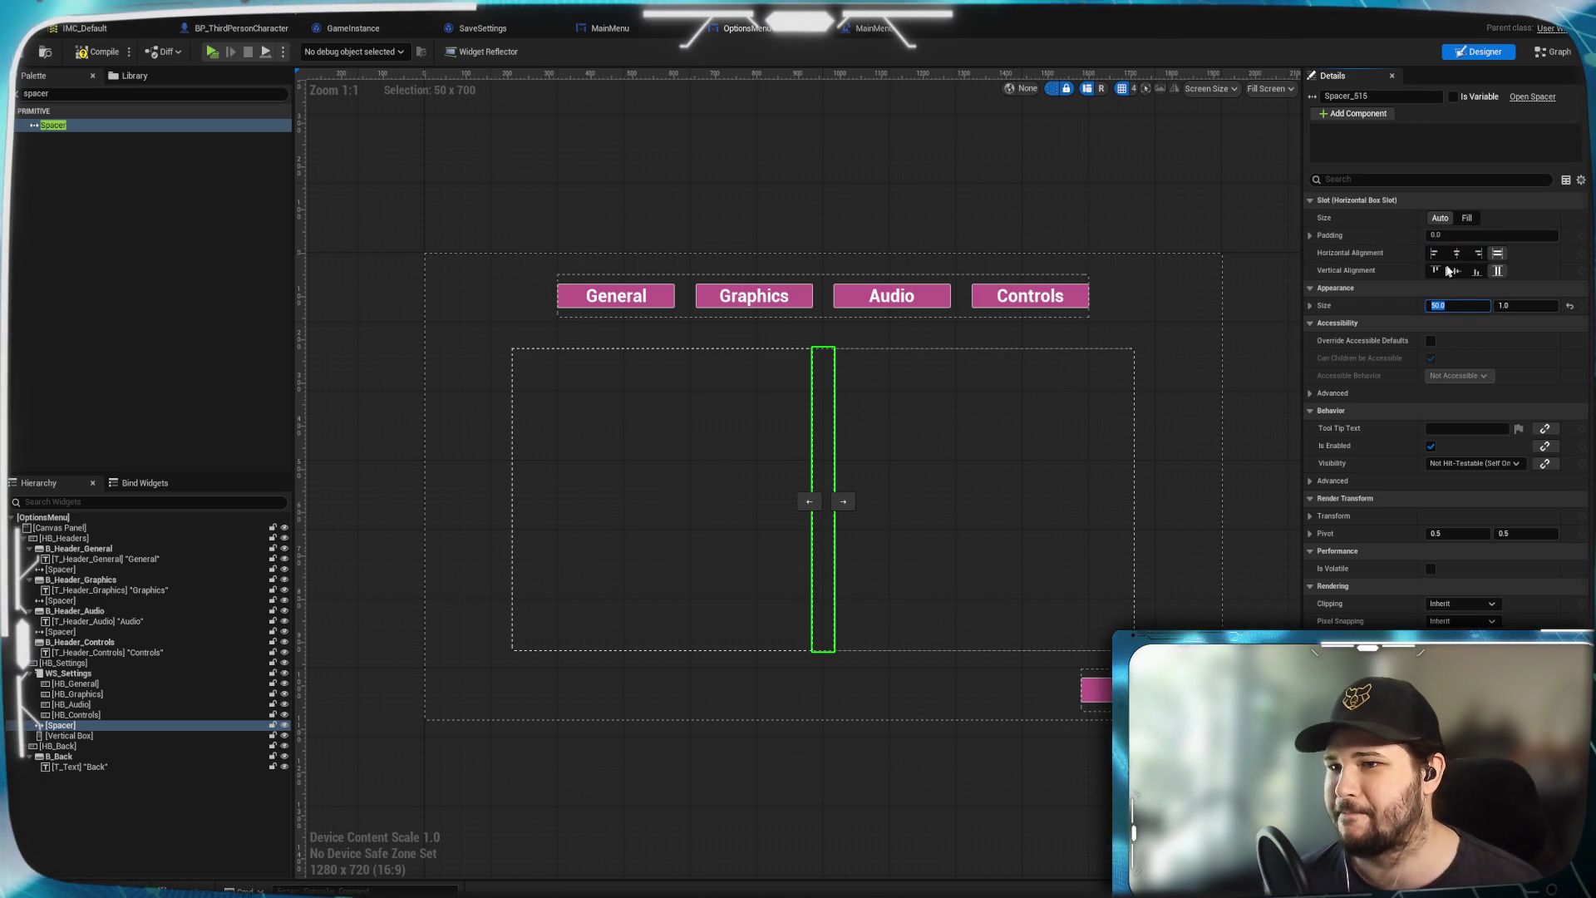
Set the Vertical Box back to Auto size
click(970, 402)
click(1445, 218)
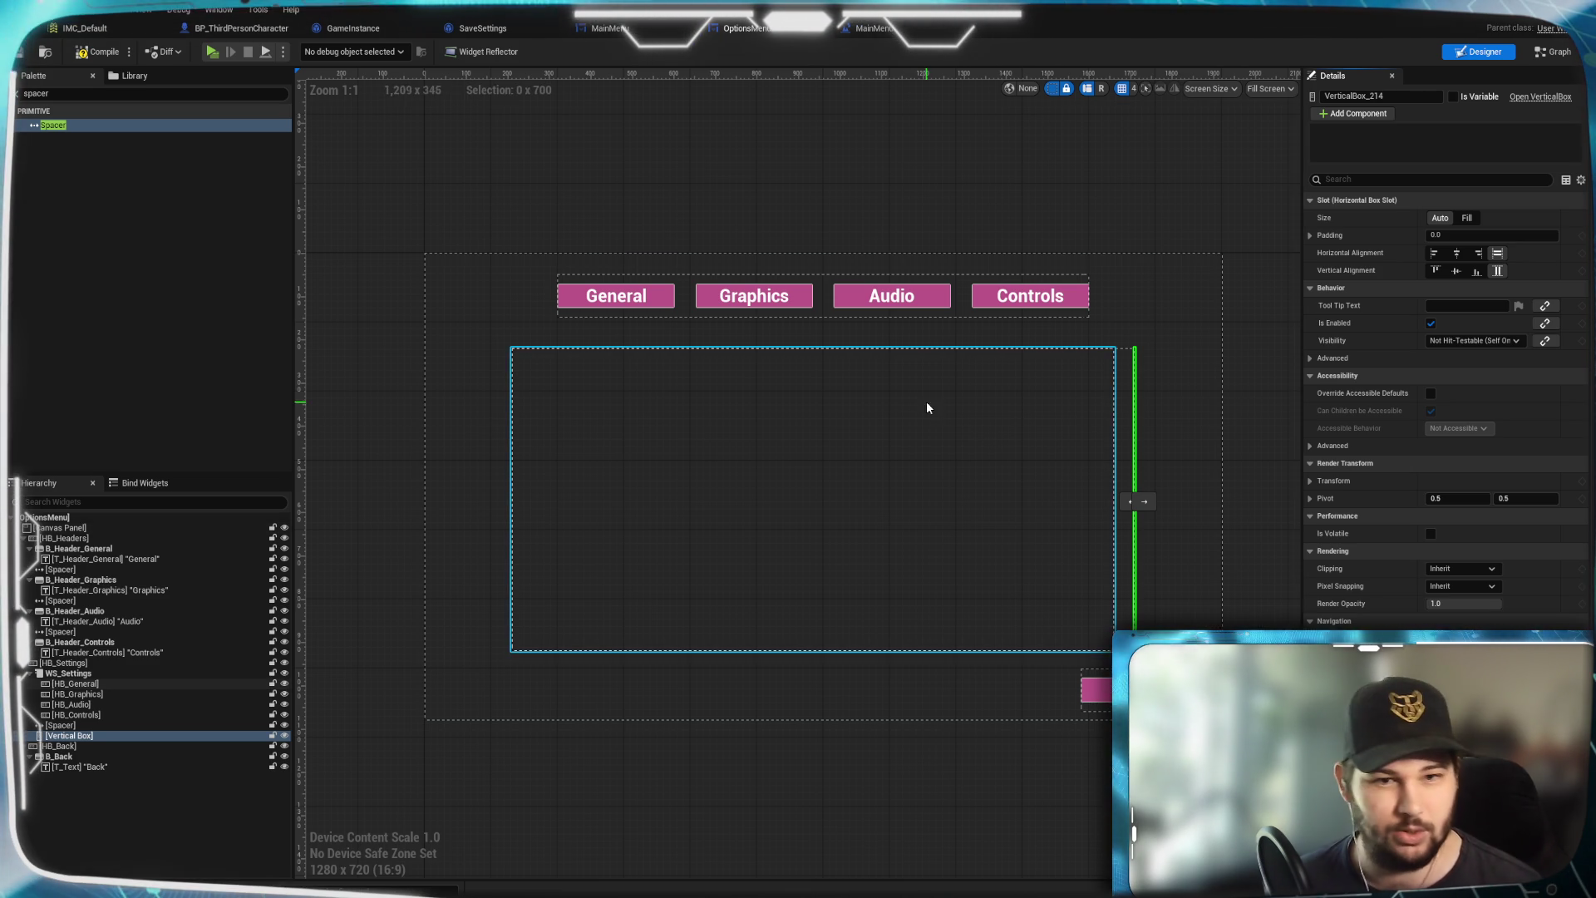
click(103, 810)
click(65, 95)
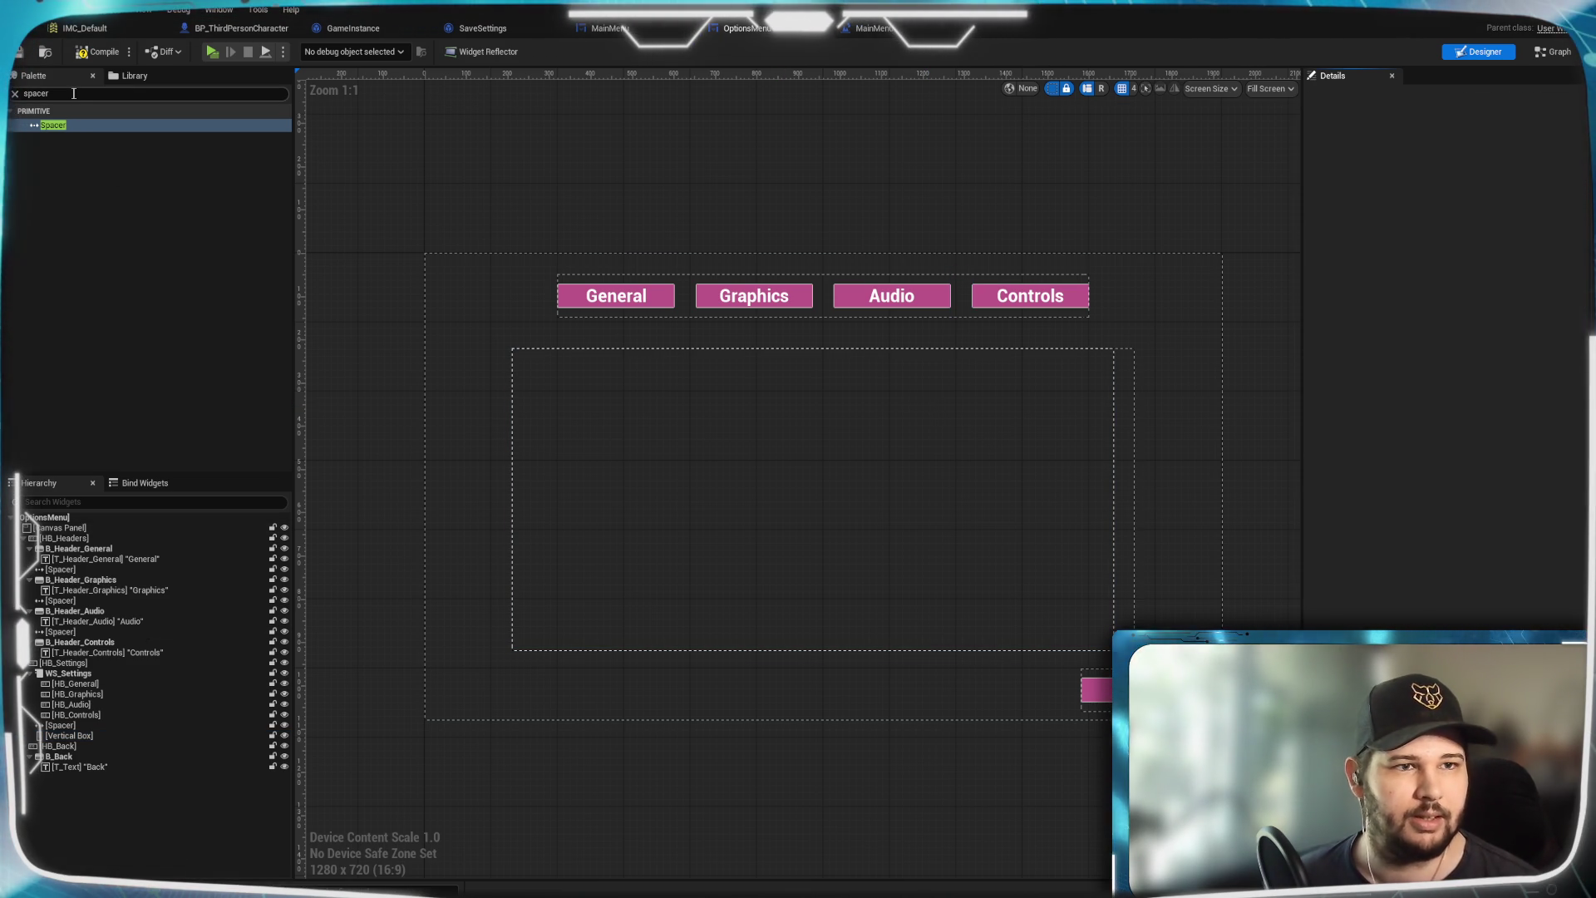
Add a Text block named T_Header_Description reading 'Description' to the Vertical Box and adjust its padding
key(ctrl+a)
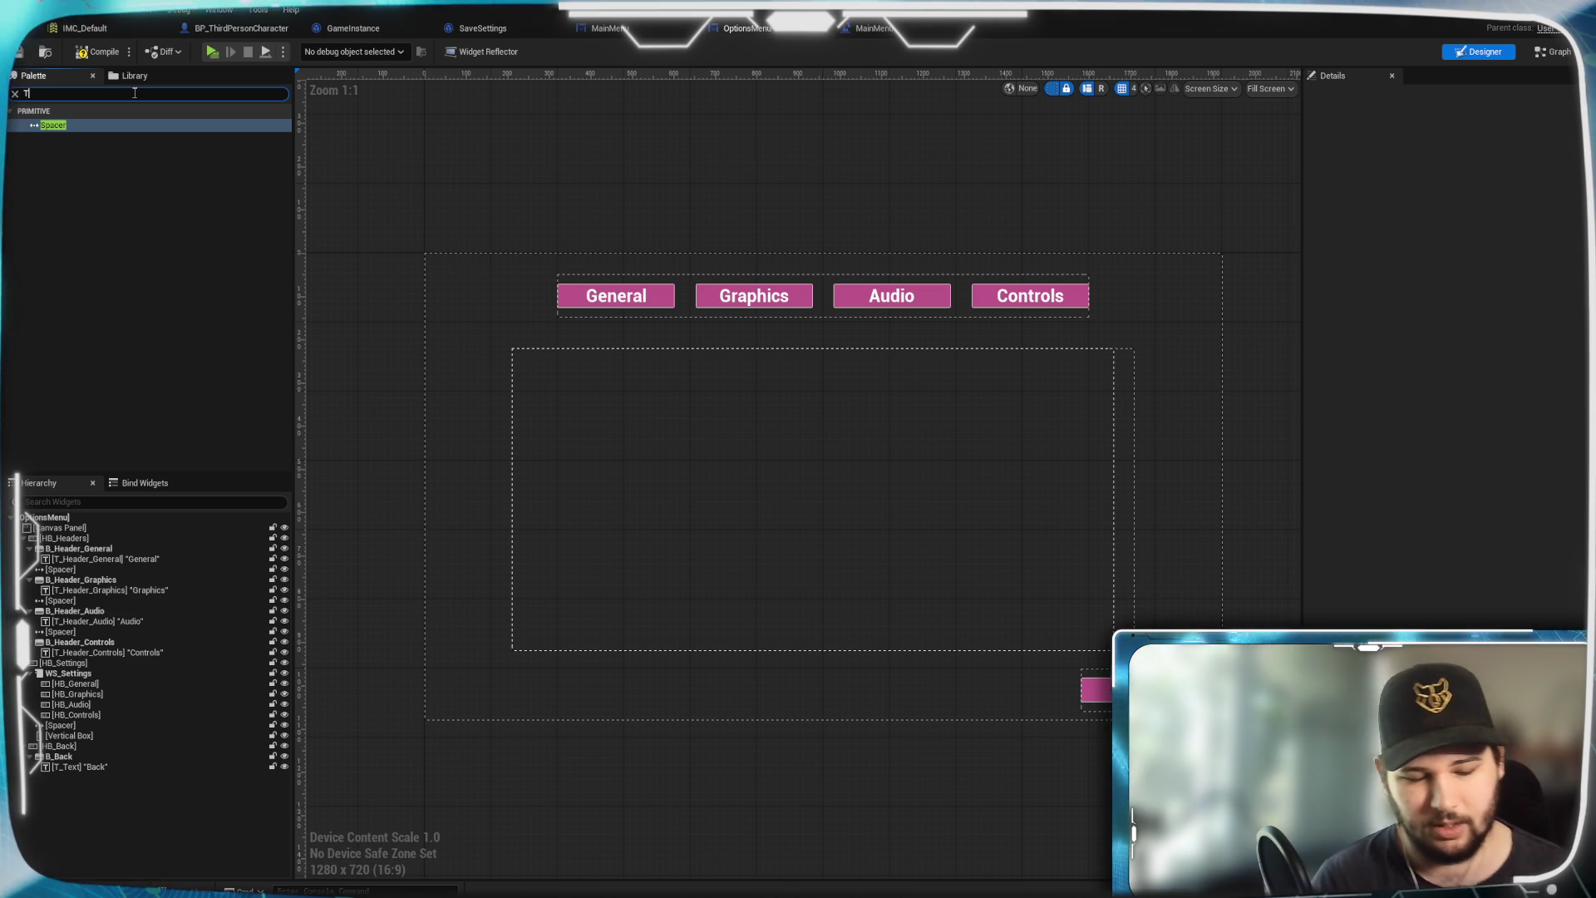
text(Text)
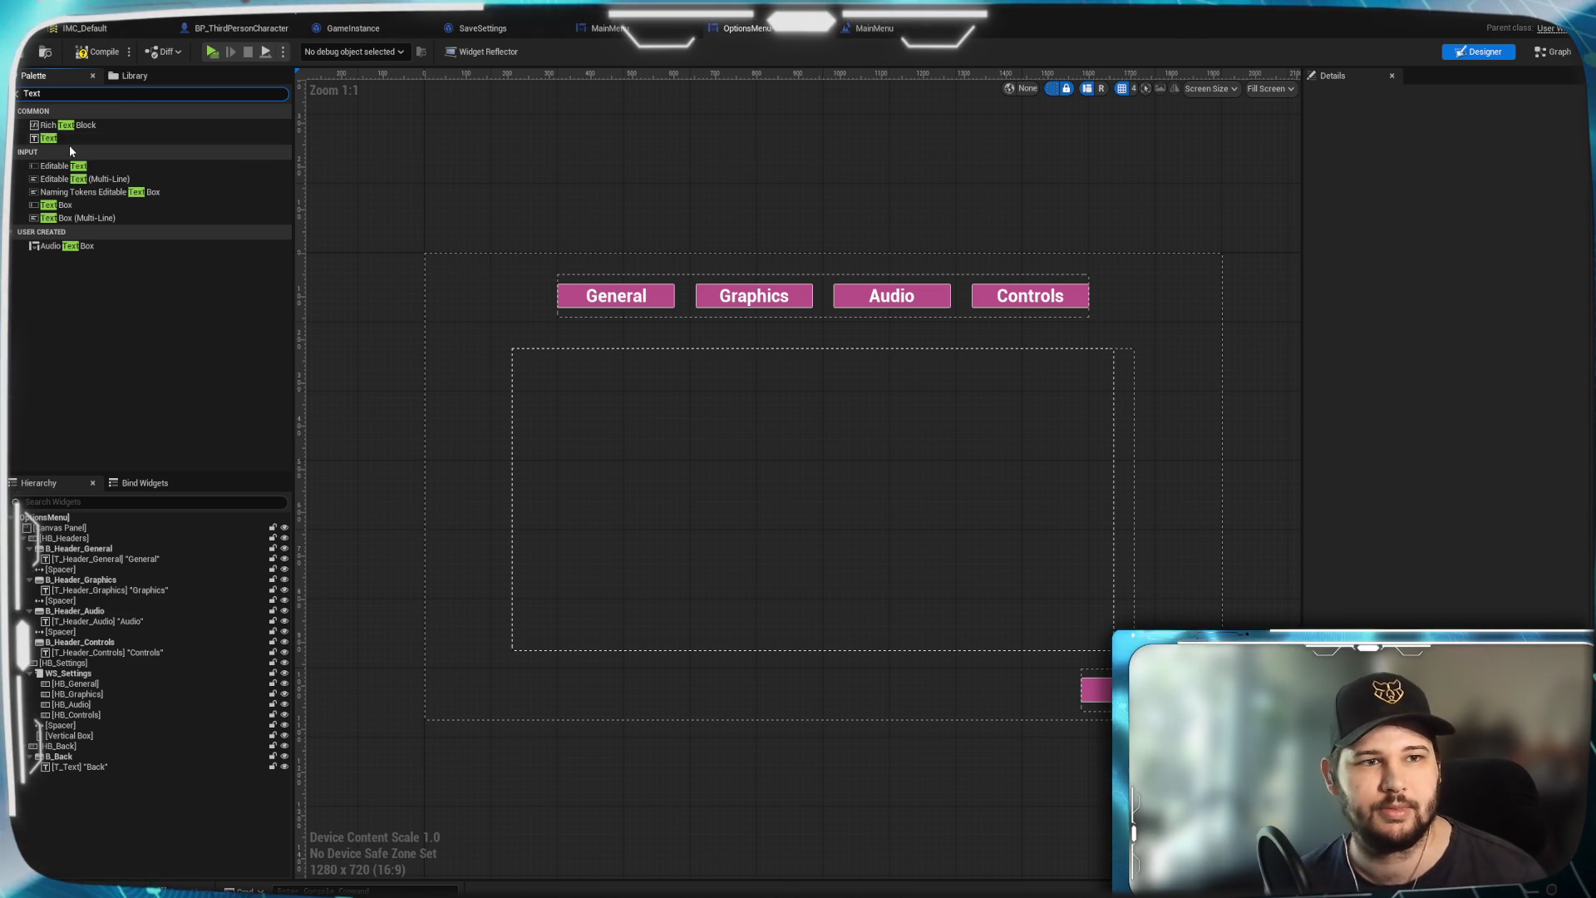
mouse_move(60, 138)
mouse_down()
mouse_move(97, 746)
mouse_move(87, 735)
mouse_up()
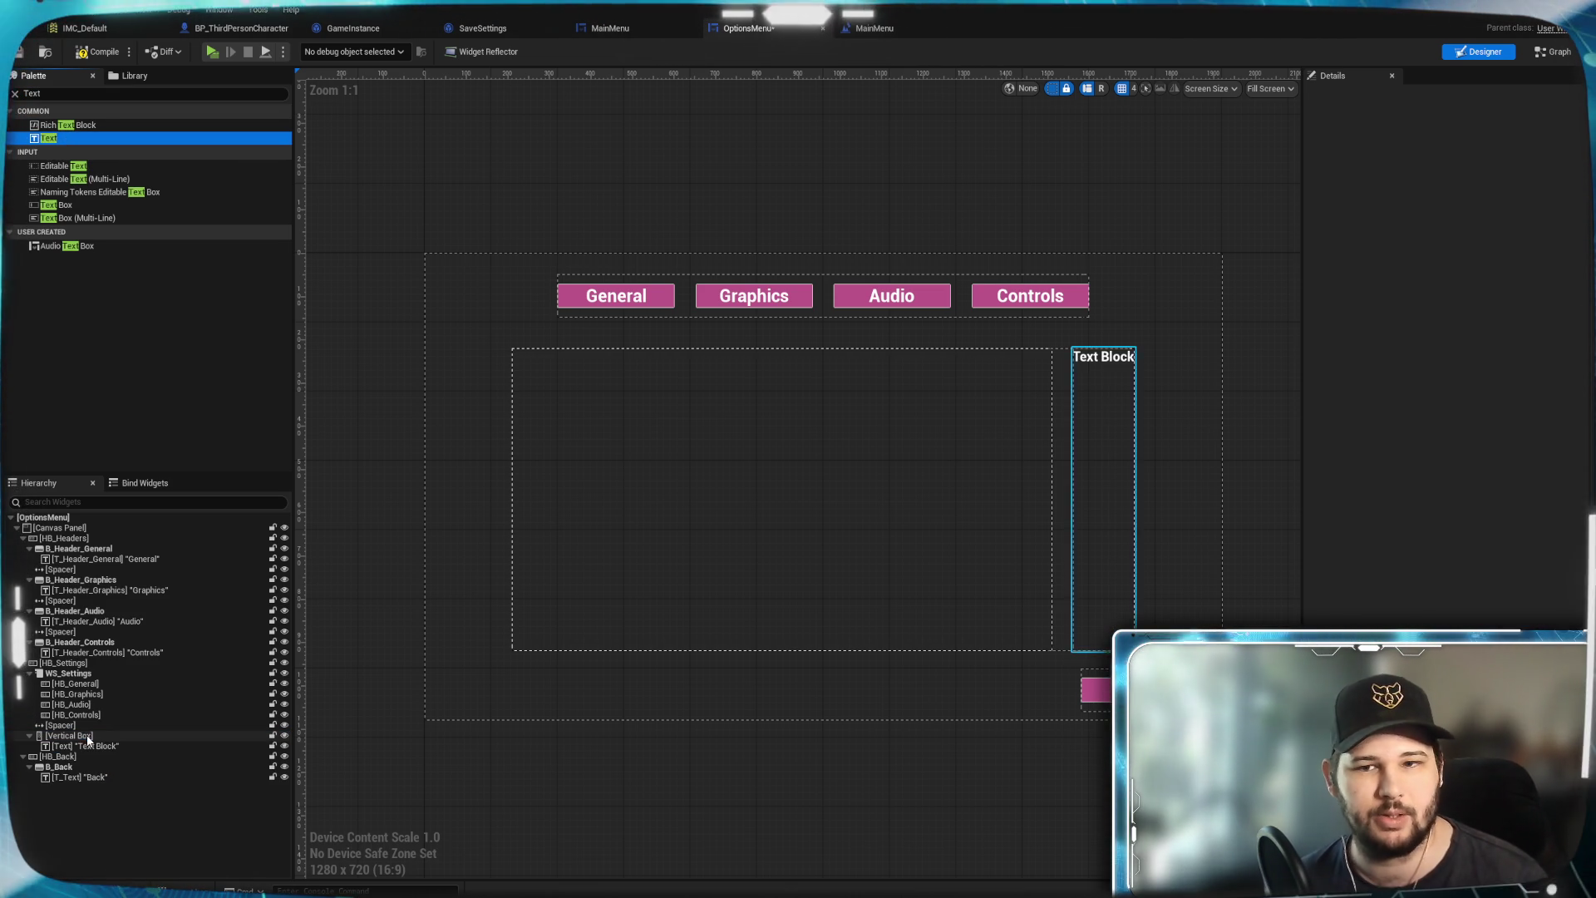
click(1105, 363)
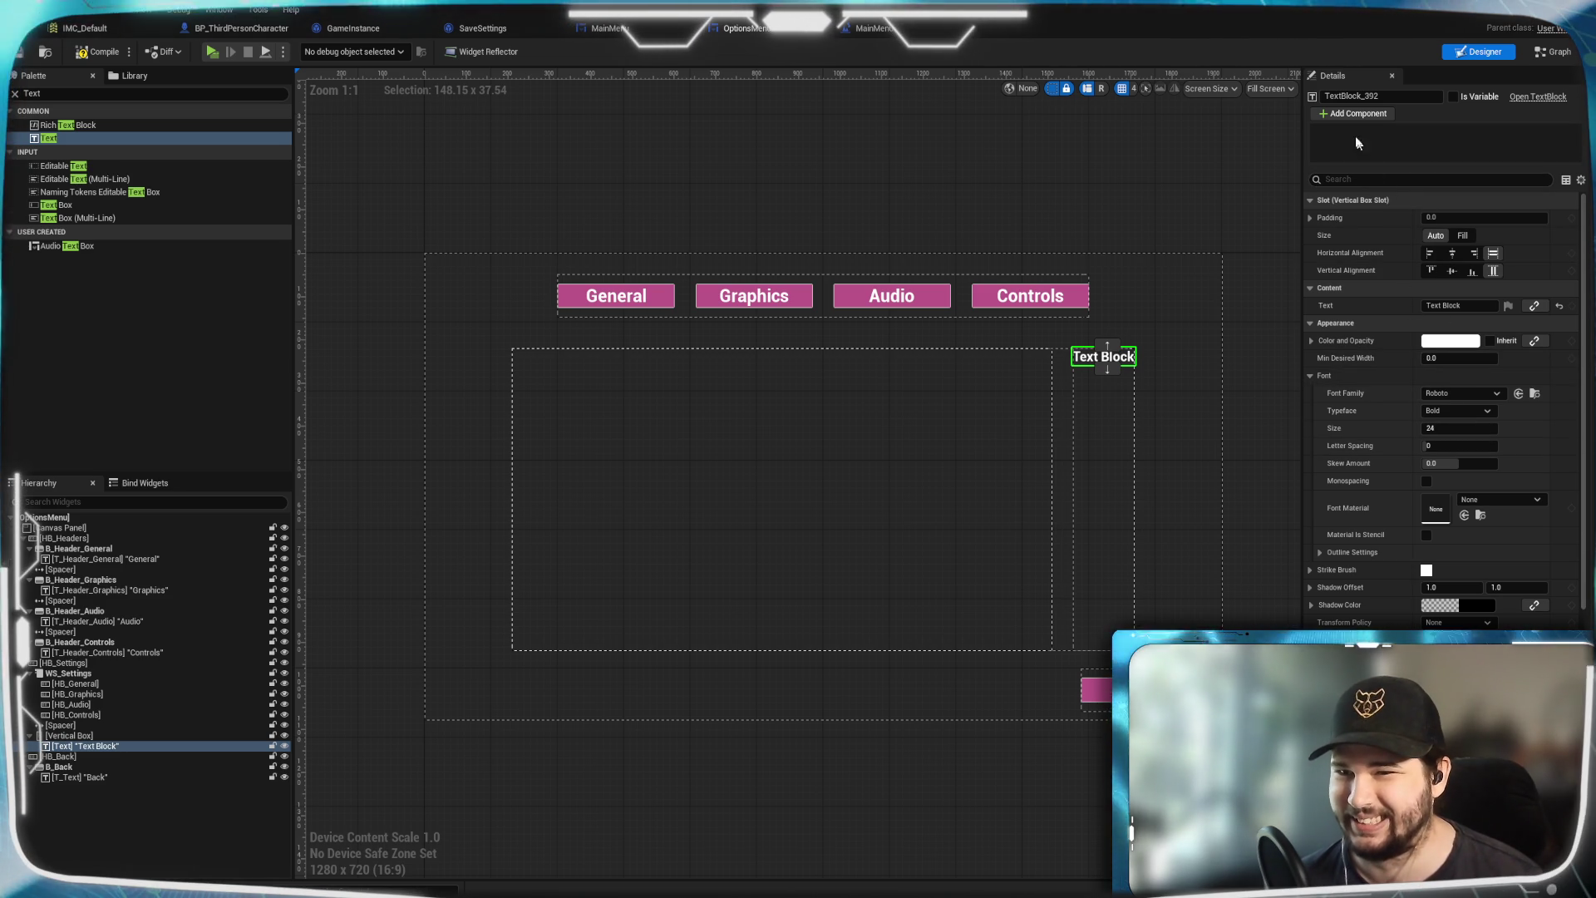
click(1377, 97)
text(T_Header_Description)
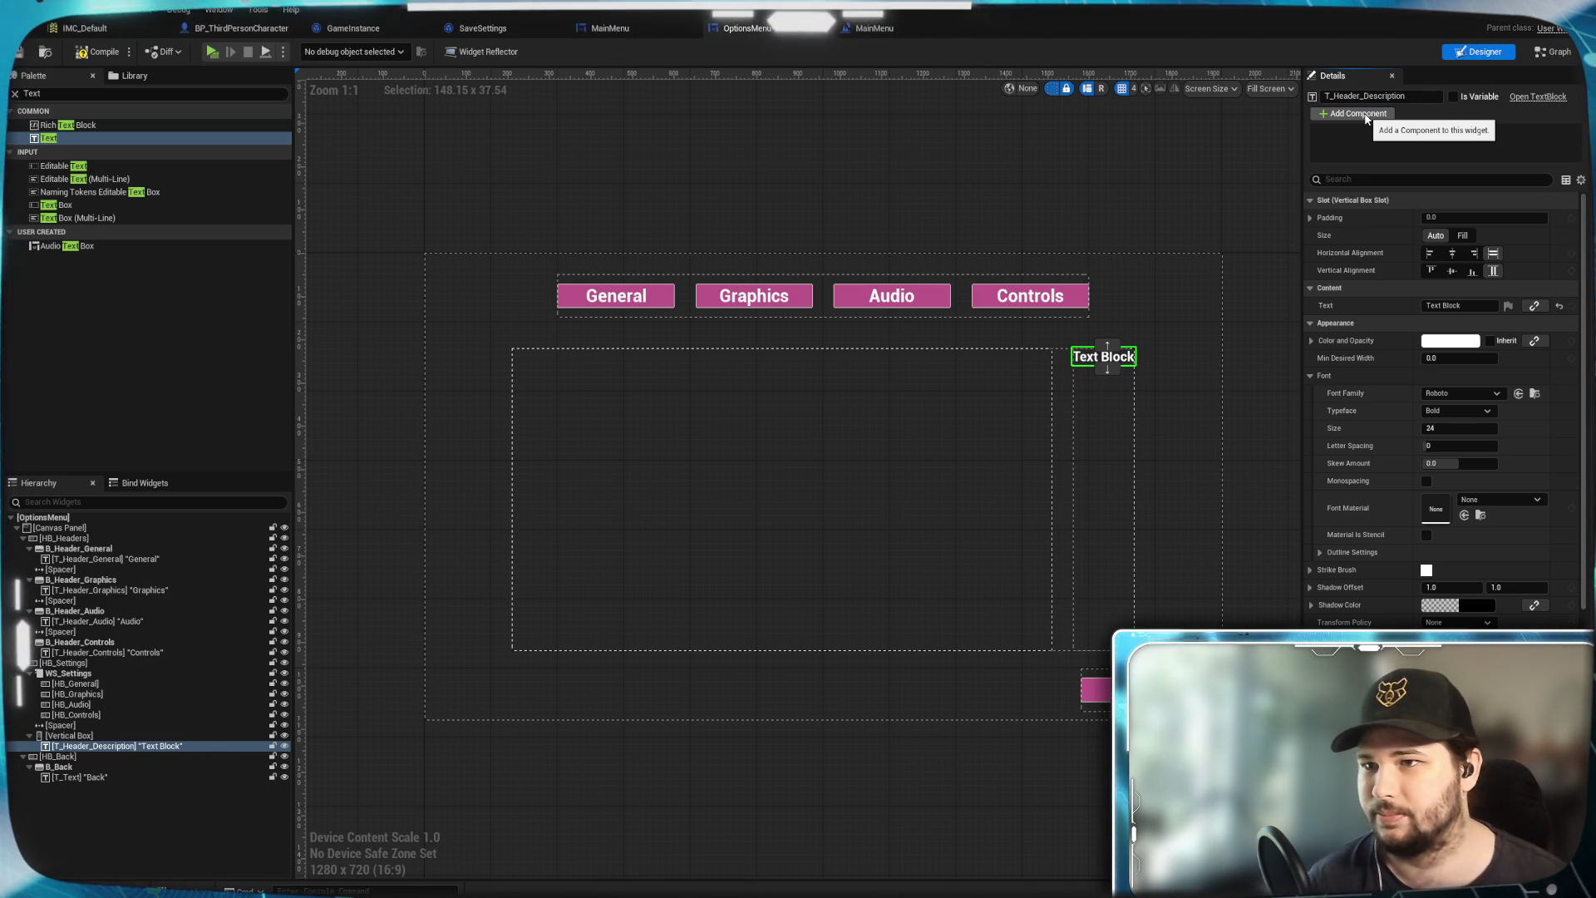
click(1462, 305)
text(Description)
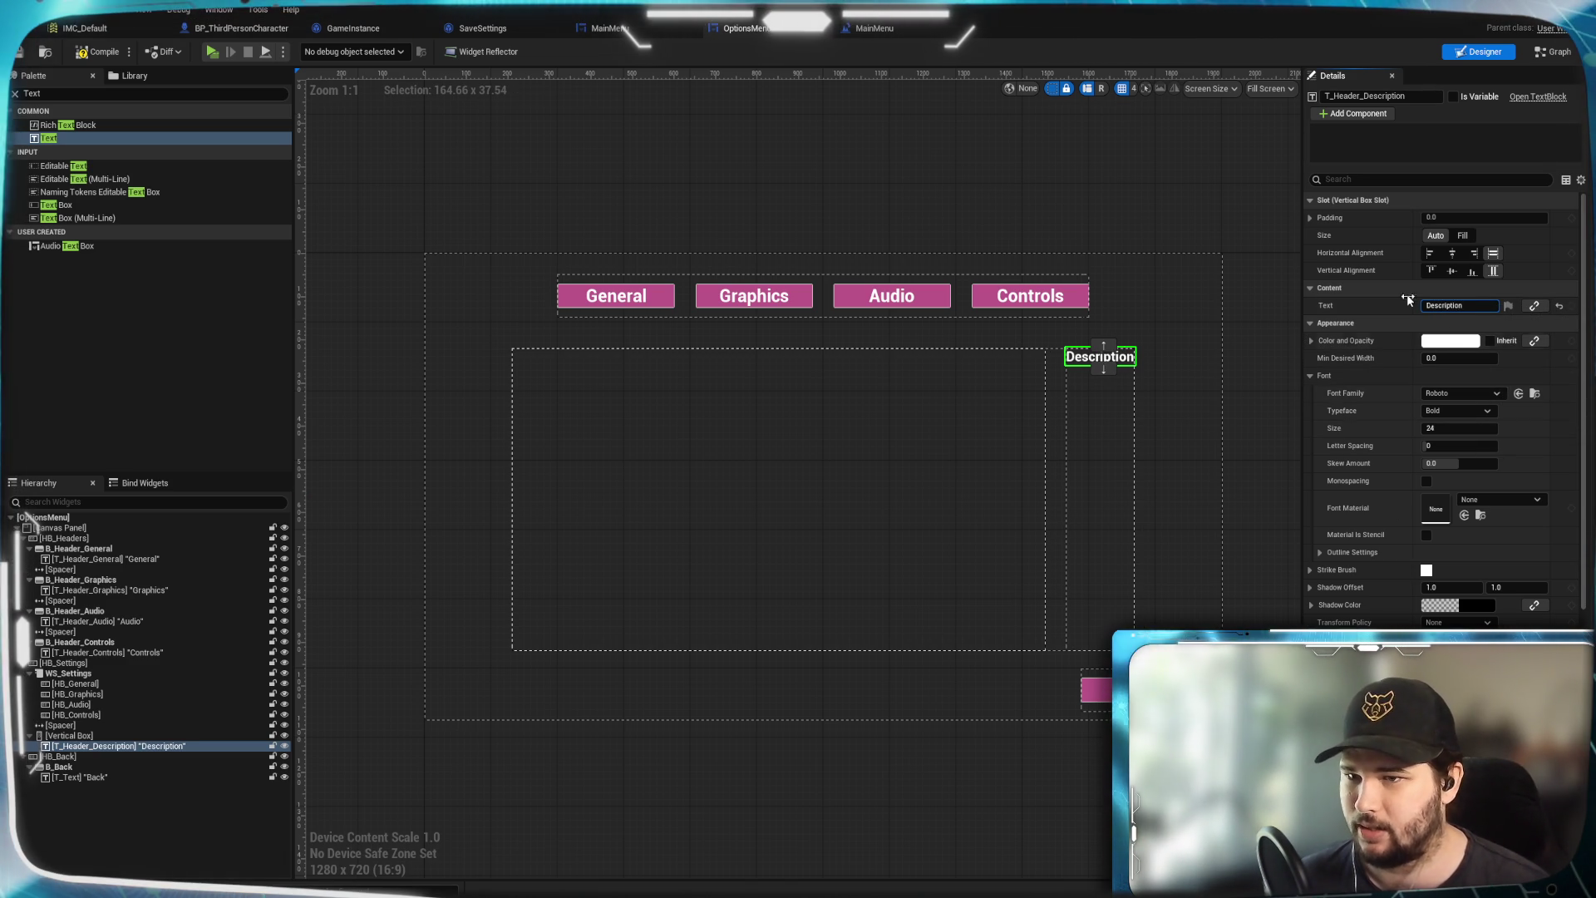
click(1310, 218)
text(225)
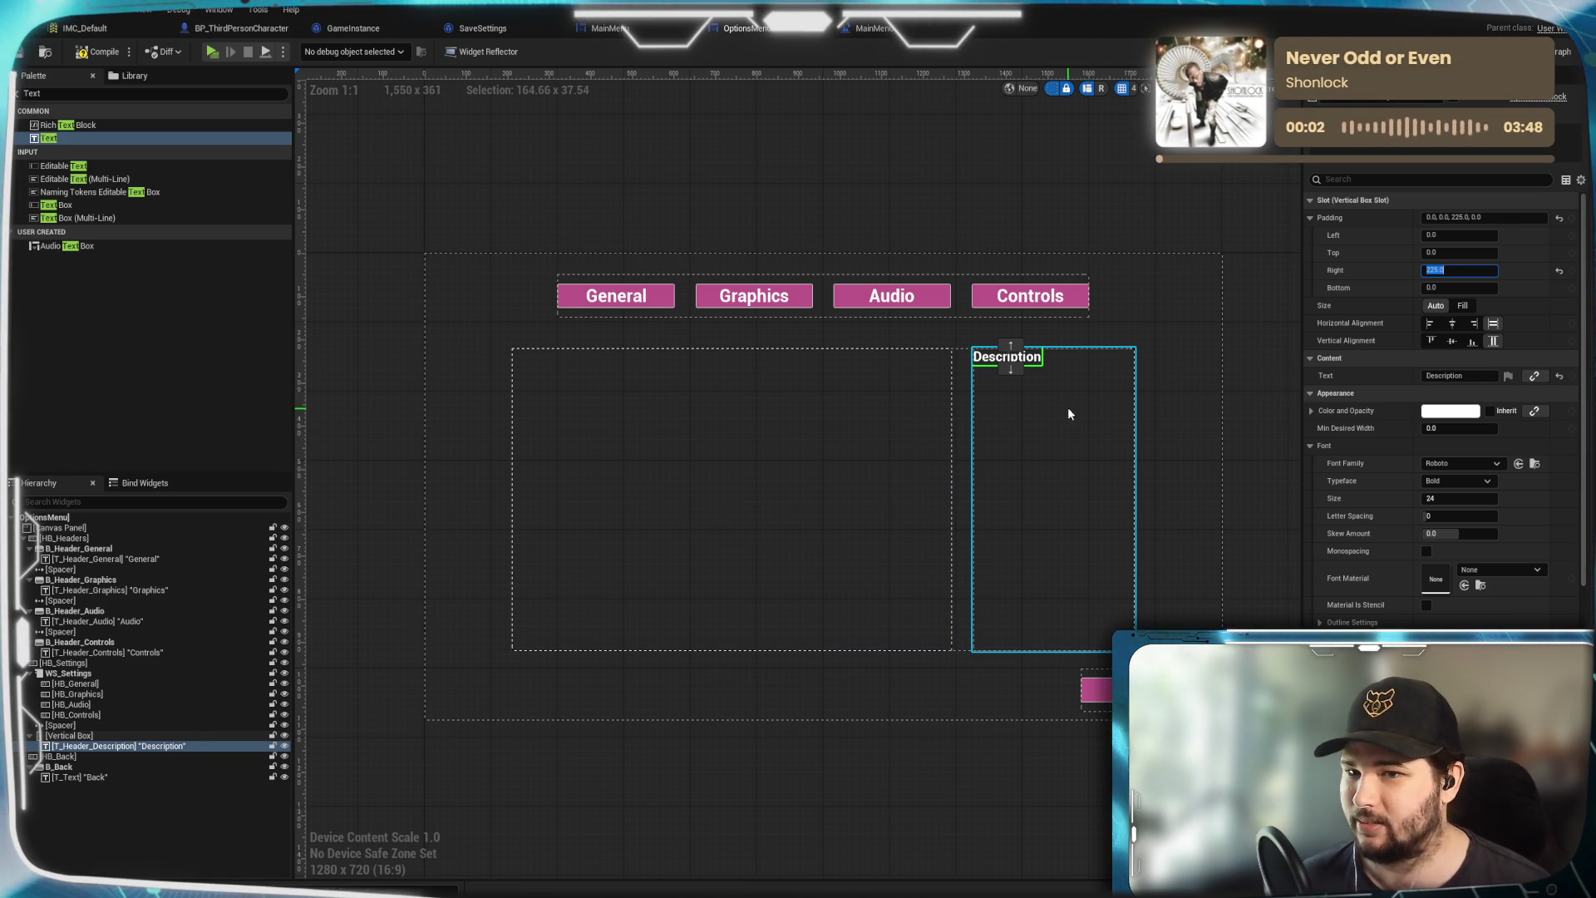
click(1259, 339)
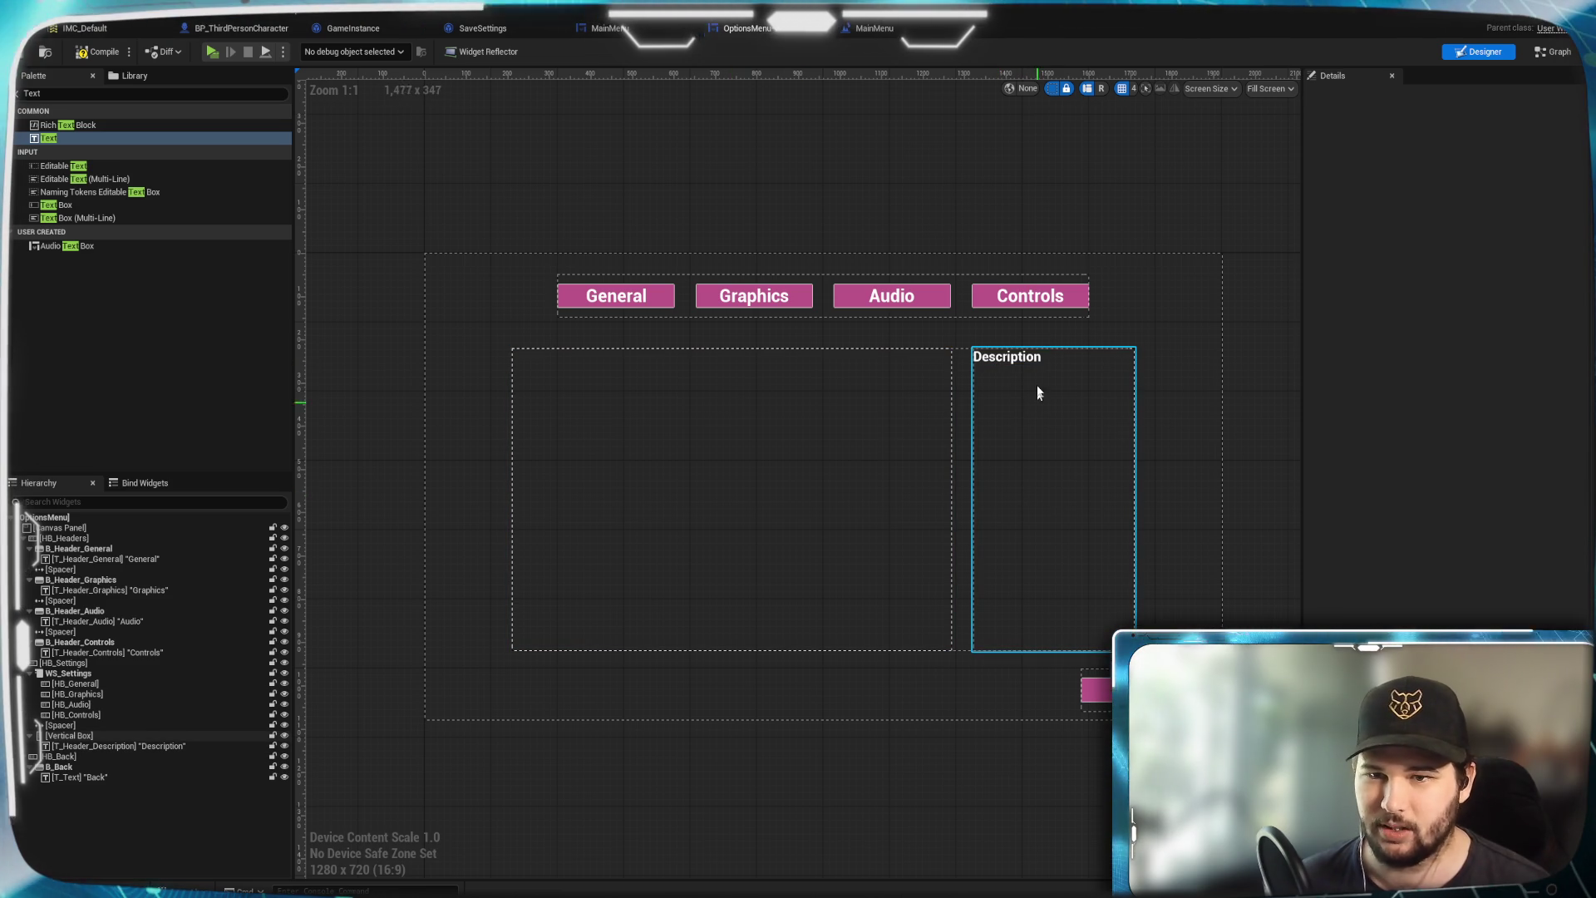
click(677, 424)
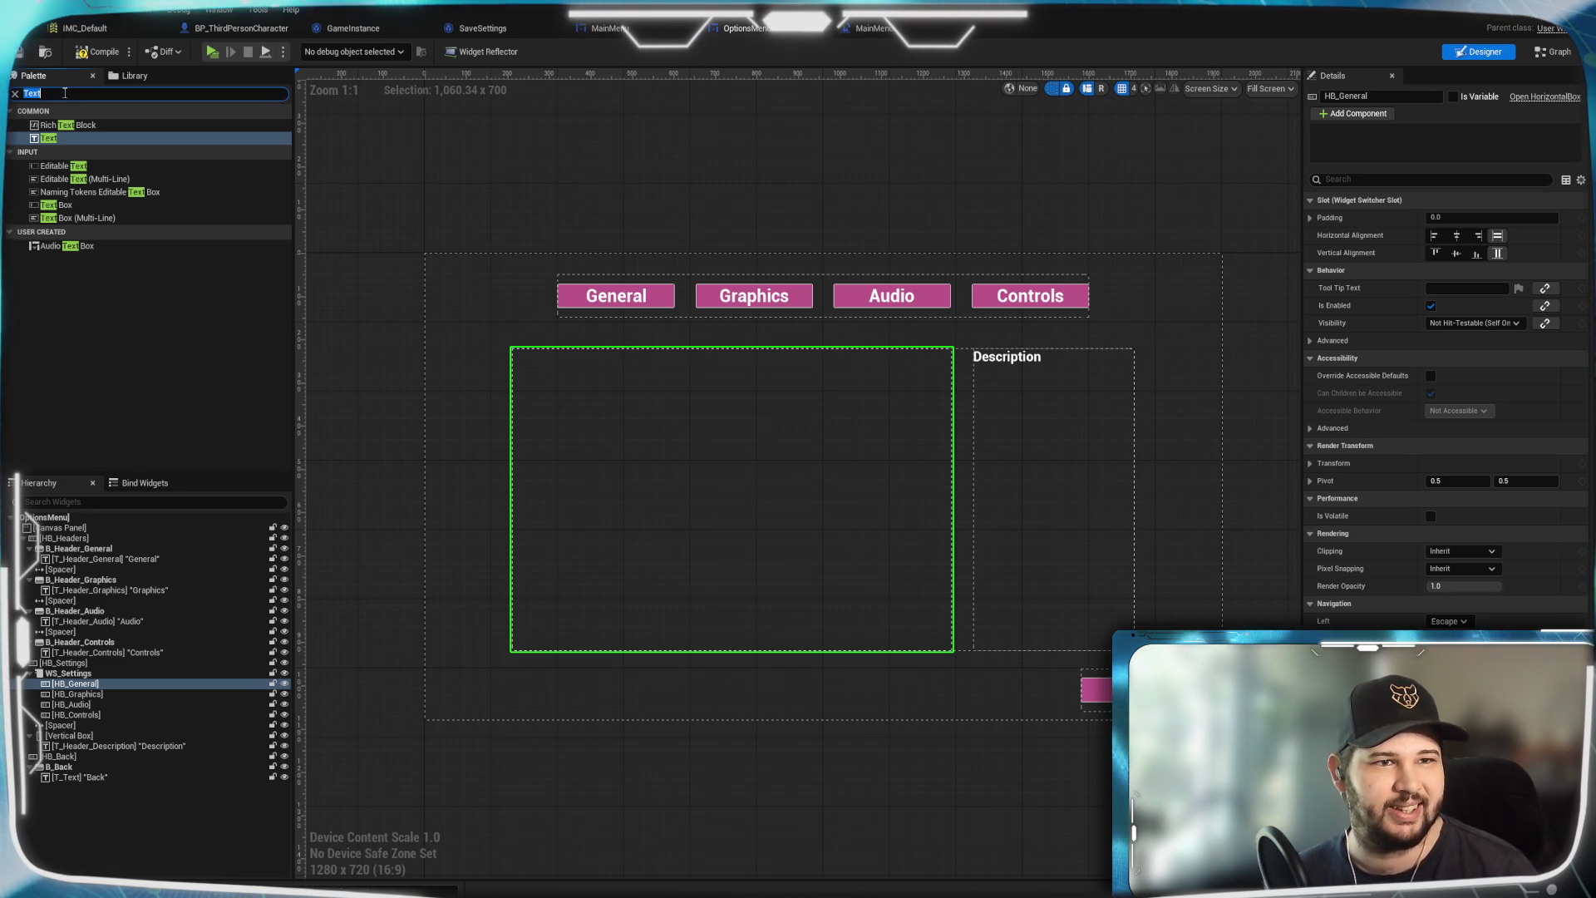
text(Horizon)
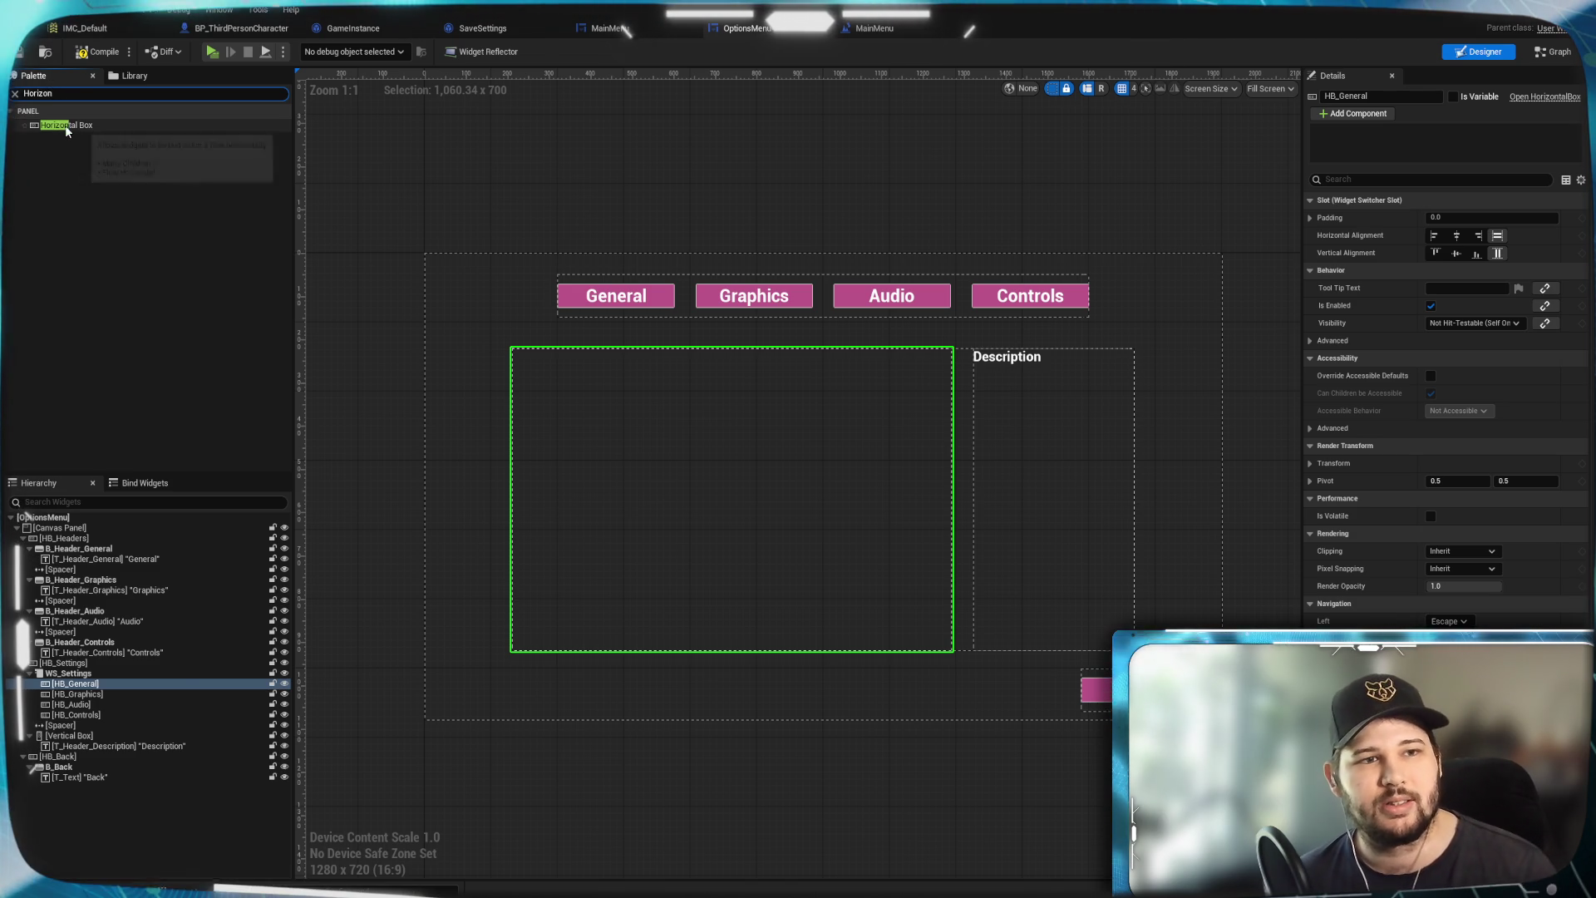
Add a Horizontal Box inside HB_General and centre it horizontally
drag(100, 686, 100, 687)
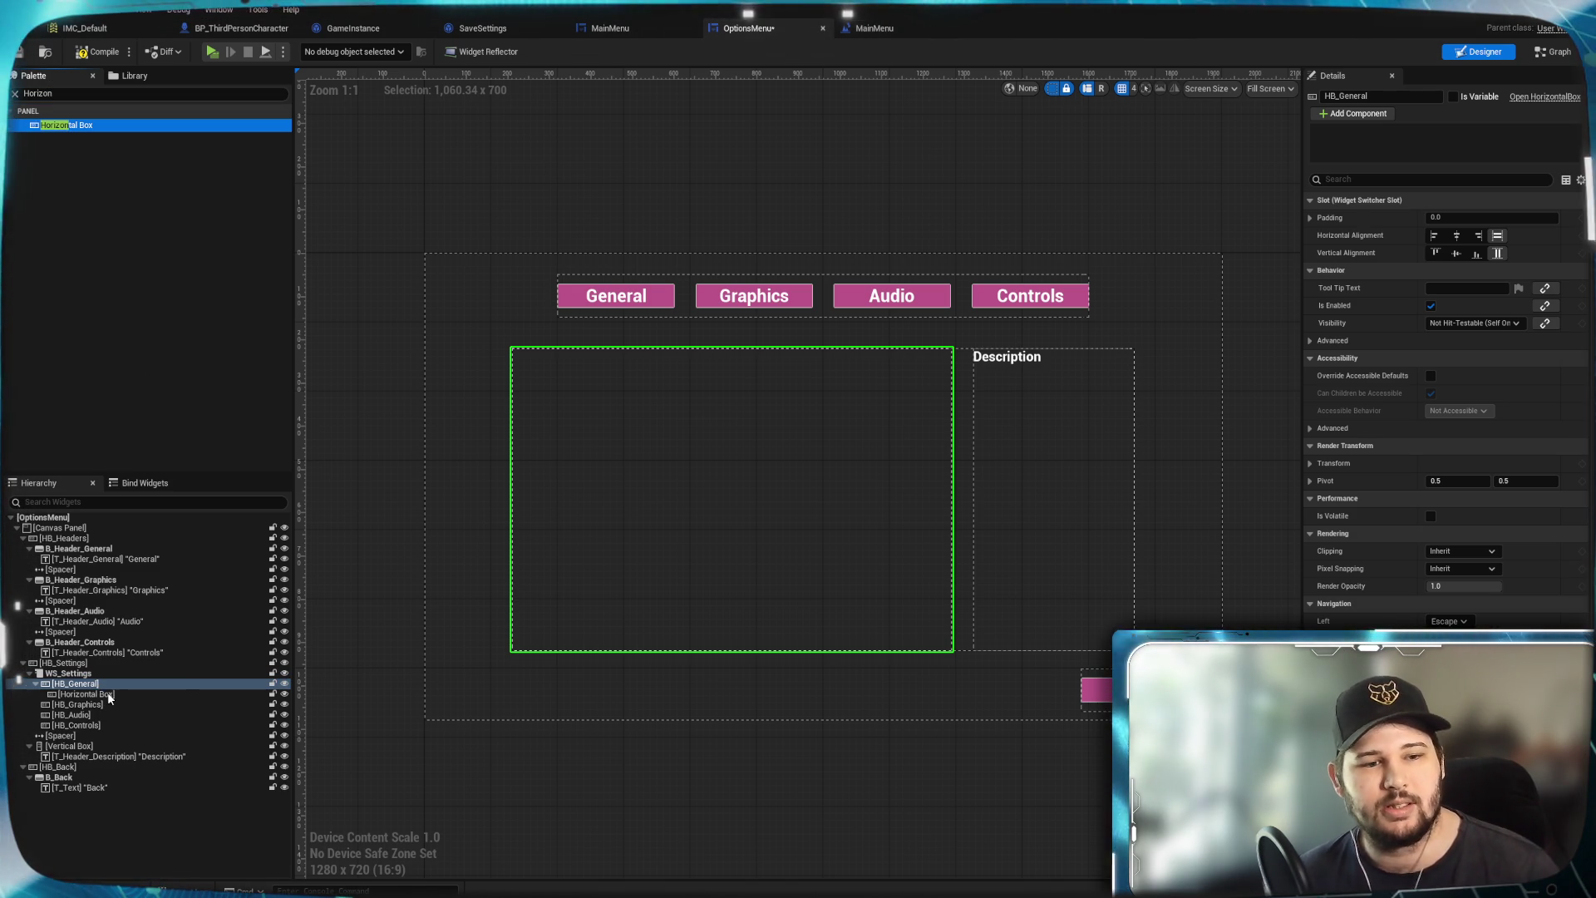
click(108, 695)
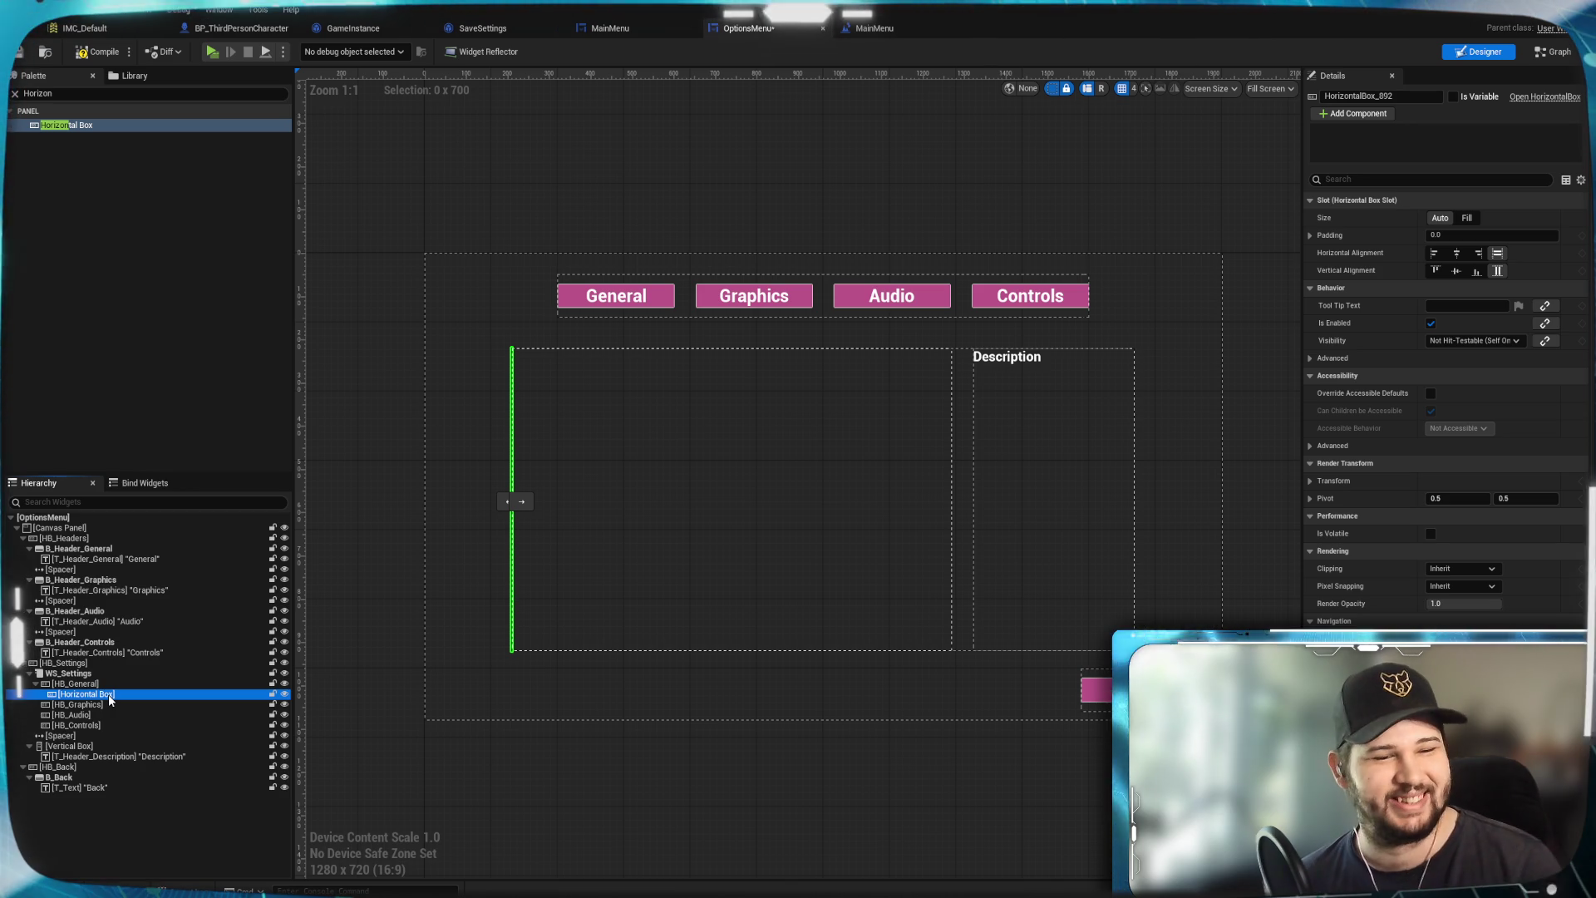
key(F2)
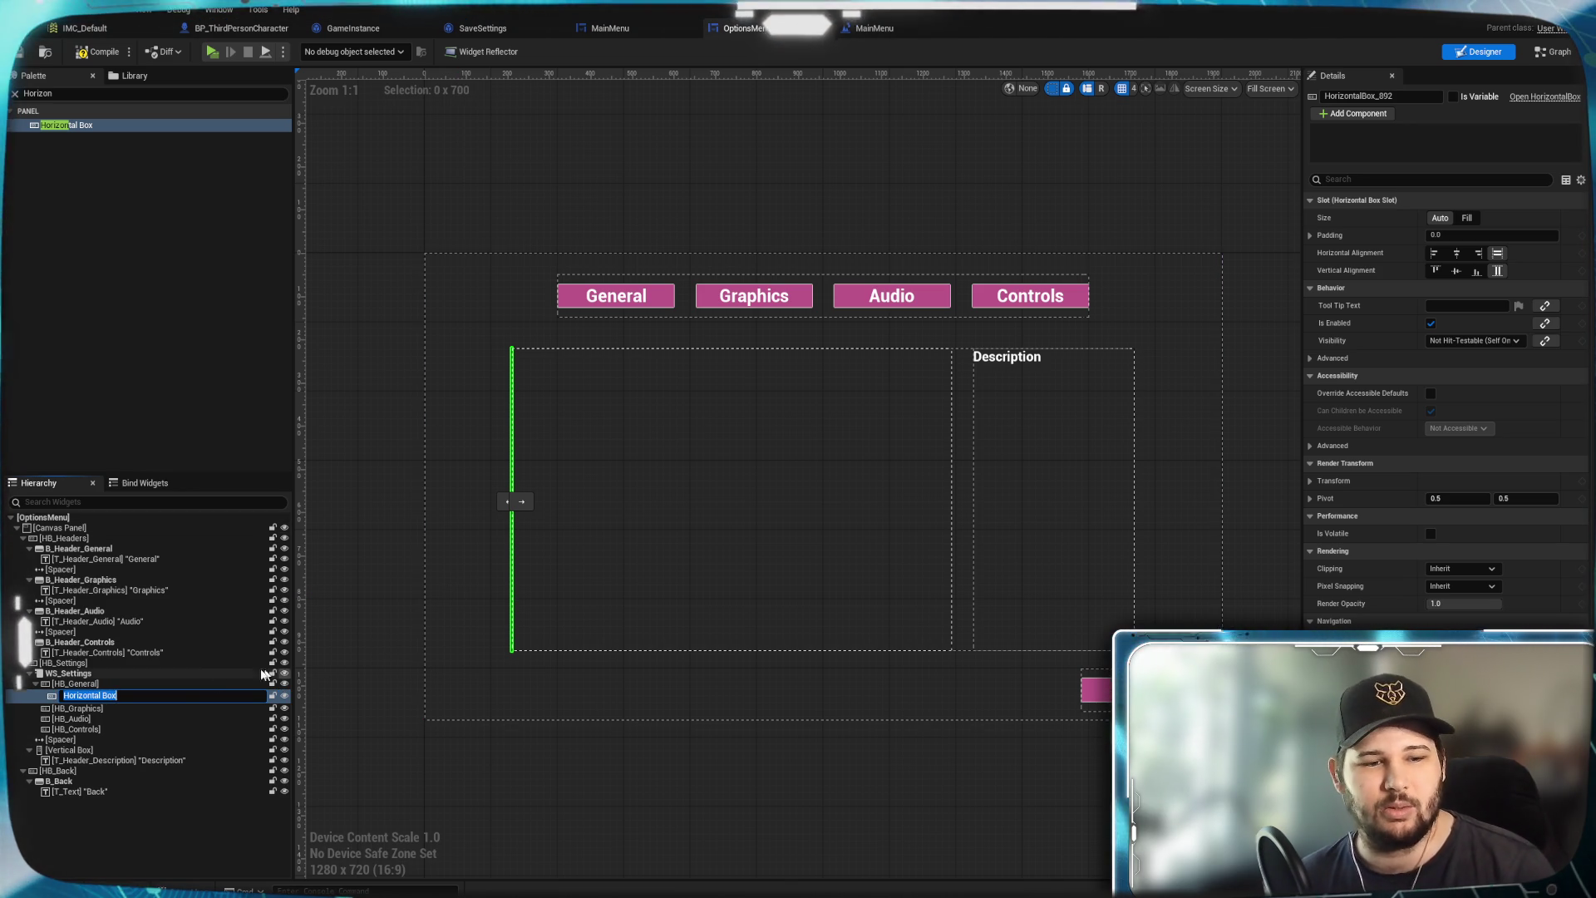
key(Return)
click(100, 697)
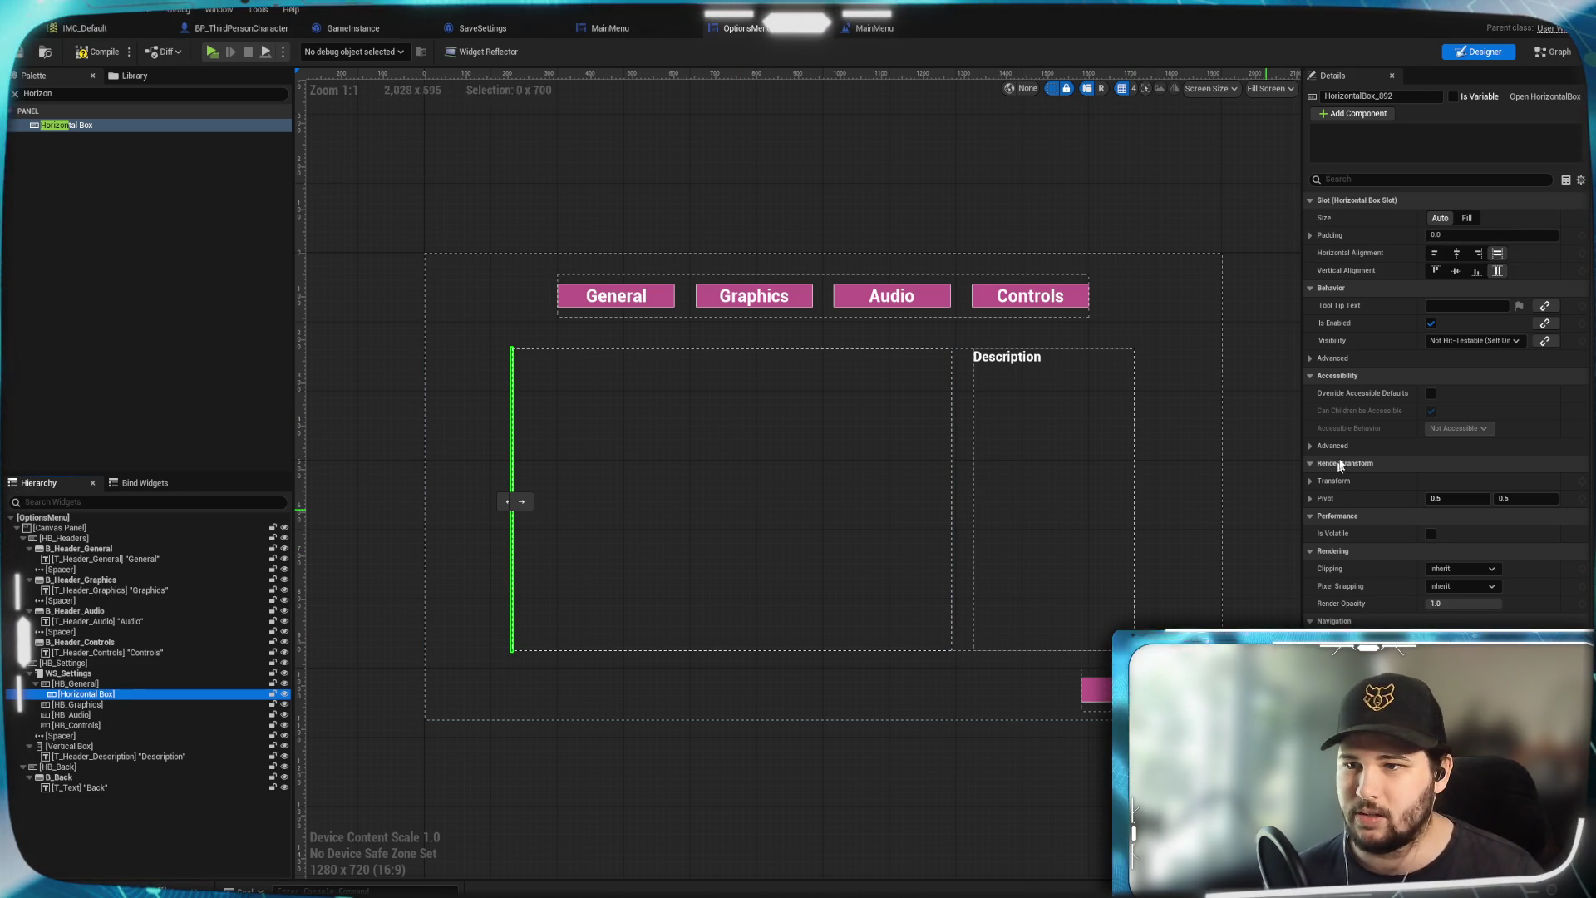
click(1457, 254)
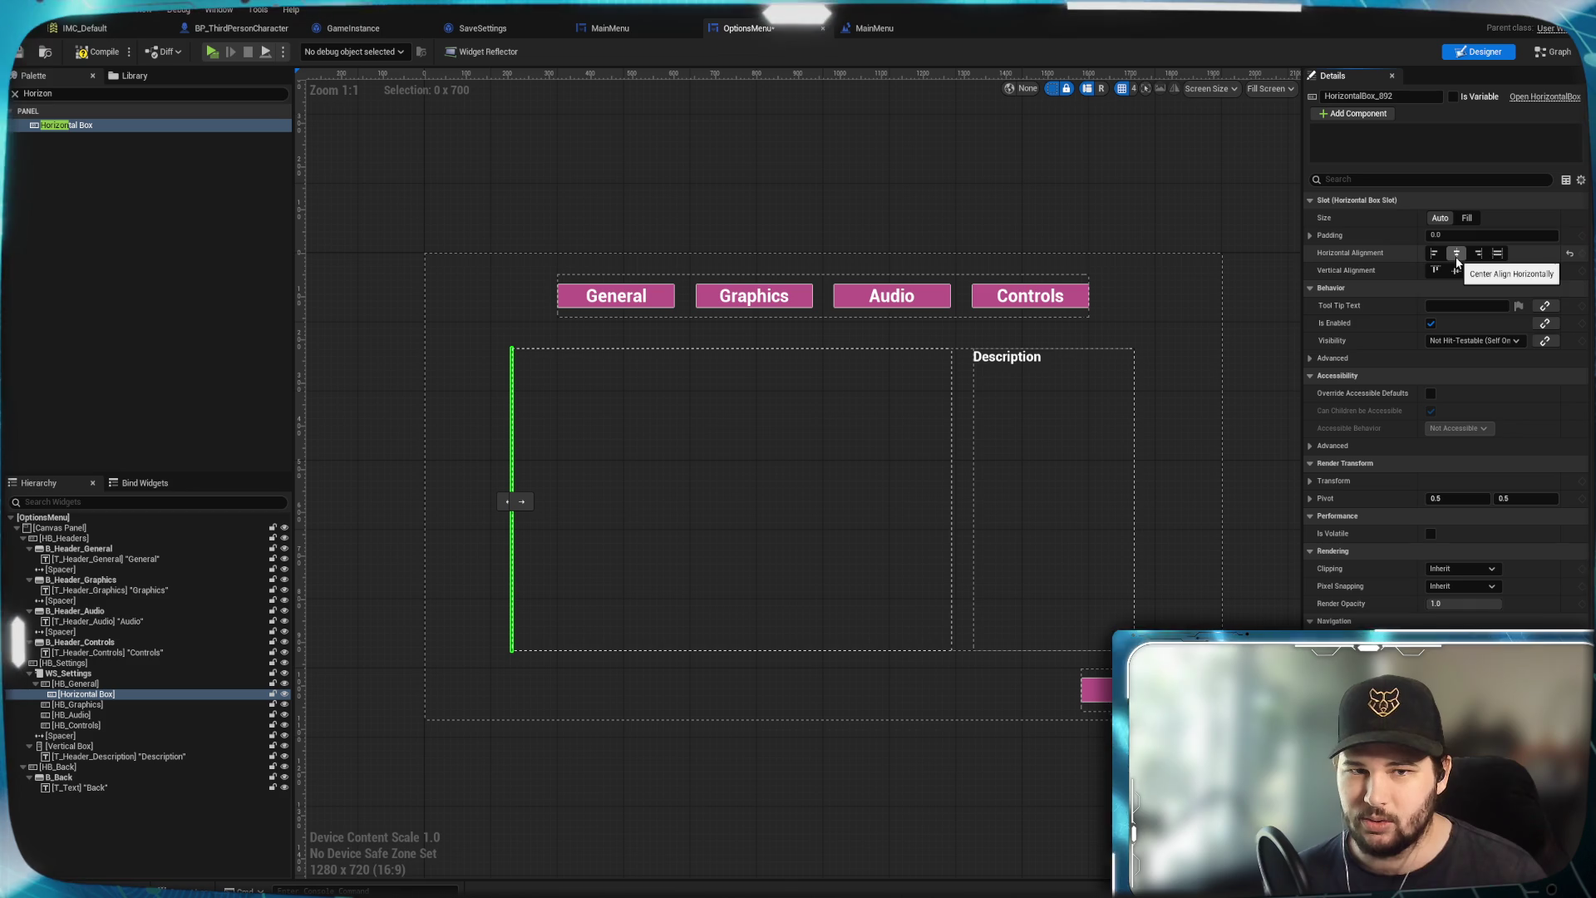
Make the new row Fill size with fill width, 0 padding, and top alignment
click(1457, 273)
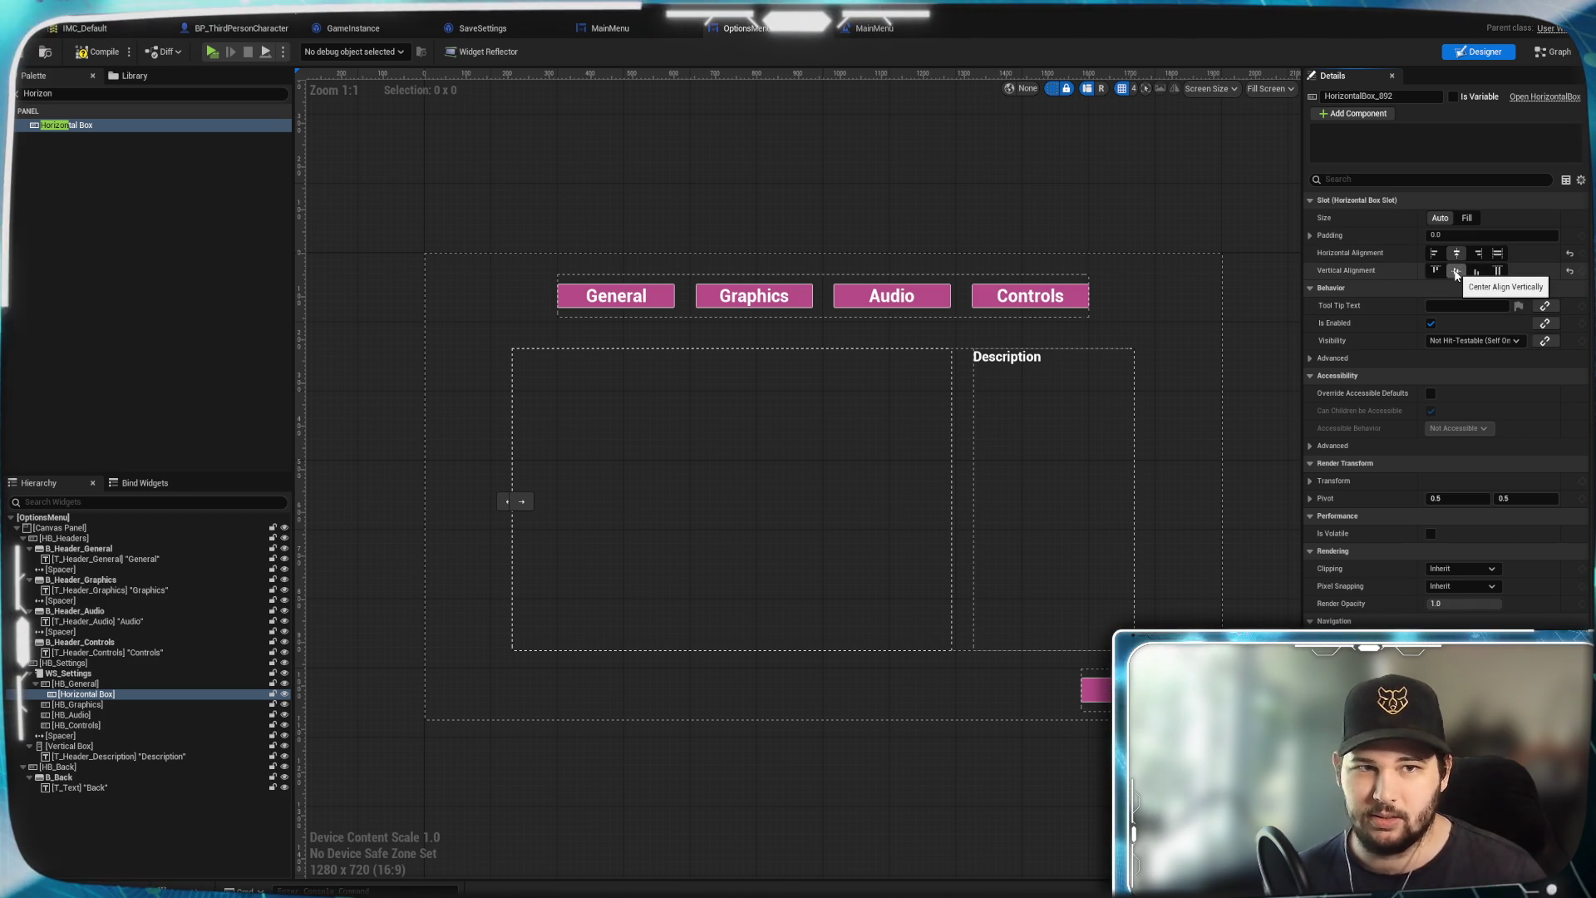
click(1498, 253)
click(1468, 218)
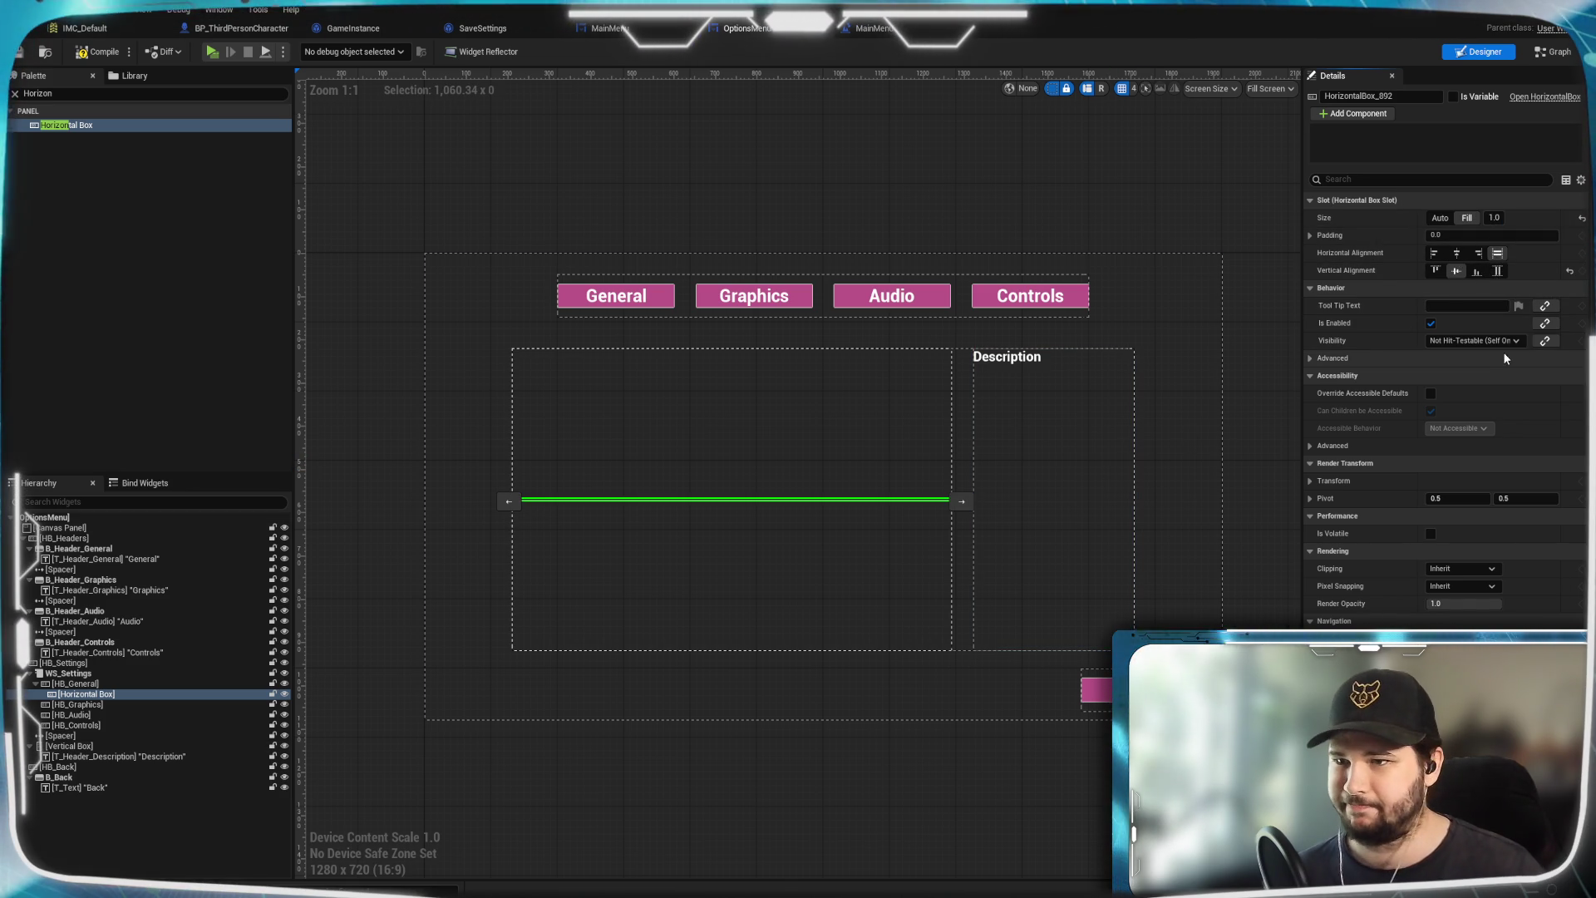
click(1435, 237)
key(Return)
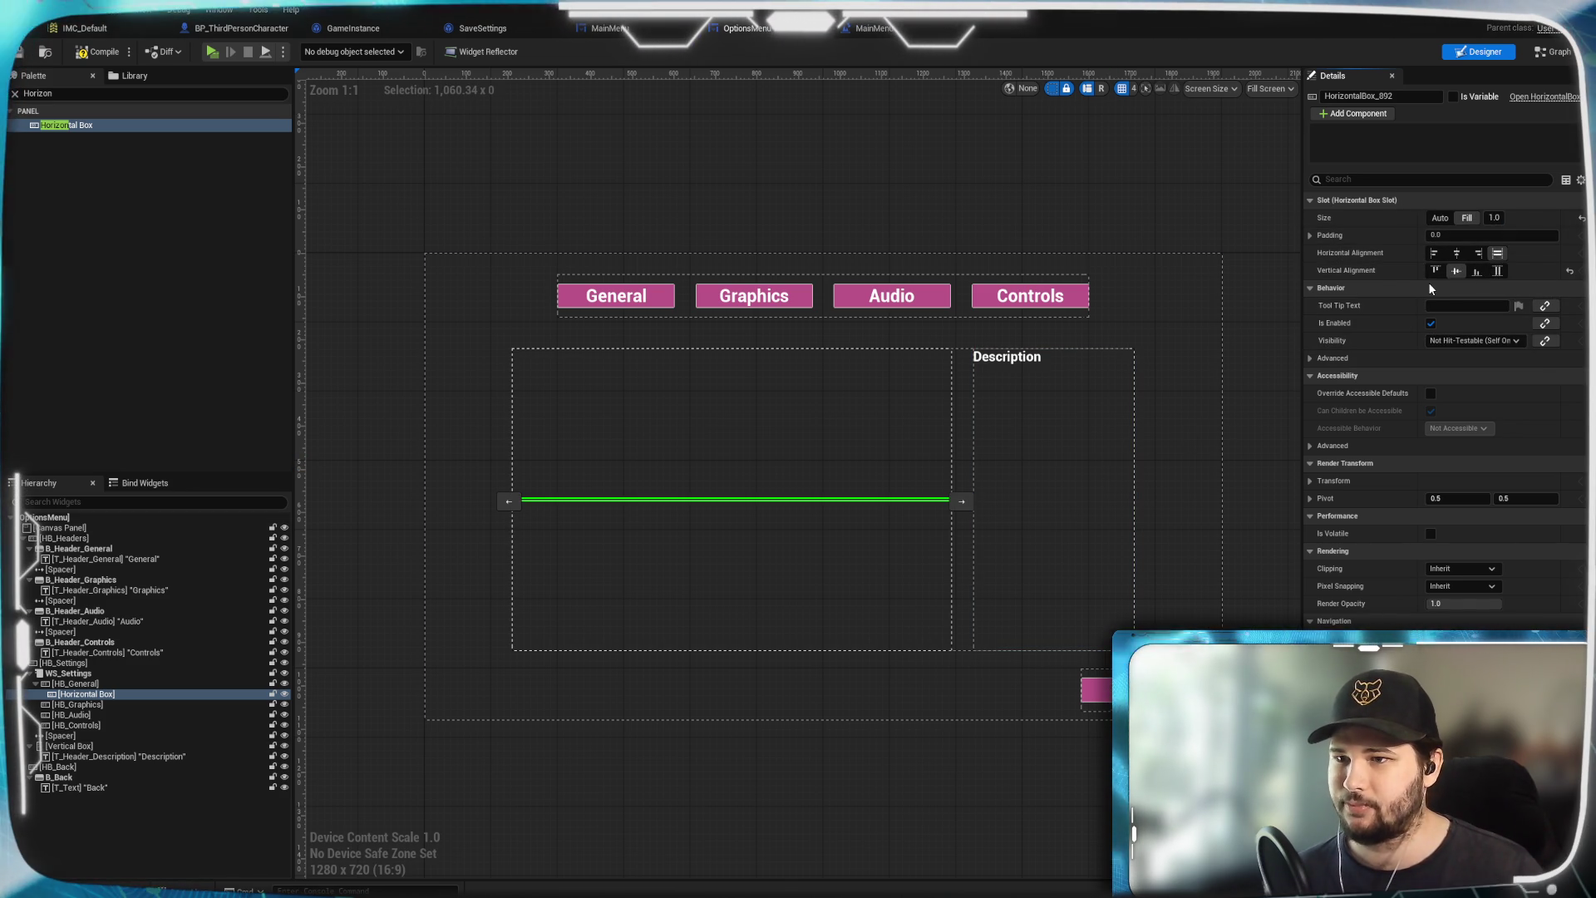
click(1435, 272)
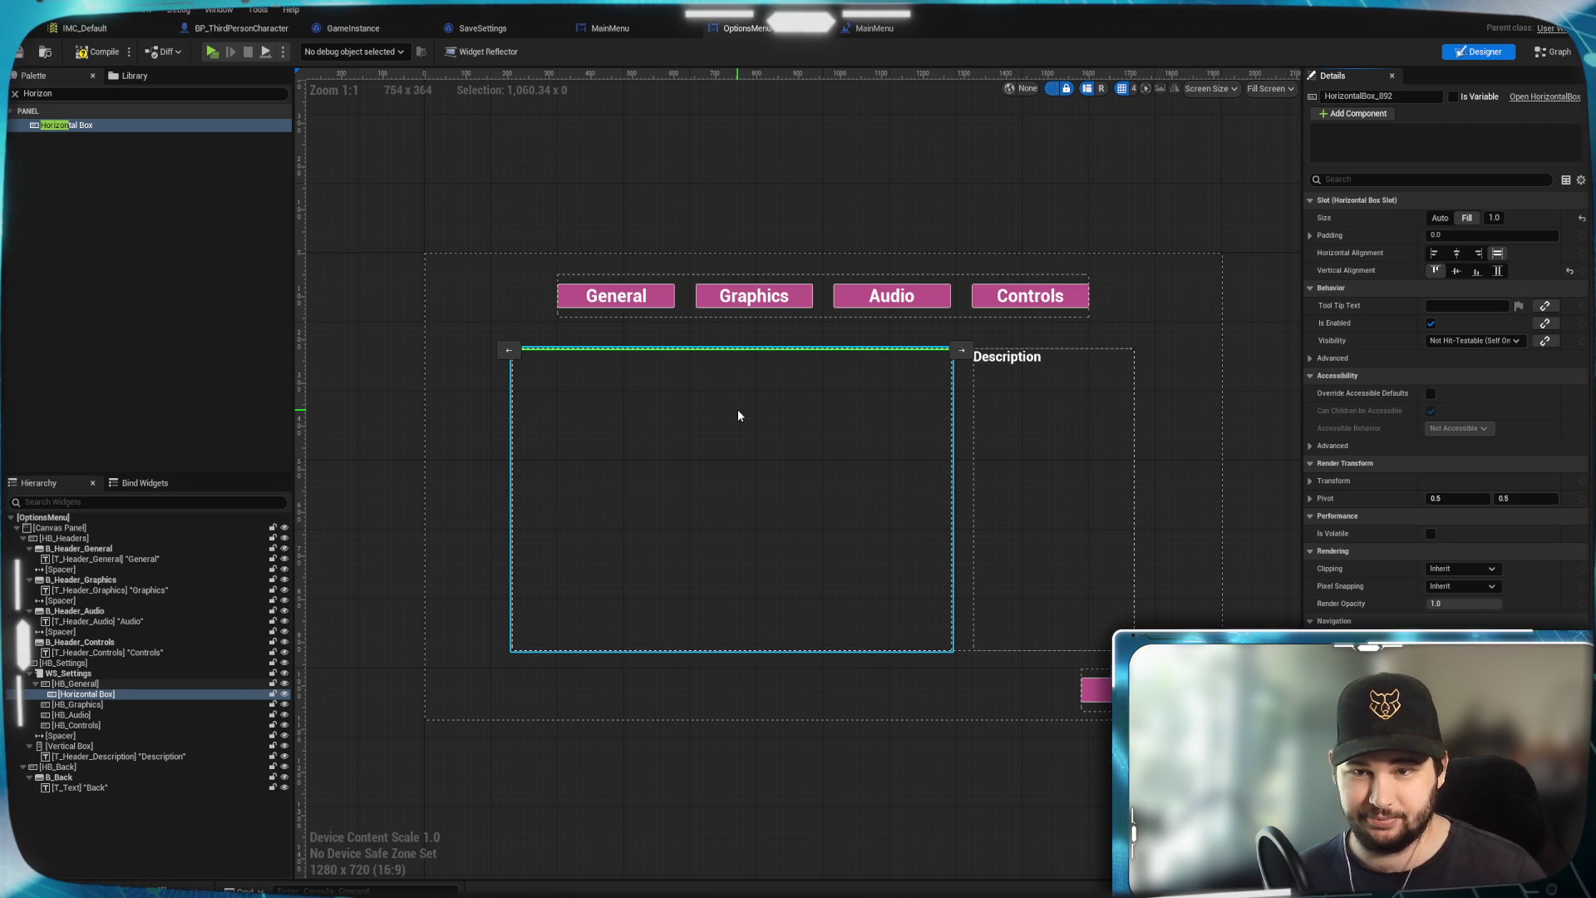
Right-align the Description vertical box, keeping WS_Settings at fill alignment
click(1043, 510)
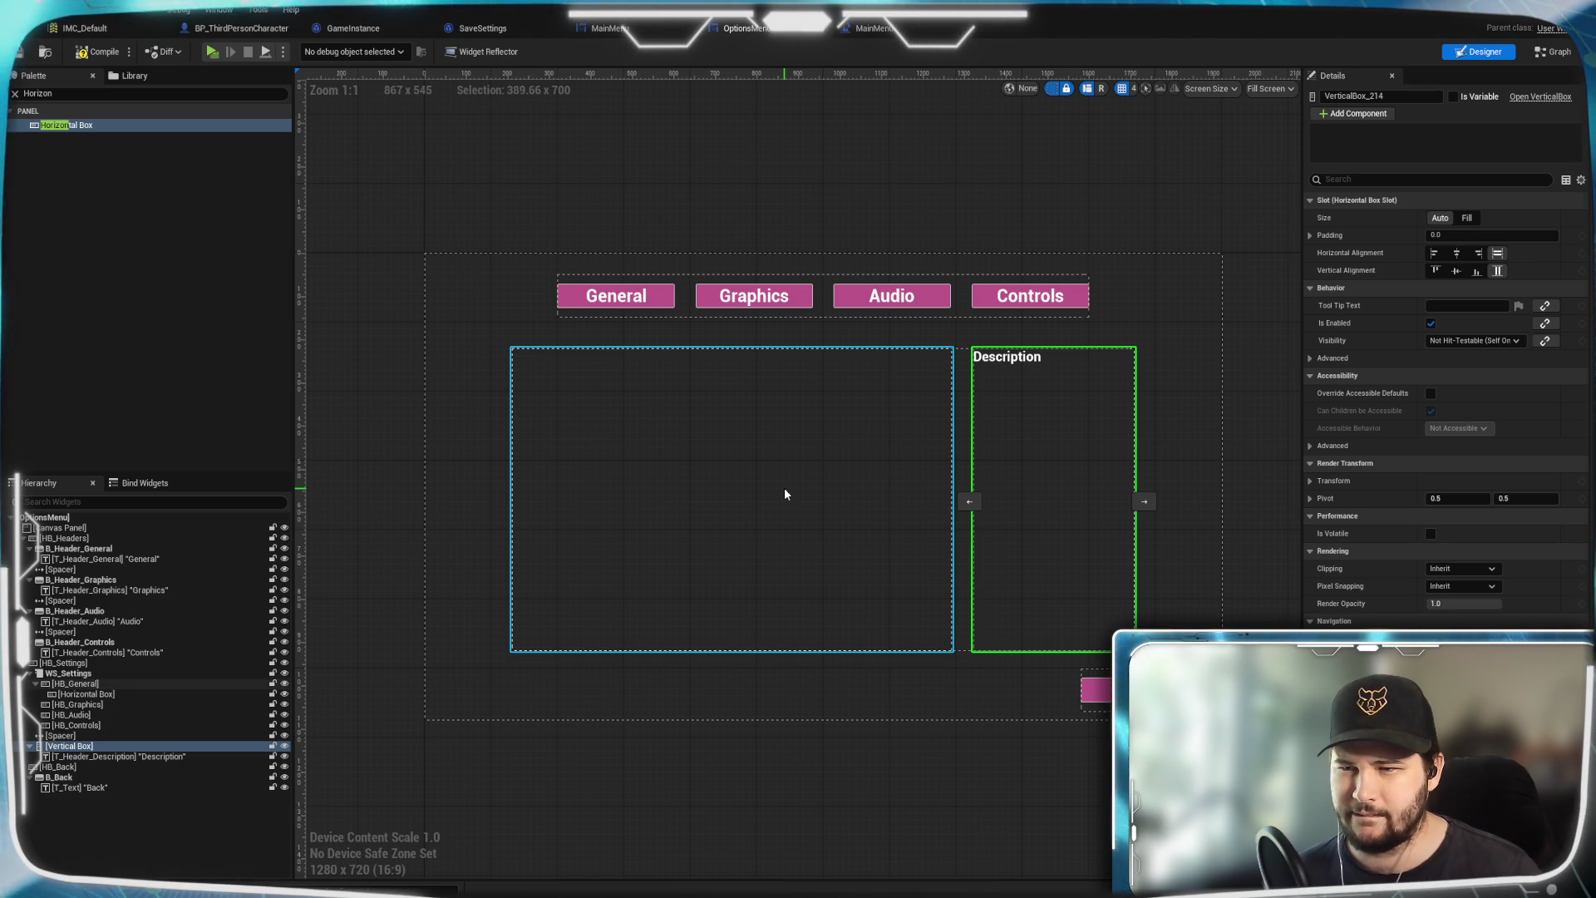
click(1479, 254)
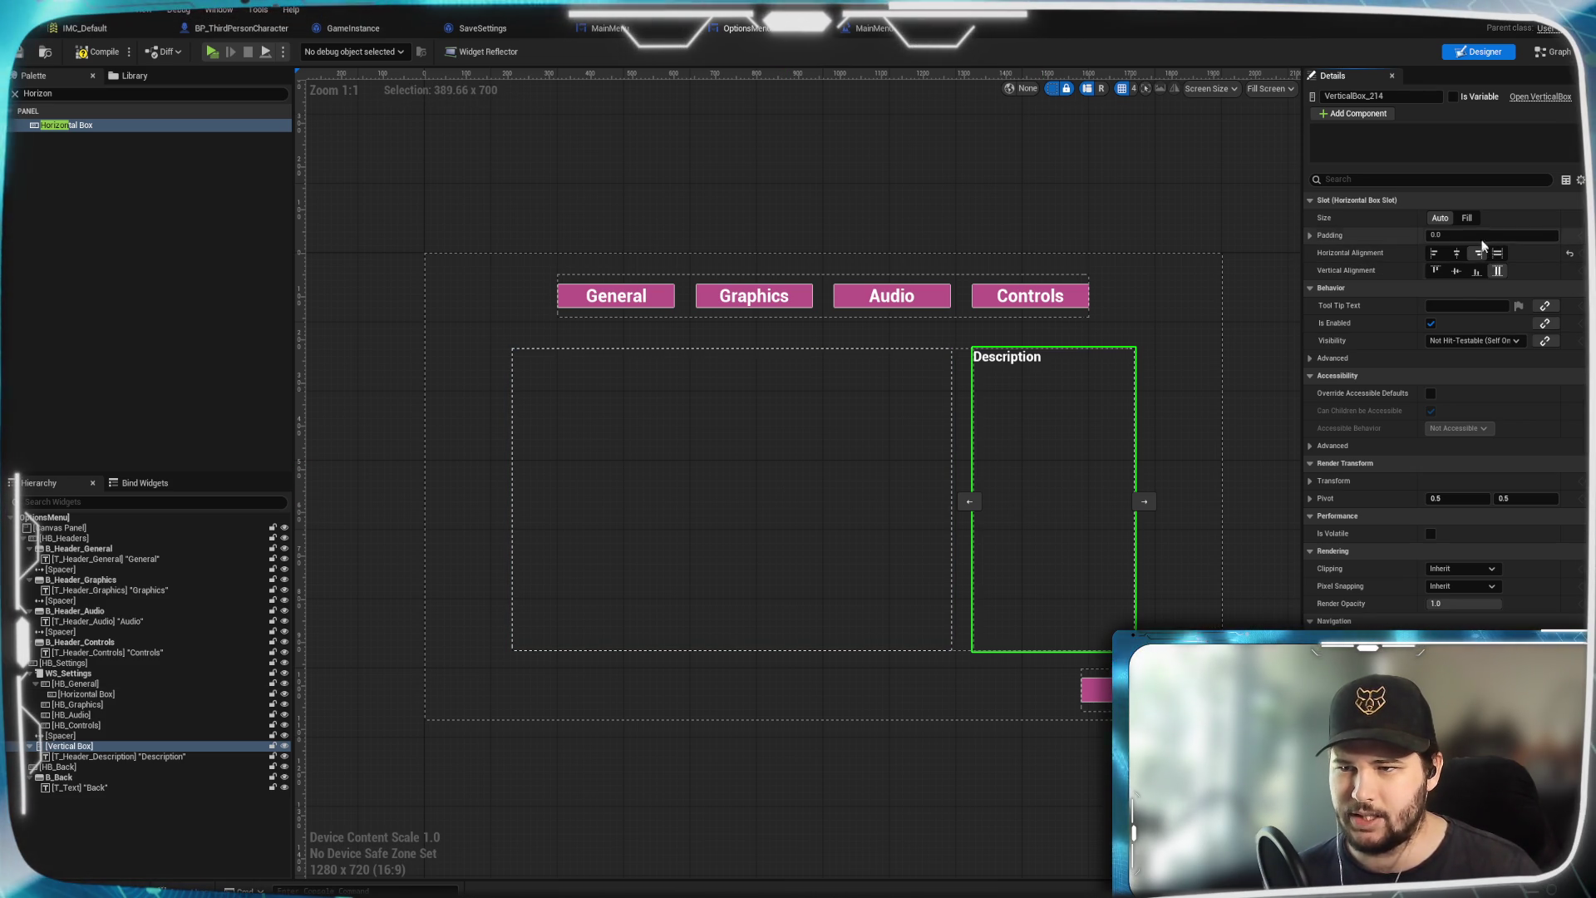
click(935, 408)
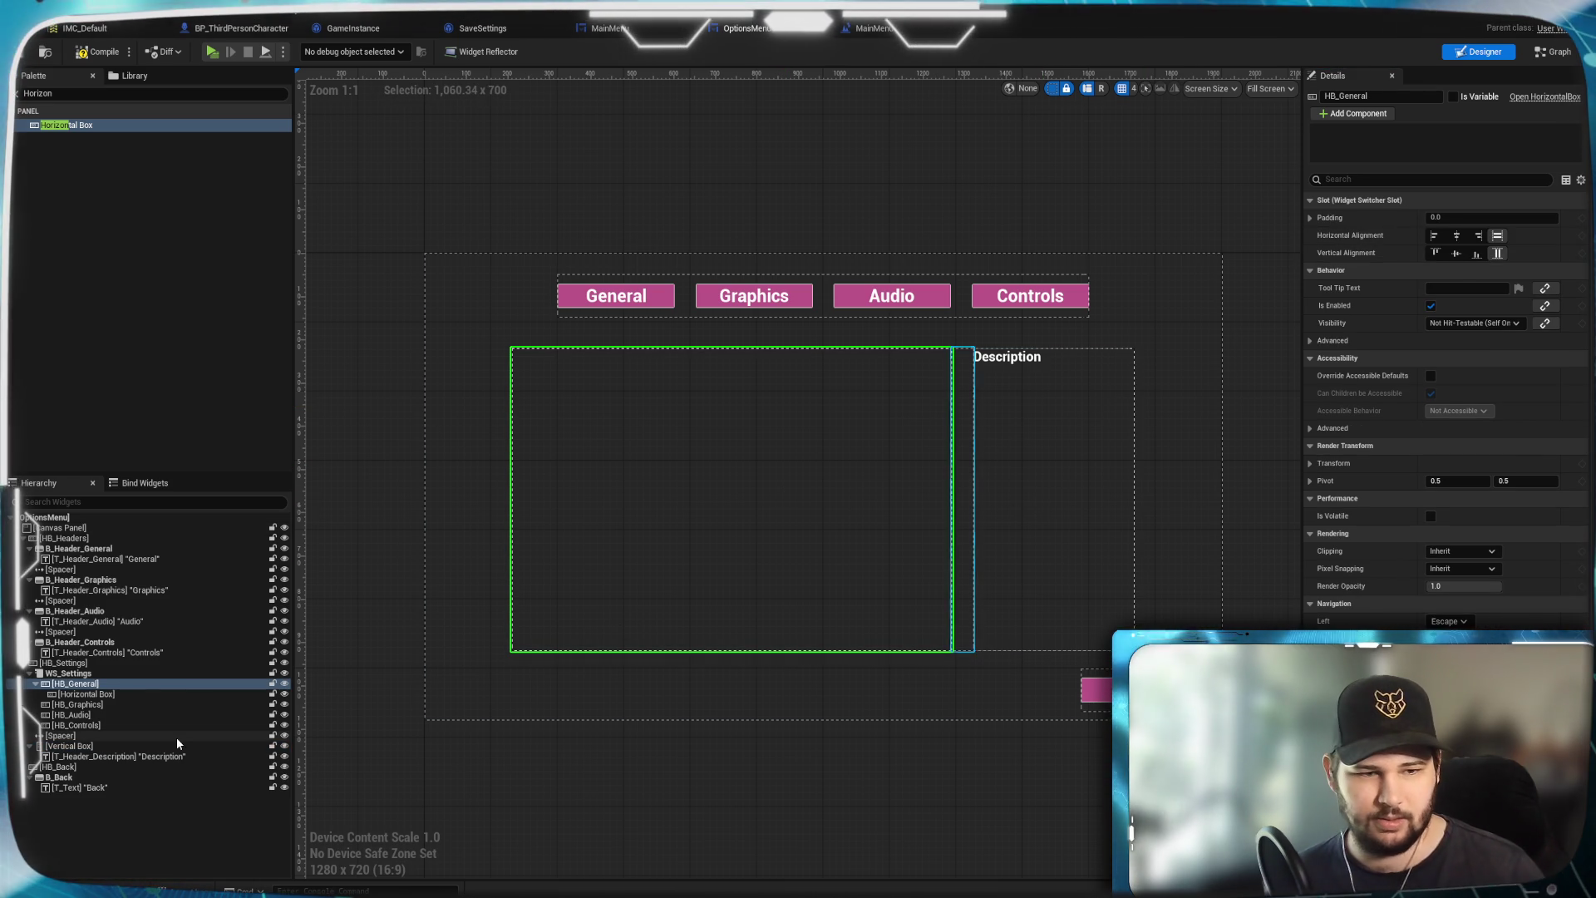
click(75, 674)
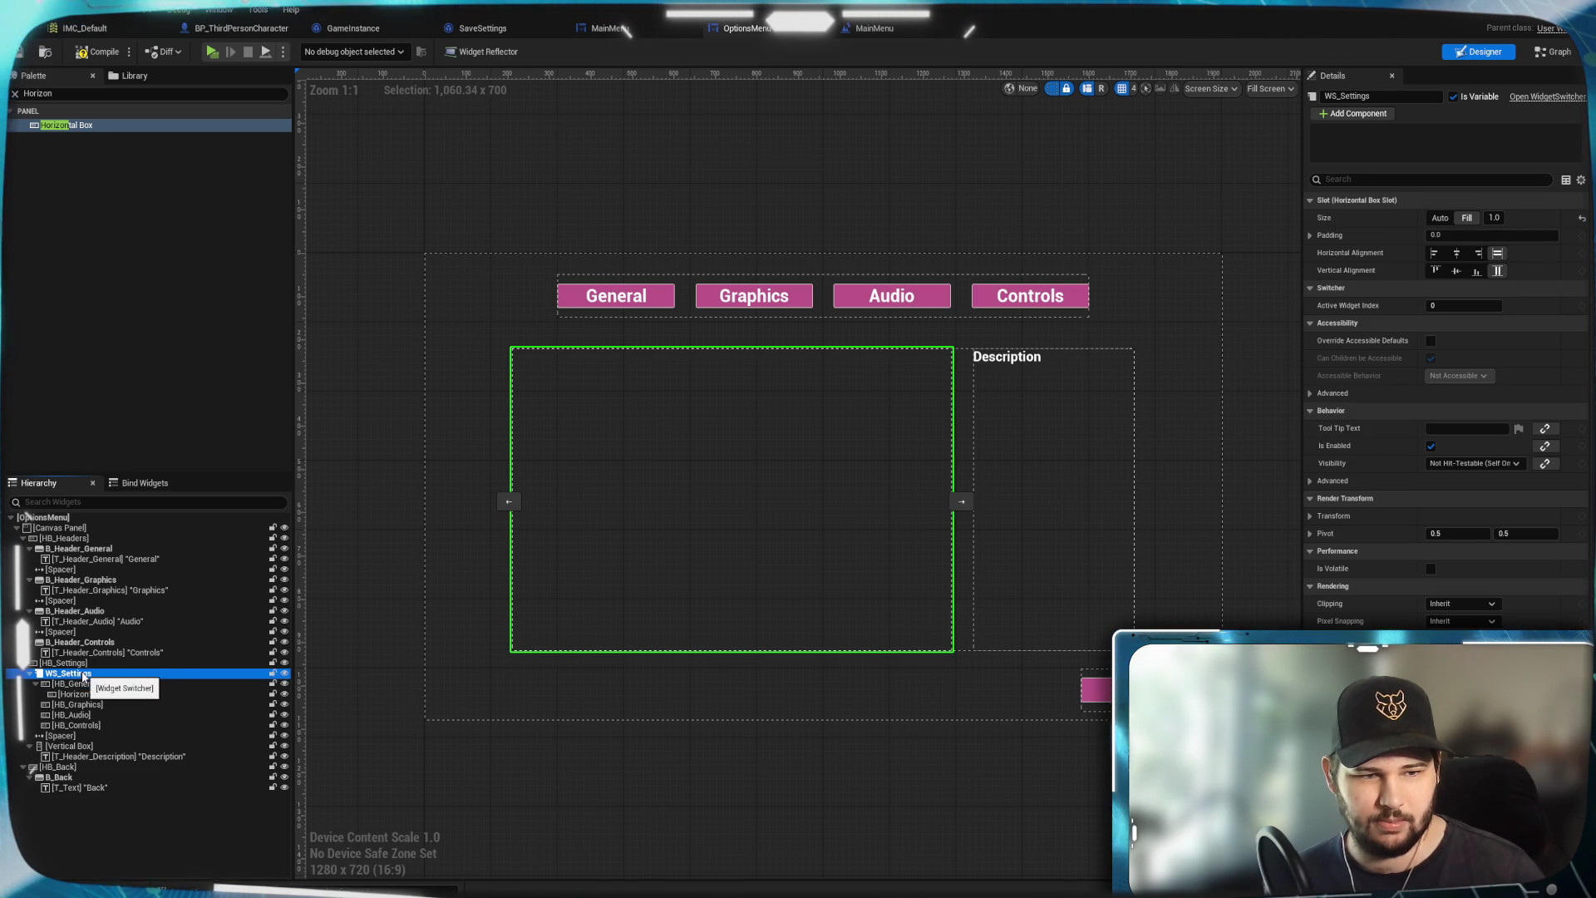
click(1434, 253)
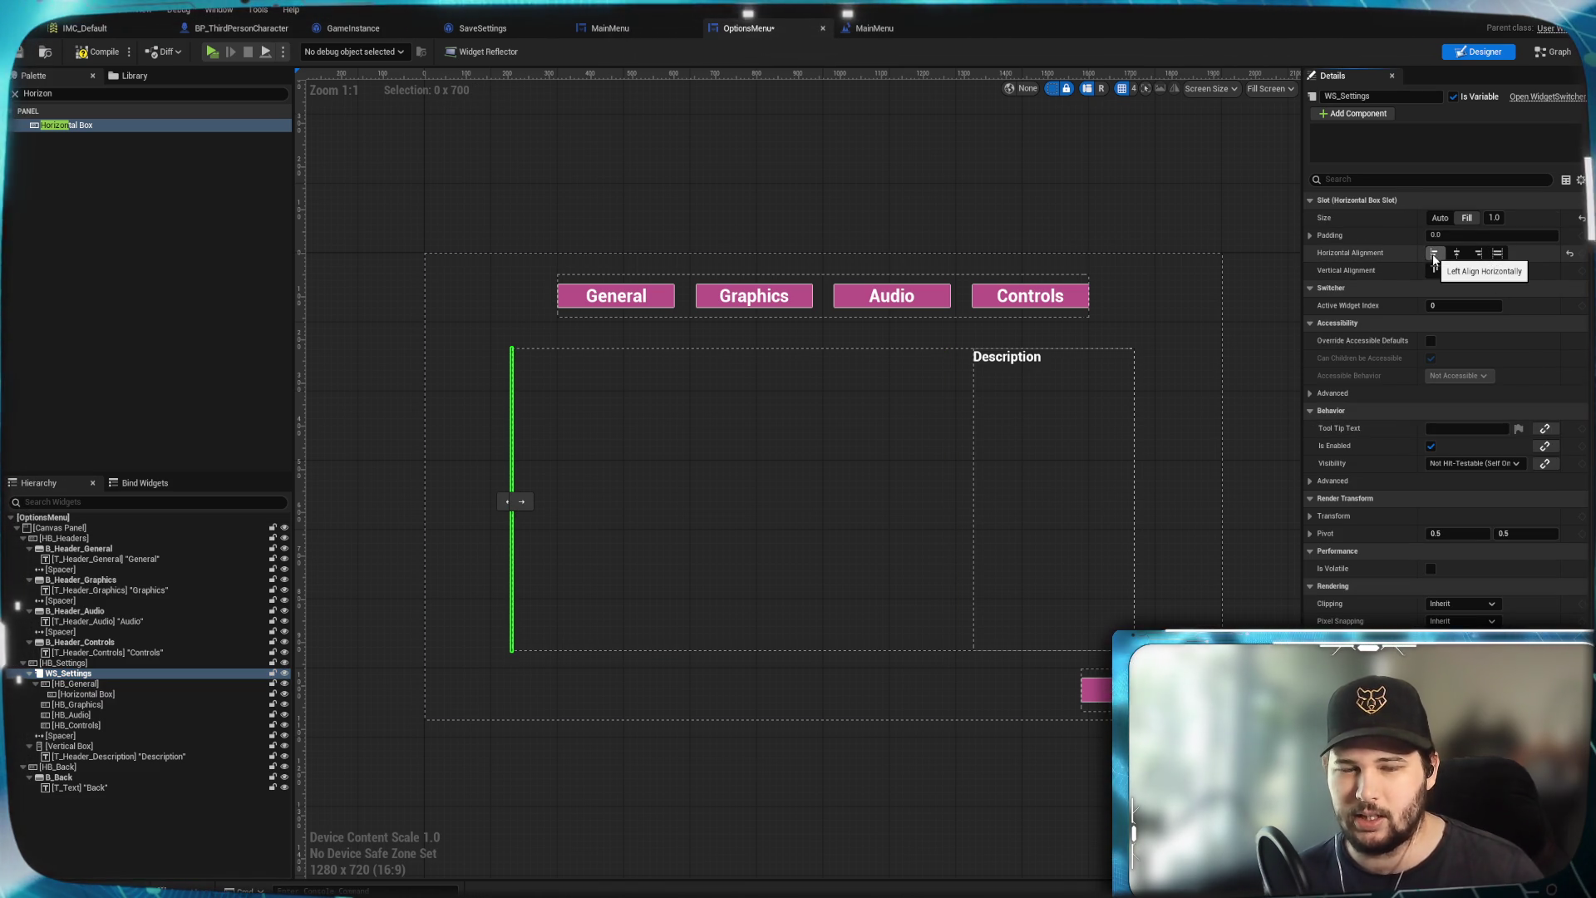
click(1498, 253)
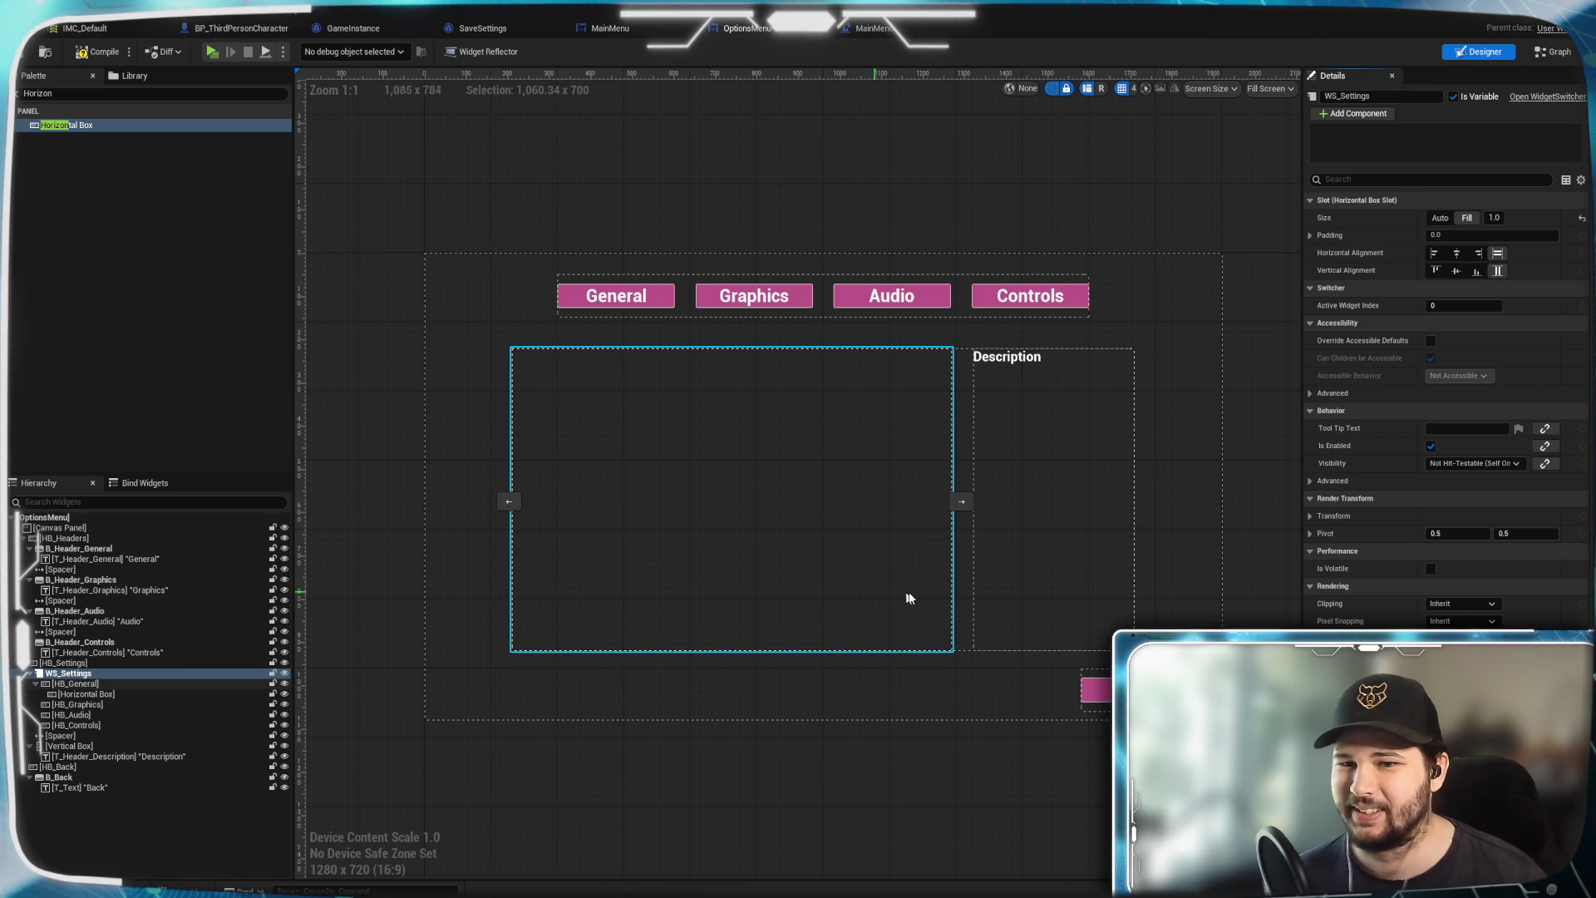
Rename the horizontal box to HB_WindowMode
click(86, 694)
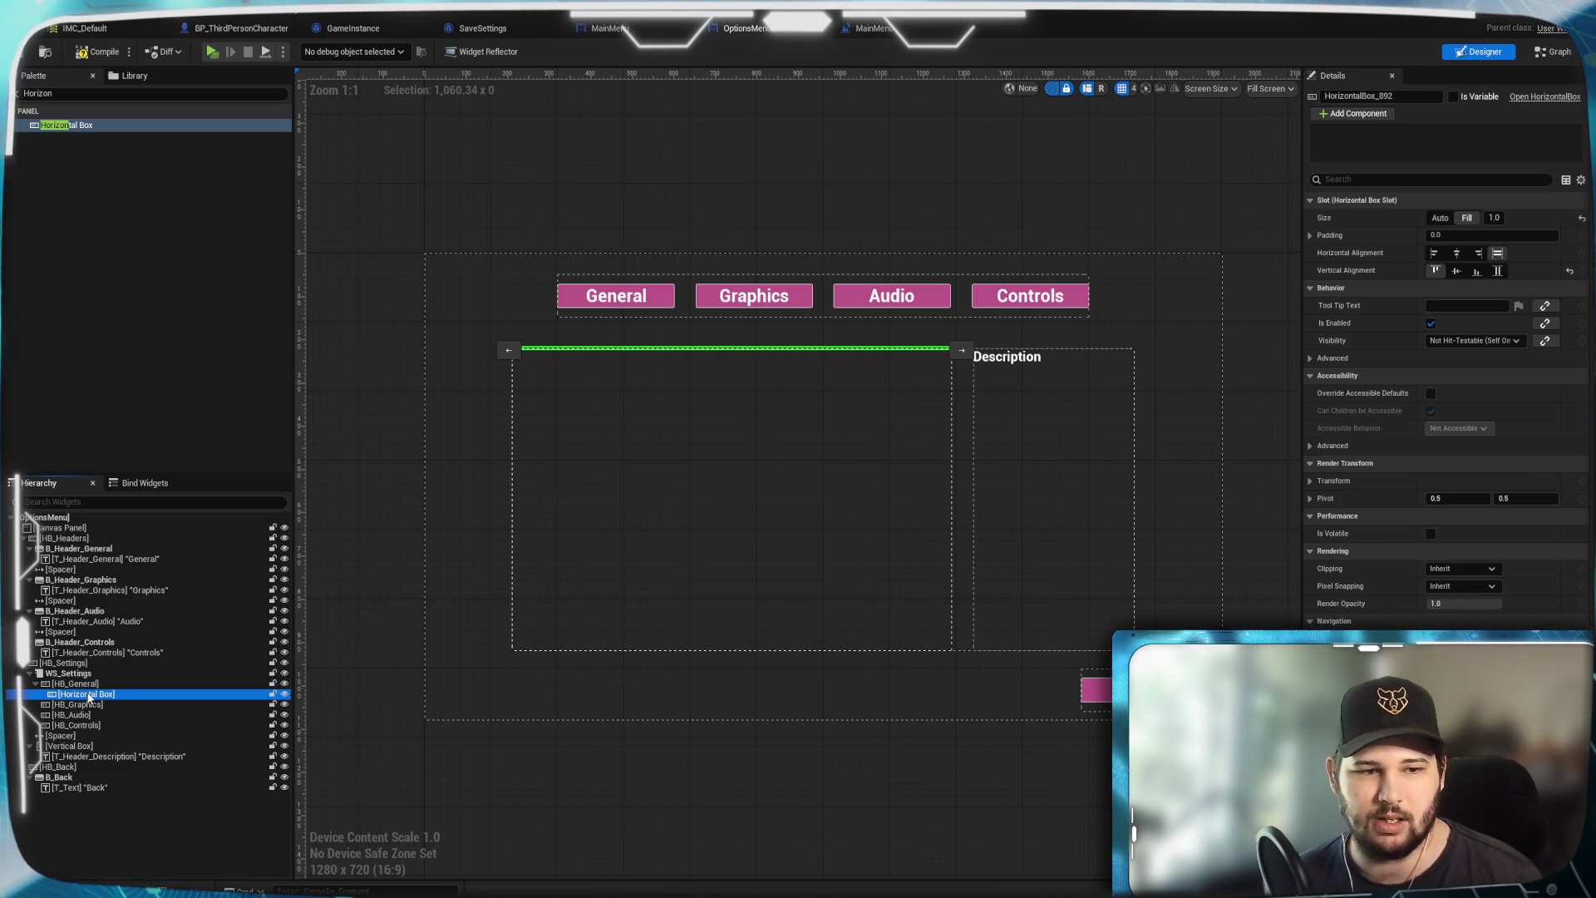
click(1333, 96)
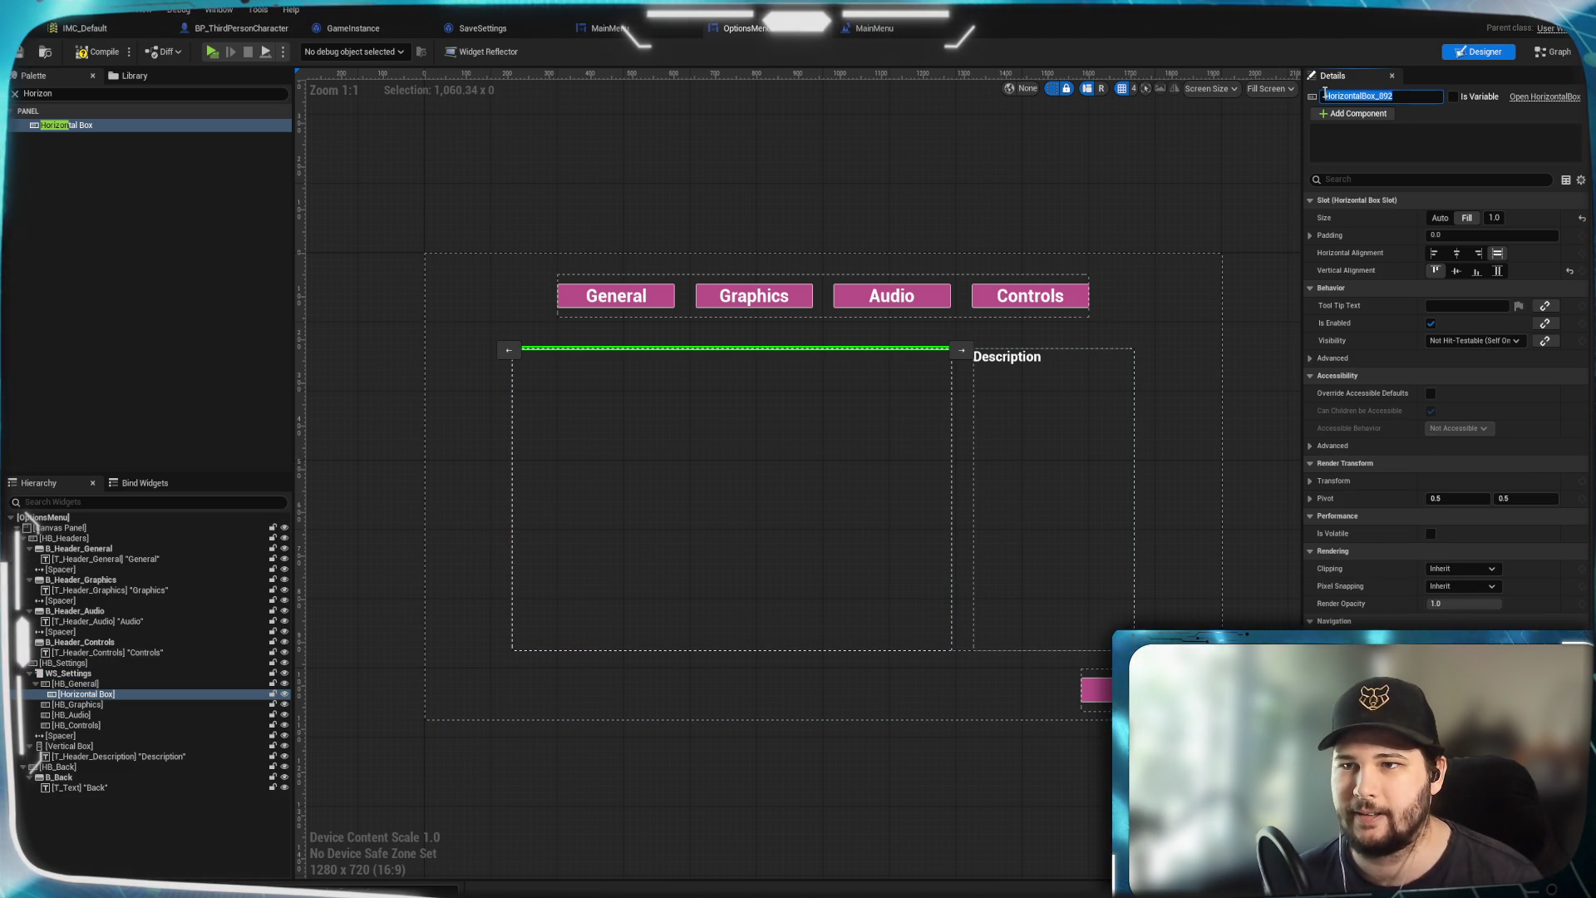
text(HB_)
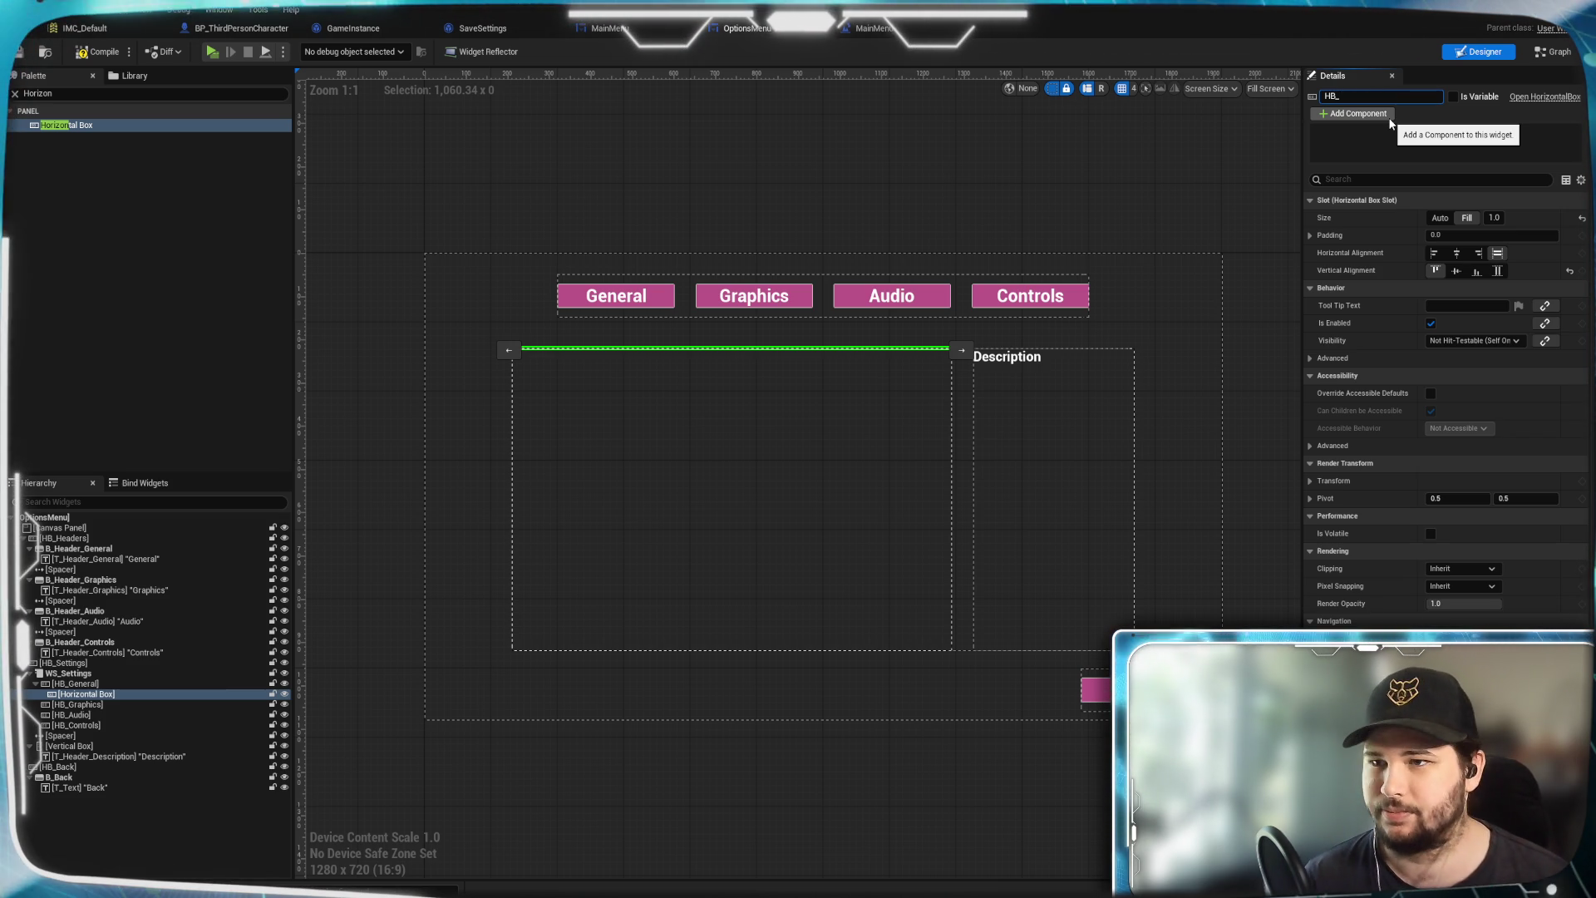
text(WindowMod)
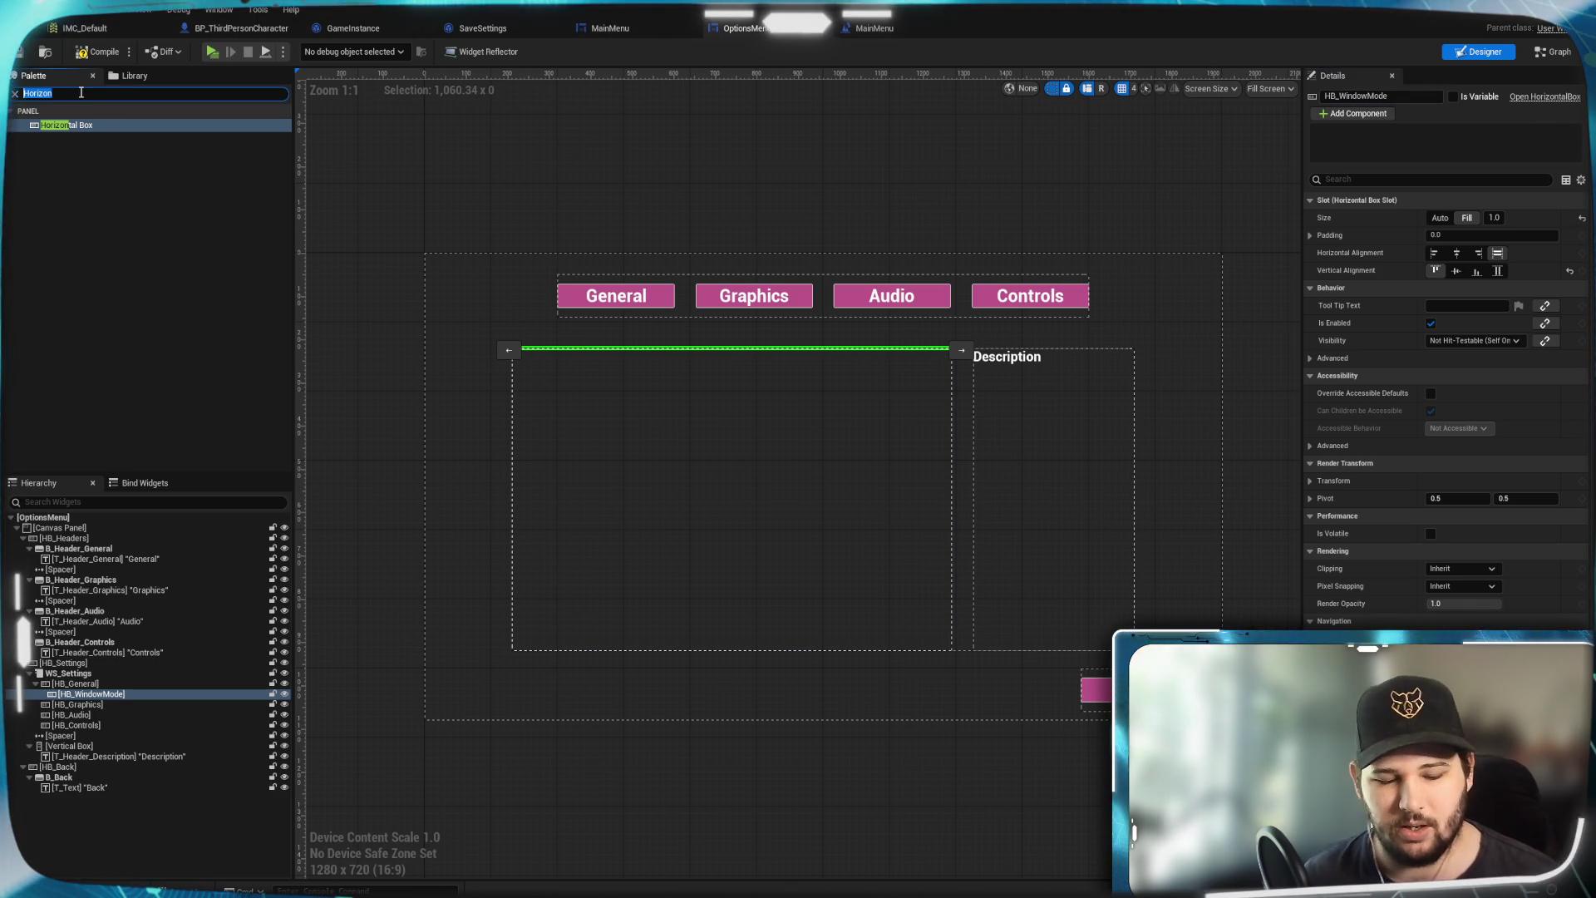
Add a T_WindowMode text block reading 'Window Mode' to HB_WindowMode, aligned left and vertically centred
text(ext)
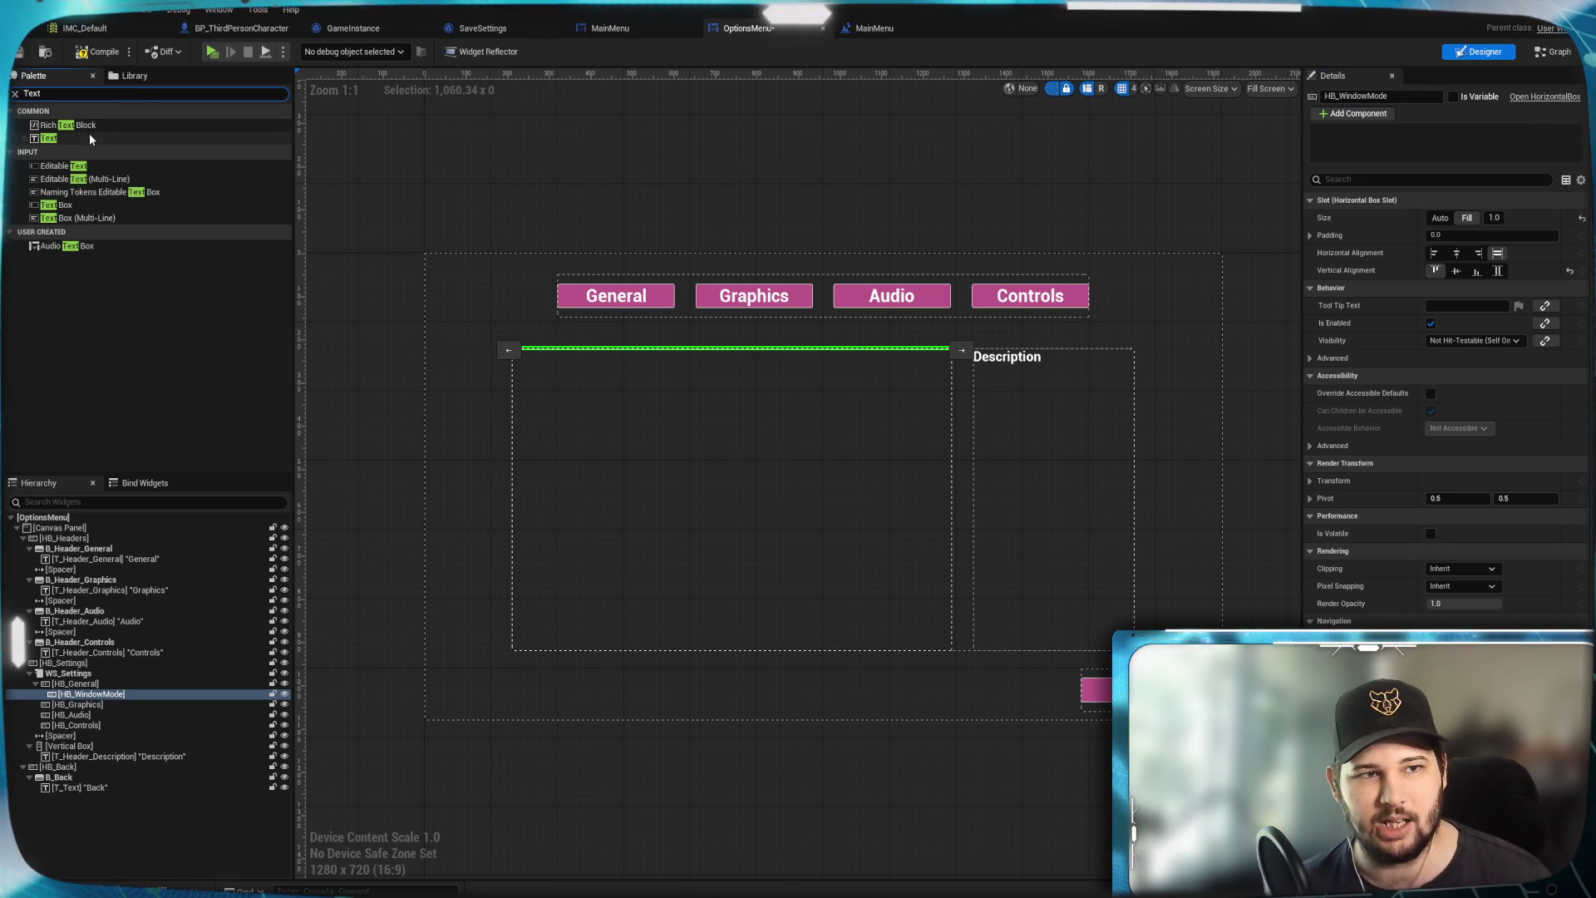
drag(48, 138, 114, 643)
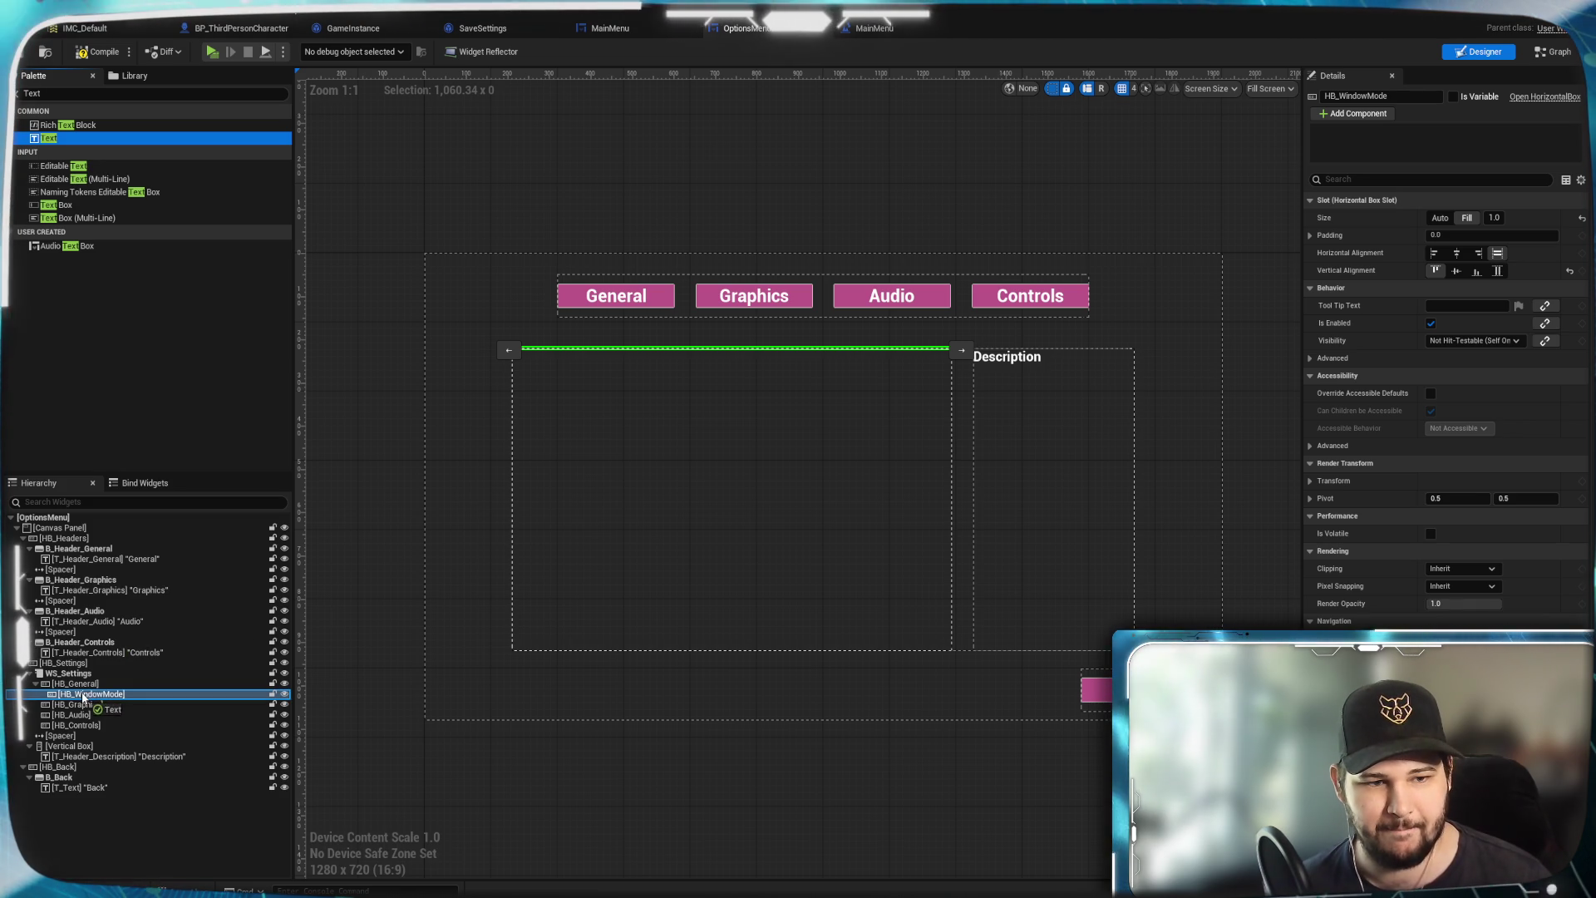
drag(83, 699, 84, 701)
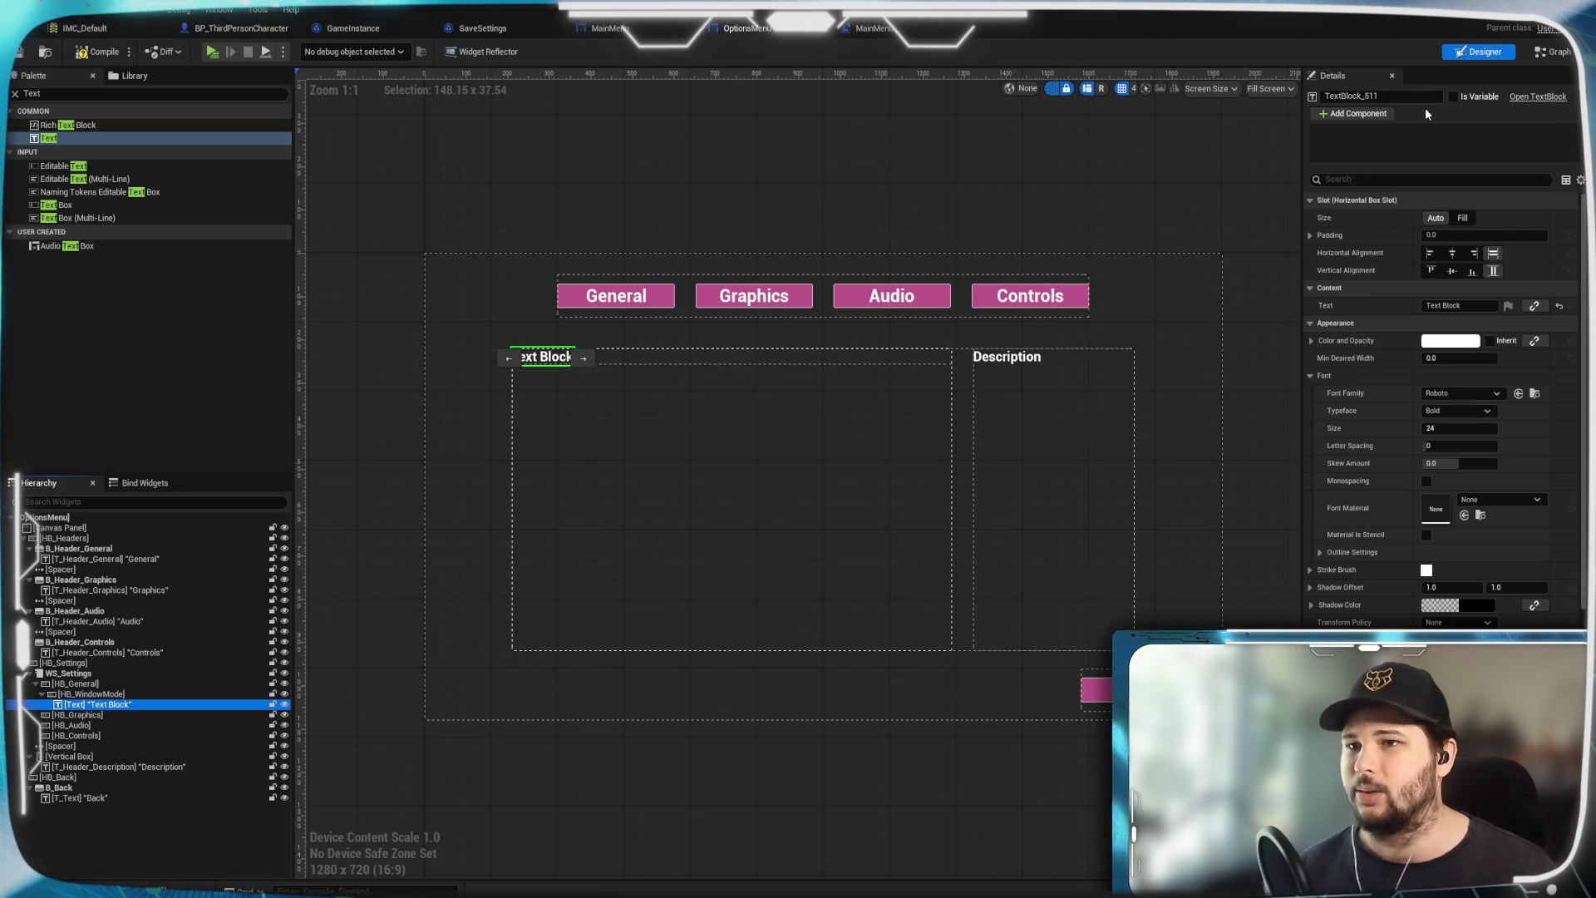
click(1350, 96)
text(T_WindowMode)
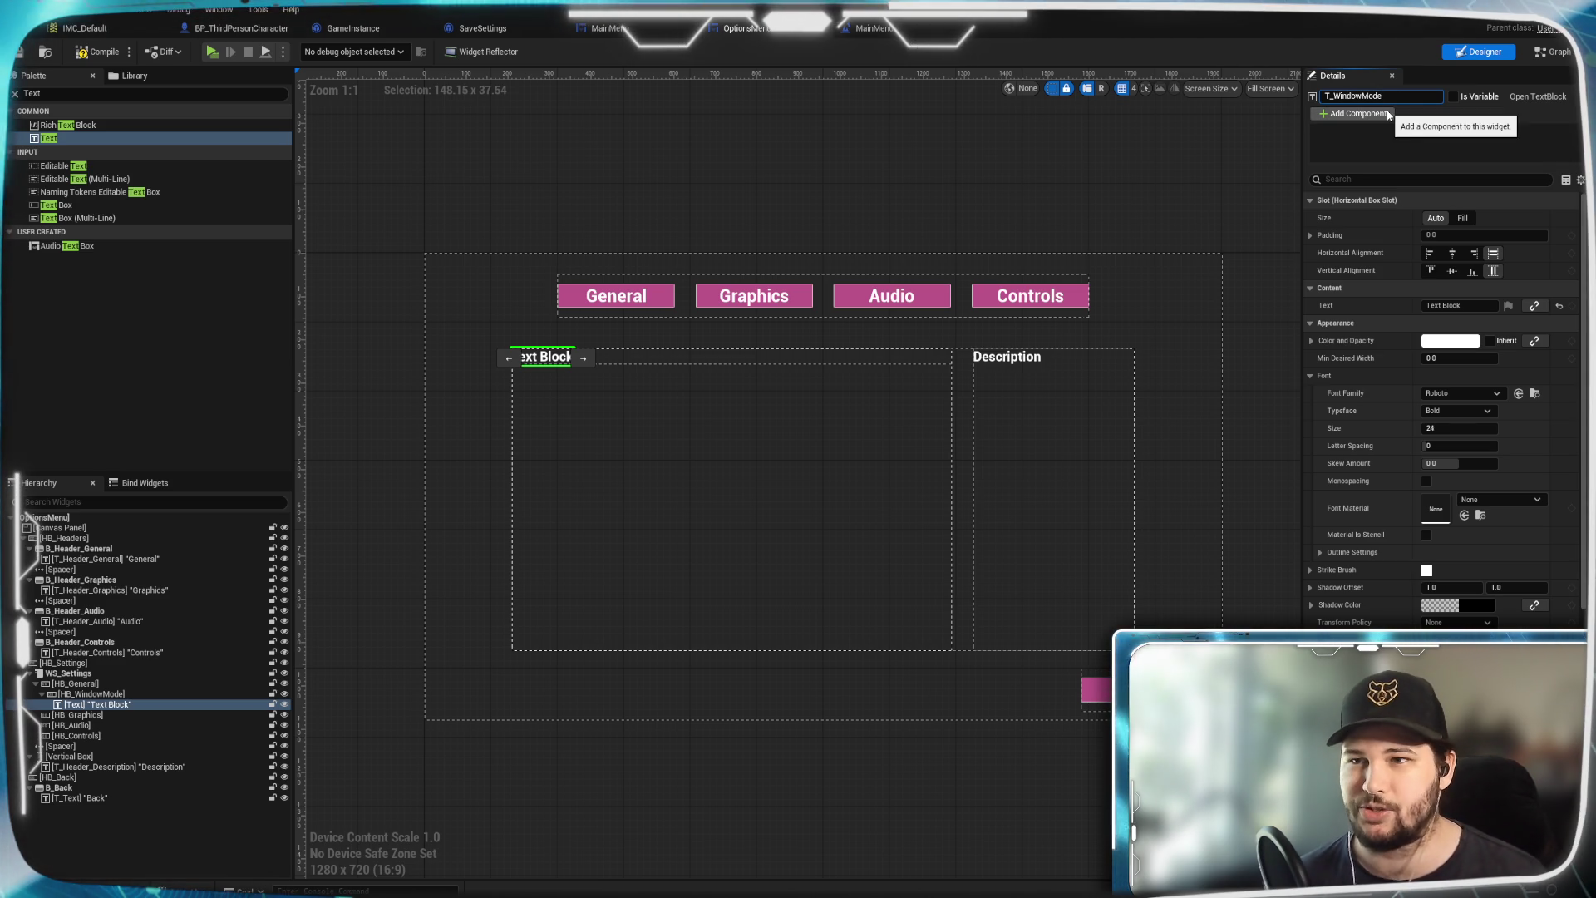
key(Return)
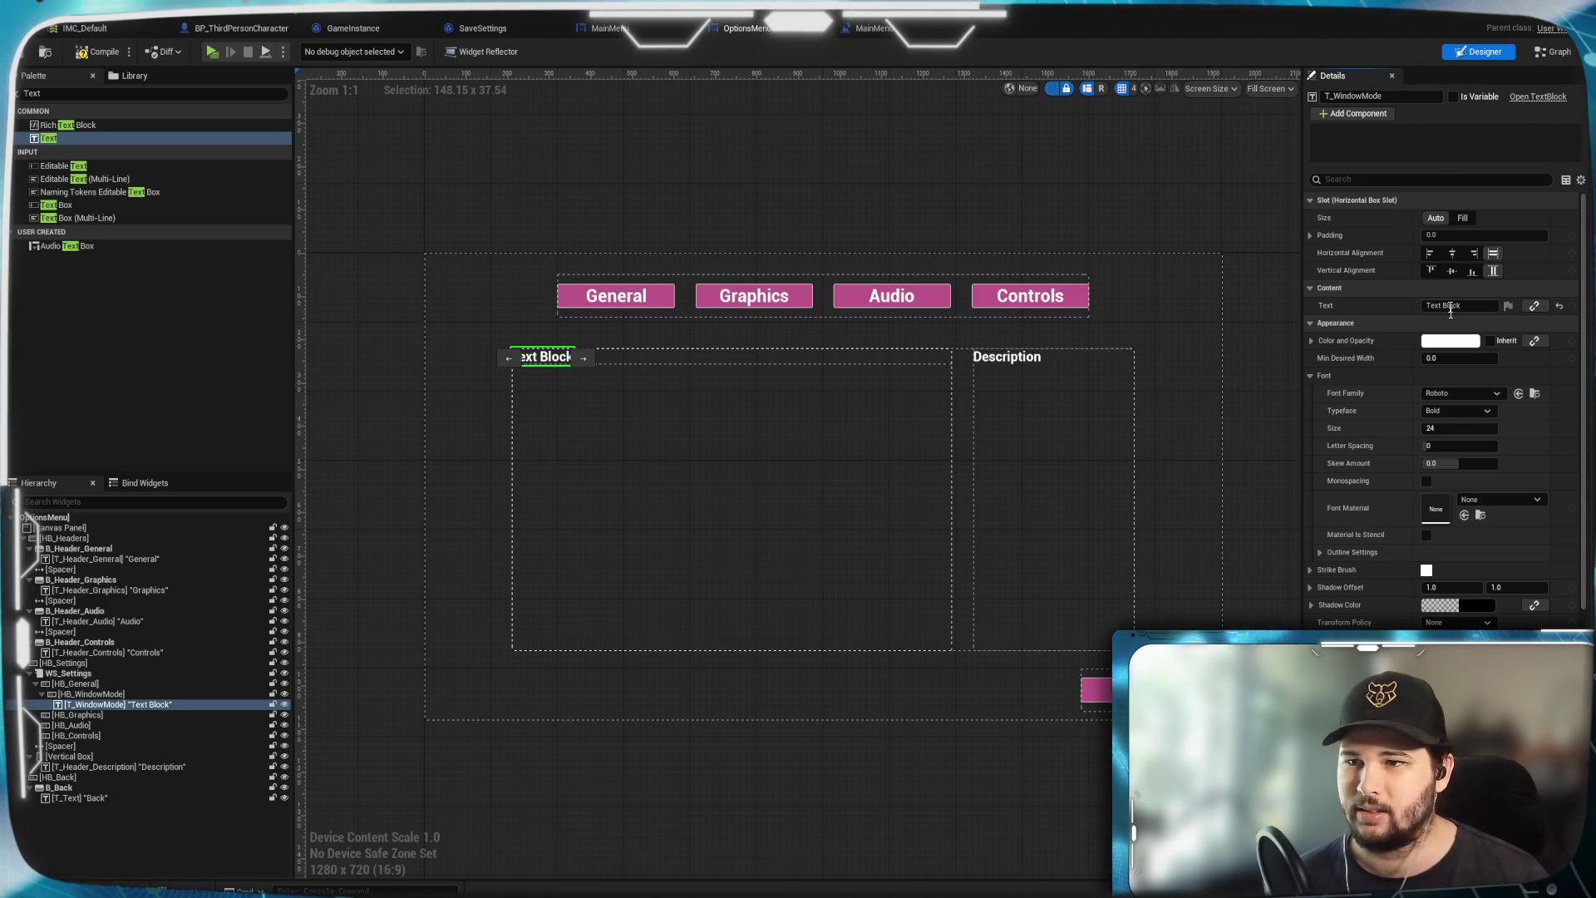
click(1459, 305)
text(Window Mode)
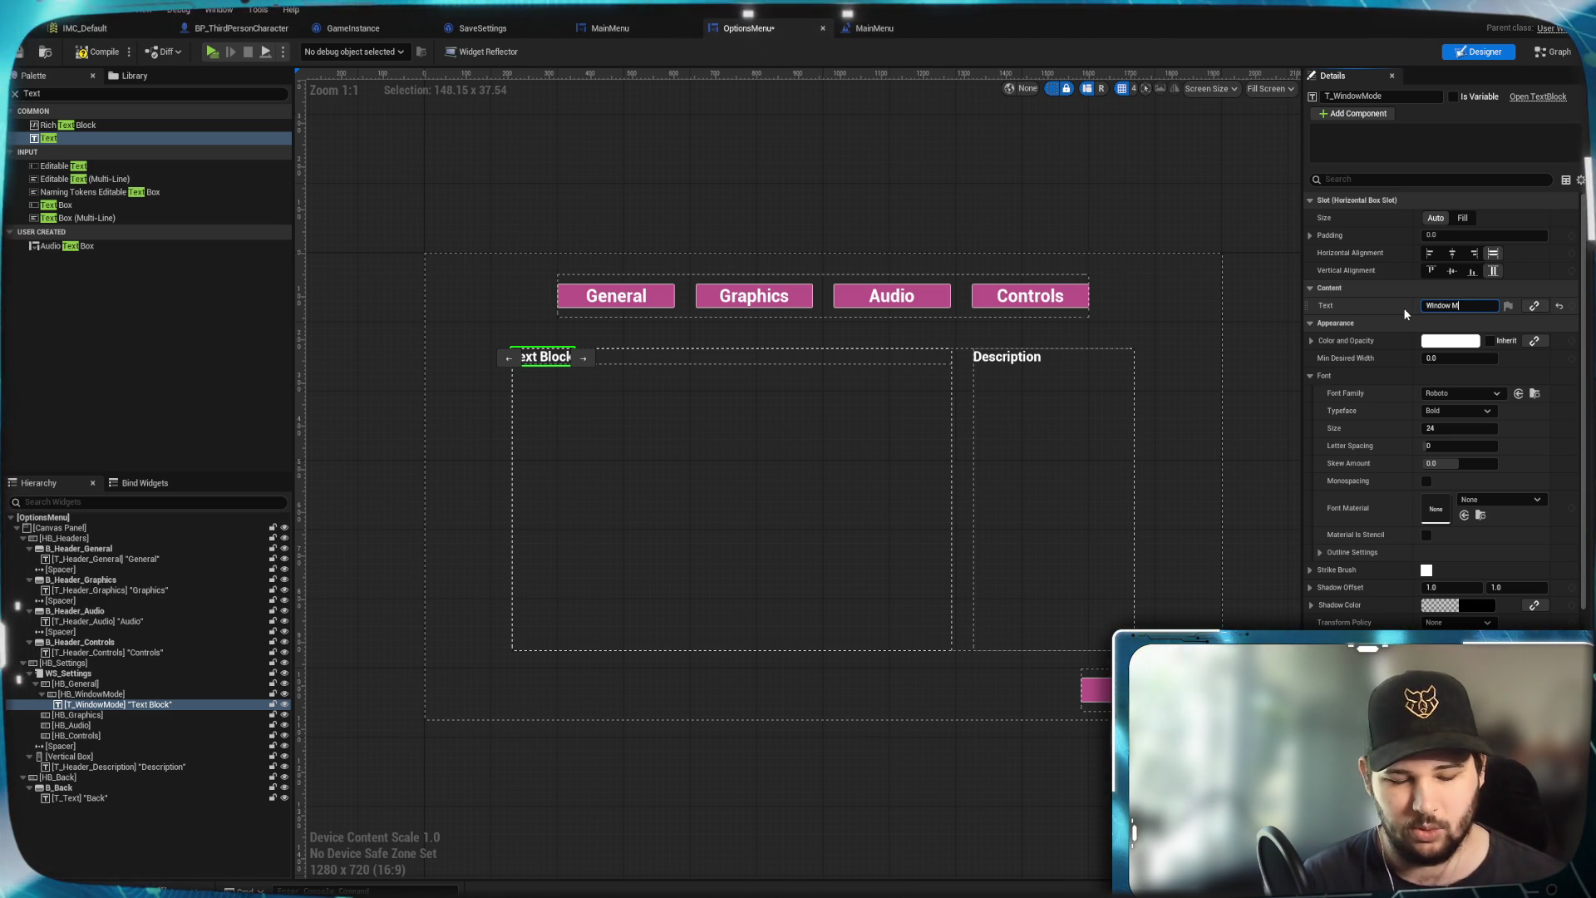
key(Return)
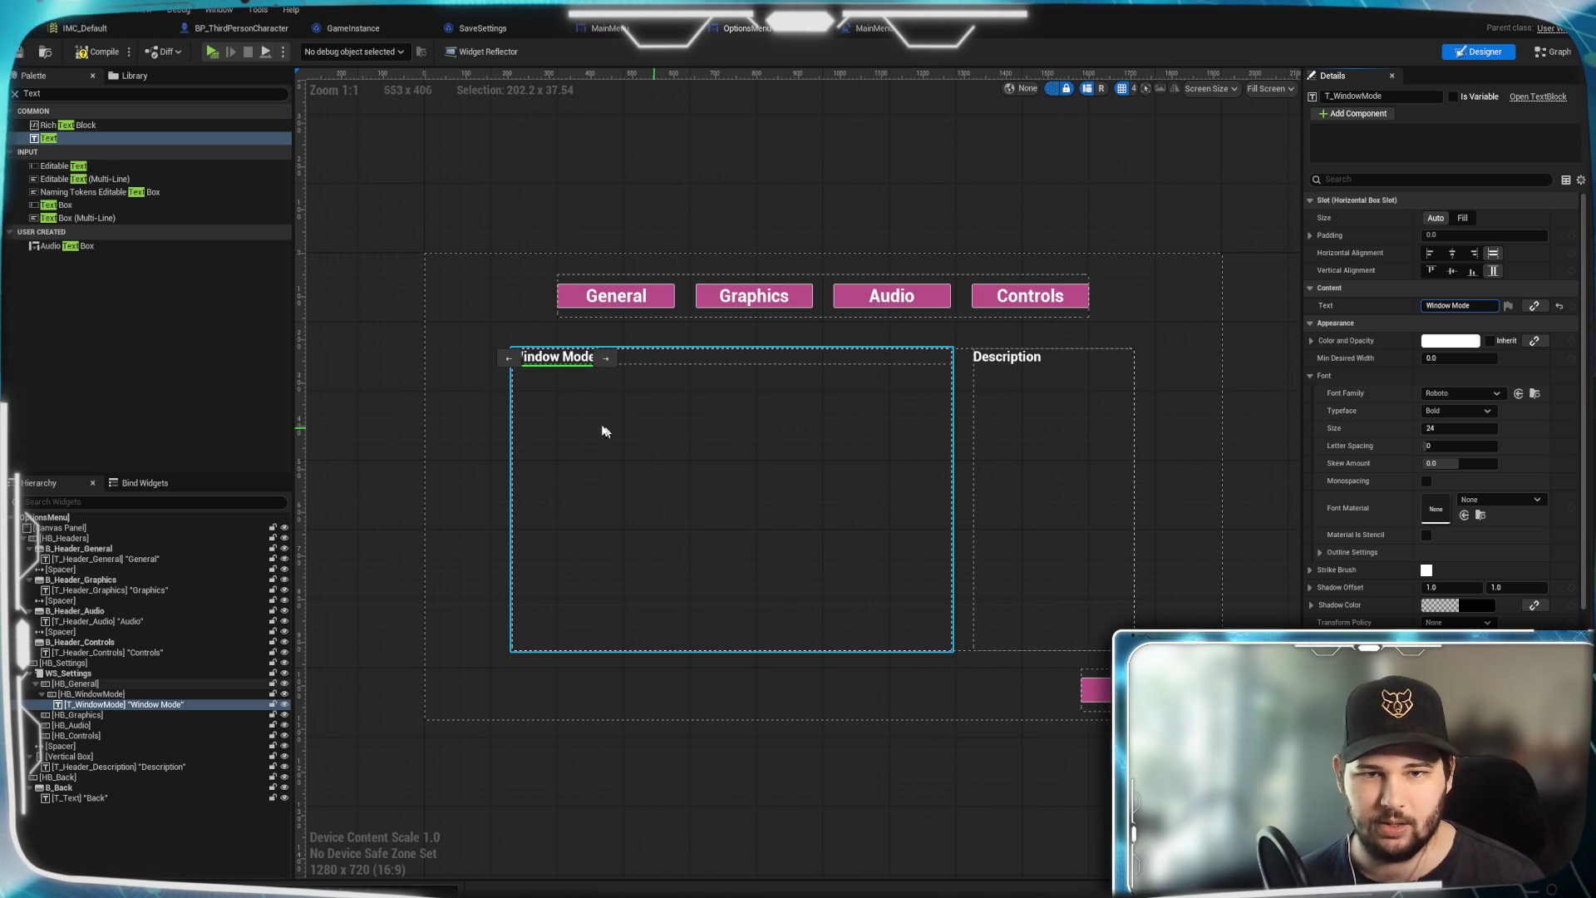
click(1431, 254)
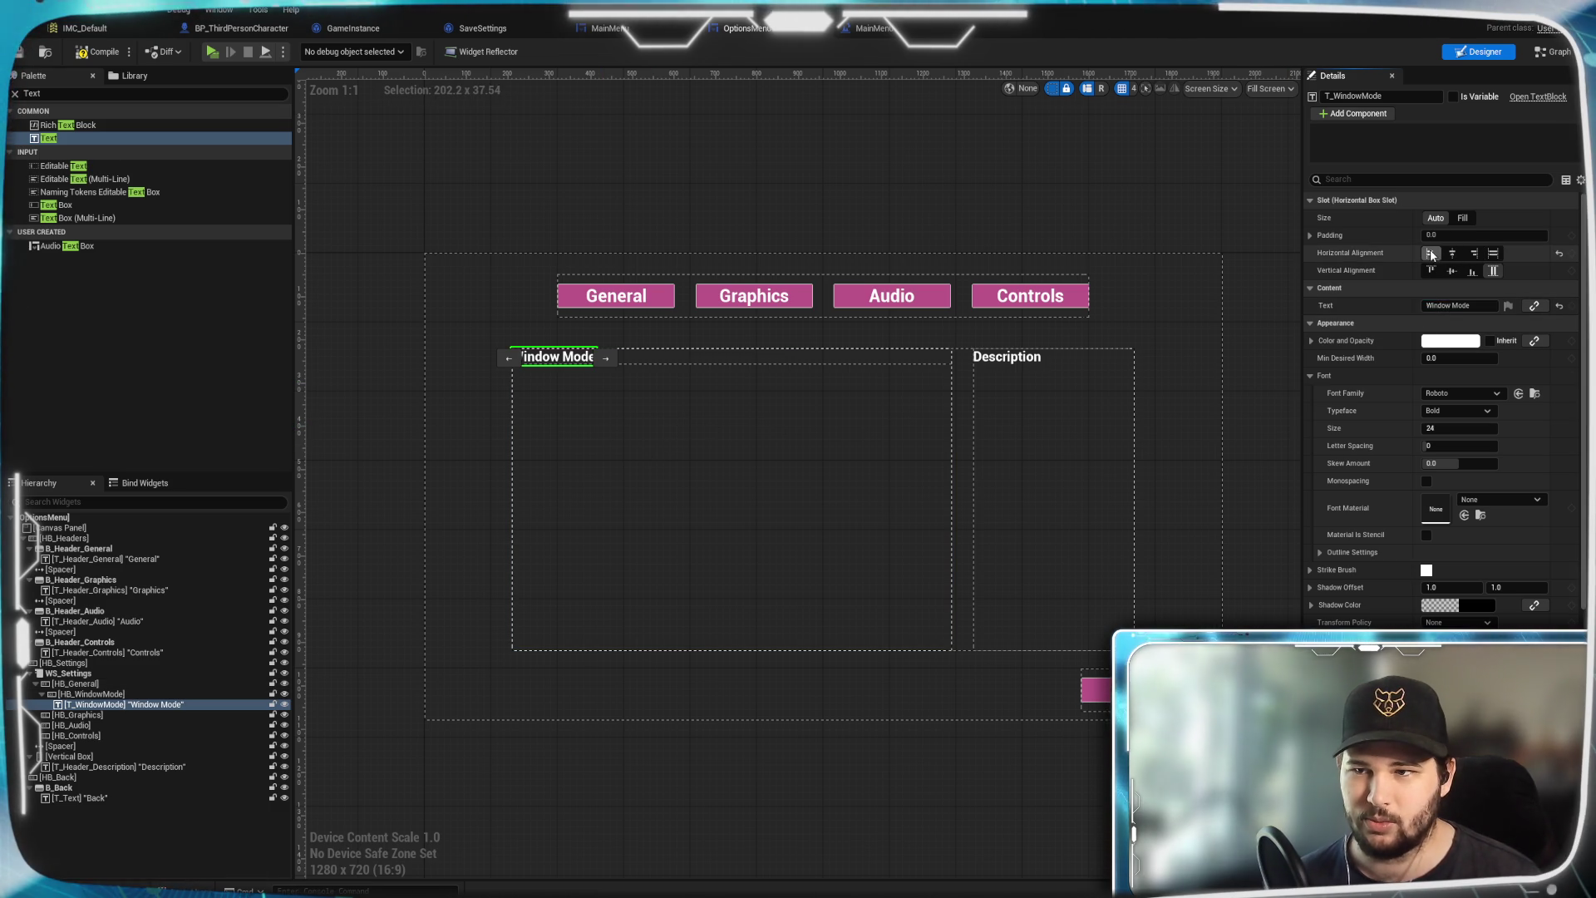
click(1452, 272)
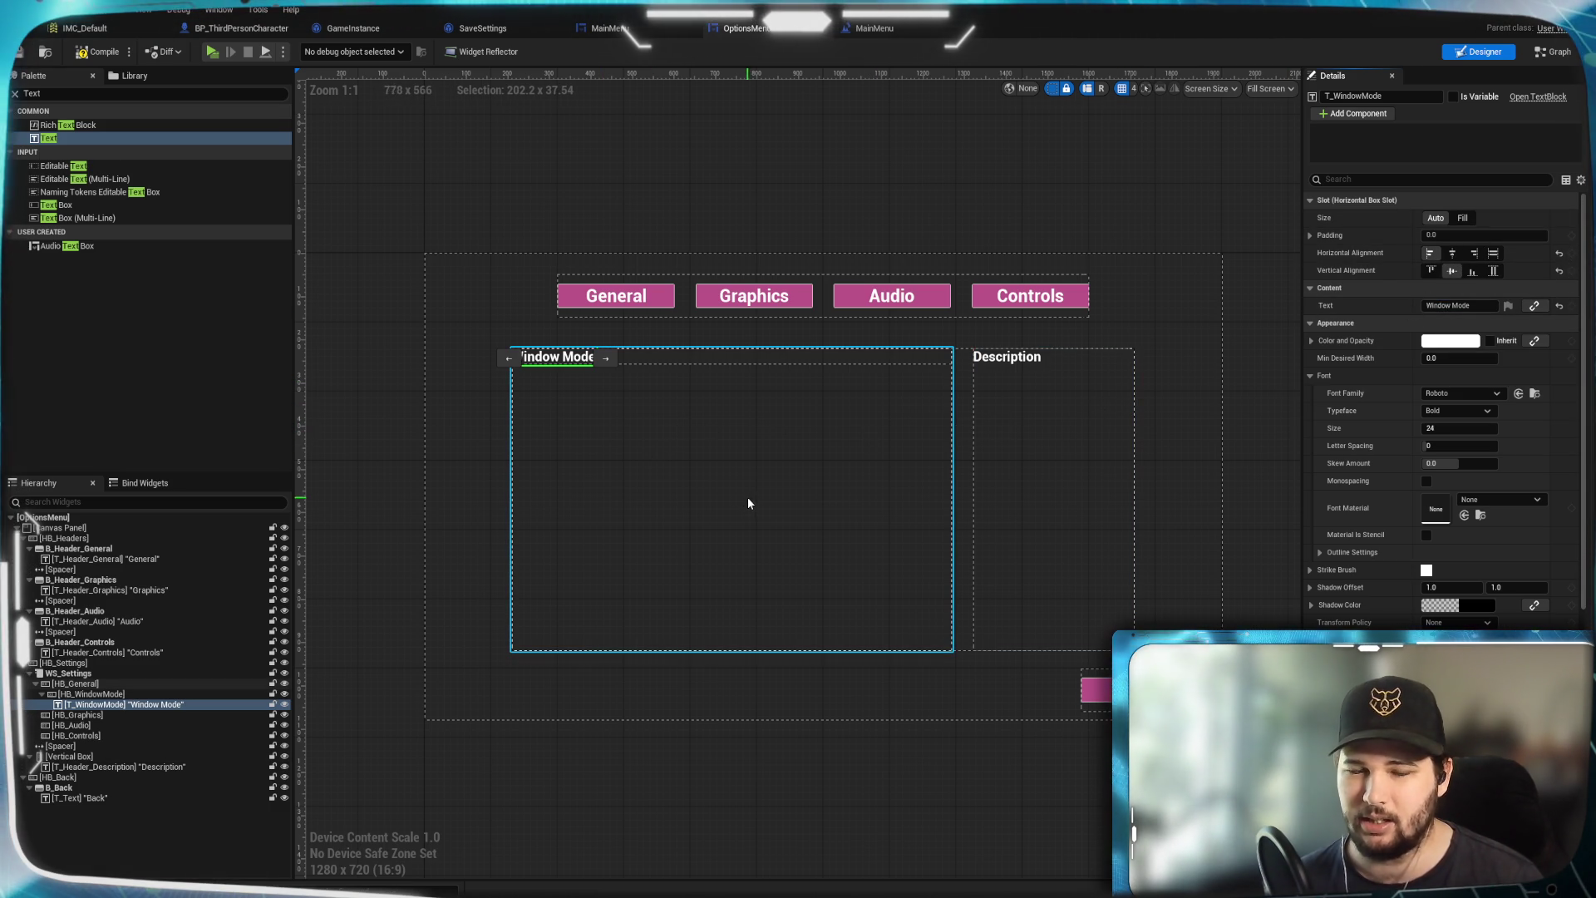
click(52, 93)
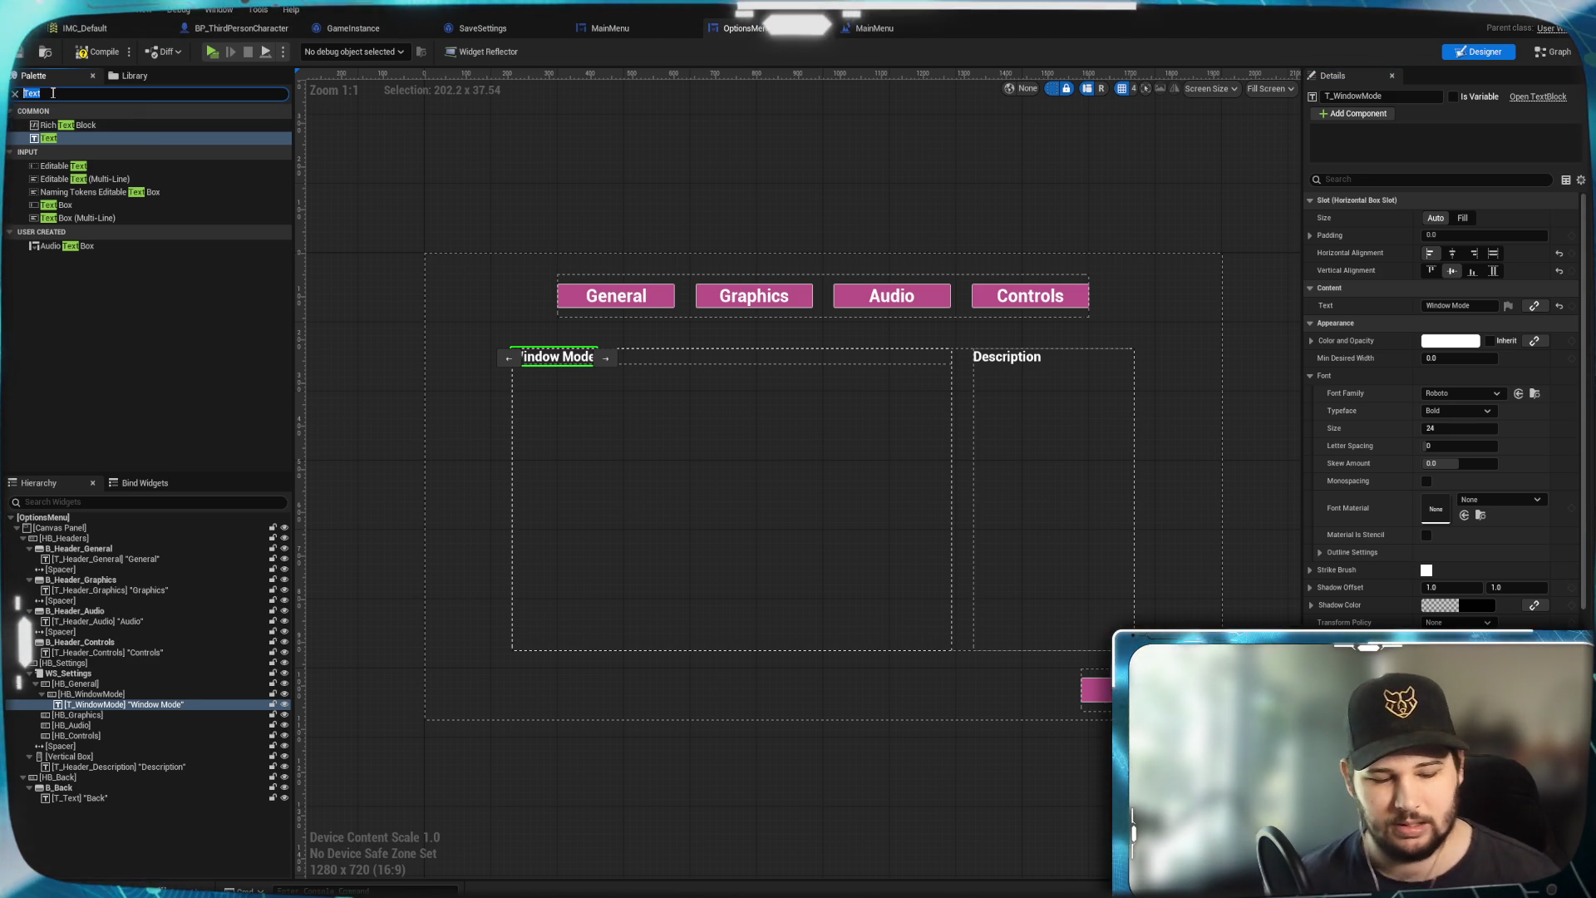
Clear the Palette search, expand the Common and Input categories, and select ComboBox (String)
text(Dr)
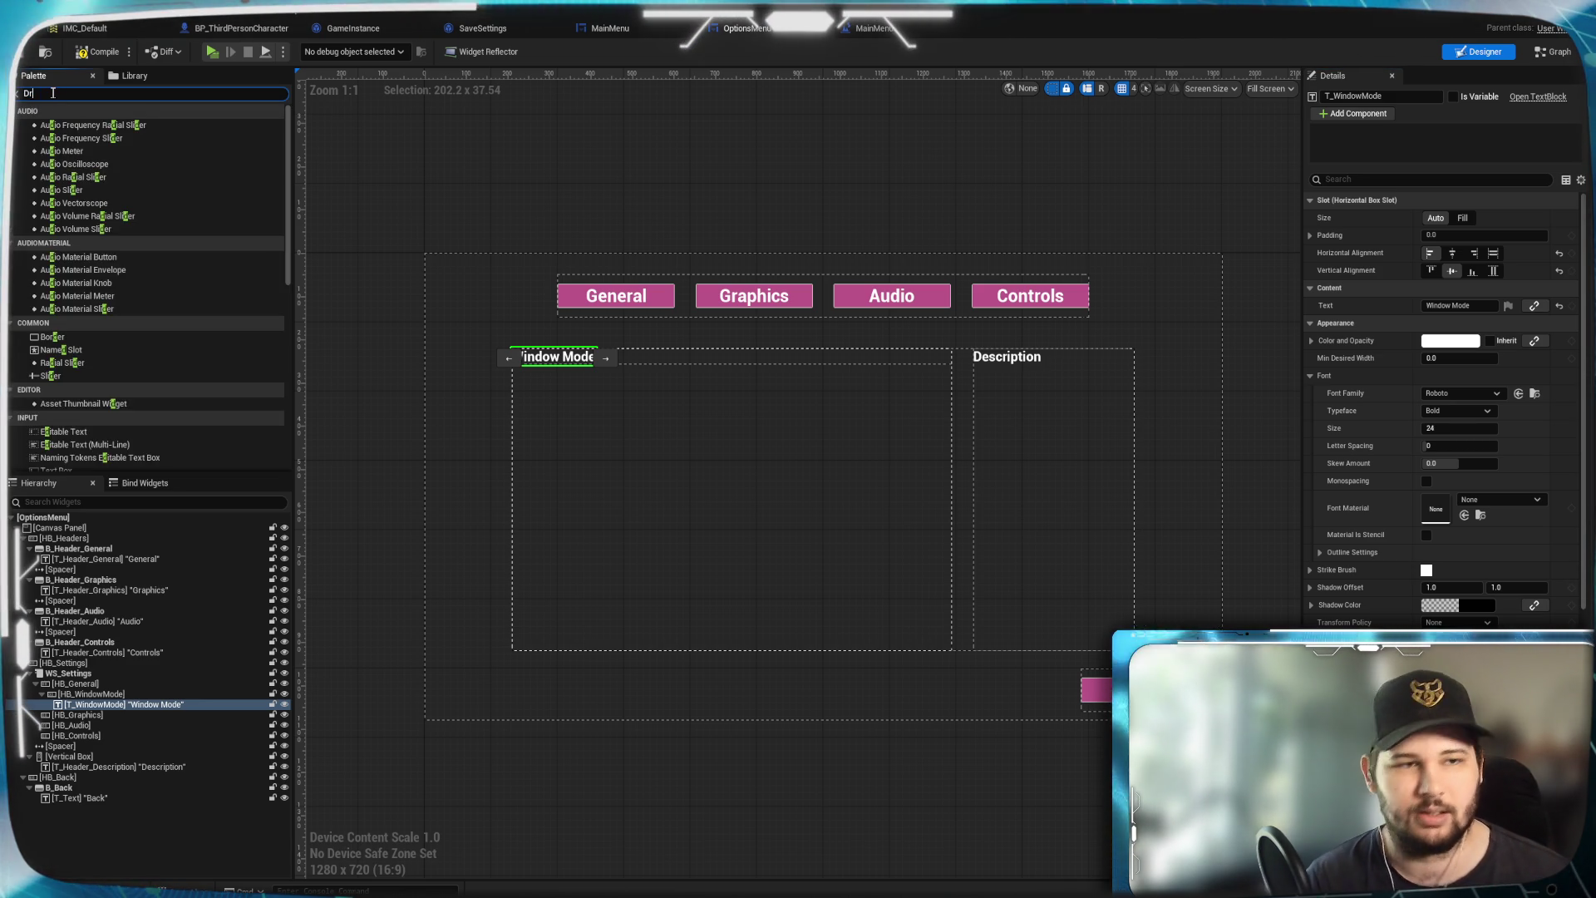
text(op)
double_click(52, 94)
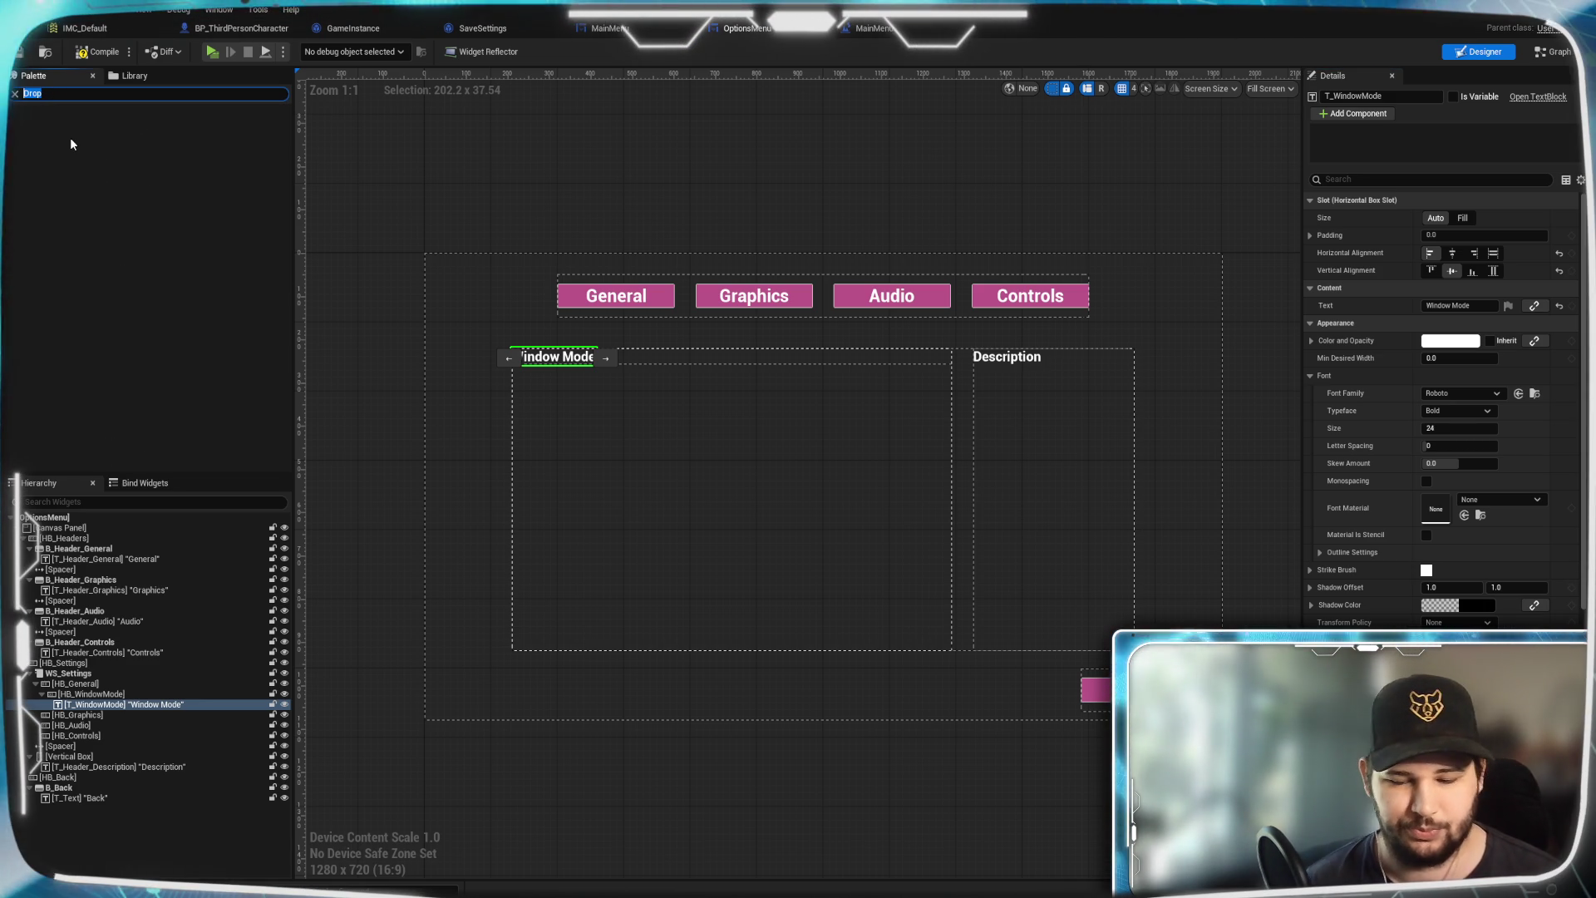
text(d)
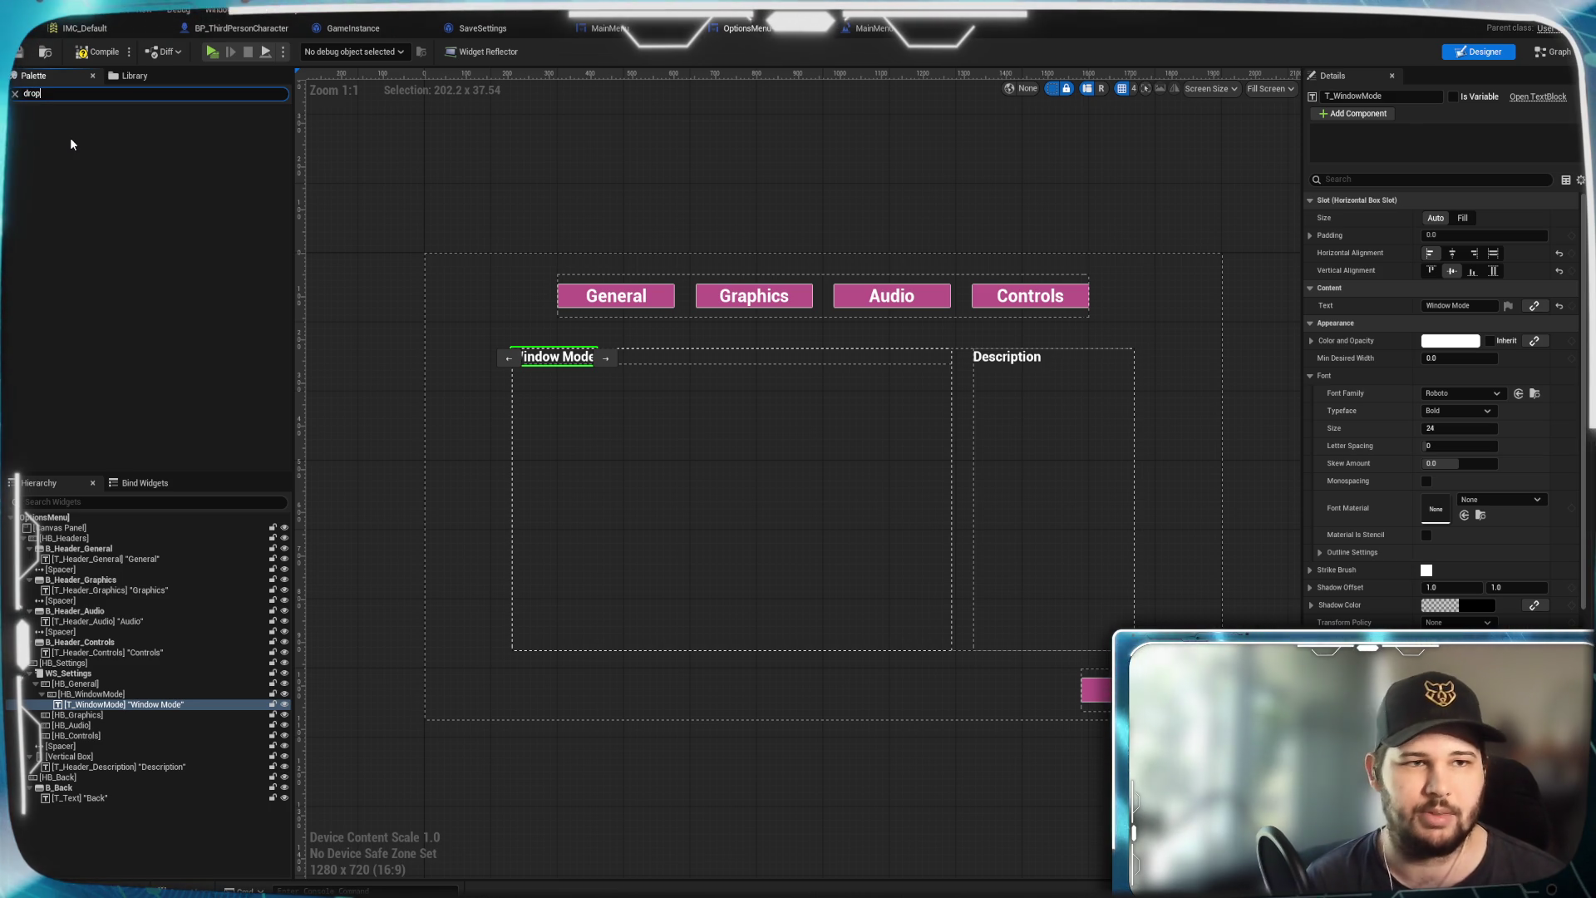
key(BackSpace)
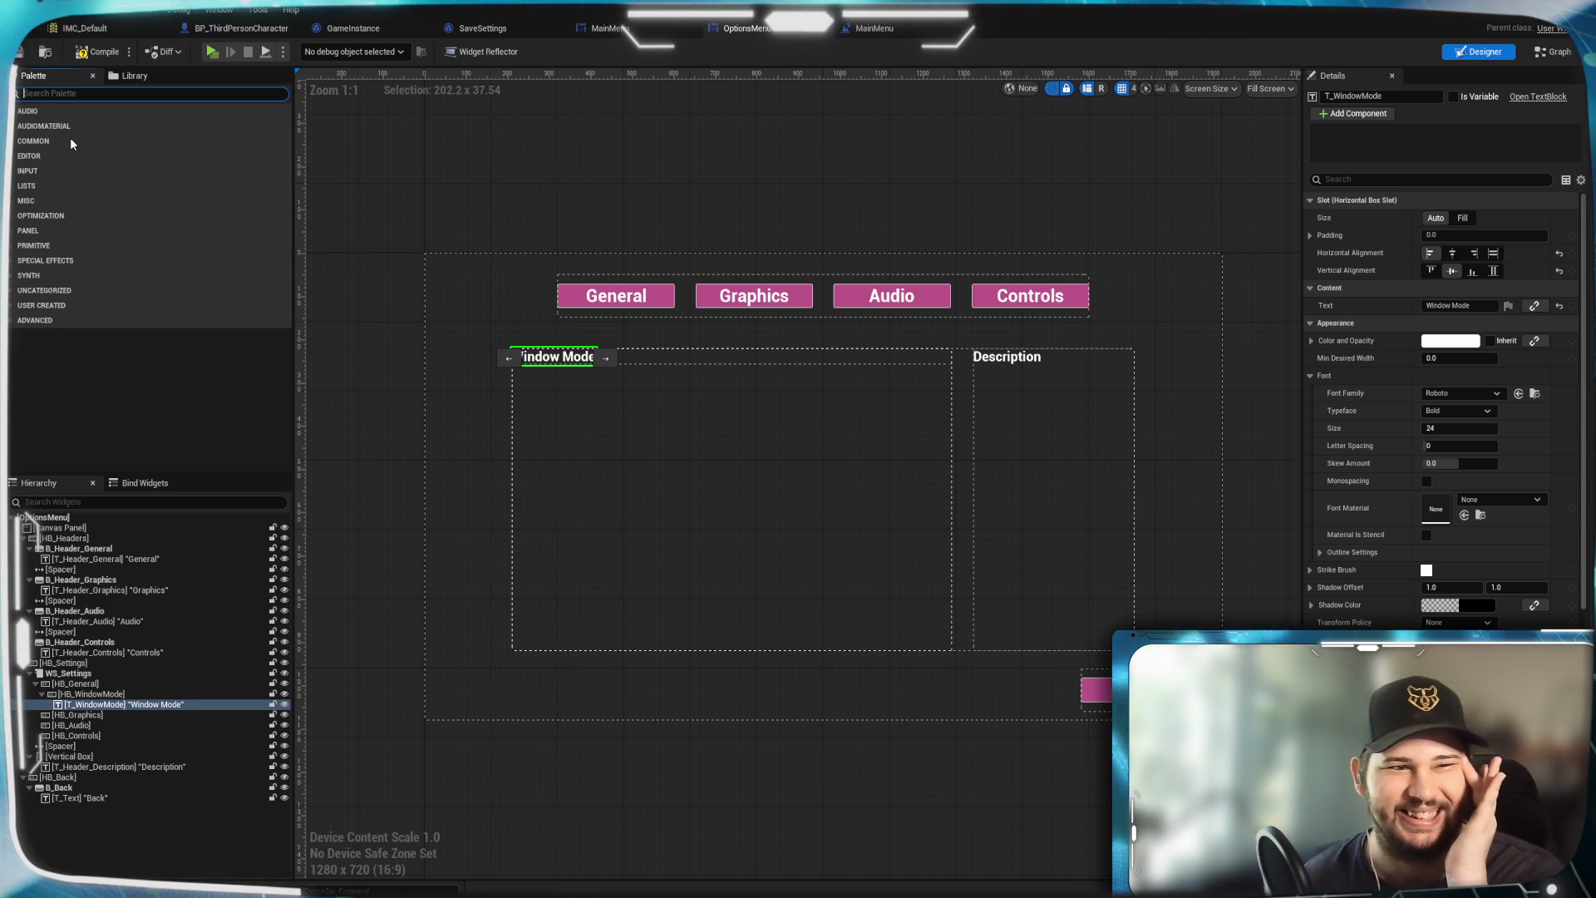
click(11, 143)
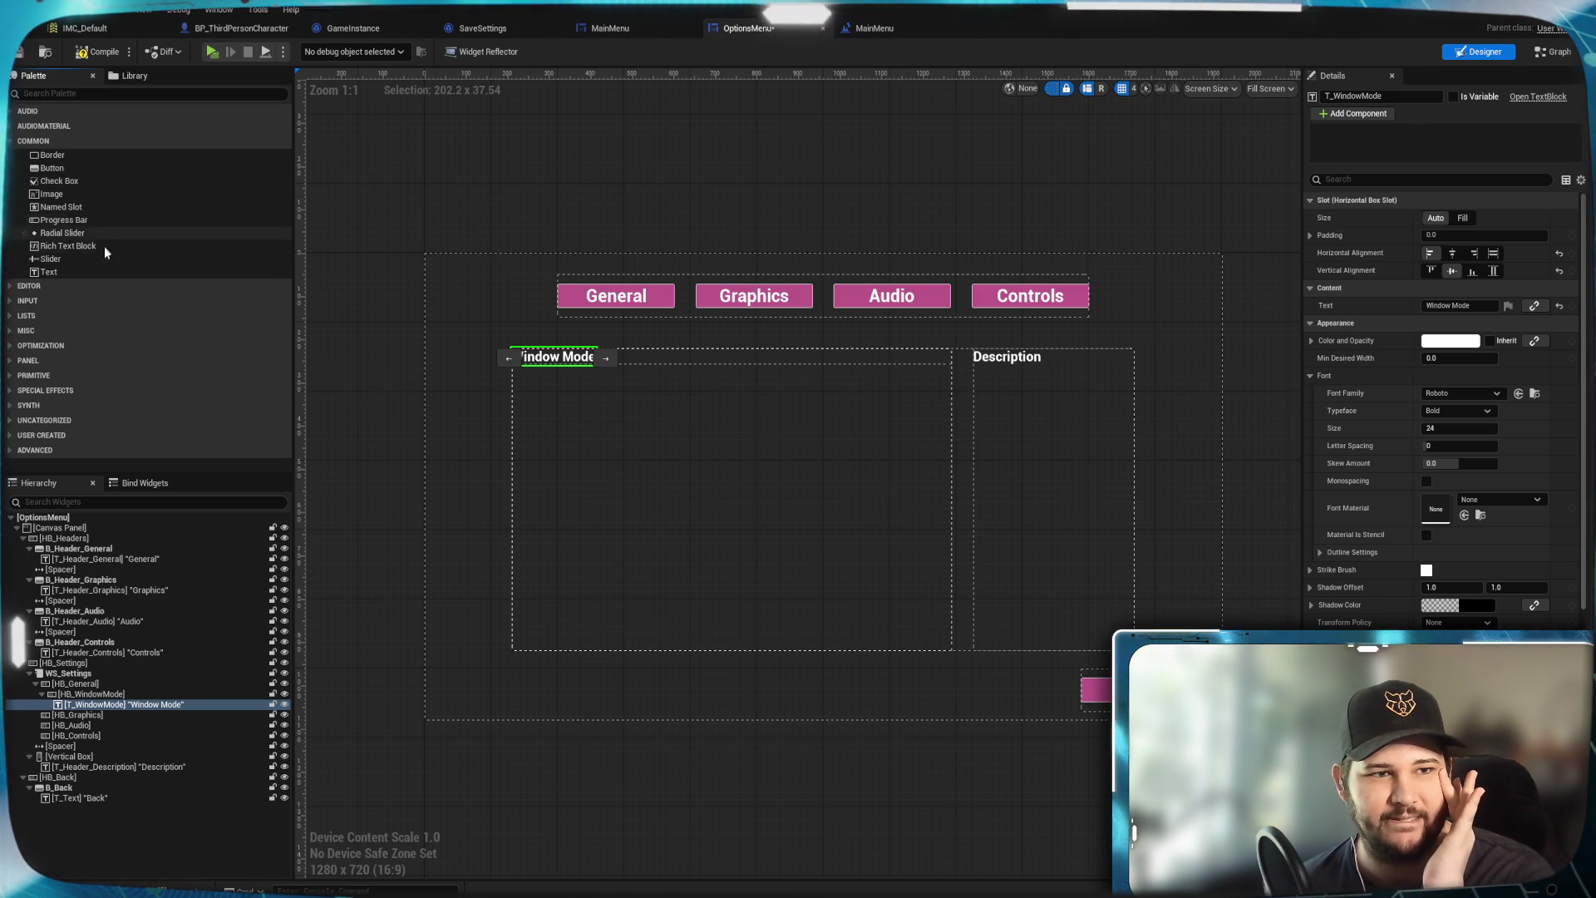
click(11, 301)
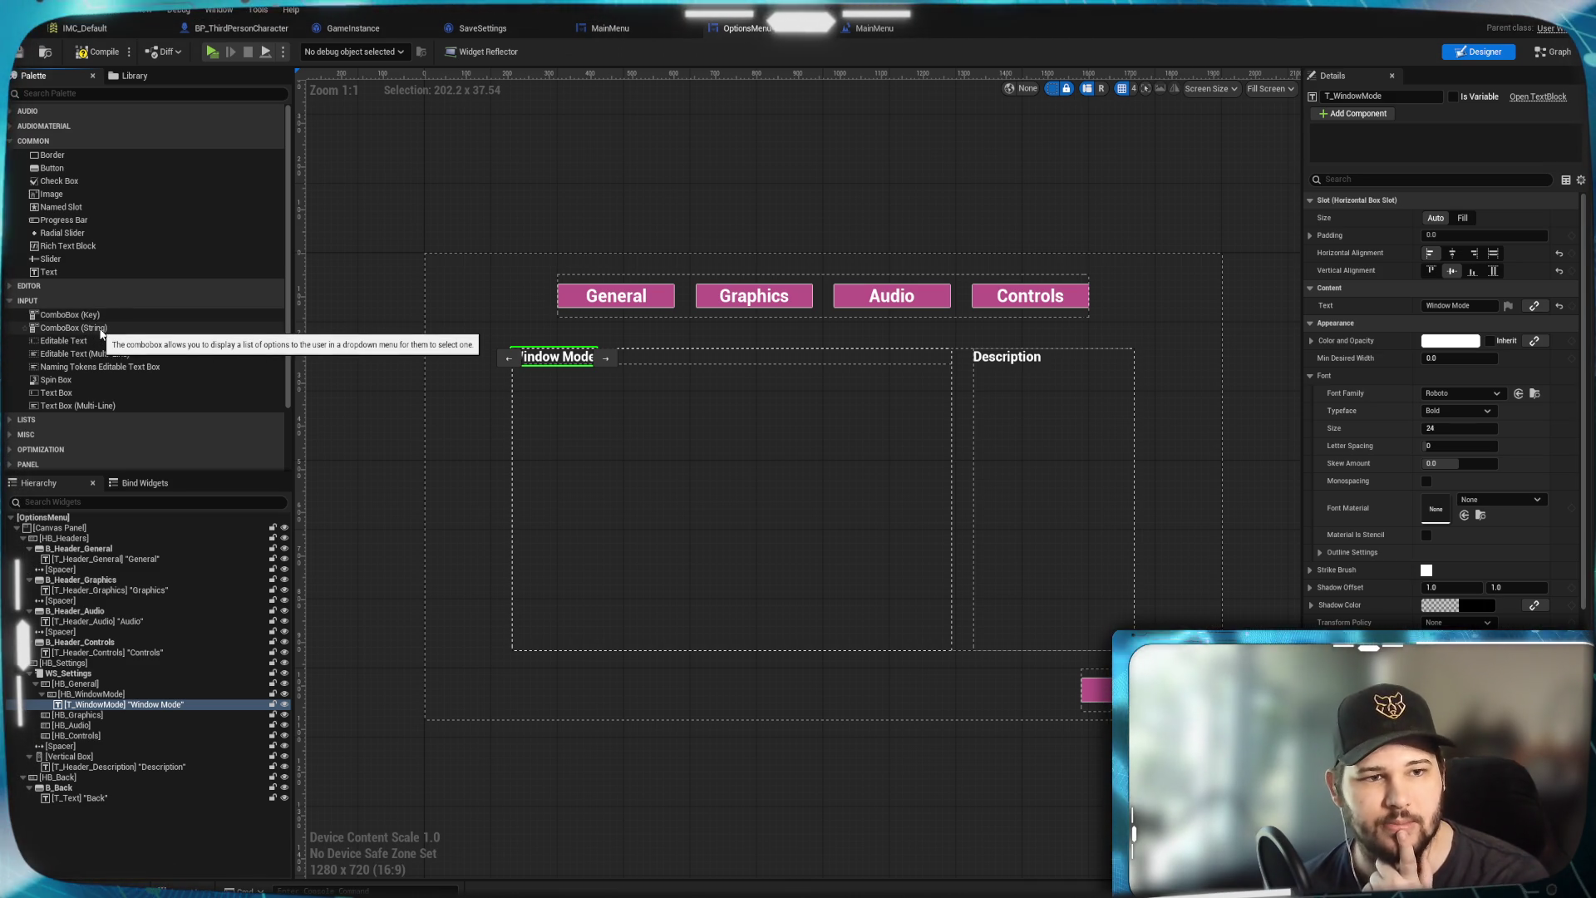
click(102, 327)
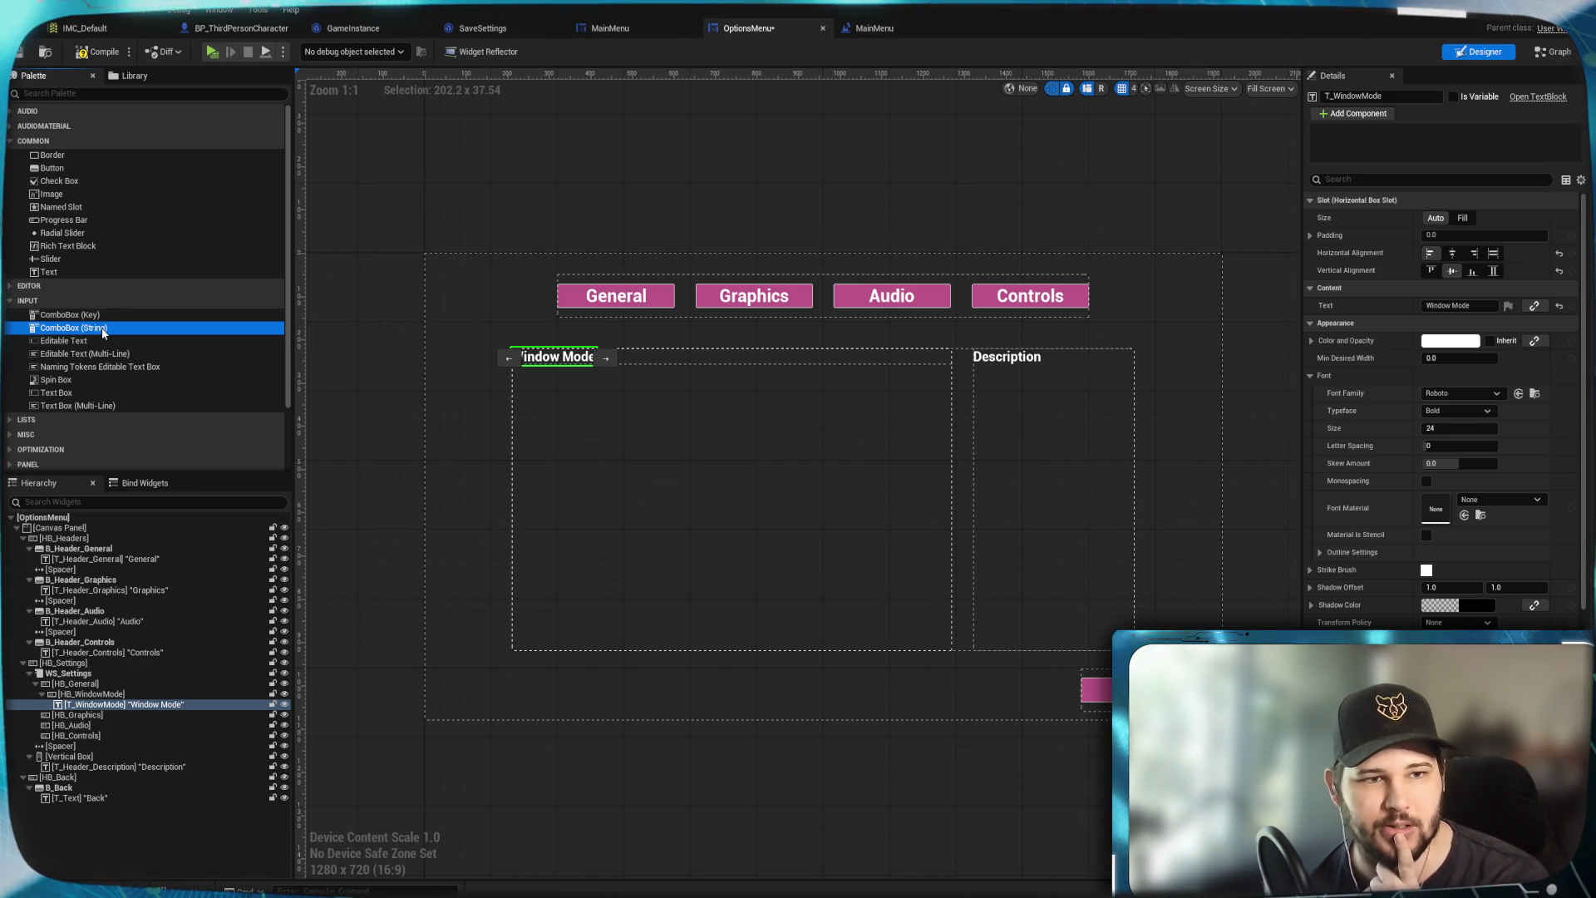
Add a right-aligned ComboBox (String) named CB_WindowMode after T_WindowMode in HB_WindowMode
mouse_move(102, 333)
mouse_down()
mouse_move(150, 831)
mouse_move(76, 725)
mouse_move(93, 700)
mouse_up()
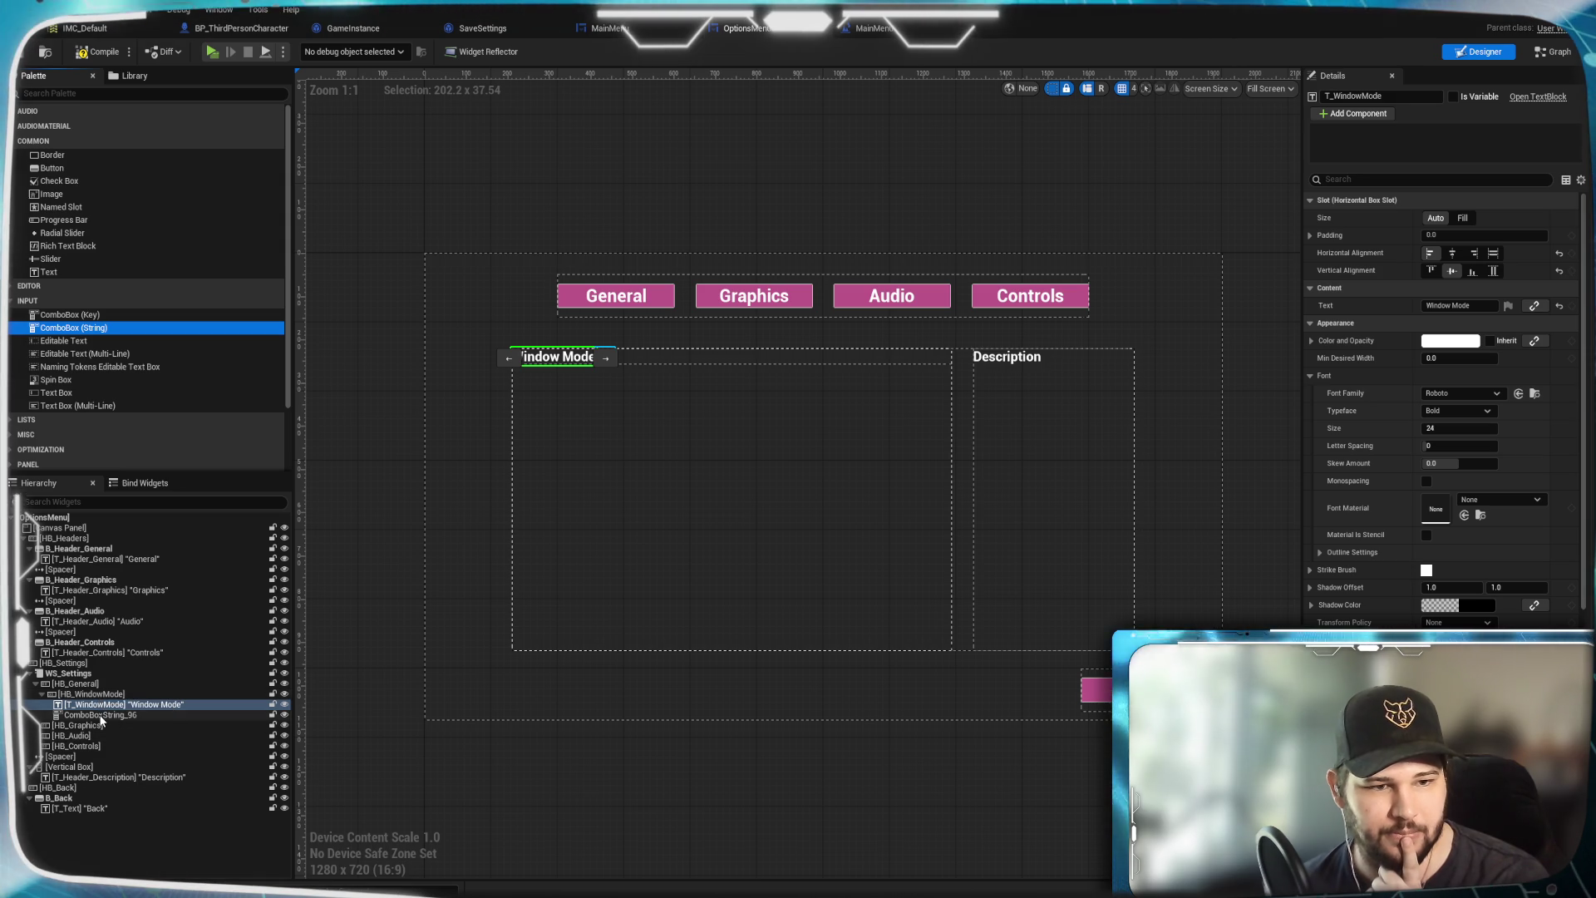
click(99, 715)
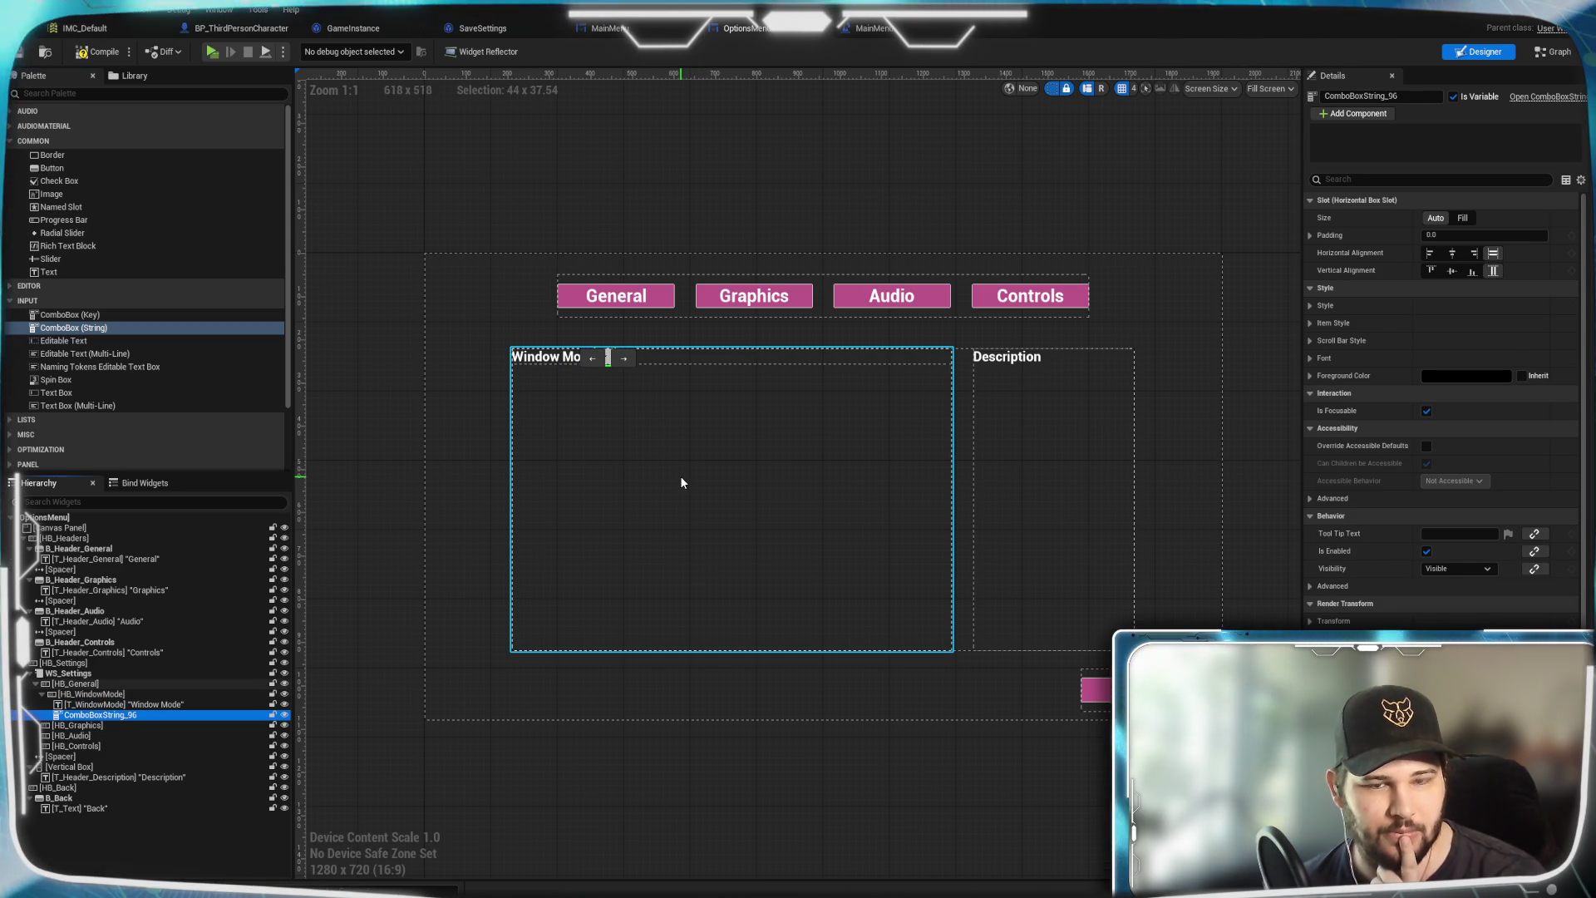
click(1474, 253)
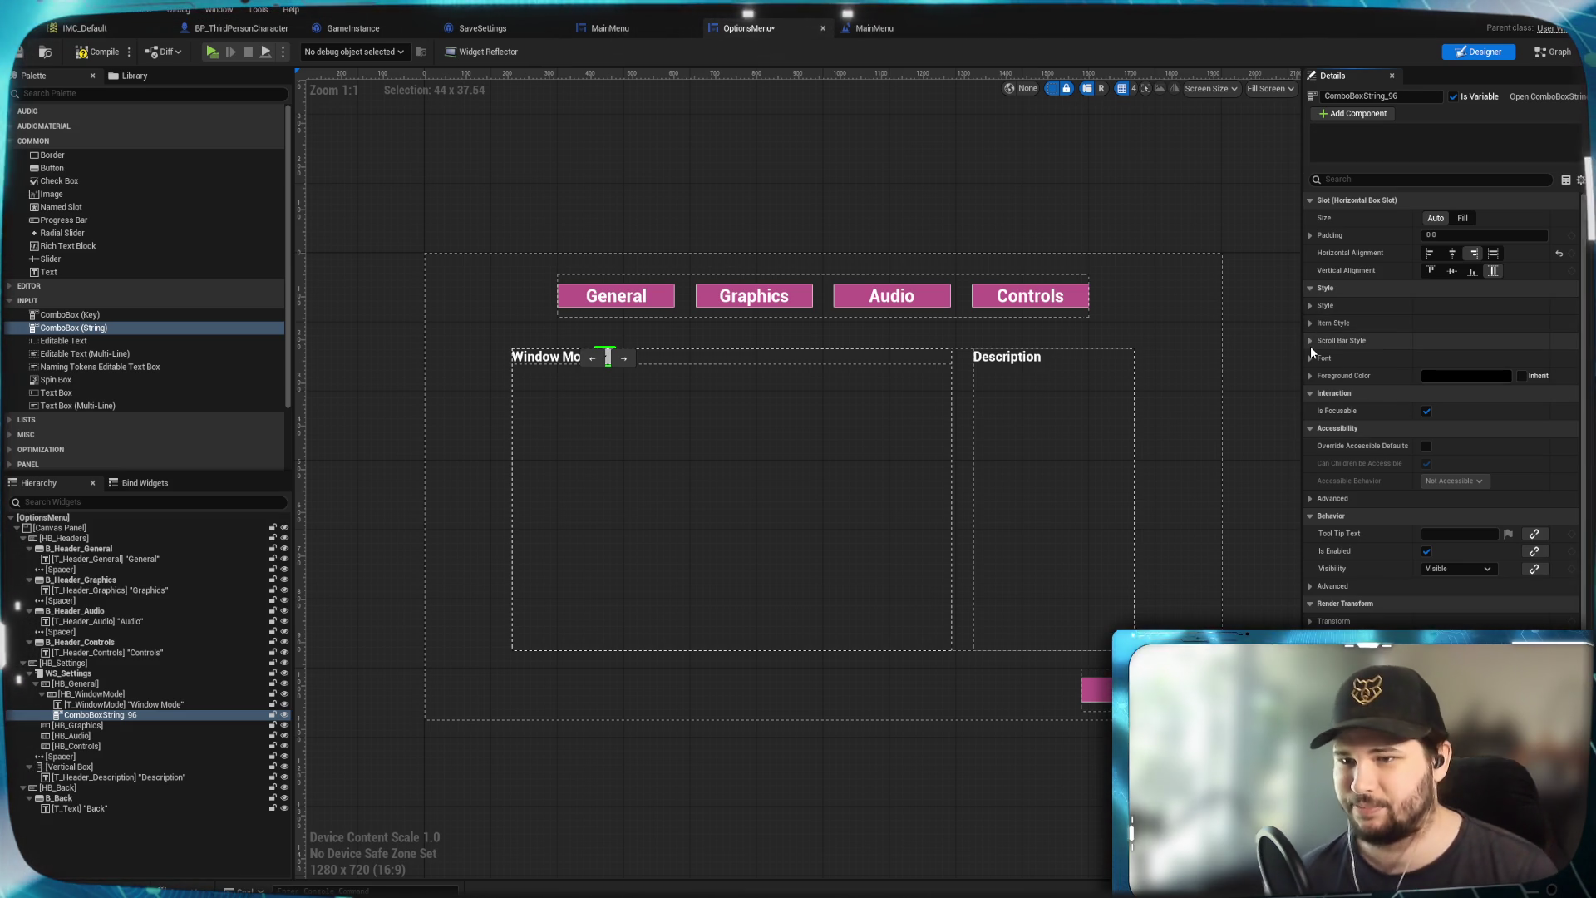
scroll(1404, 442, down, 2)
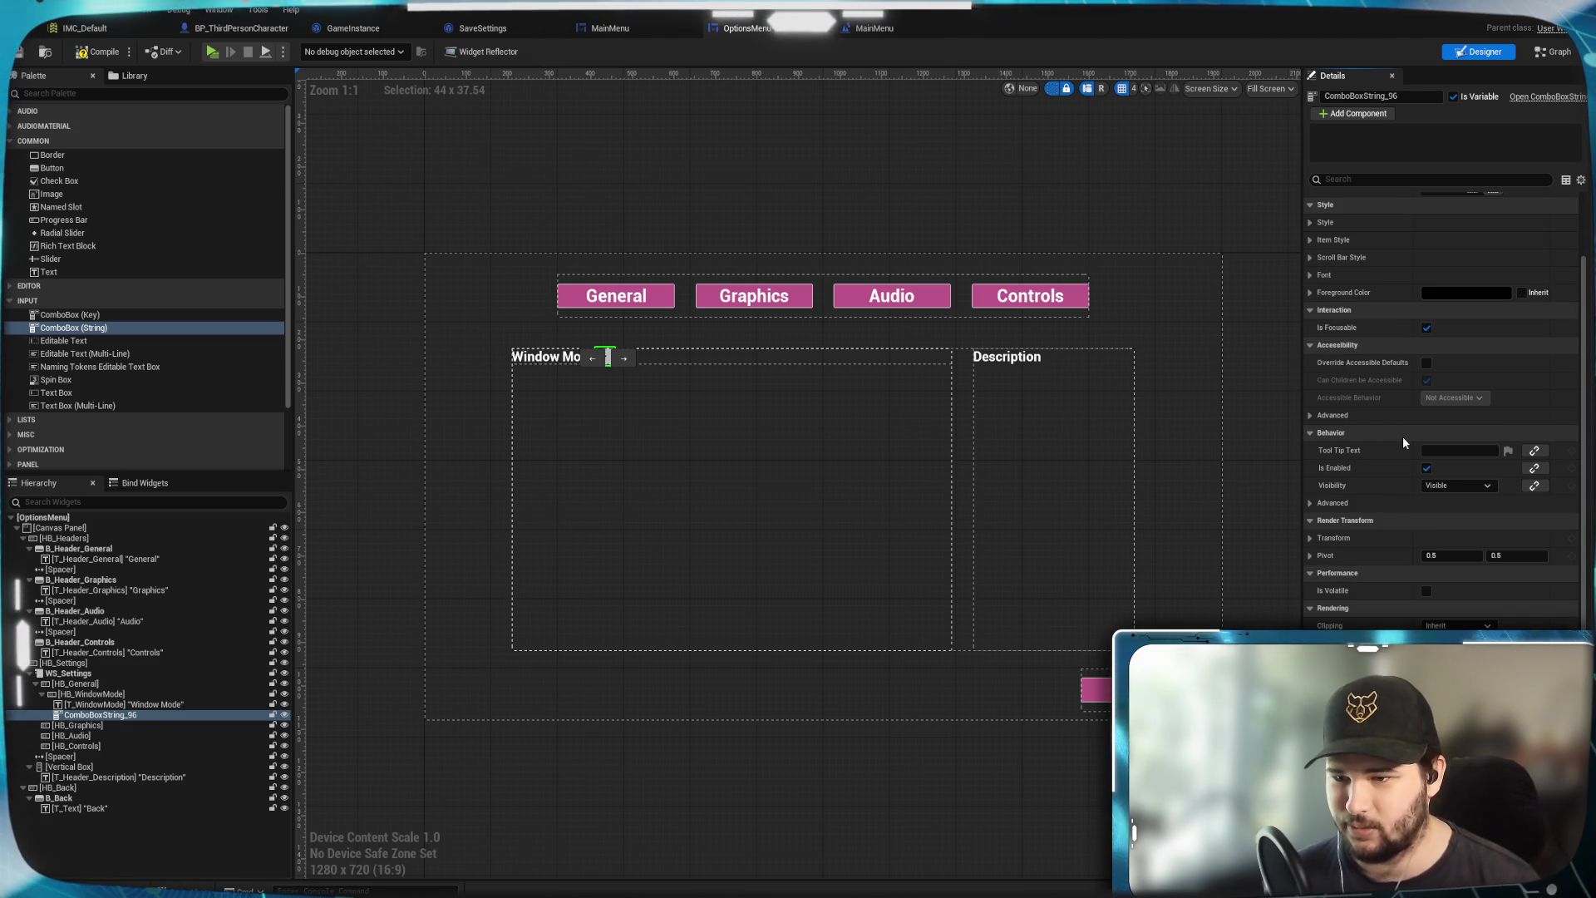
scroll(1404, 442, down, 3)
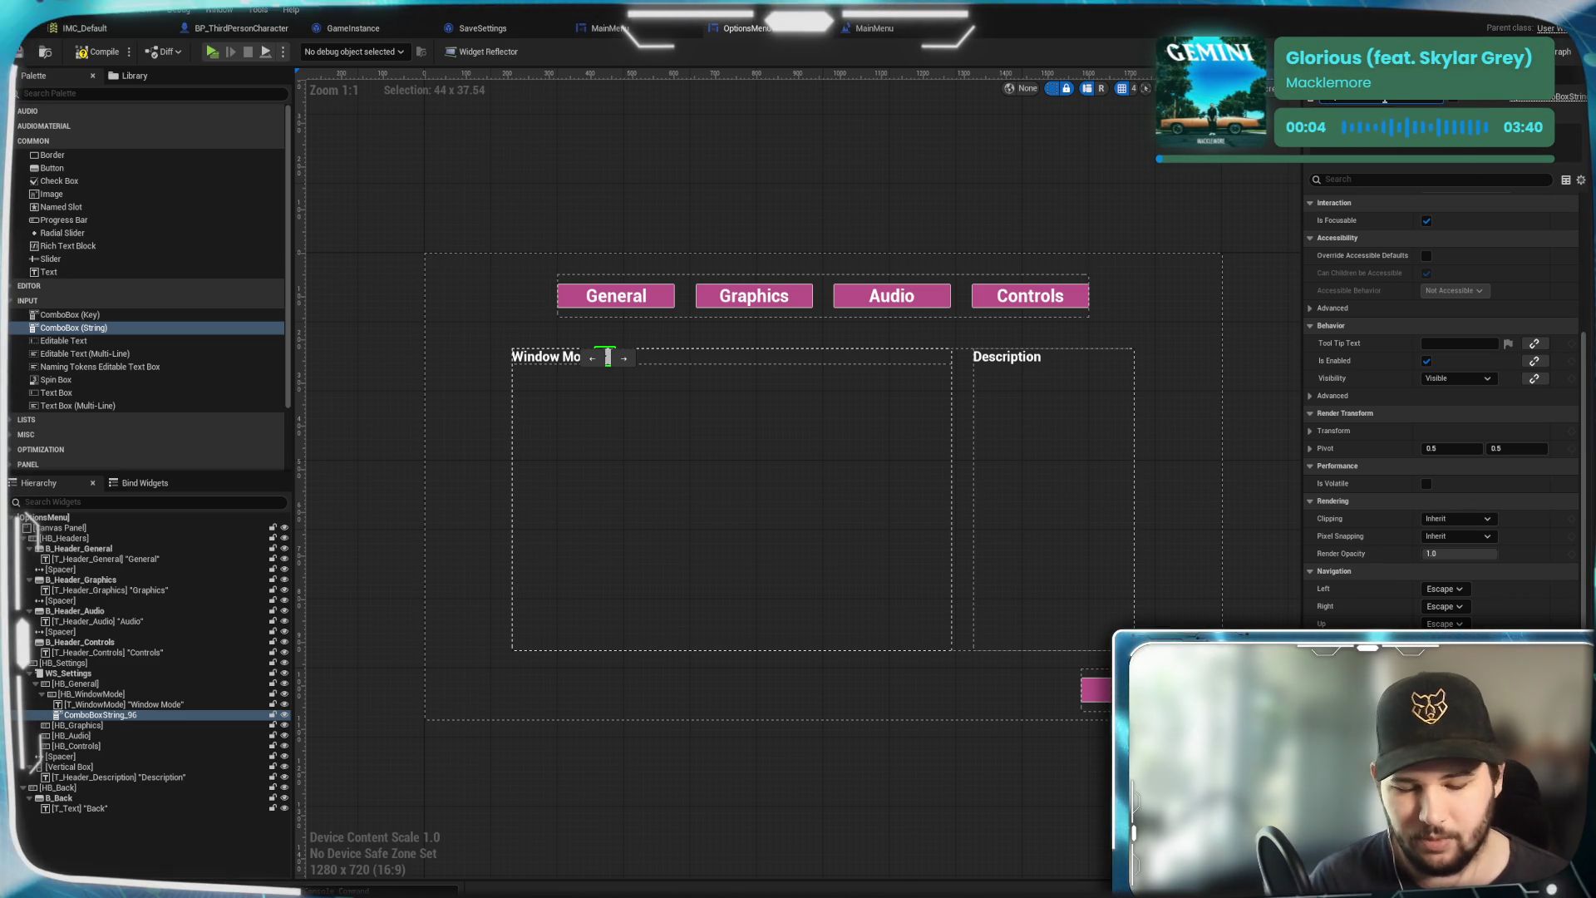
text(CB_WindowMode)
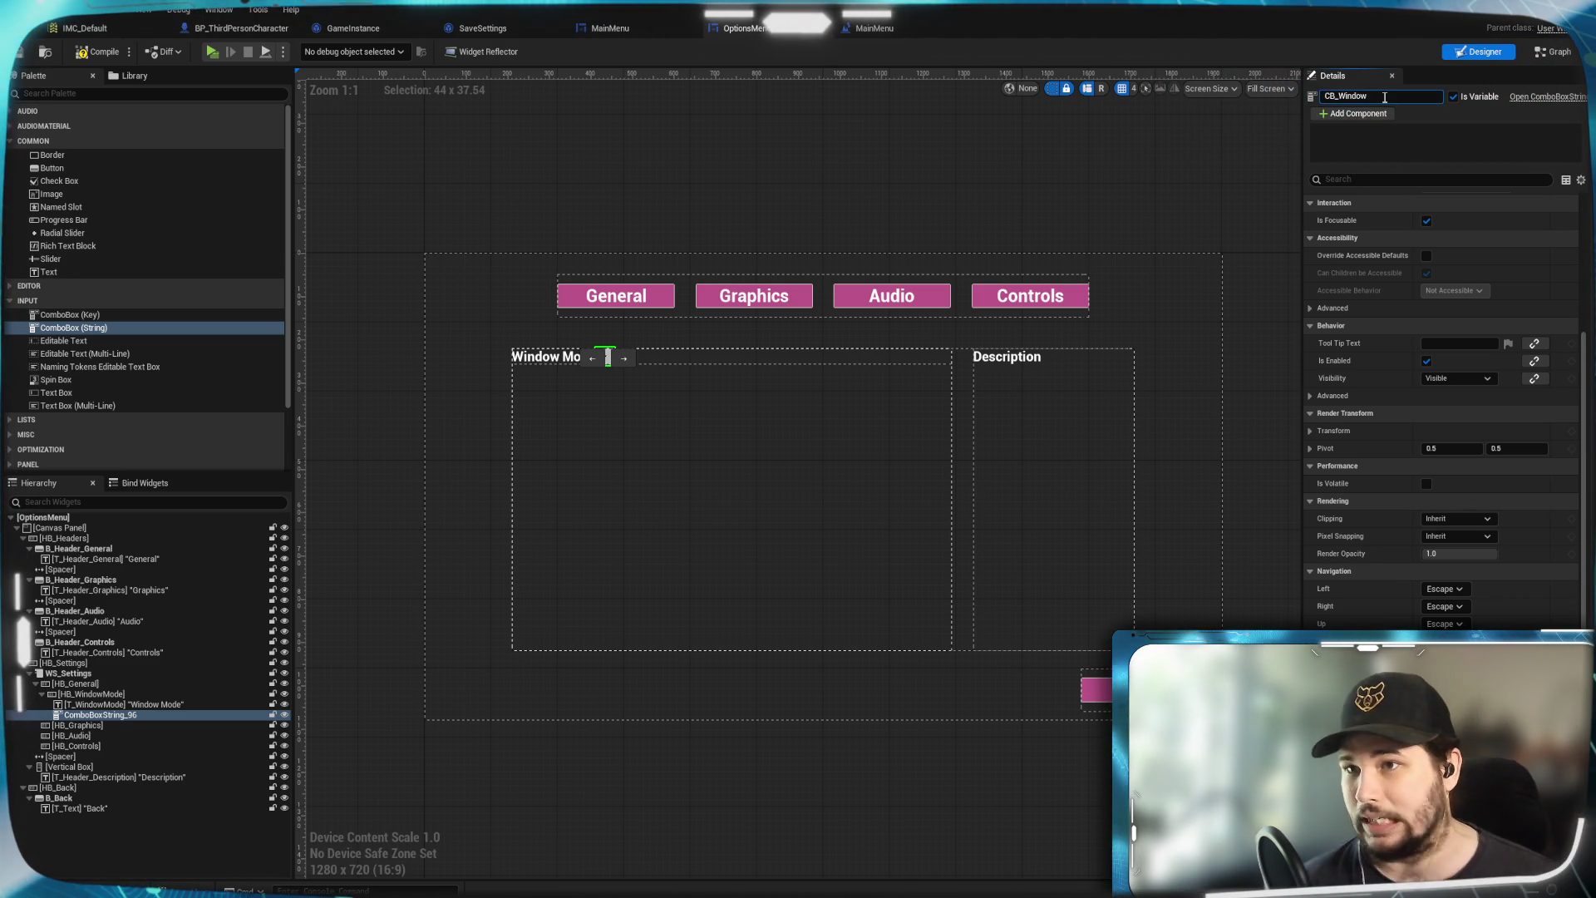
key(Return)
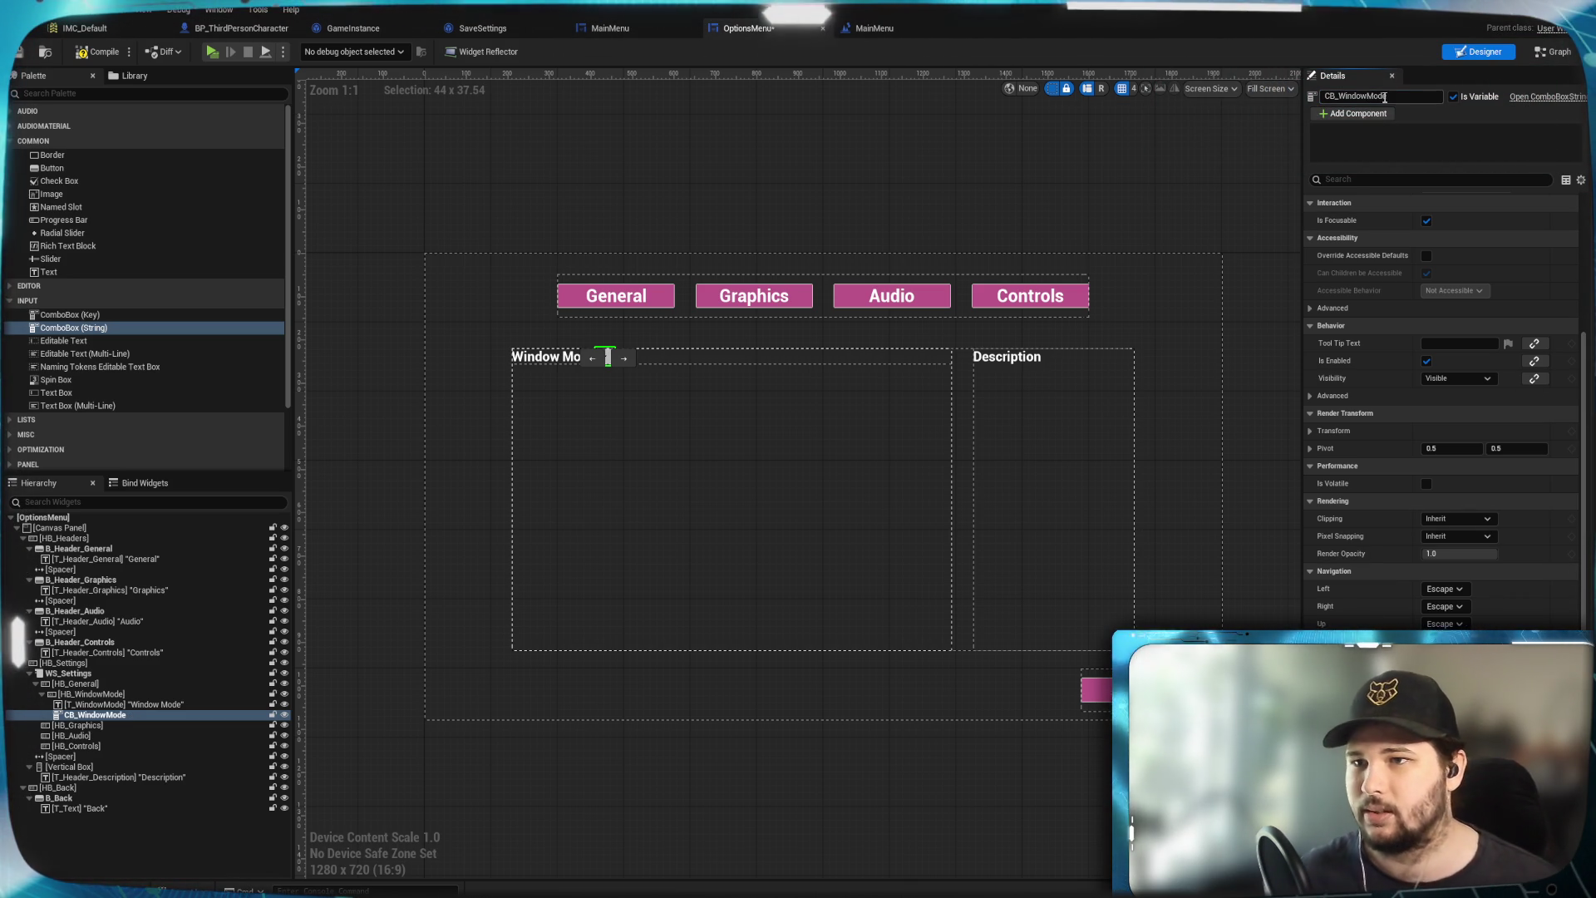
click(126, 717)
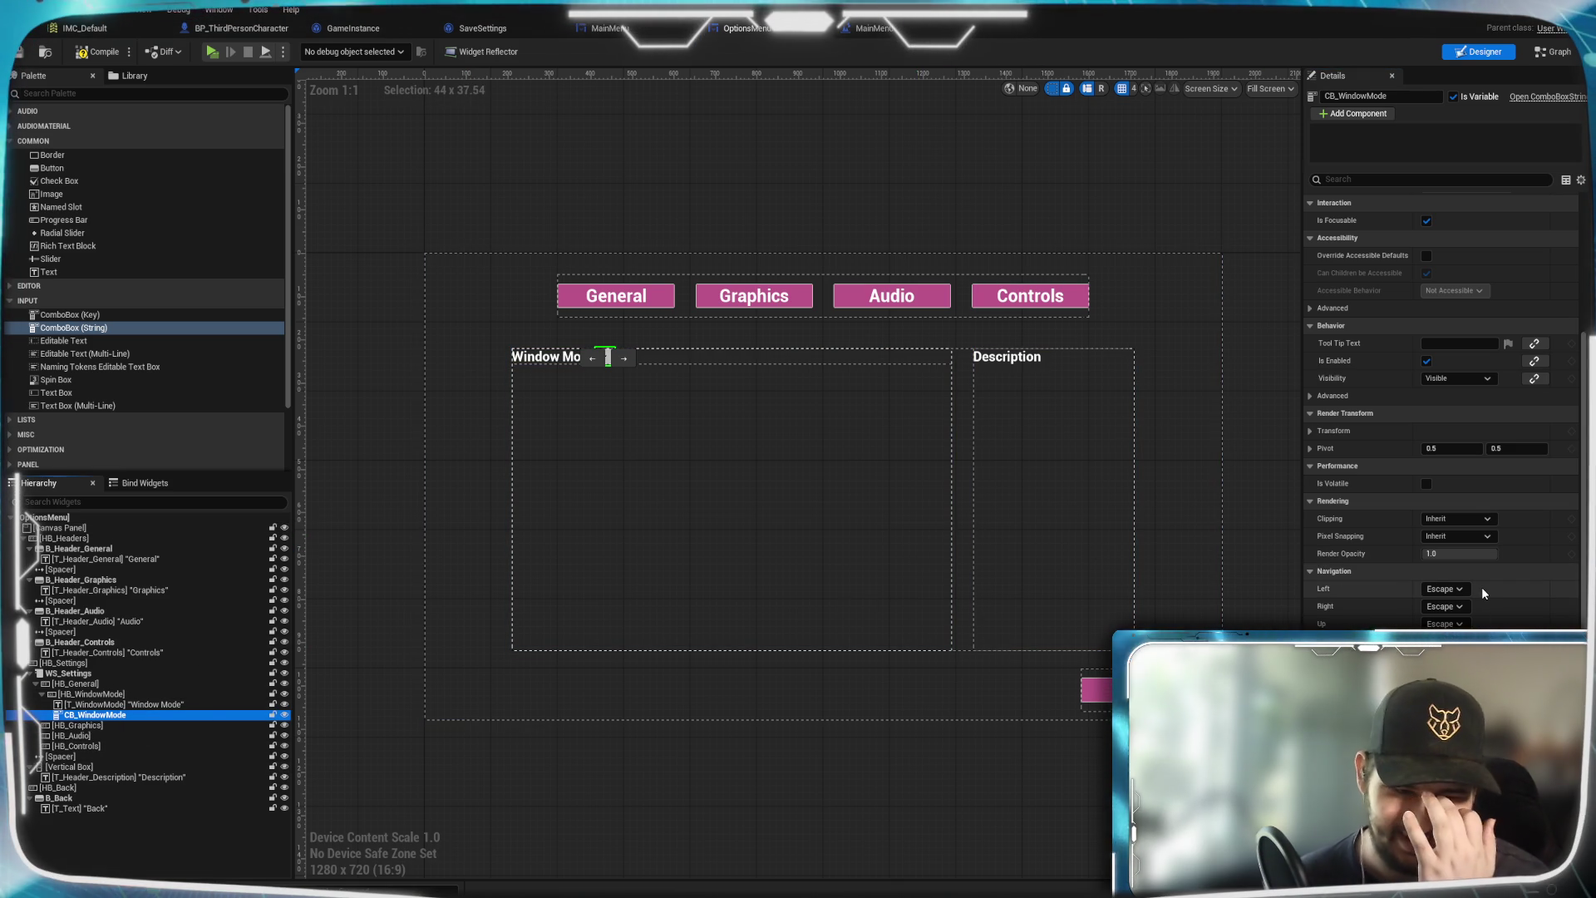
scroll(1481, 587, down, 1)
scroll(1443, 457, down, 1)
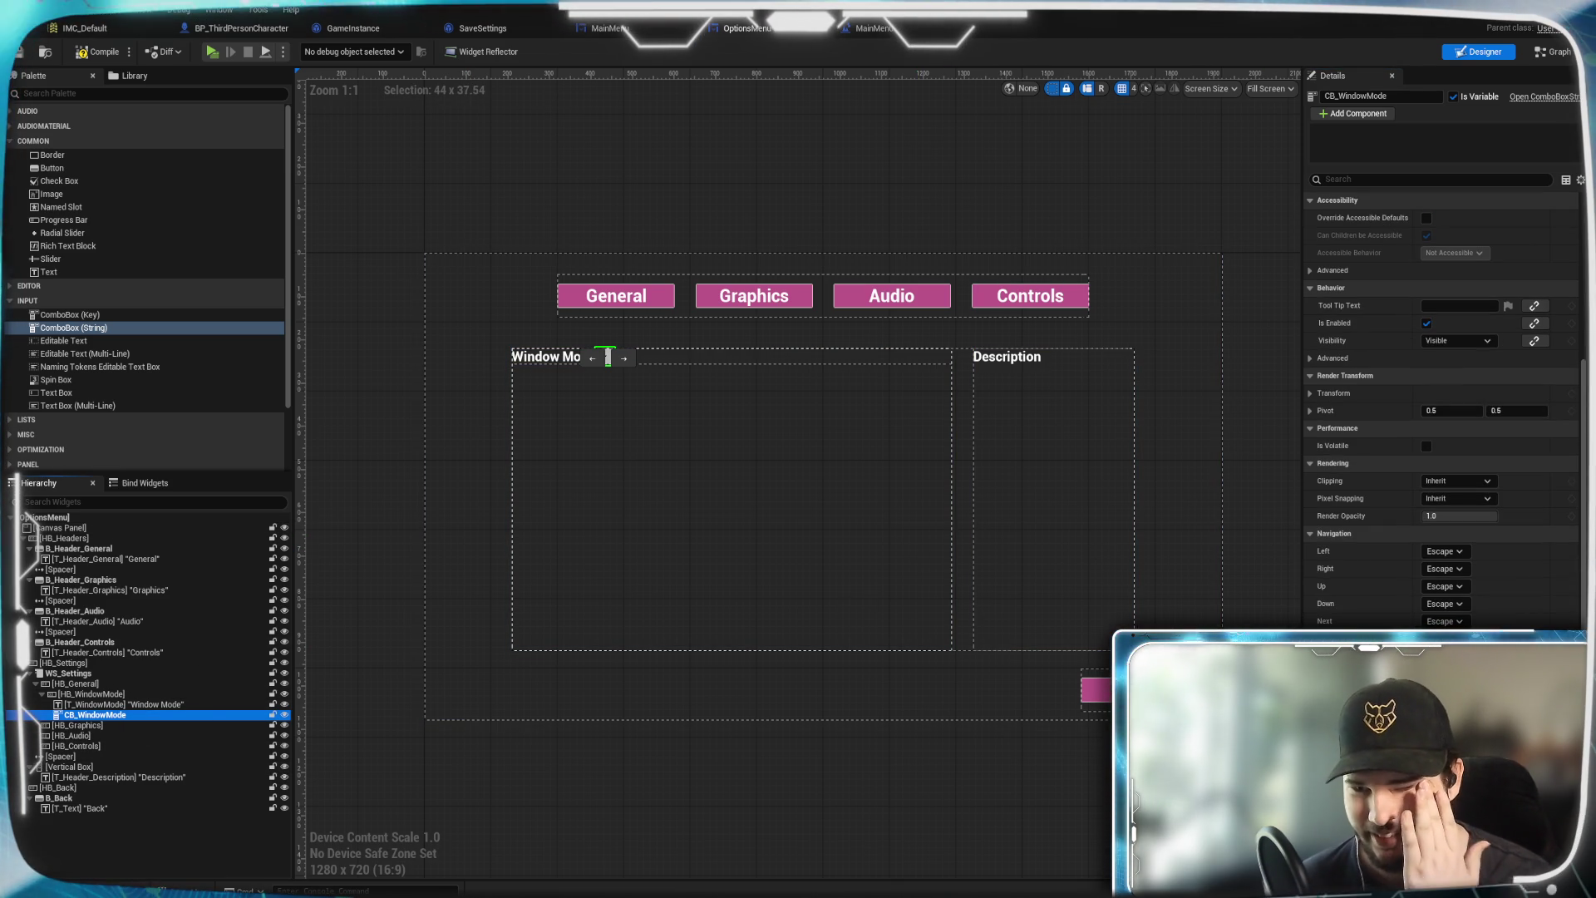
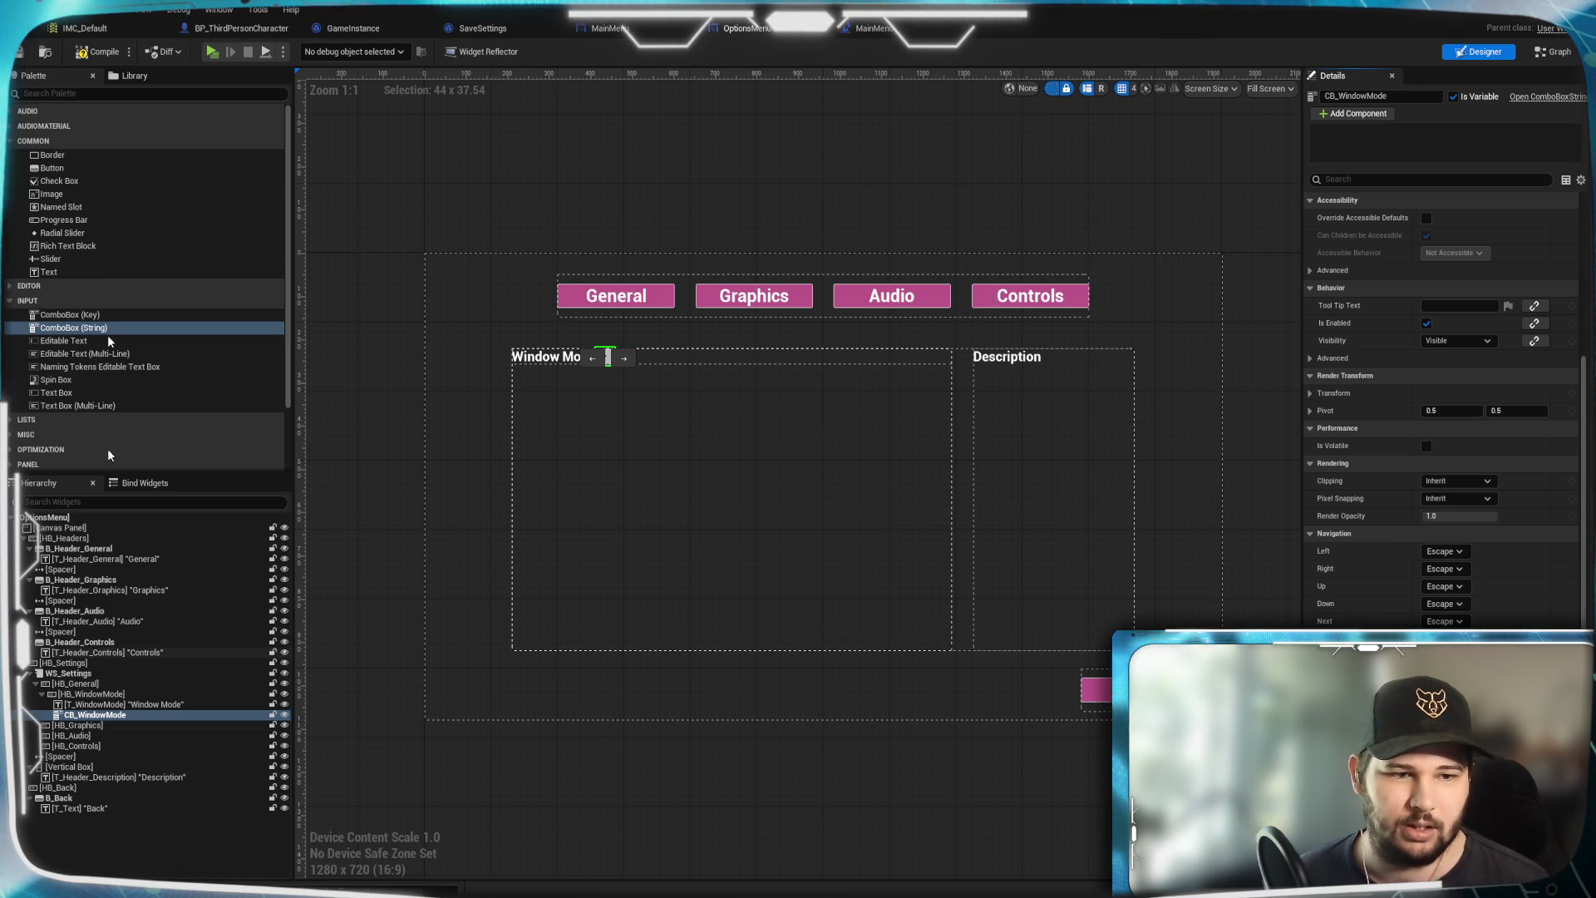
Filter the Palette to Text, try dropping a Text widget into CB_WindowMode, then select CB_WindowMode
click(49, 94)
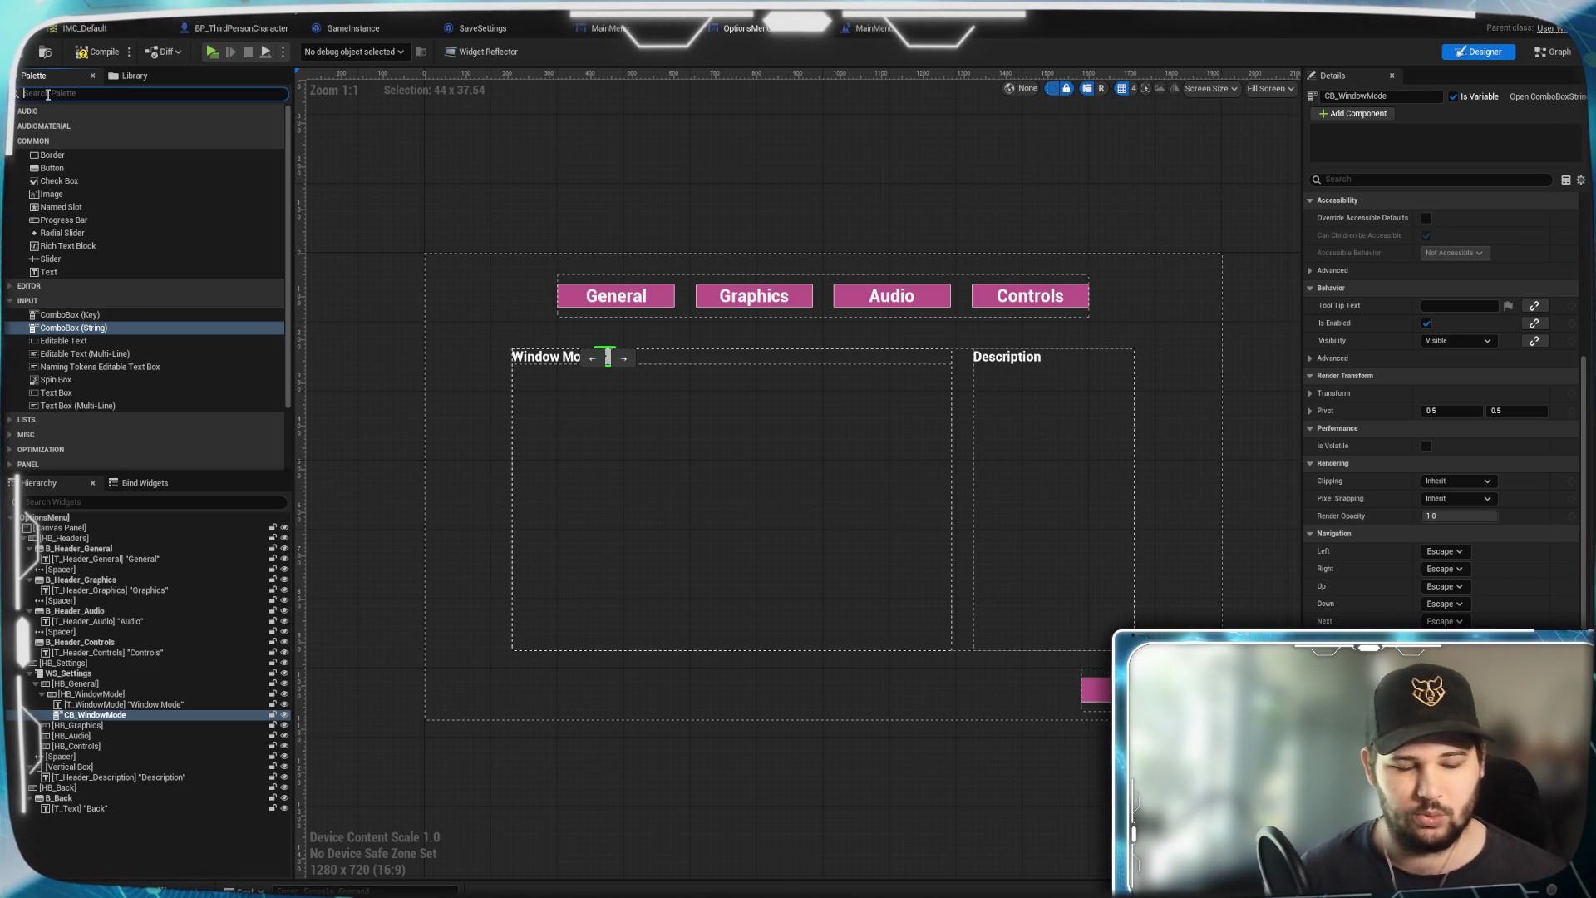
text(Text)
mouse_move(48, 138)
mouse_down()
mouse_move(67, 694)
mouse_move(92, 719)
mouse_up()
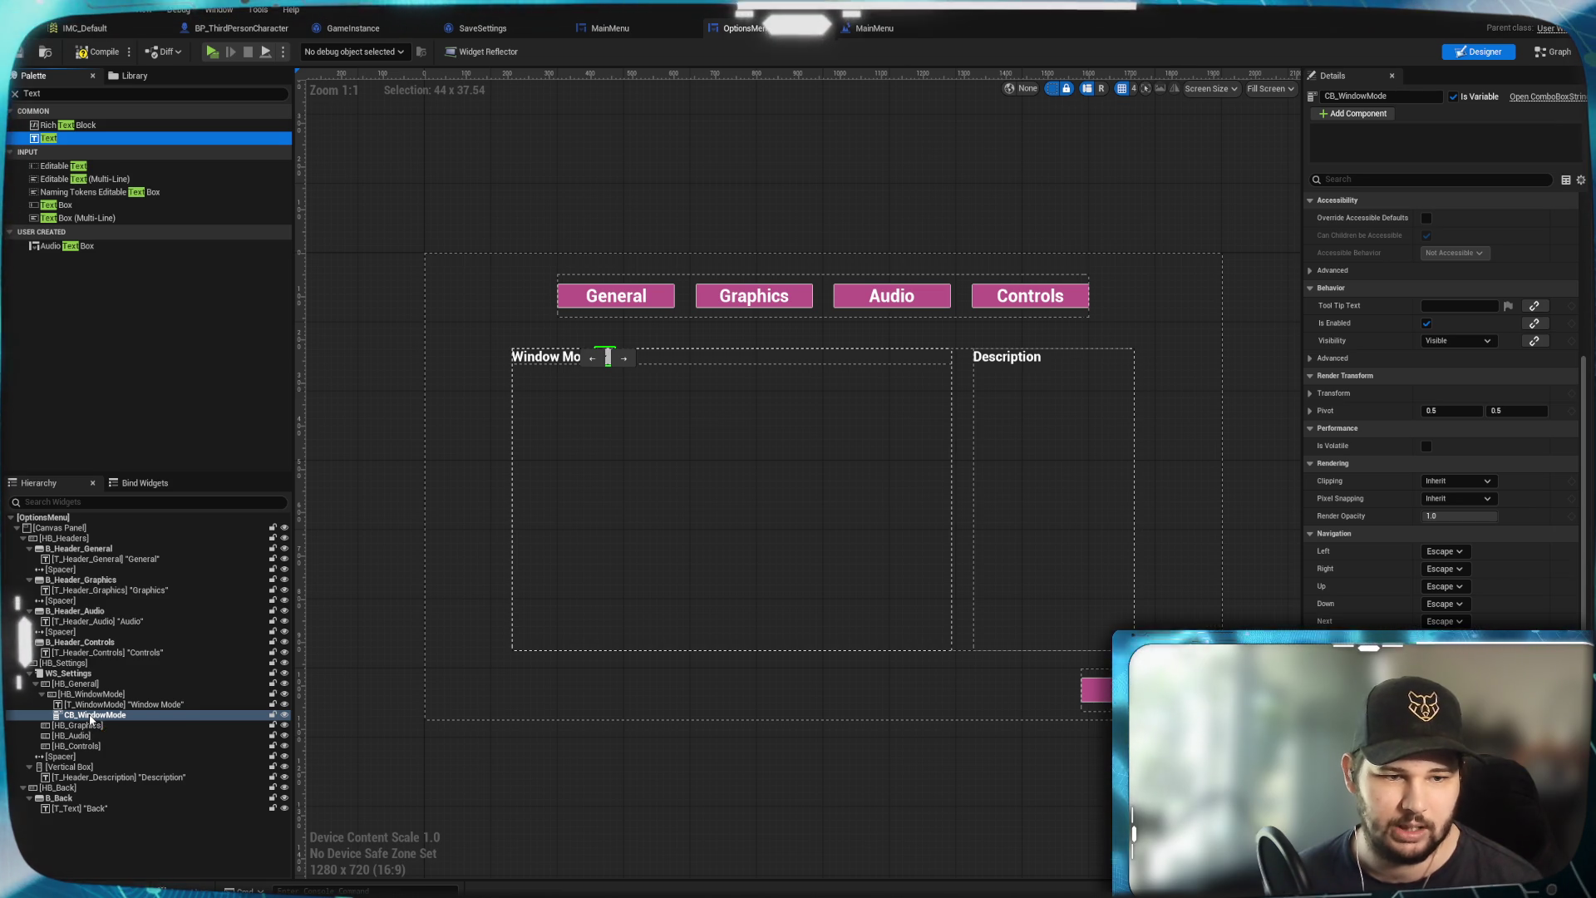
click(91, 717)
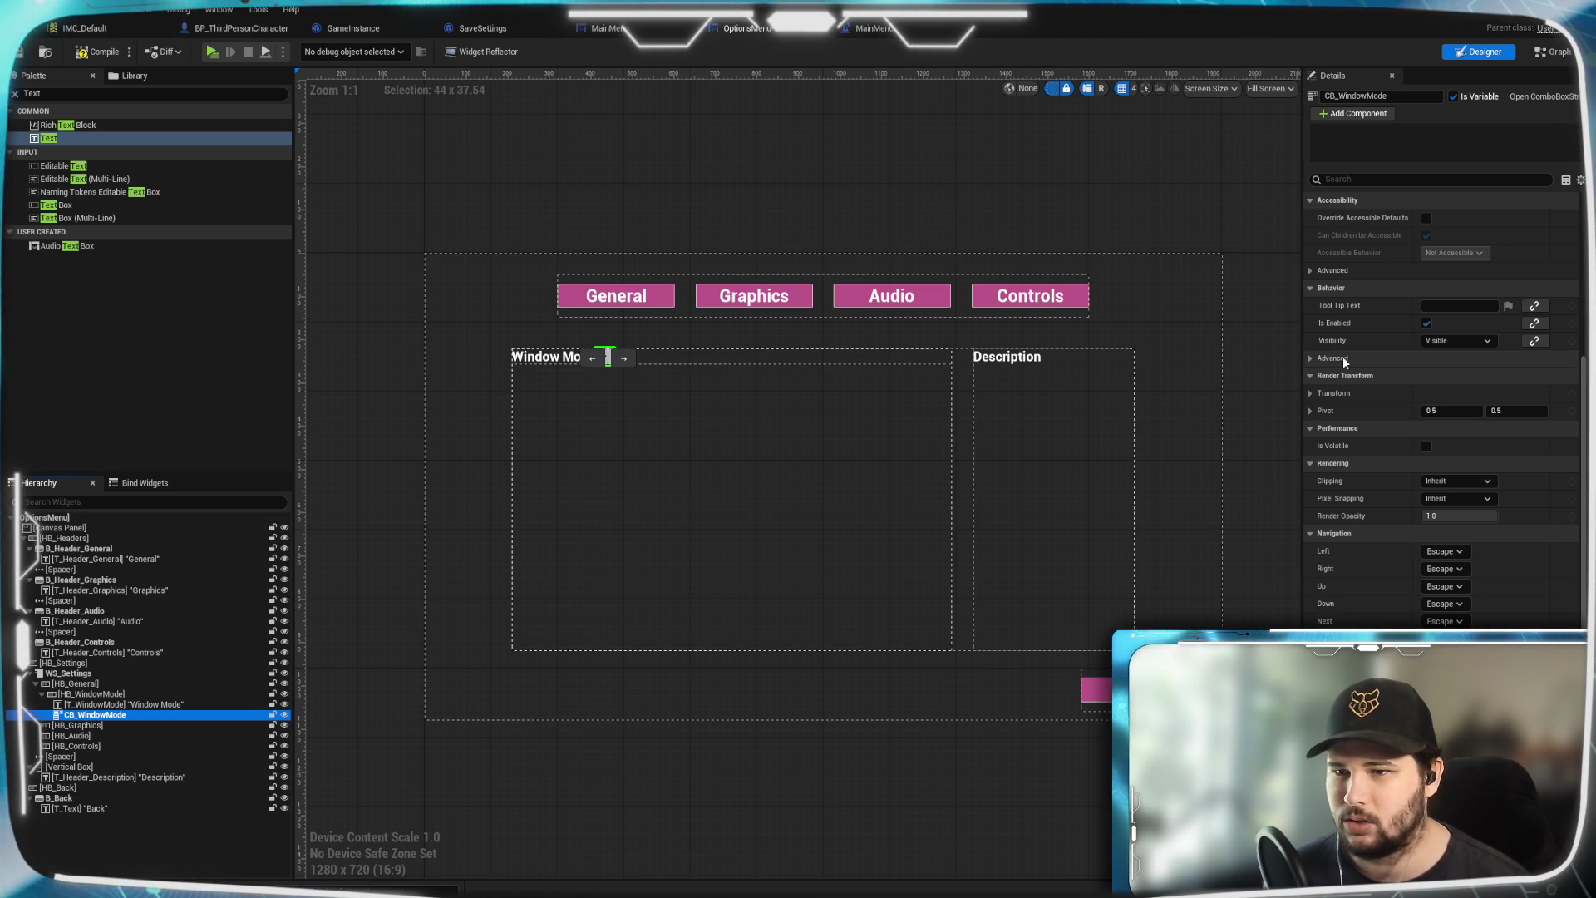
scroll(1368, 339, up, 5)
click(1311, 306)
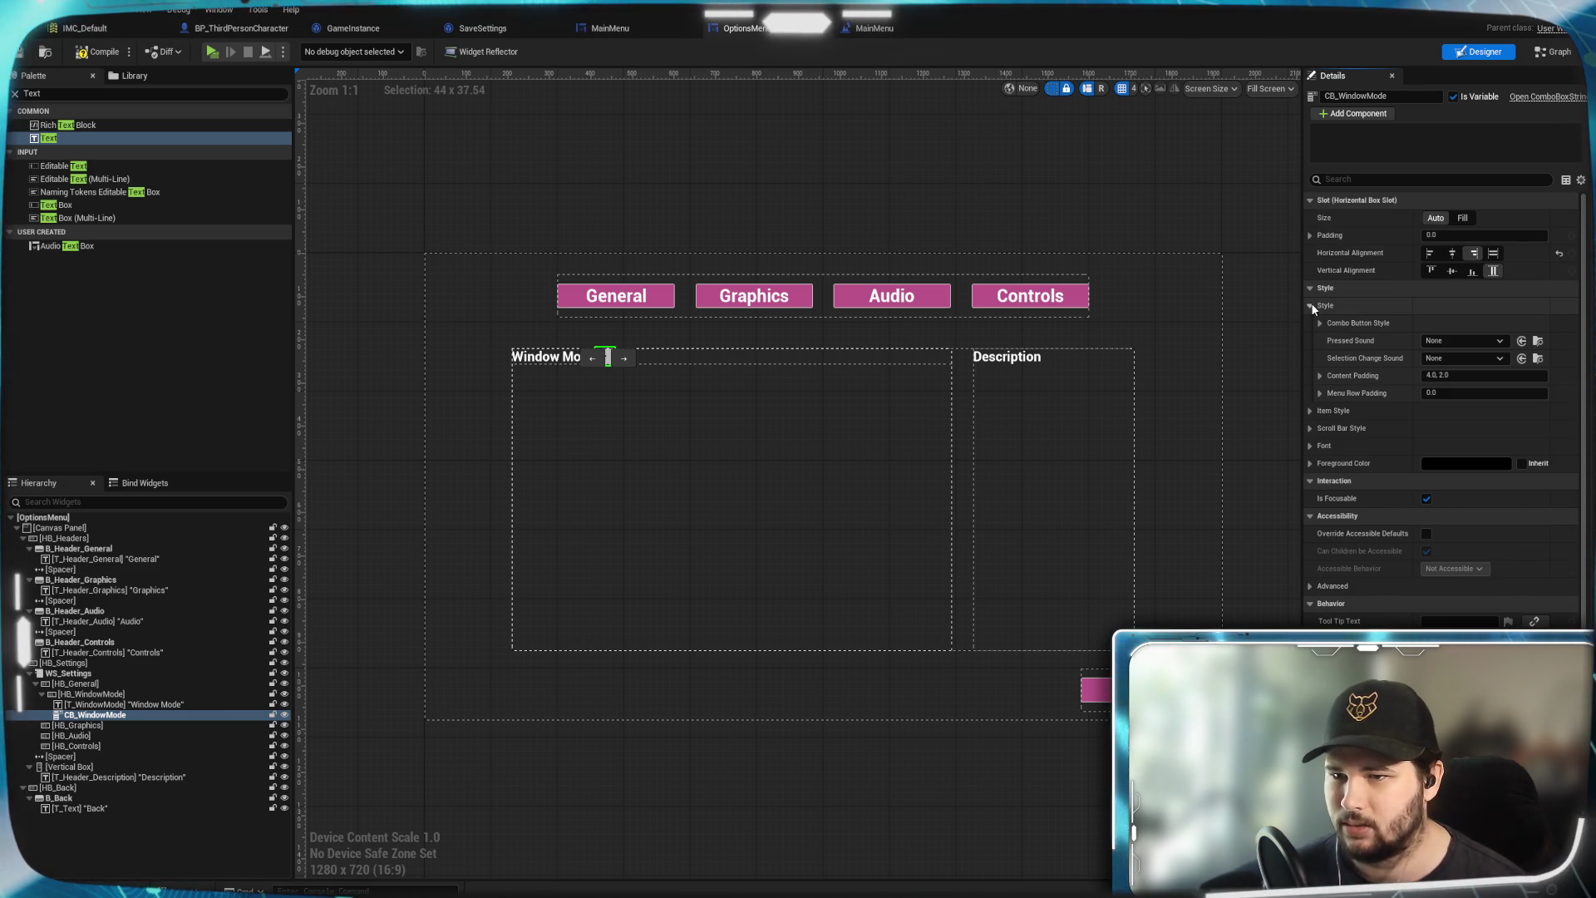
click(1320, 324)
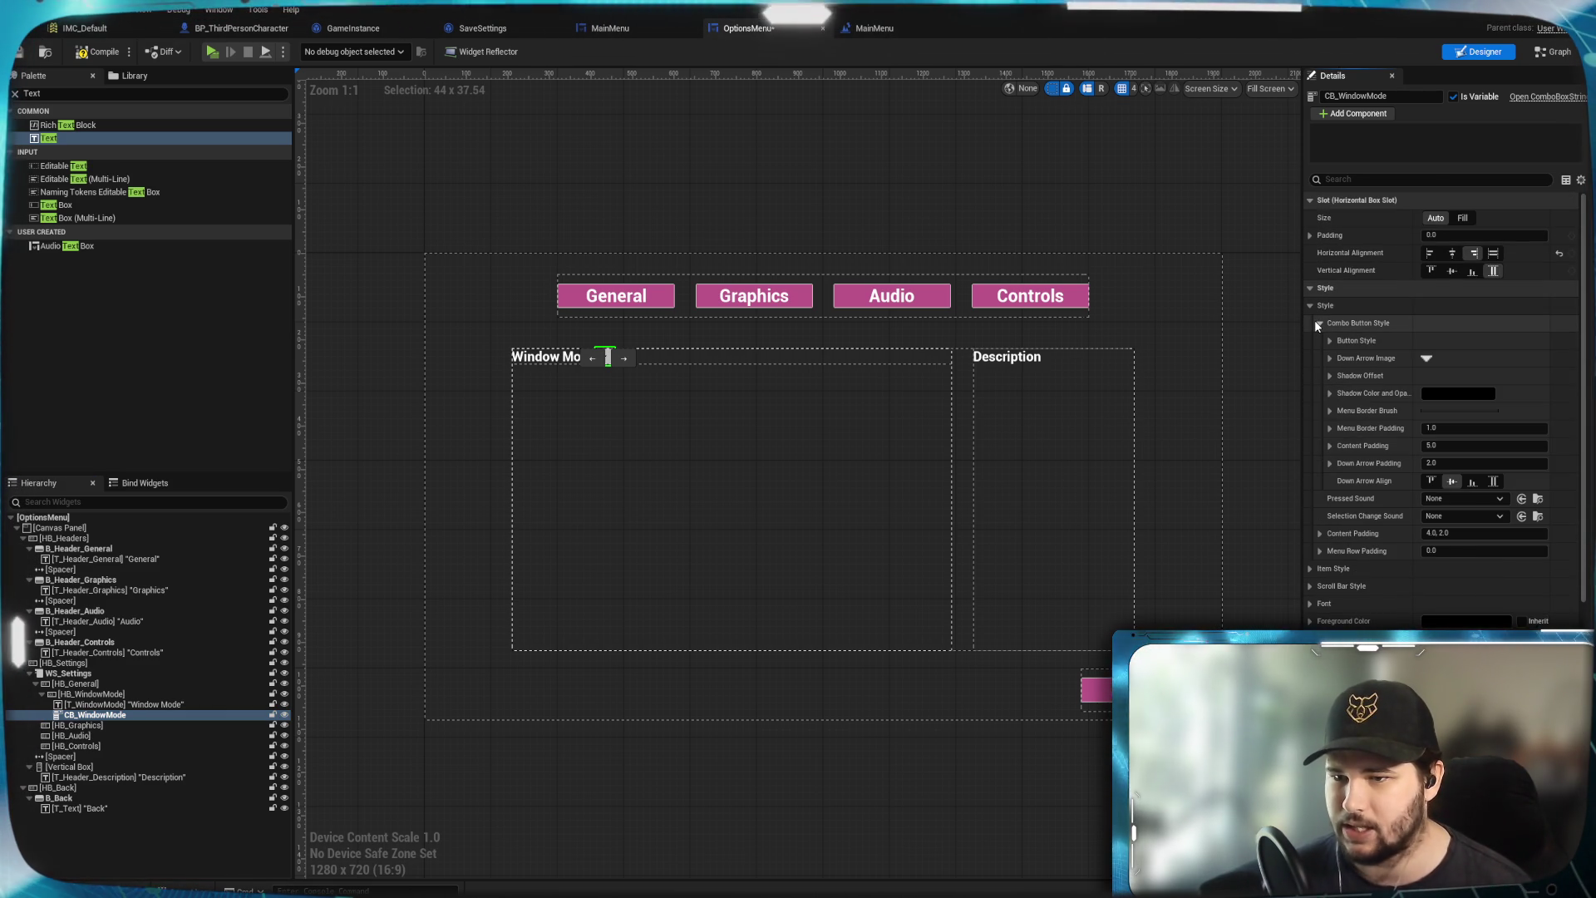
click(1320, 325)
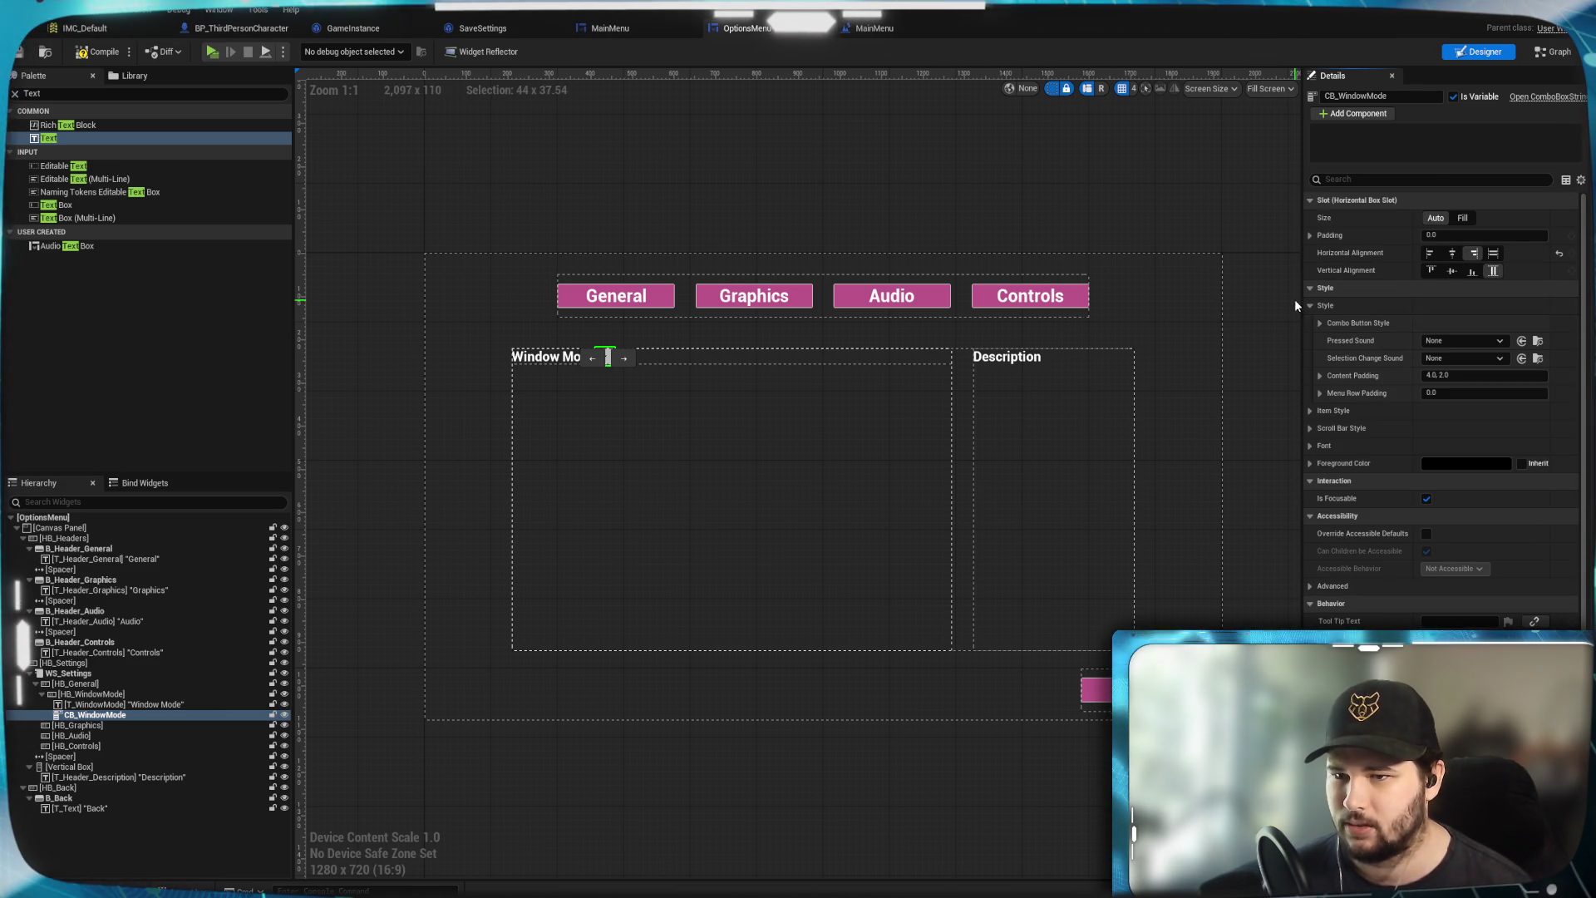
click(1311, 411)
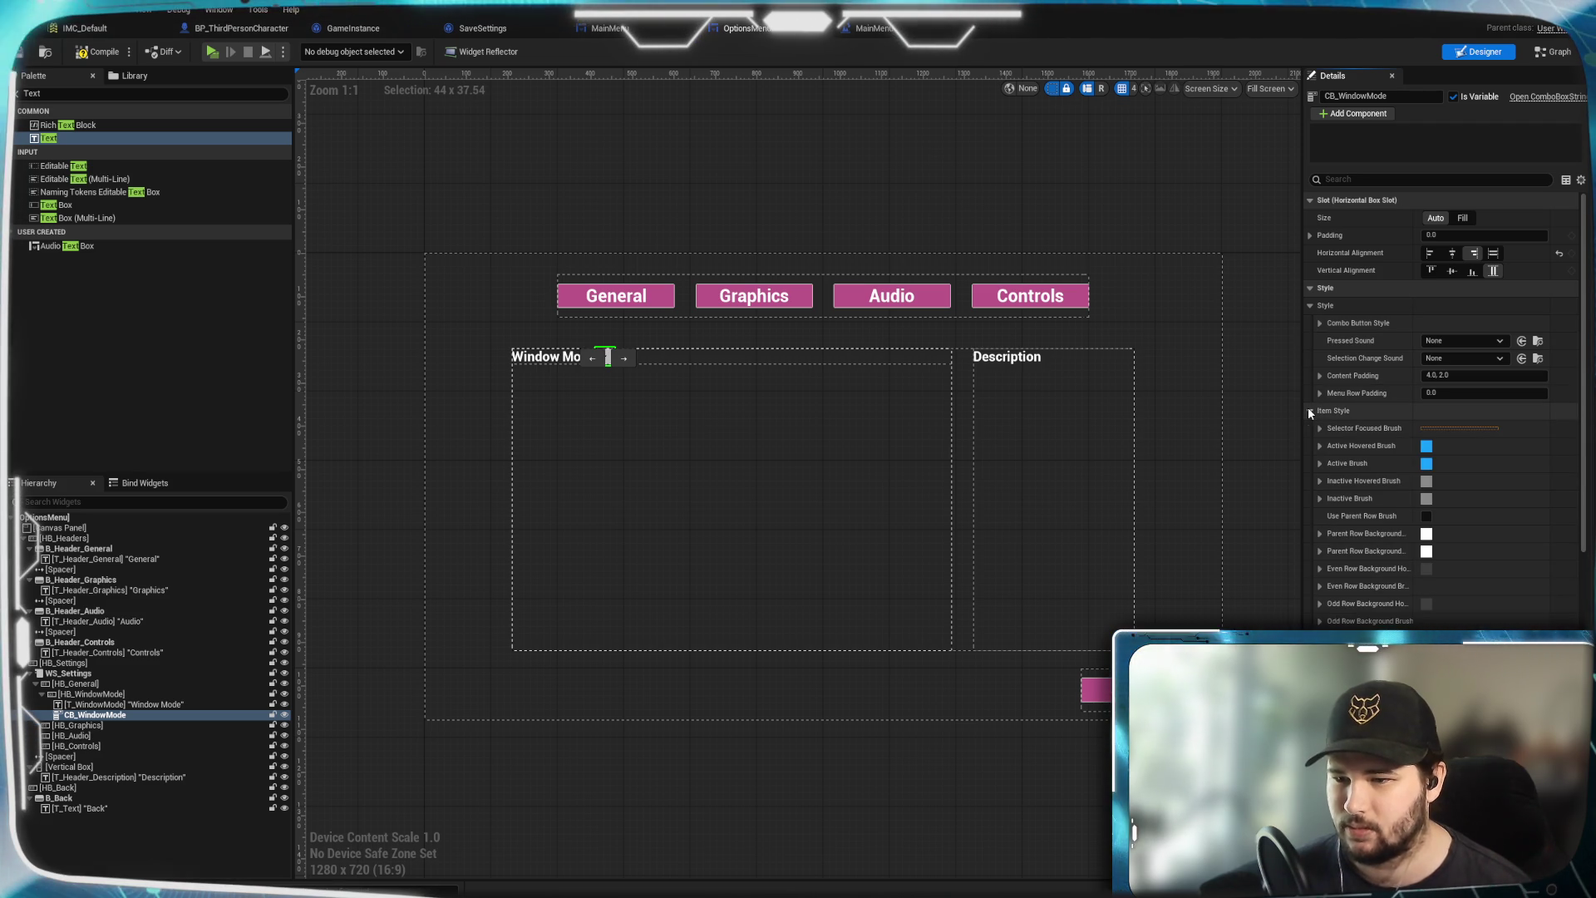
click(1310, 410)
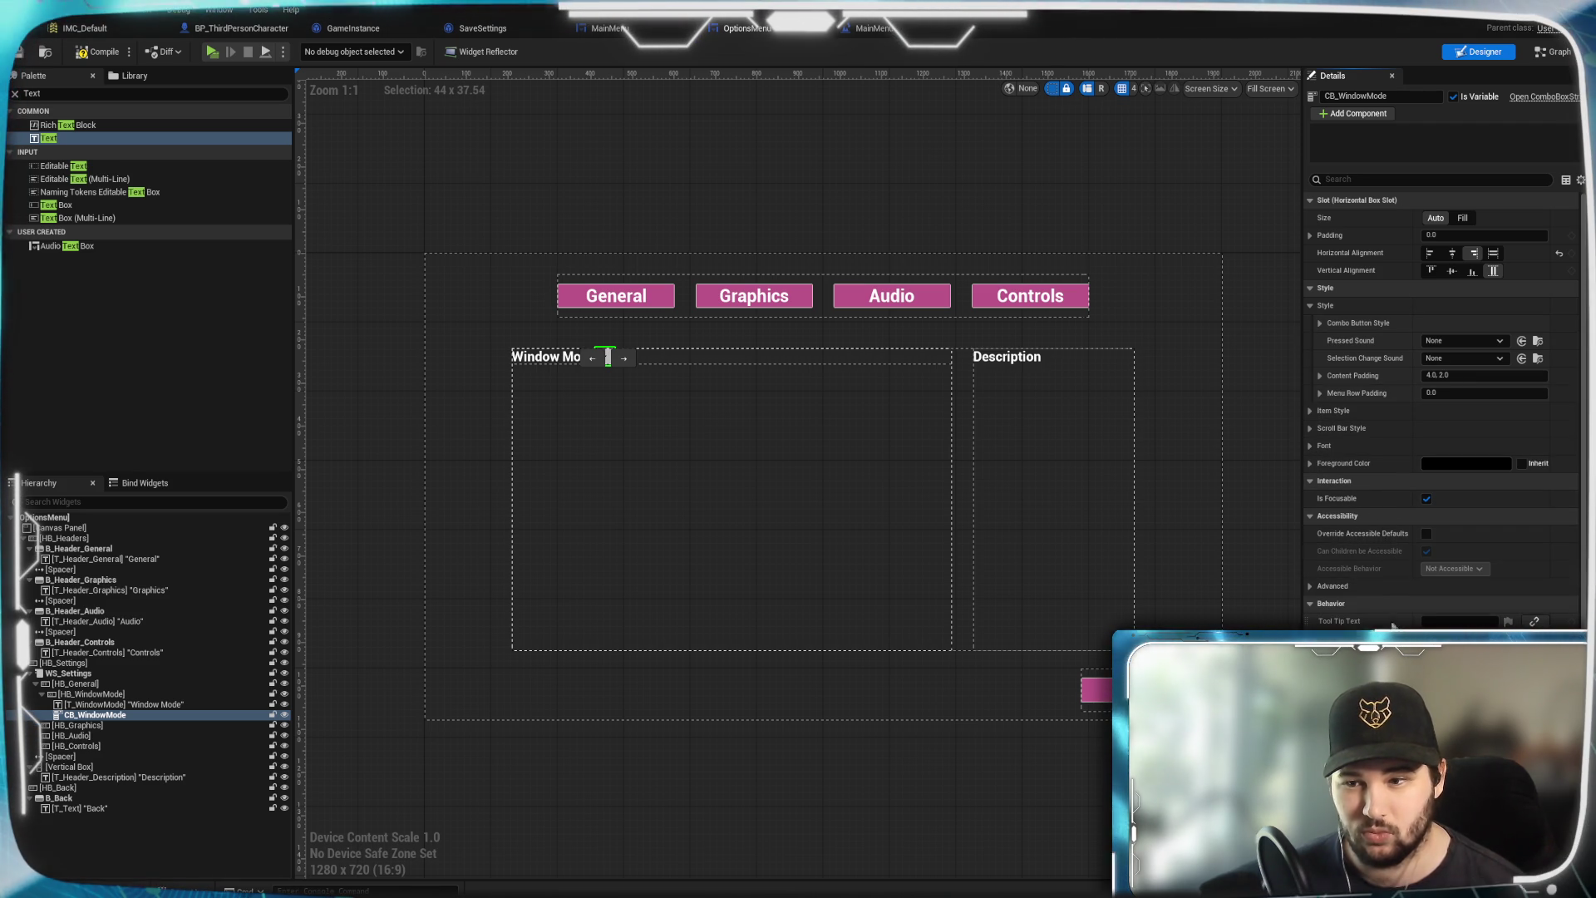
scroll(1355, 582, down, 1)
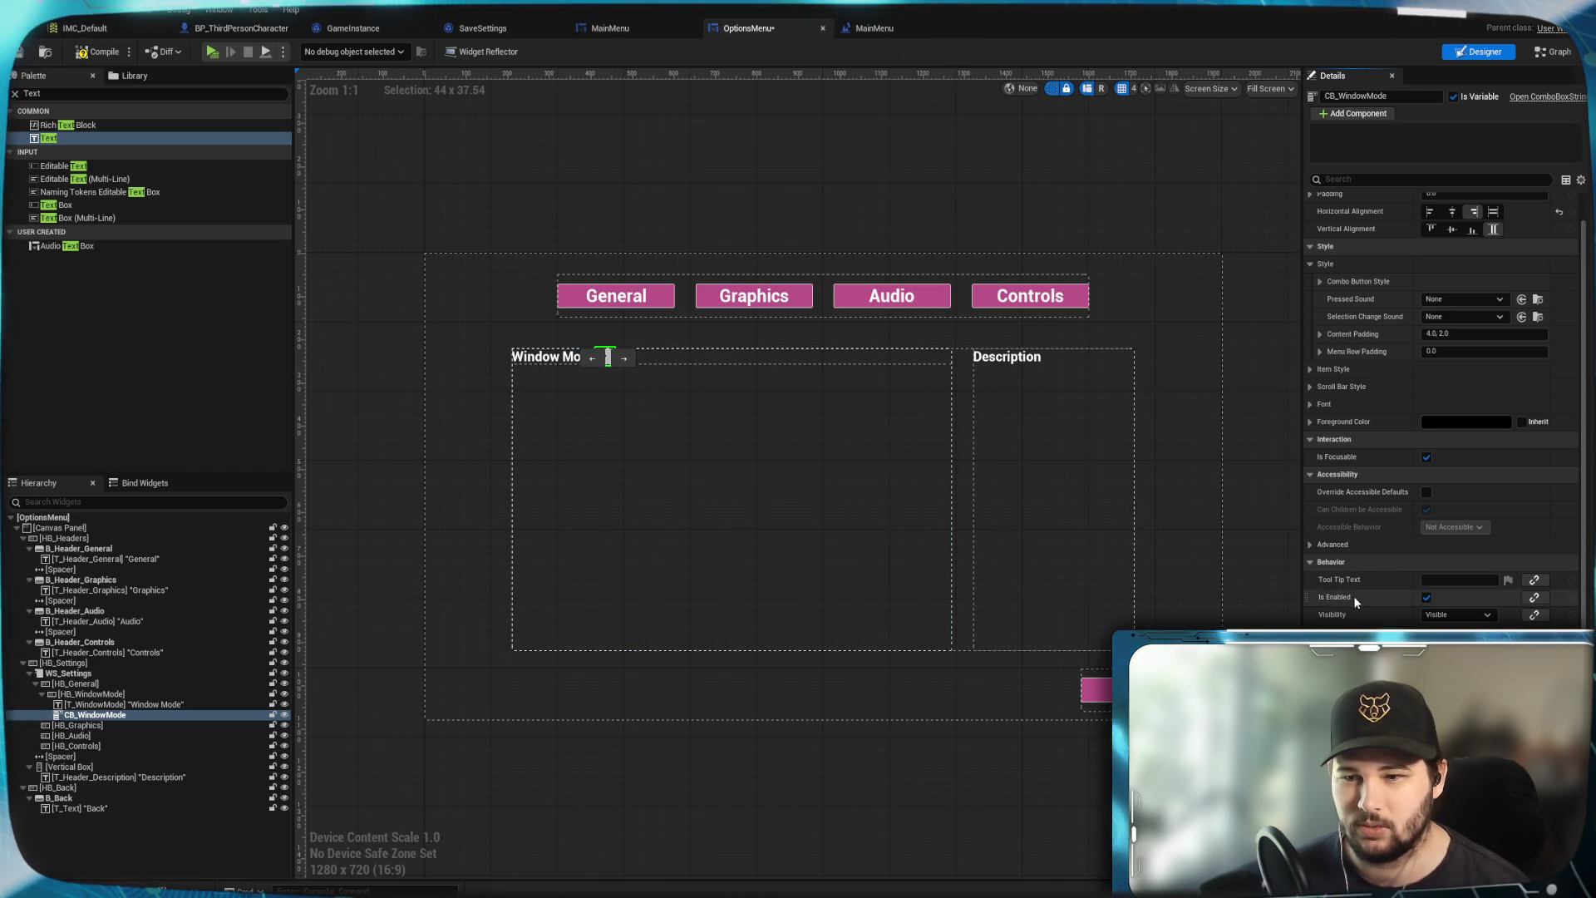
scroll(1352, 600, down, 4)
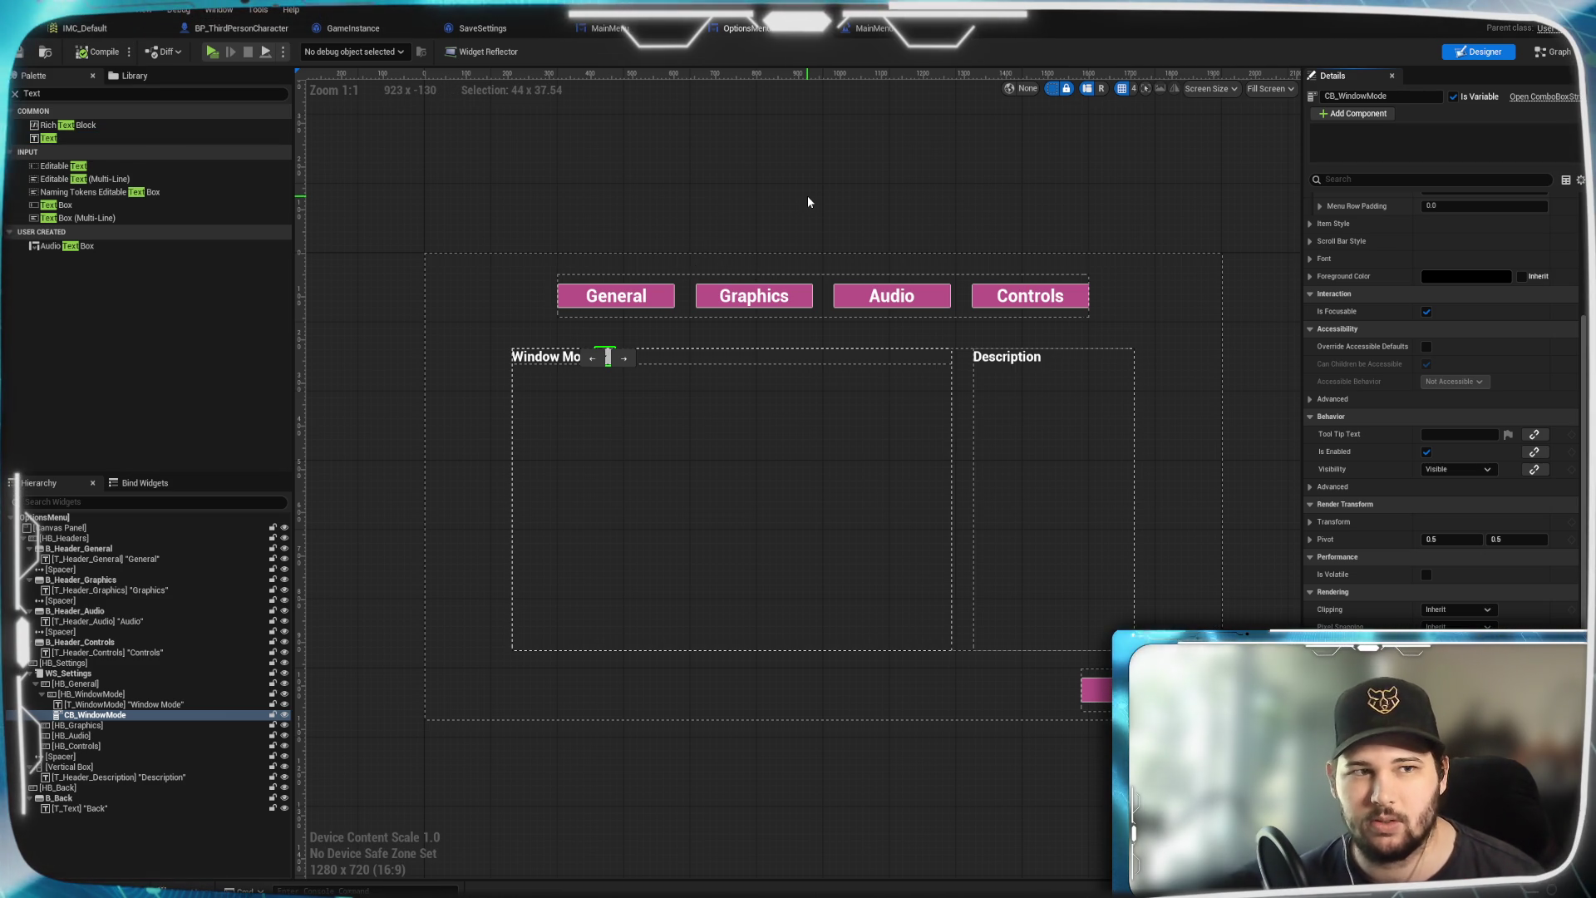
key(alt+p)
click(426, 453)
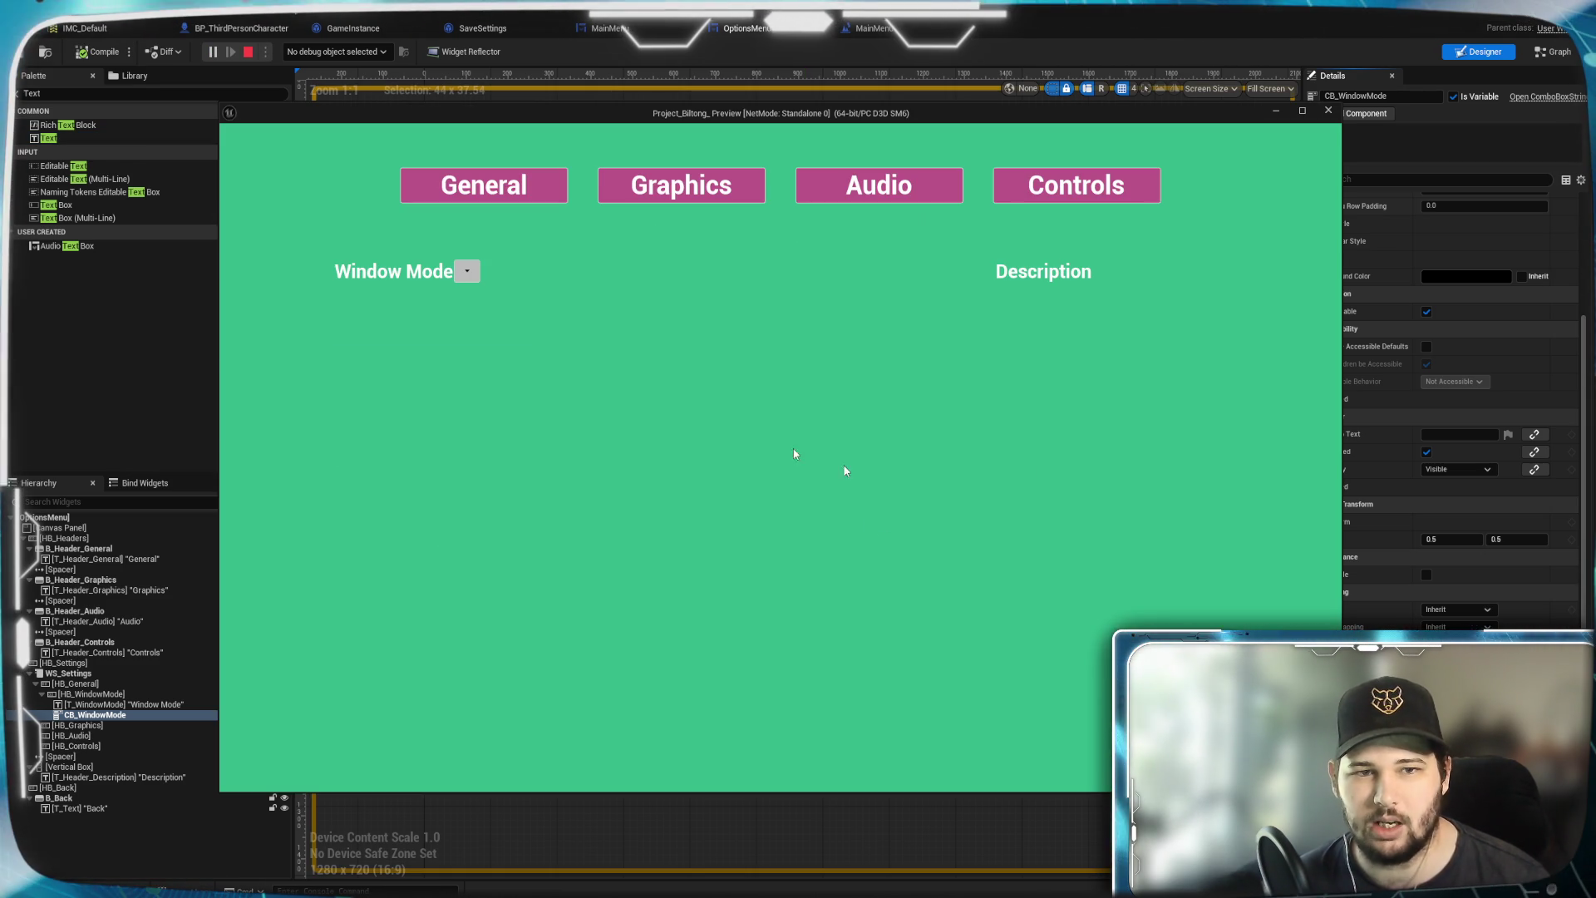
click(467, 272)
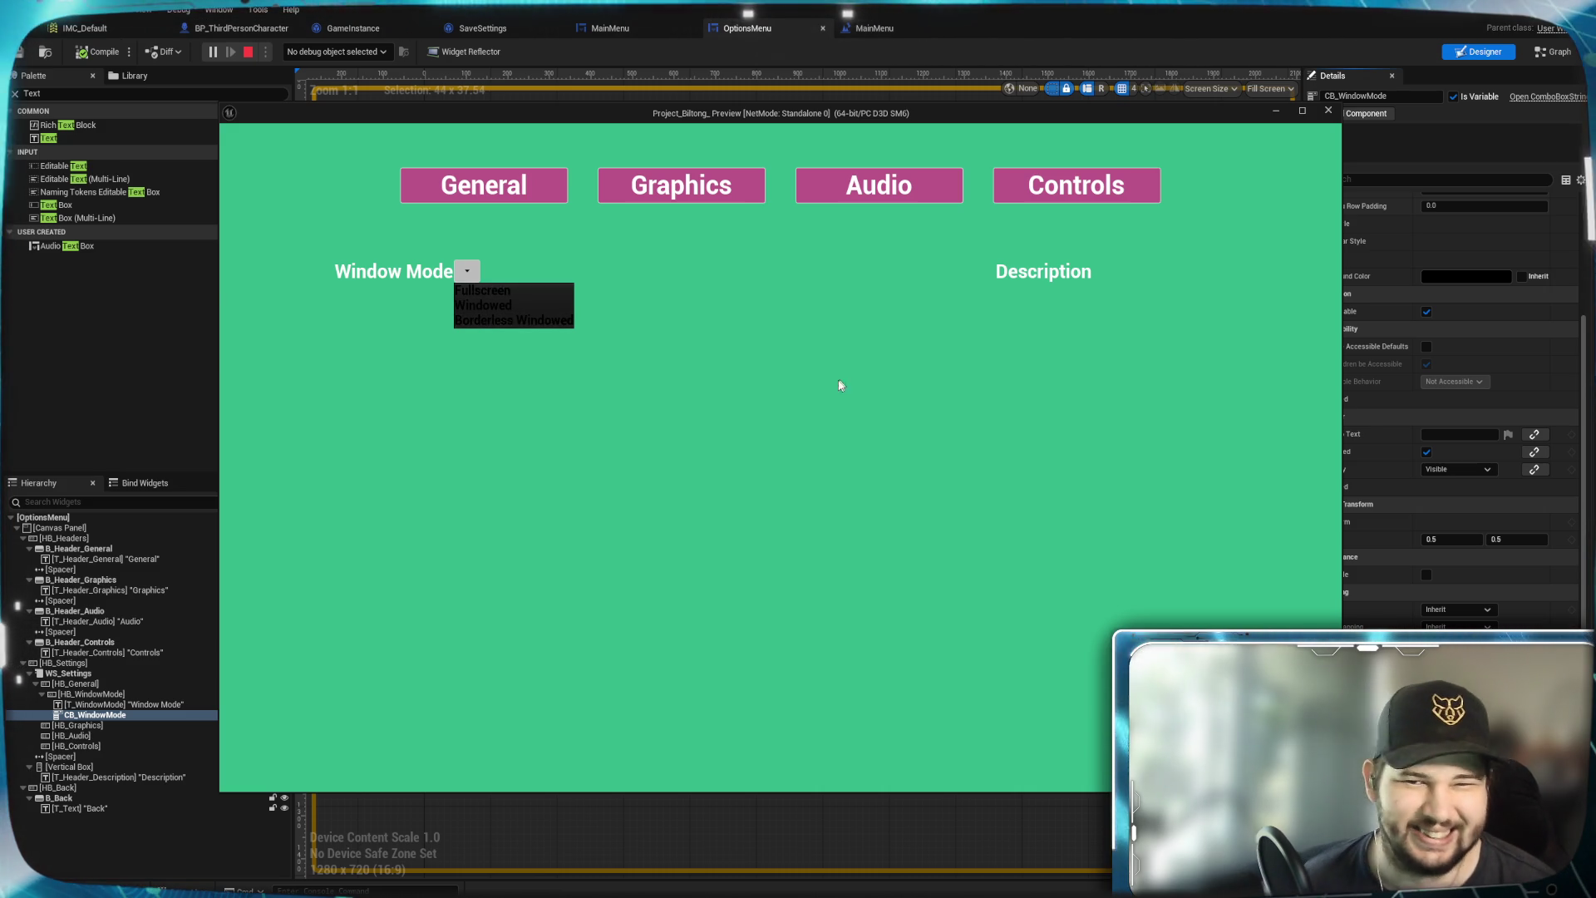
key(Escape)
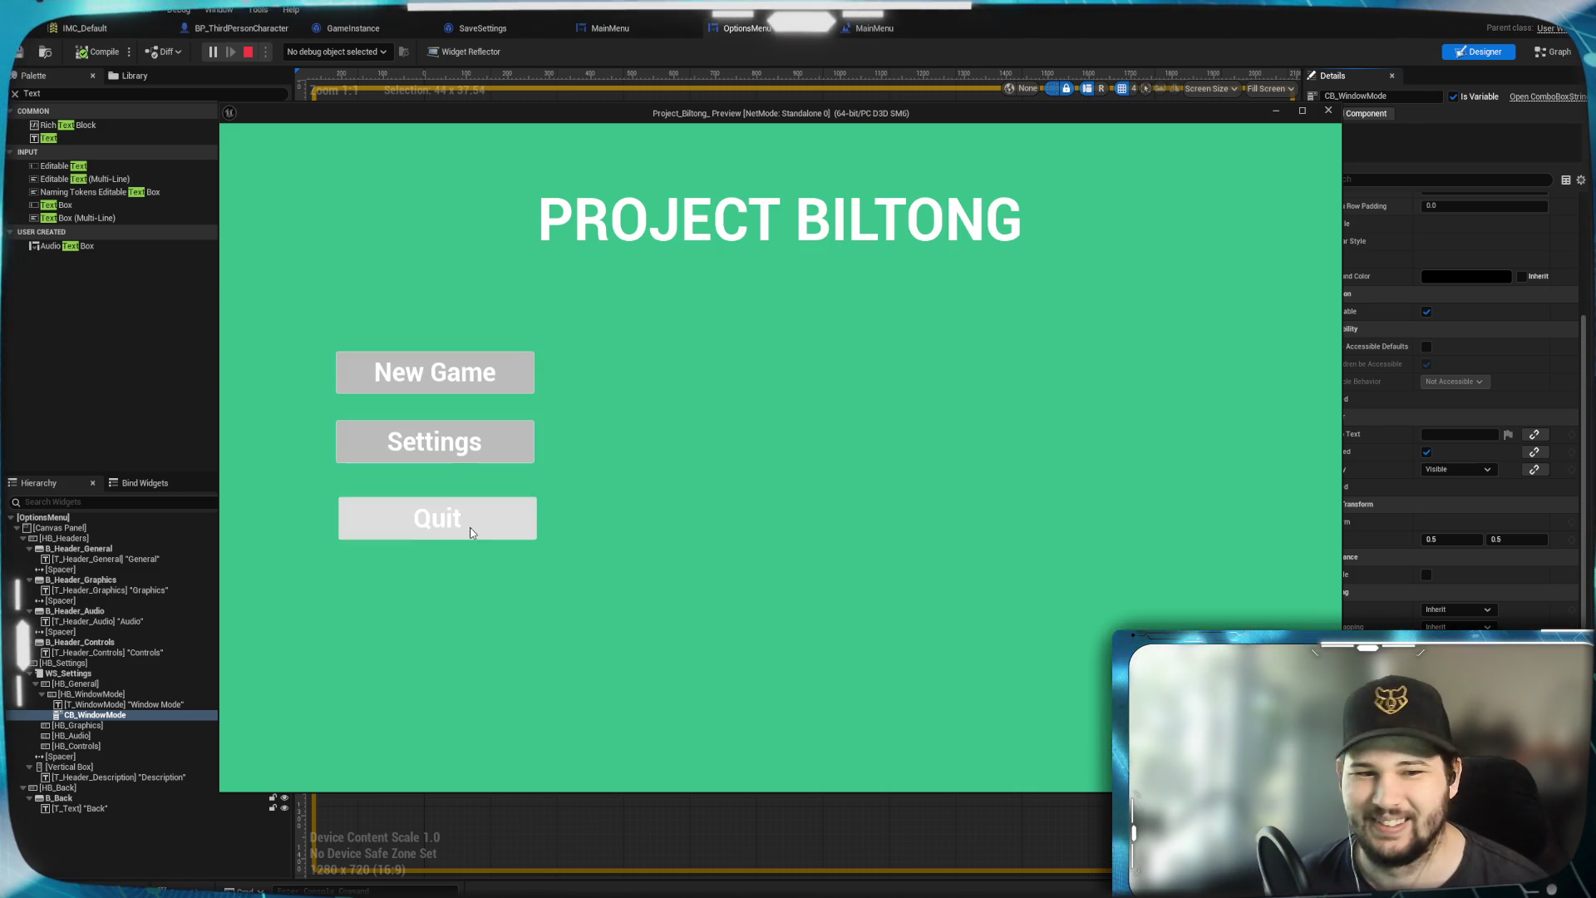
click(438, 516)
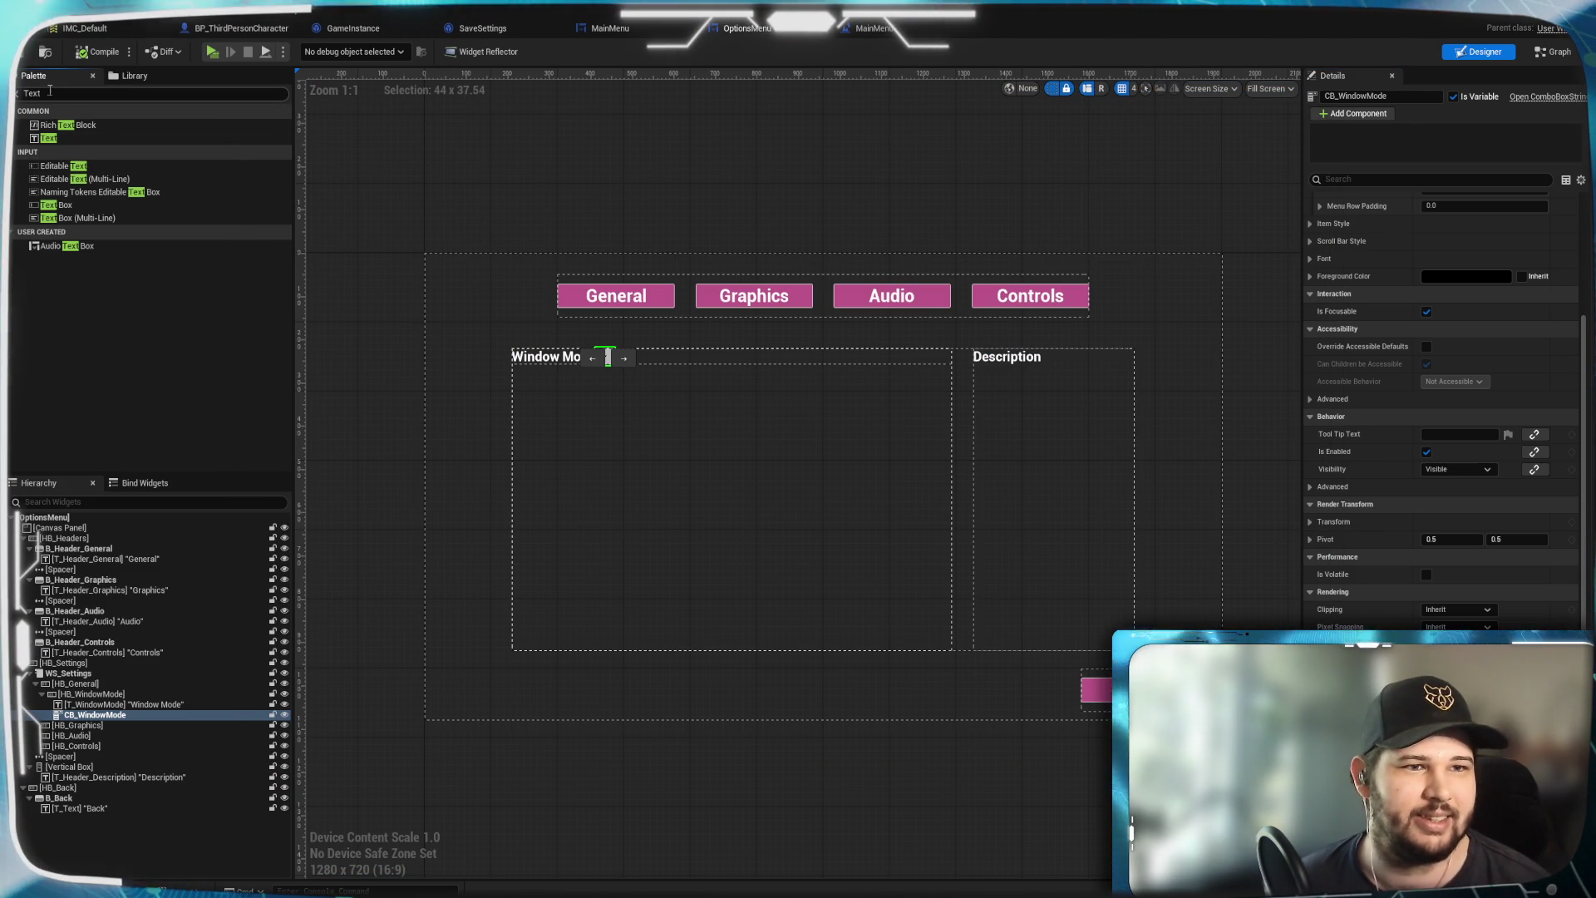
click(17, 95)
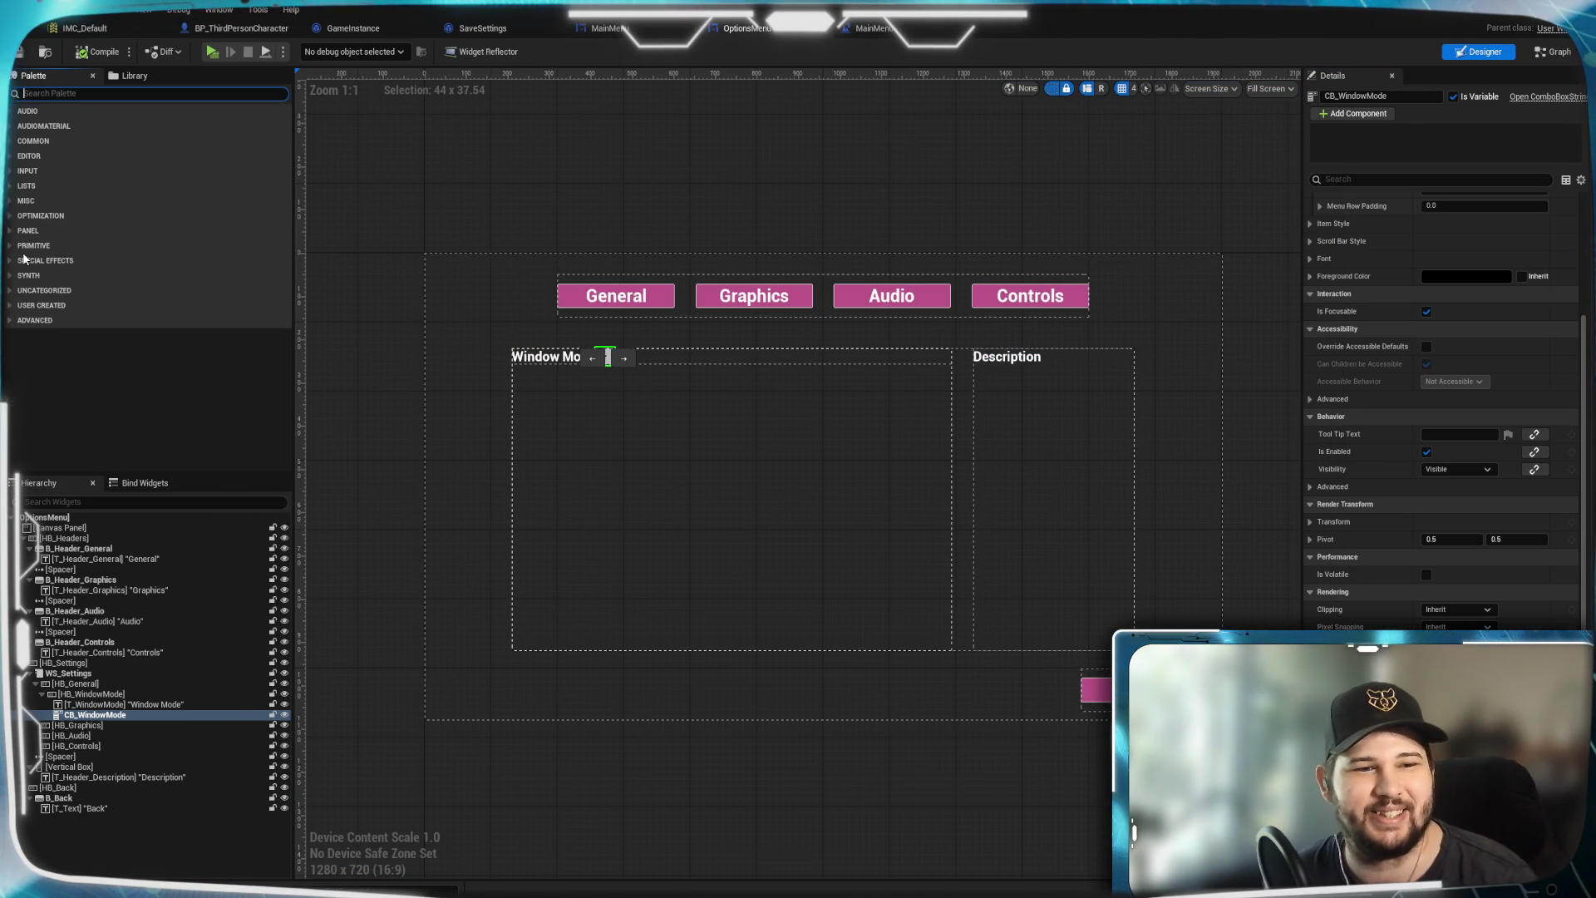
click(10, 215)
click(9, 200)
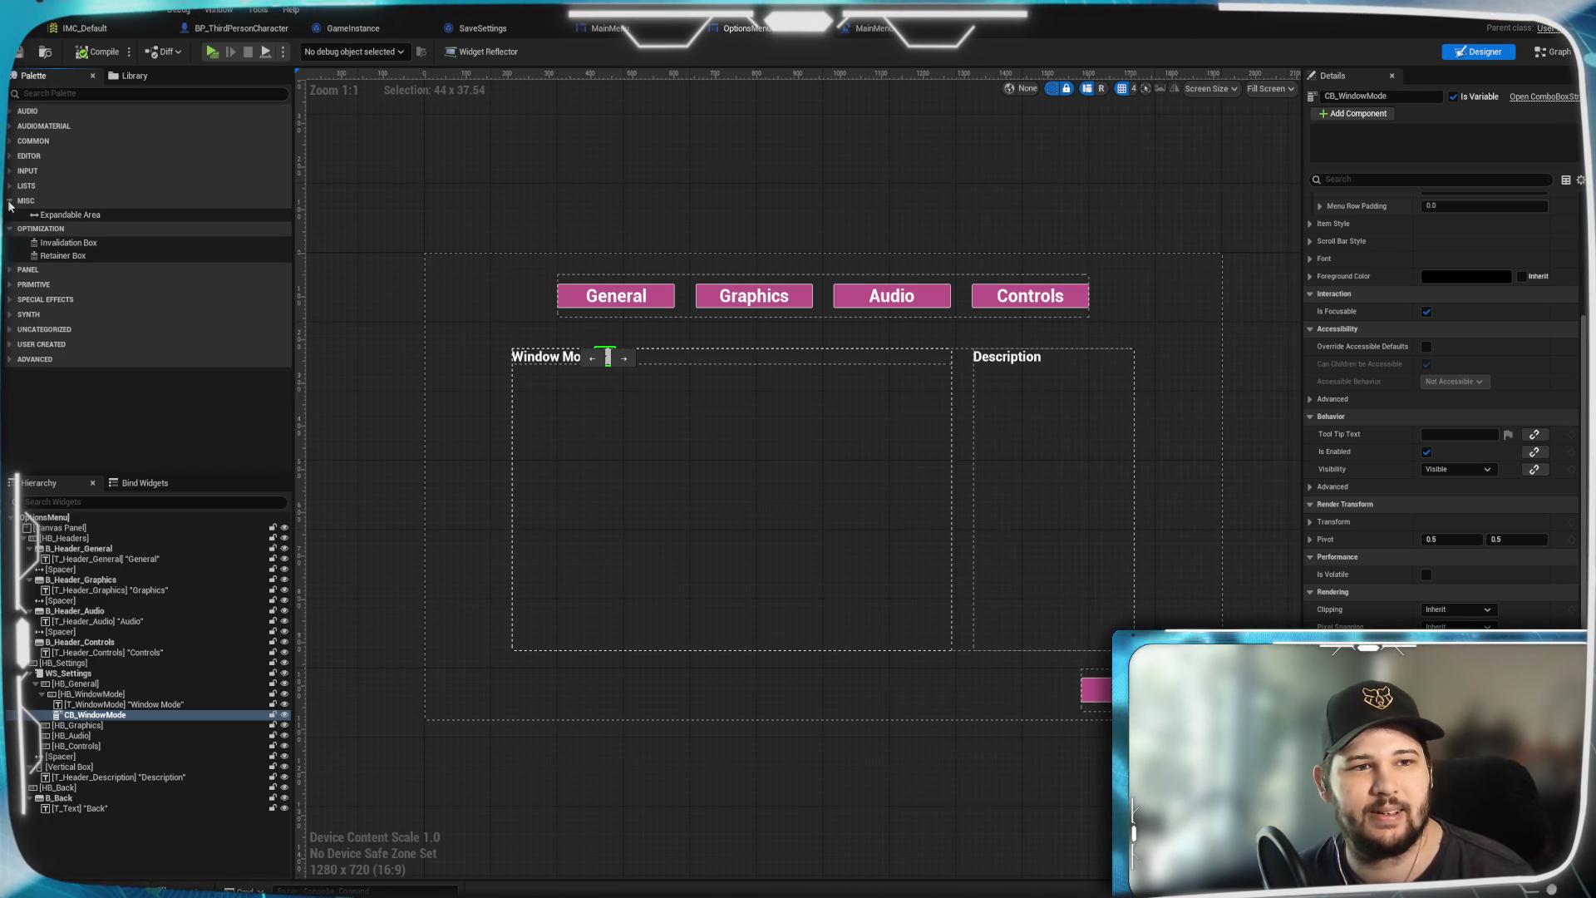
click(9, 200)
click(9, 216)
click(10, 185)
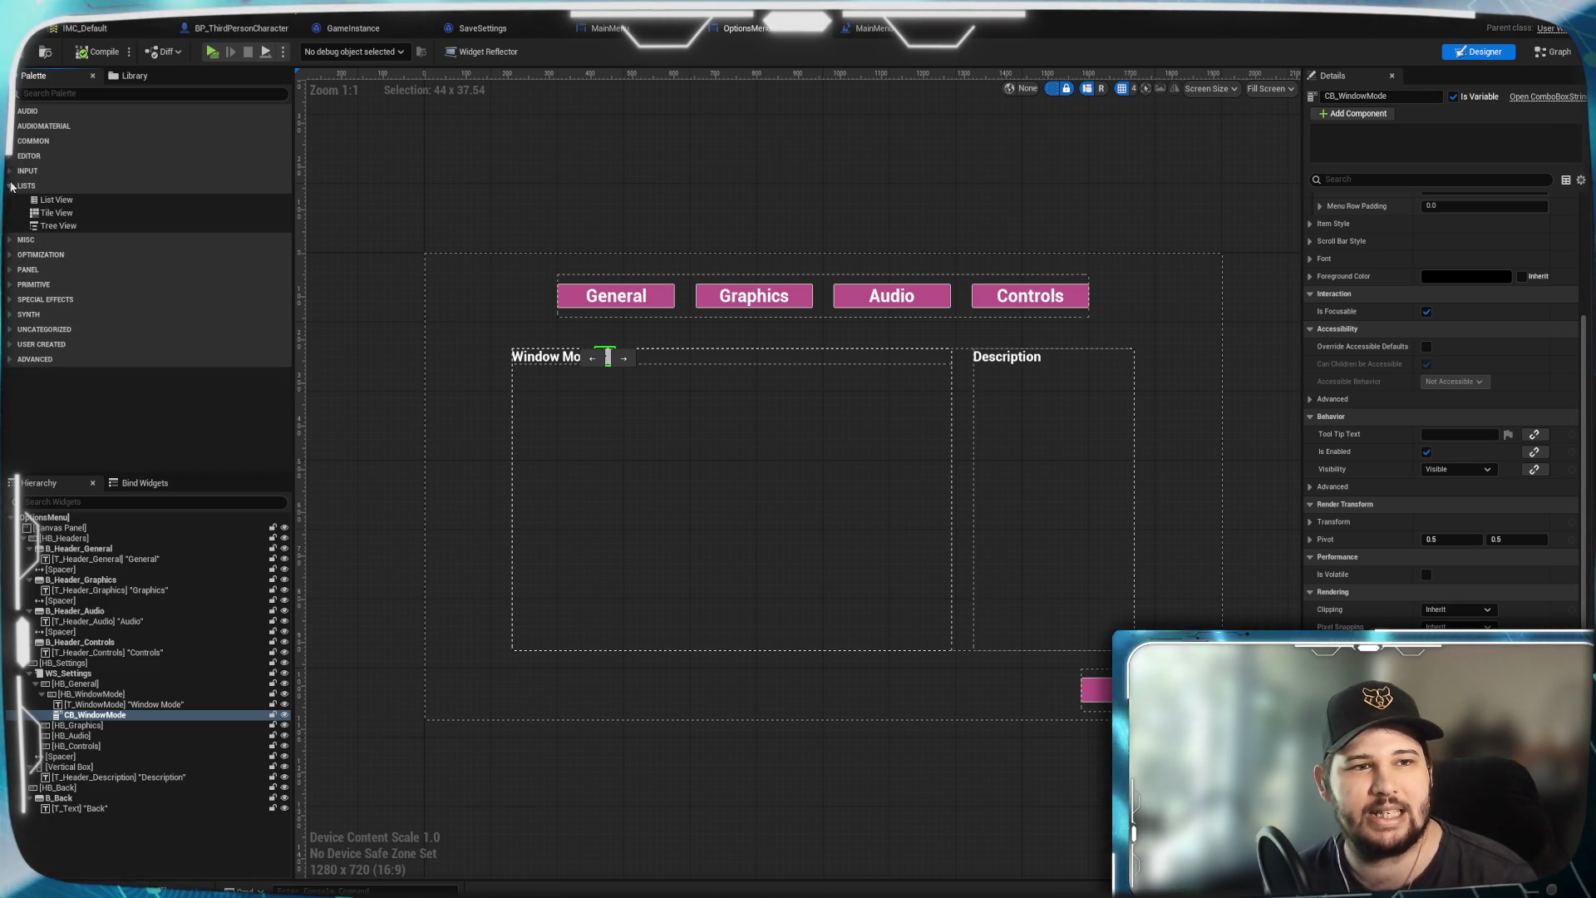
click(10, 186)
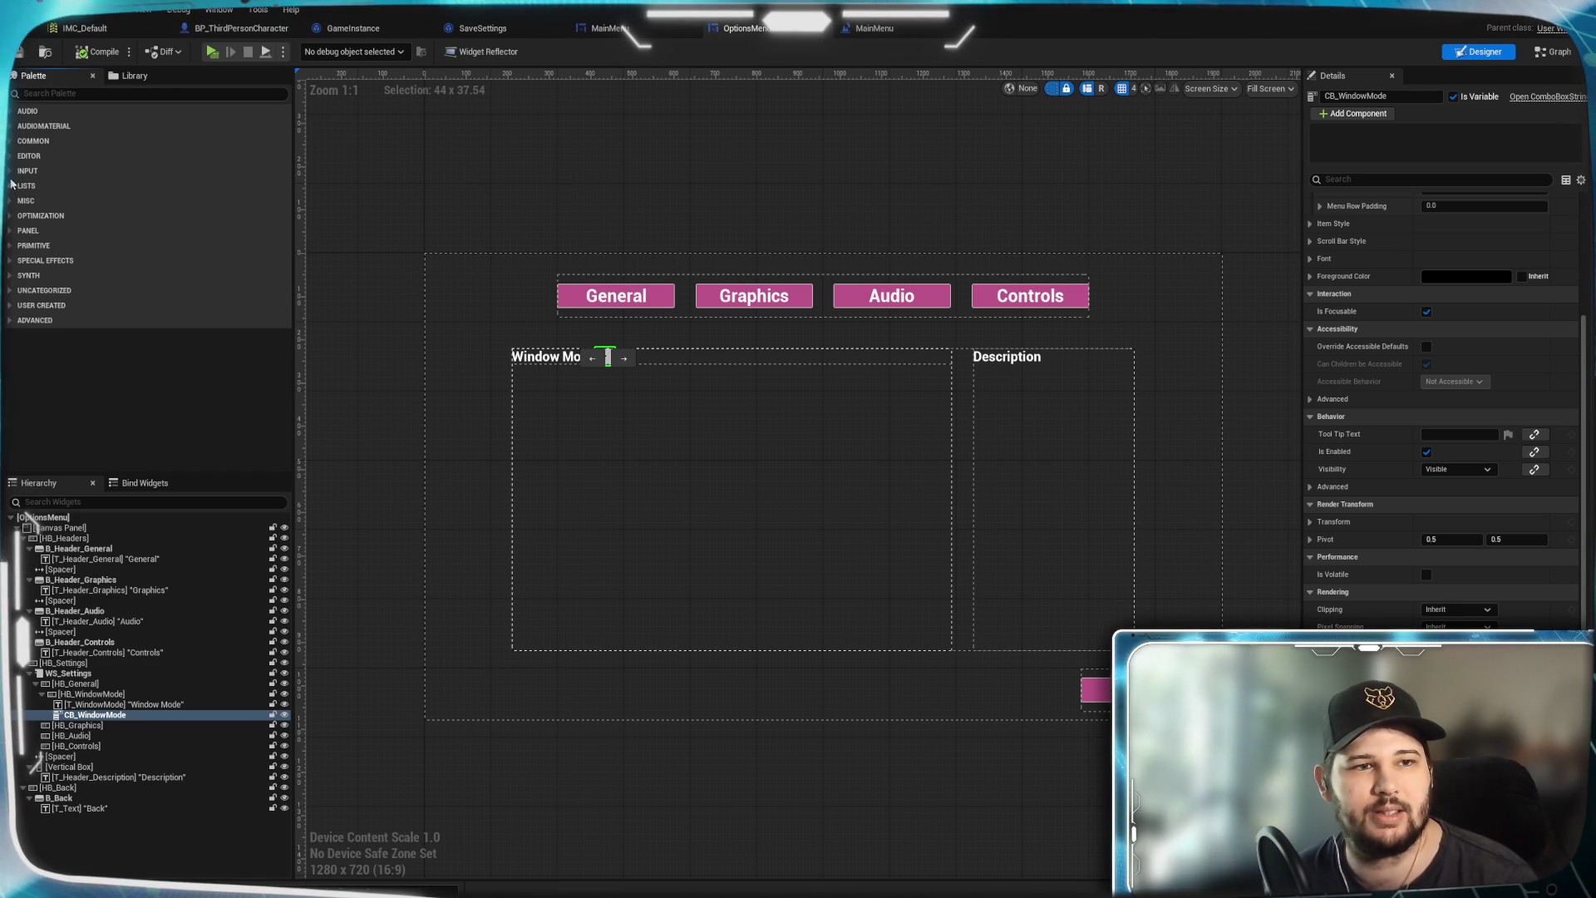
click(9, 170)
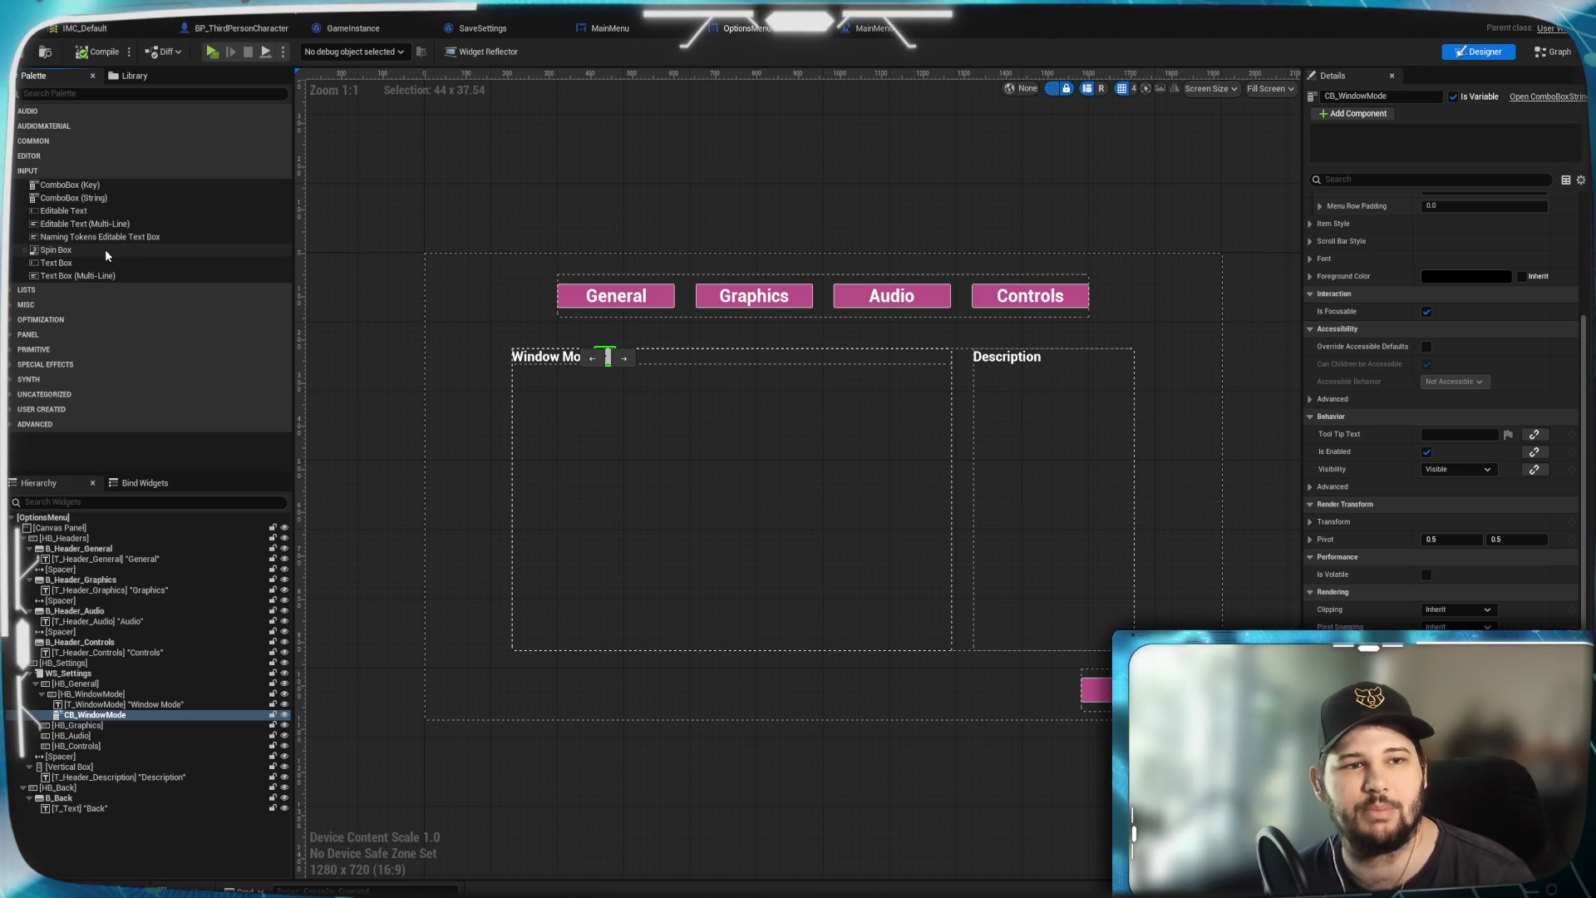
click(10, 170)
click(10, 155)
click(10, 155)
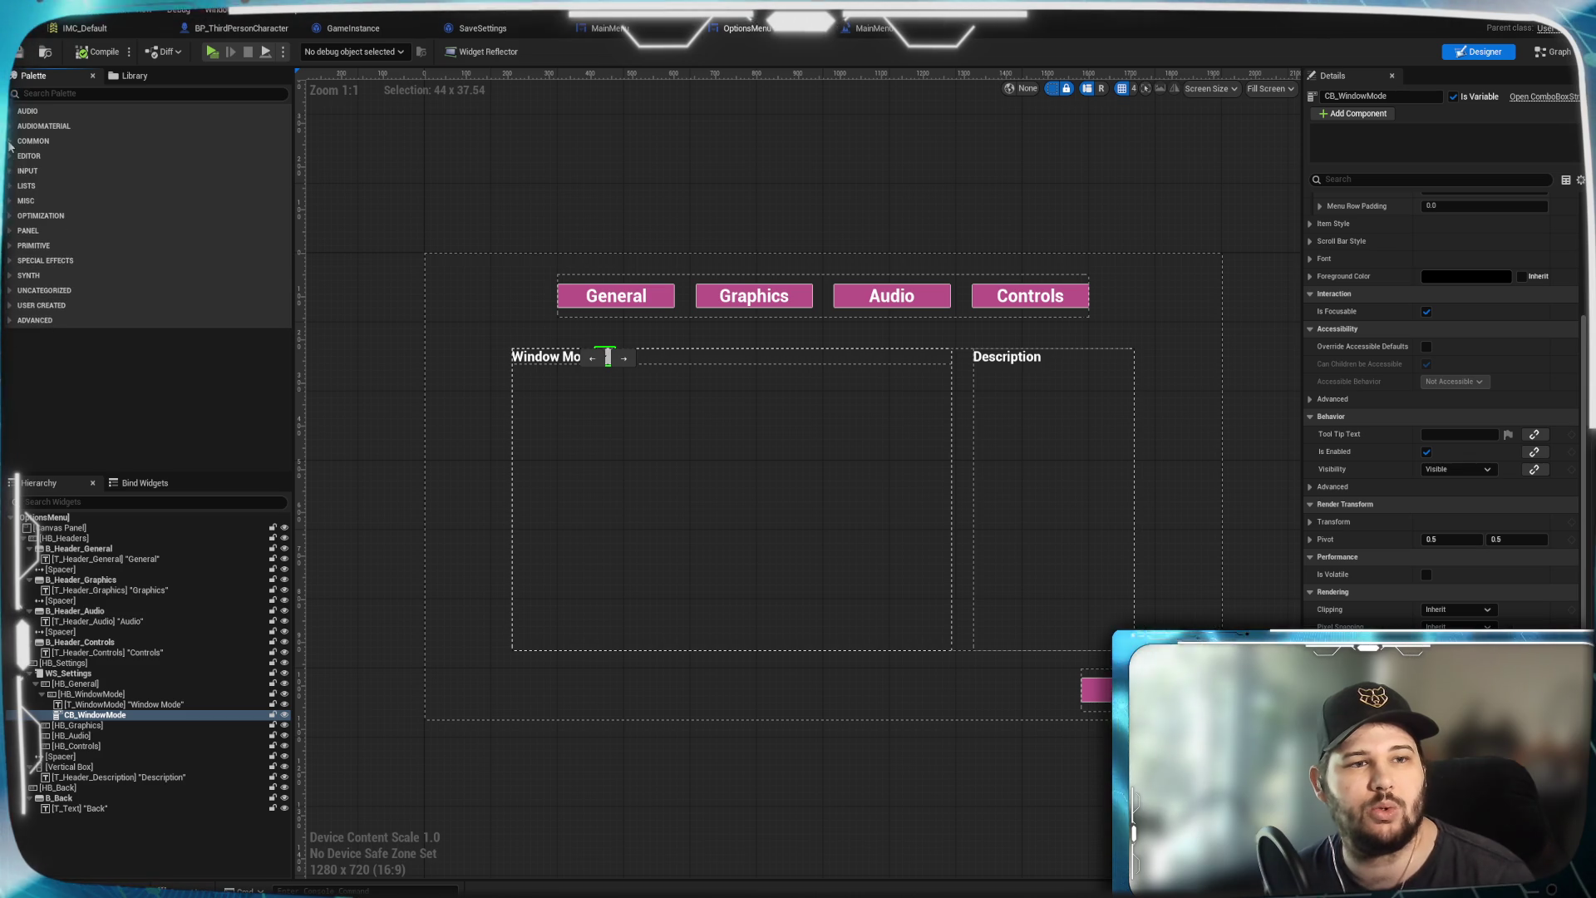
click(10, 140)
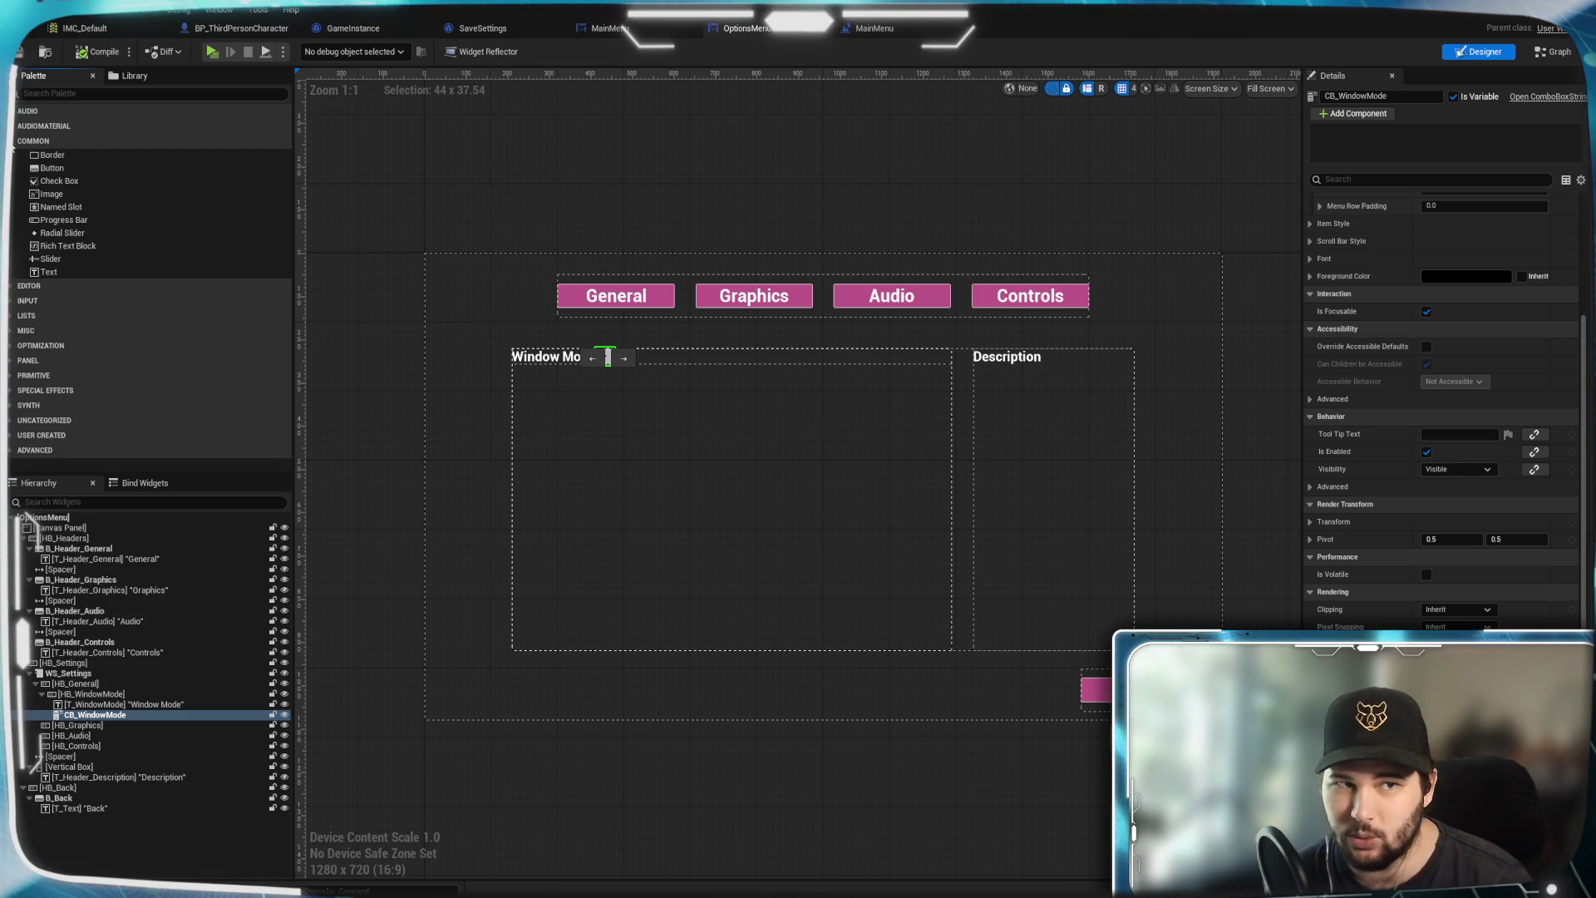
click(10, 140)
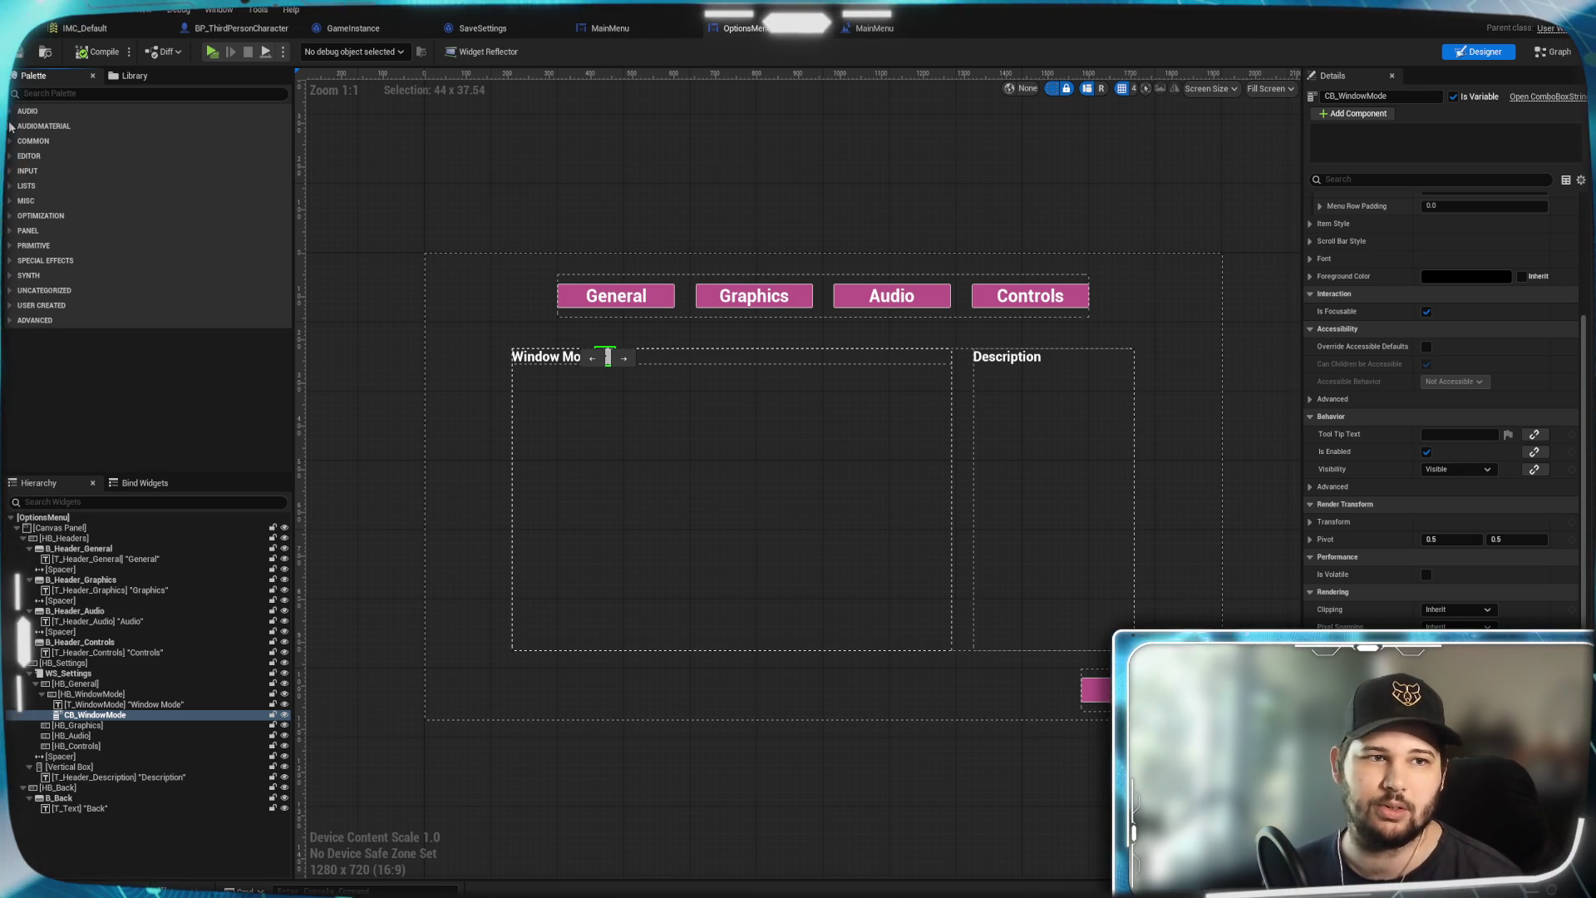
click(10, 126)
click(10, 112)
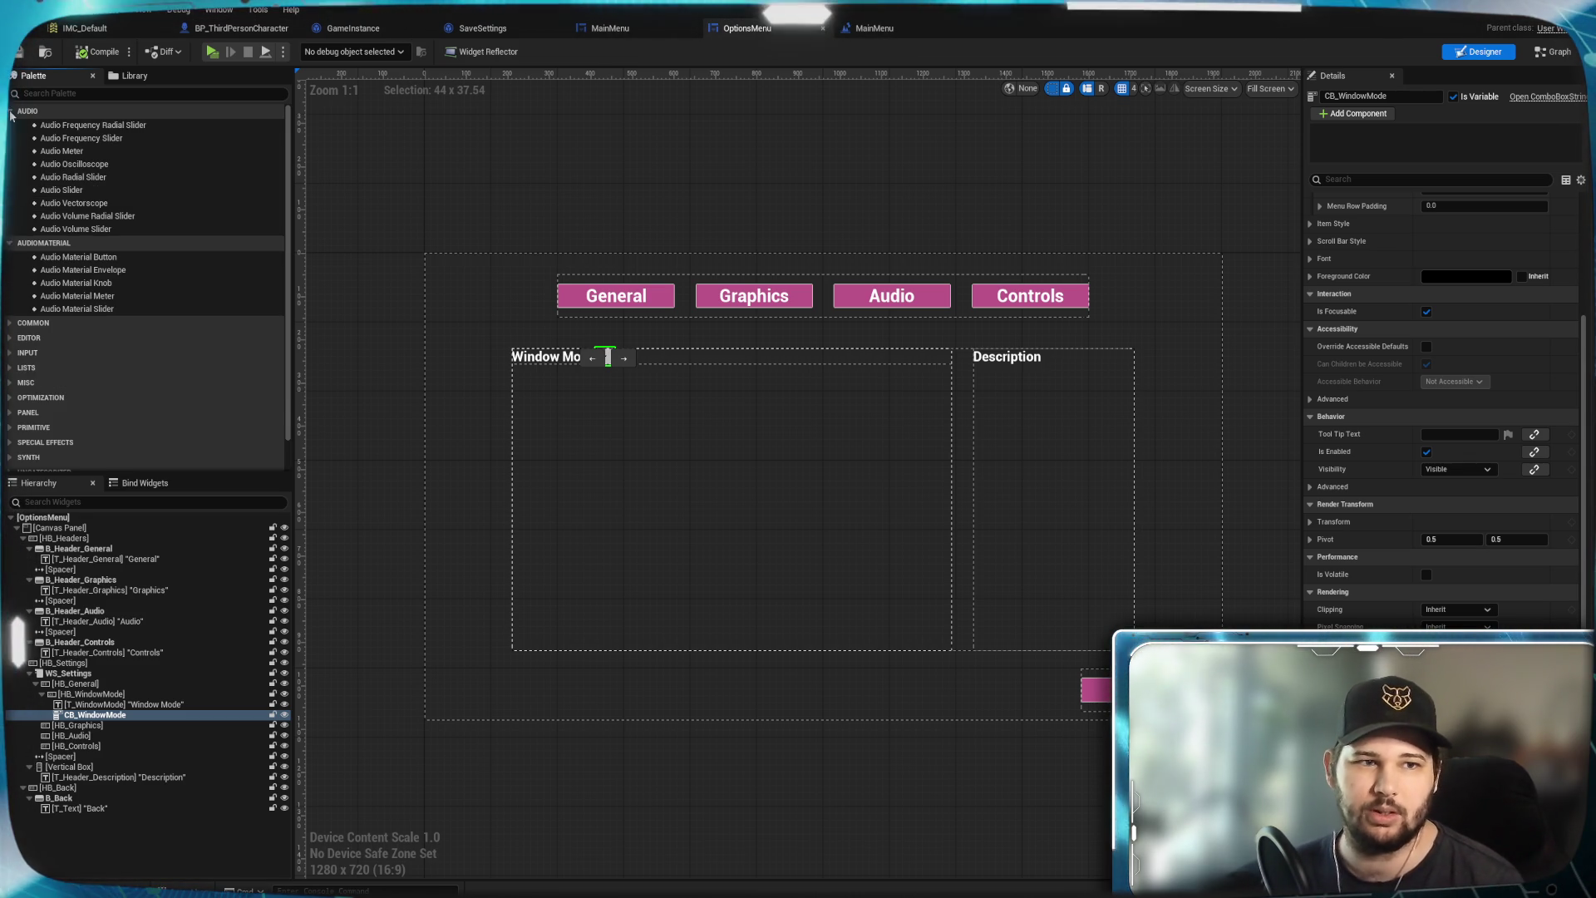
click(10, 112)
click(10, 126)
click(11, 232)
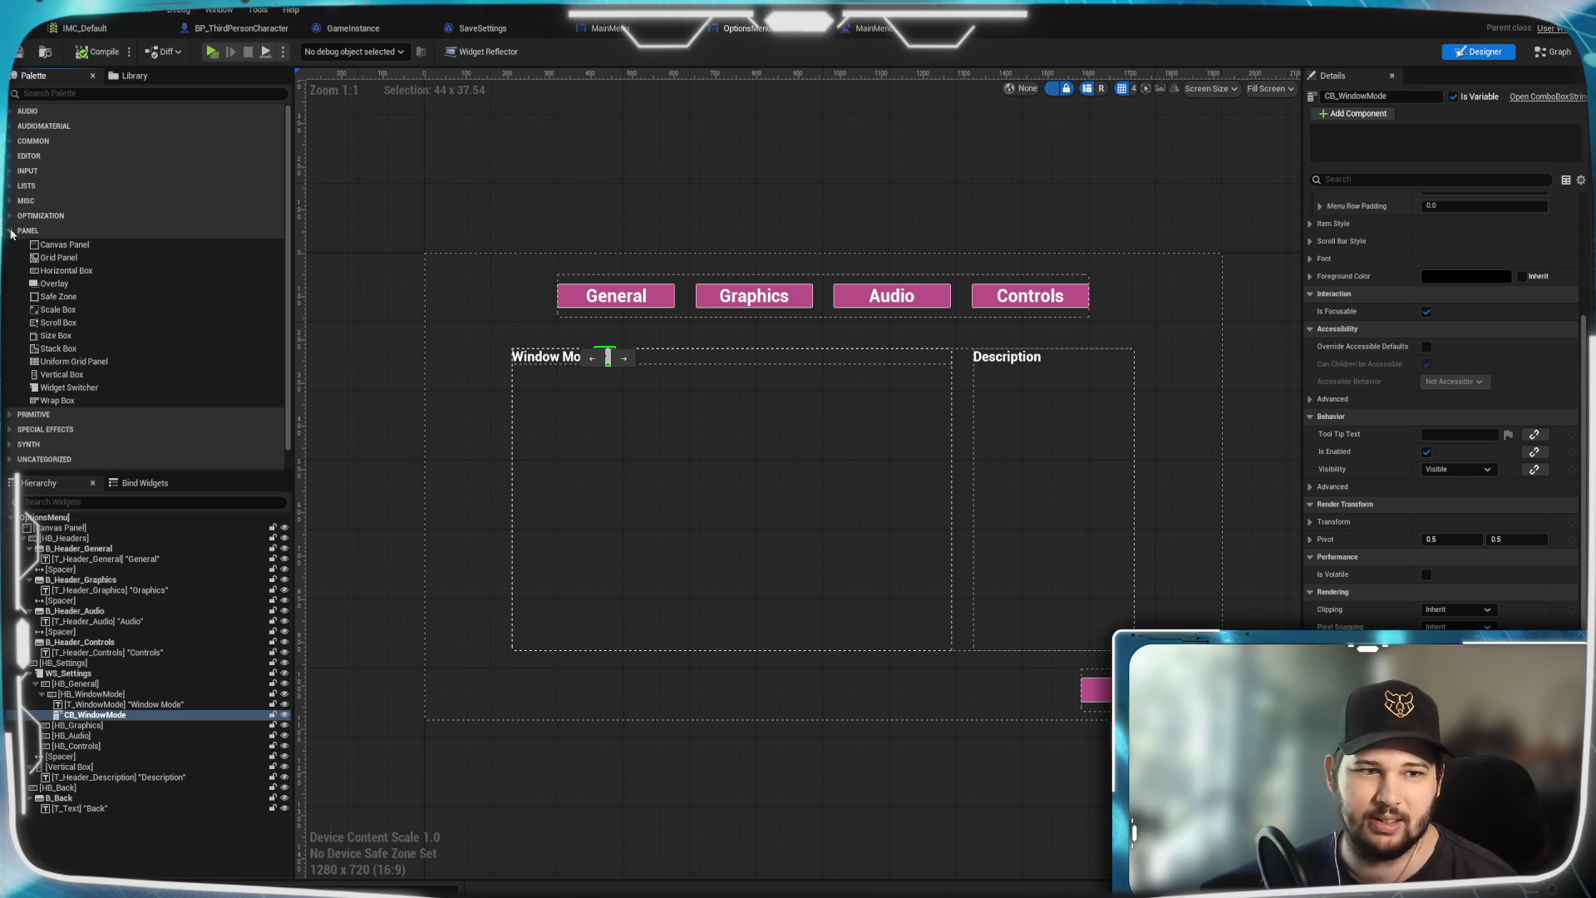
click(11, 231)
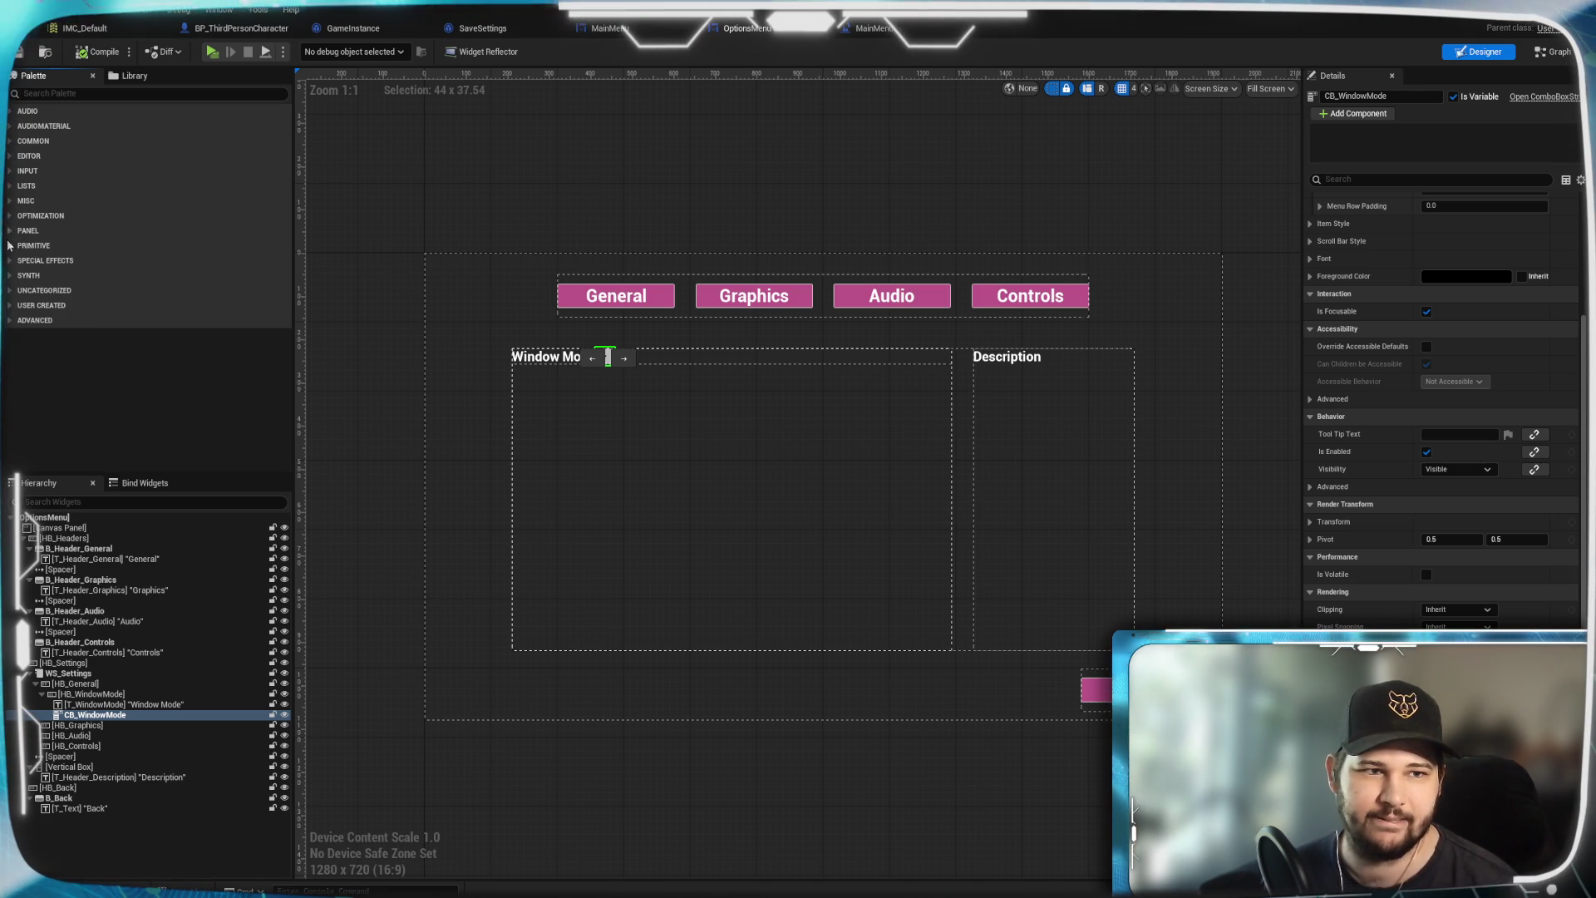
click(10, 246)
click(11, 247)
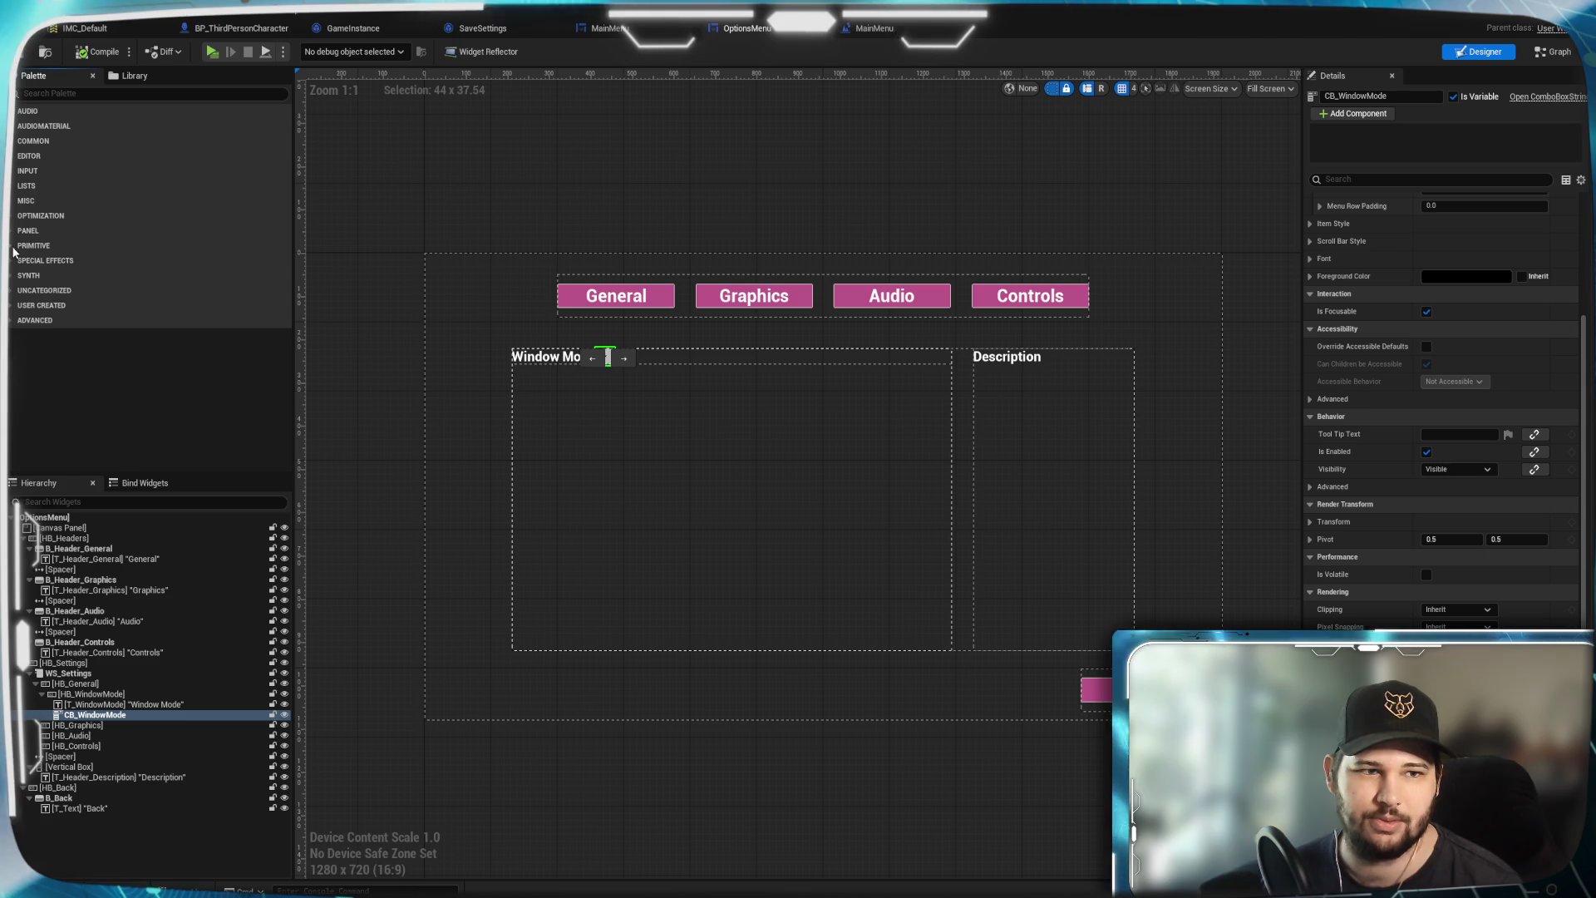
click(10, 276)
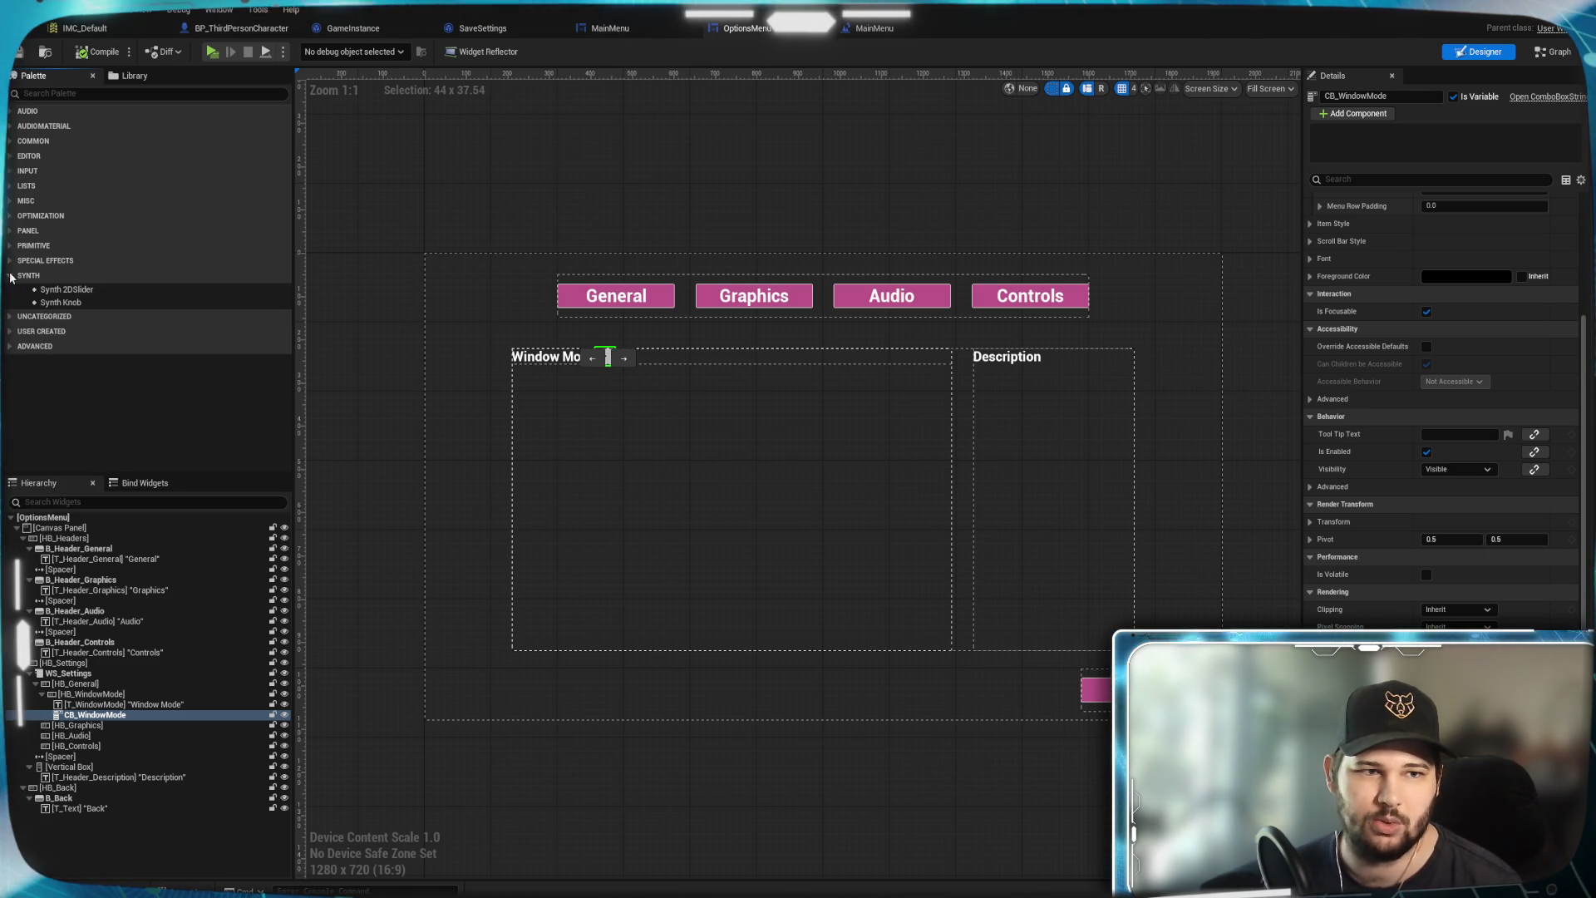
click(10, 276)
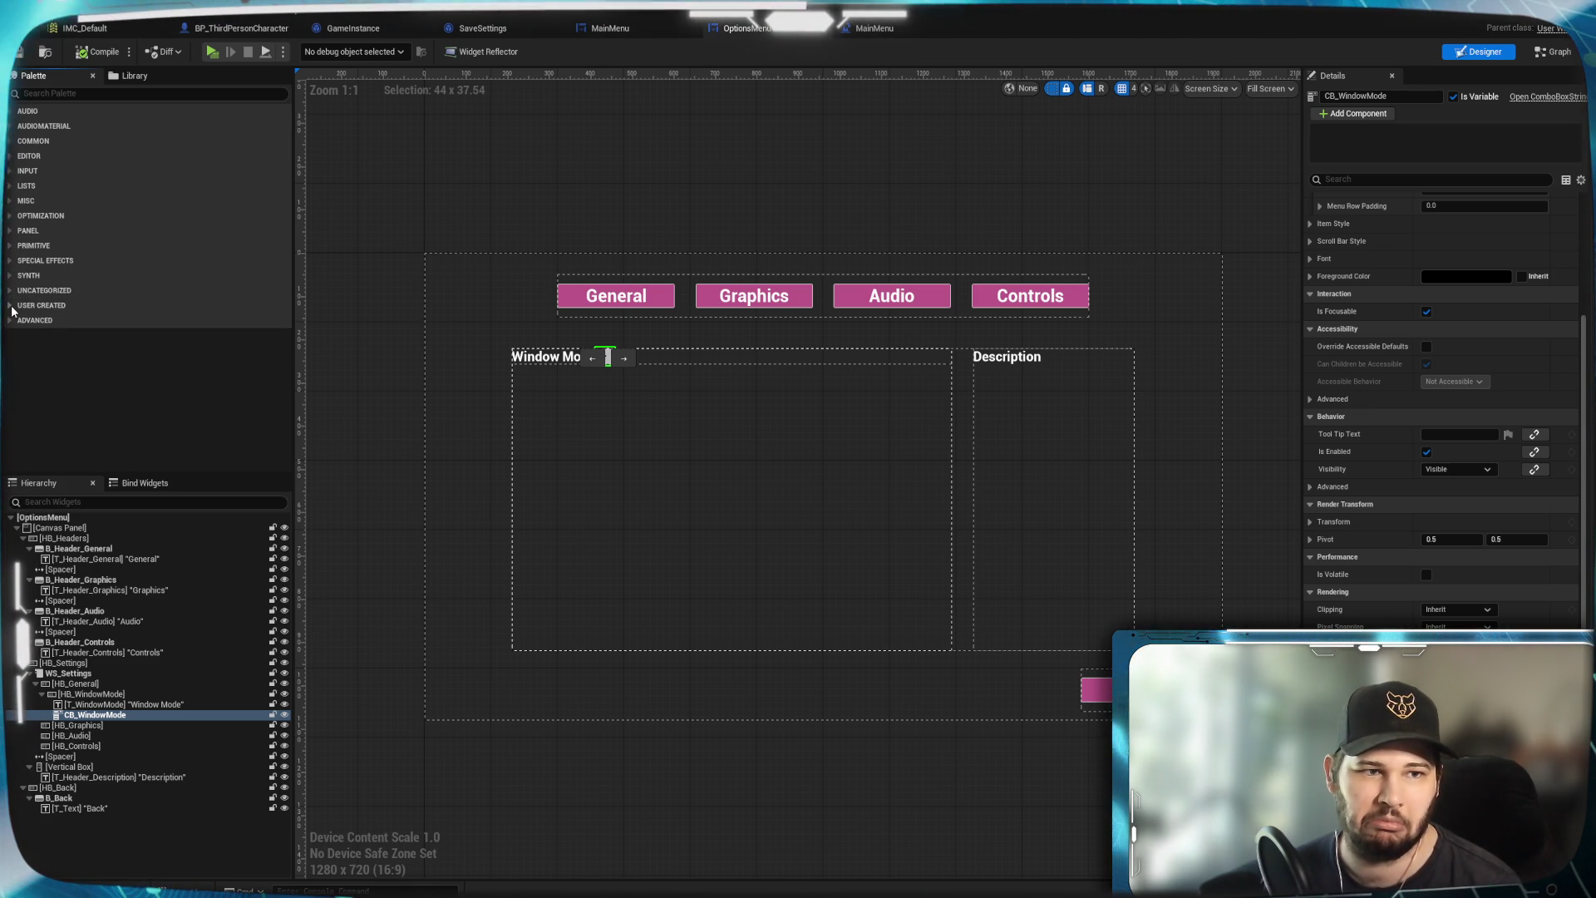
click(10, 305)
scroll(12, 310, down, 2)
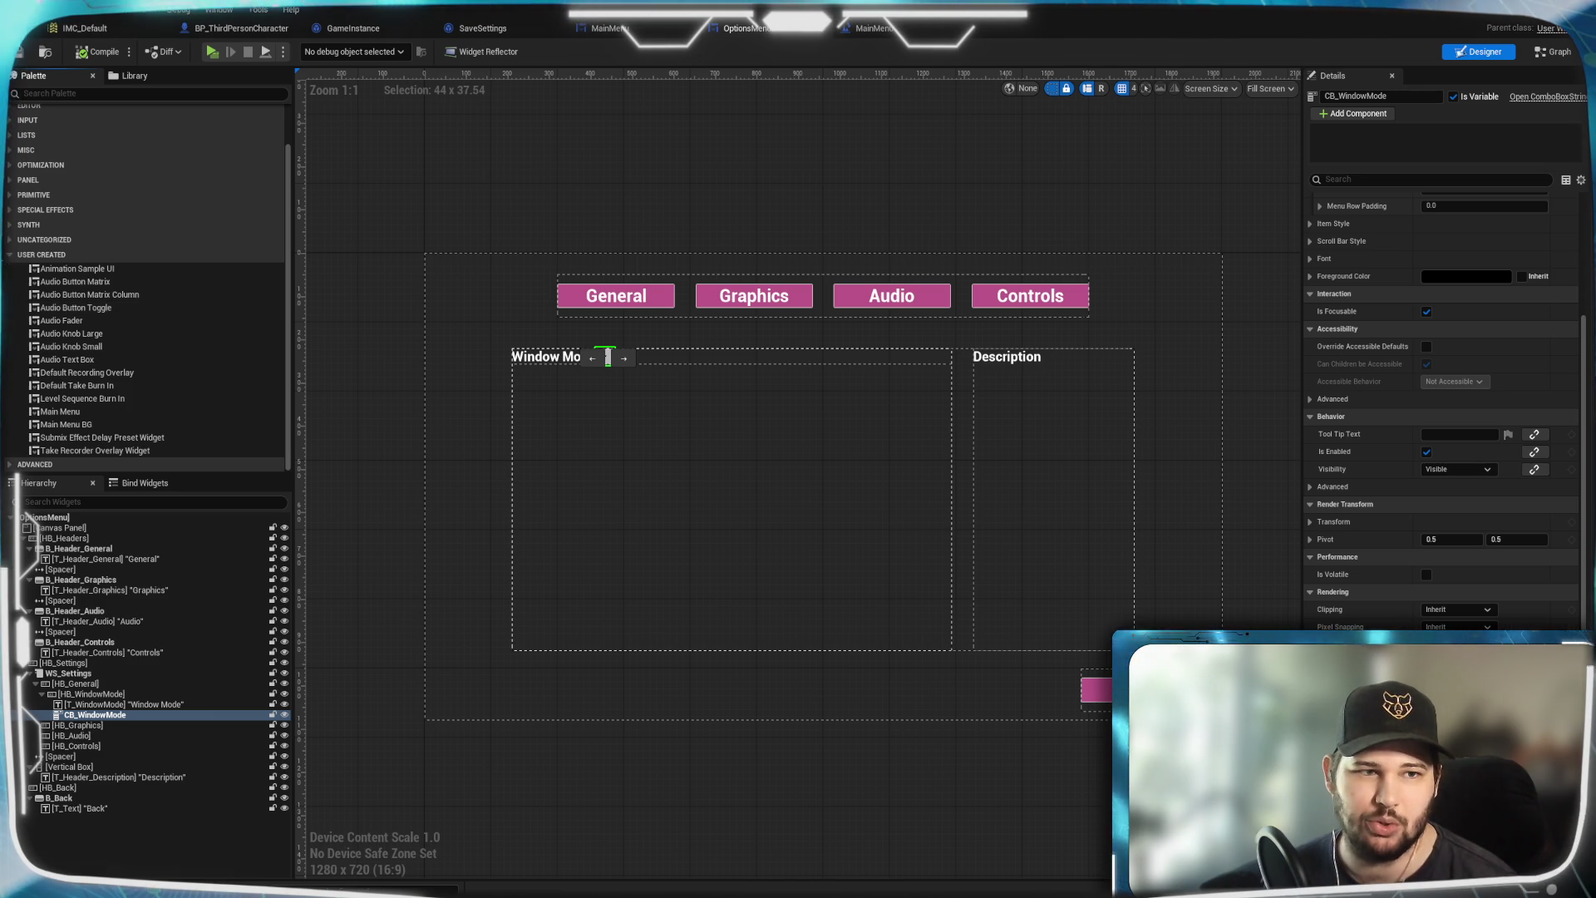
click(11, 254)
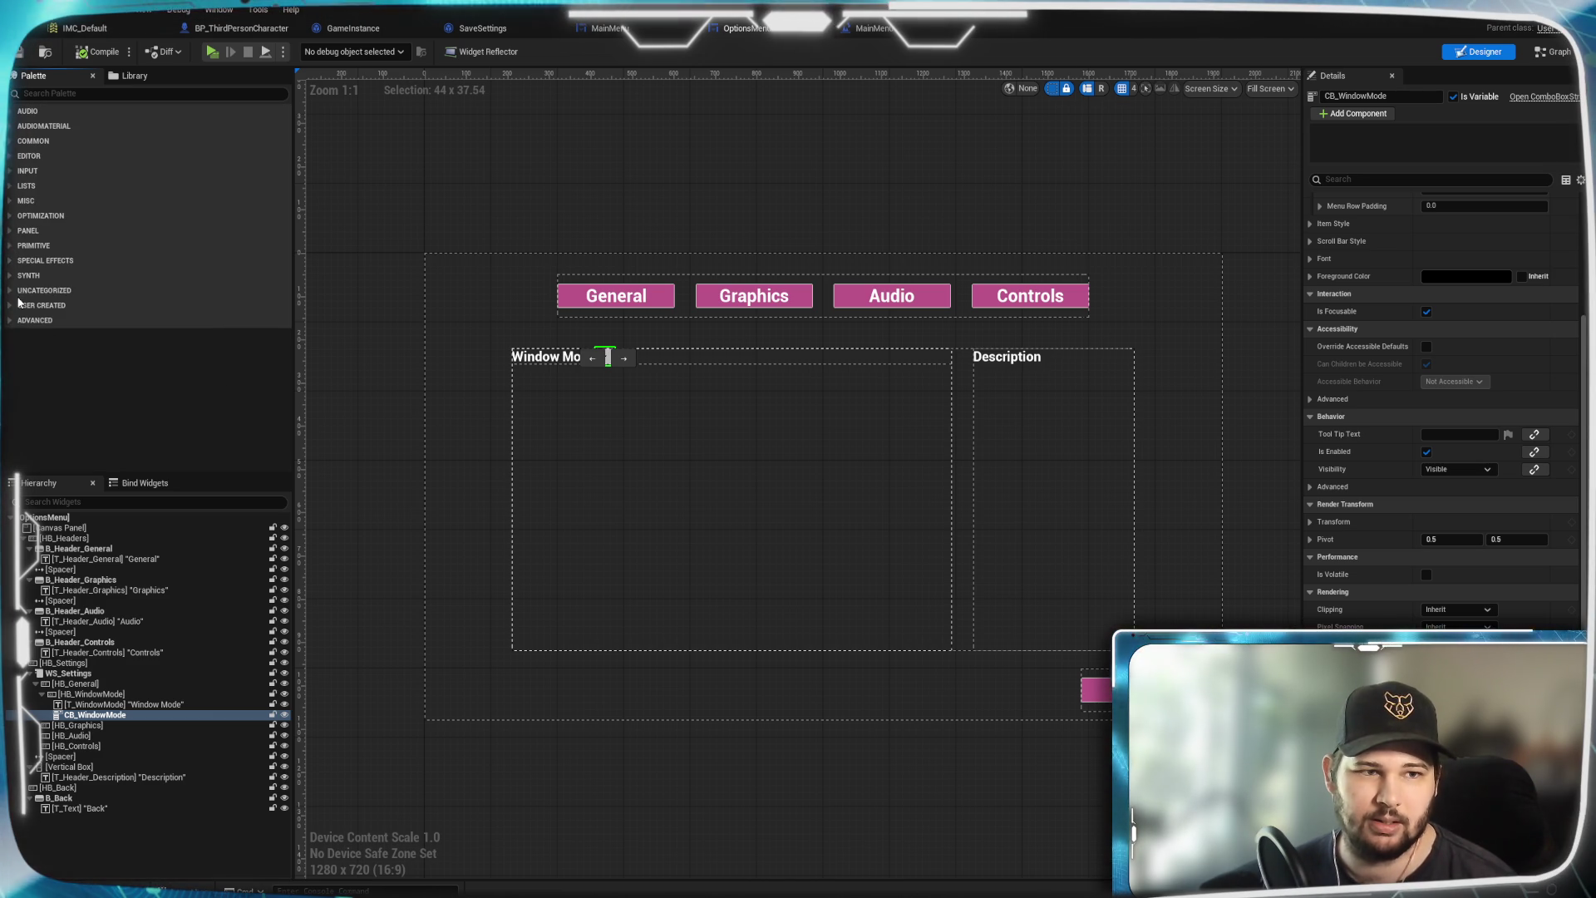
click(12, 324)
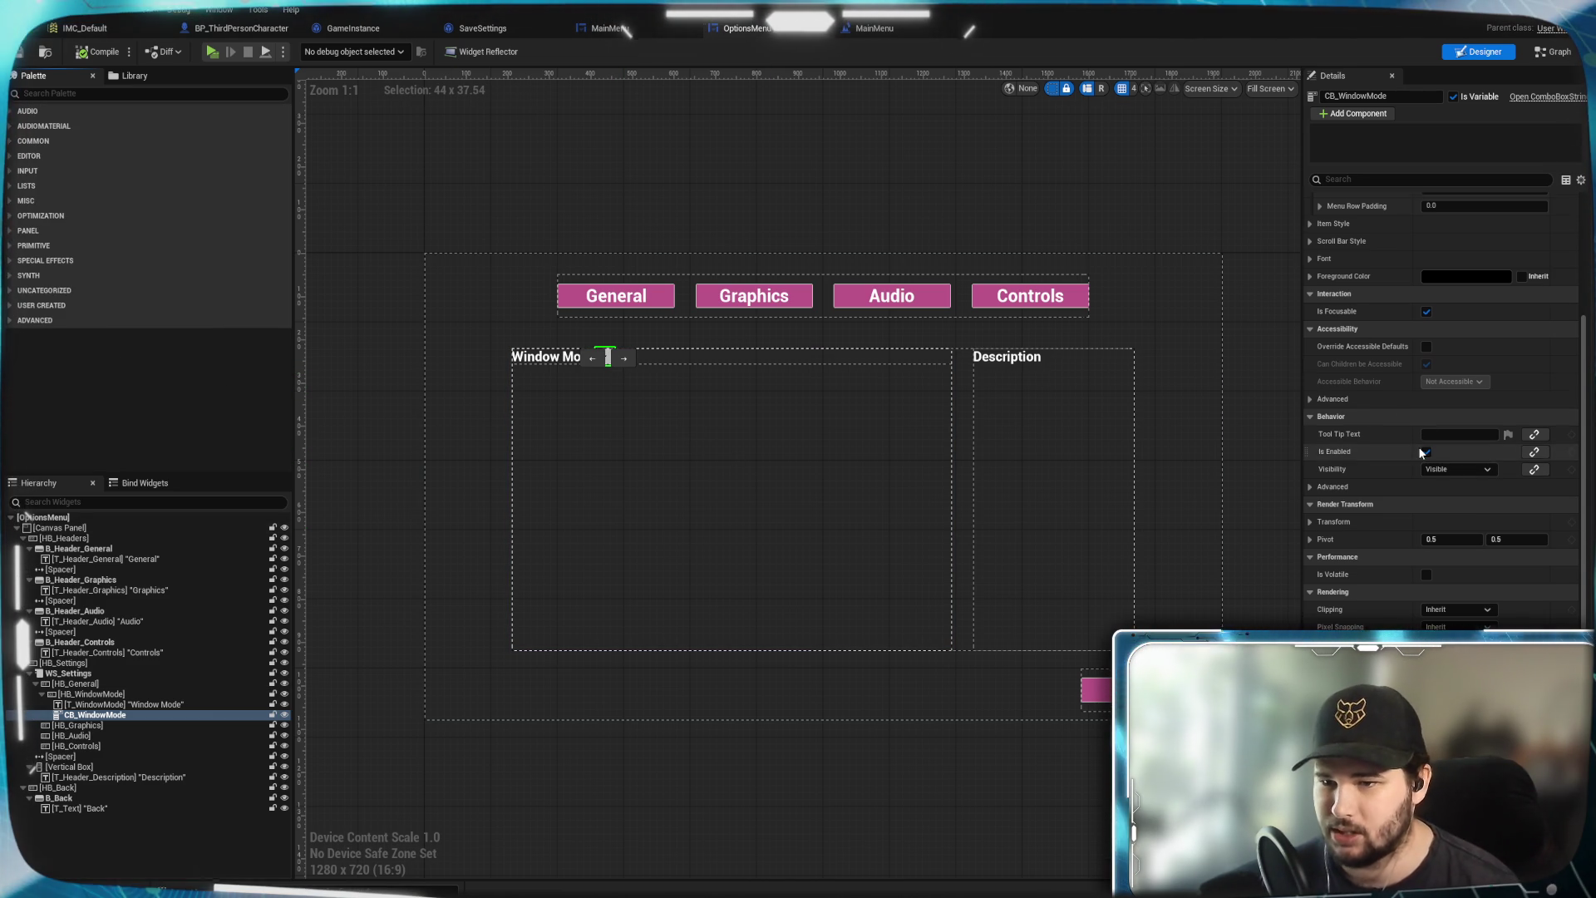
scroll(1405, 474, down, 5)
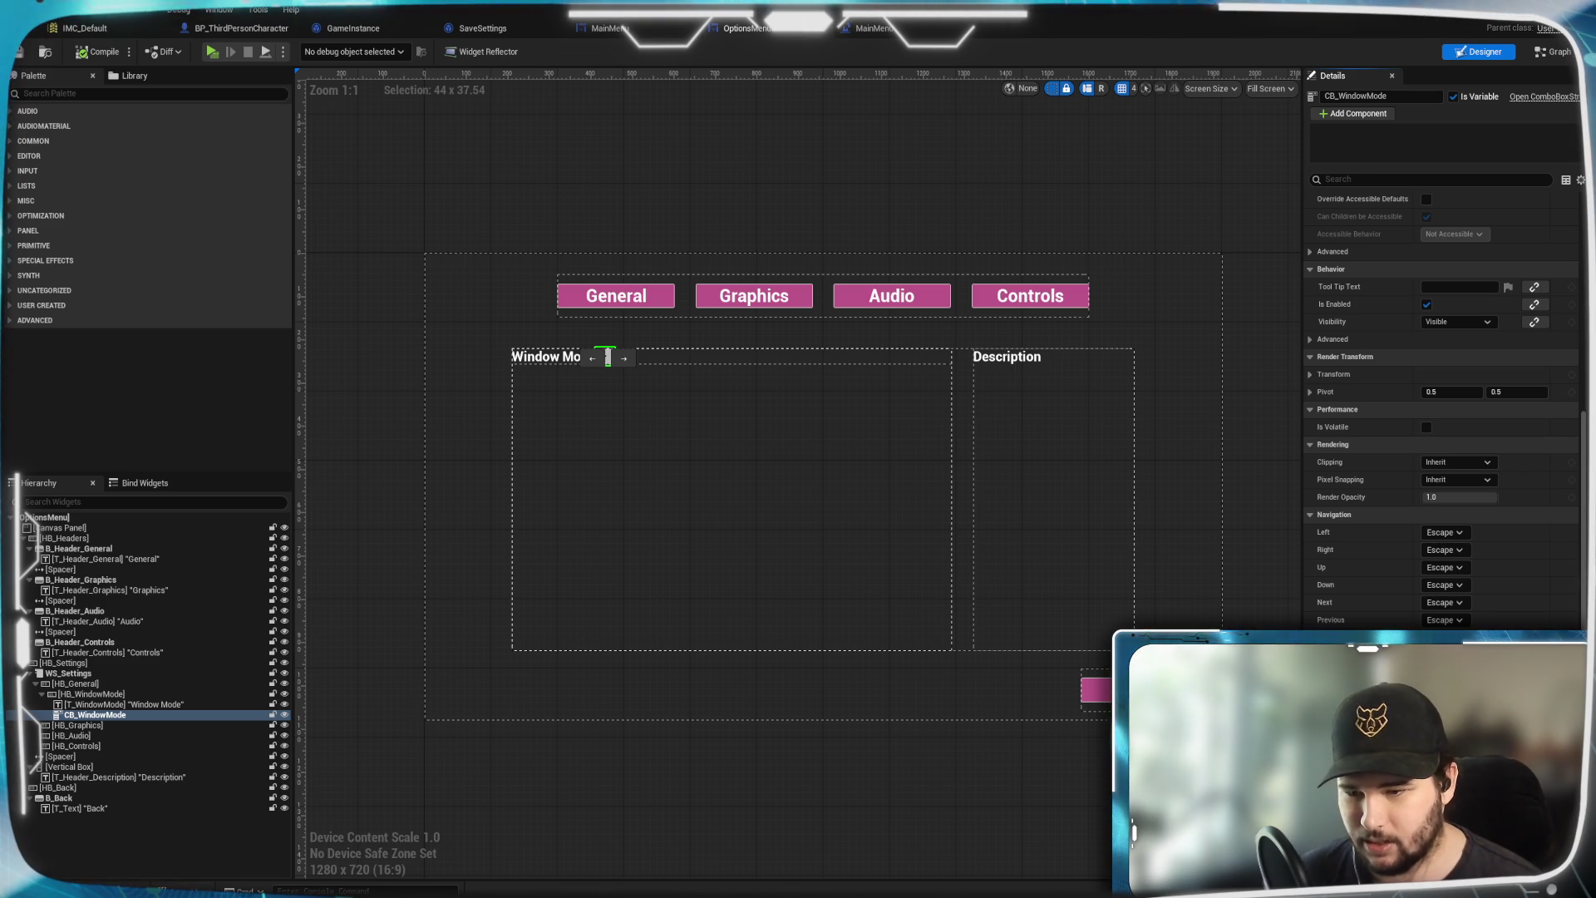
scroll(1443, 415, down, 1)
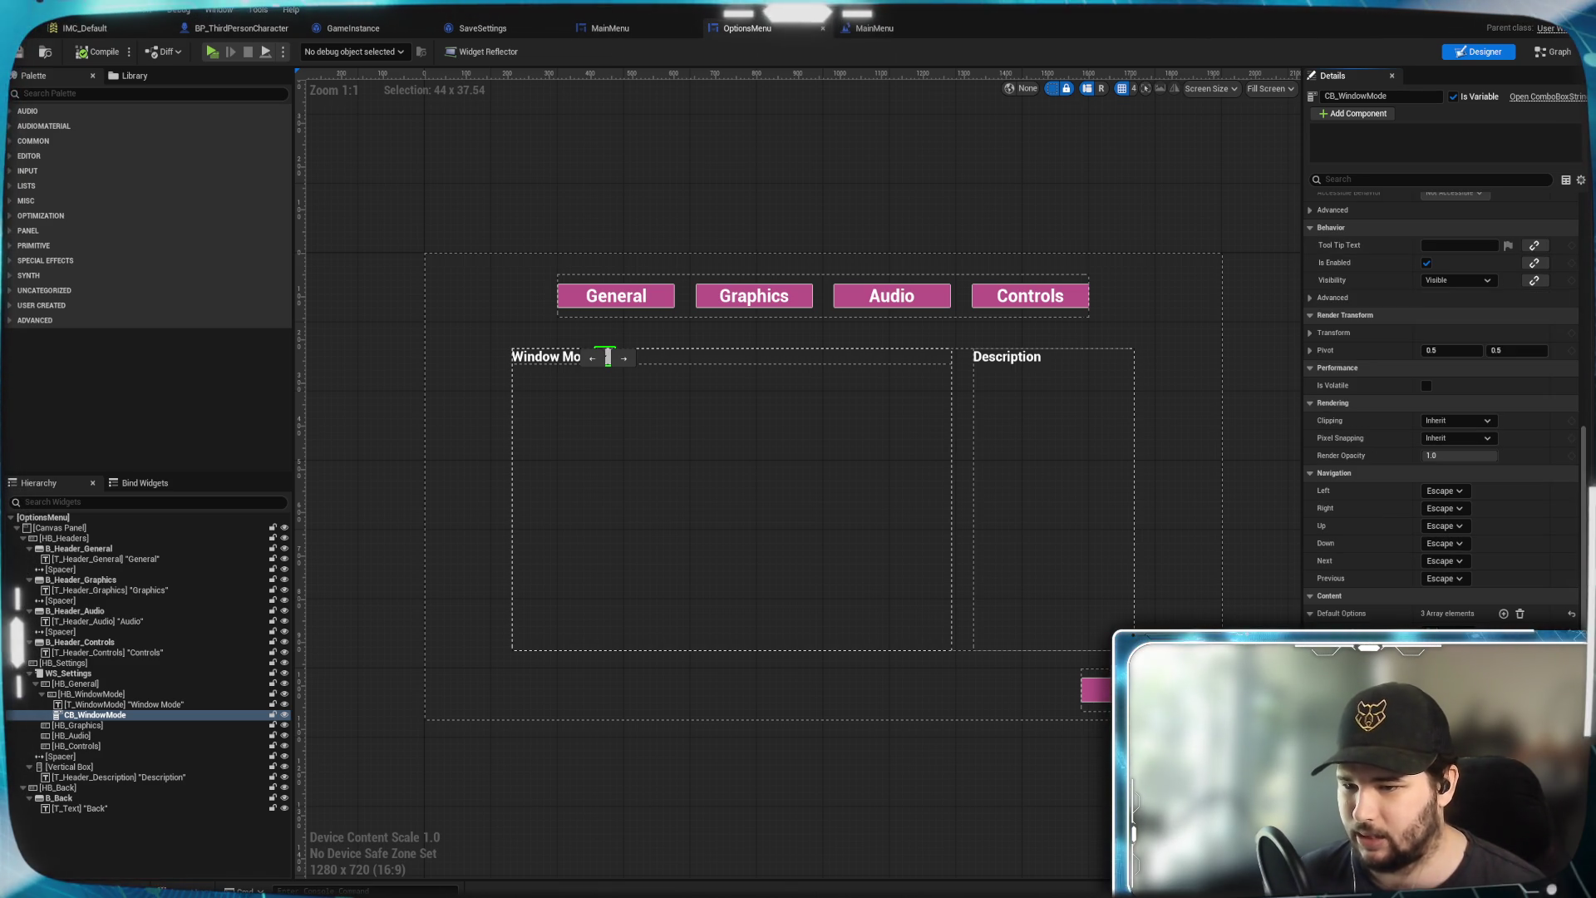
scroll(1443, 399, up, 1)
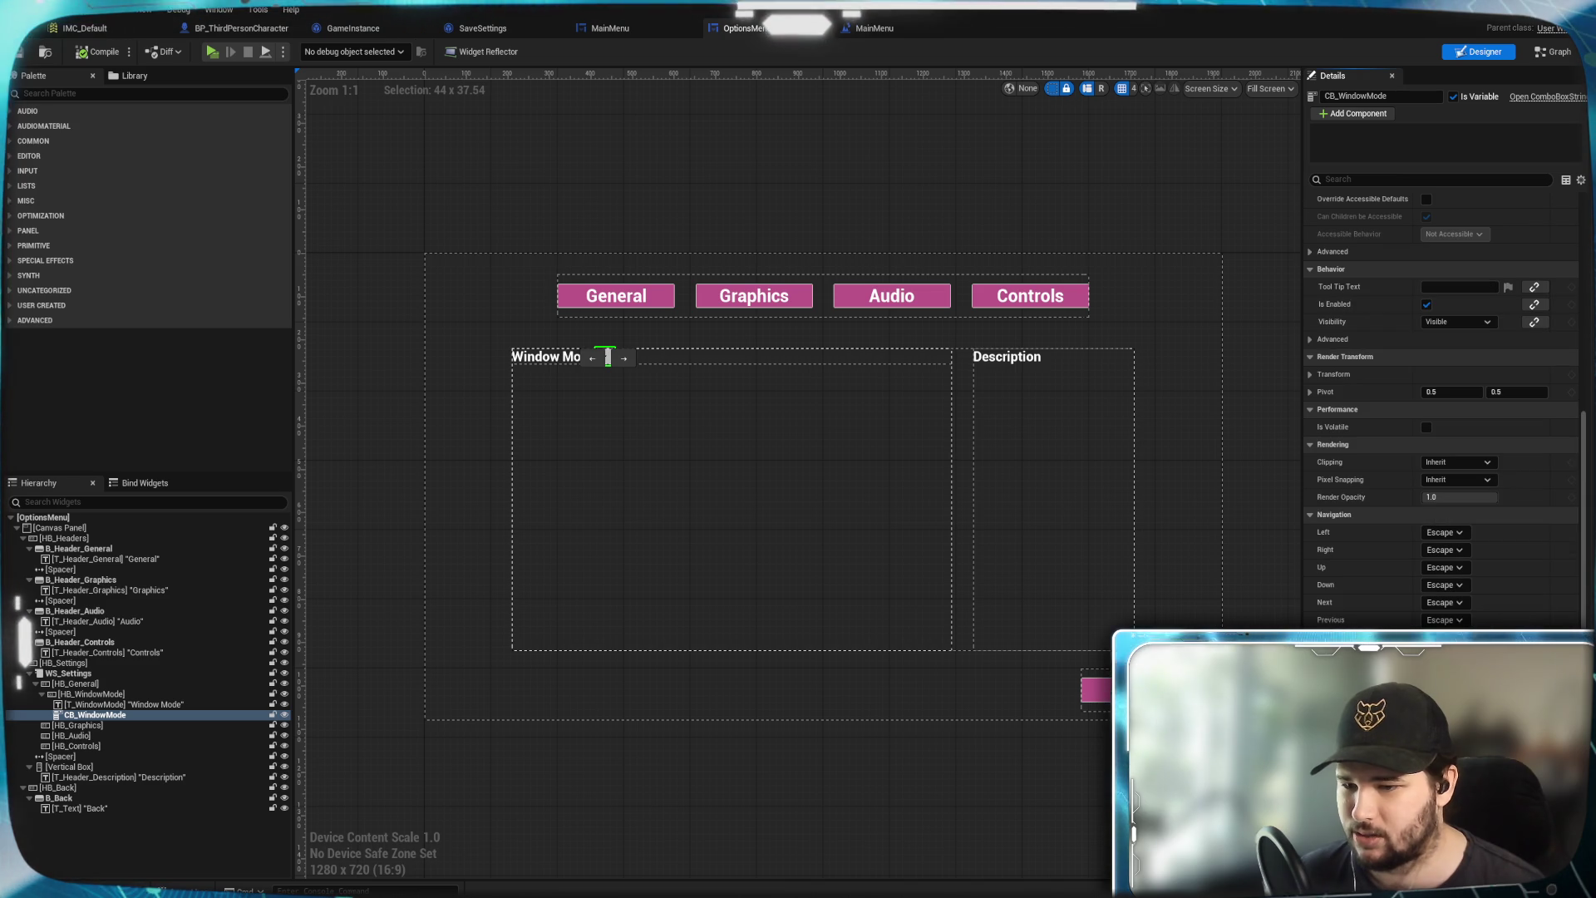
scroll(1443, 399, up, 3)
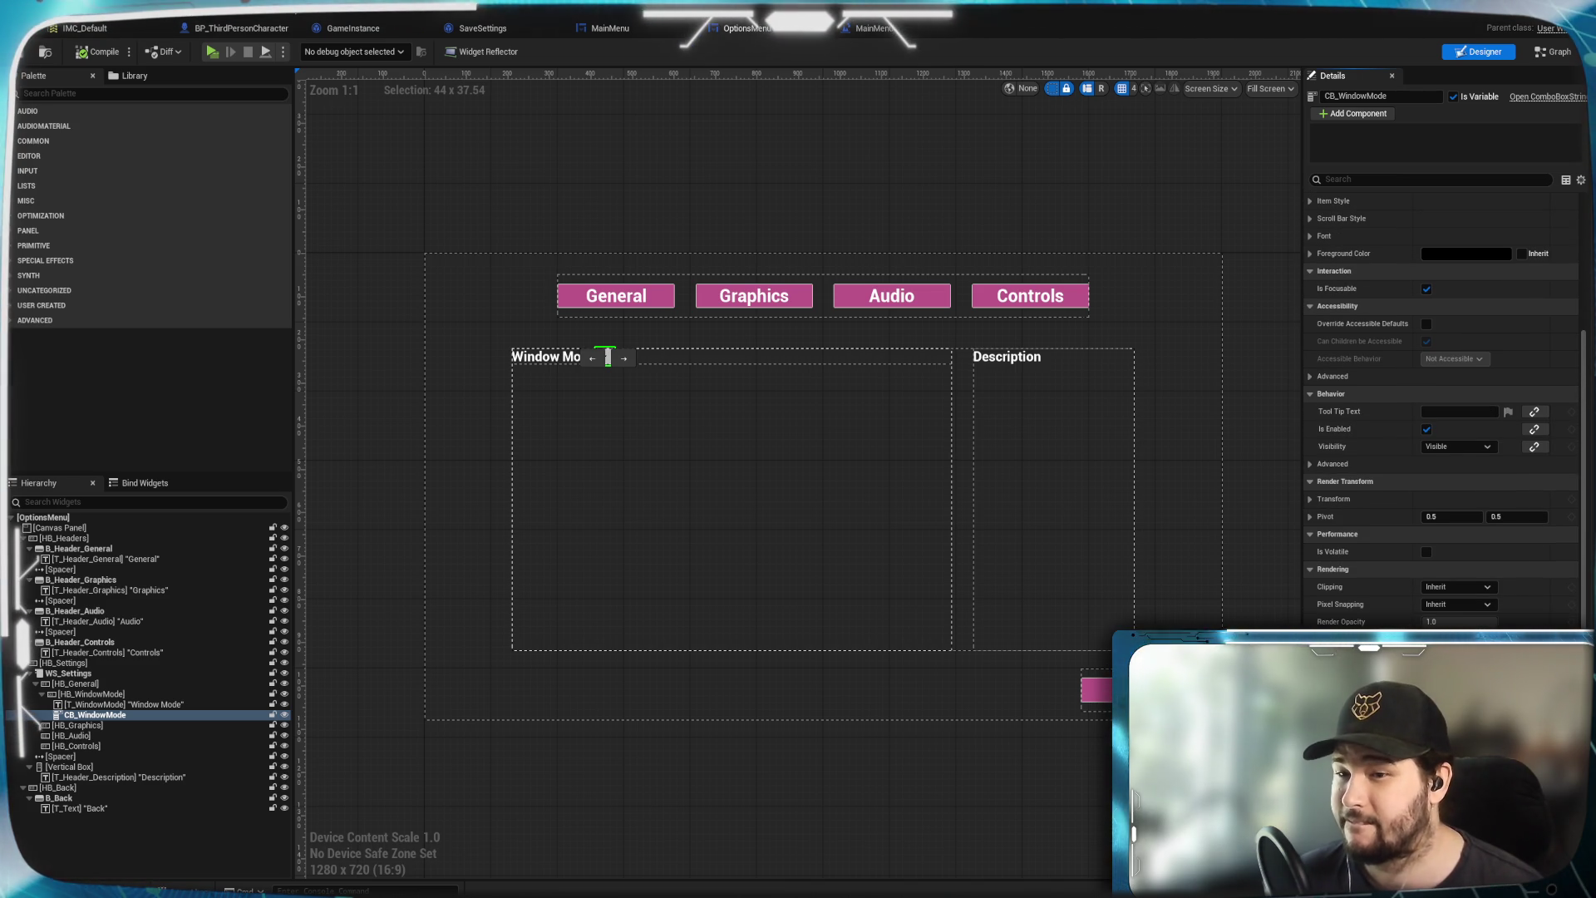
click(1331, 463)
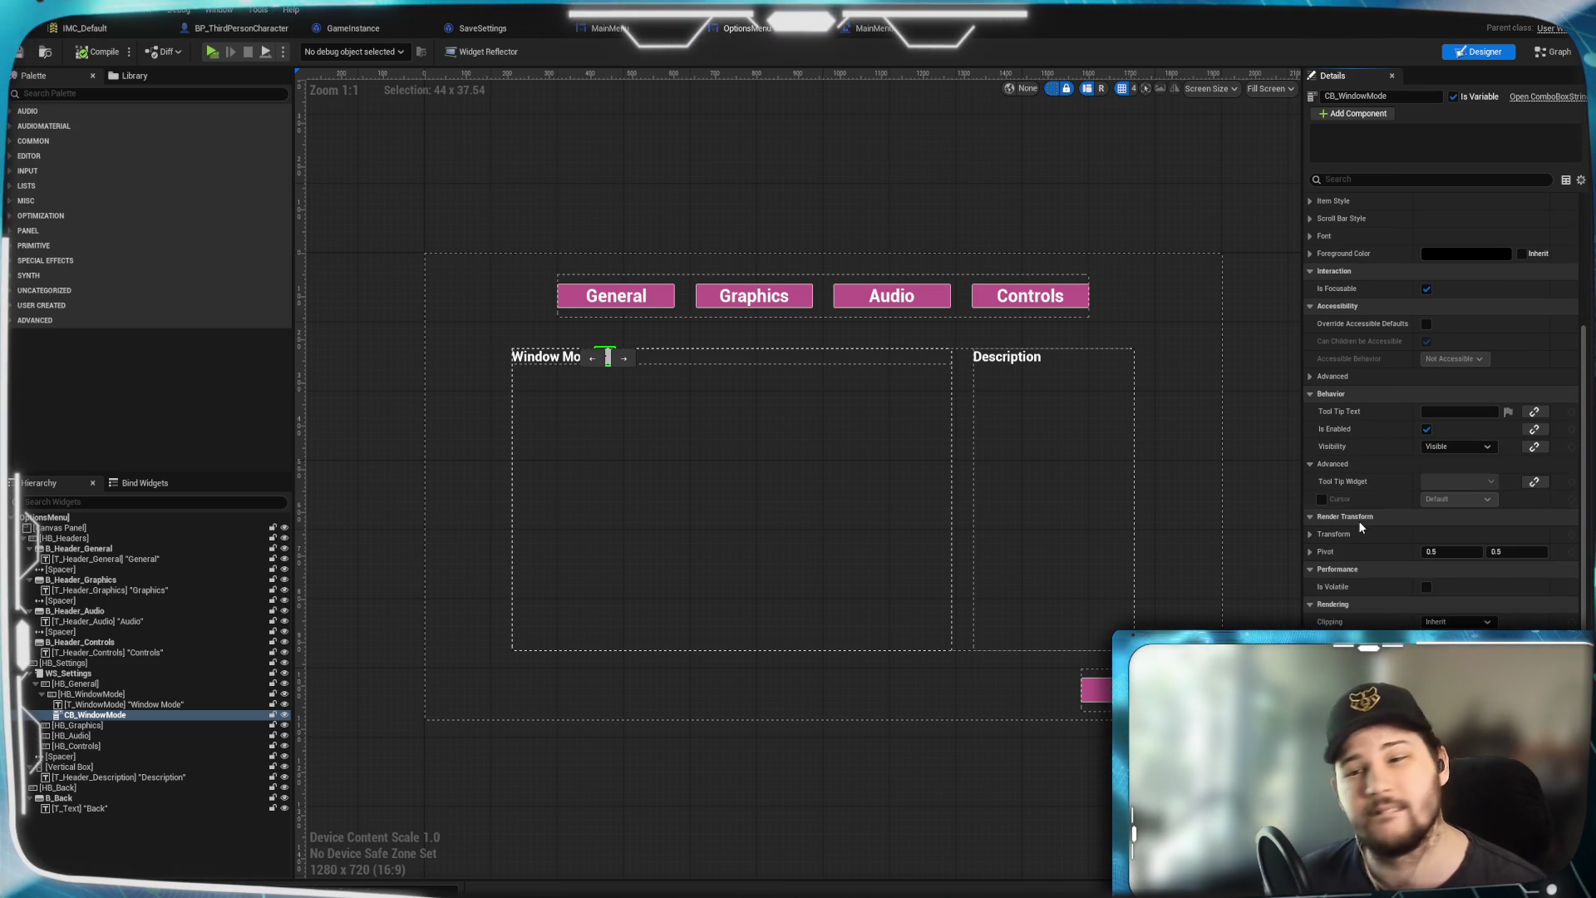
click(1314, 464)
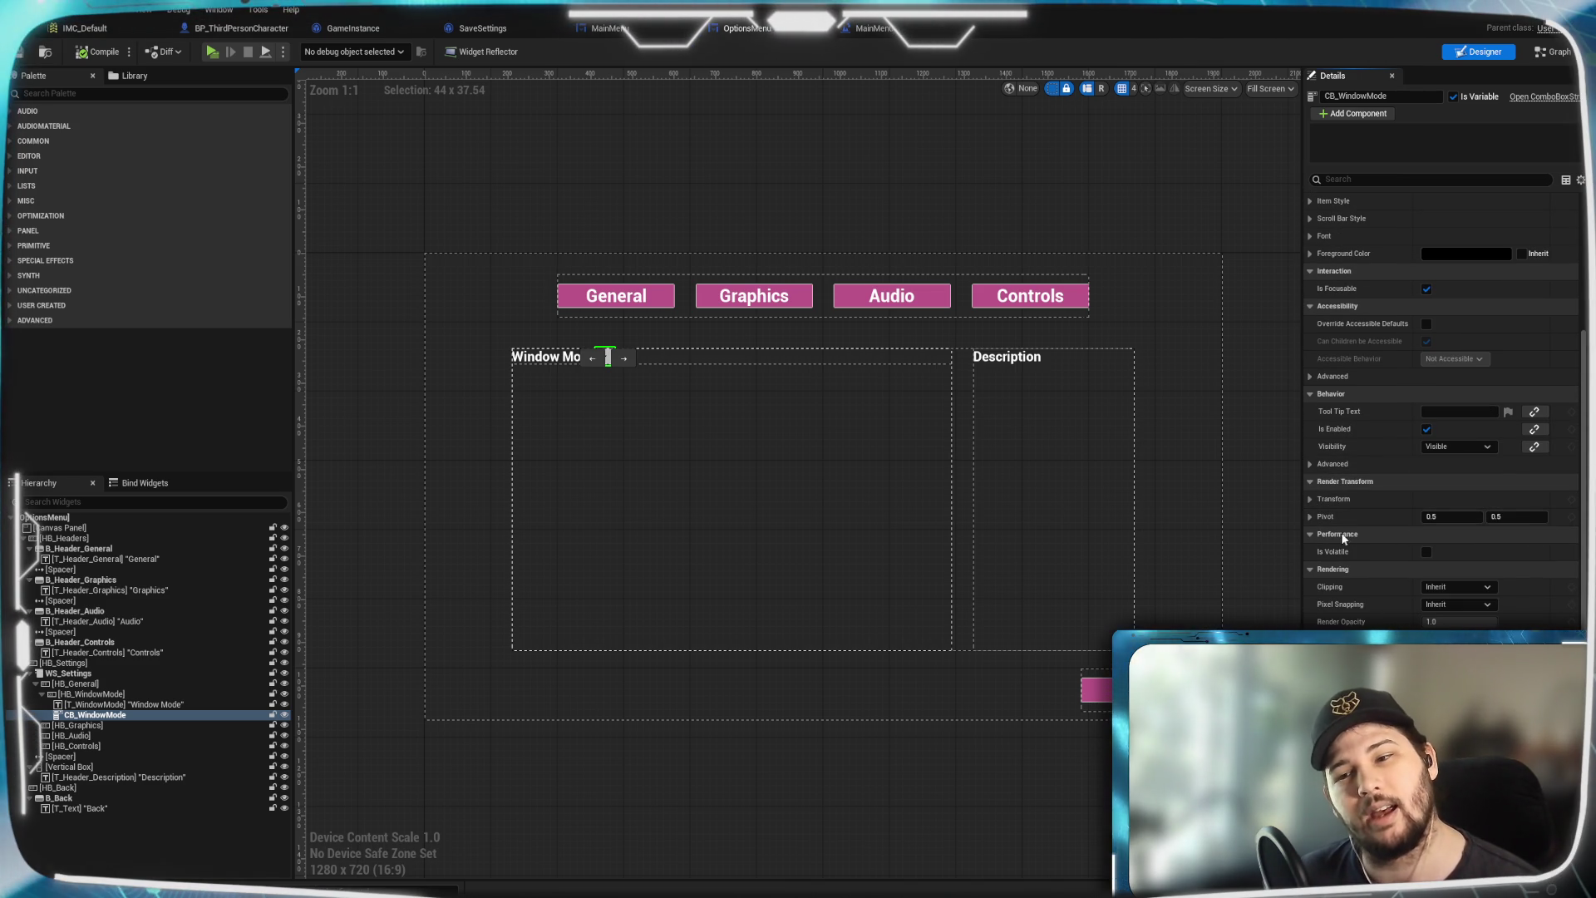
scroll(1362, 551, up, 3)
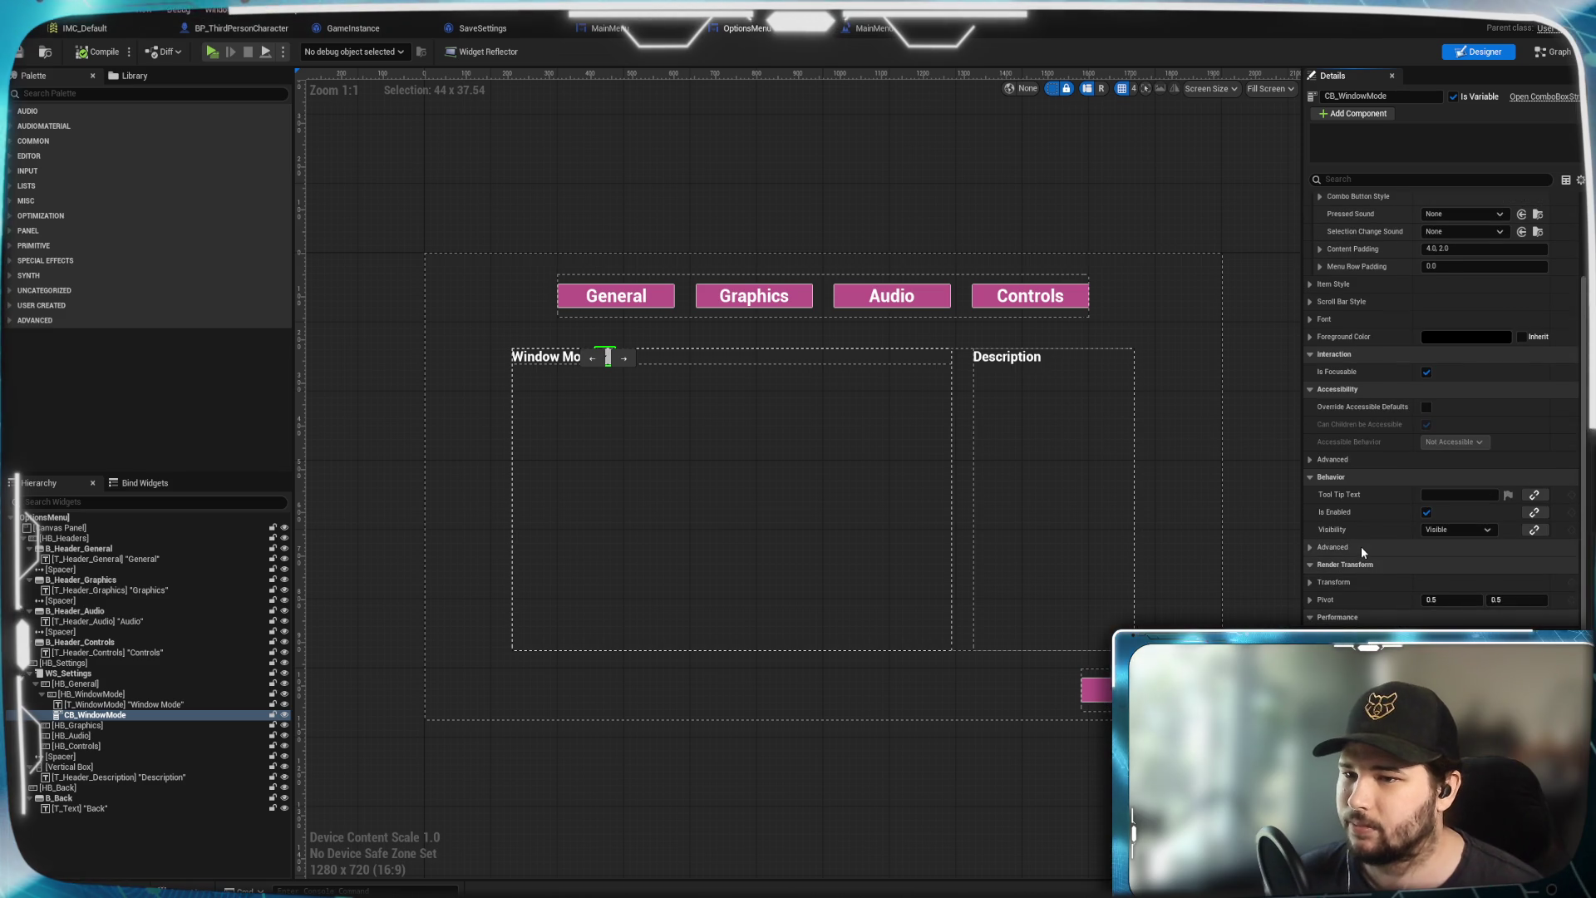
click(1311, 480)
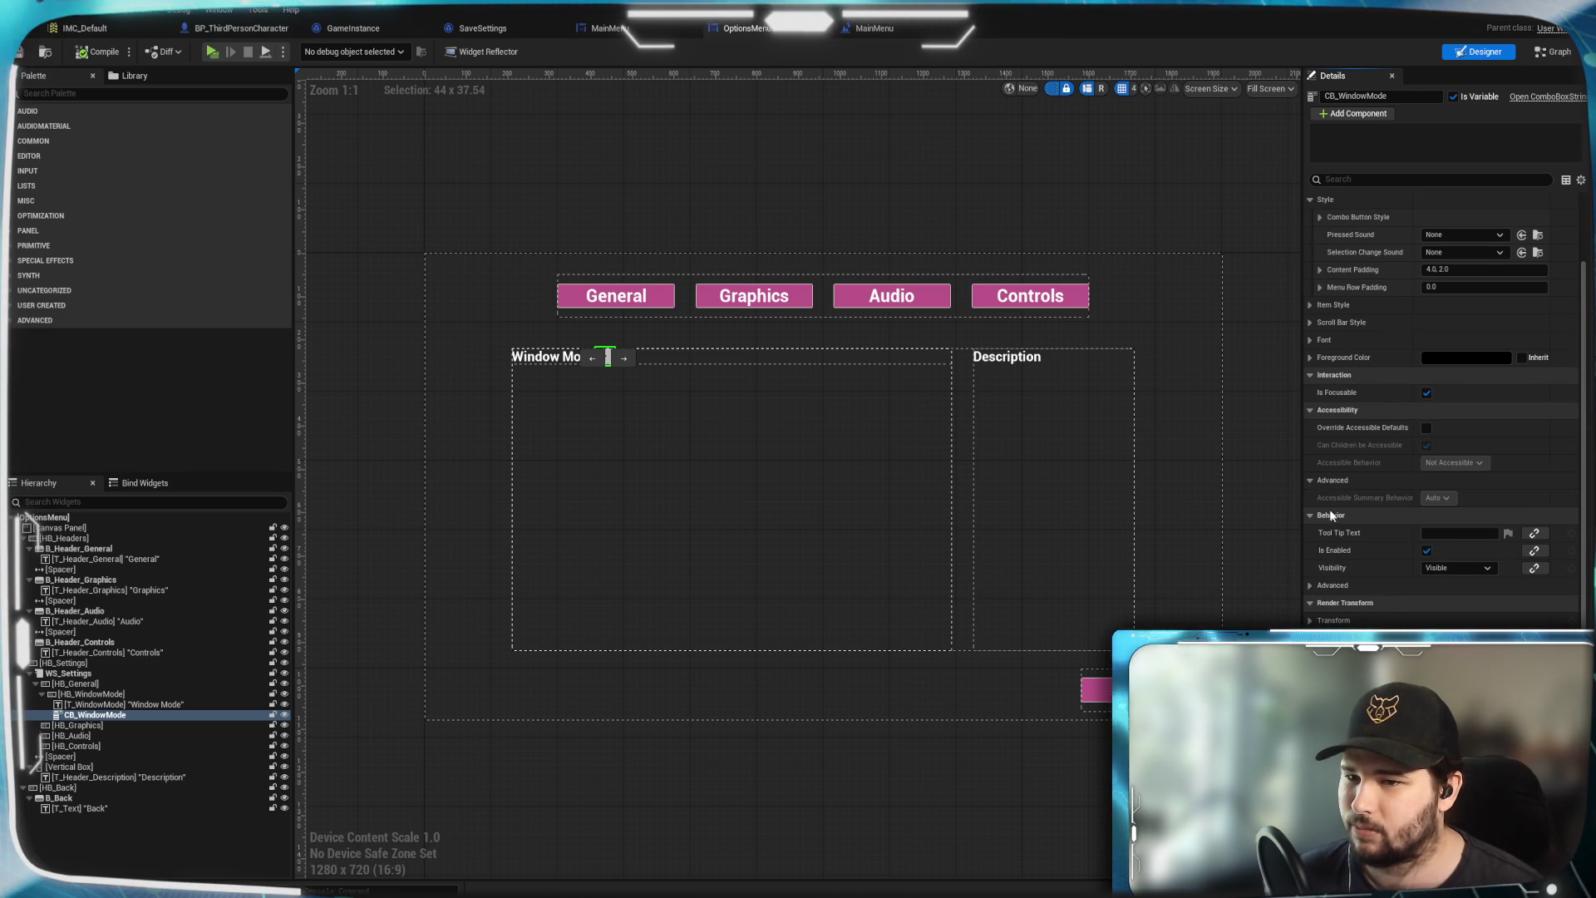
click(1313, 479)
scroll(1355, 507, up, 3)
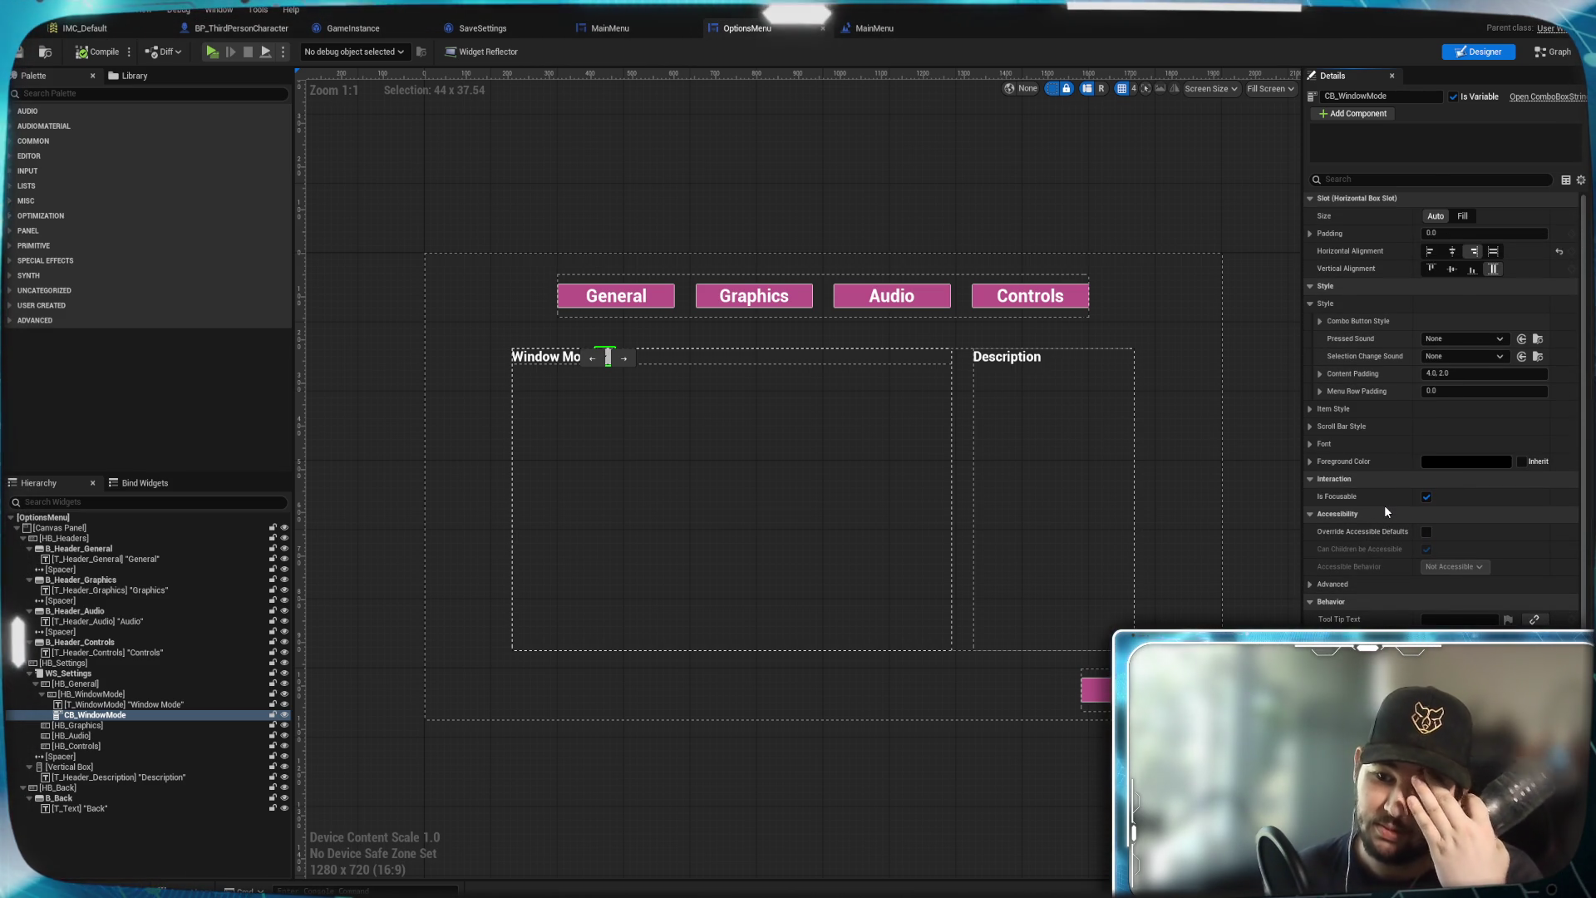
scroll(1364, 433, up, 1)
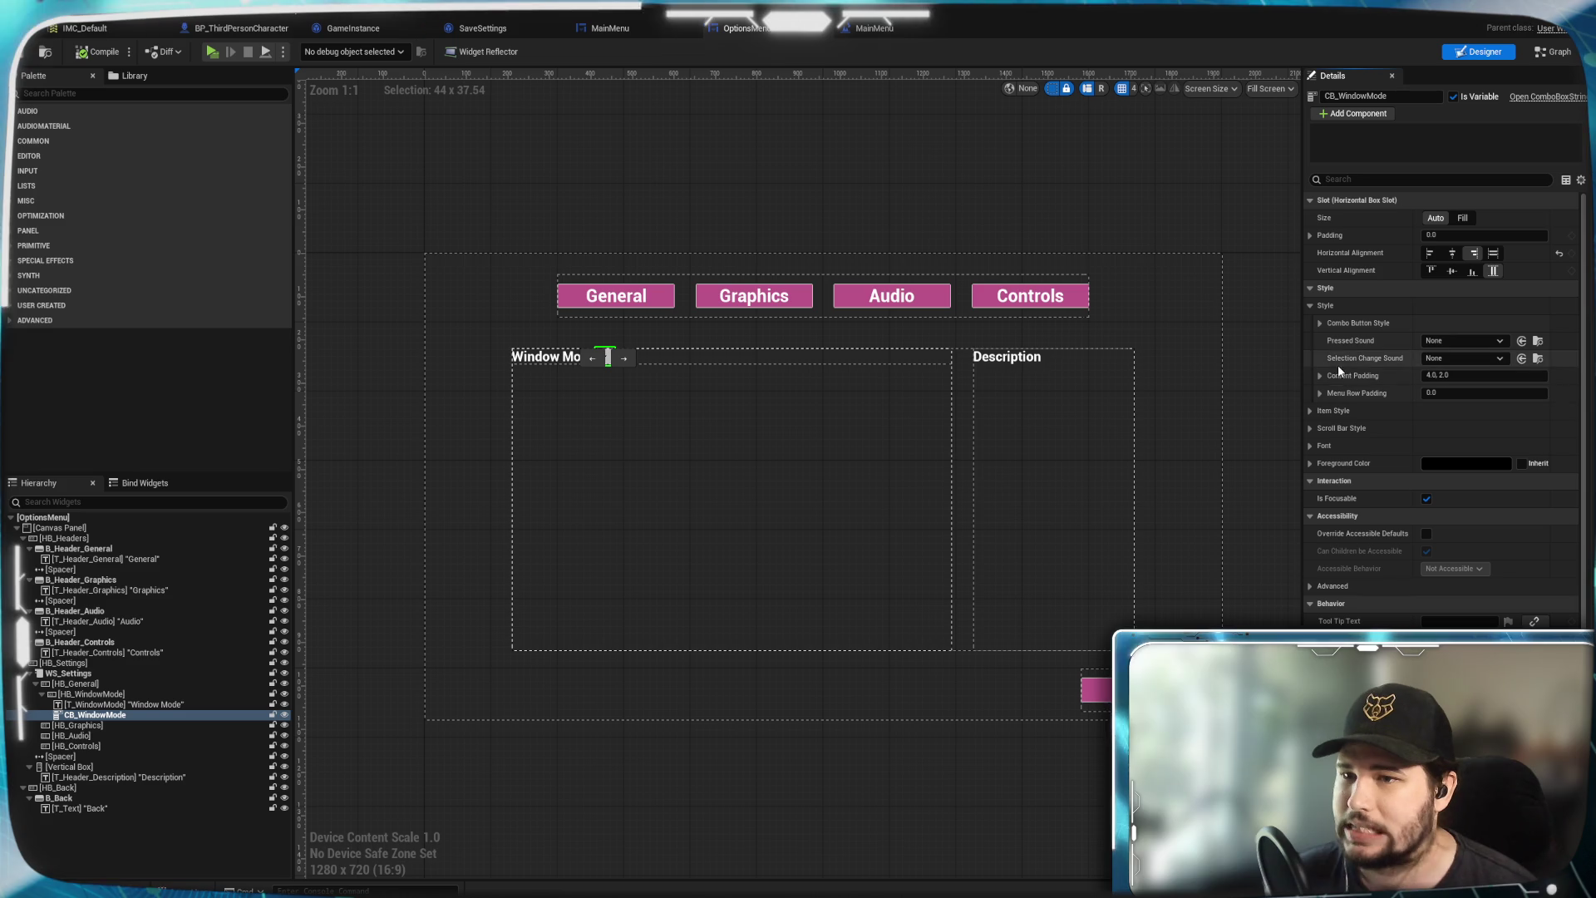
click(1320, 322)
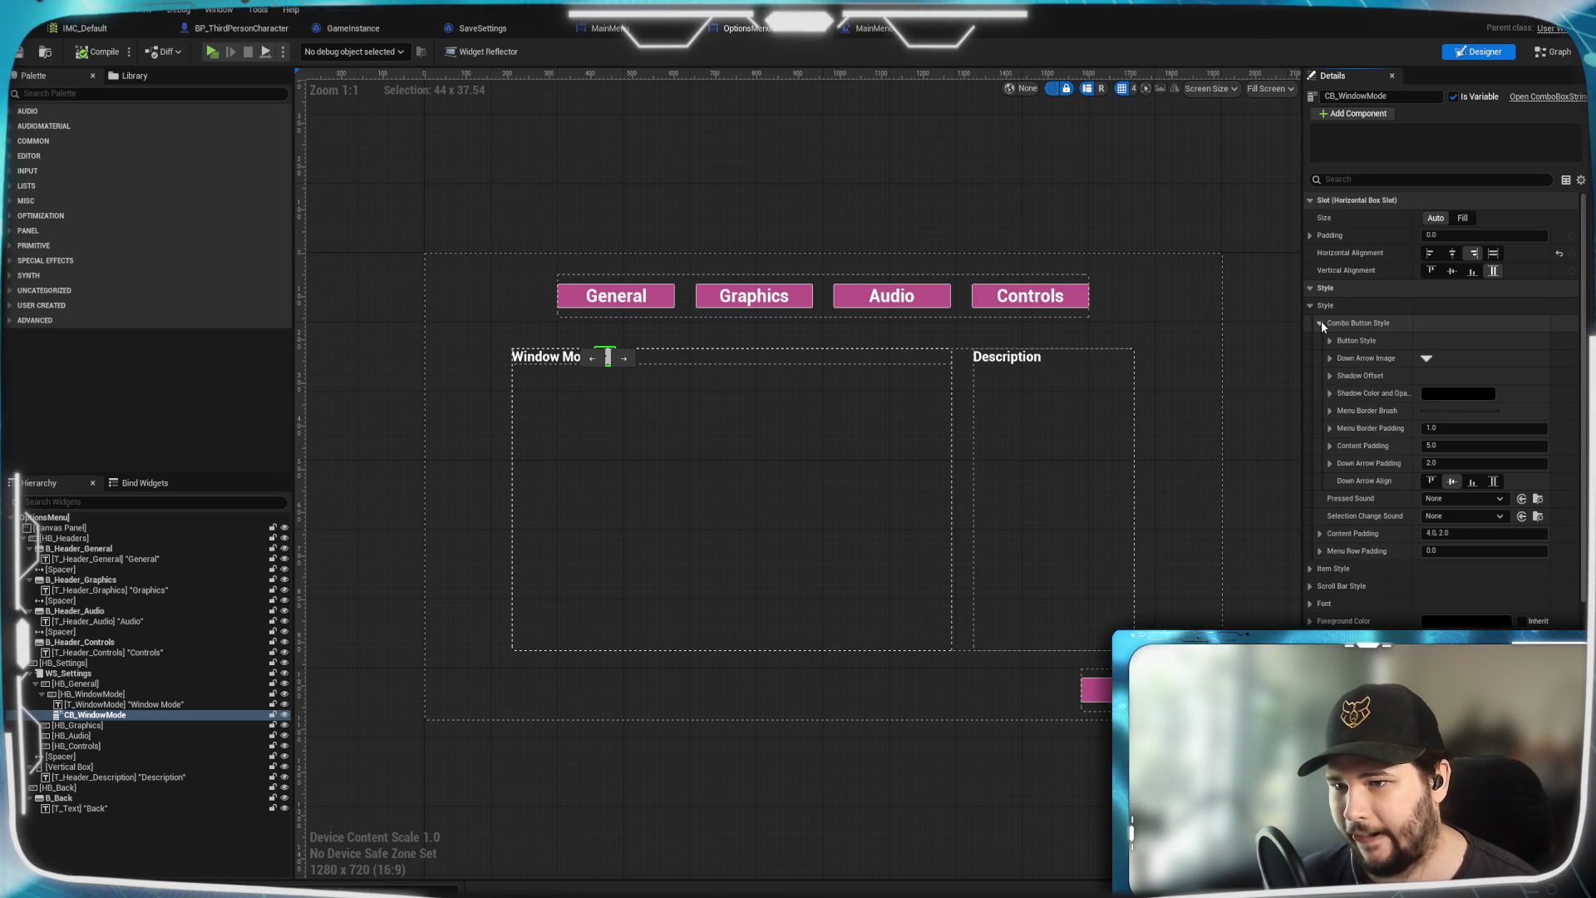
click(1320, 323)
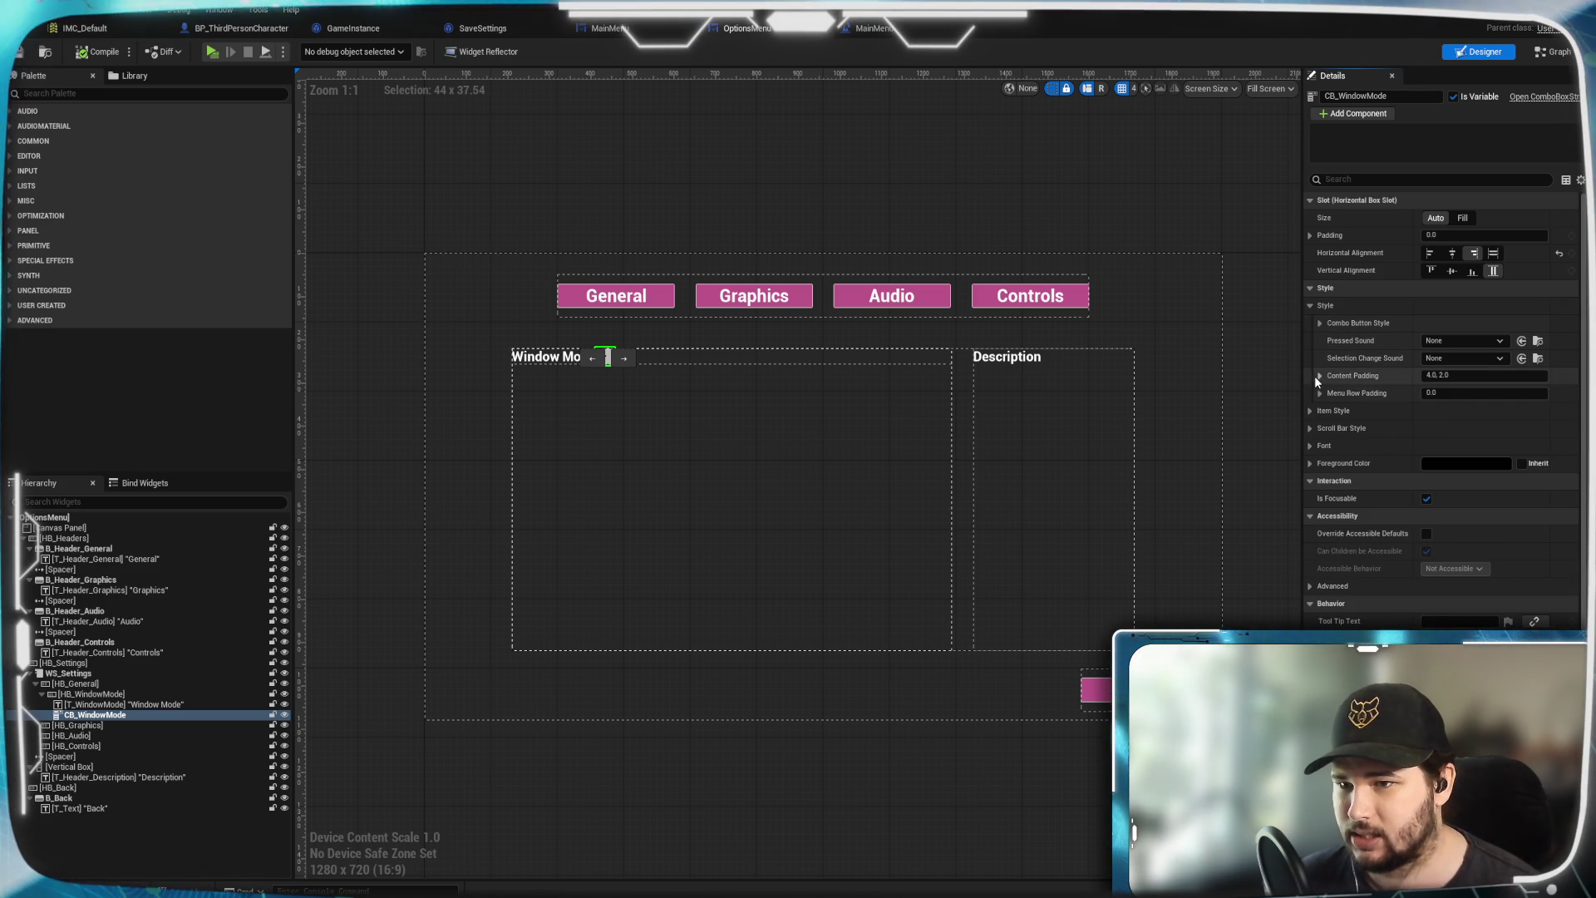
click(1310, 411)
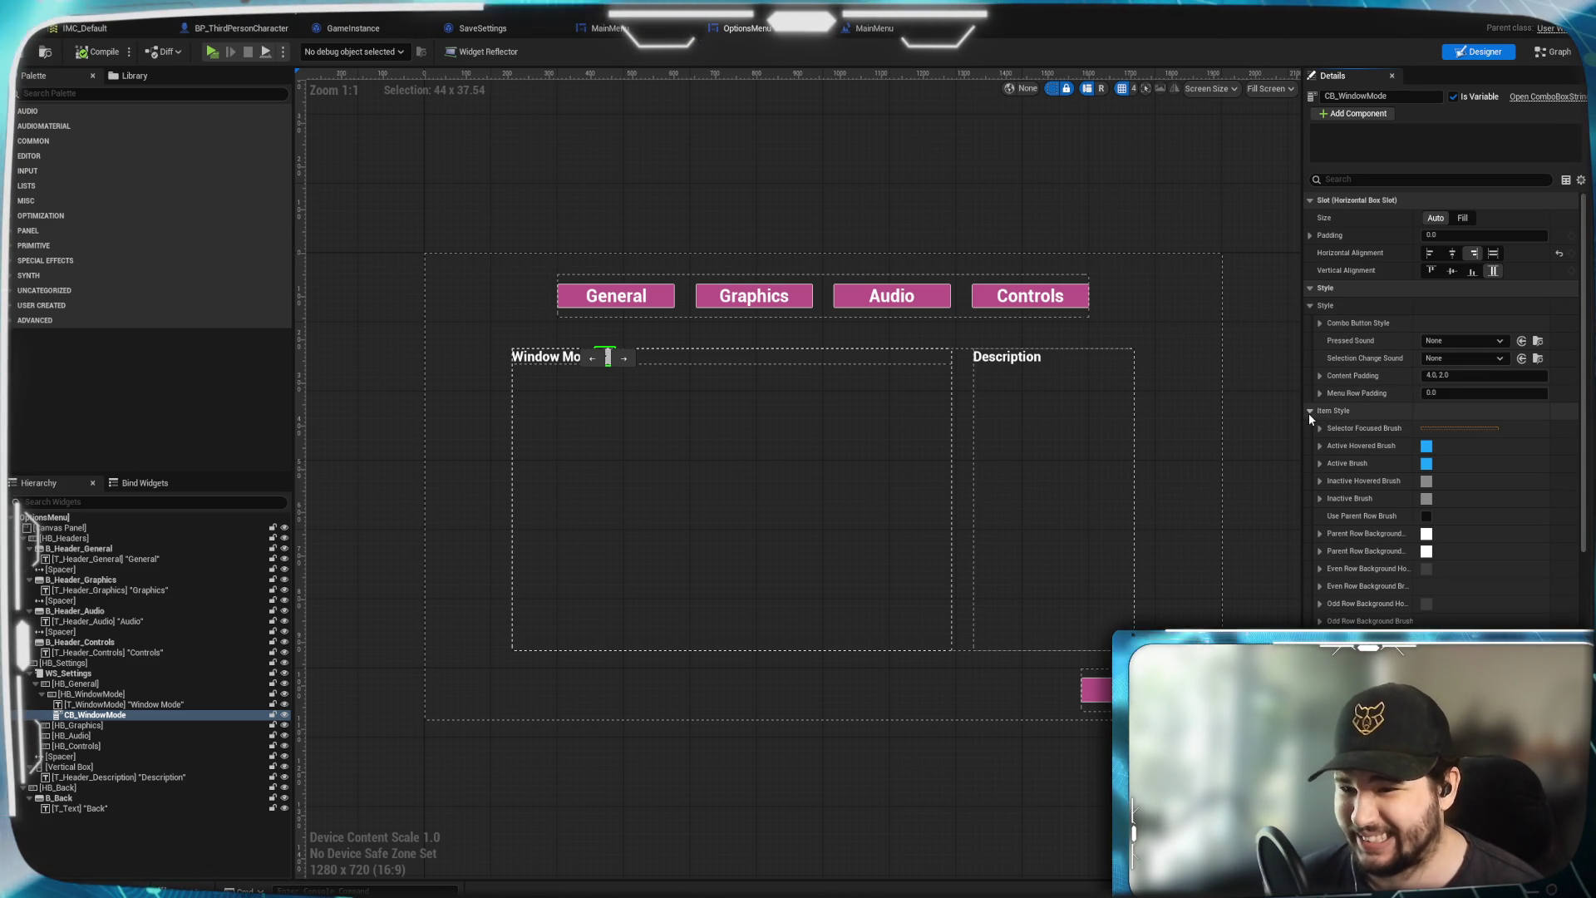
click(1310, 411)
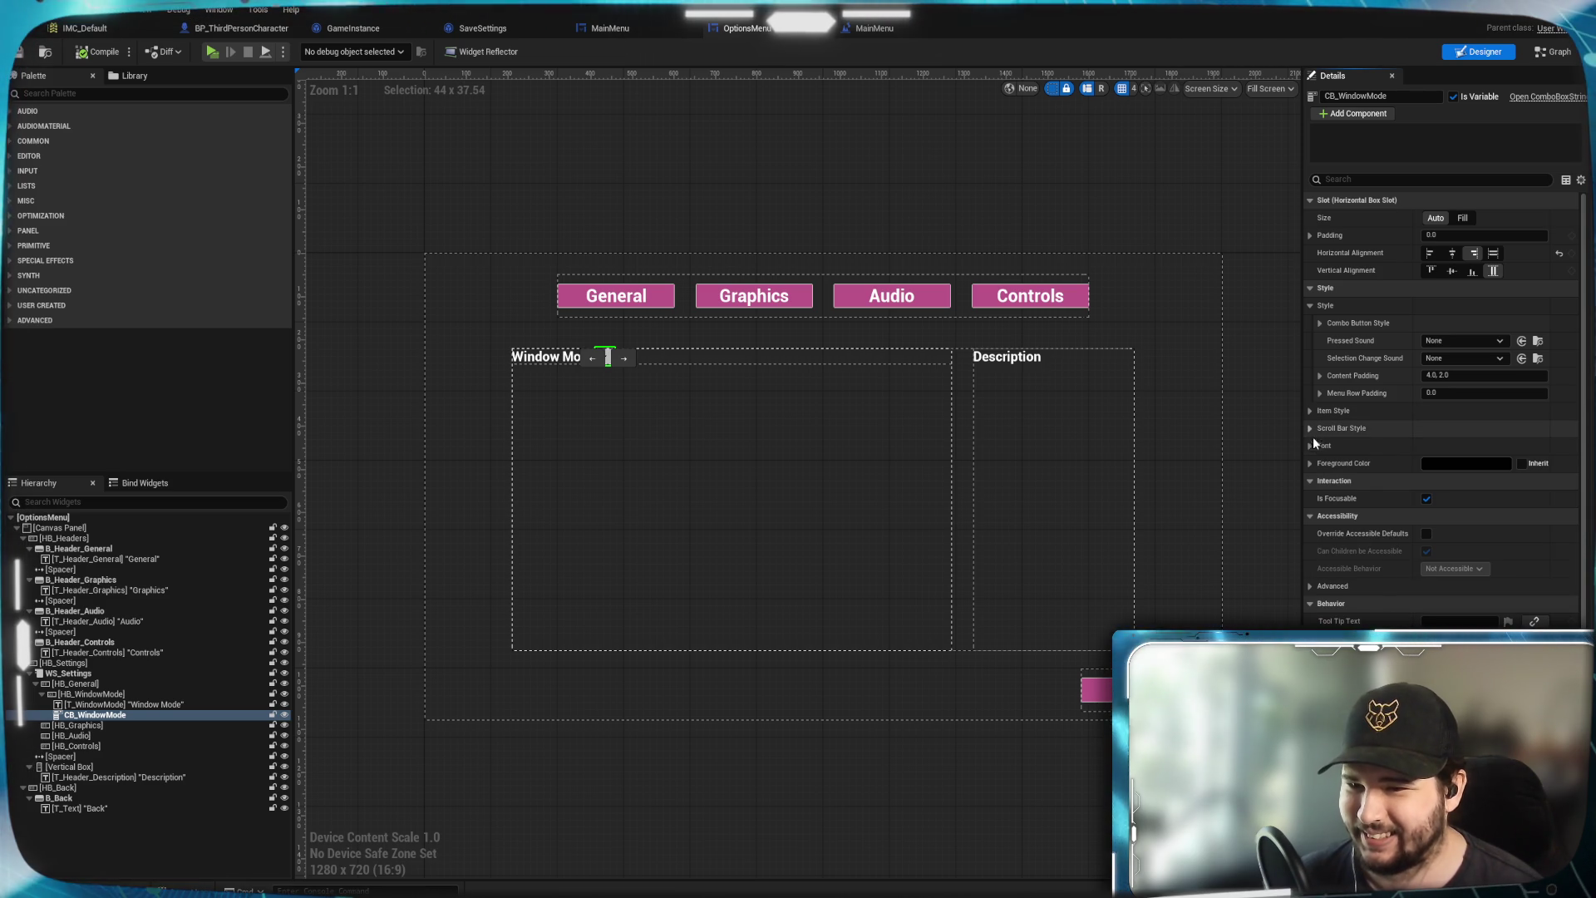
click(1310, 429)
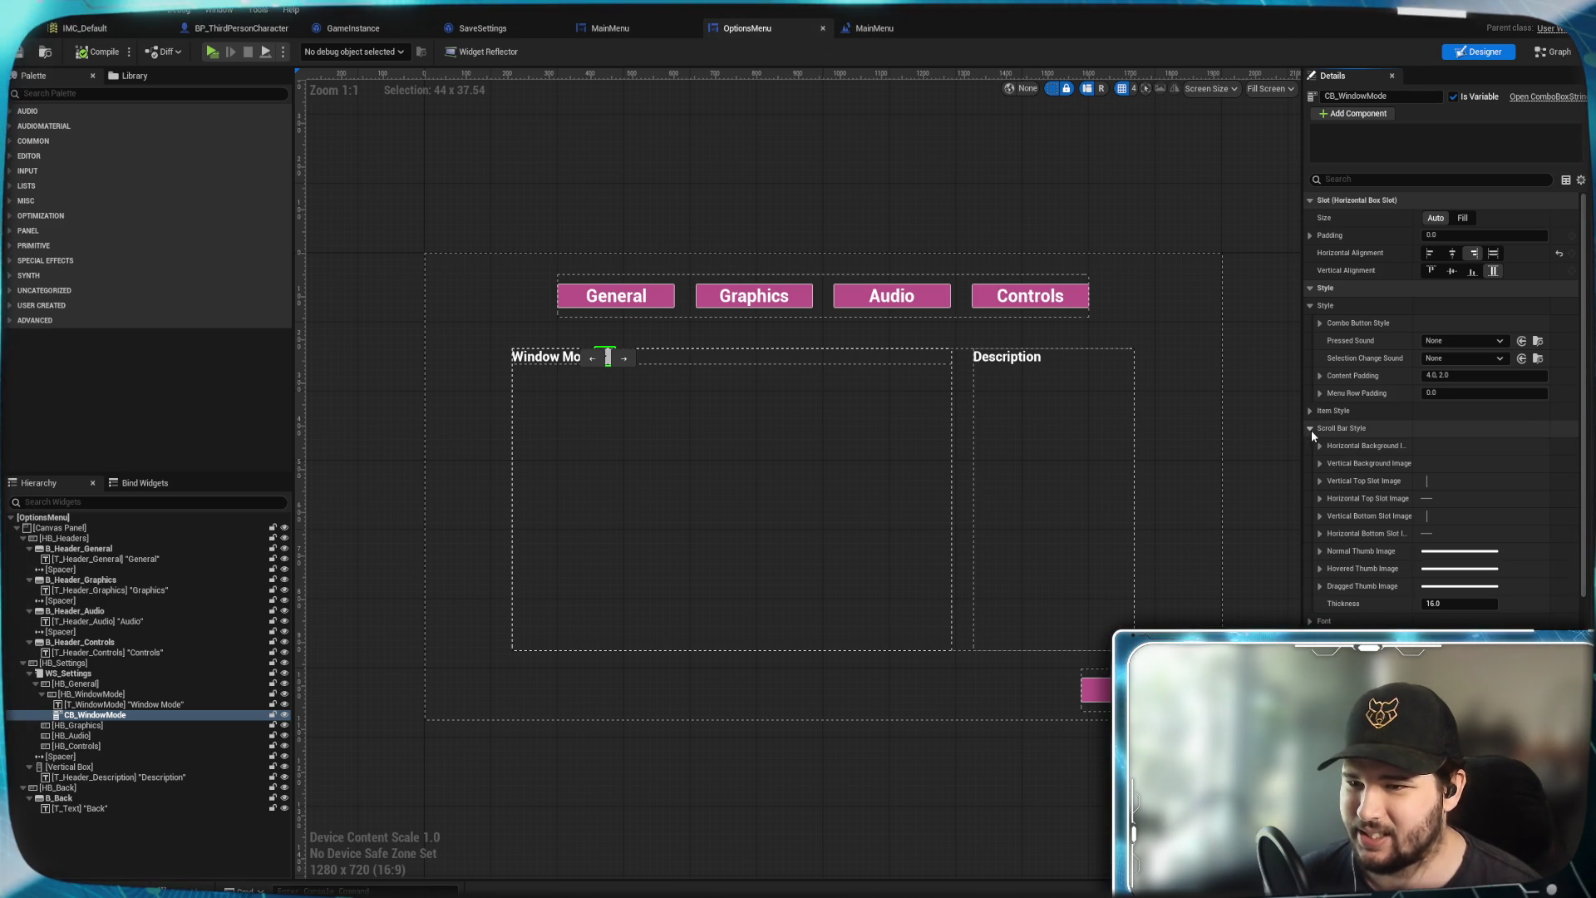
click(1310, 429)
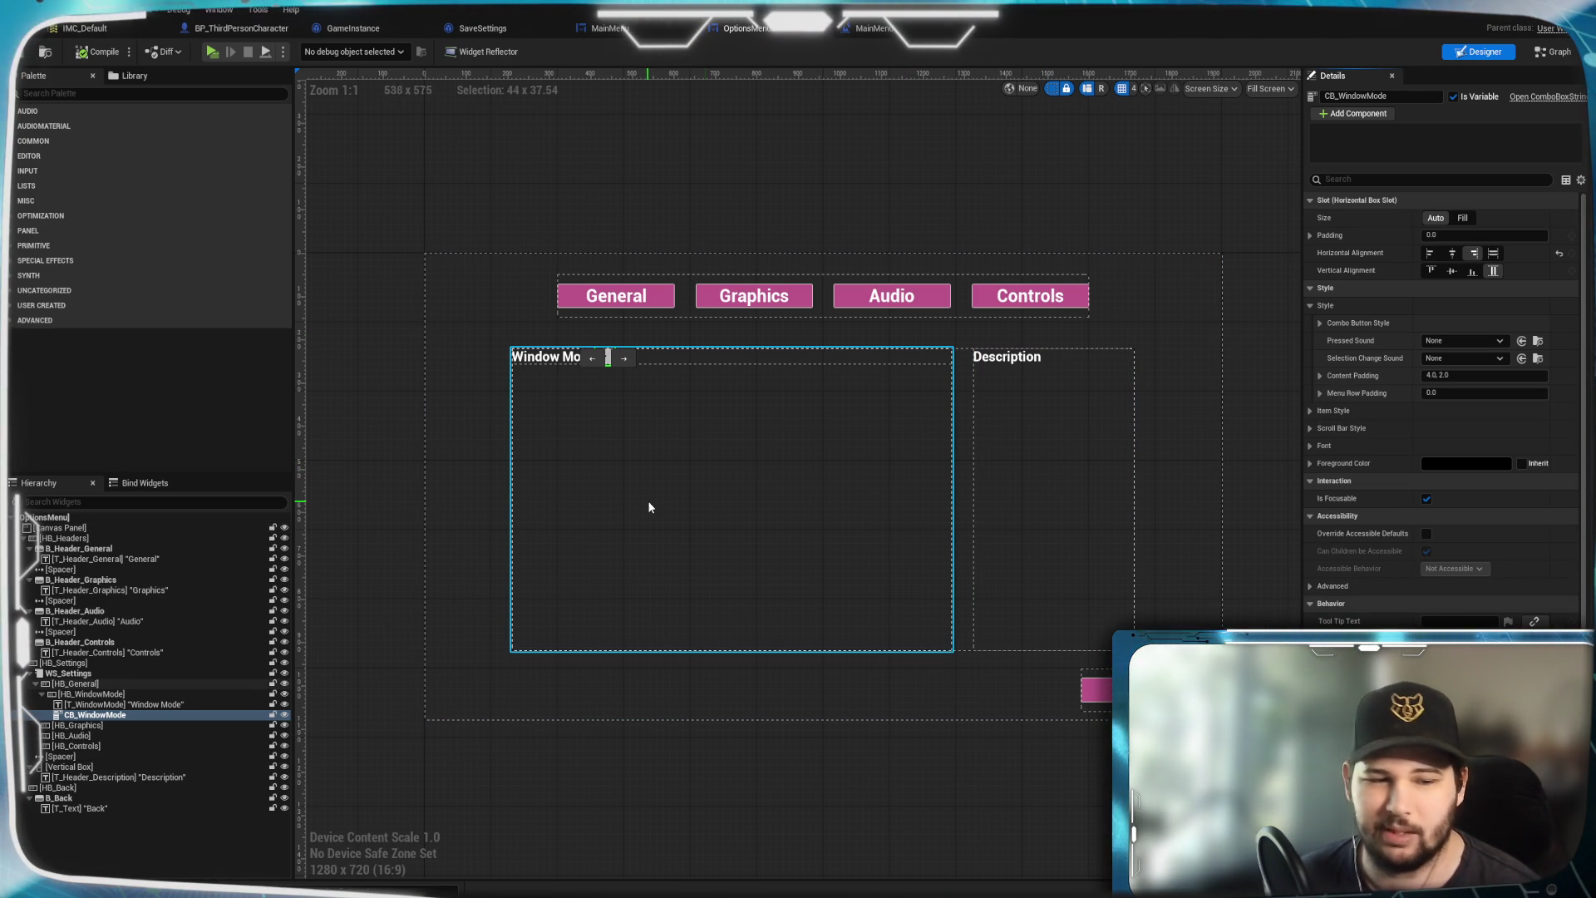
click(9, 171)
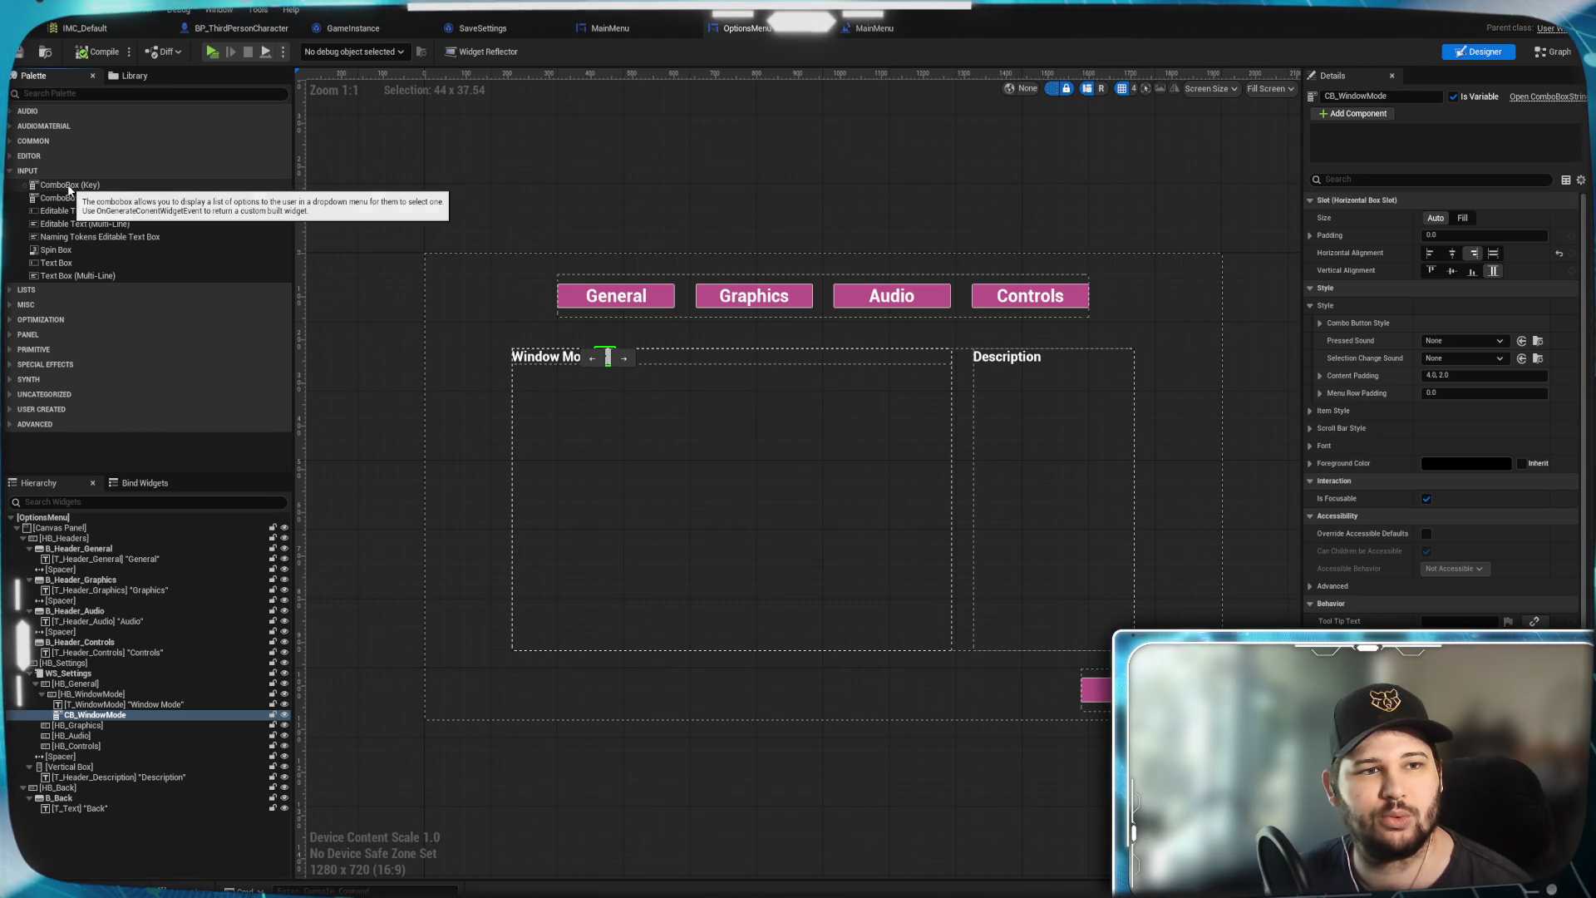
mouse_move(67, 183)
mouse_down()
mouse_move(349, 283)
mouse_move(676, 366)
mouse_move(121, 717)
mouse_move(98, 713)
mouse_up()
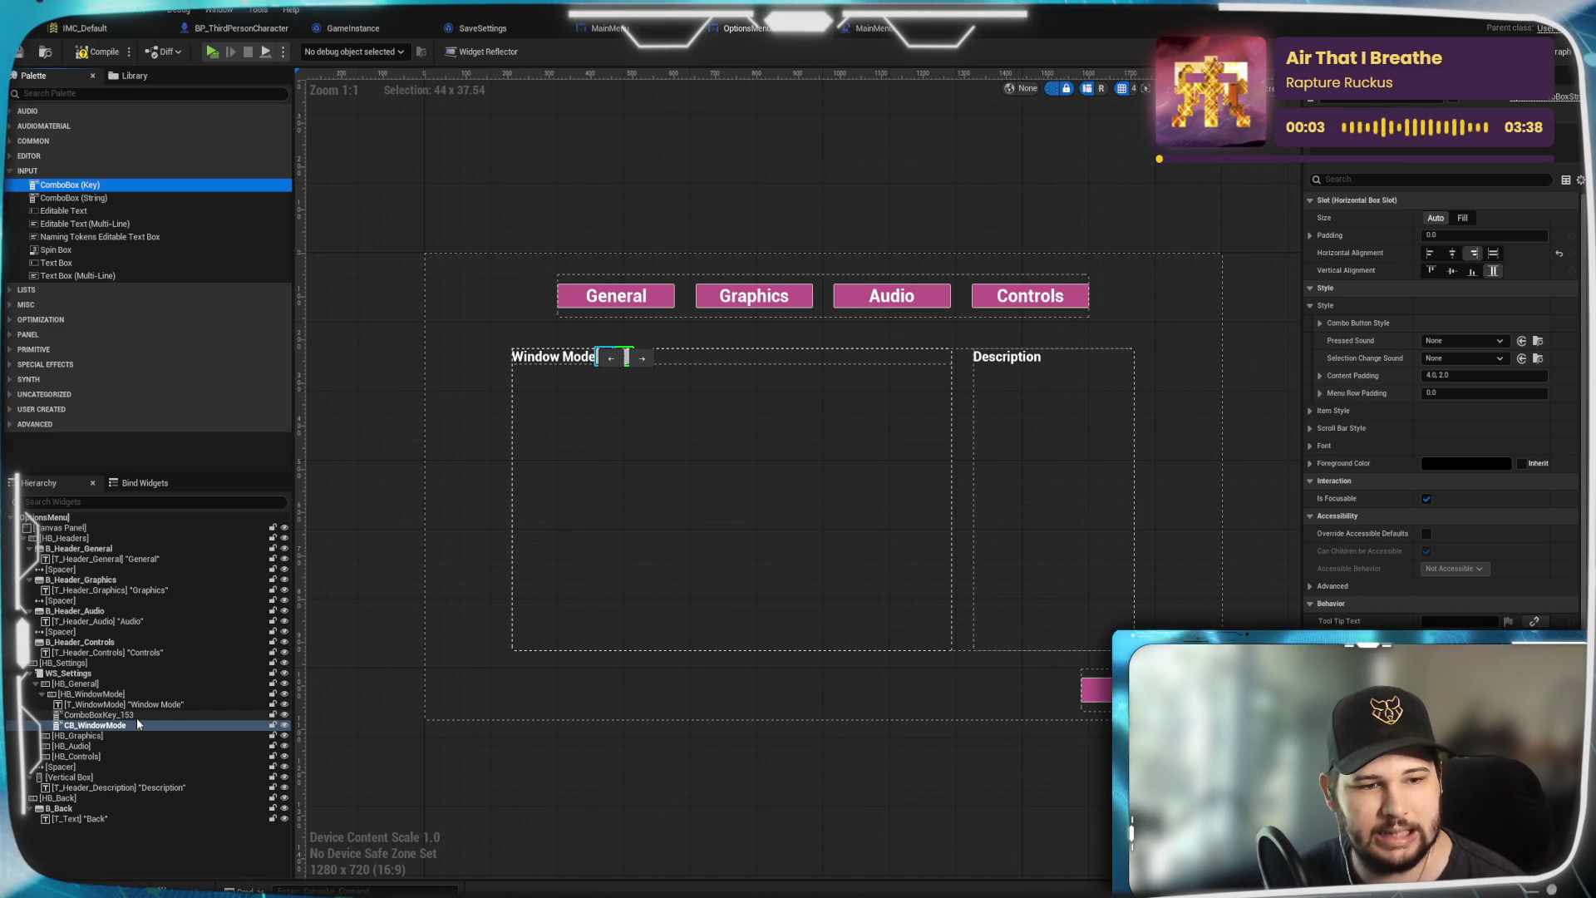
scroll(1415, 475, down, 5)
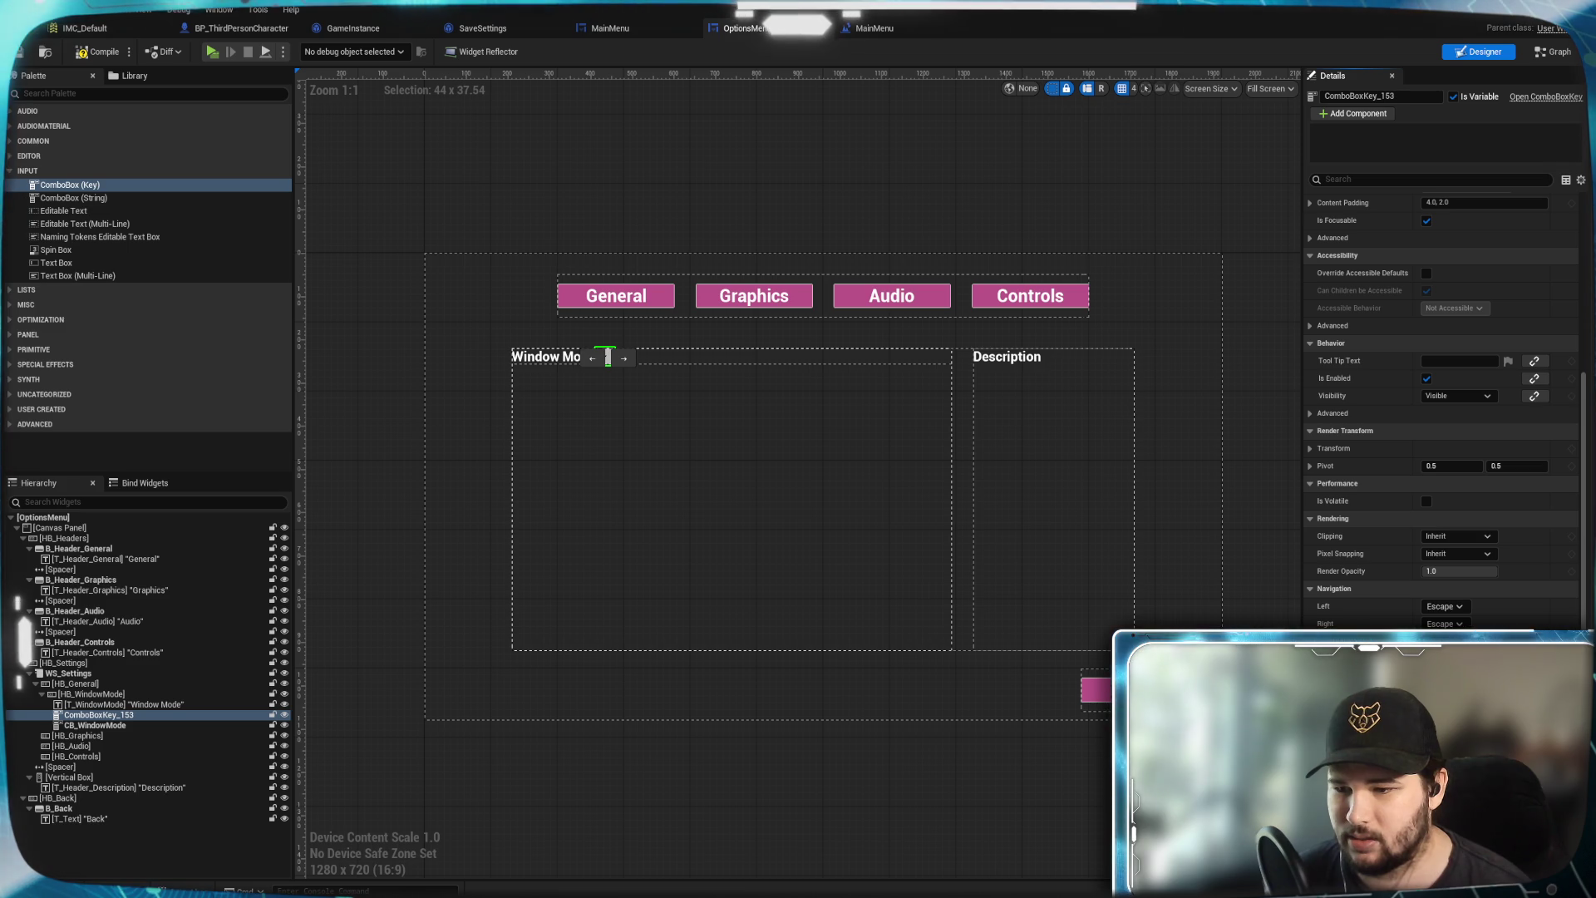
scroll(1443, 374, up, 6)
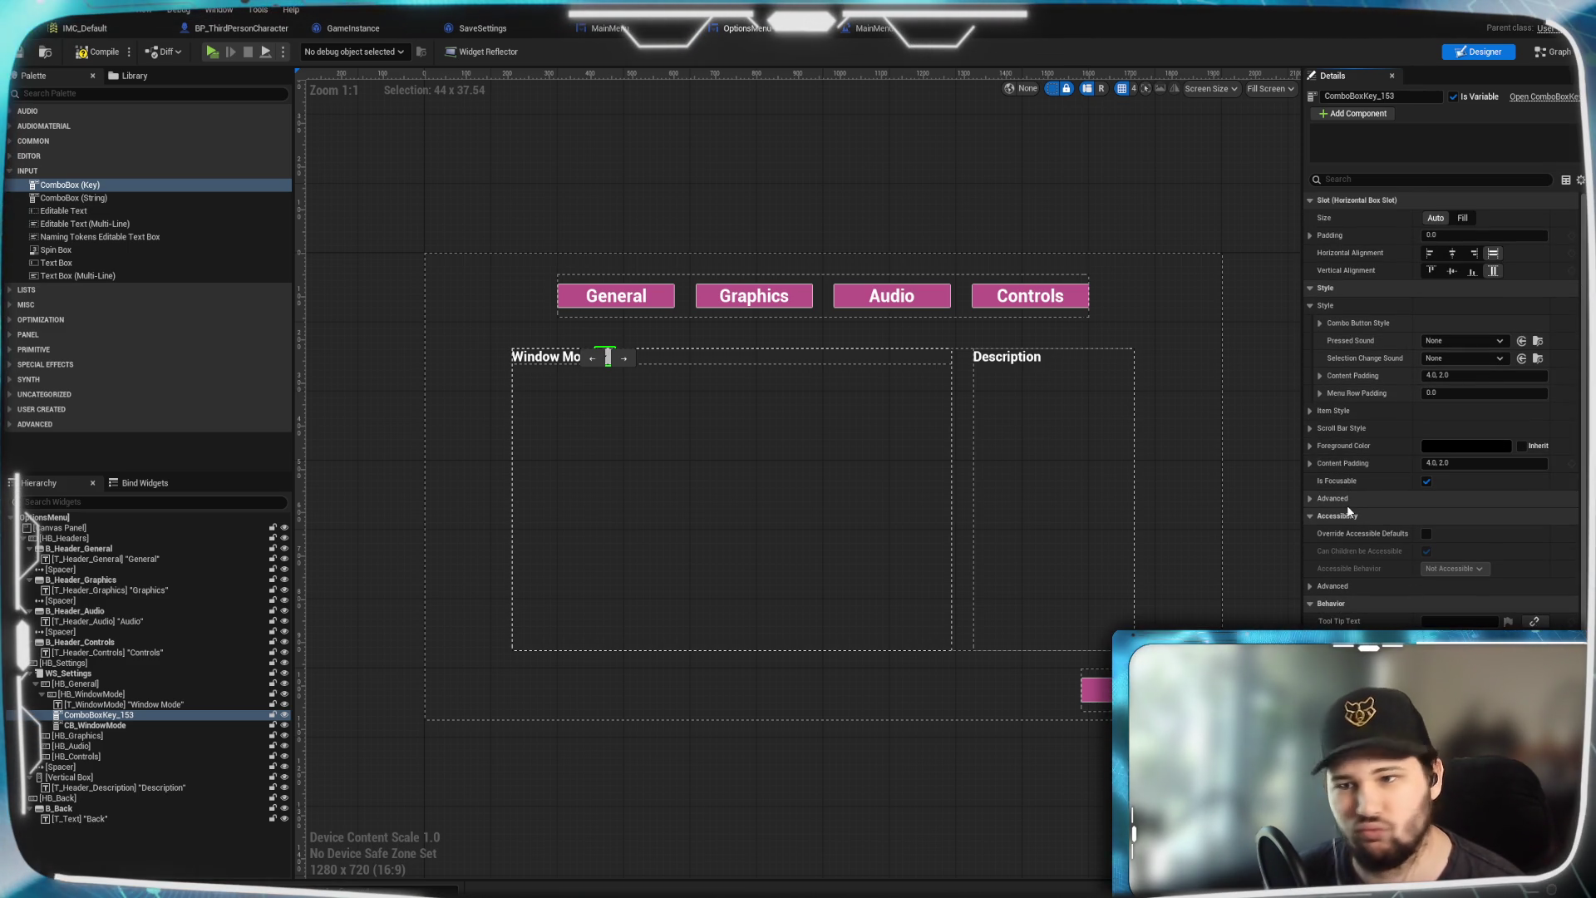
scroll(1368, 547, down, 6)
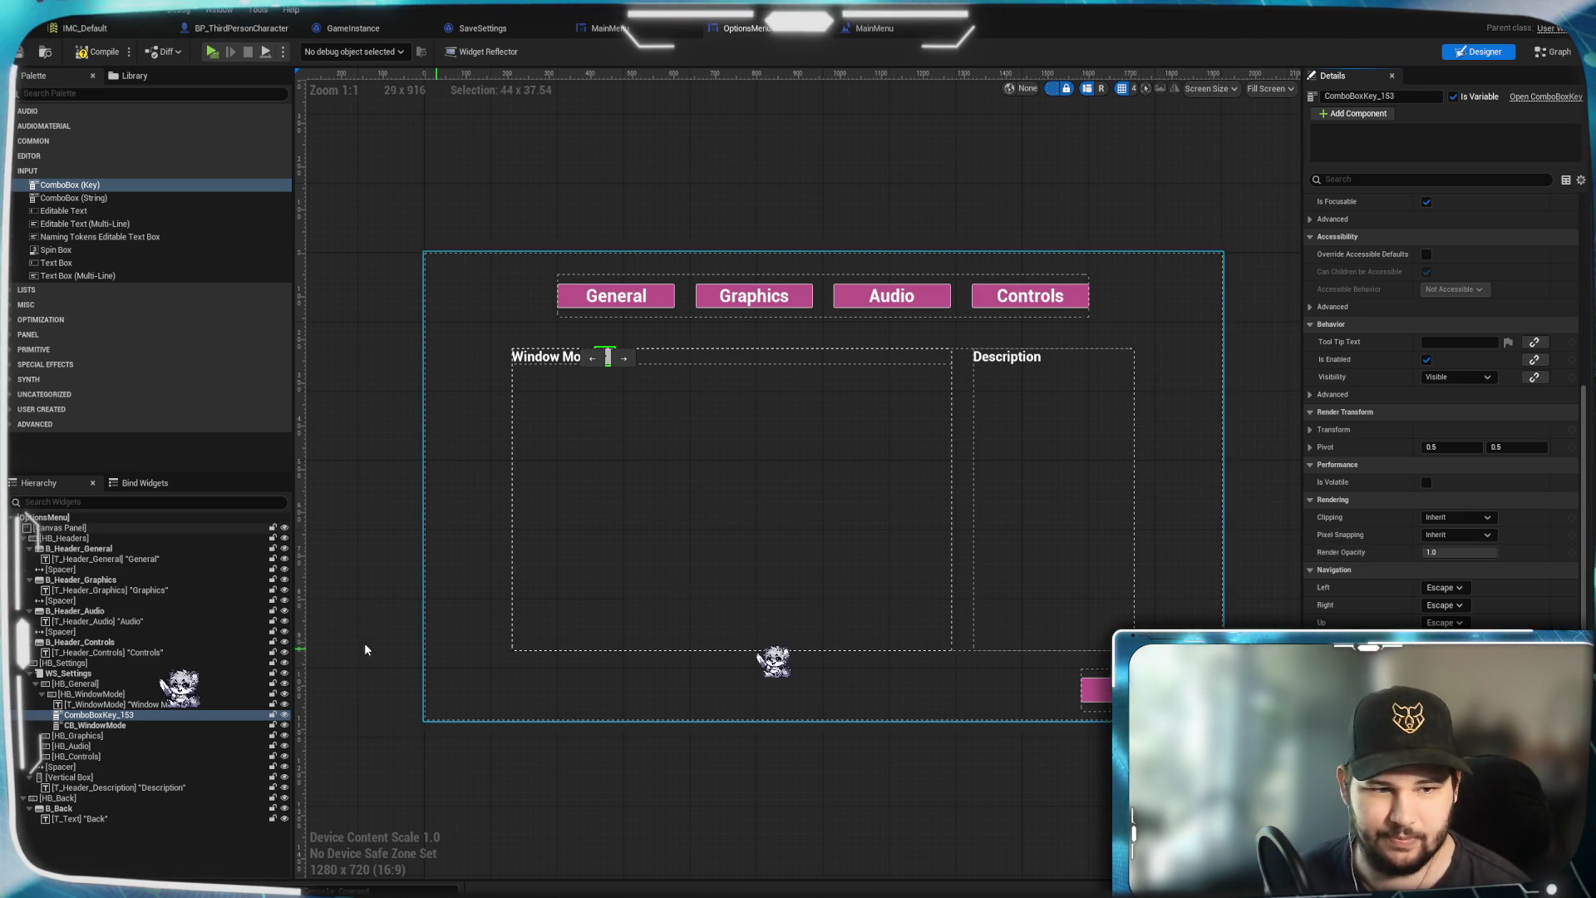
Select T_WindowMode and ComboBoxKey_153, then try adding a Text widget under the Window Mode row
click(108, 705)
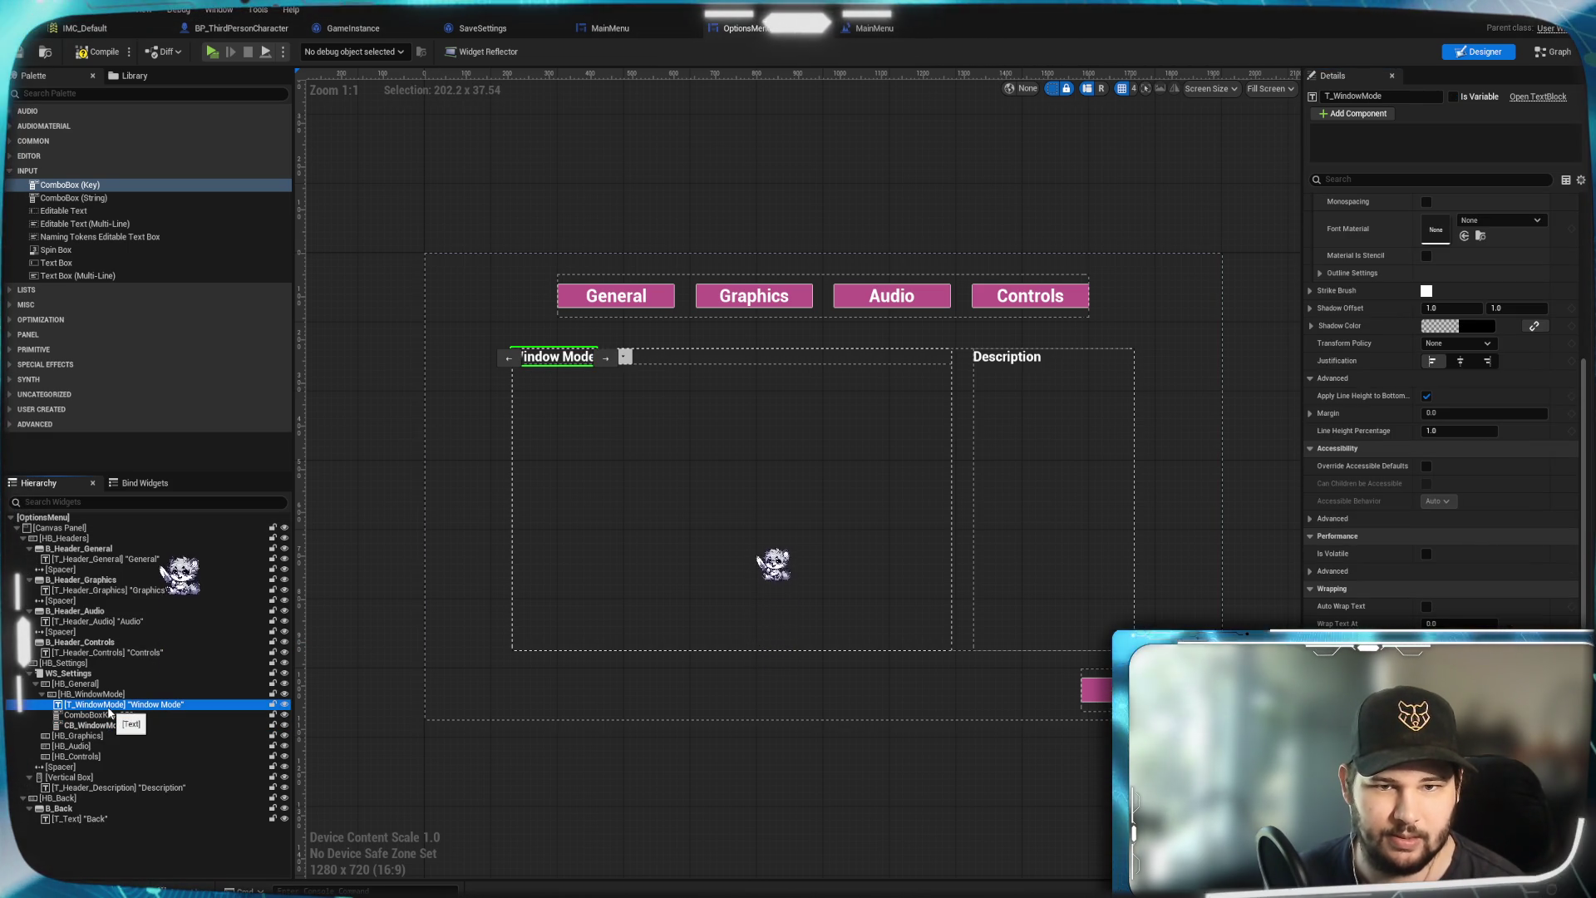
click(101, 717)
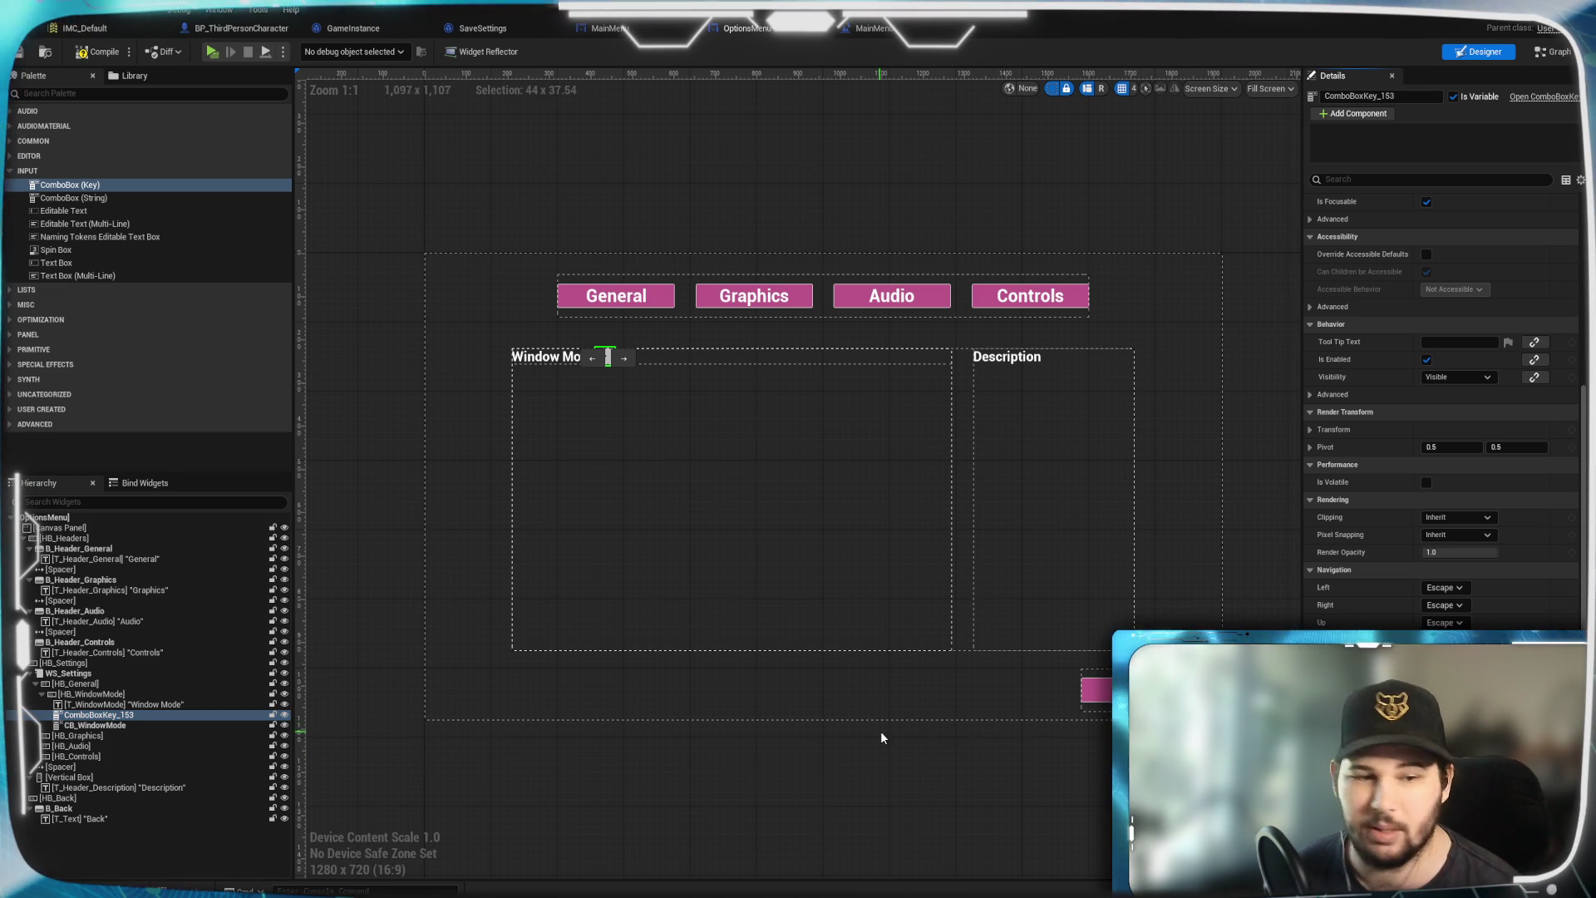
click(125, 717)
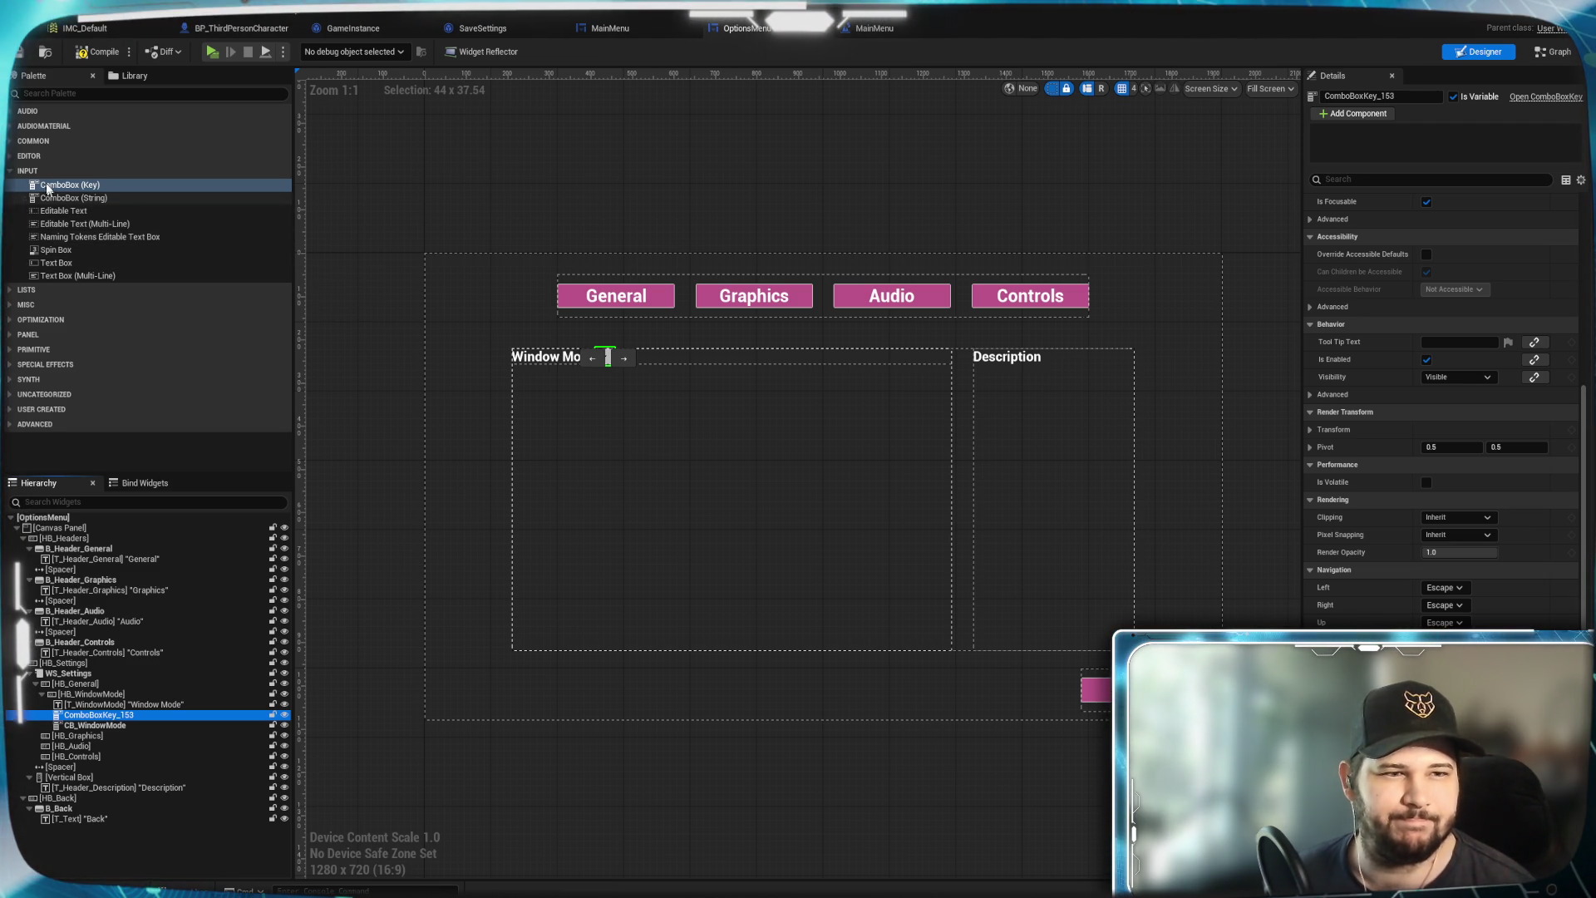
click(14, 155)
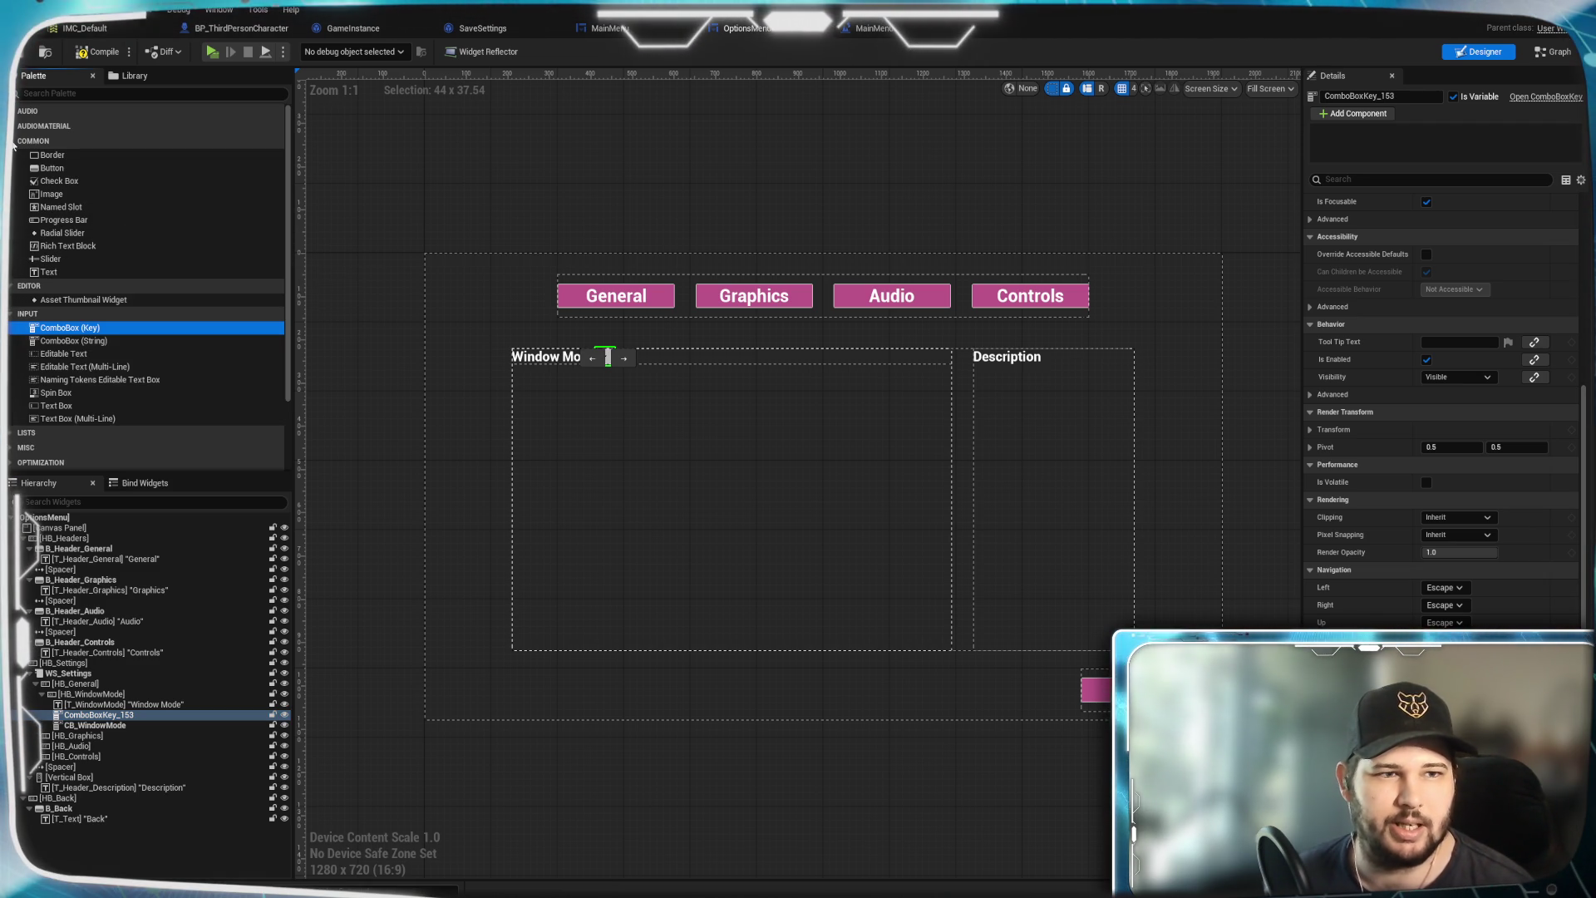
click(79, 272)
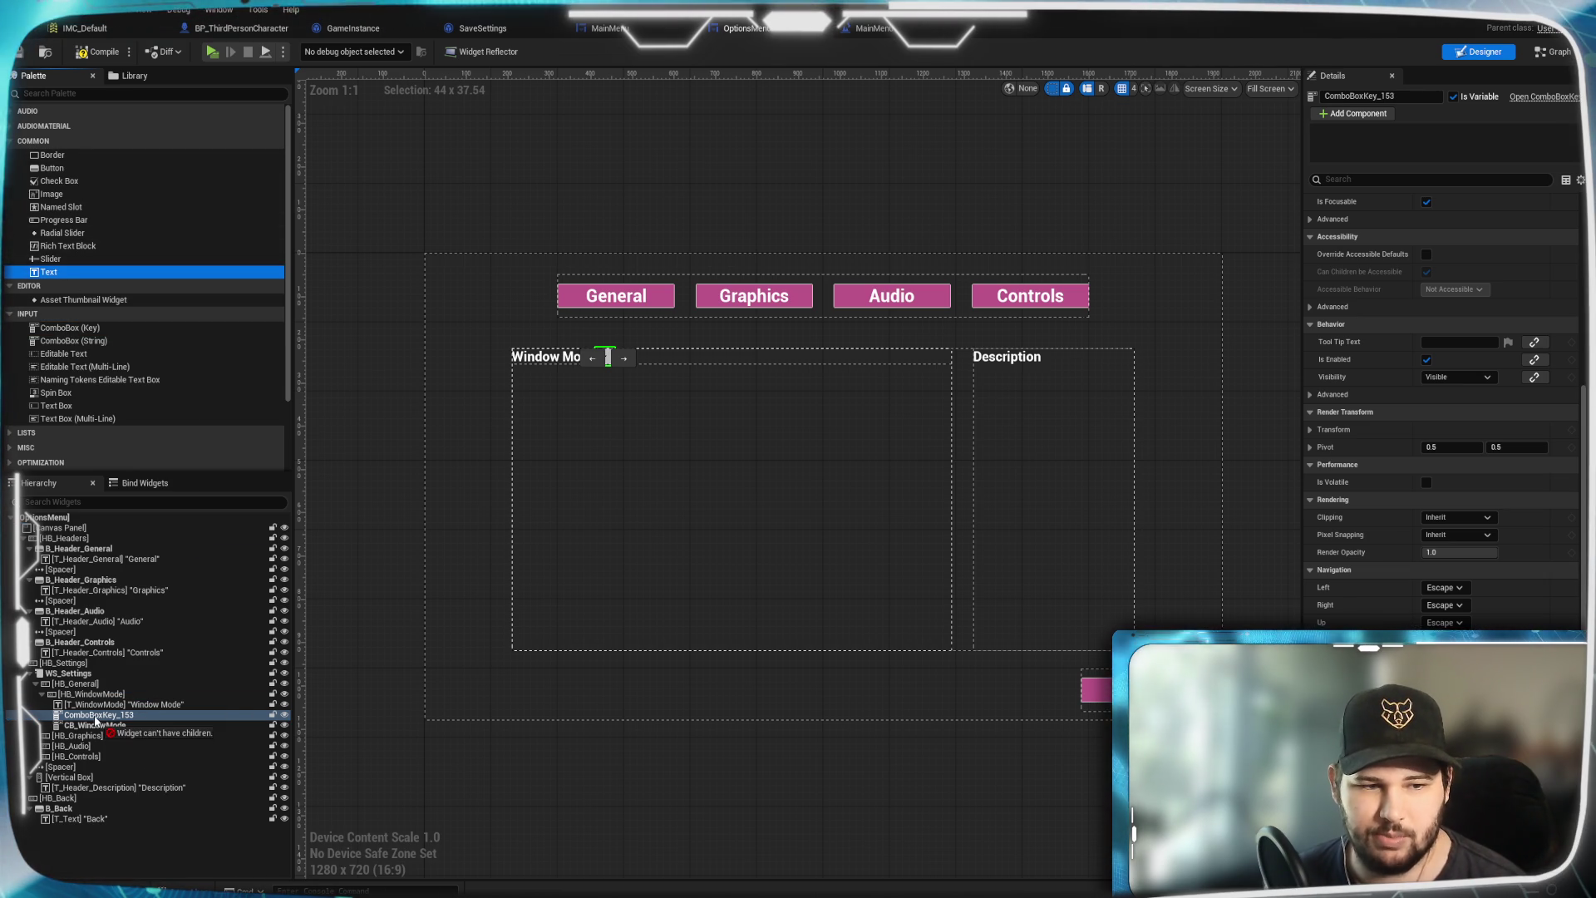
drag(94, 695, 97, 737)
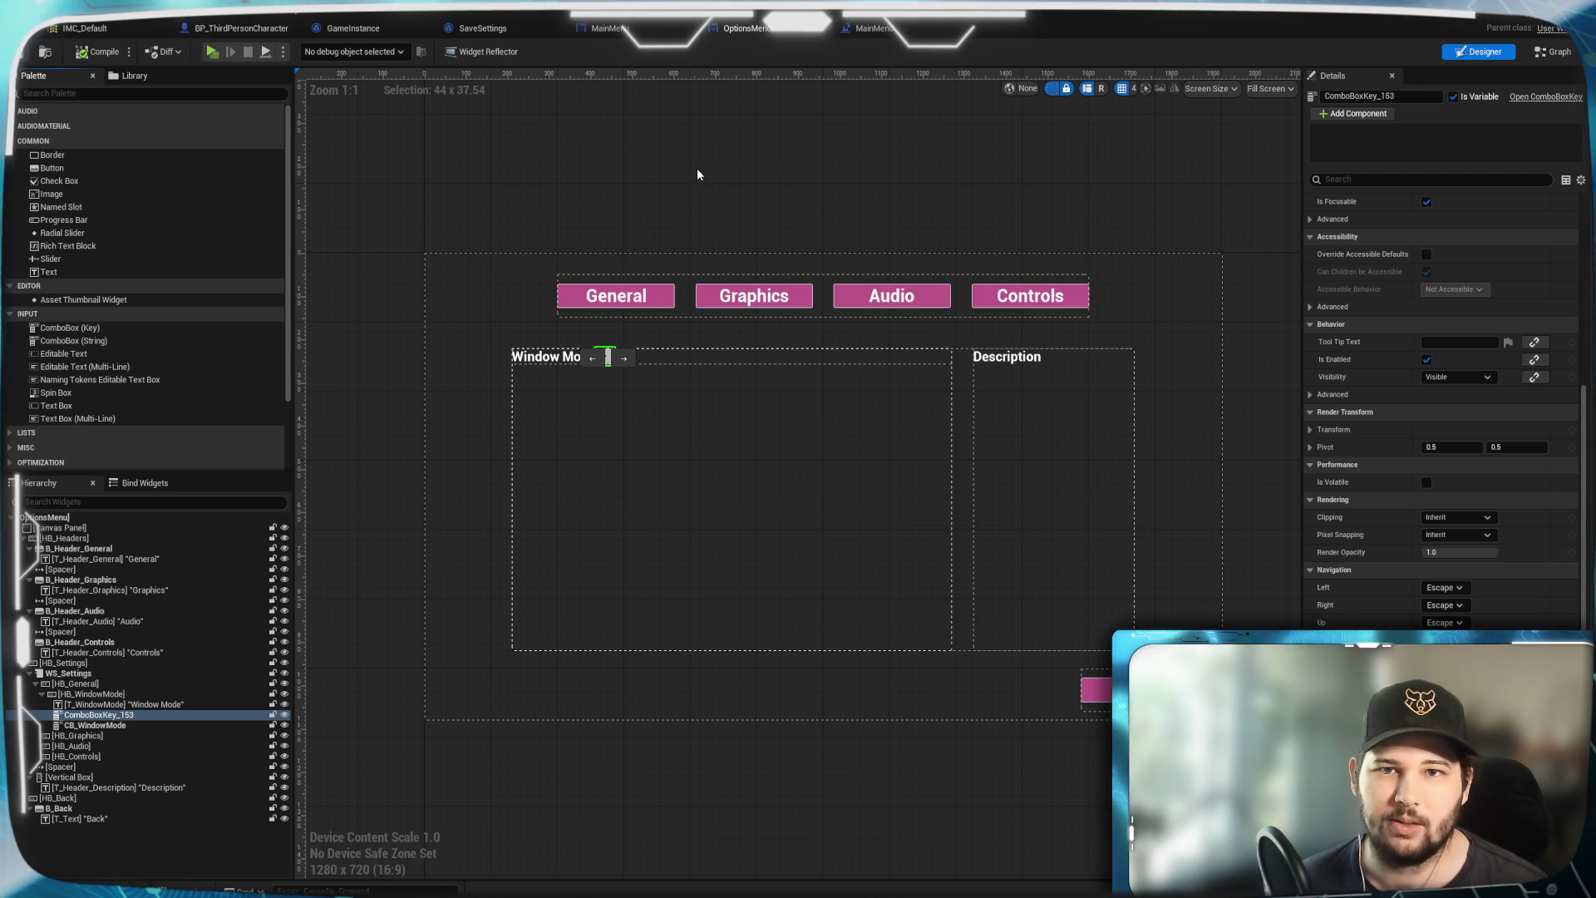
Compile the OptionsMenu blueprint, start a Play-In-Editor preview and open the options menu
key(ctrl+s)
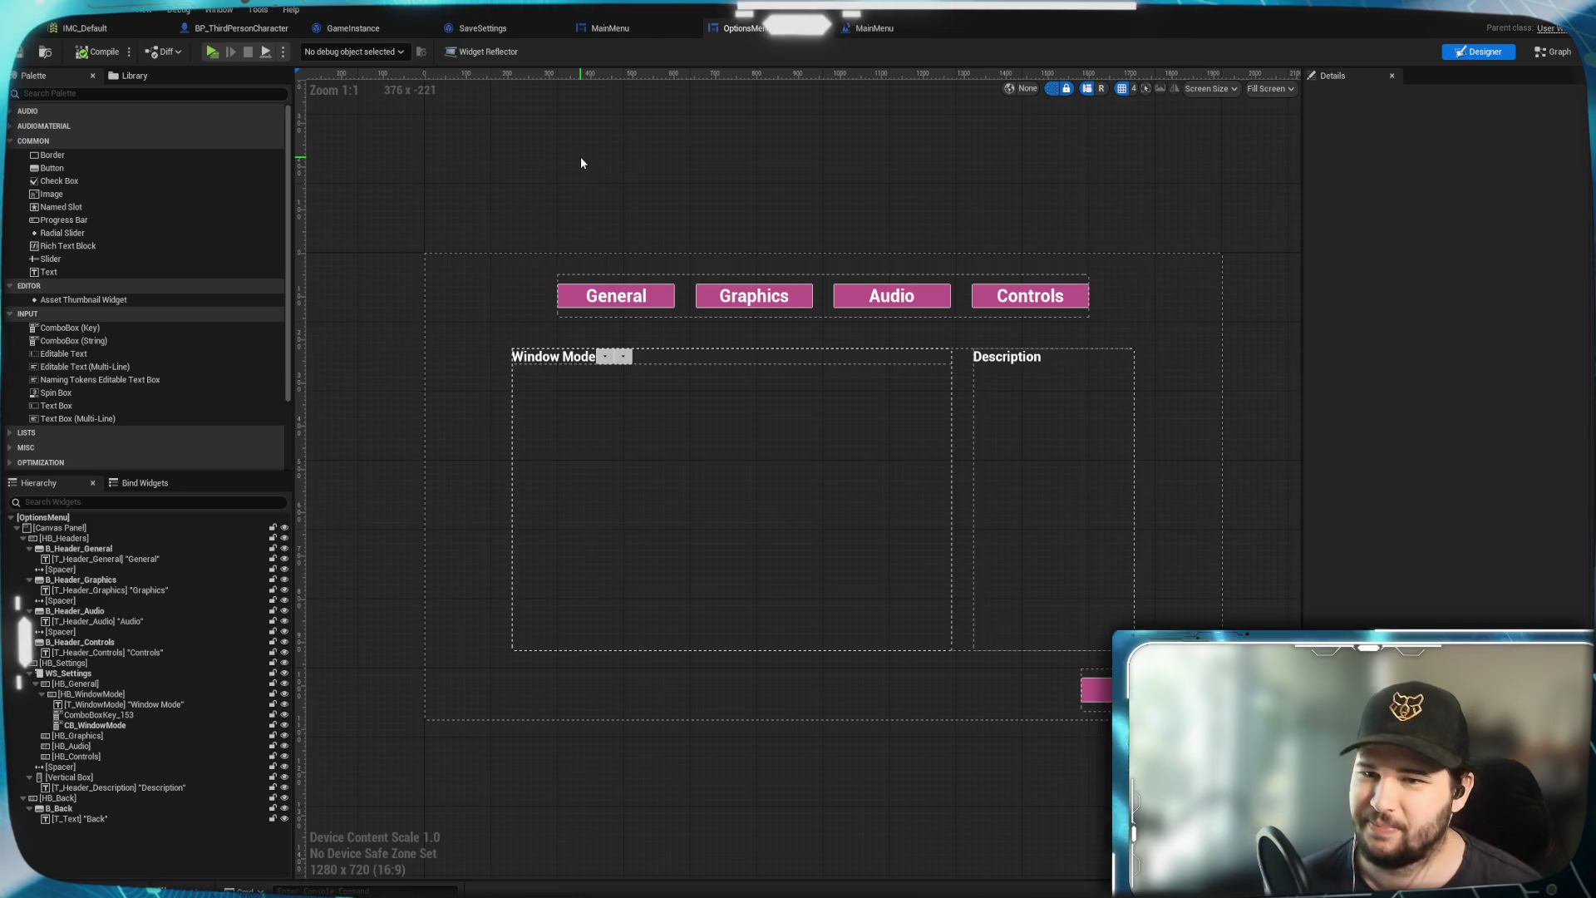
key(alt+p)
click(432, 442)
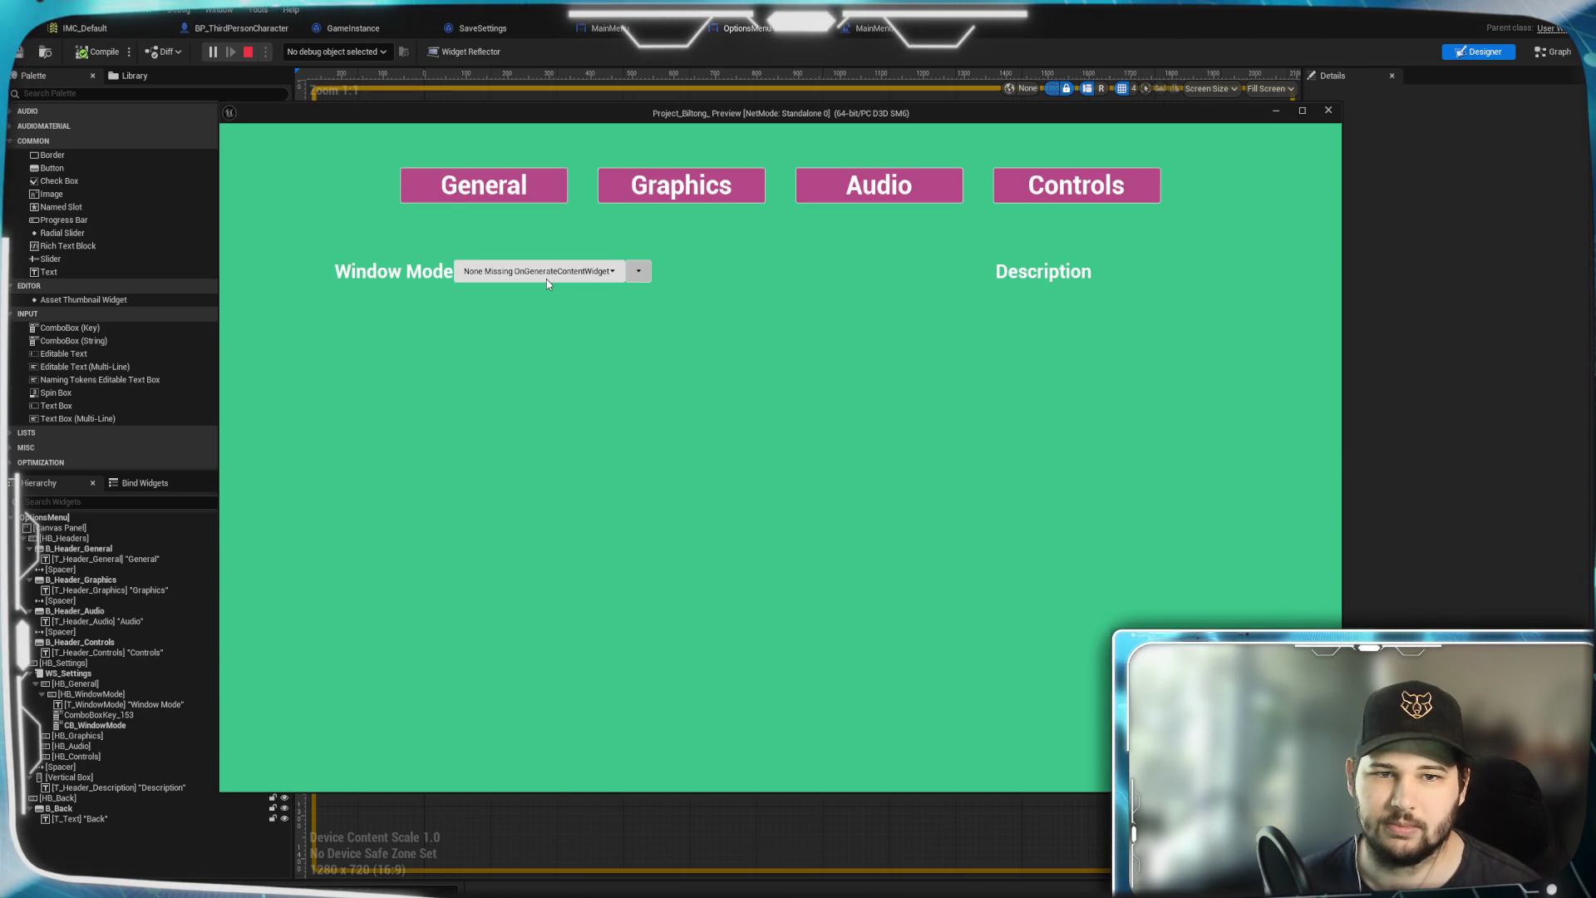
Cycle Window Mode through Fullscreen, Windowed, Borderless Windowed and back to Fullscreen, then go back and quit the preview
click(547, 280)
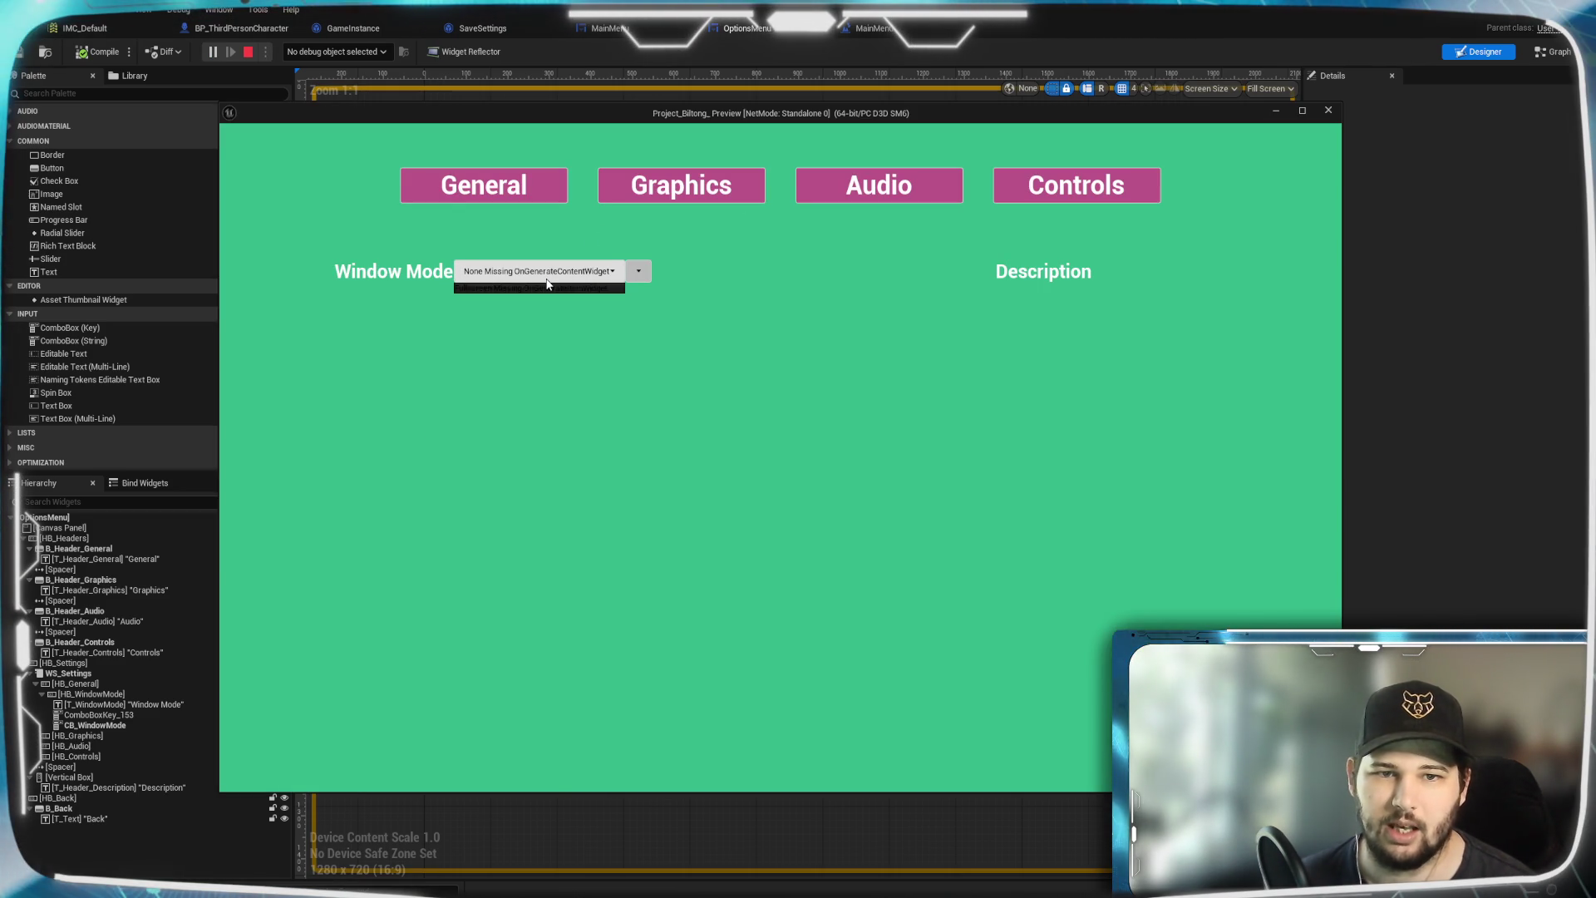
click(639, 271)
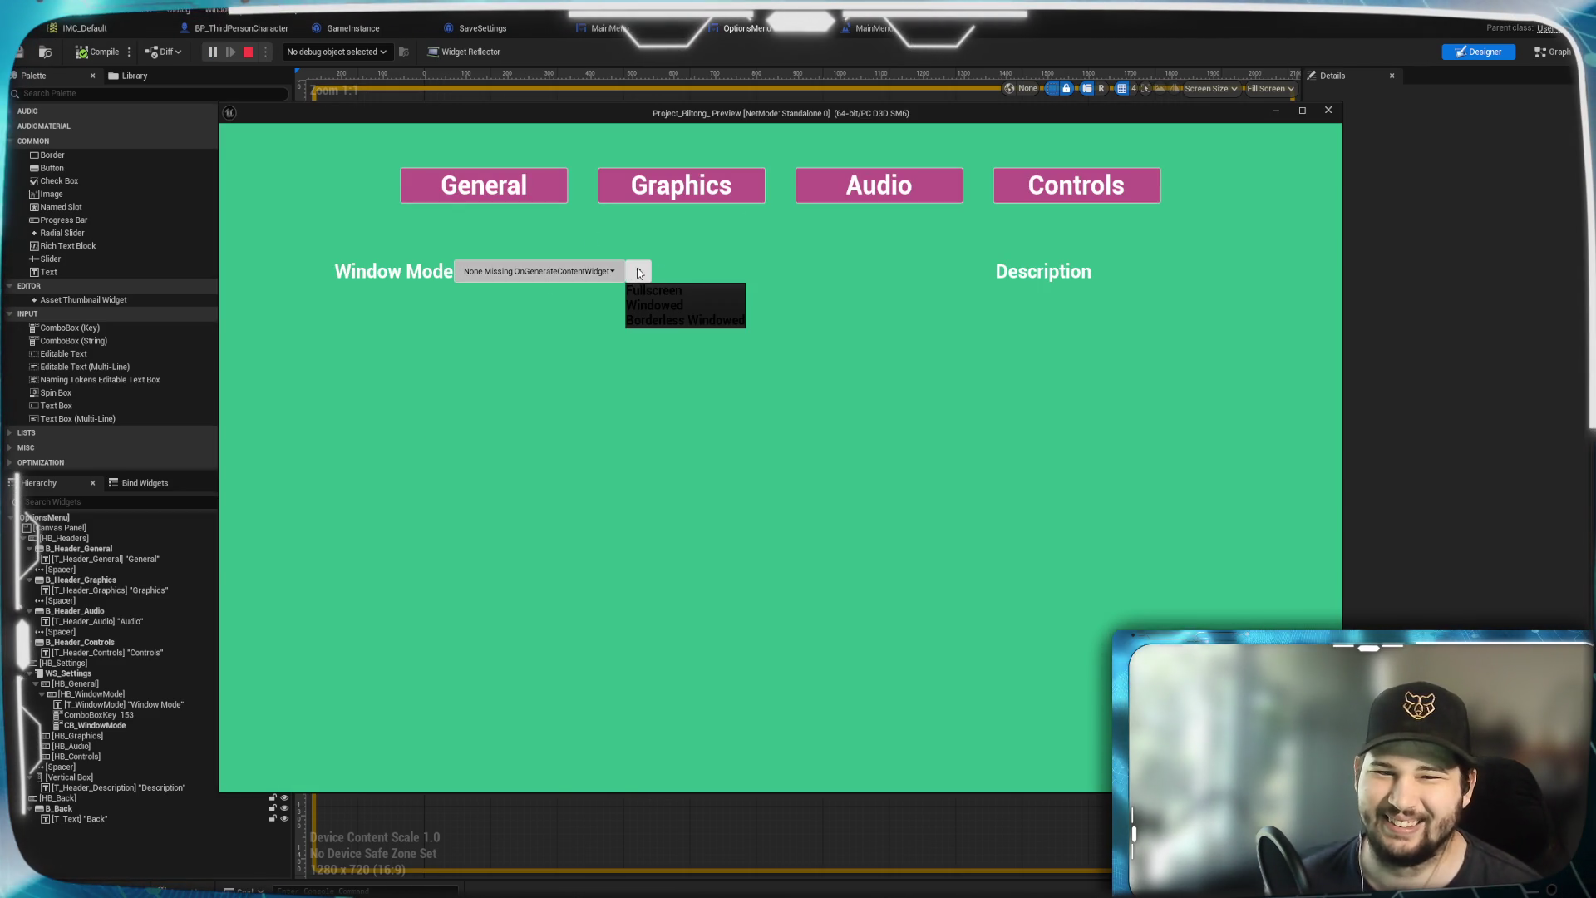
click(651, 292)
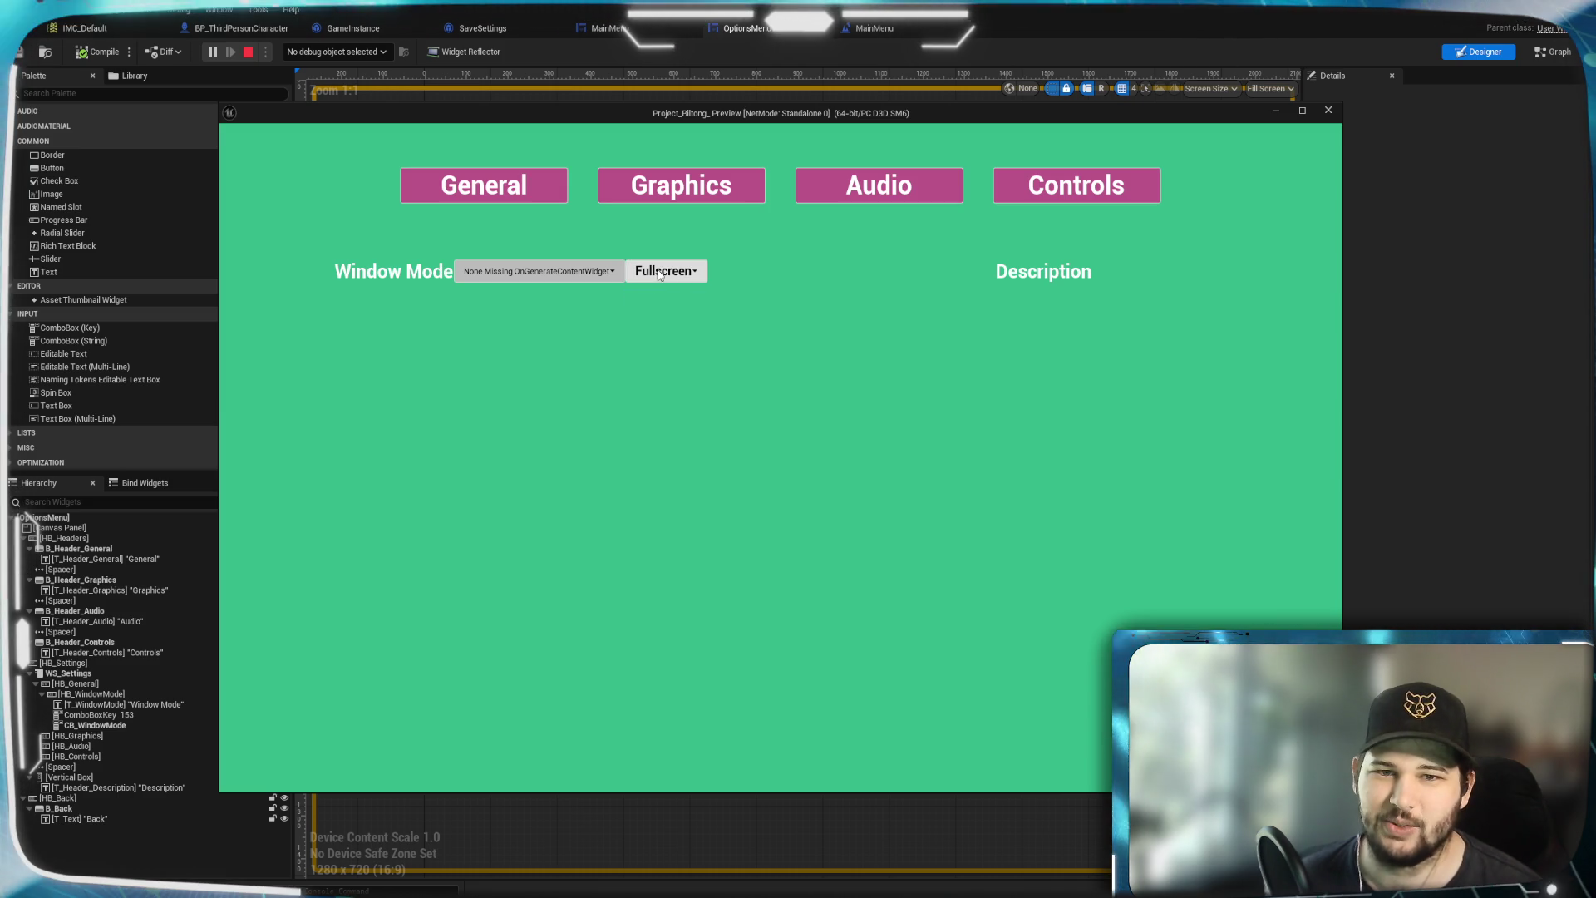
click(700, 273)
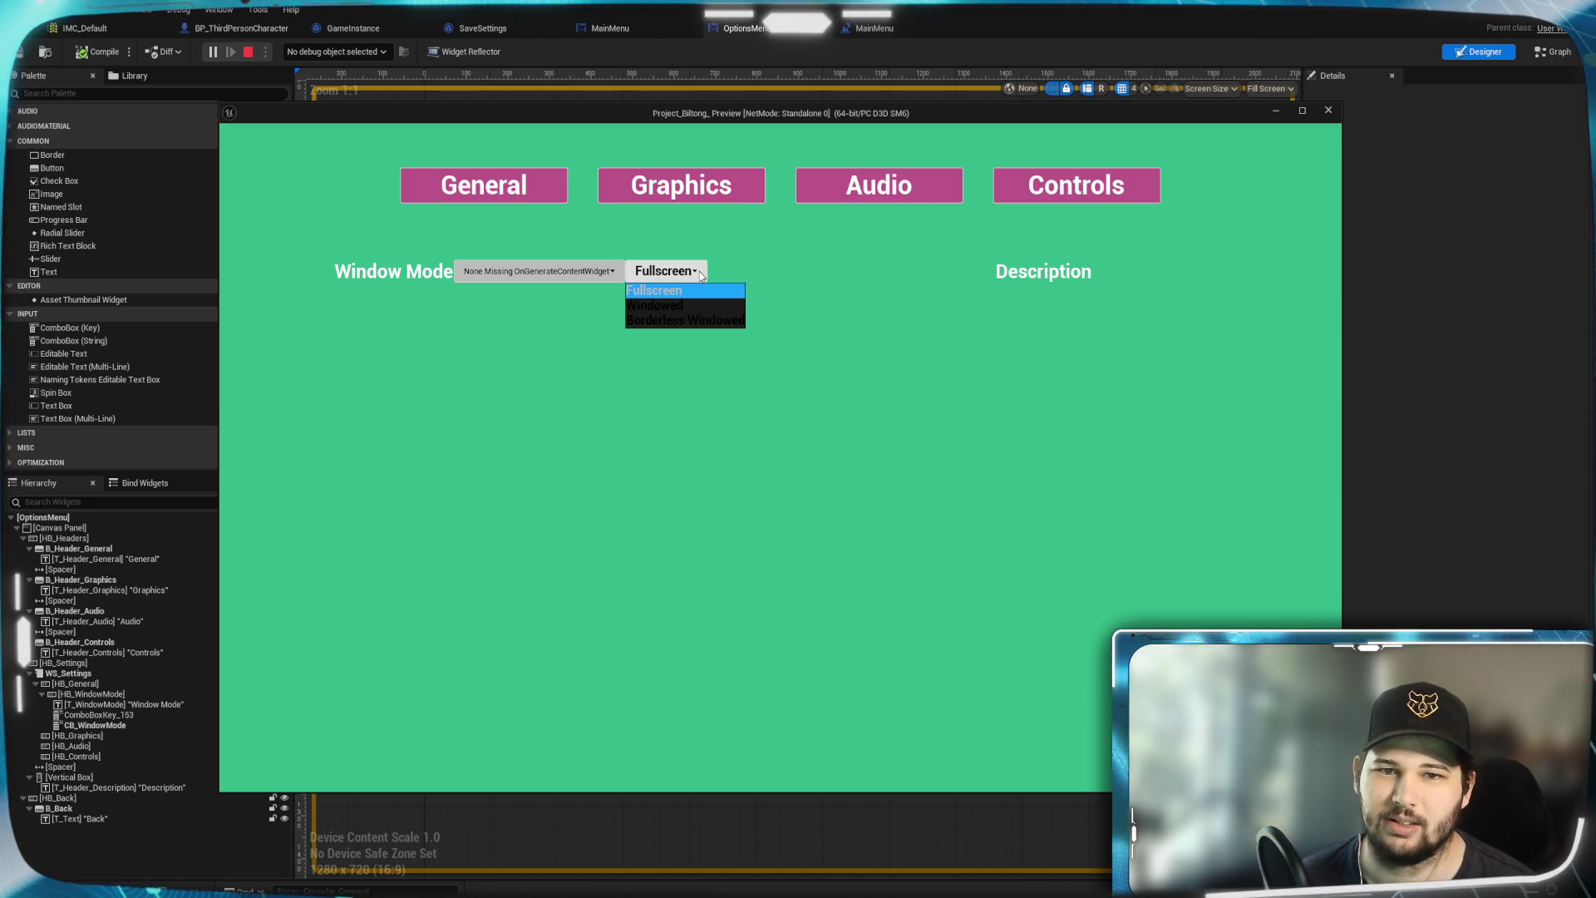
click(692, 302)
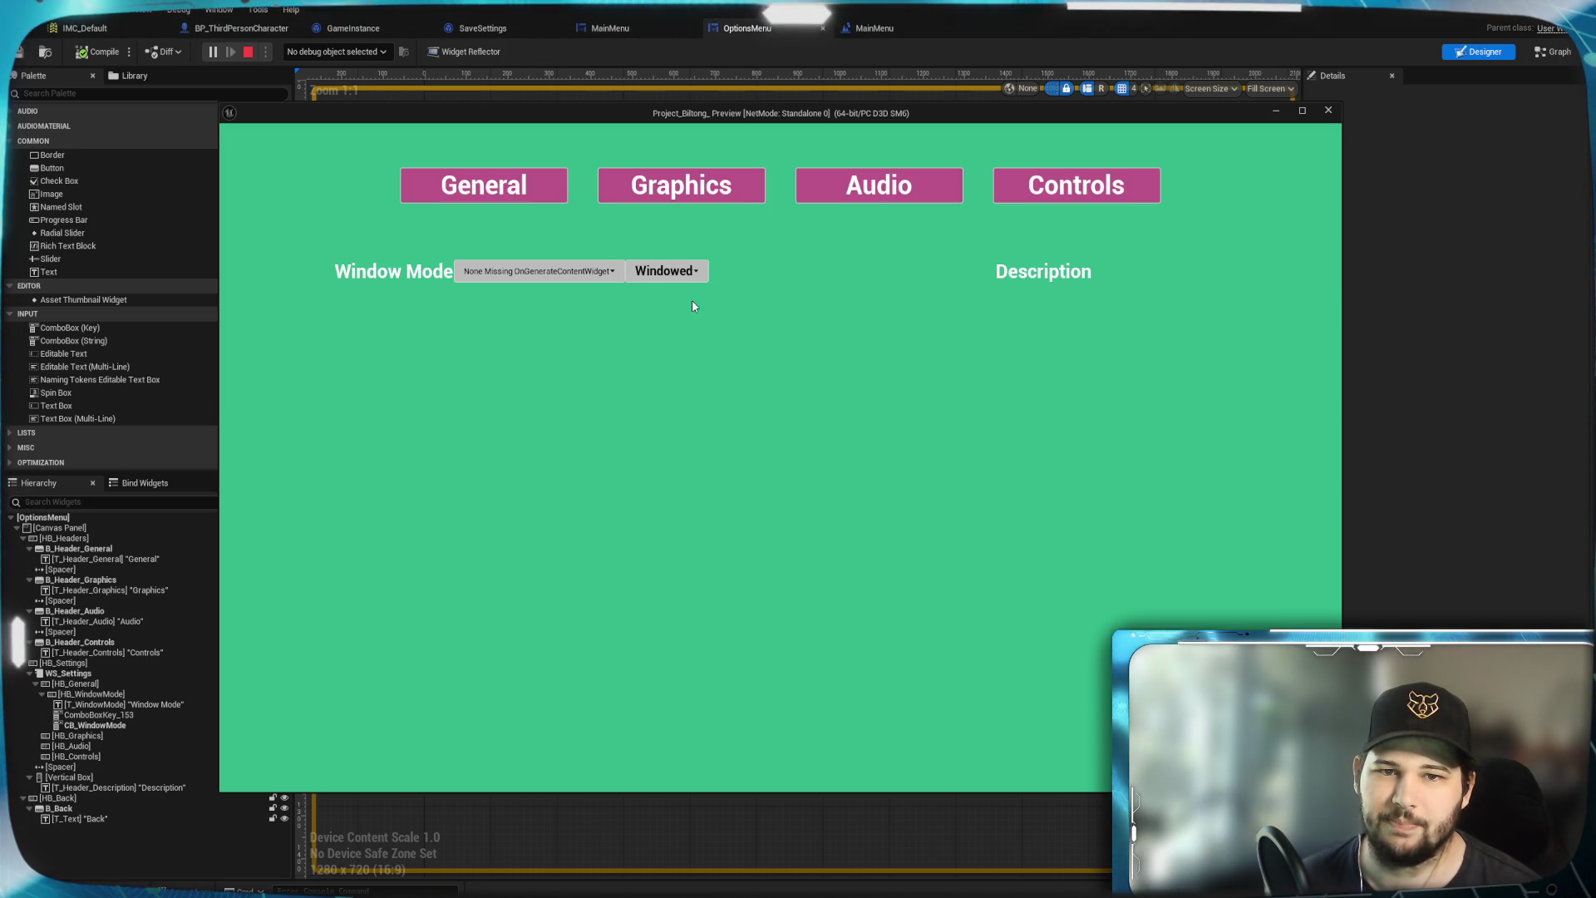
click(692, 273)
click(703, 320)
click(712, 277)
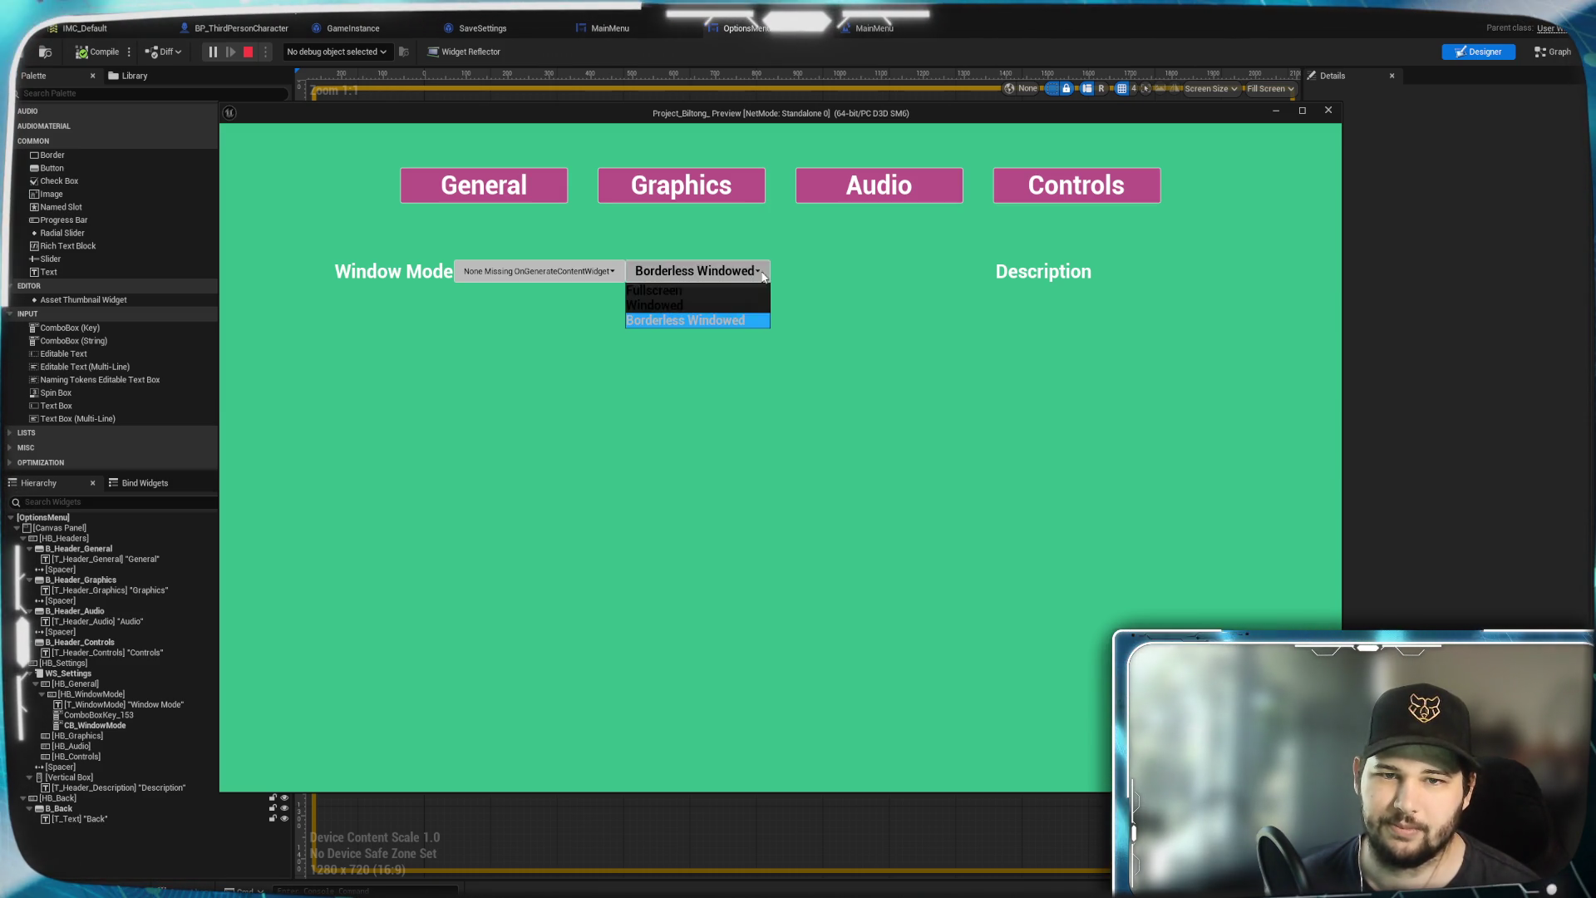
click(715, 293)
click(1130, 749)
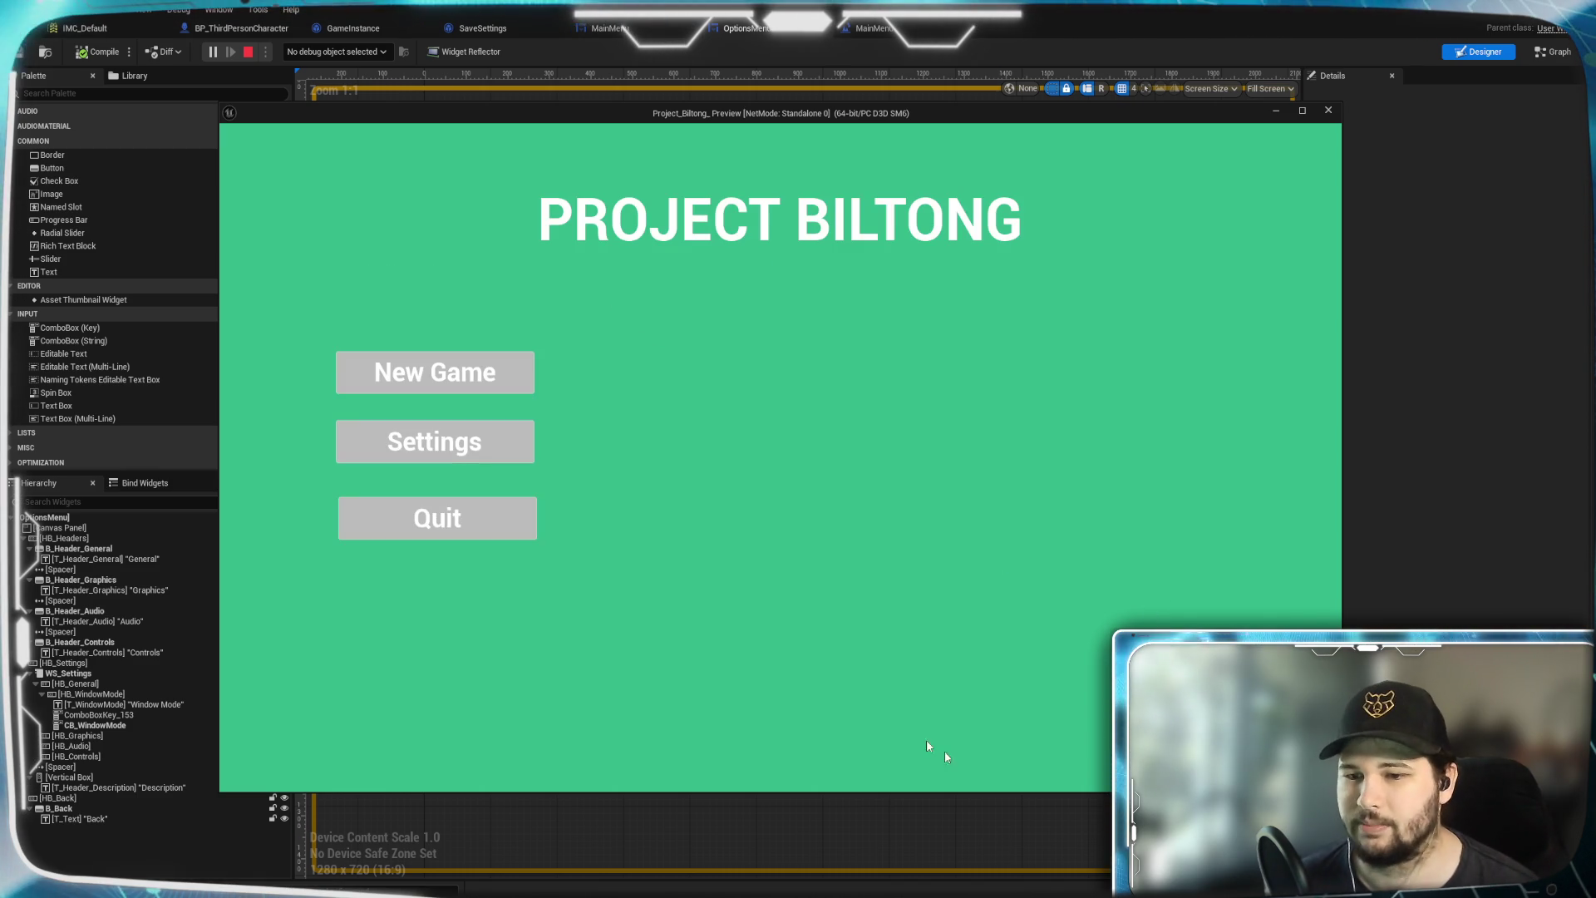
click(435, 516)
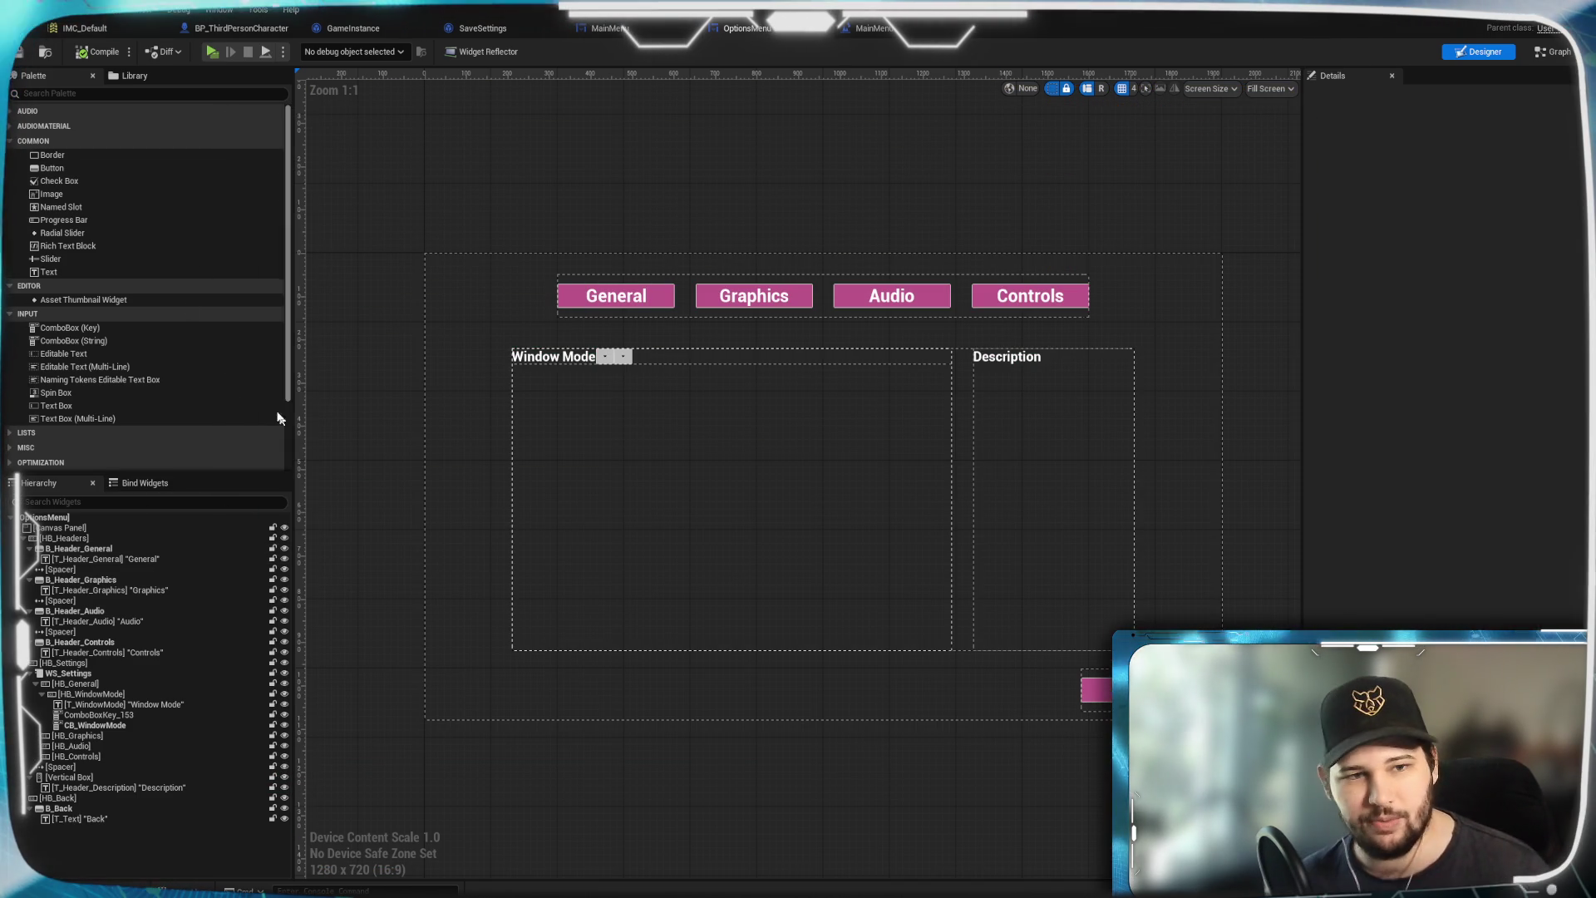
Delete ComboBoxKey_153, then inspect CB_WindowMode and HB_General in the Details panel
click(116, 713)
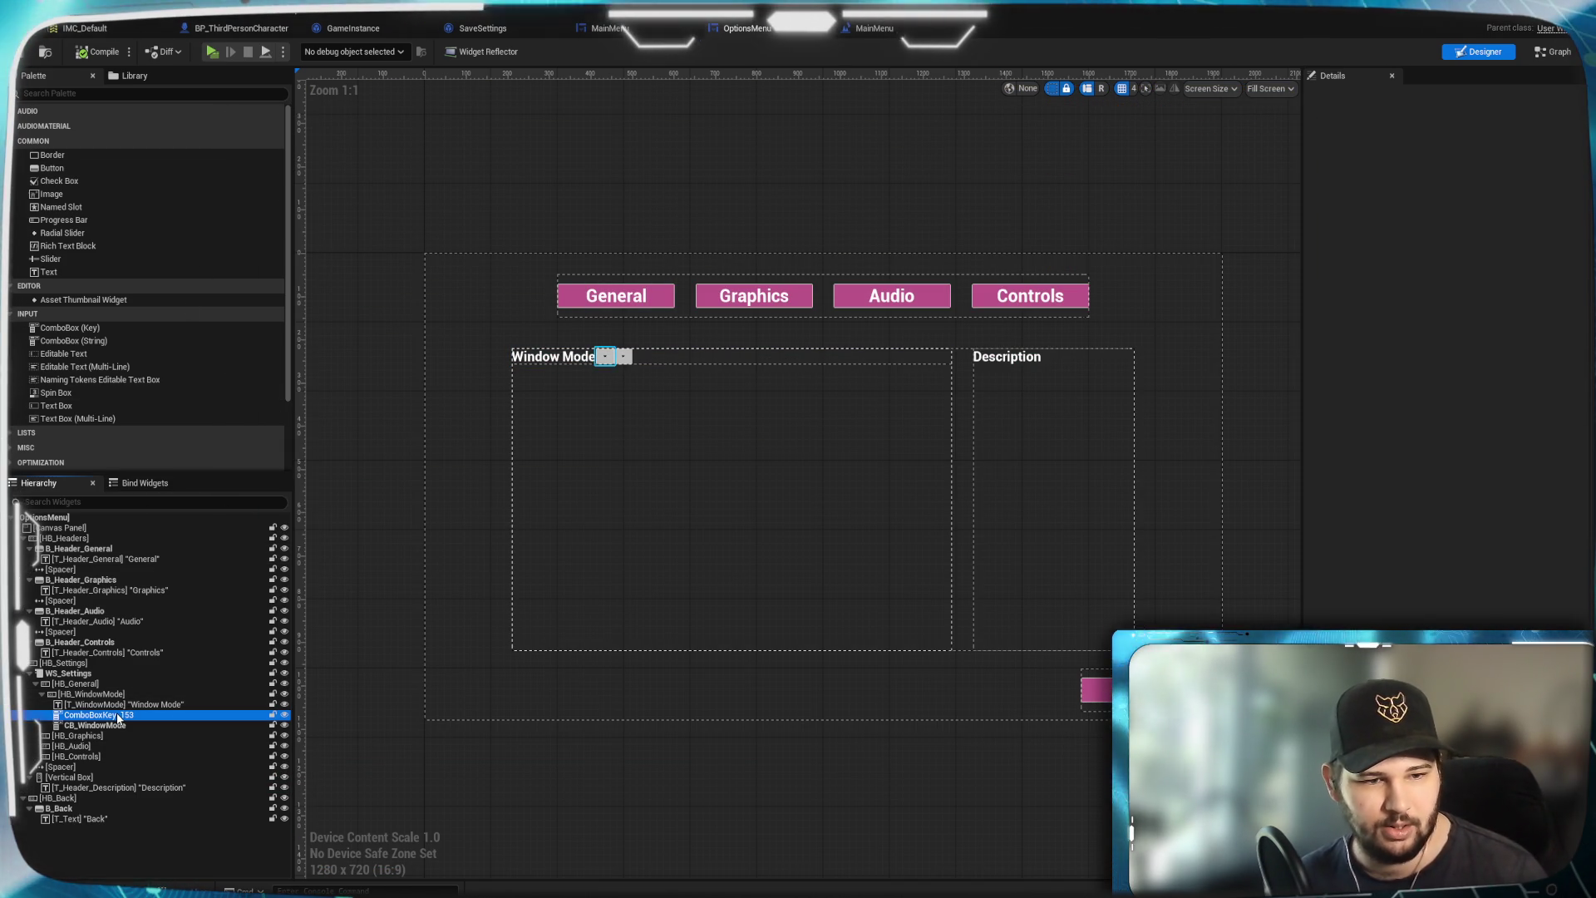
key(Delete)
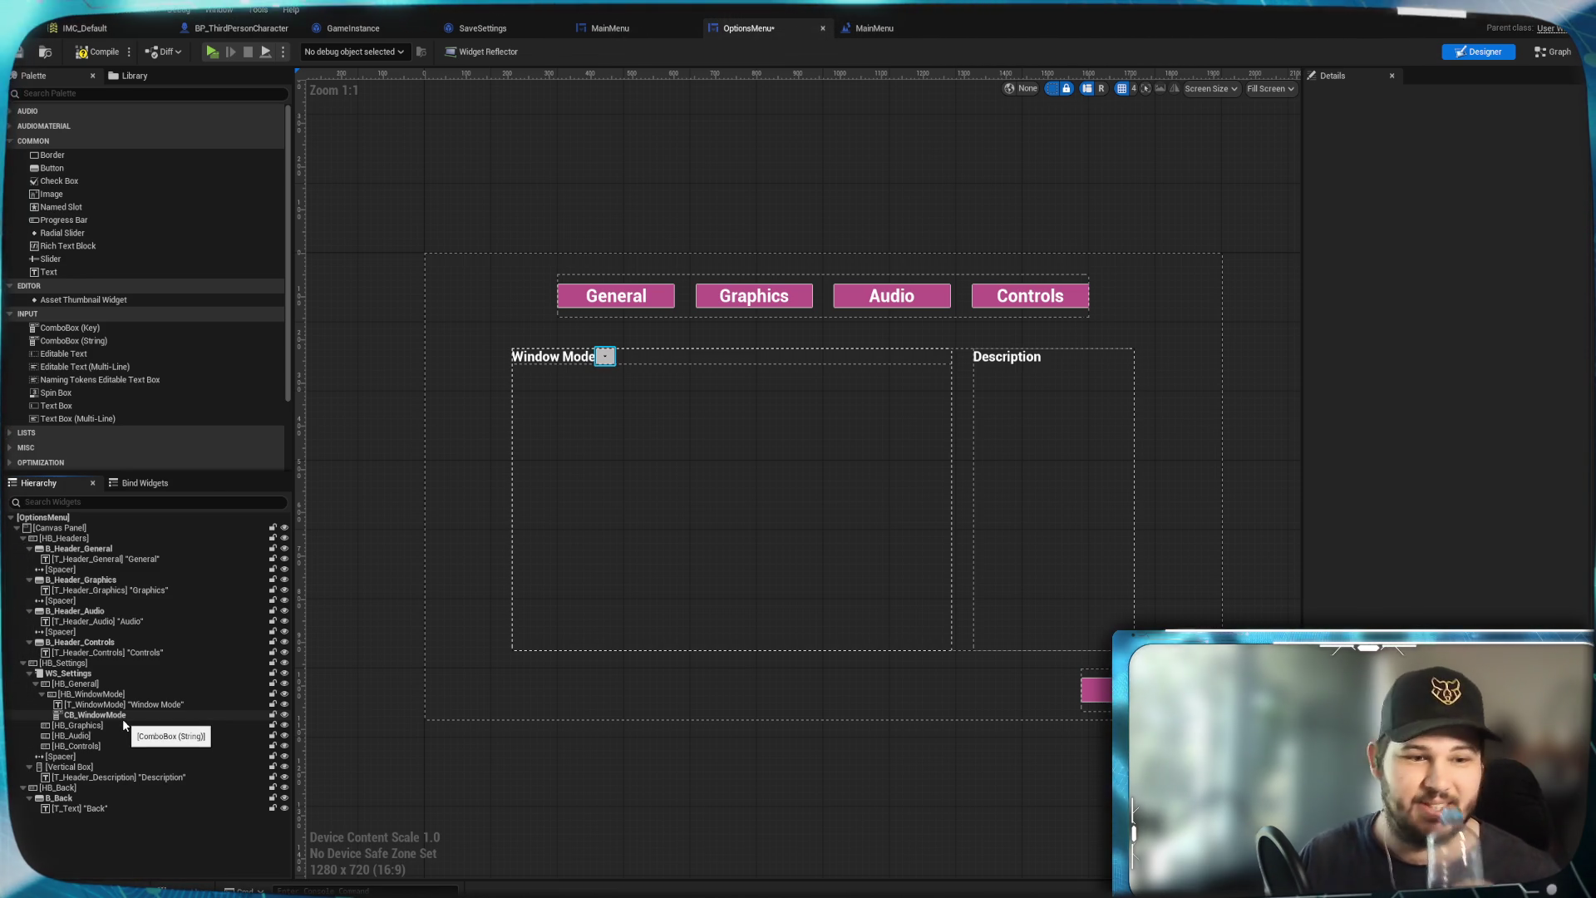
click(117, 714)
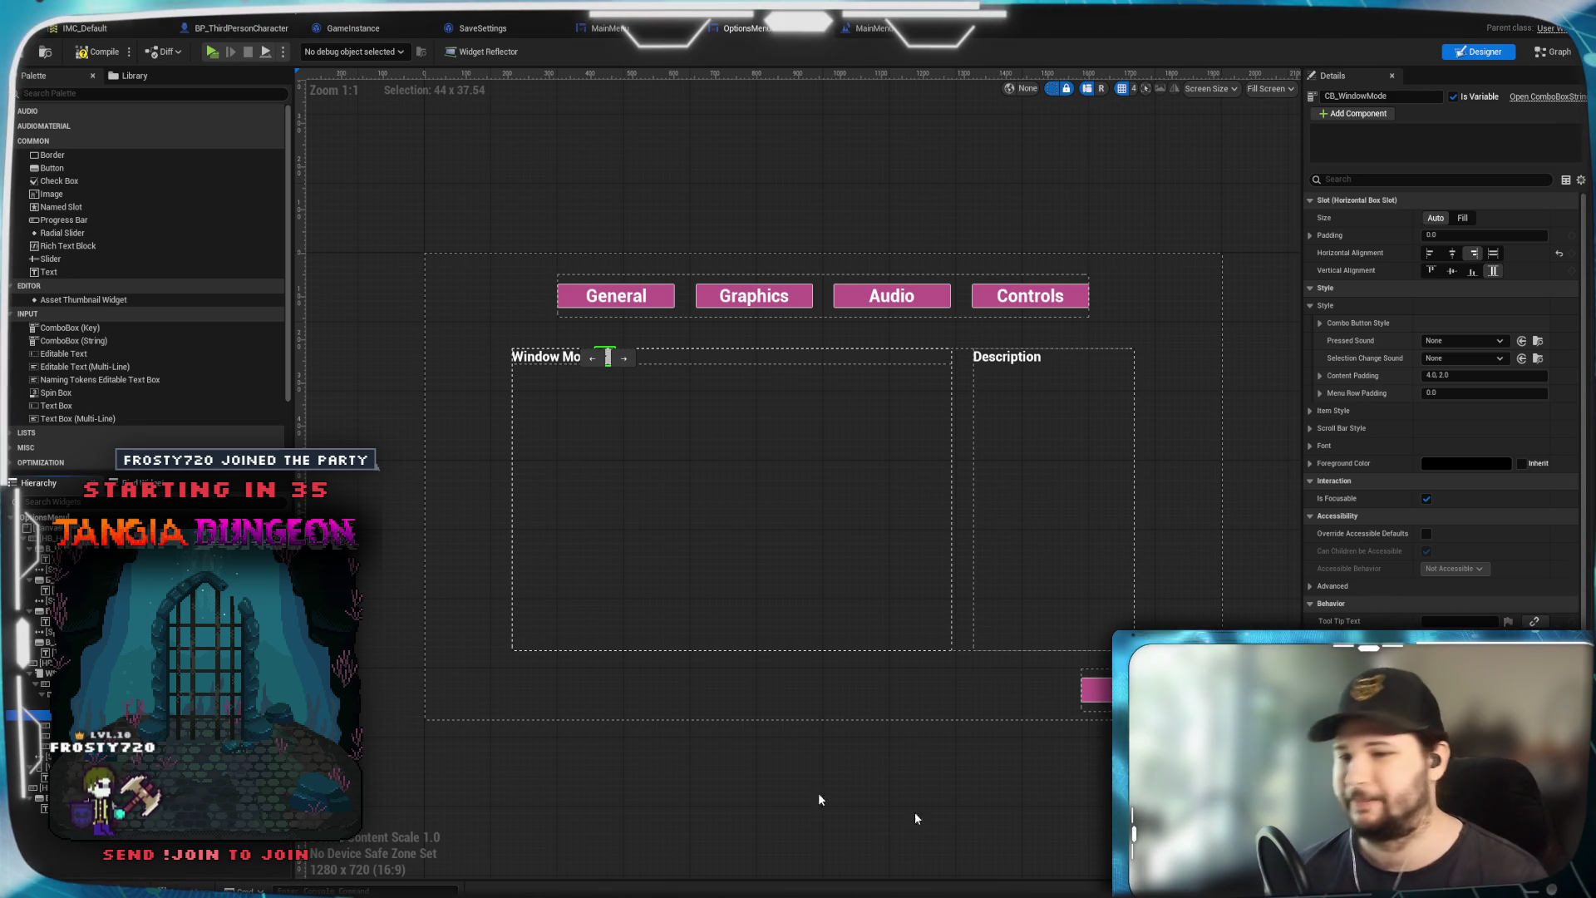
scroll(1443, 415, down, 8)
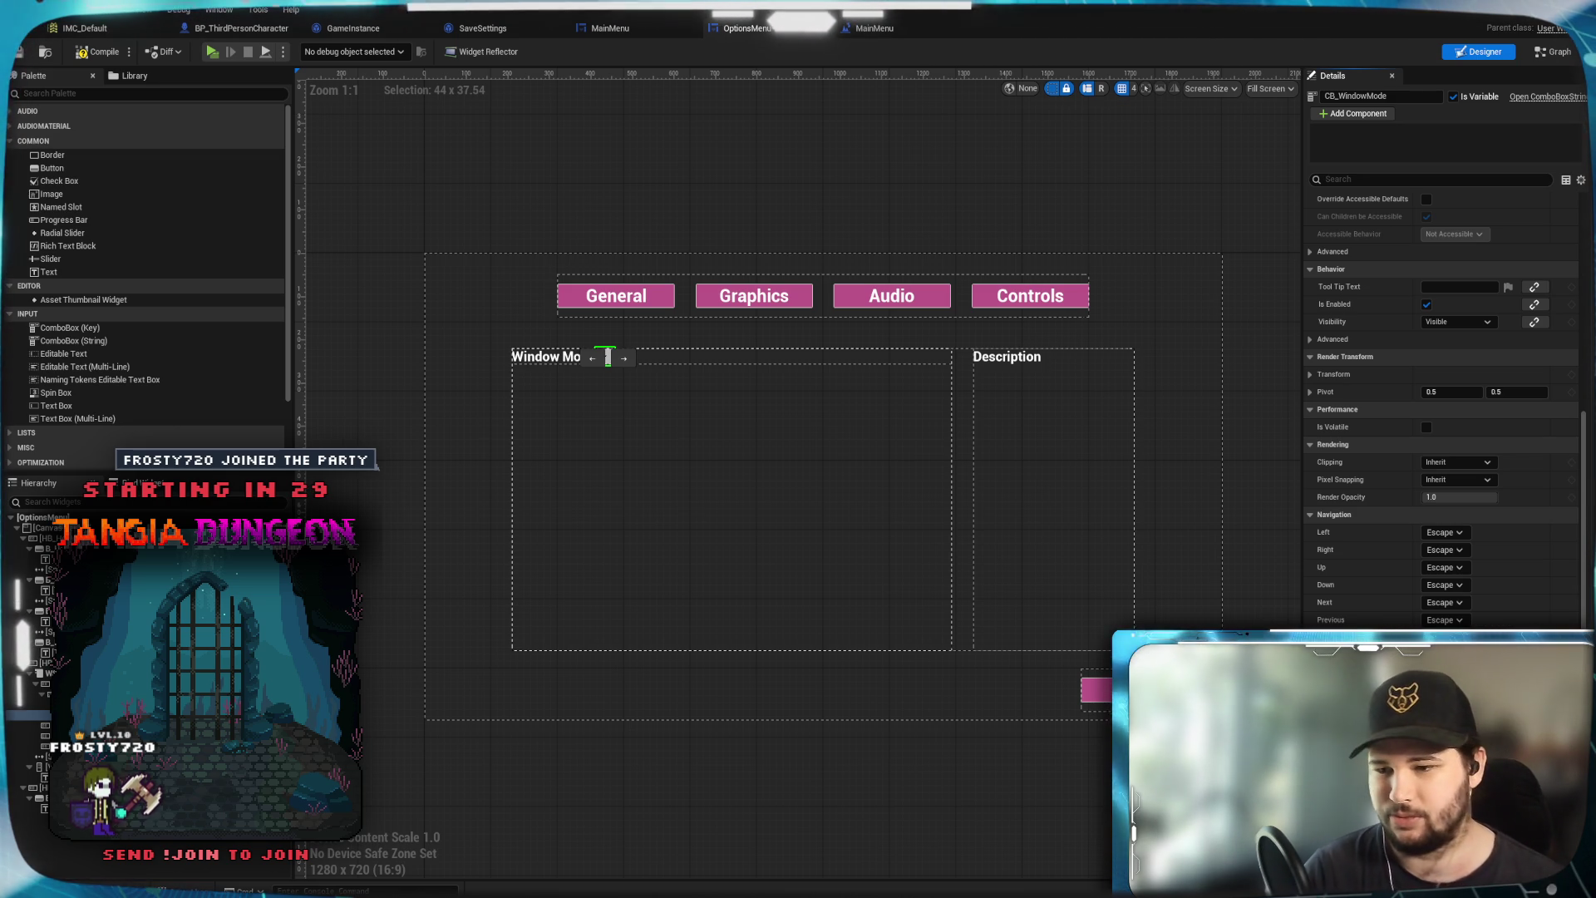
click(815, 530)
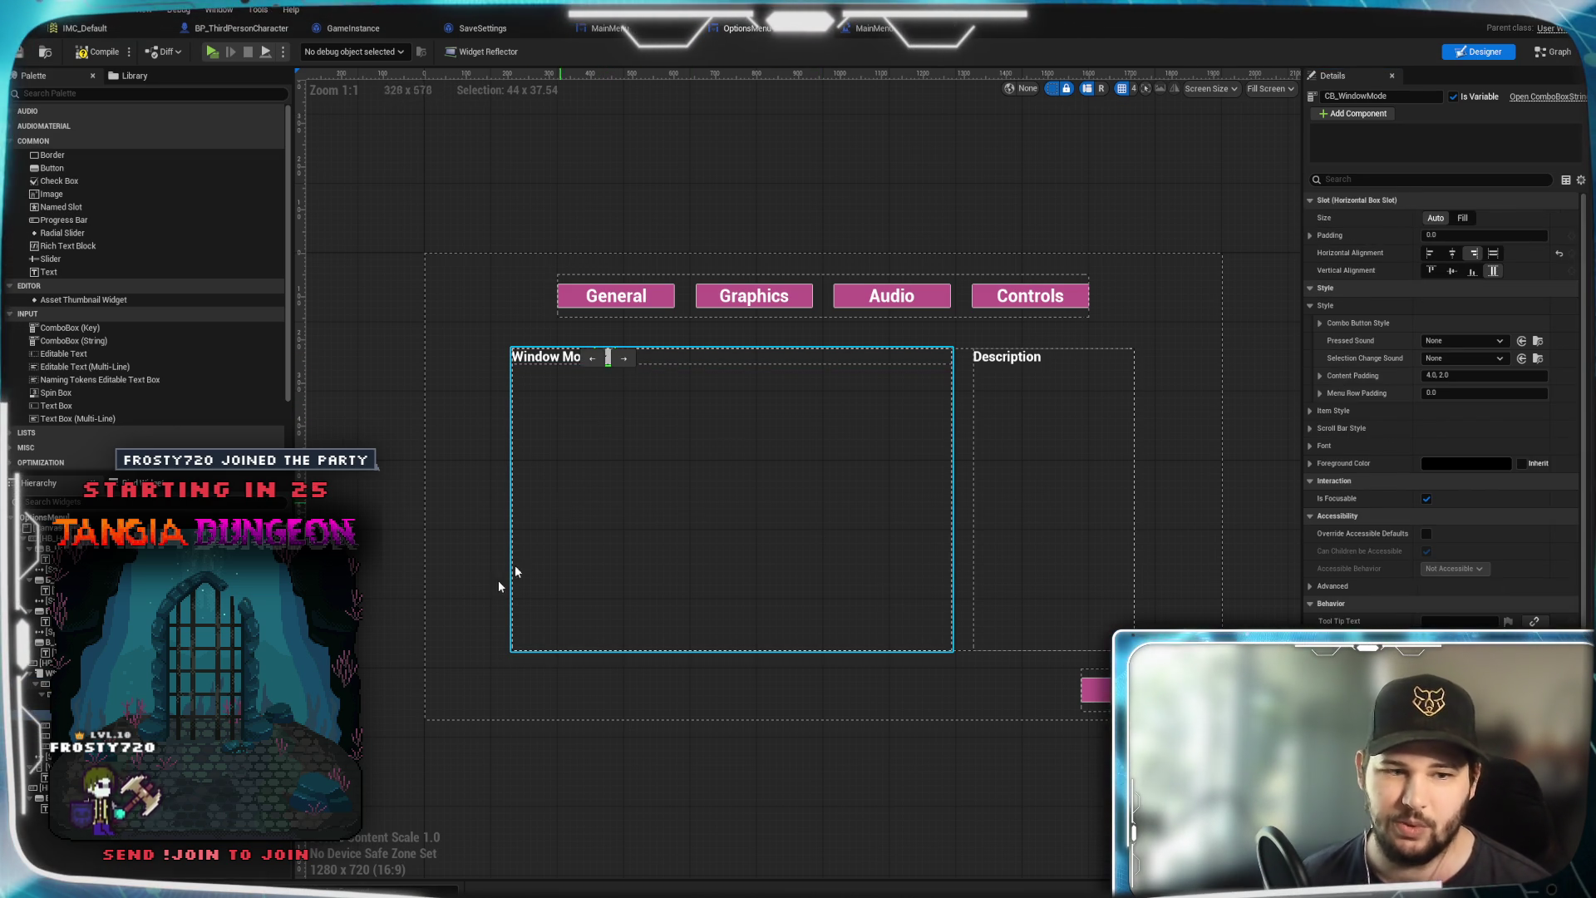
click(374, 350)
Insert a Spacer between the Window Mode label and its combo box, with its Slot Size set to Fill
click(64, 93)
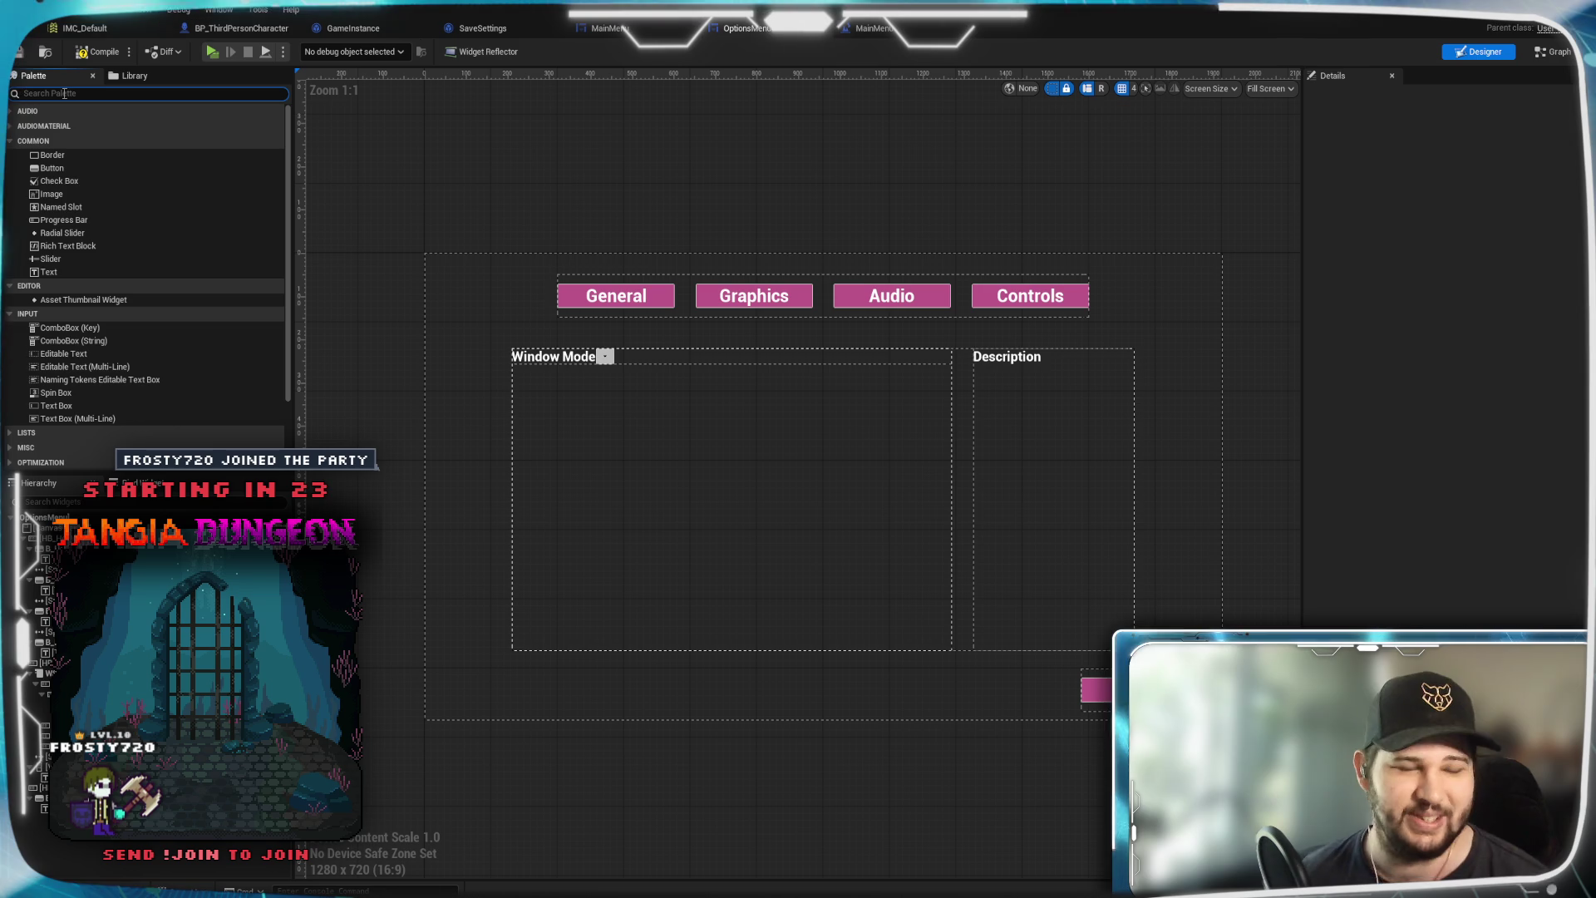
text(Space)
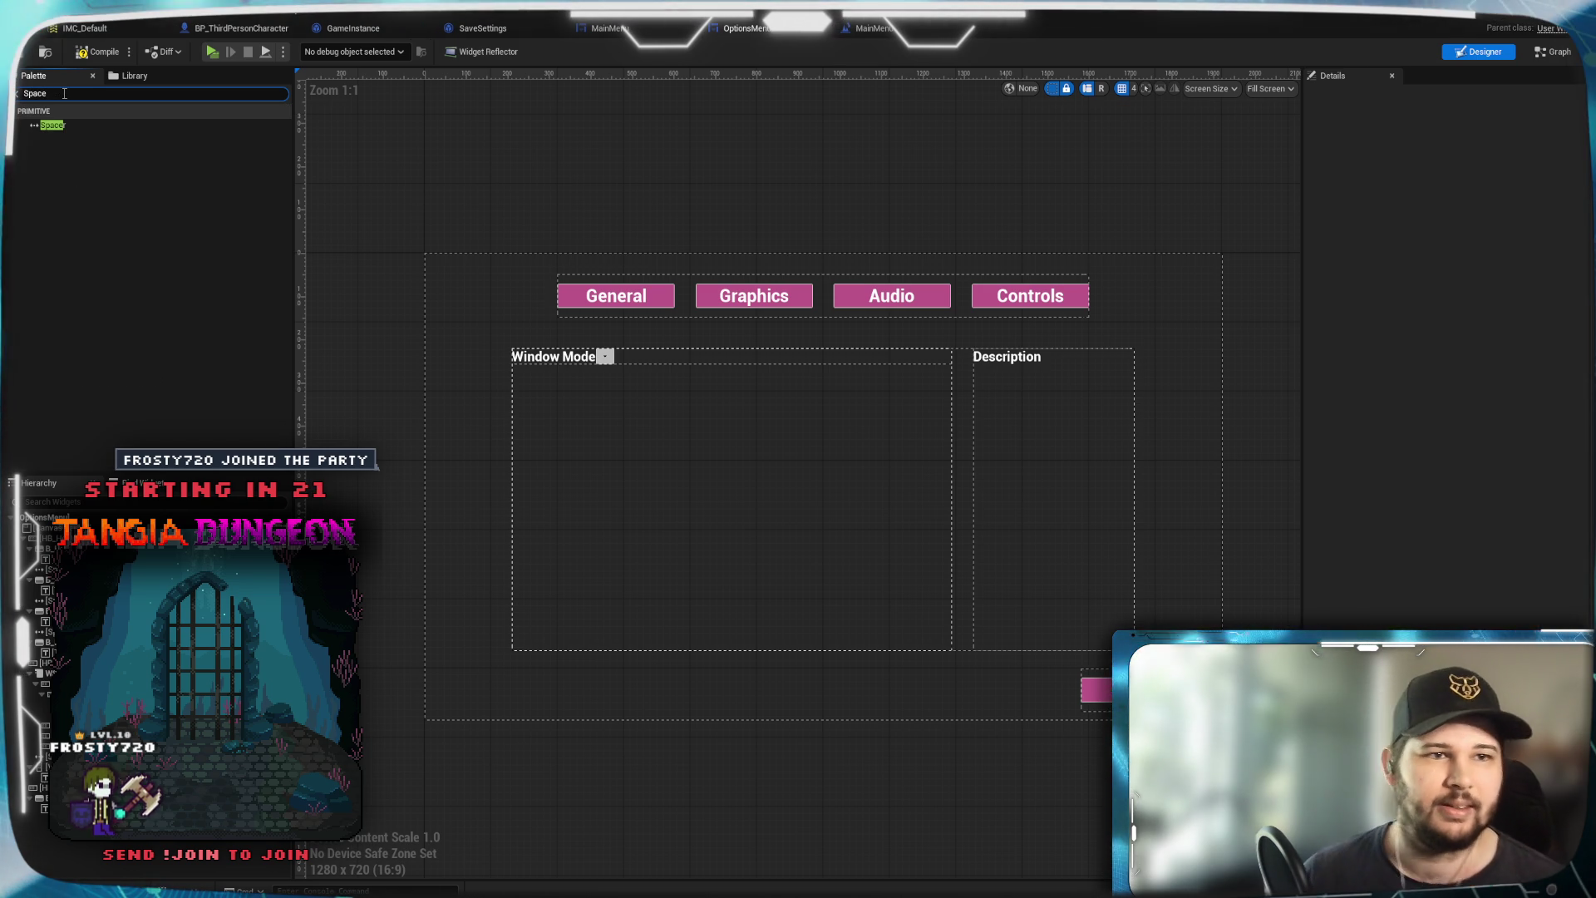
click(70, 124)
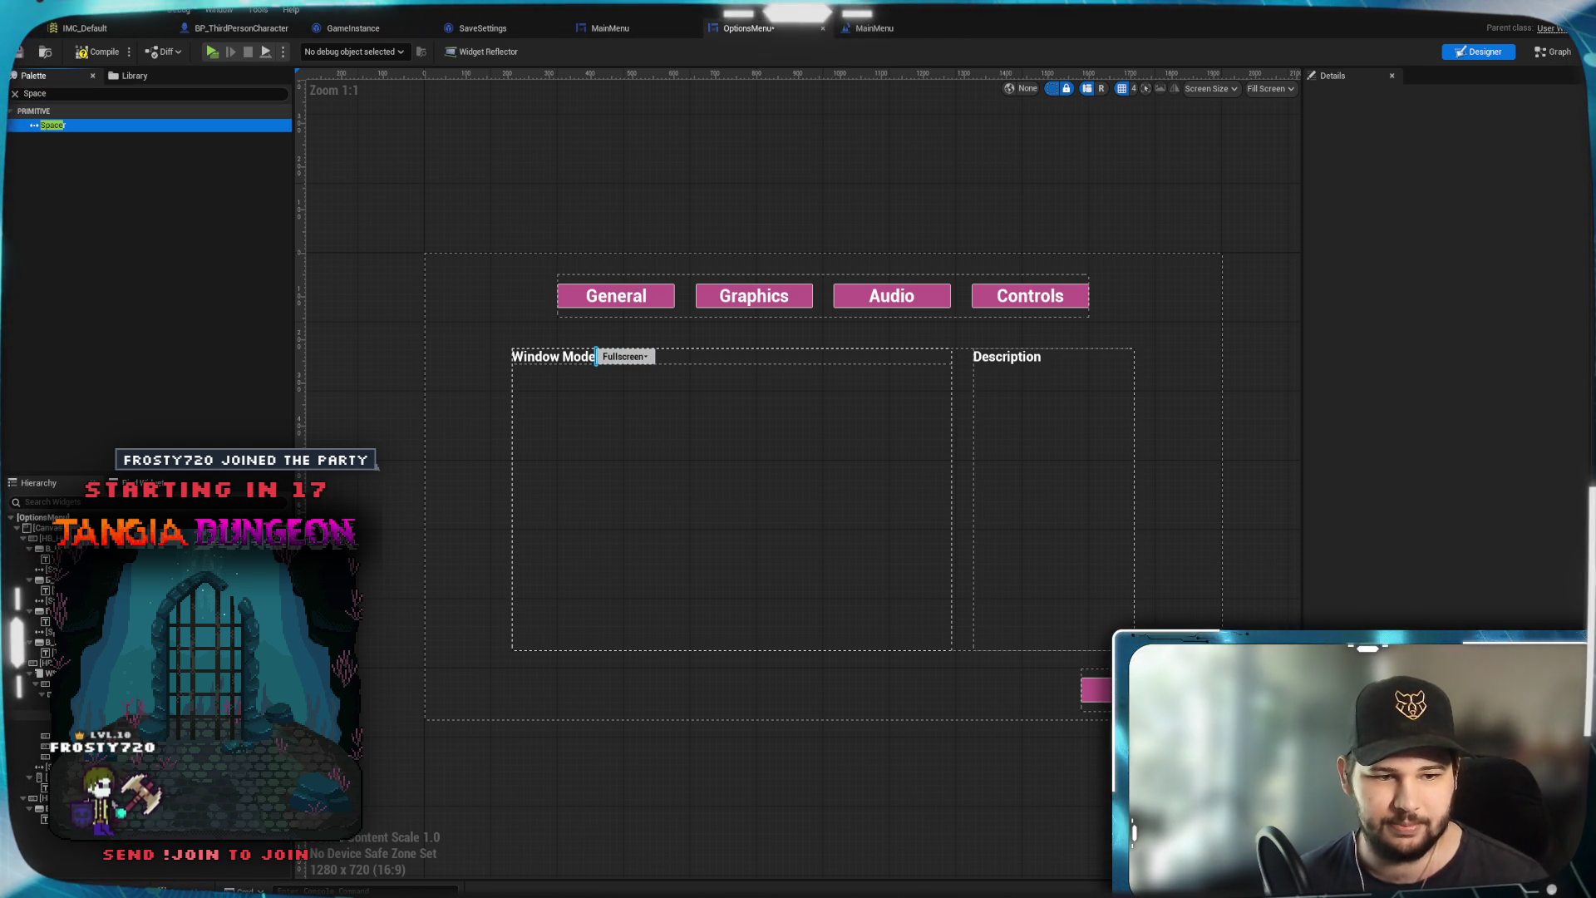
drag(69, 125, 596, 356)
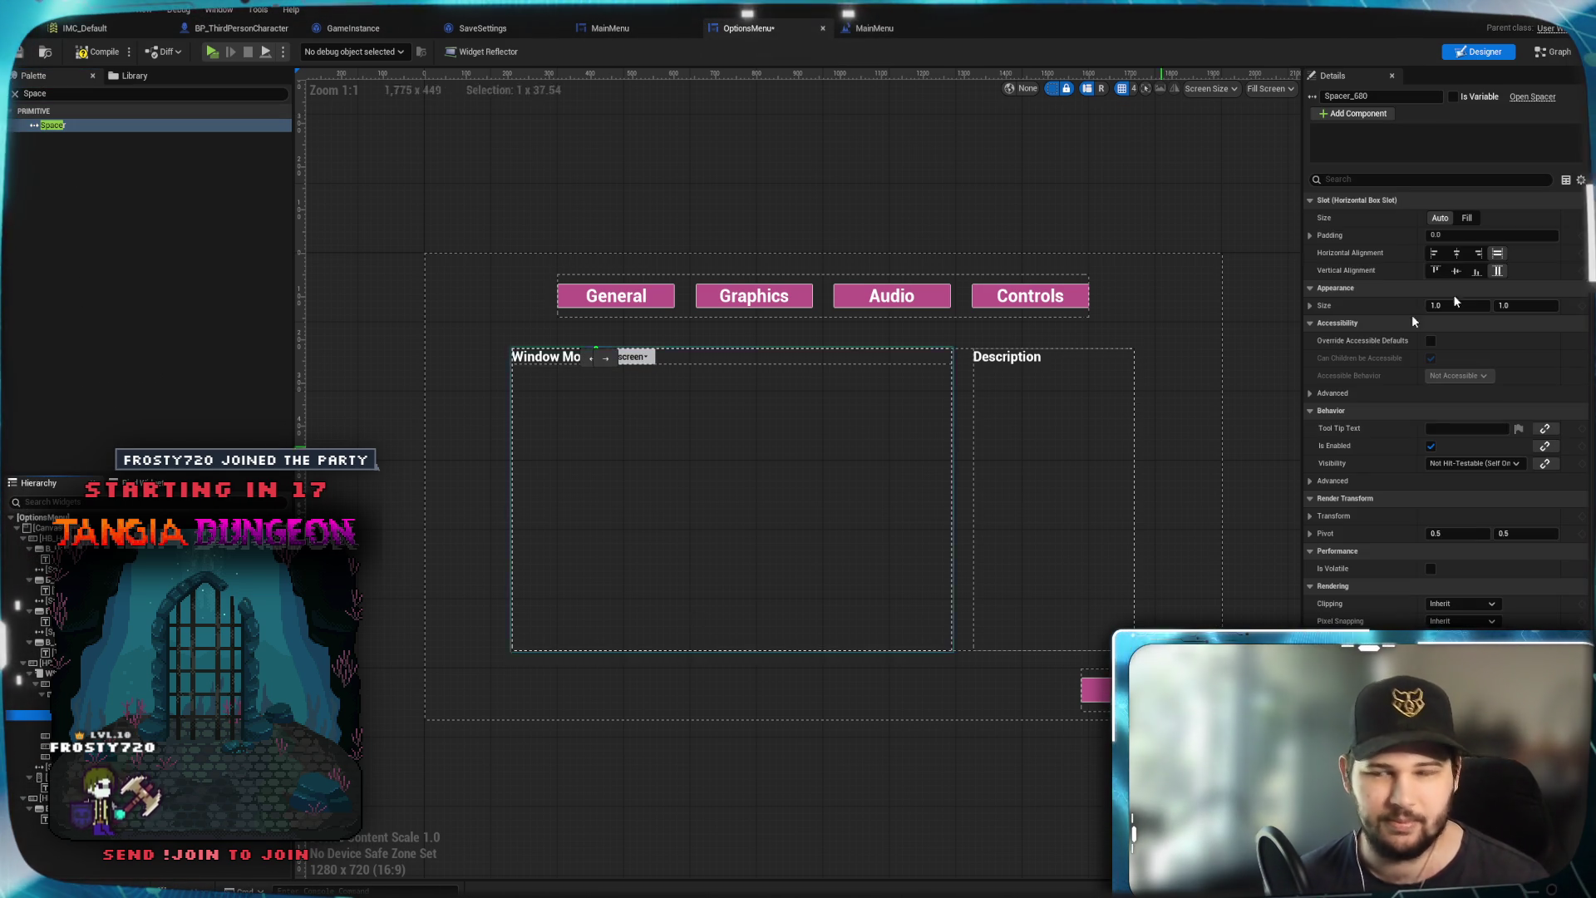
click(1468, 222)
click(432, 212)
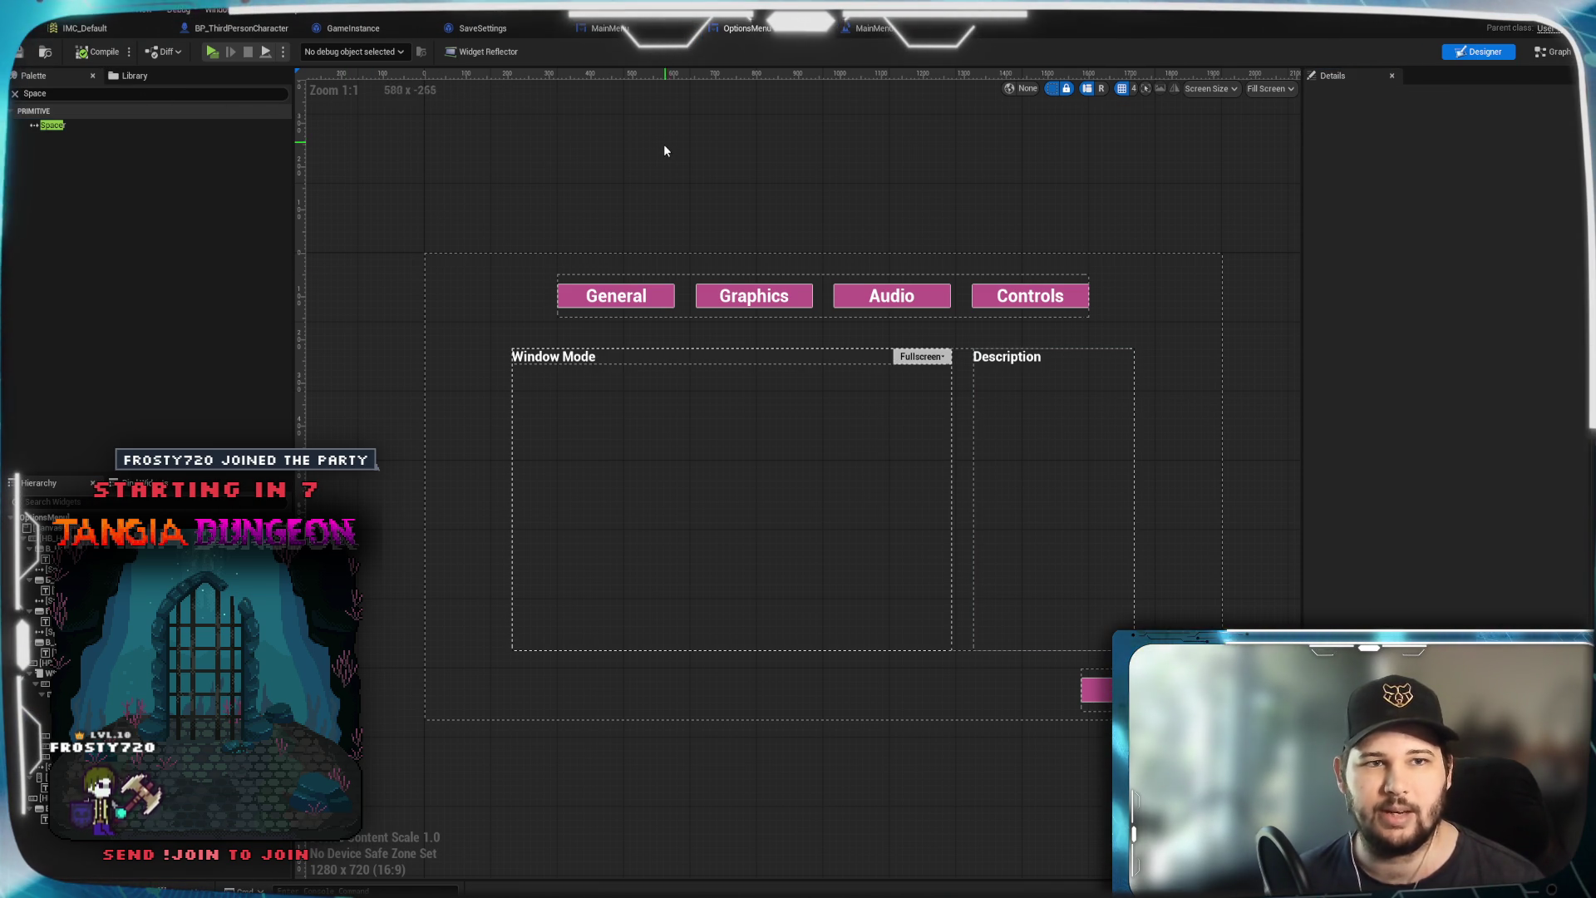
click(1548, 53)
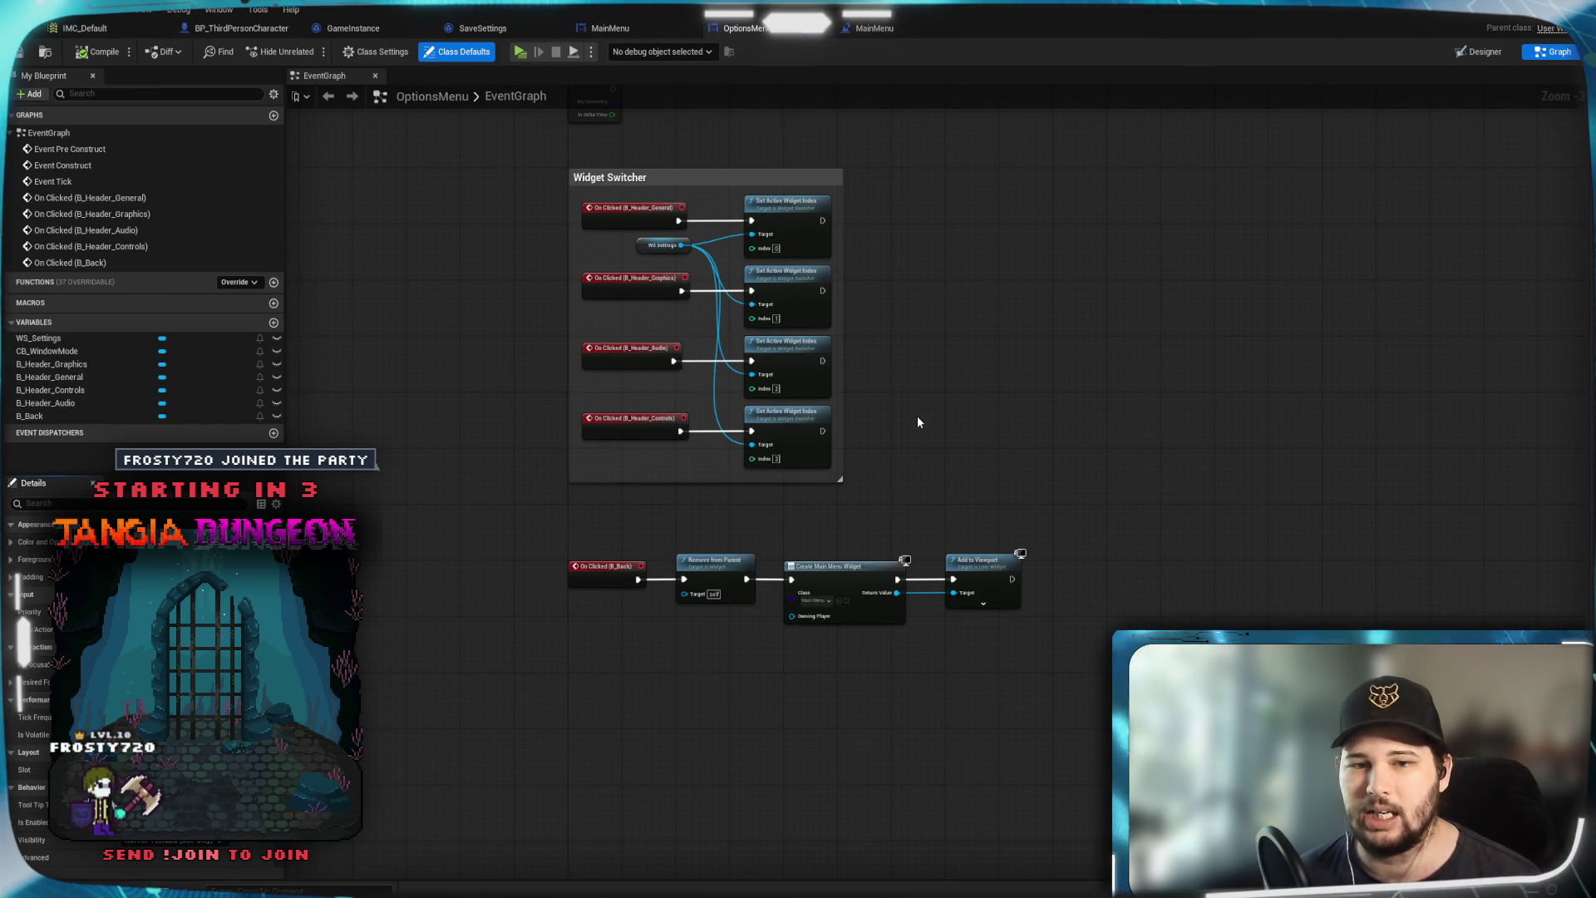
Return to the Designer view and launch a Play-In-Editor test with Alt+P
click(1479, 51)
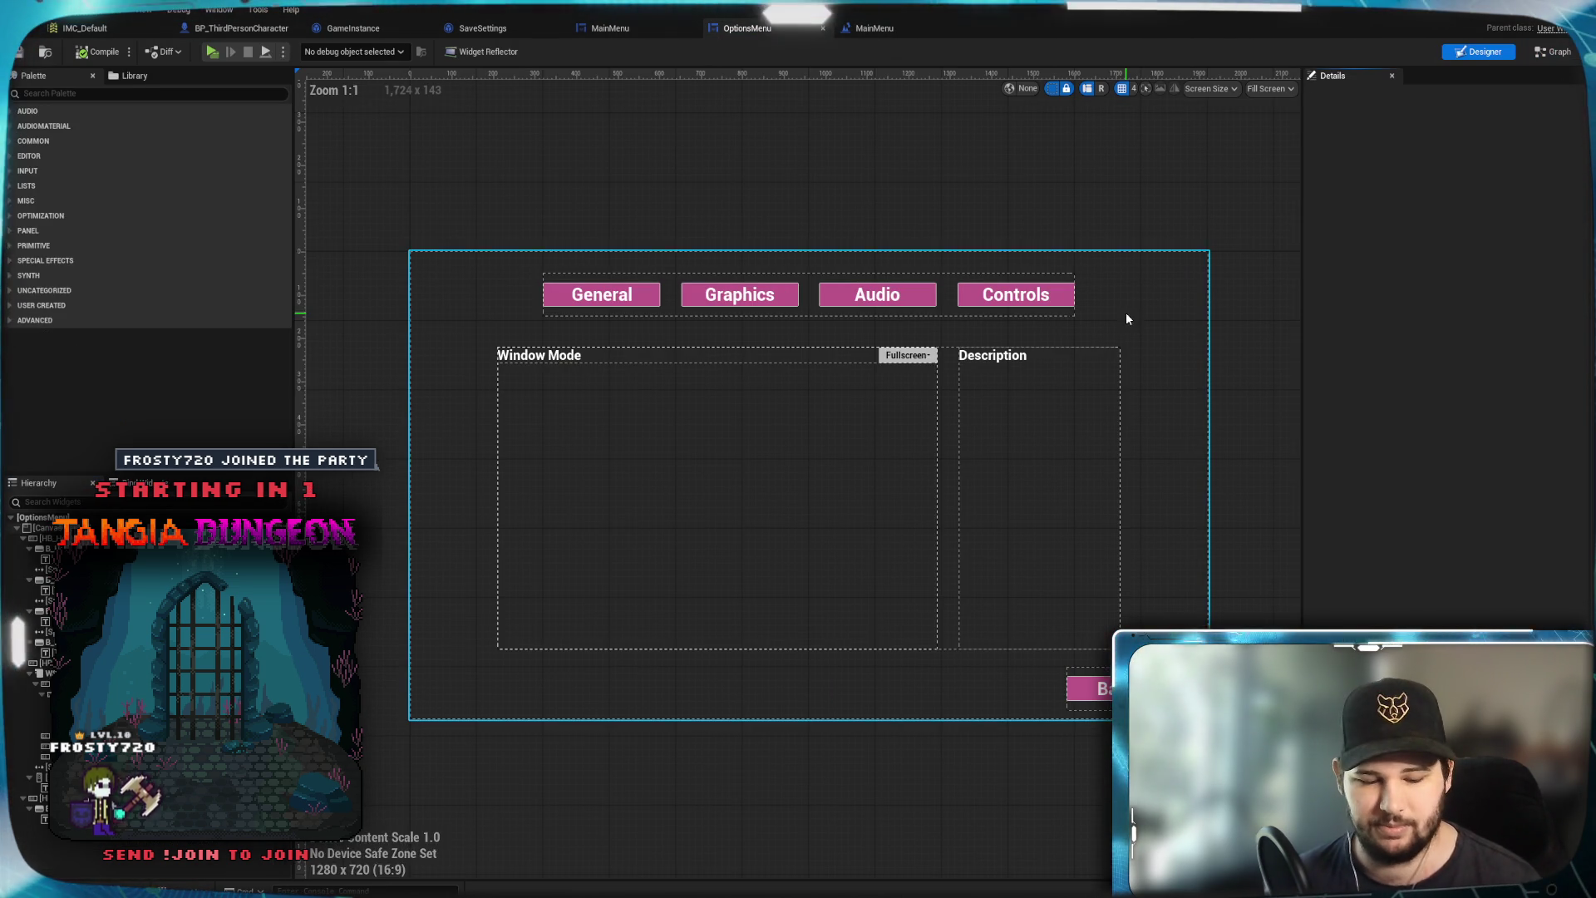
key(alt+p)
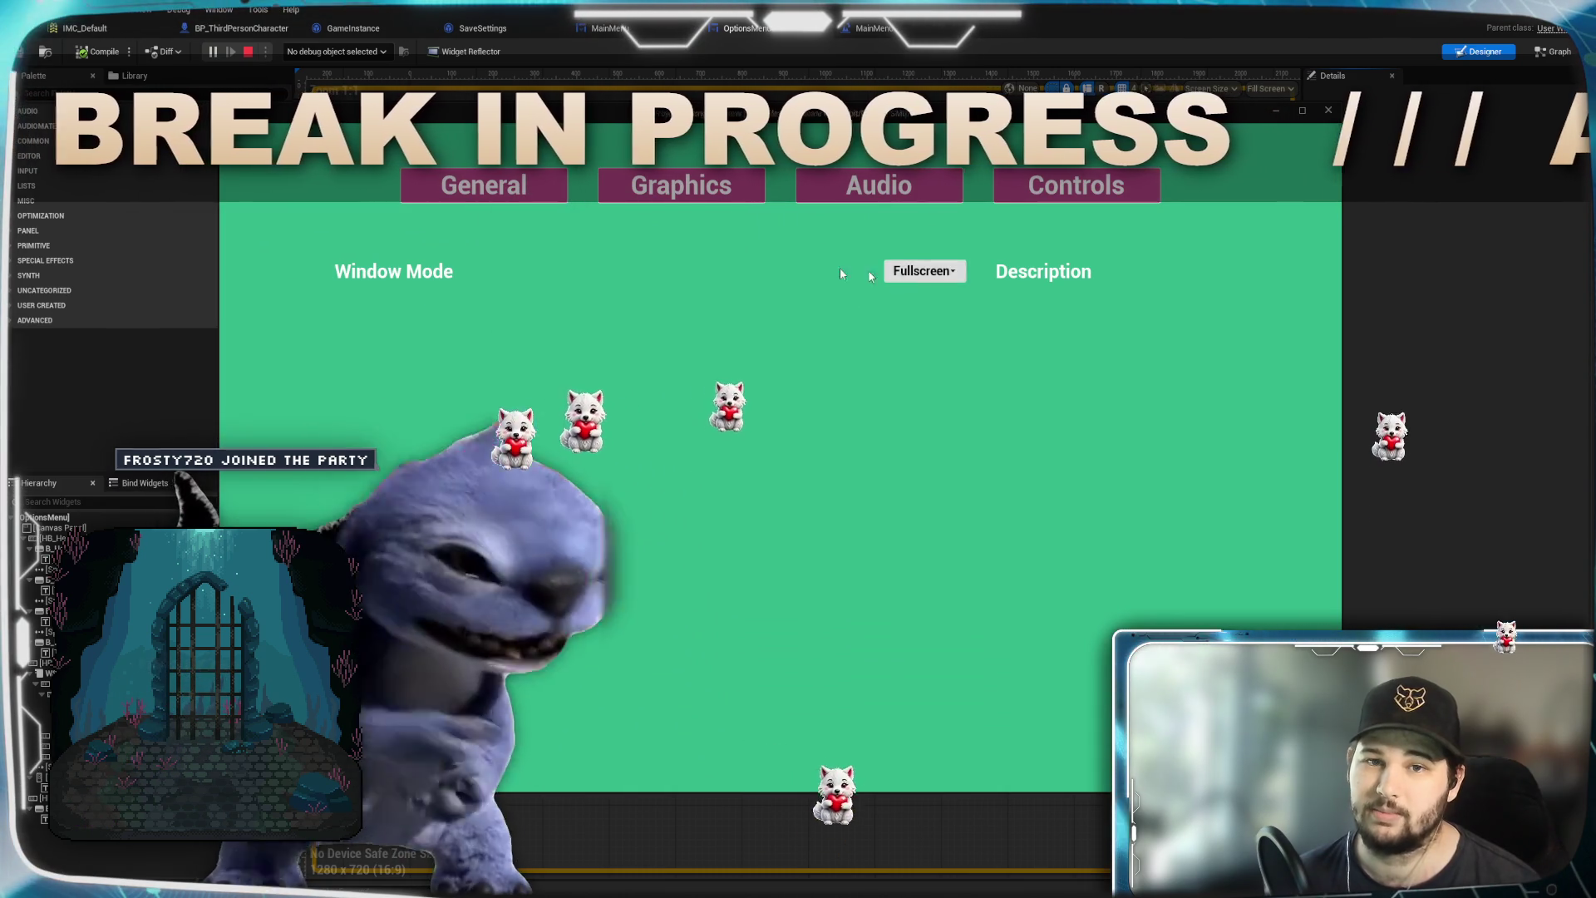
Open the window mode list in the running game, then check the Minecraft inventory and equip the Diamond Shovel
click(908, 277)
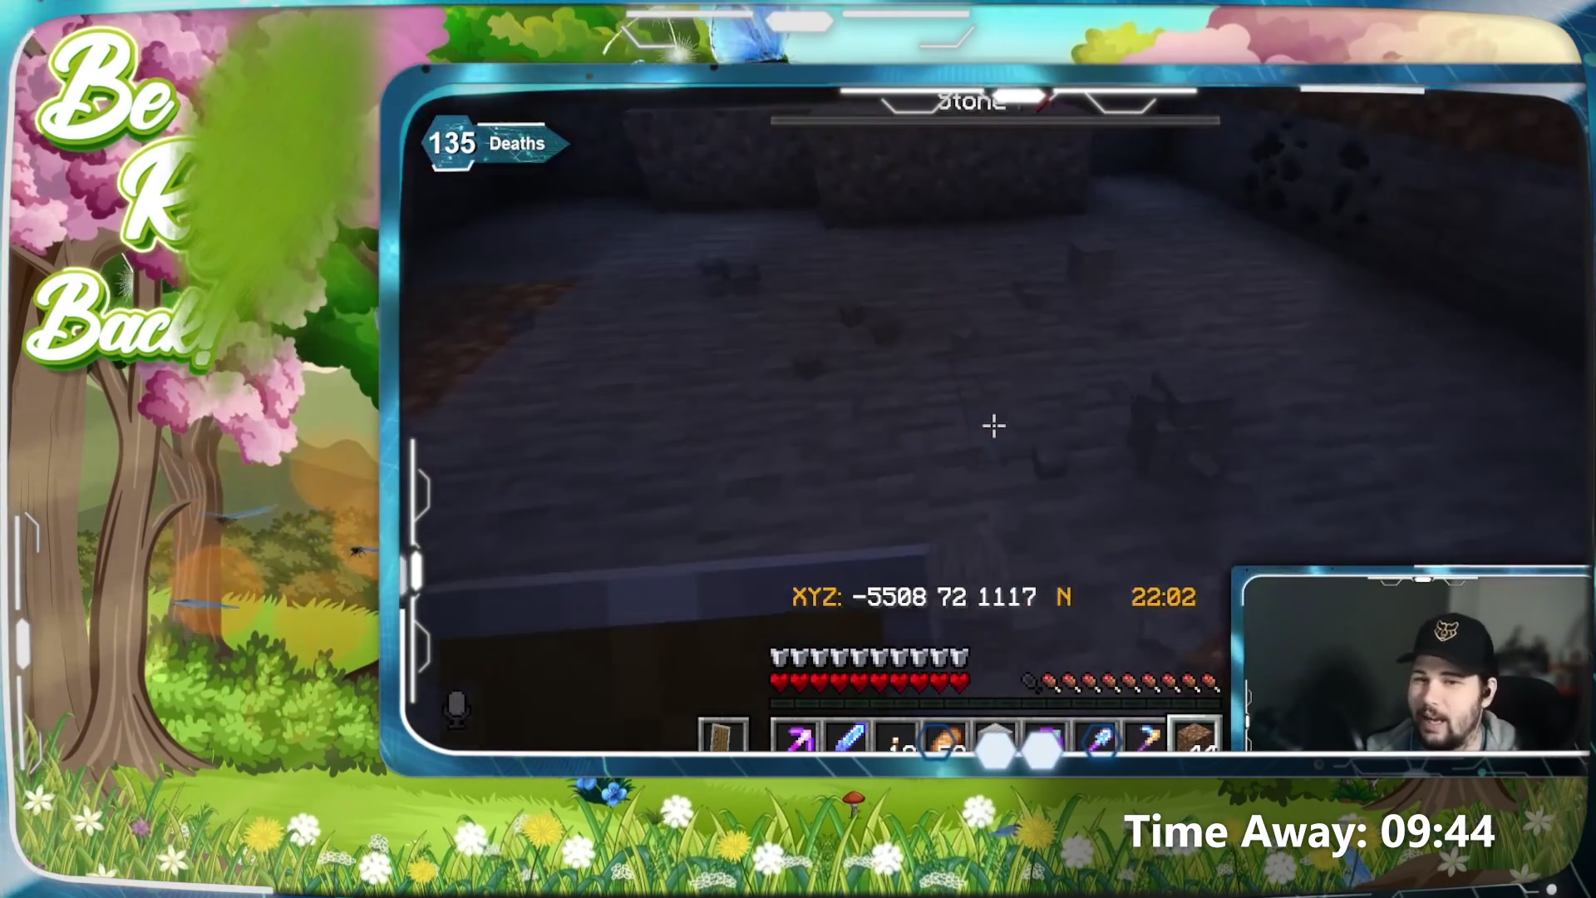
key(e)
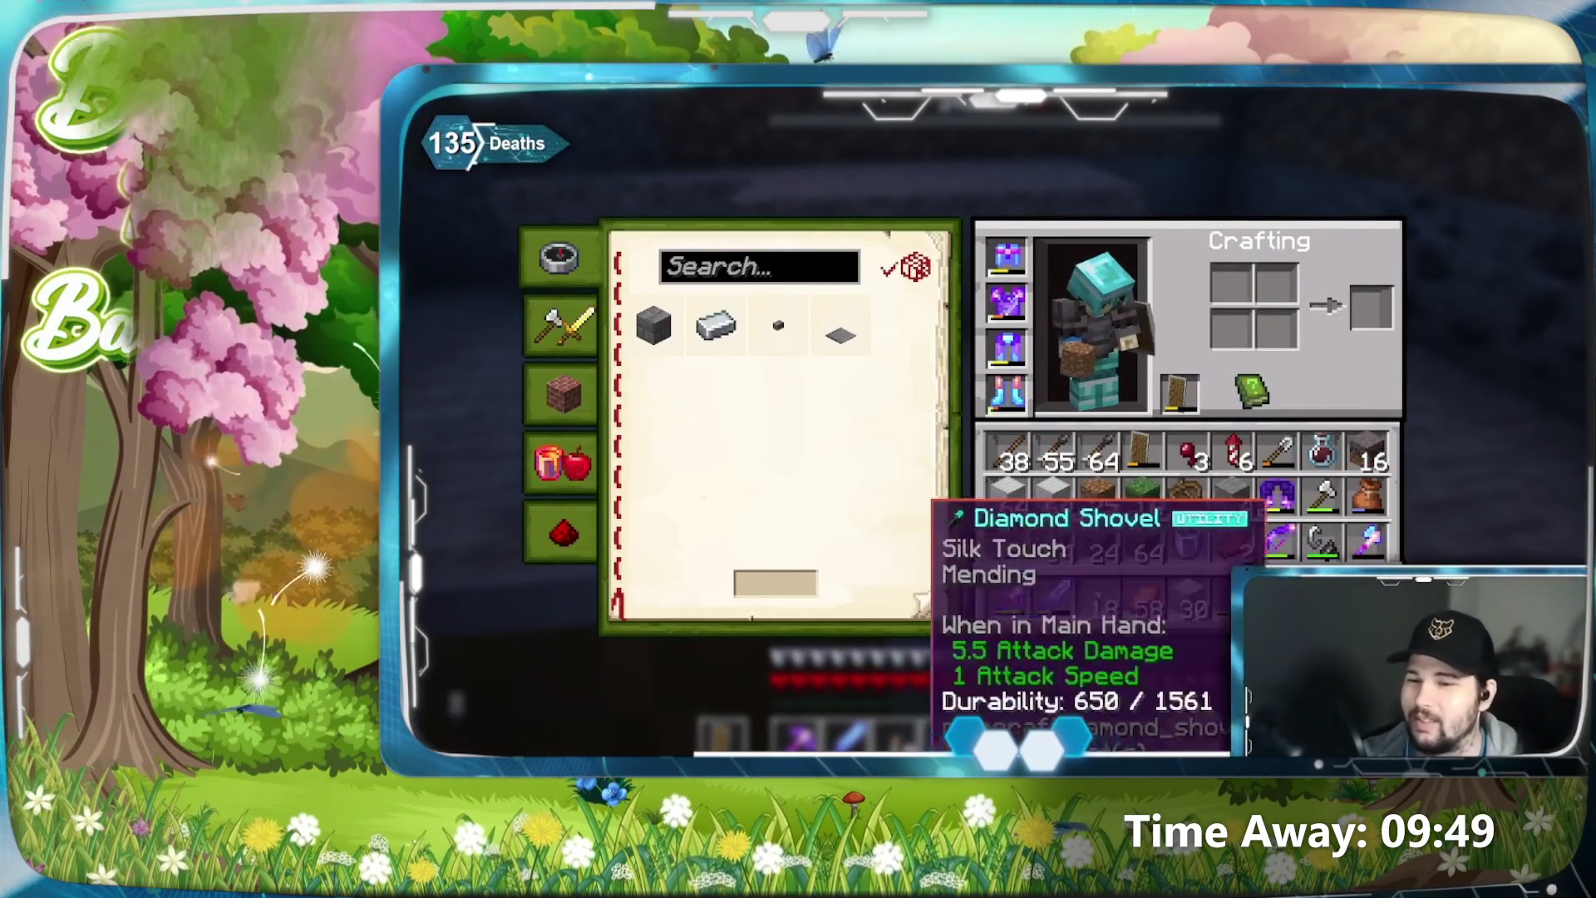
key(e)
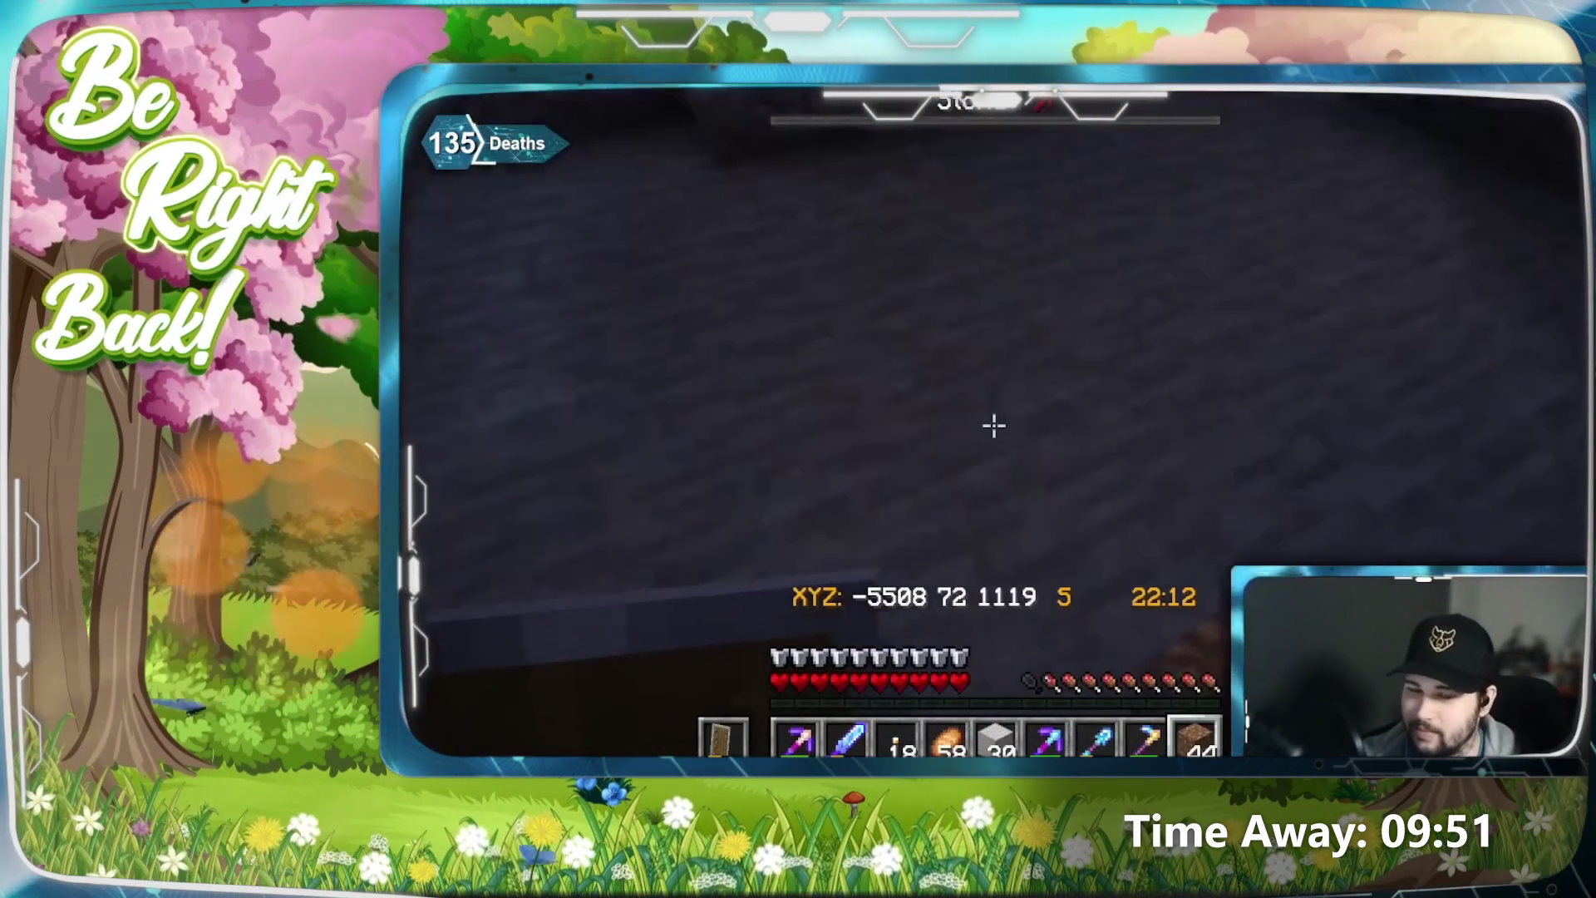
key(7)
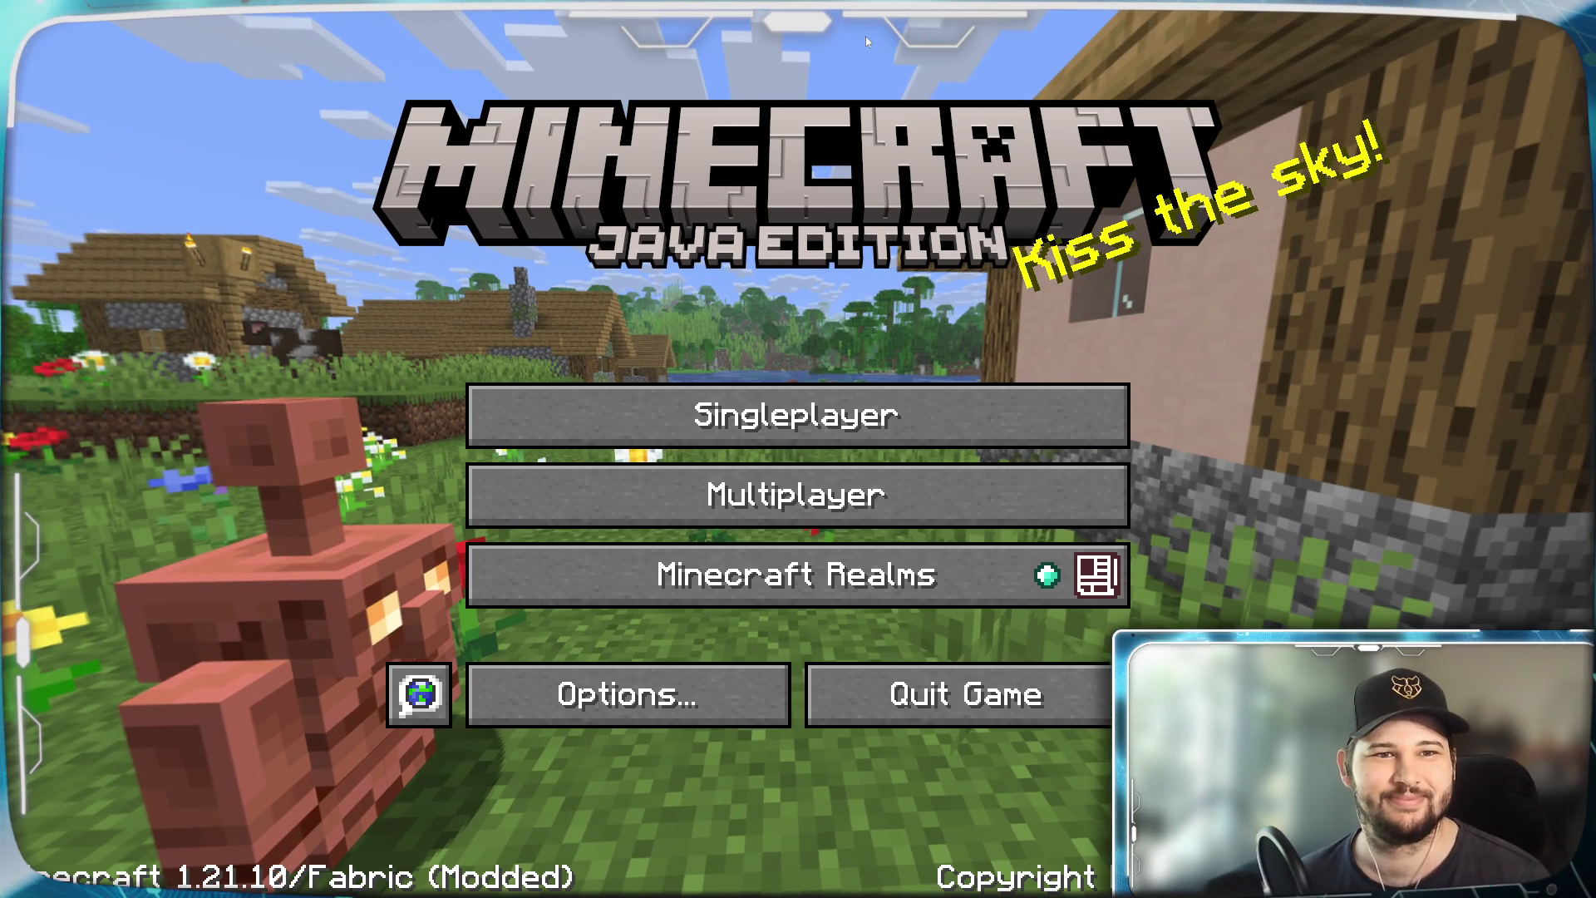
Open Multiplayer and try connecting to the saved server, which times out
click(895, 495)
click(378, 175)
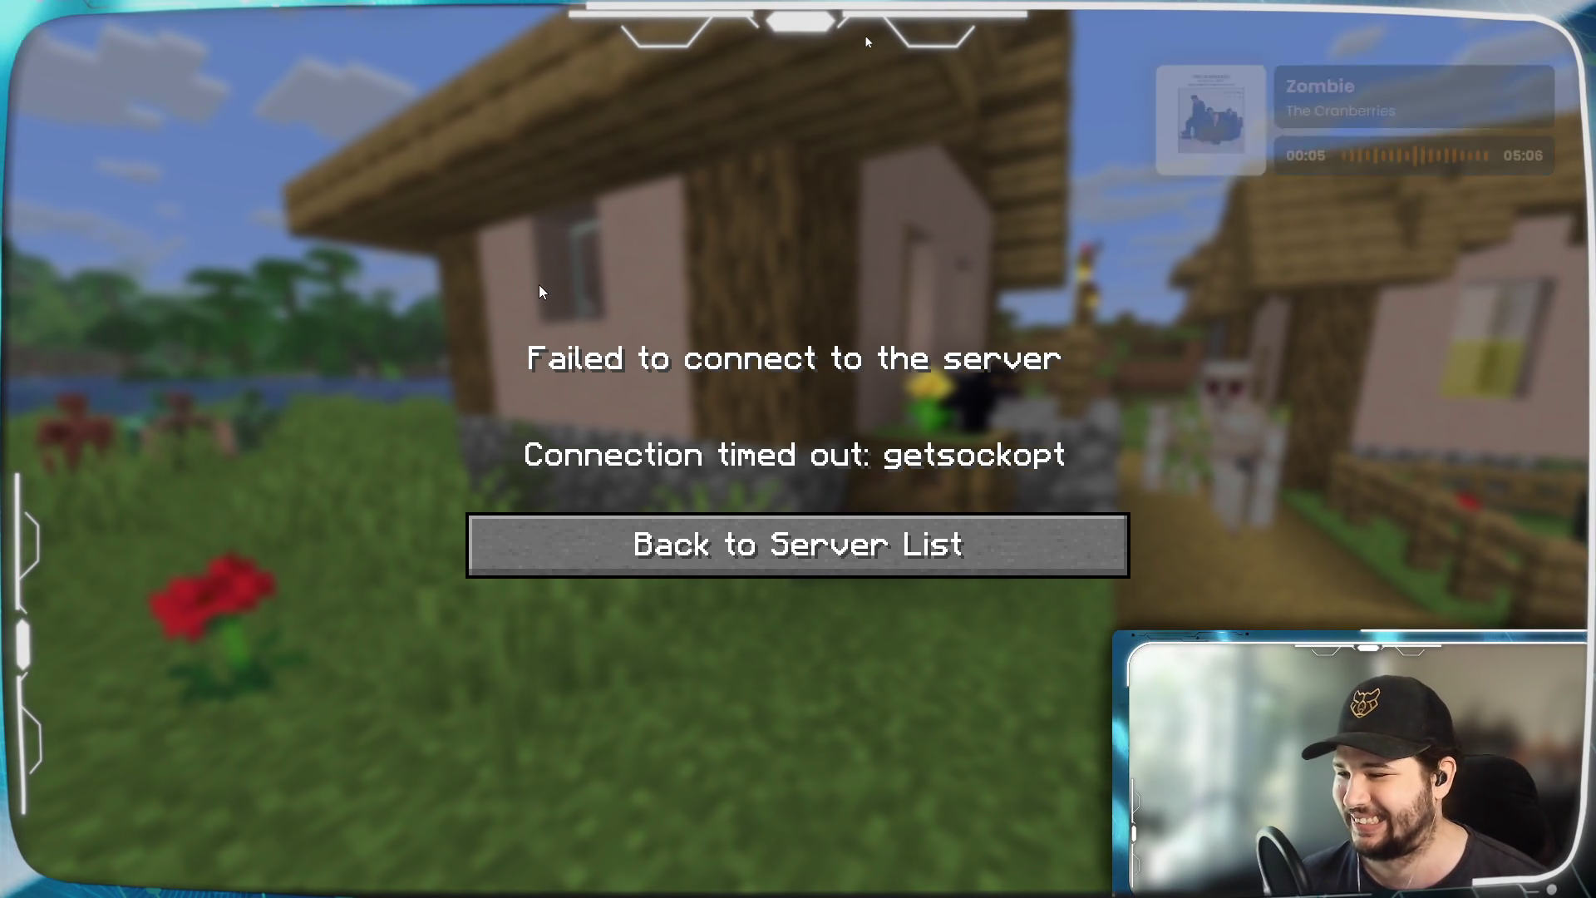
Return to the server list, refresh and re-ping until Snugtopia responds, then join it
click(524, 551)
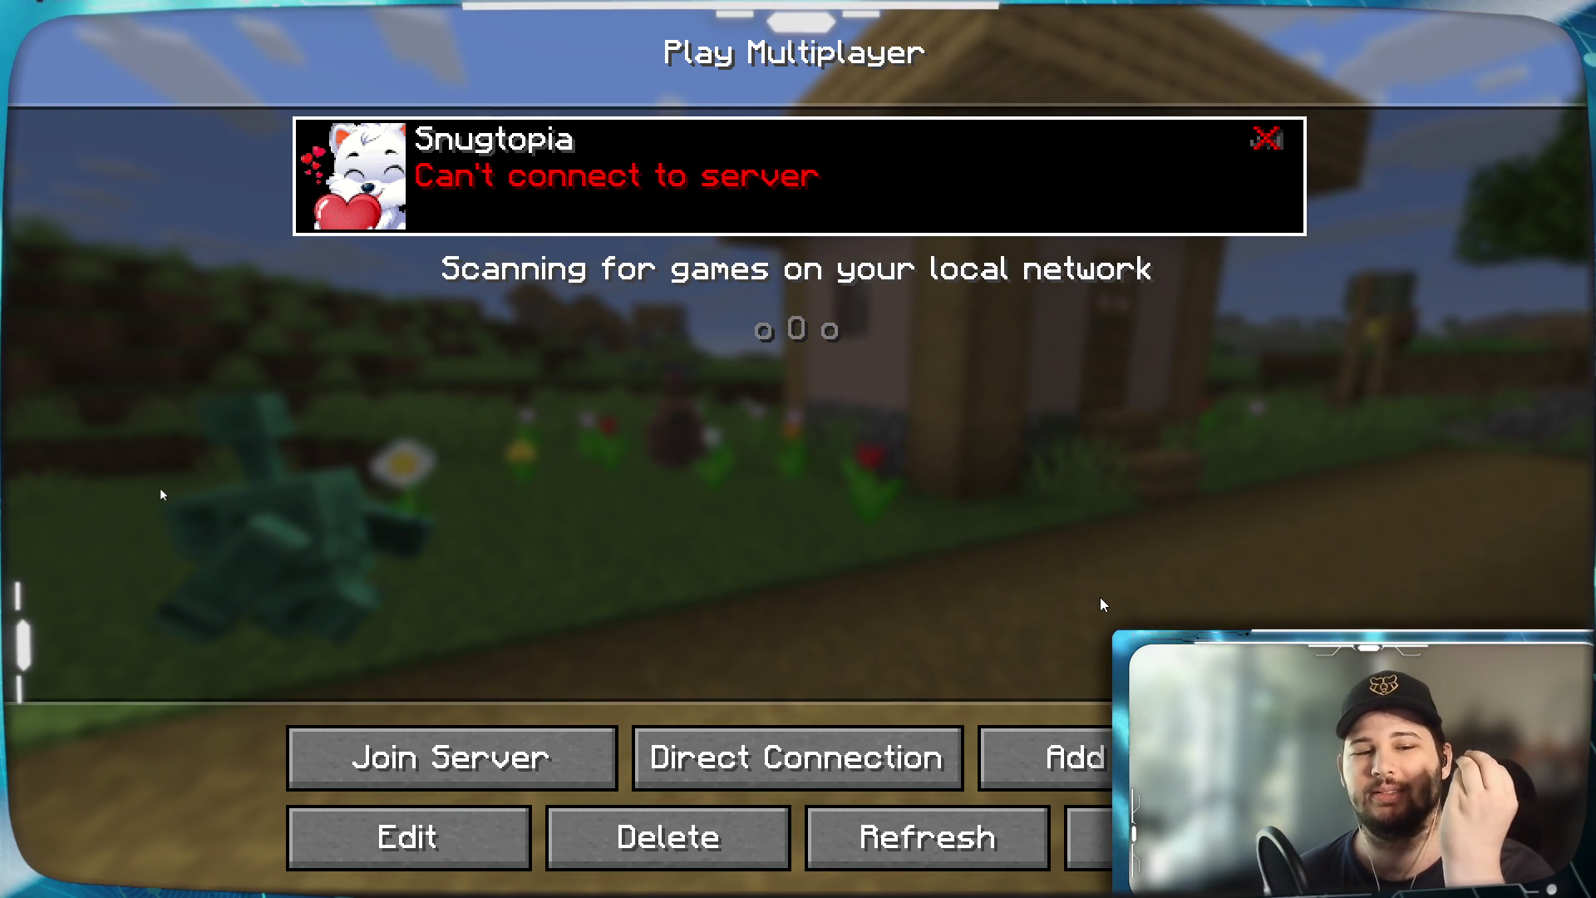
click(975, 823)
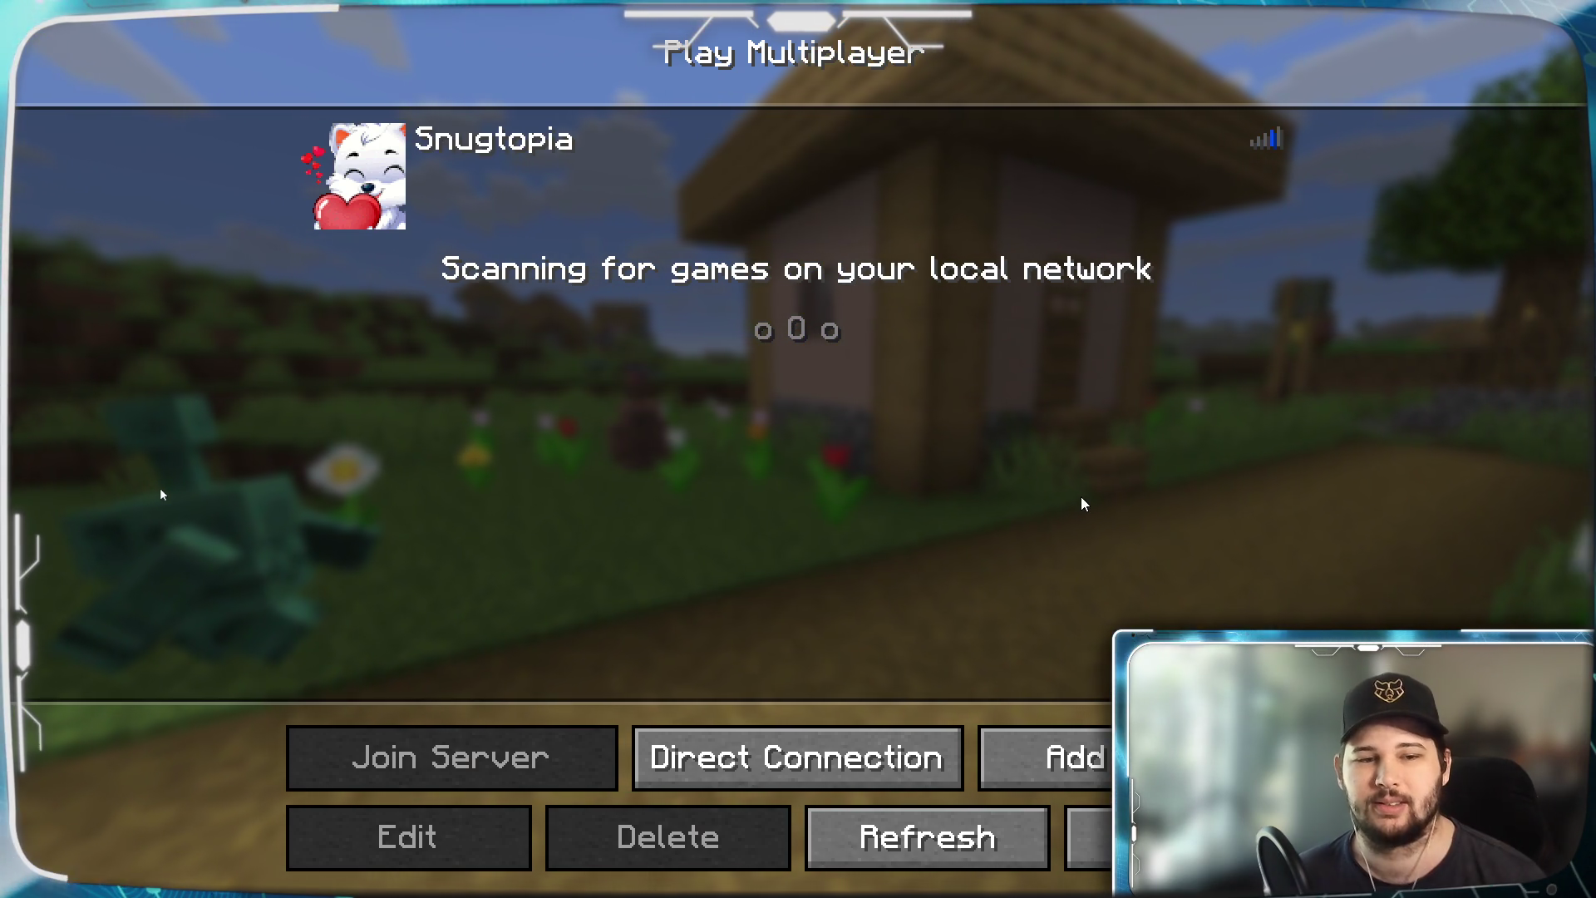
click(919, 840)
click(919, 839)
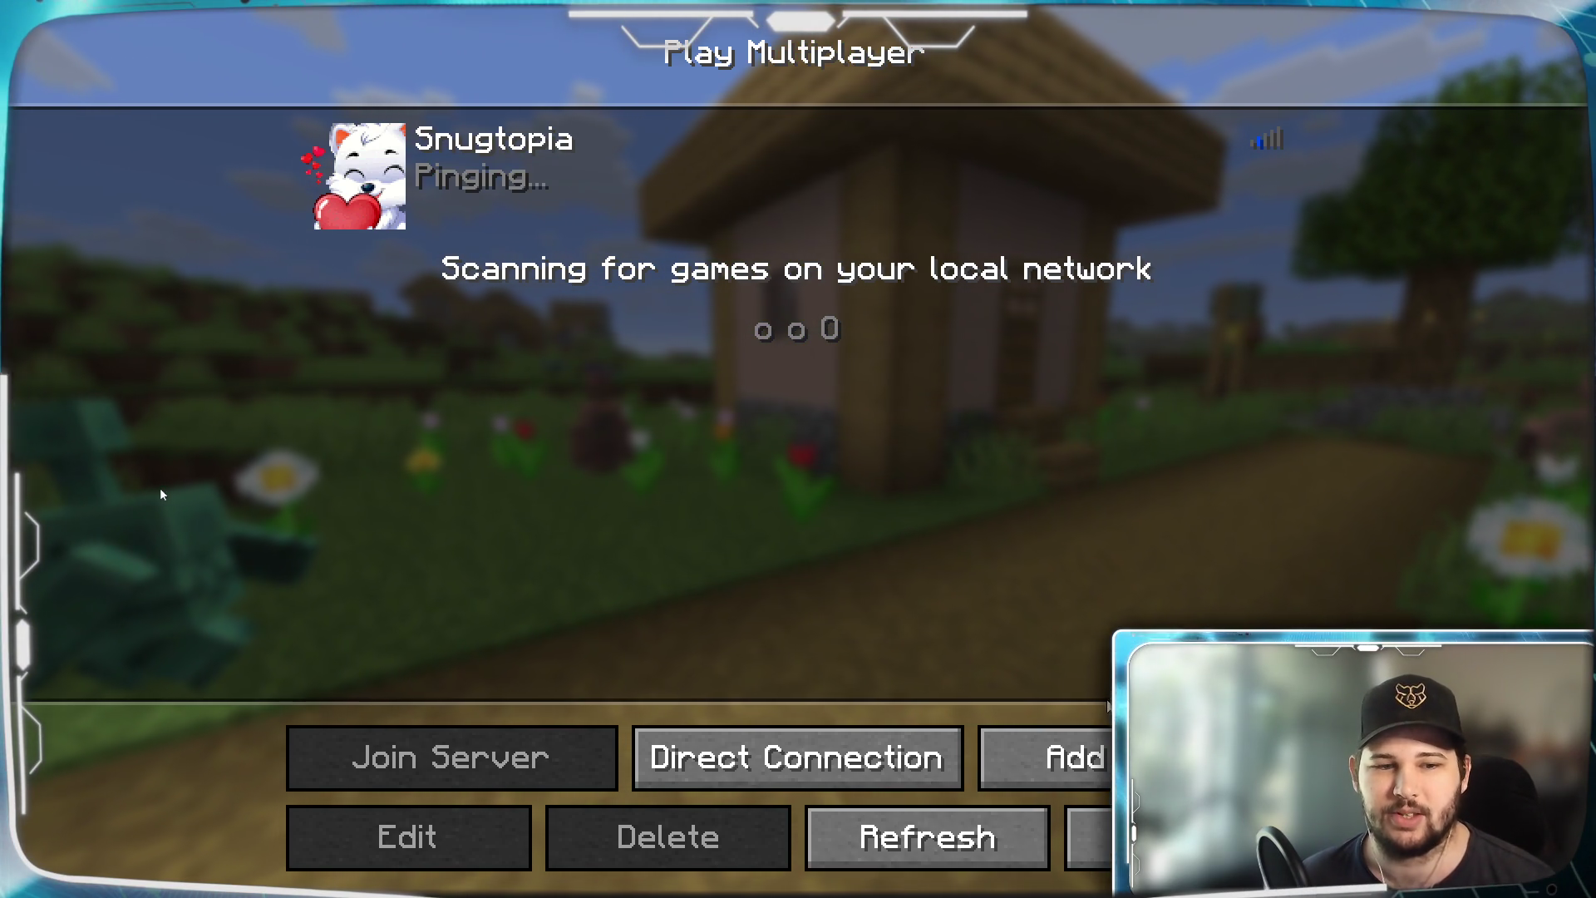
click(917, 841)
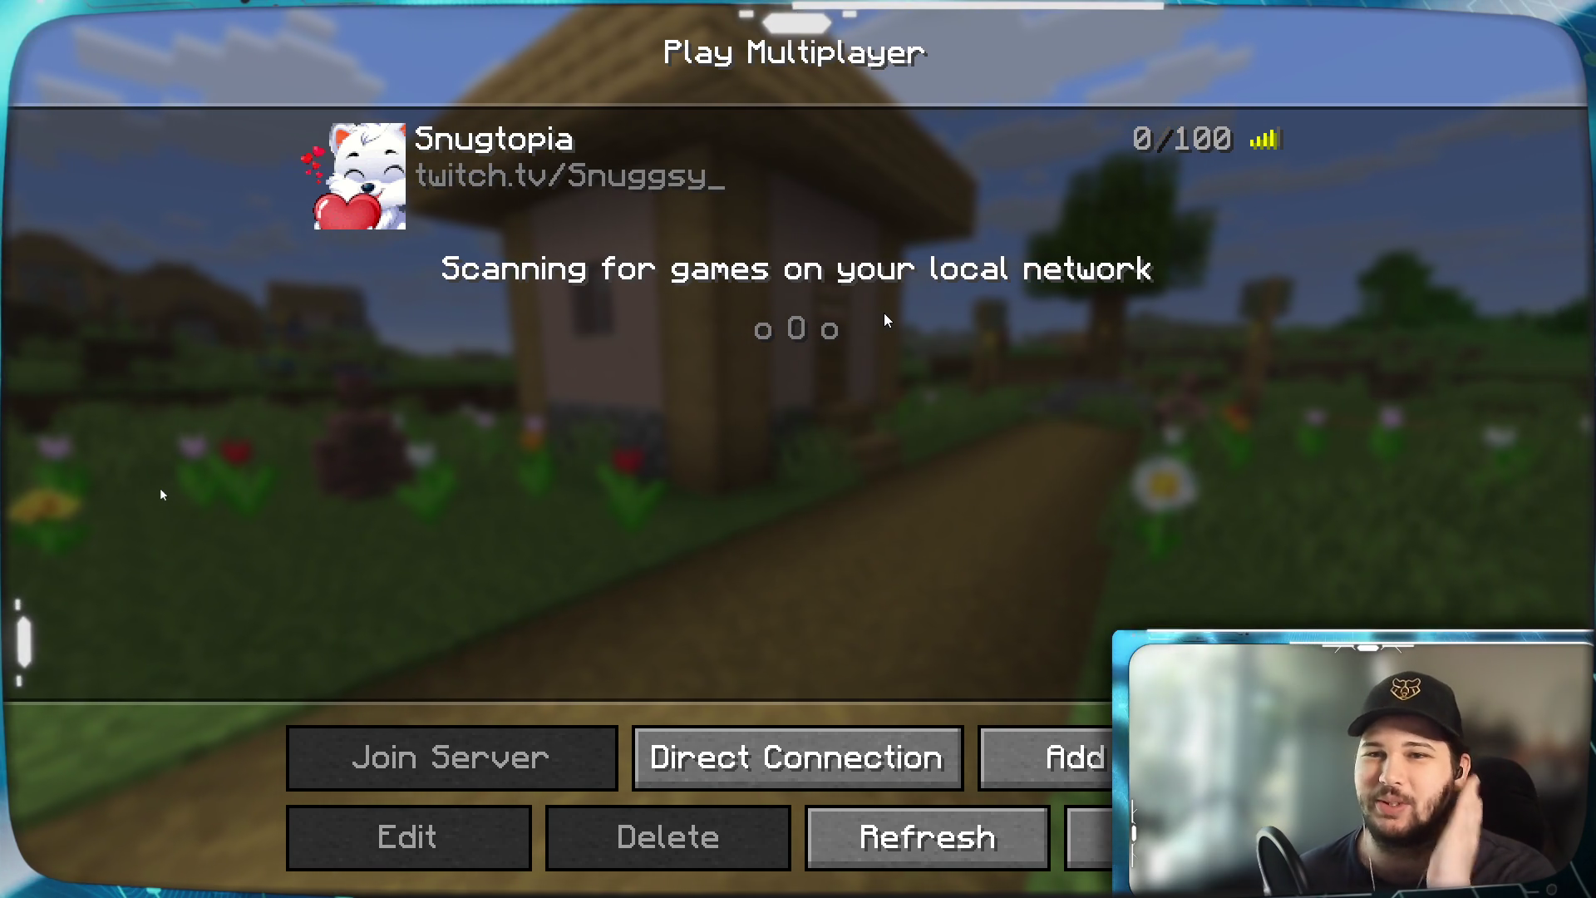
click(357, 174)
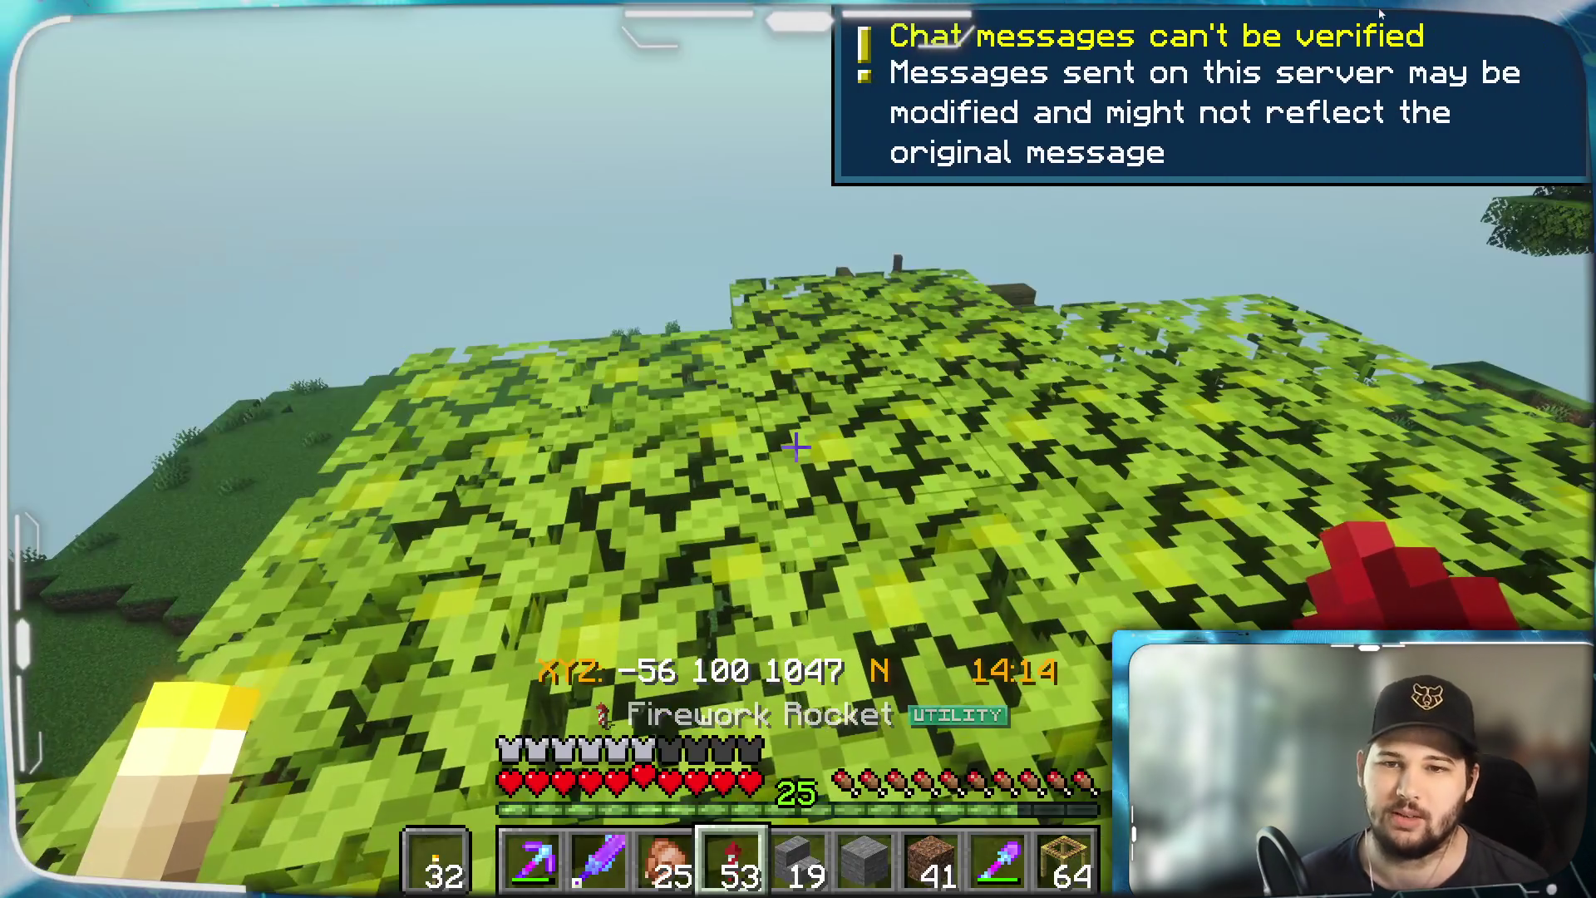
Walk downhill toward the village house and into it, glancing at the inventory on the way
key(w)
key(d)
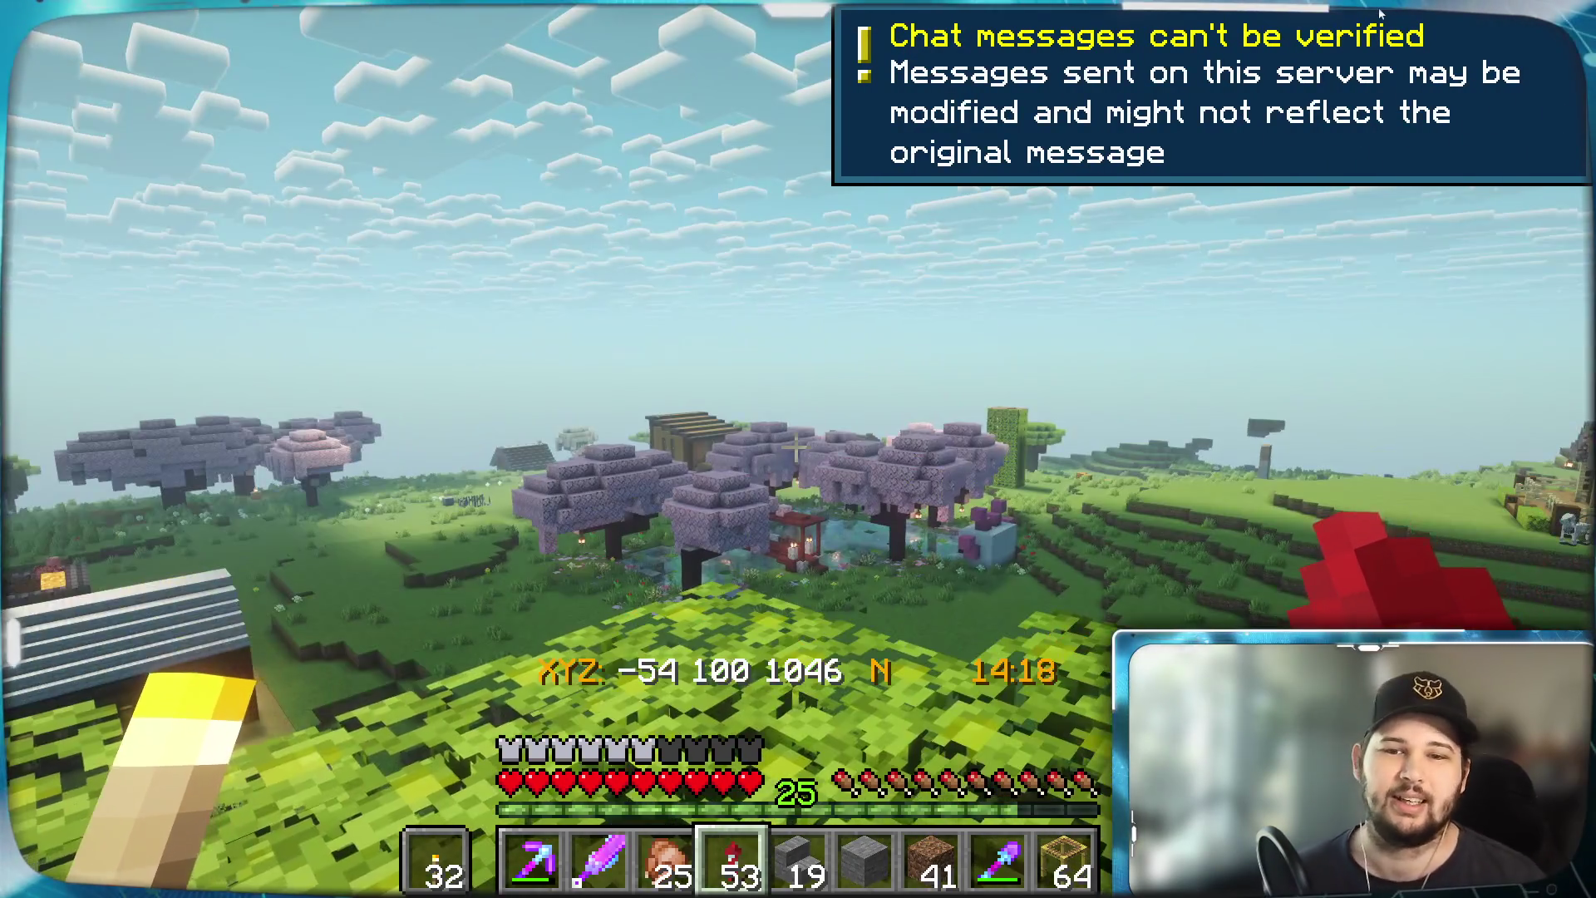
key(w)
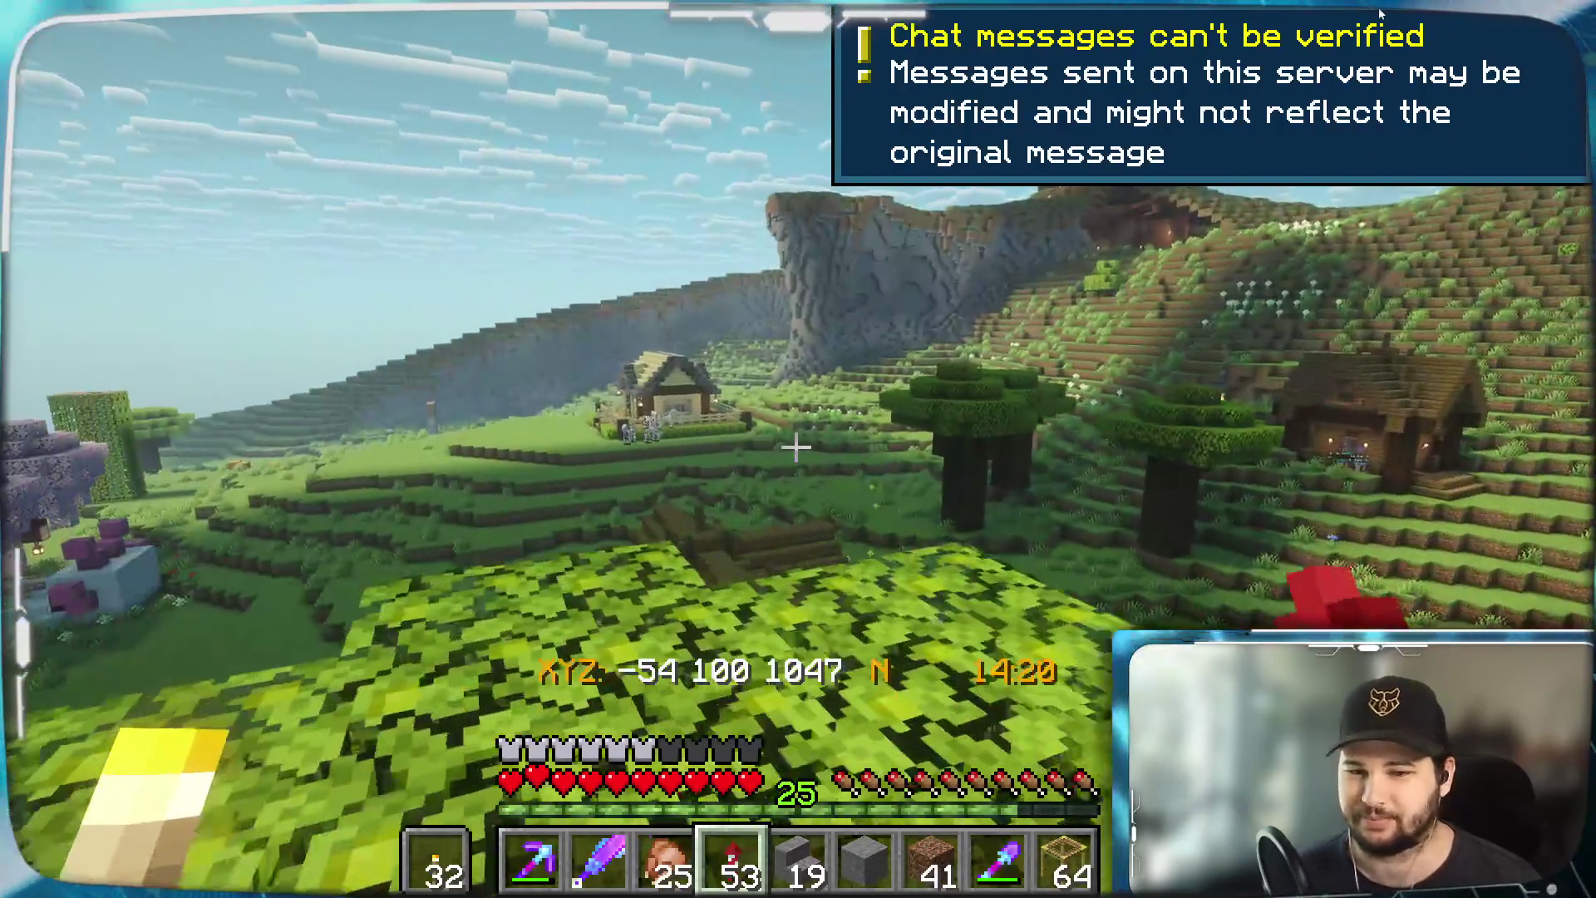
key(w)
key(e)
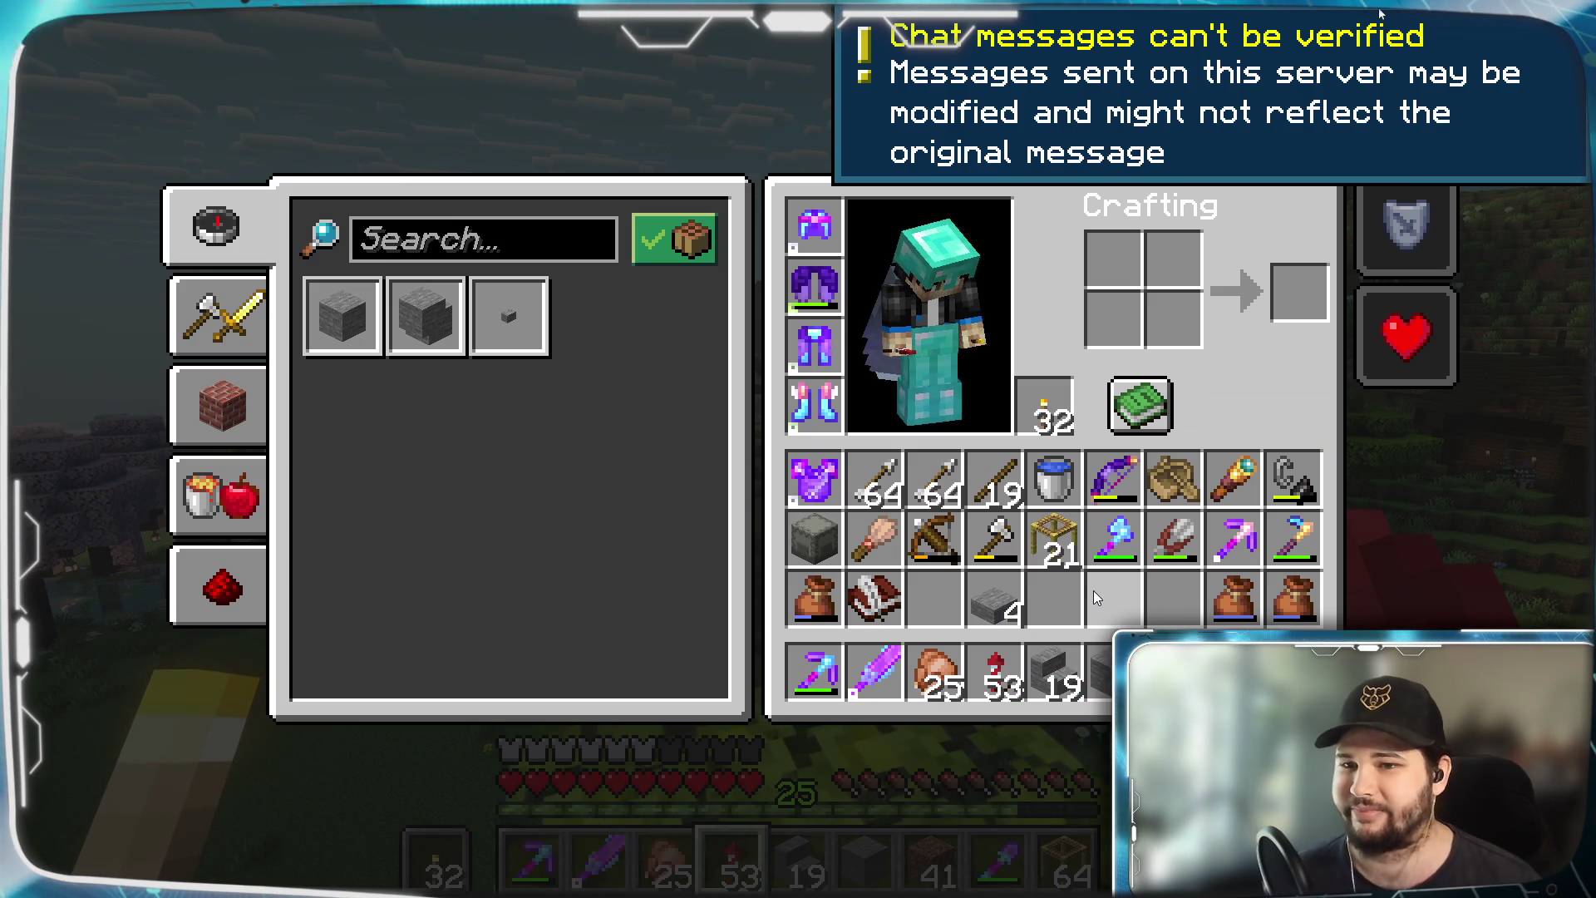
key(e)
key(w)
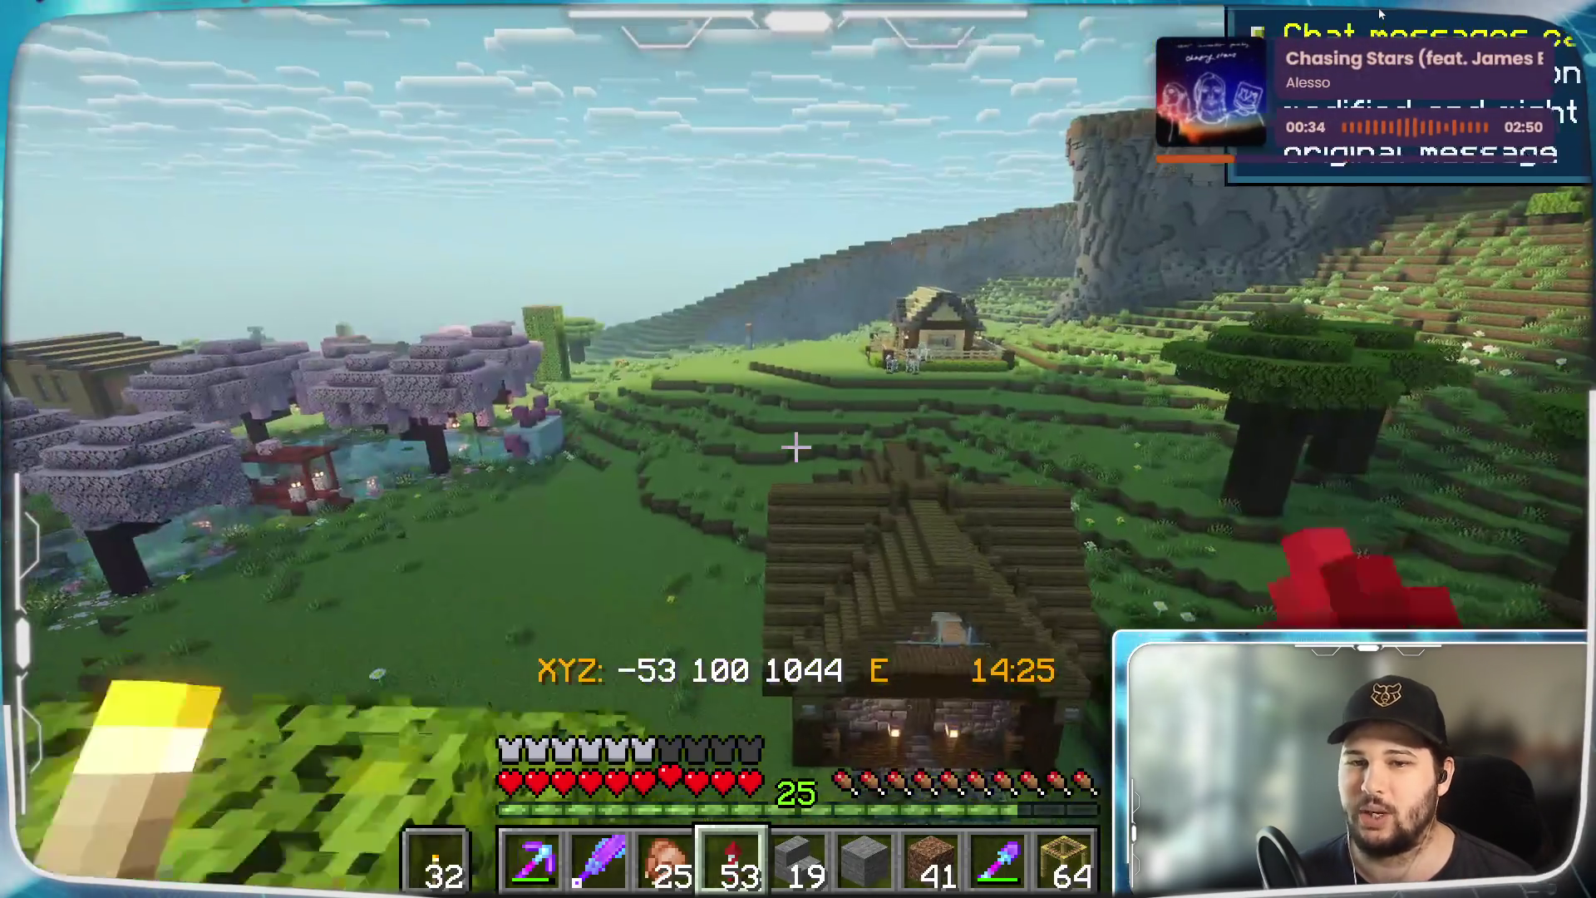
key(w)
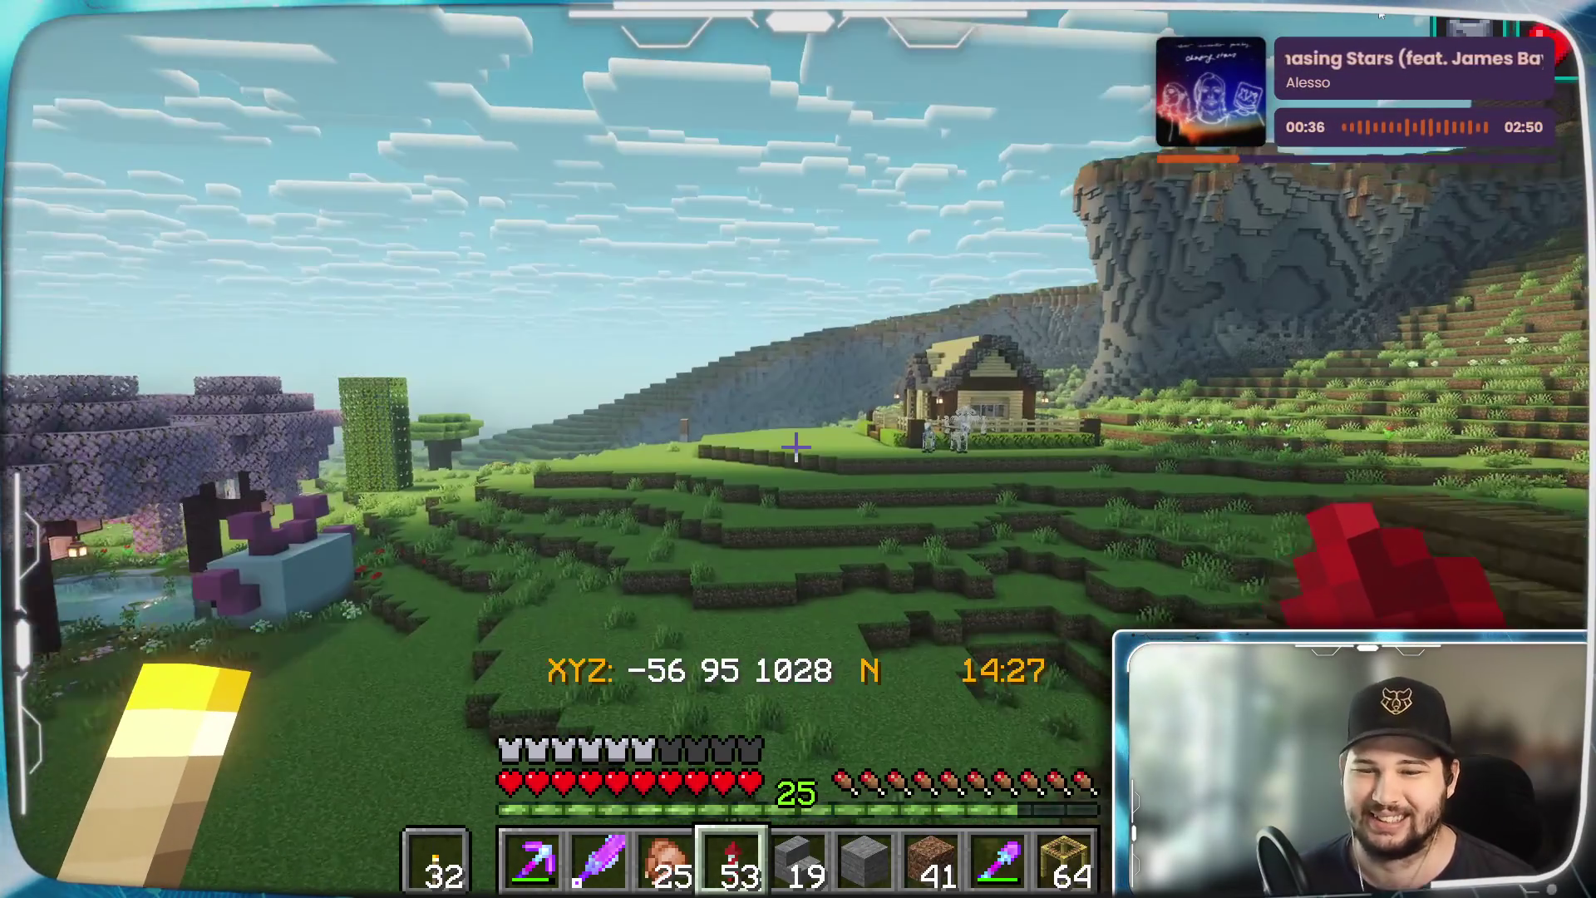
key(w)
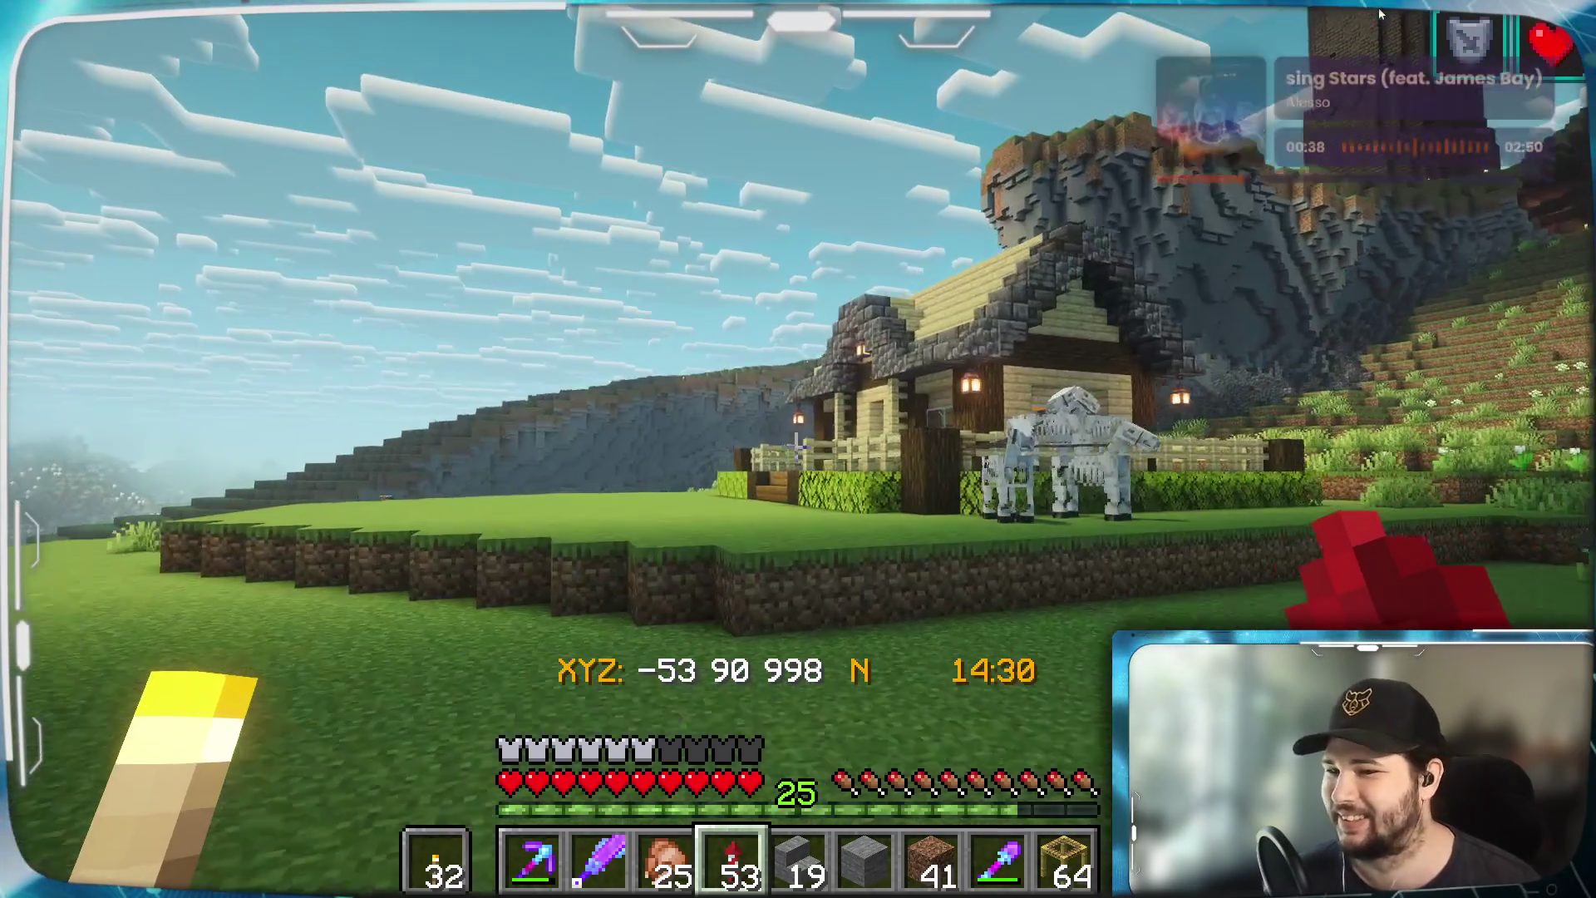
key(w)
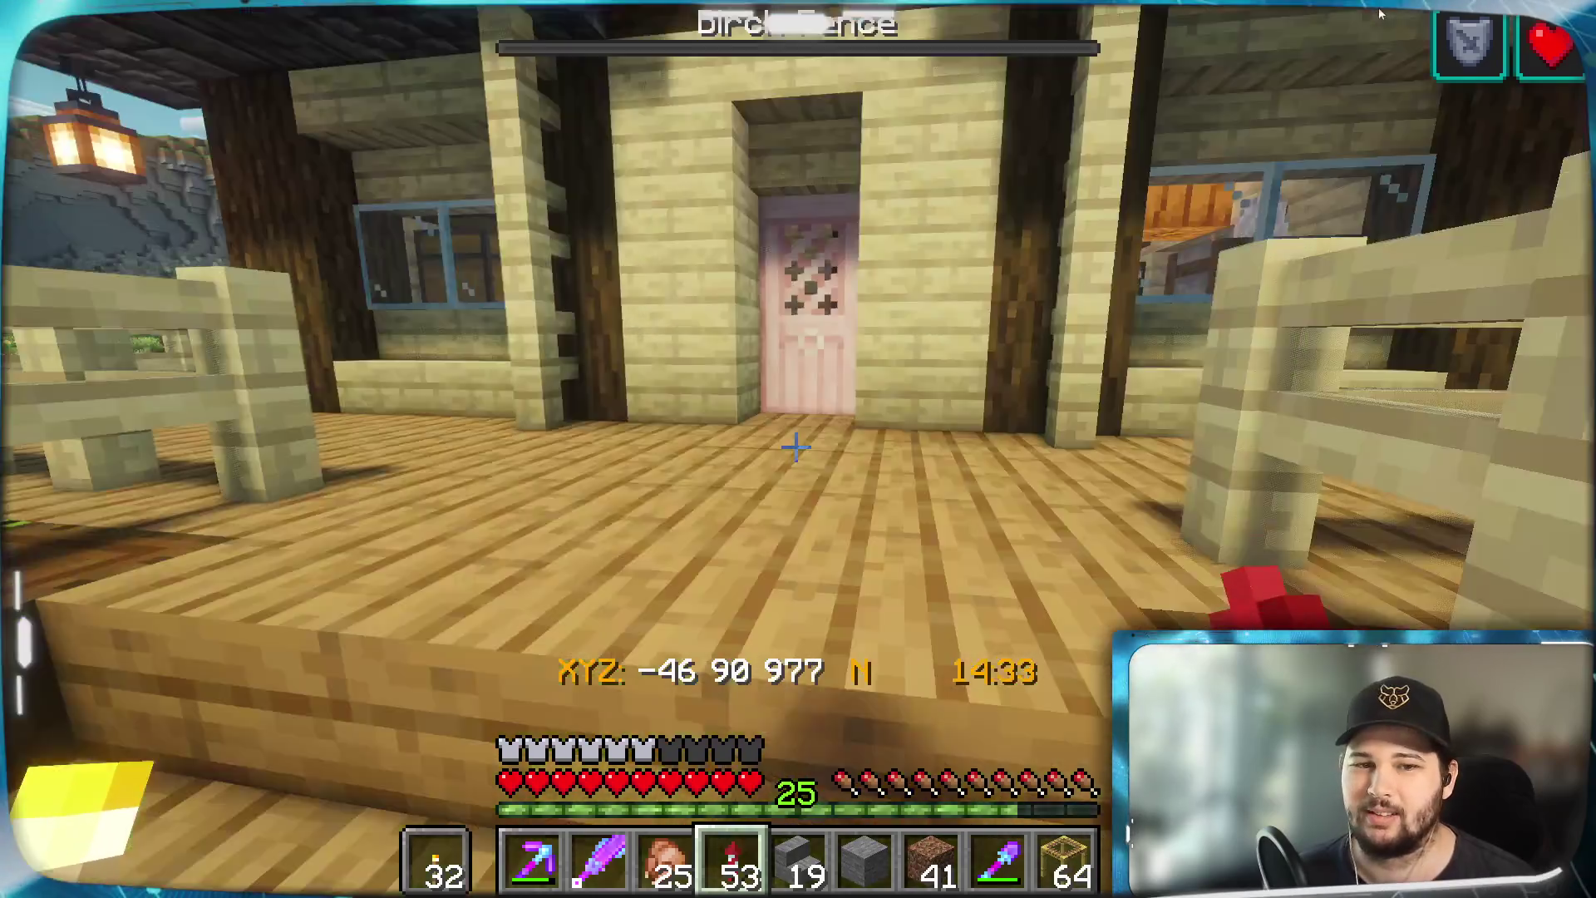
key(w)
Open the cherry door and wall chest, stash the crossbow and hatchet, and unload the bundle
right_click(797, 447)
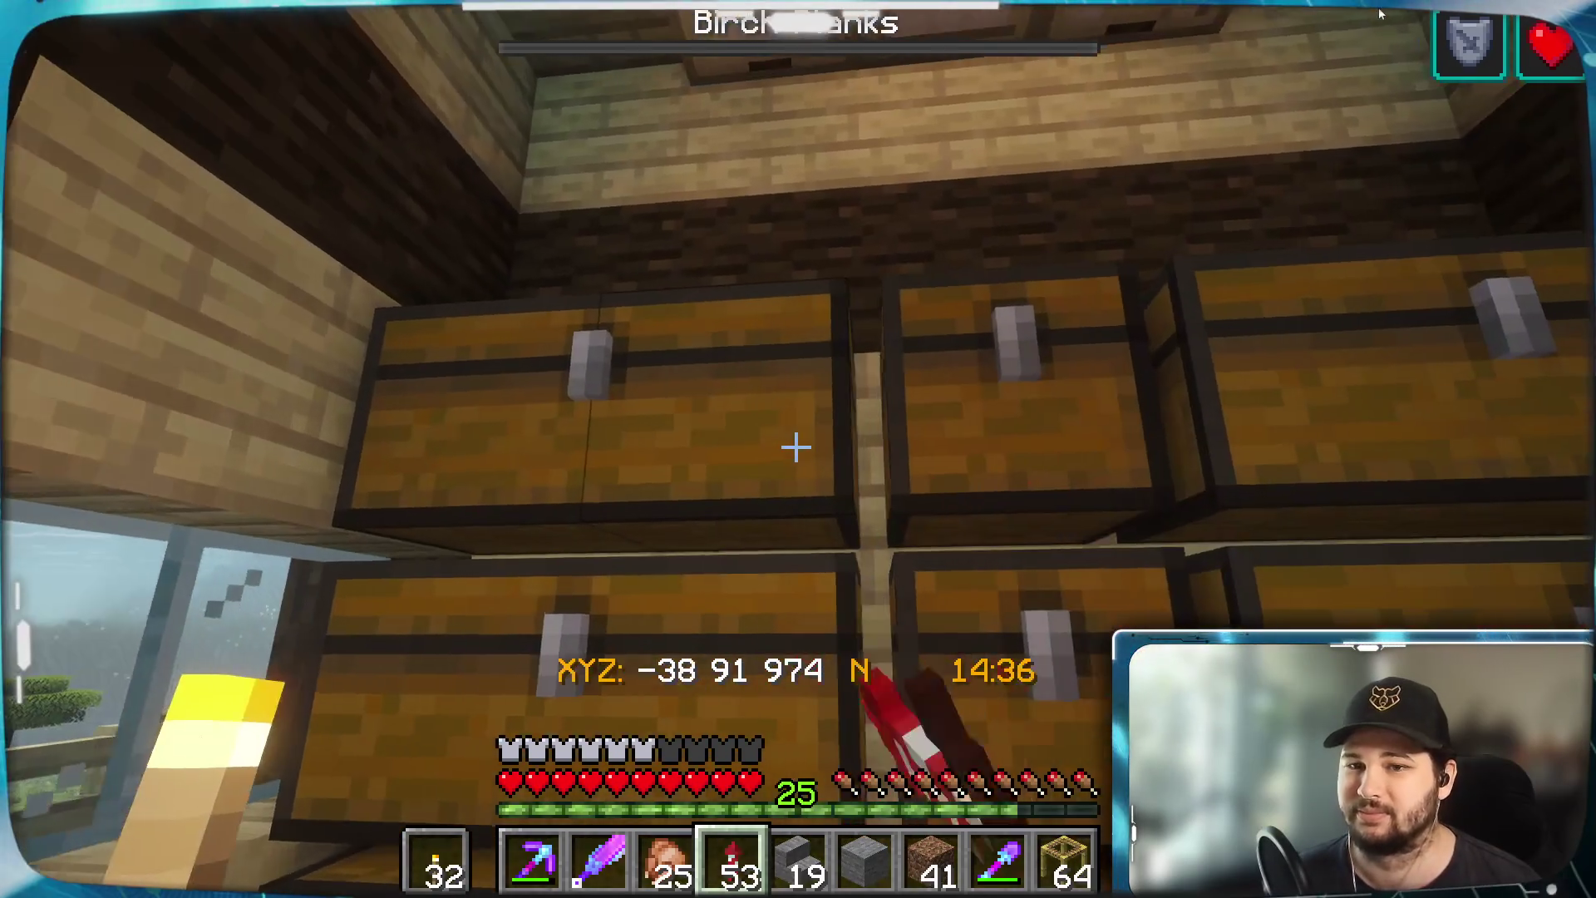
right_click(796, 448)
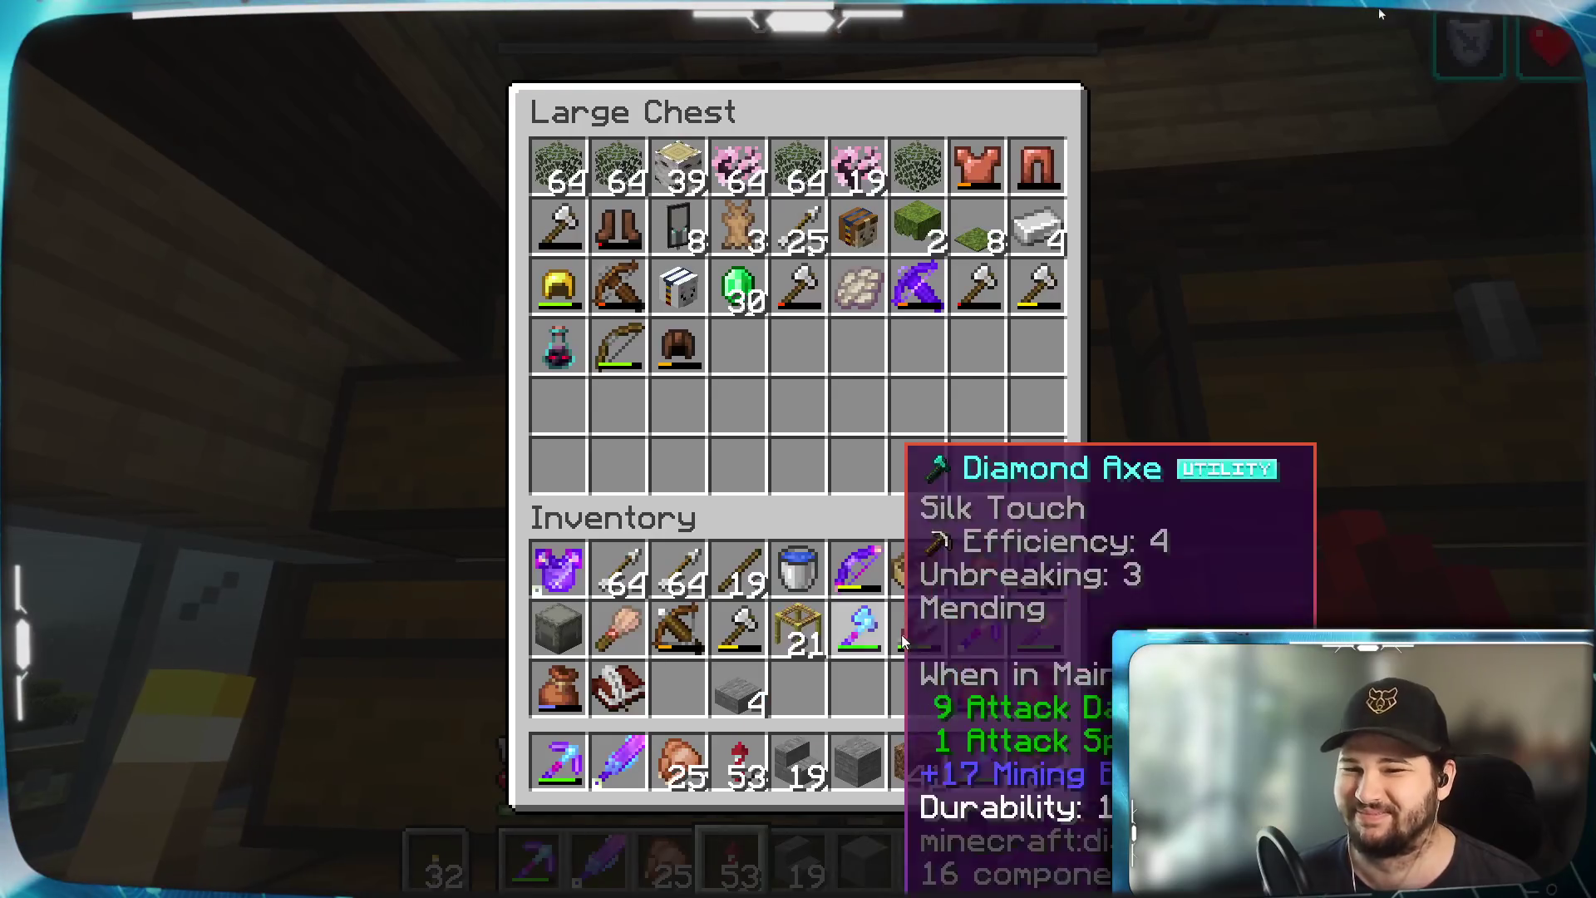
shift+click(678, 630)
shift+click(730, 649)
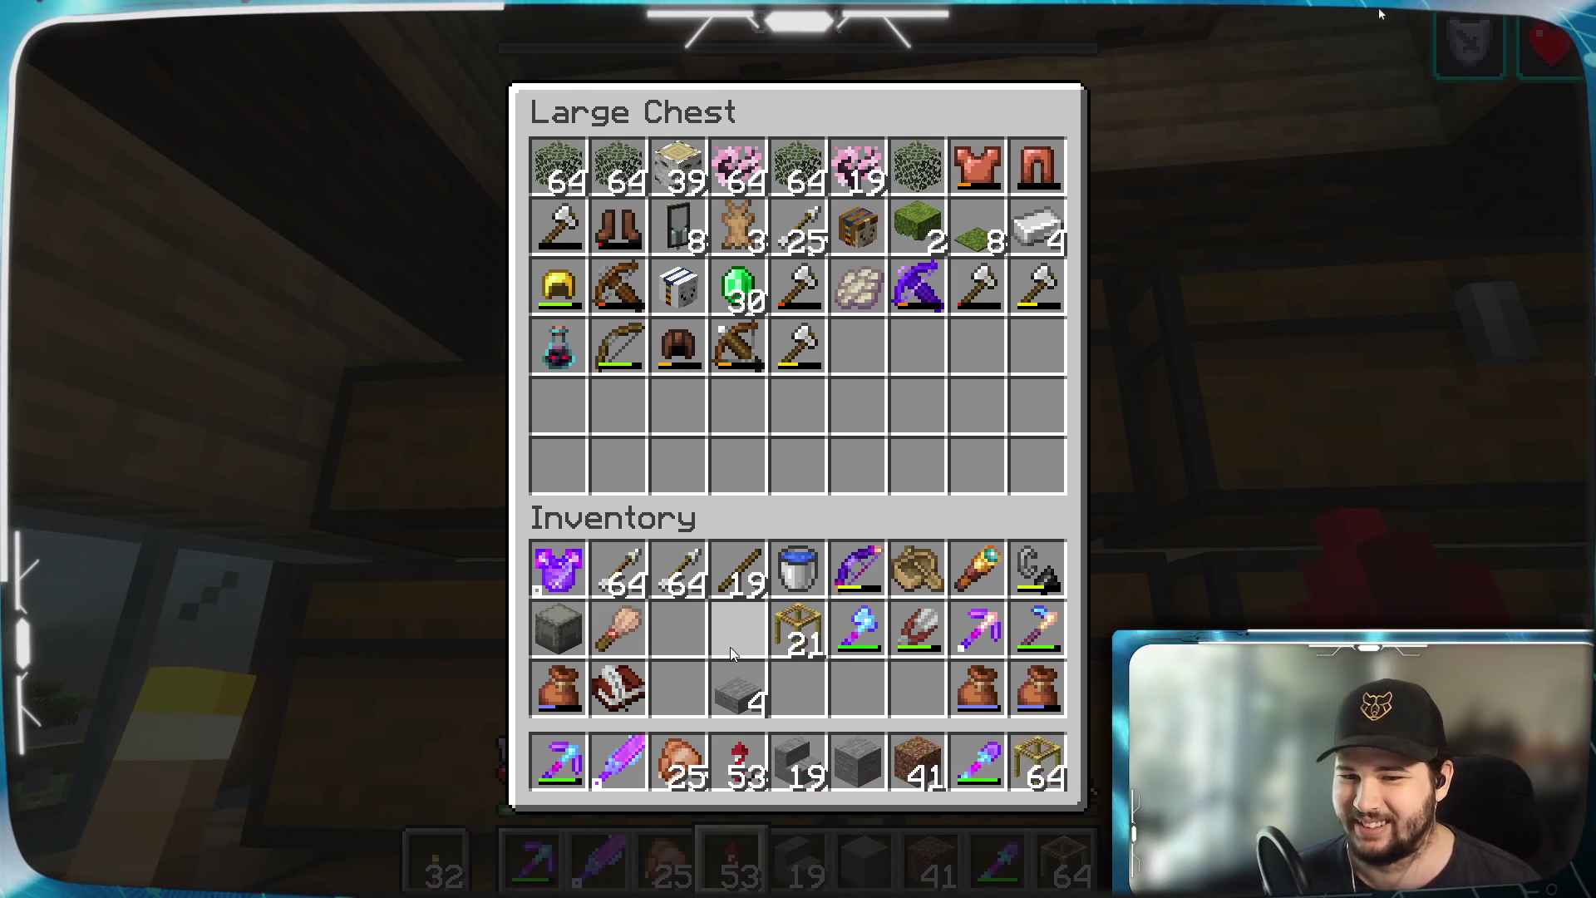
click(968, 692)
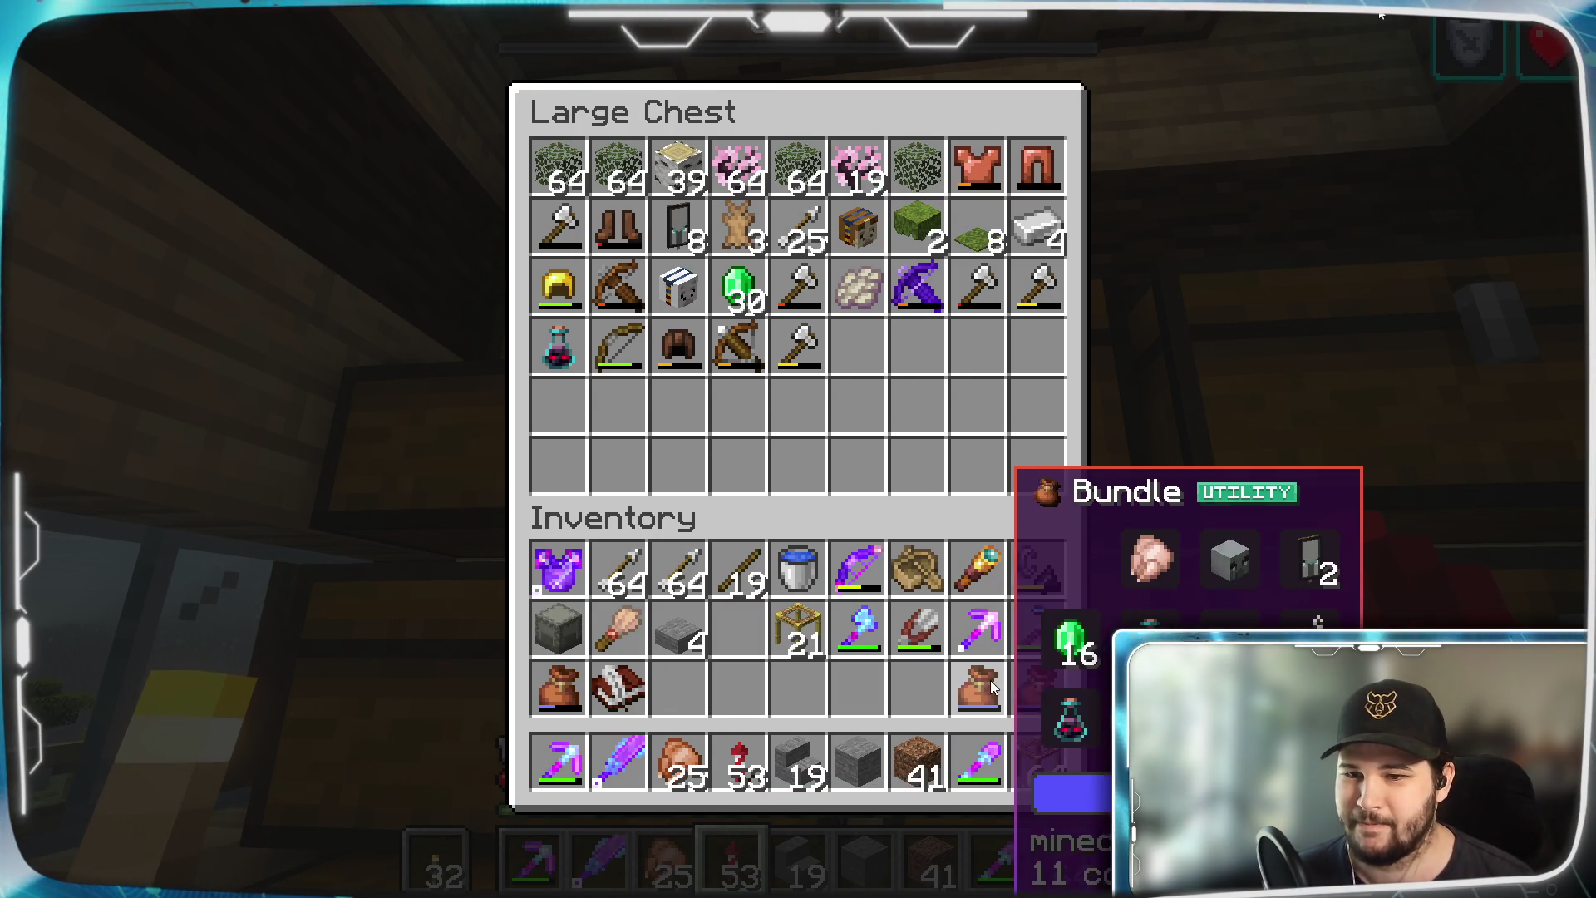
click(979, 687)
click(686, 687)
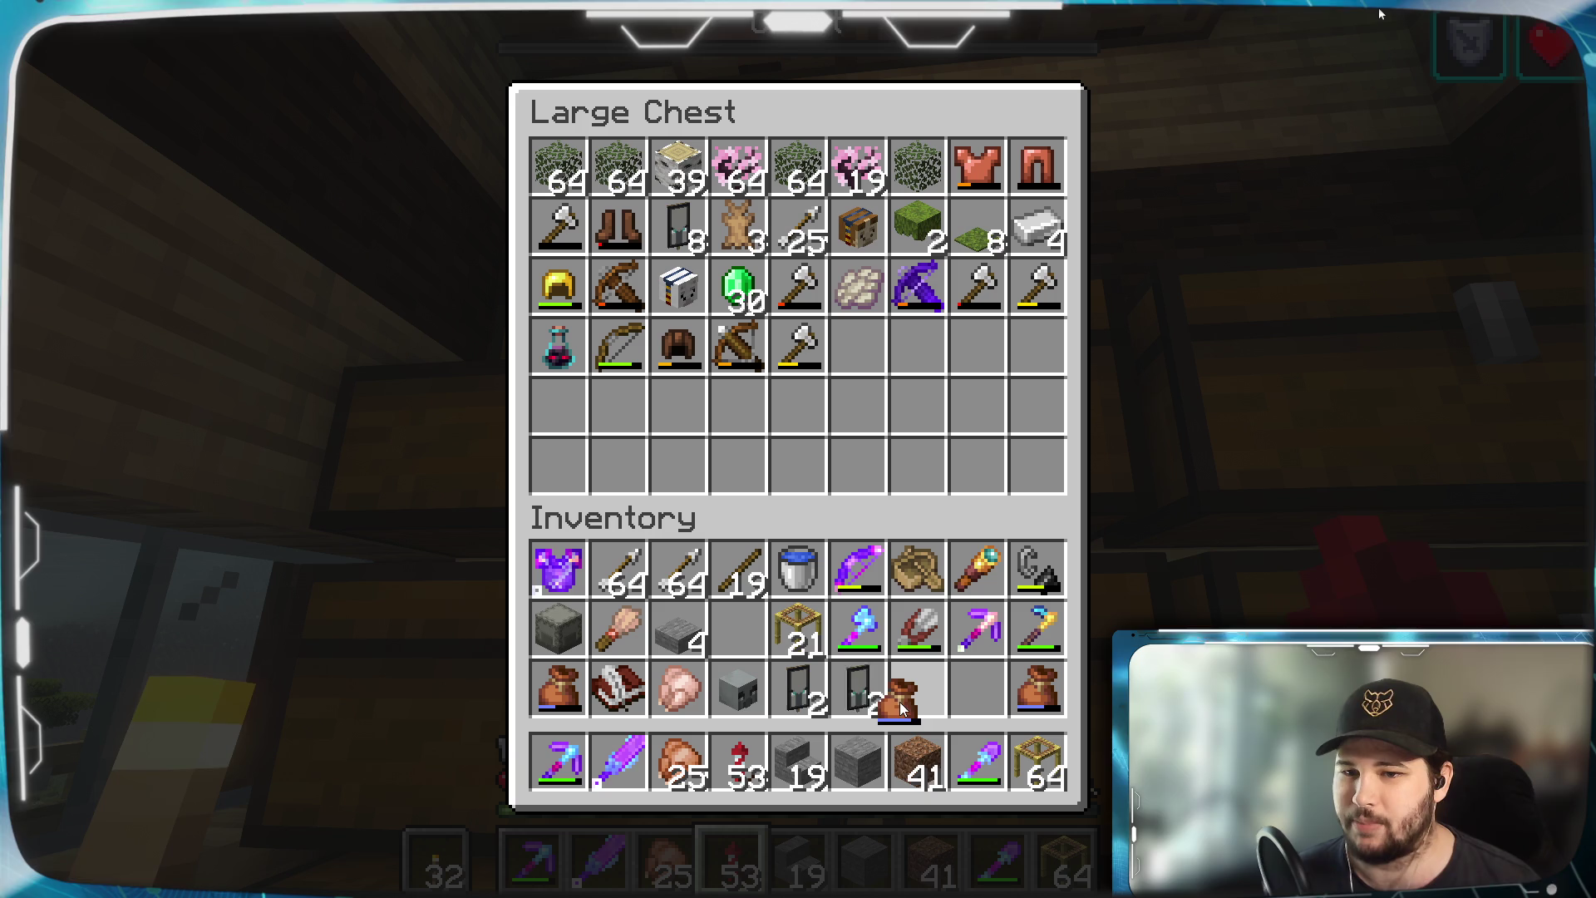
right_click(859, 686)
right_click(918, 687)
right_click(738, 629)
click(978, 686)
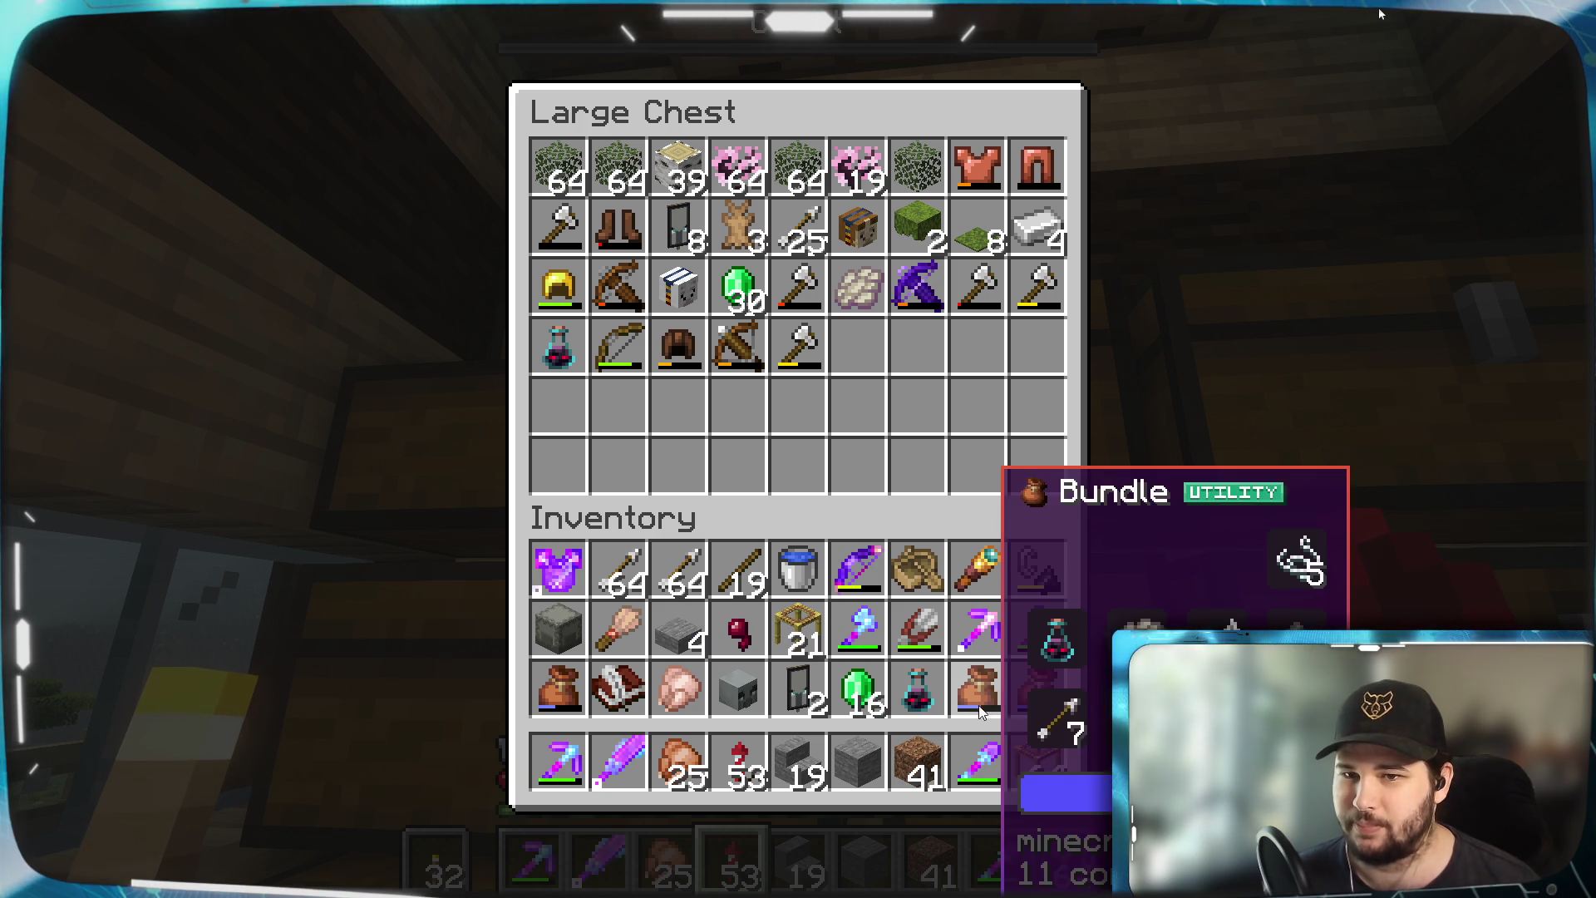
key(Escape)
In the next large chest, stash the chicken, Pillager Head, ominous potion, string, feather and Ominous Bottle
right_click(798, 449)
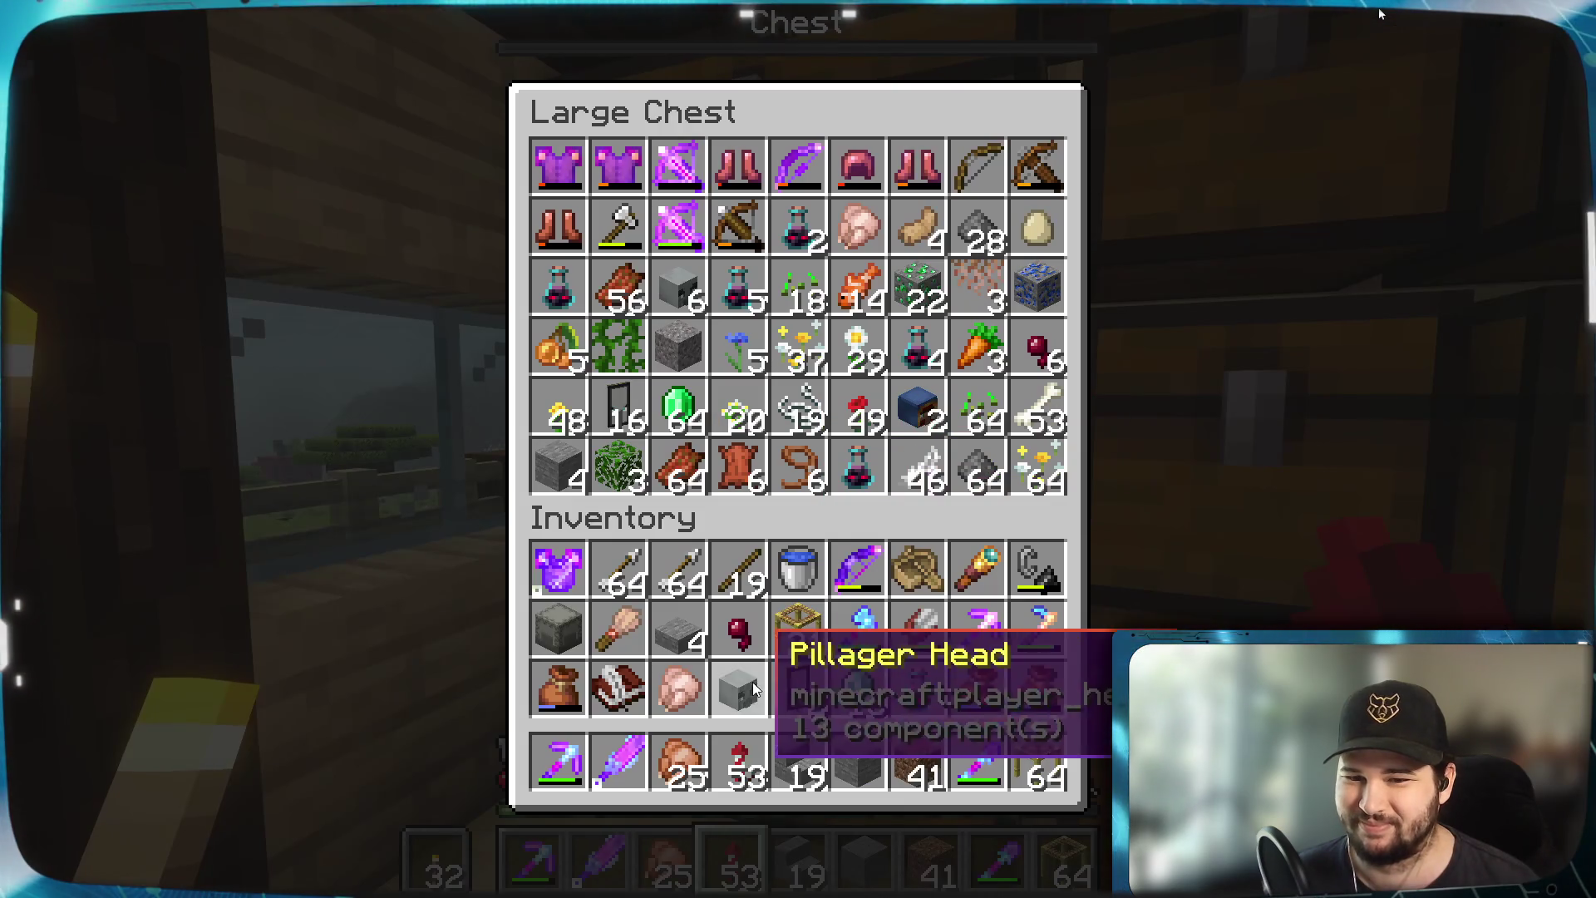
shift+click(678, 688)
shift+click(739, 688)
shift+click(738, 629)
shift+click(918, 687)
click(978, 687)
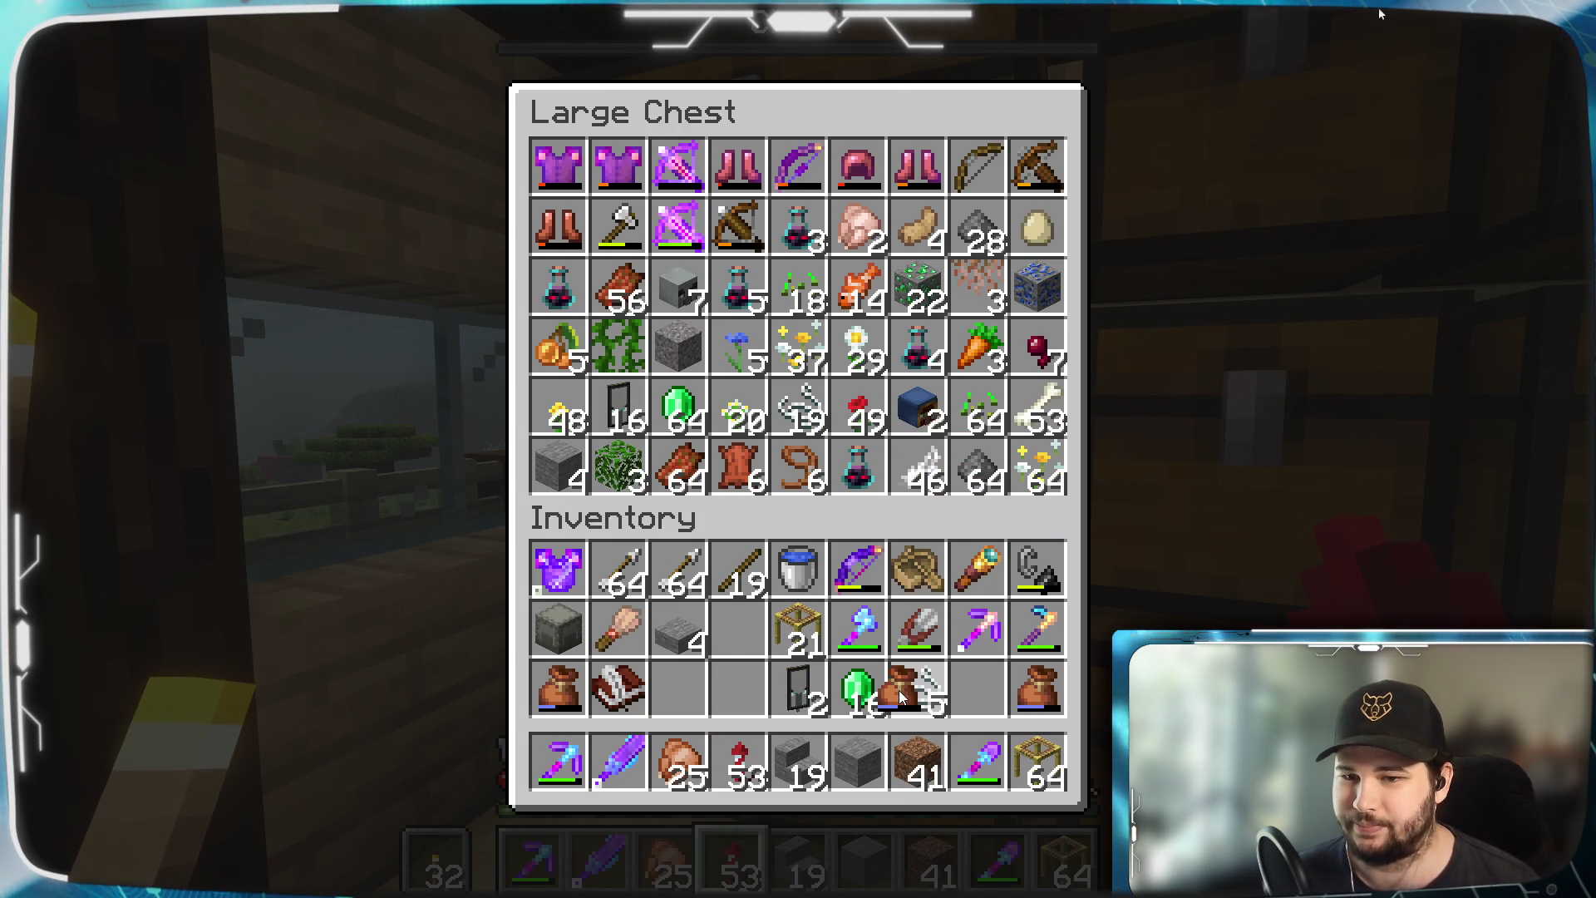
right_click(739, 629)
right_click(678, 689)
right_click(738, 688)
click(977, 707)
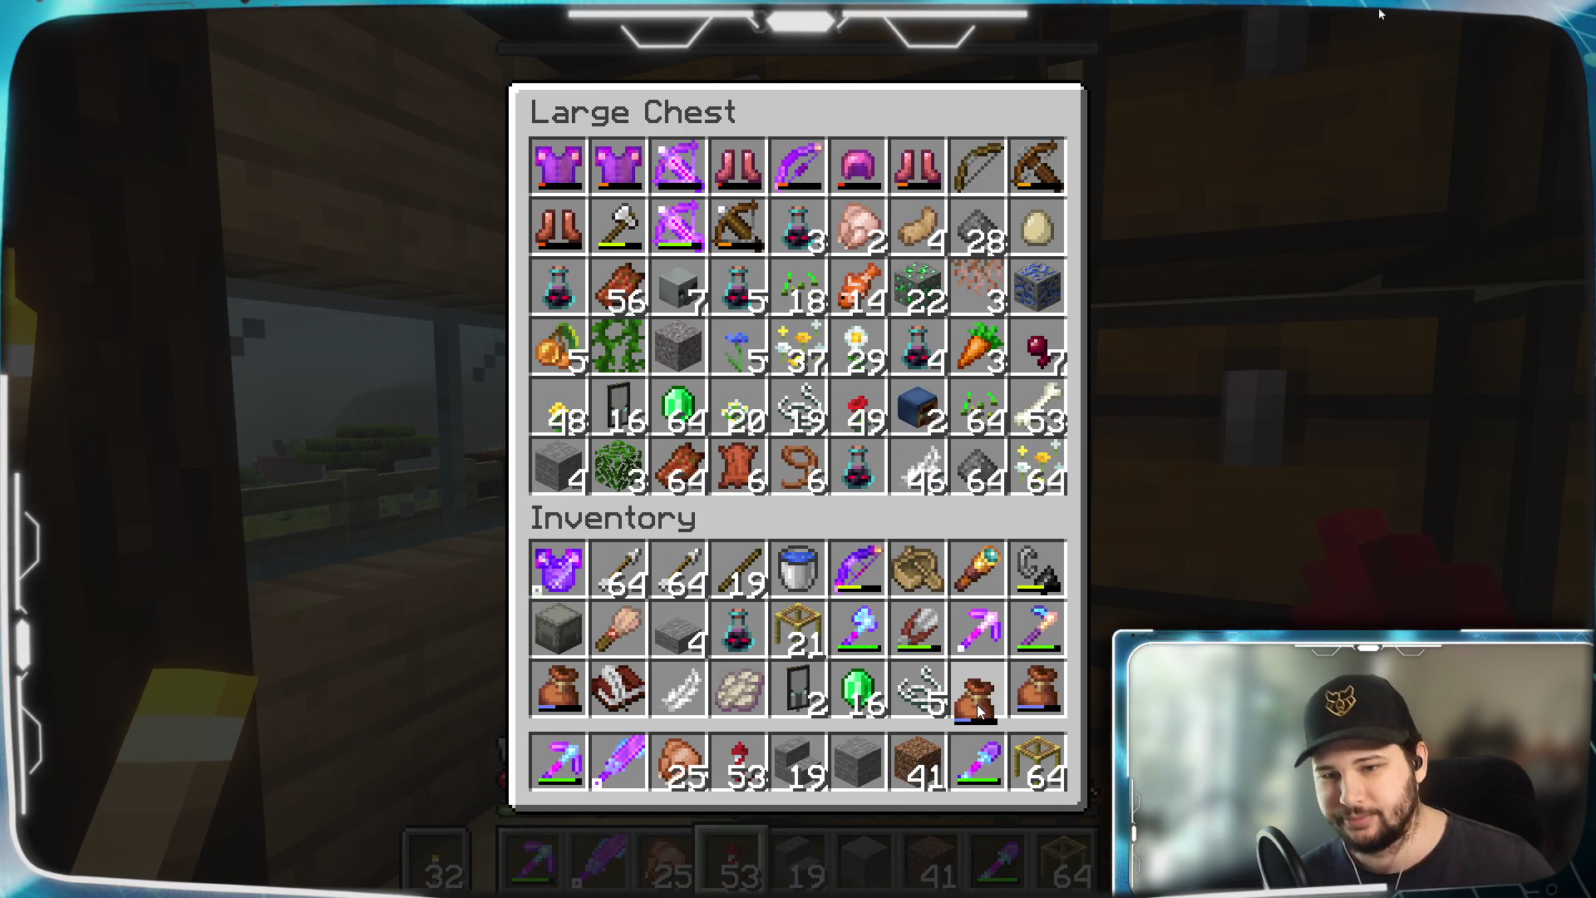
shift+click(919, 687)
shift+click(679, 688)
shift+click(736, 634)
Empty the bundle's flint, arrows, bones and potato, stash the bones, and close the chest
click(979, 690)
right_click(919, 689)
right_click(739, 629)
right_click(678, 687)
click(978, 687)
shift+click(919, 687)
shift+click(687, 698)
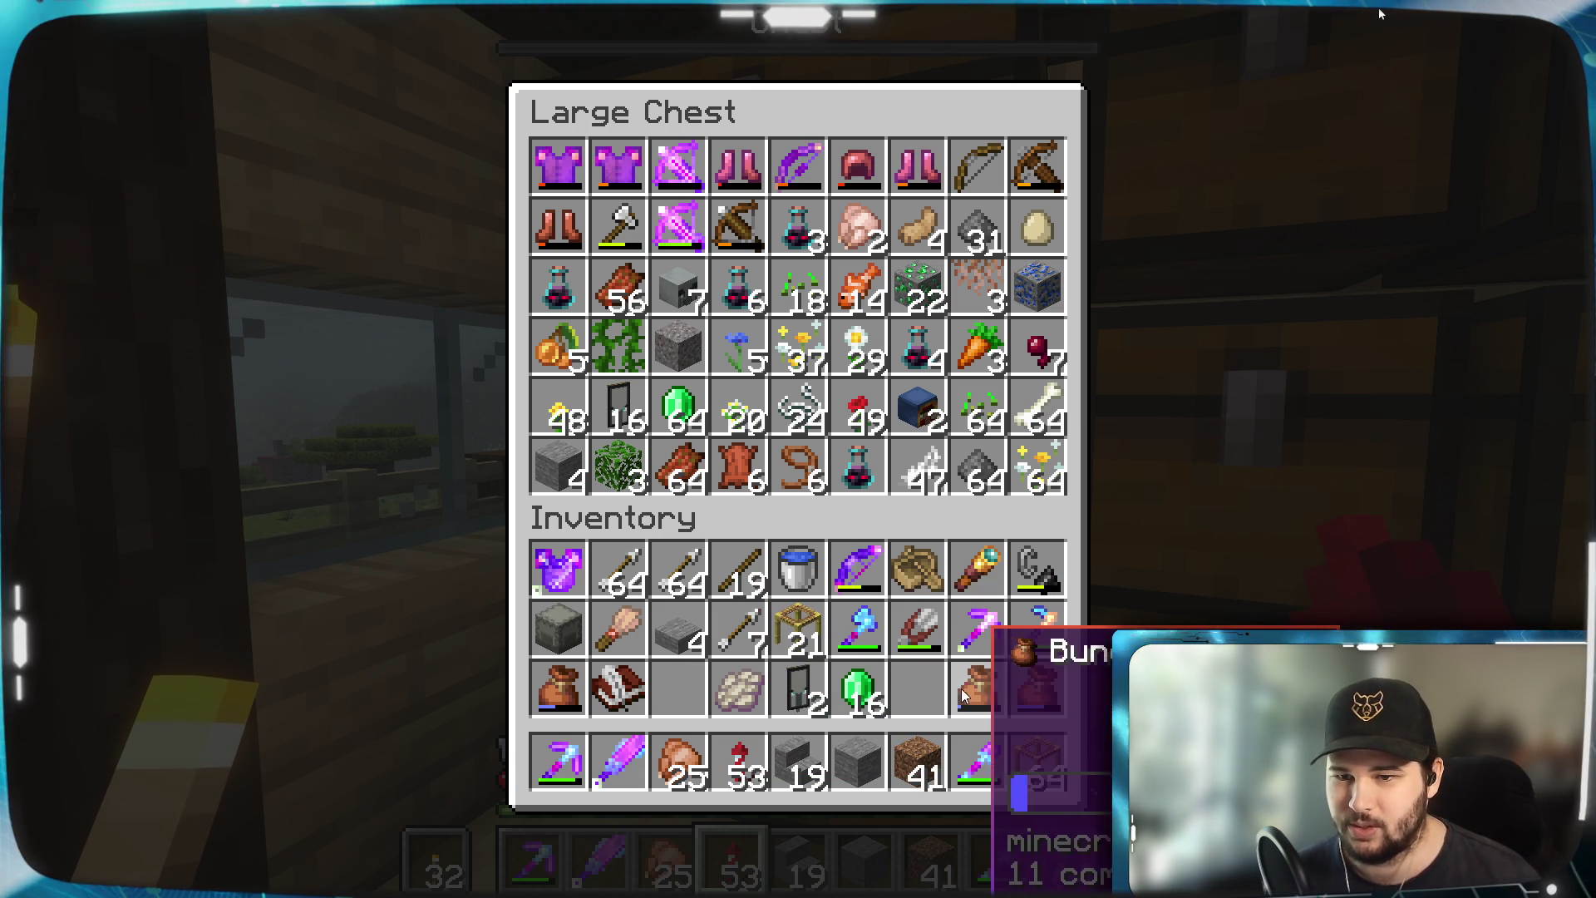
click(973, 690)
right_click(919, 690)
right_click(678, 690)
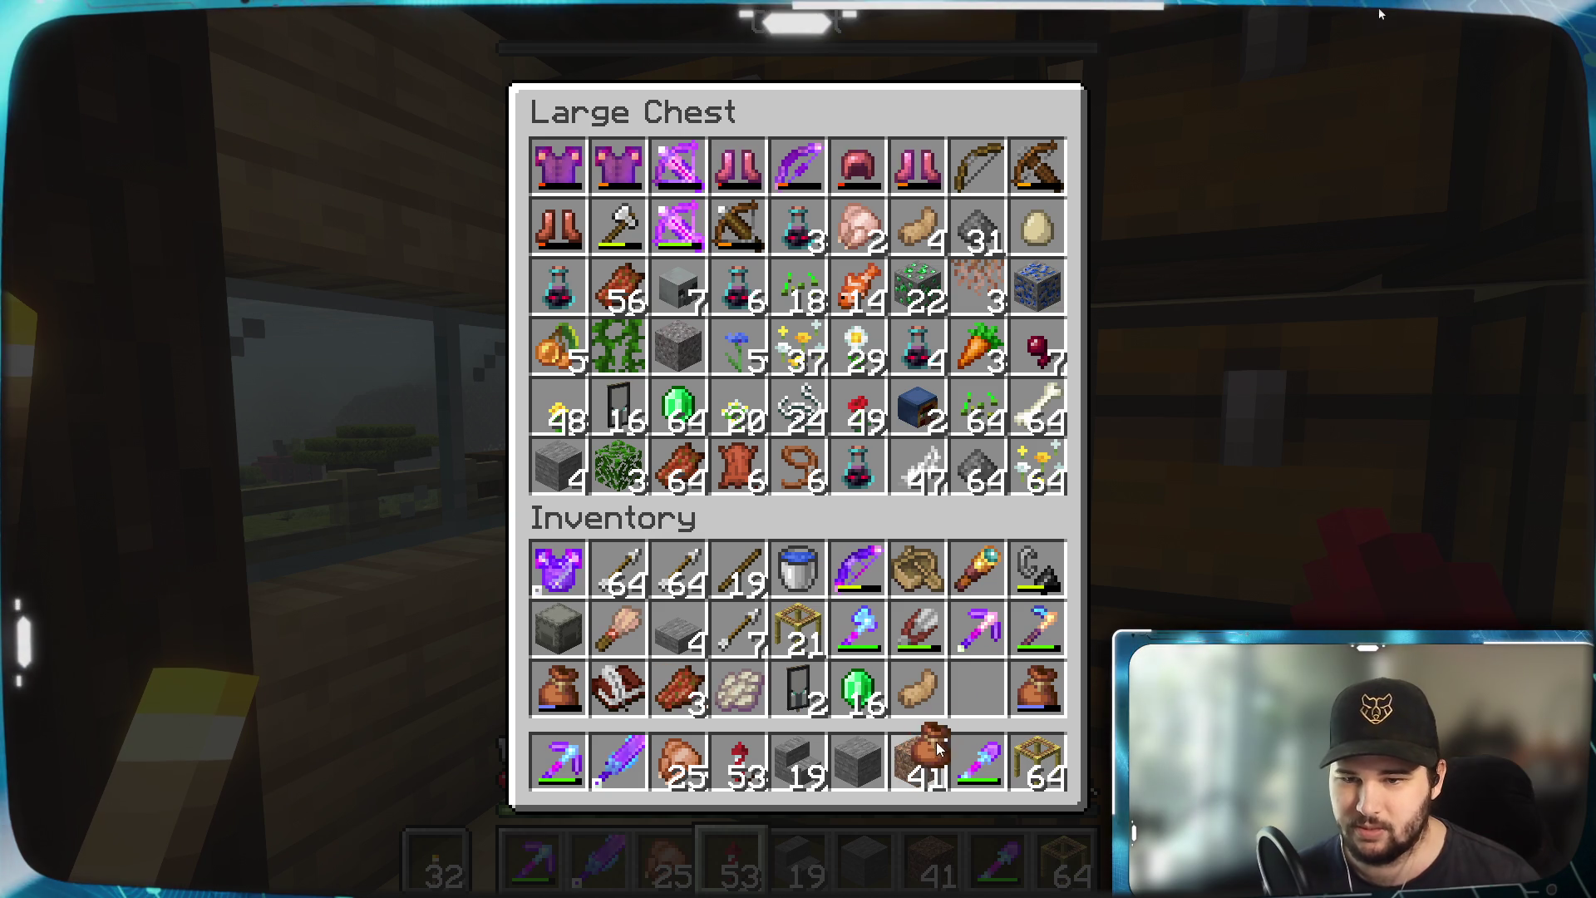
click(987, 699)
key(e)
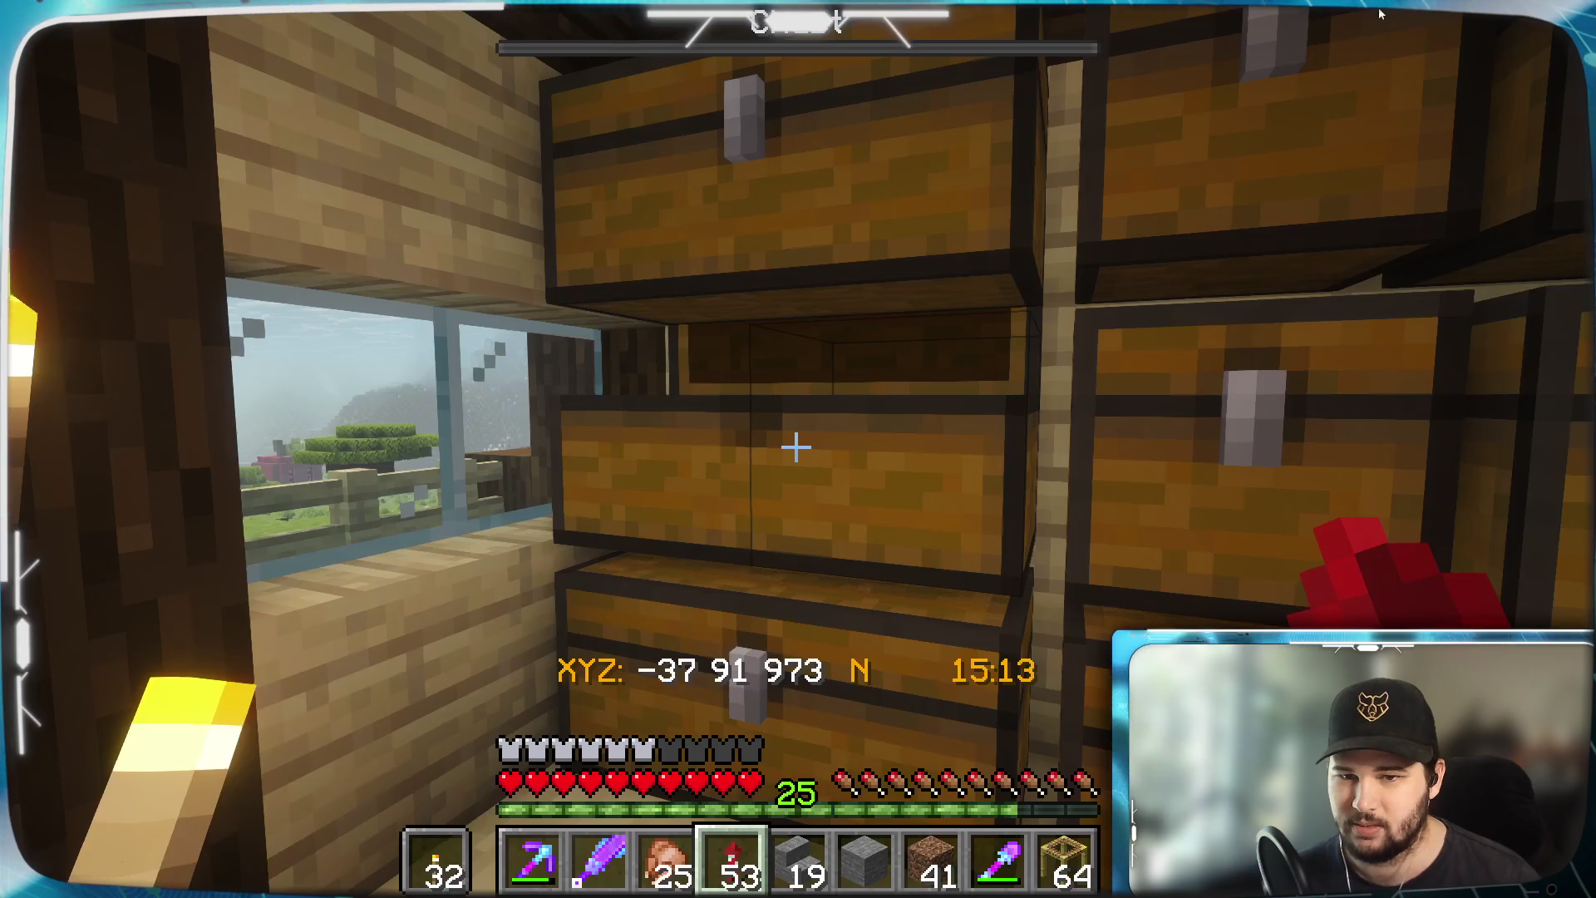
Store the iron doors and emeralds in the following large chest
right_click(797, 447)
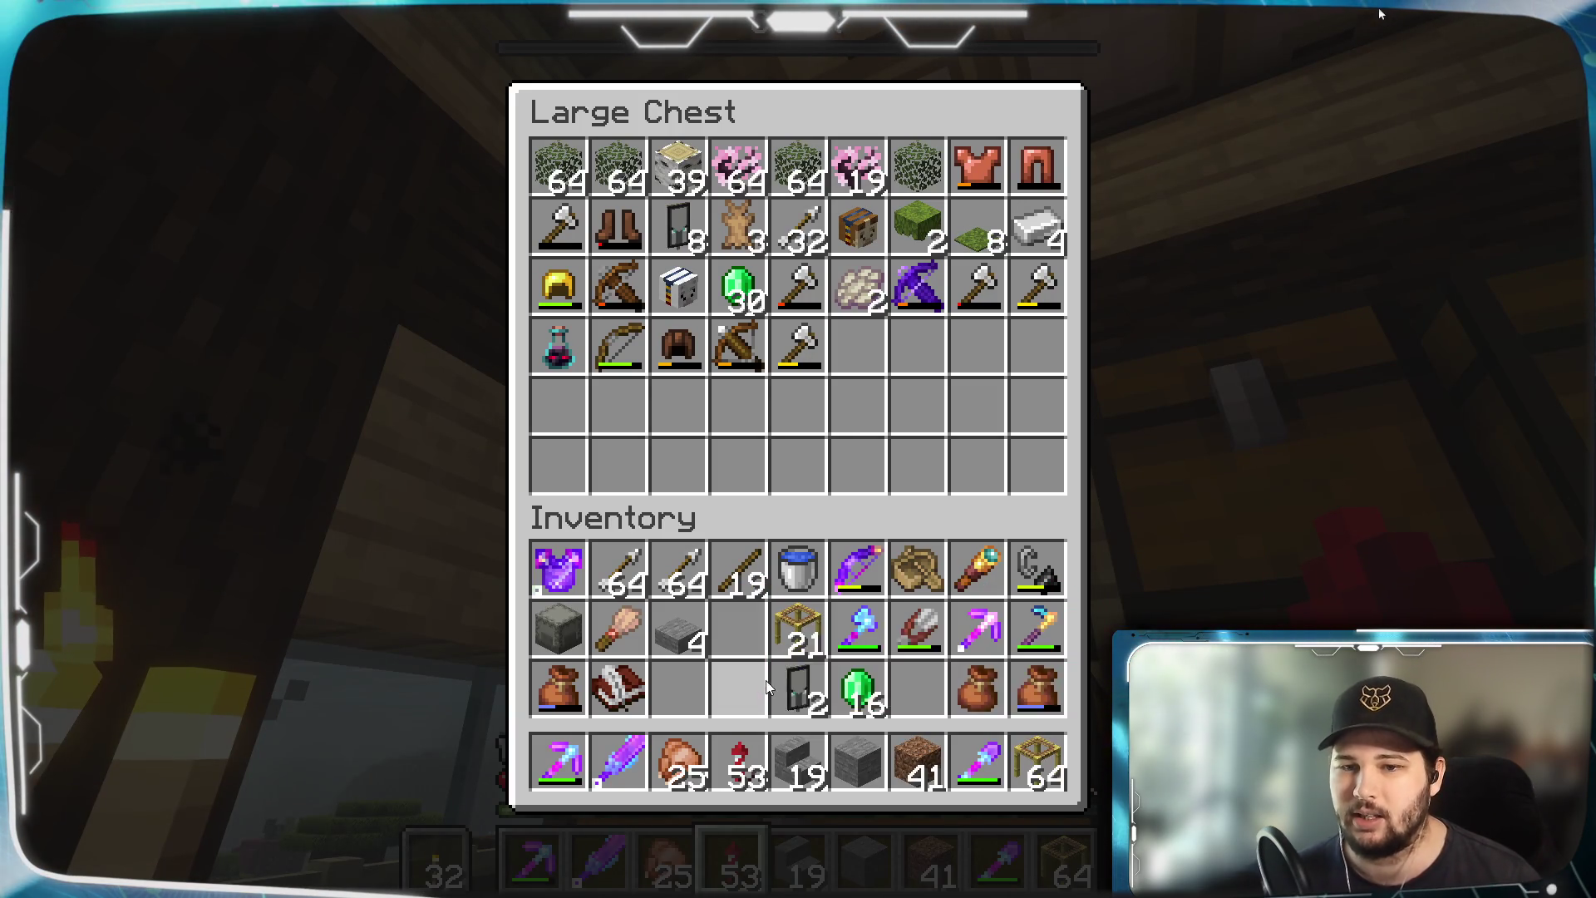
shift+click(798, 690)
shift+click(856, 694)
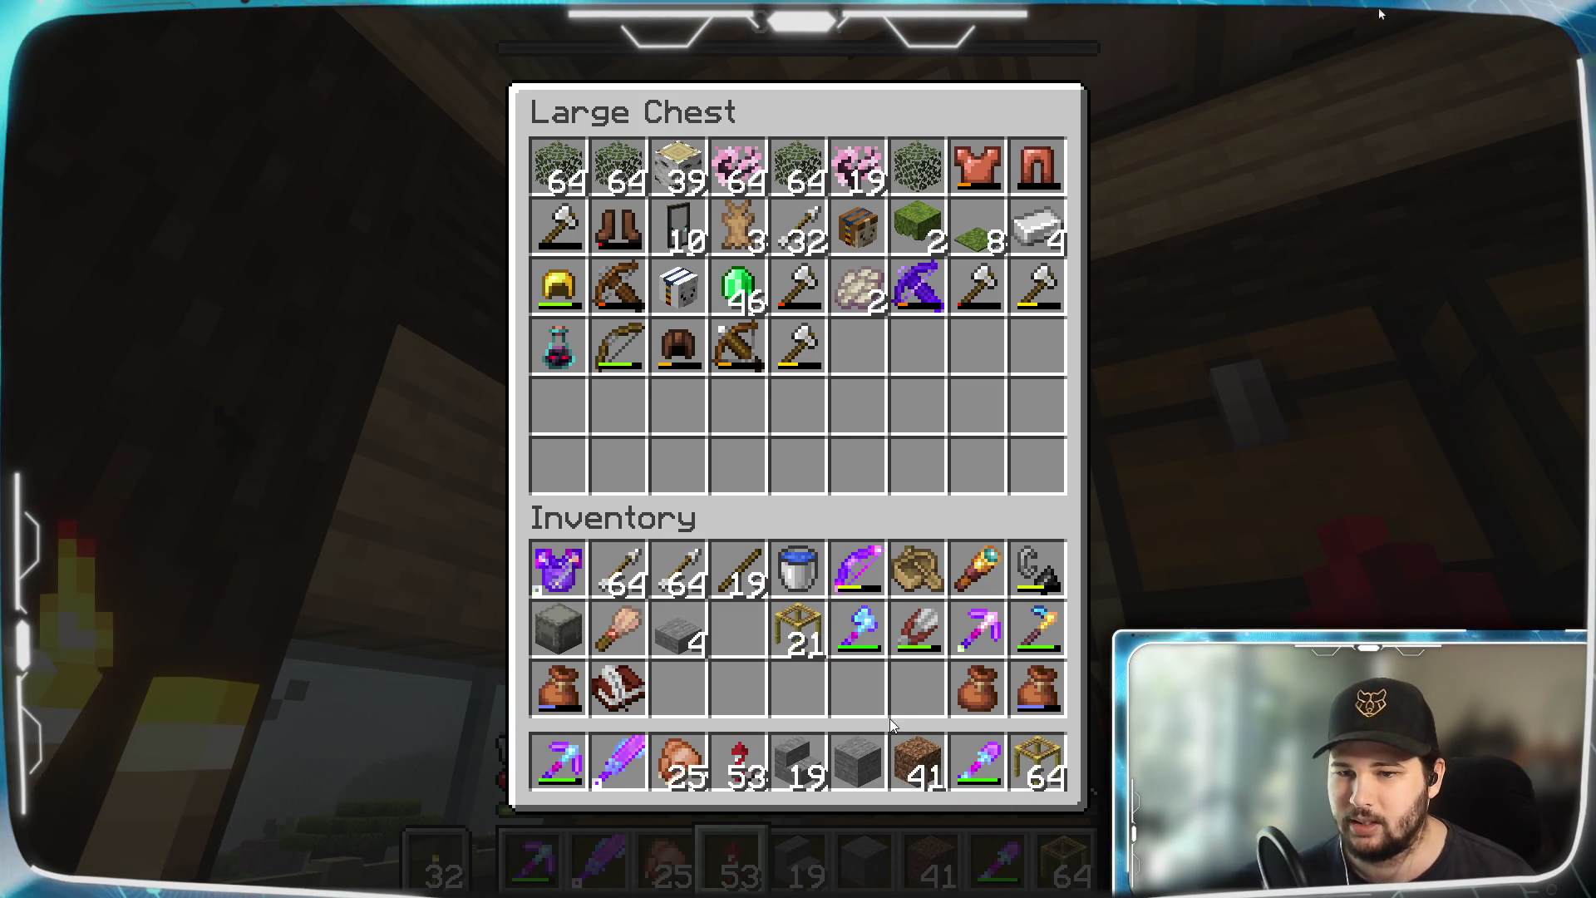
Close the chest and walk across the grassland to the pink shulker boxes, holding cooked chicken
key(e)
key(w)
key(w)
key(w)
key(w)
key(w)
key(3)
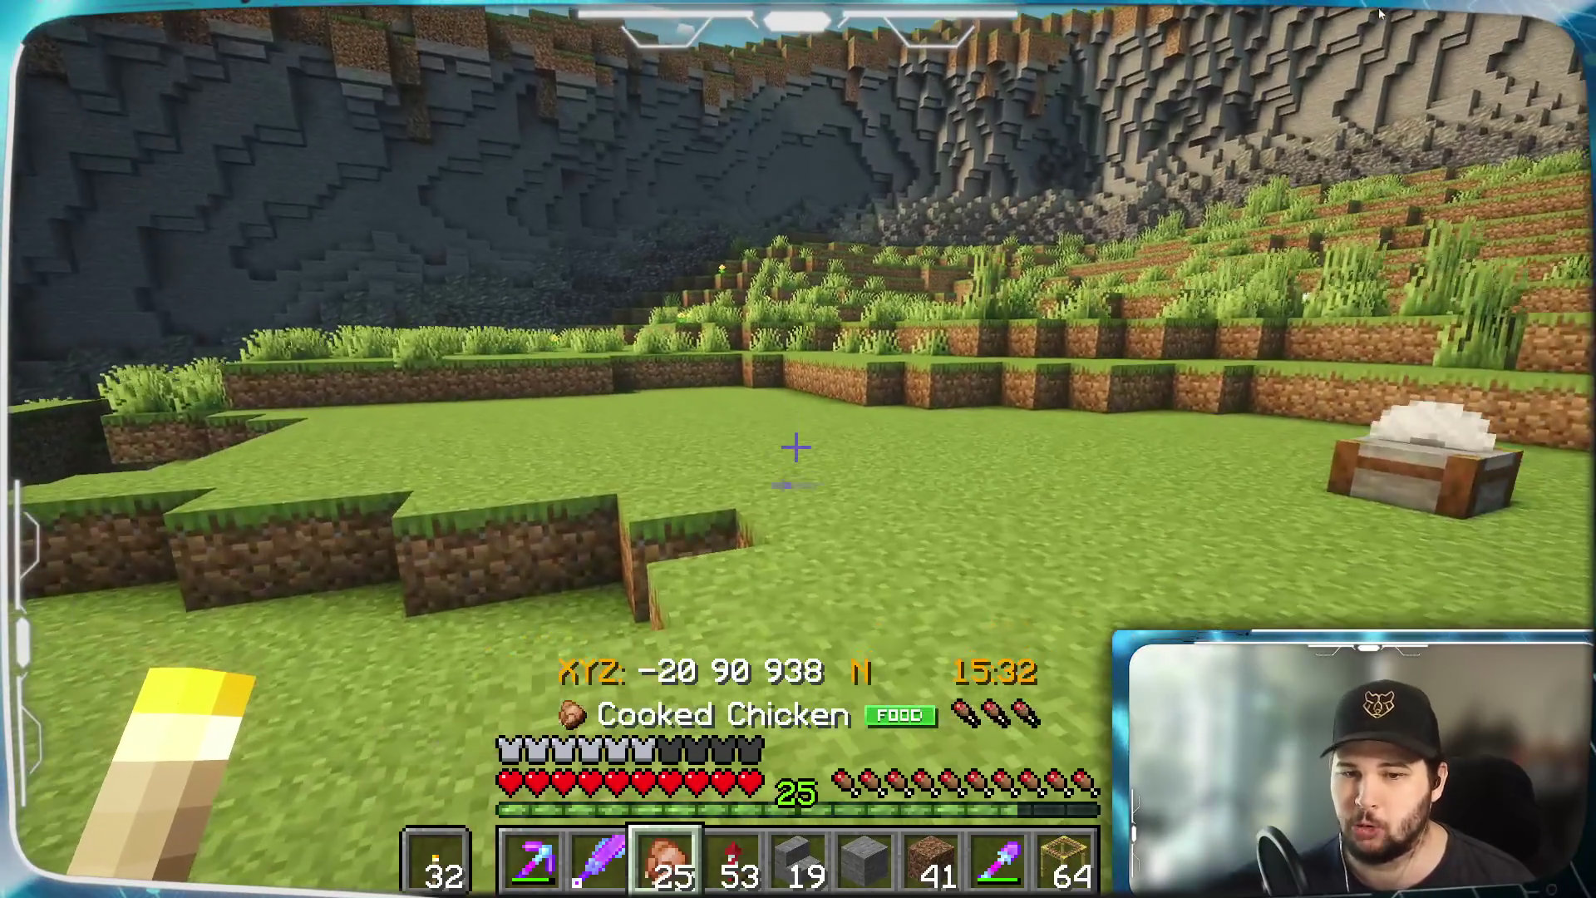
key(w)
key(w)
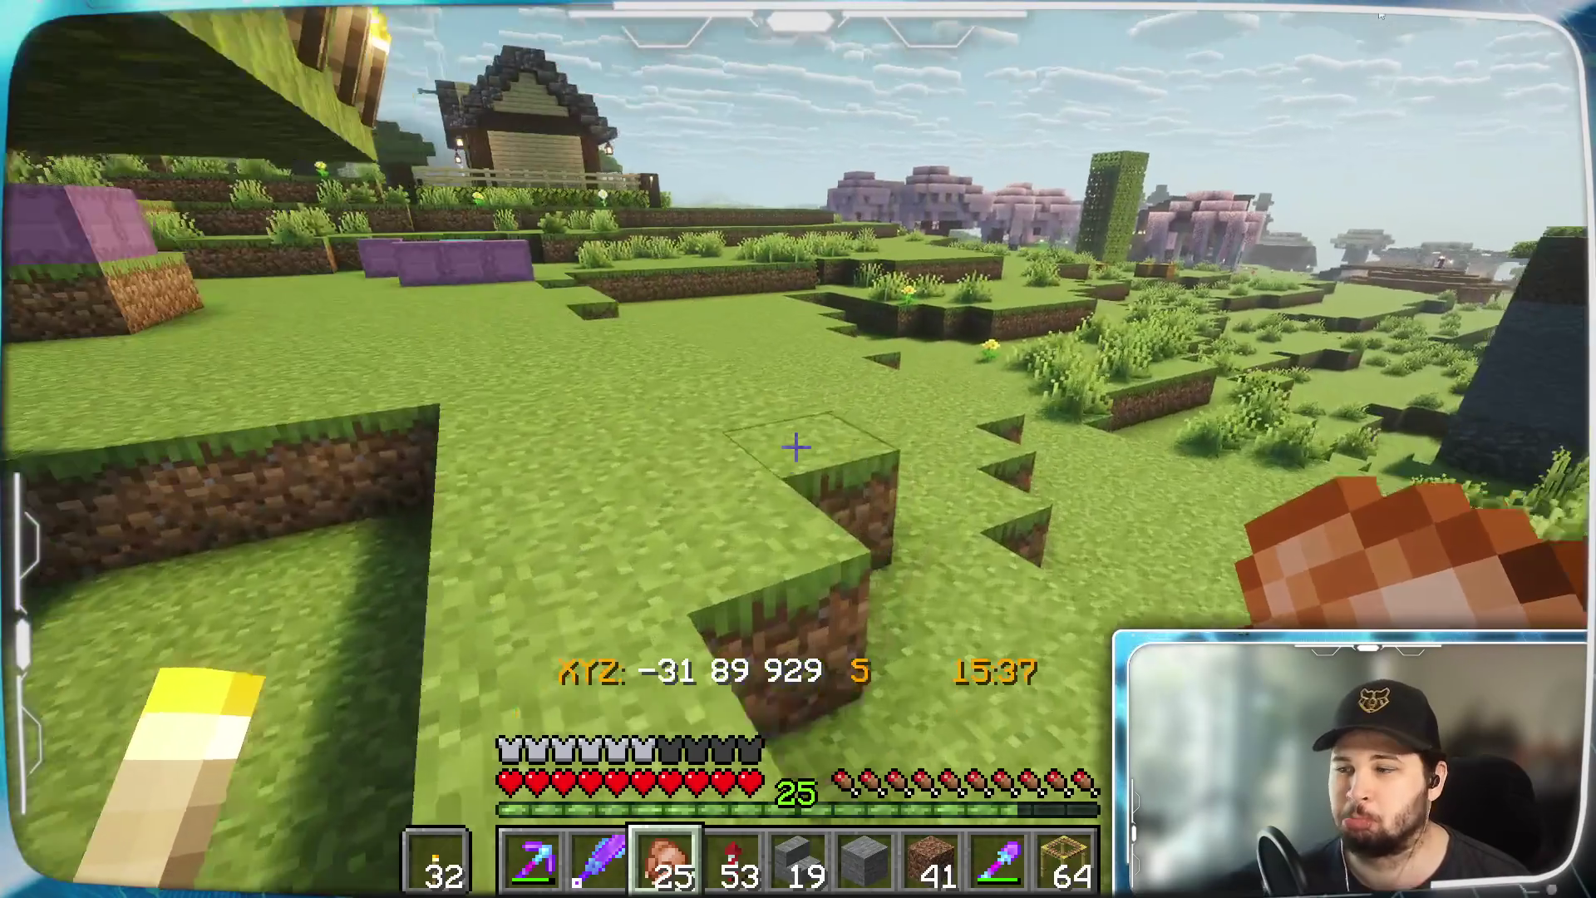
key(w)
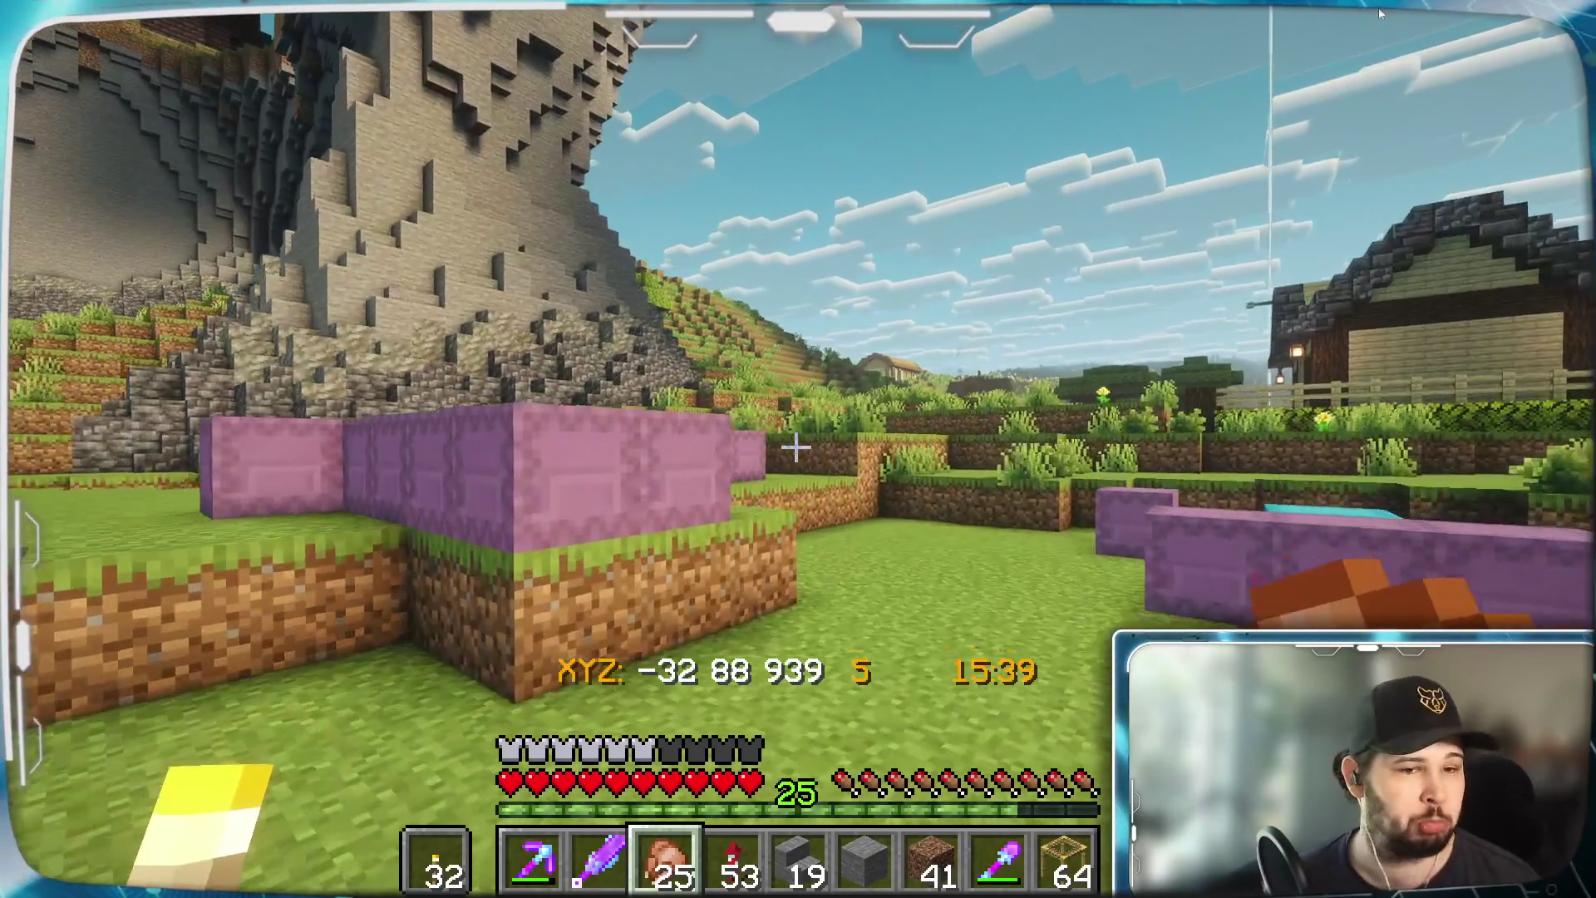
key(w)
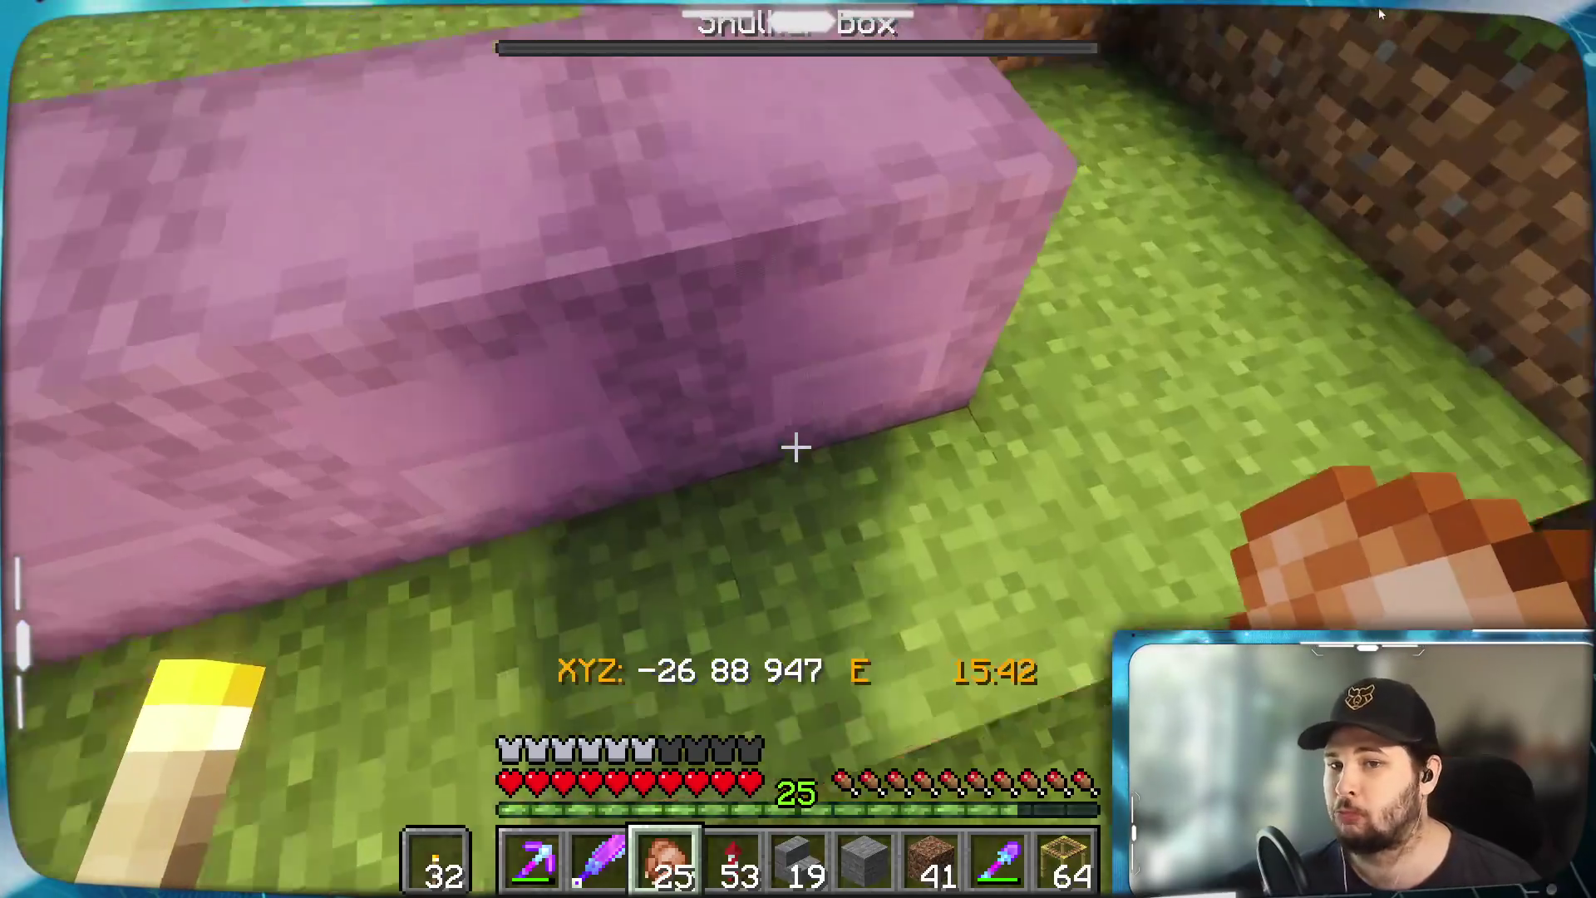
Open the pink shulker box to see its gravel, dirt and stone contents
right_click(795, 447)
key(Escape)
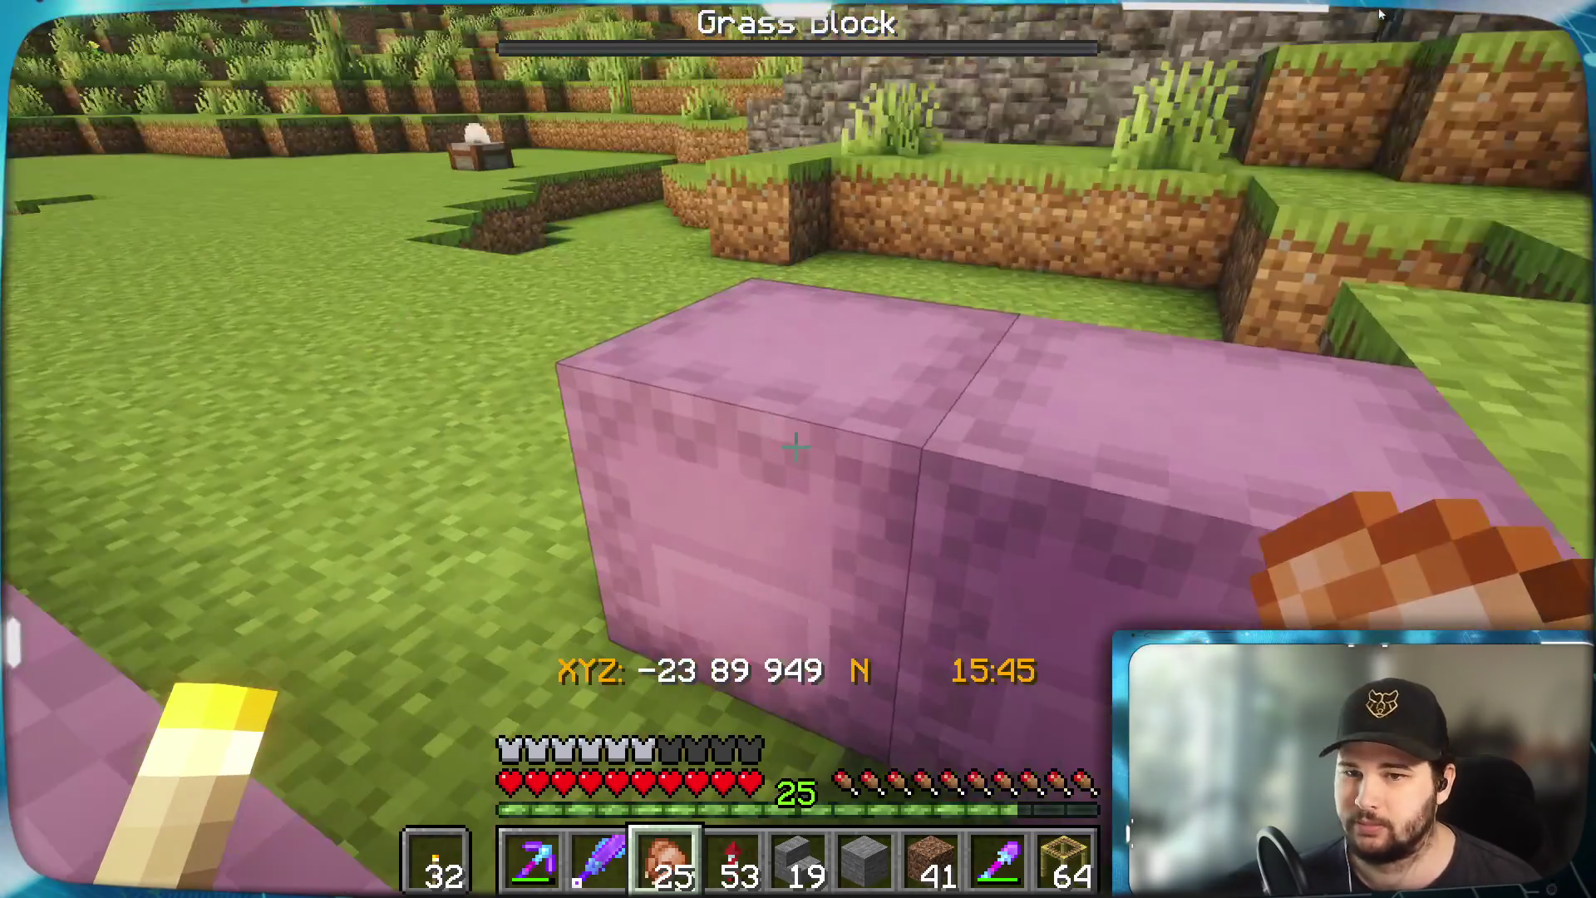
right_click(796, 447)
key(Escape)
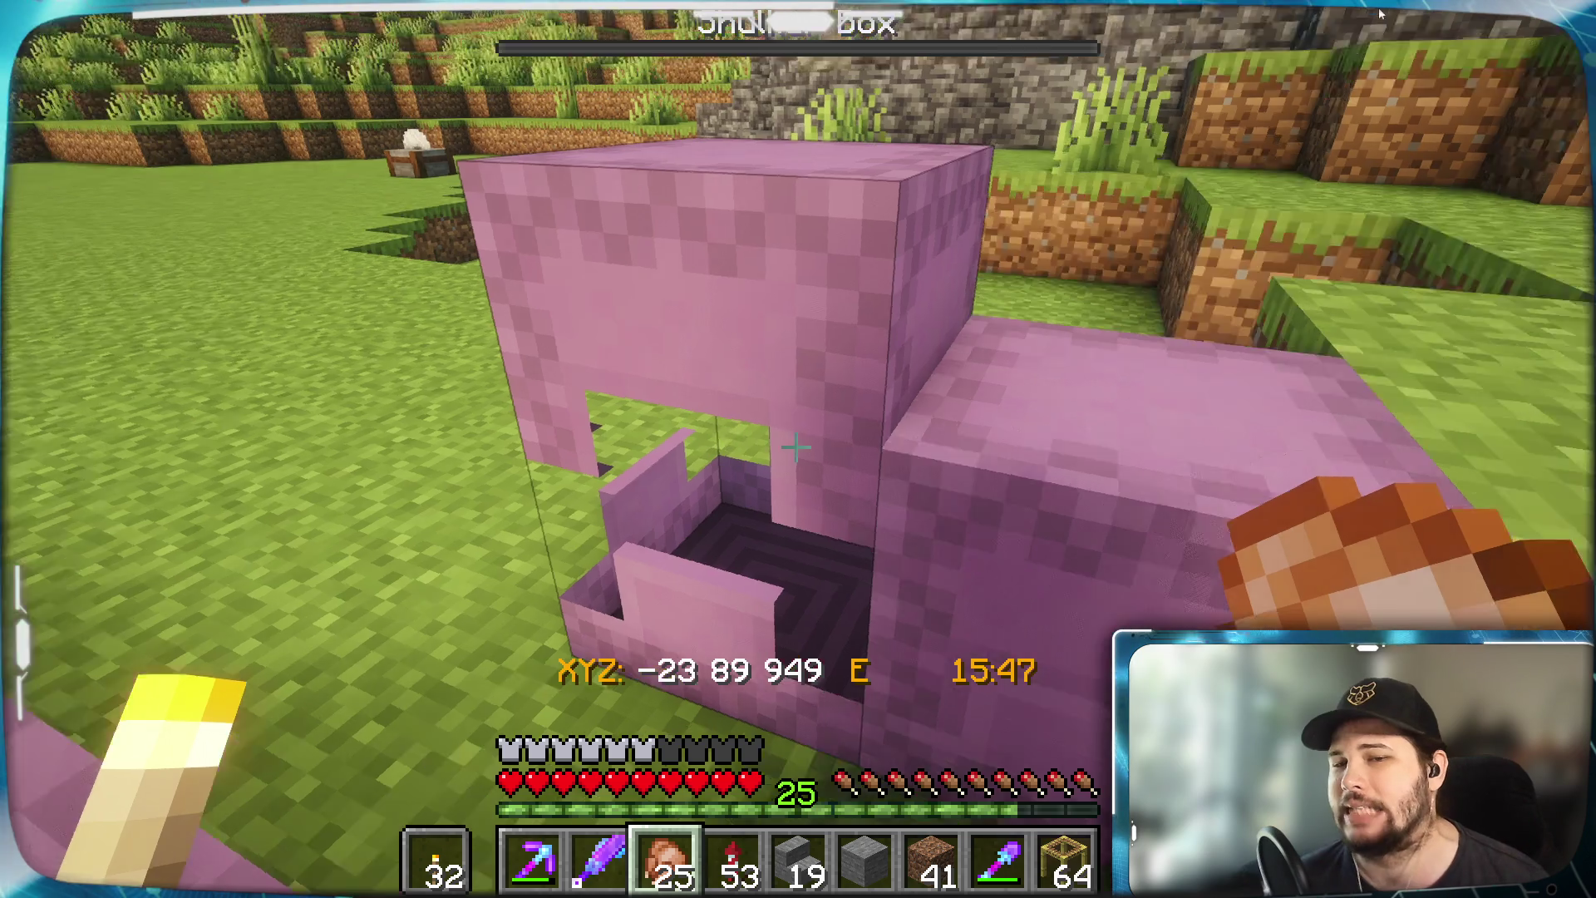
right_click(795, 447)
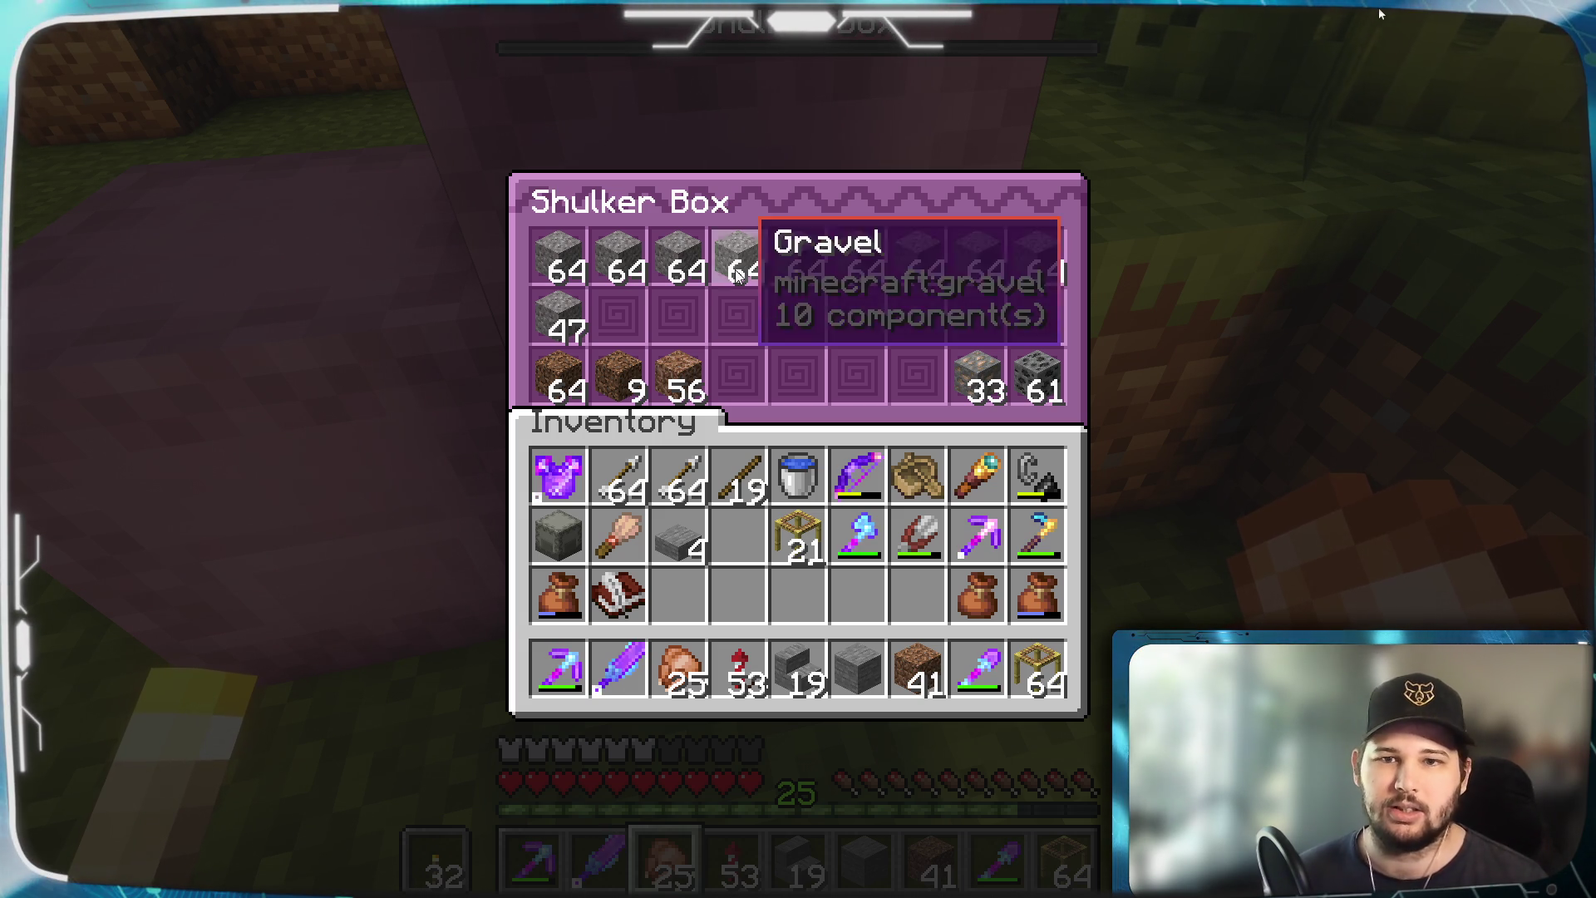
Close the gravel shulker box and open a neighbouring pink shulker box
key(e)
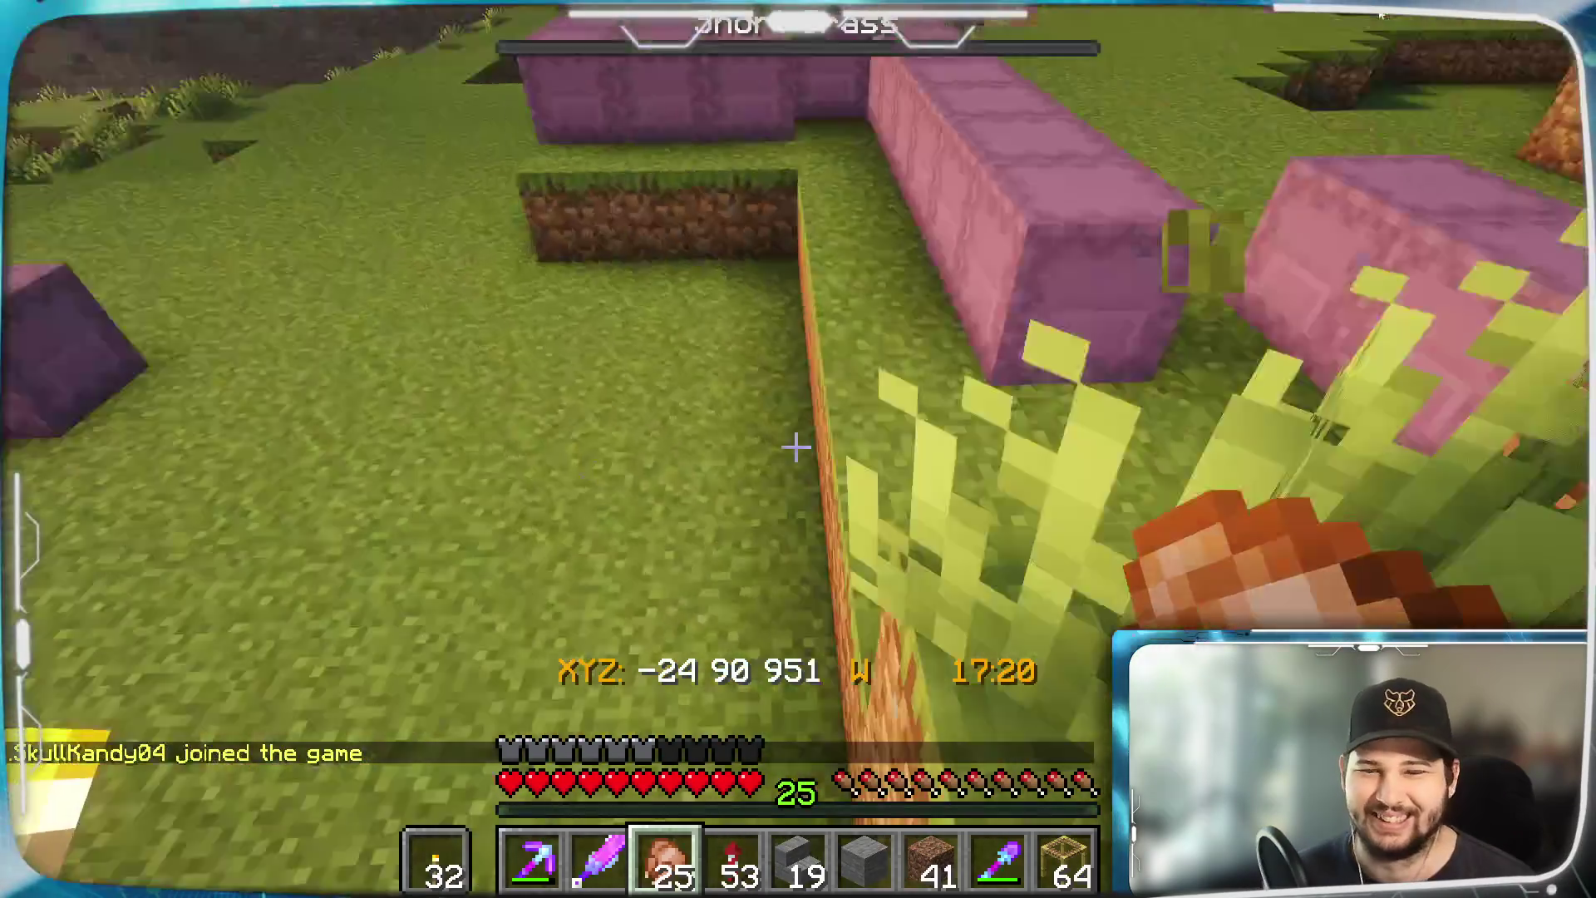
key(w)
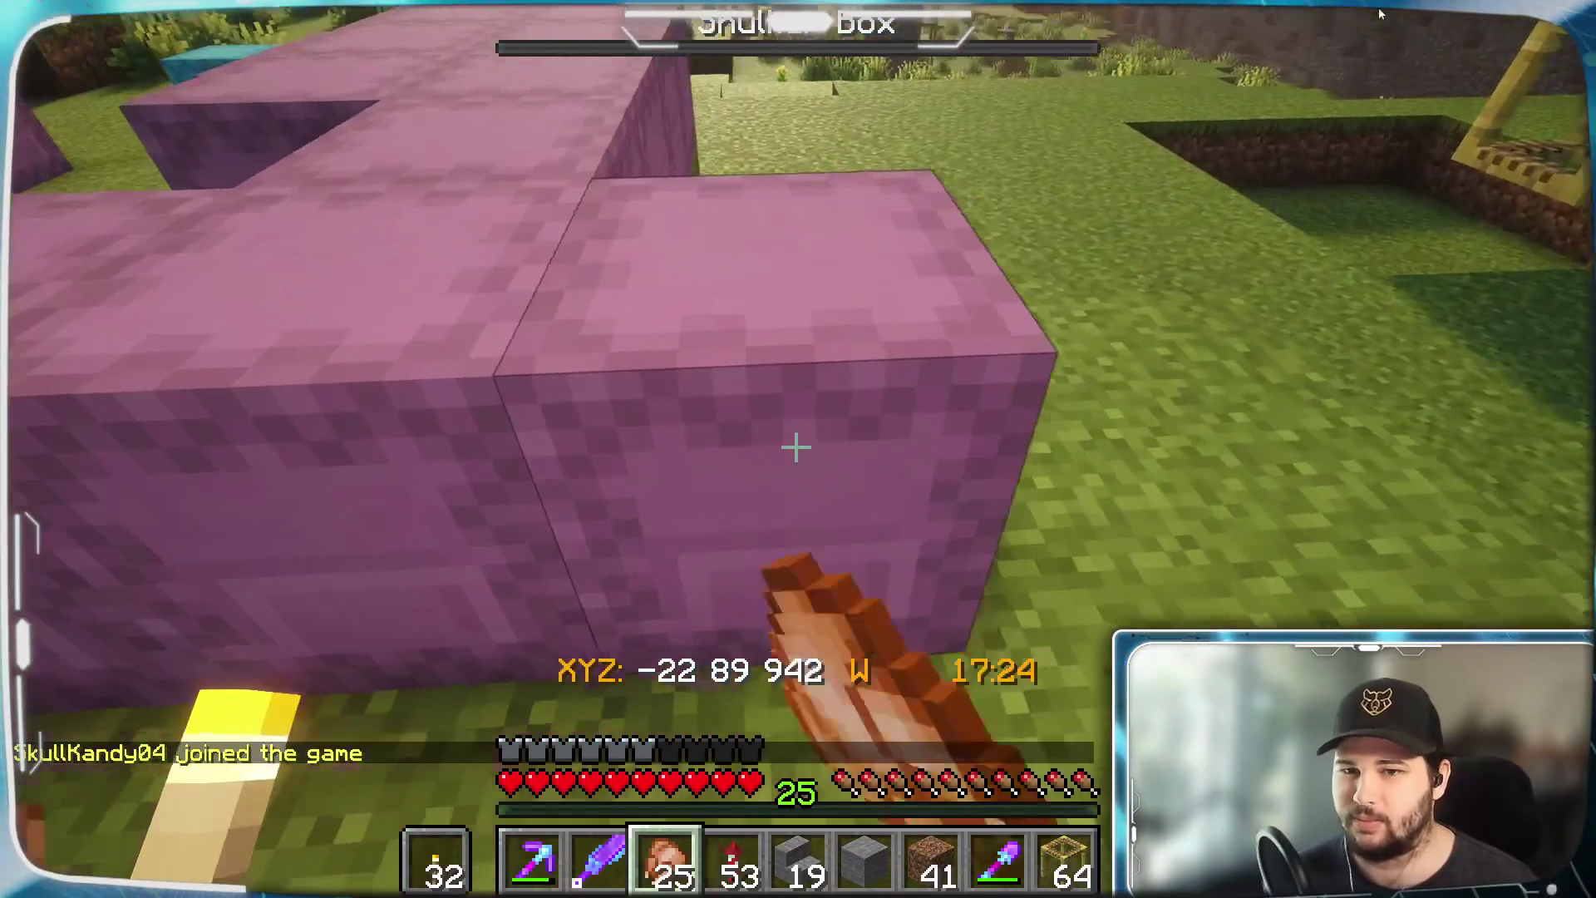
right_click(797, 447)
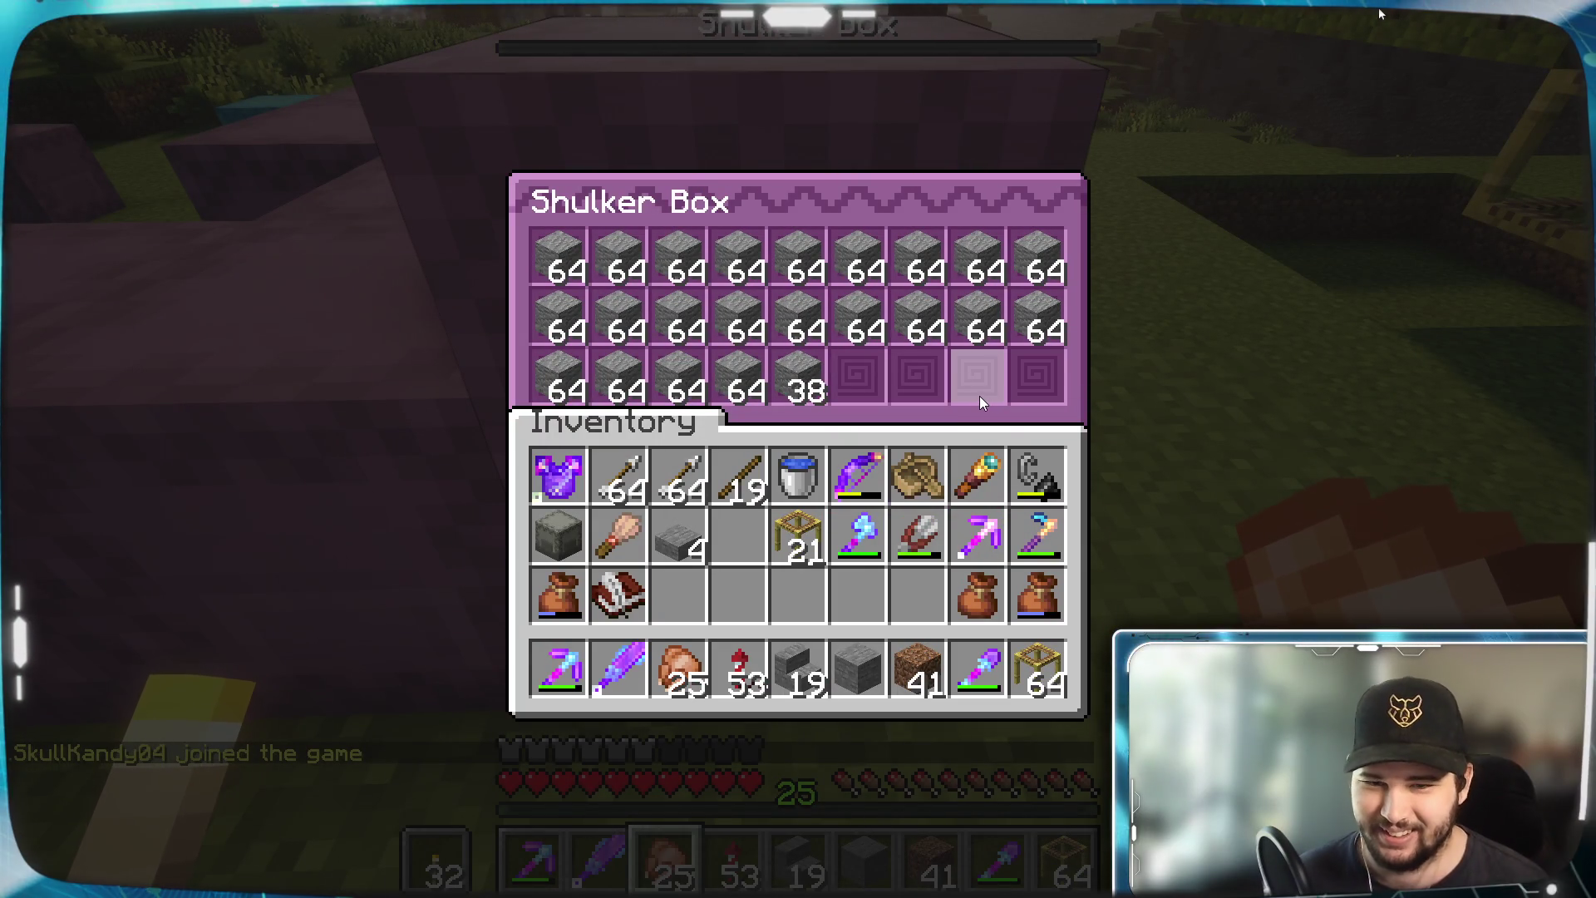
Check the neighbouring shulker boxes until finding one full of stone
key(Escape)
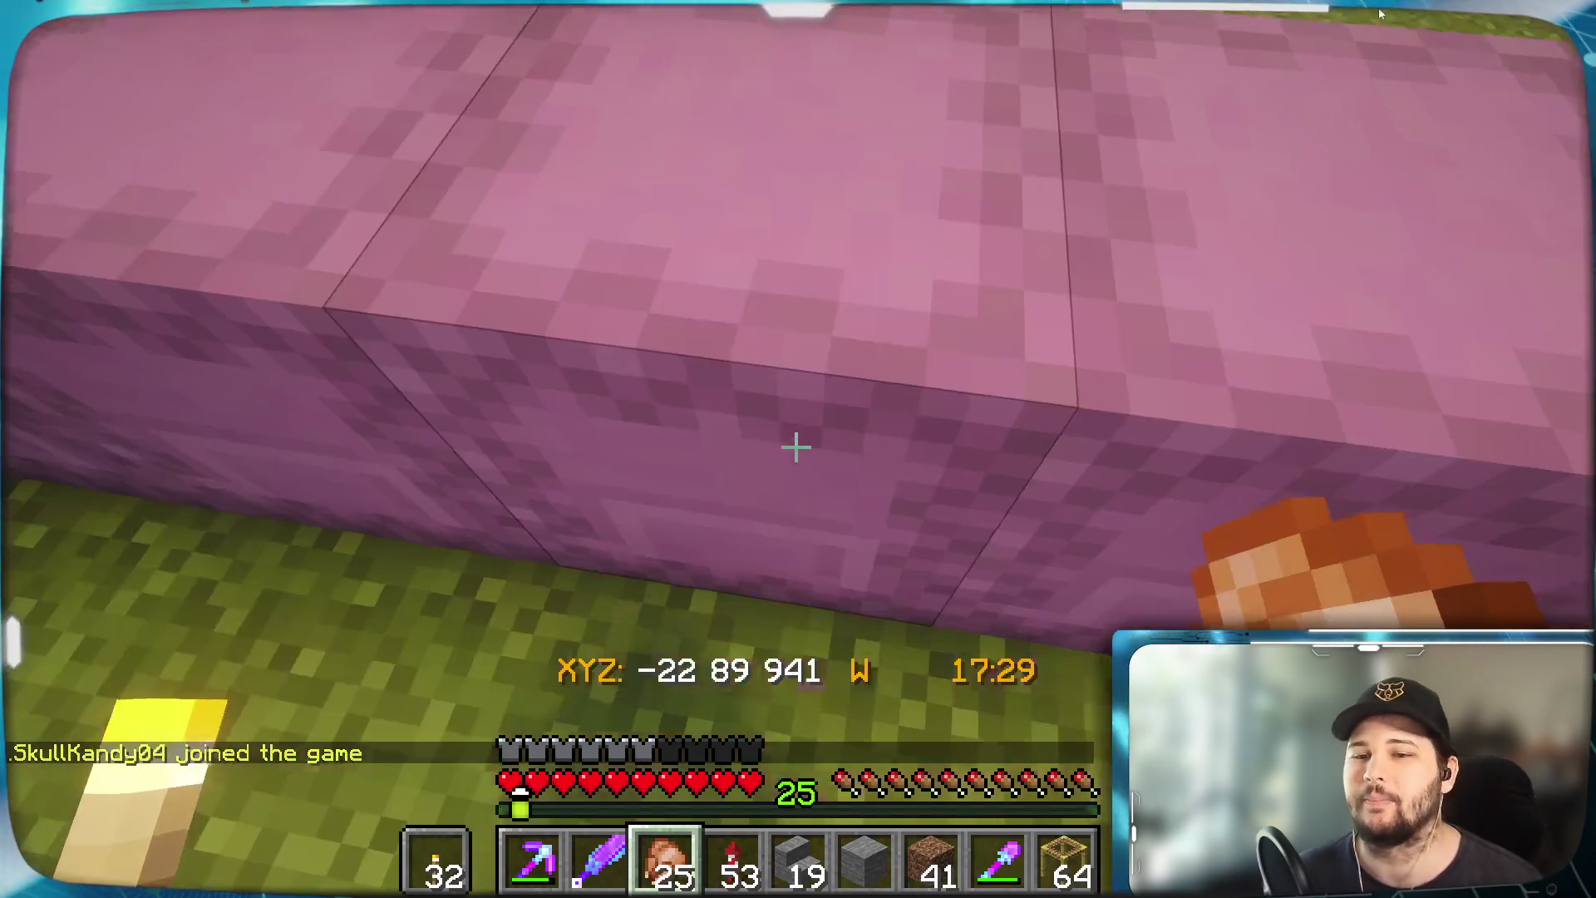
right_click(797, 448)
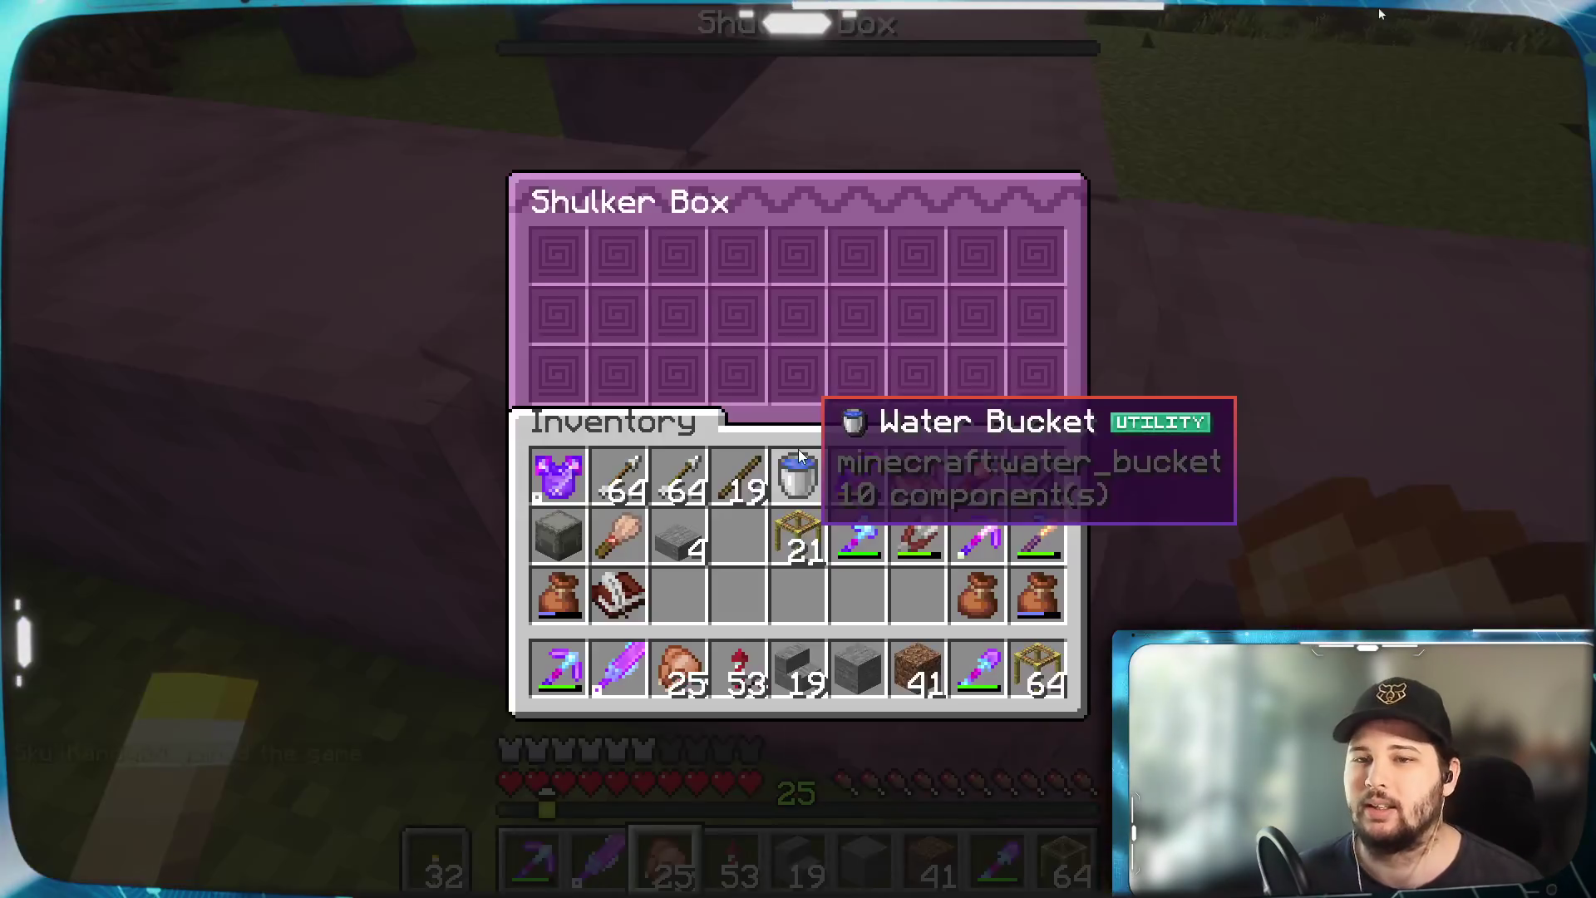
key(Escape)
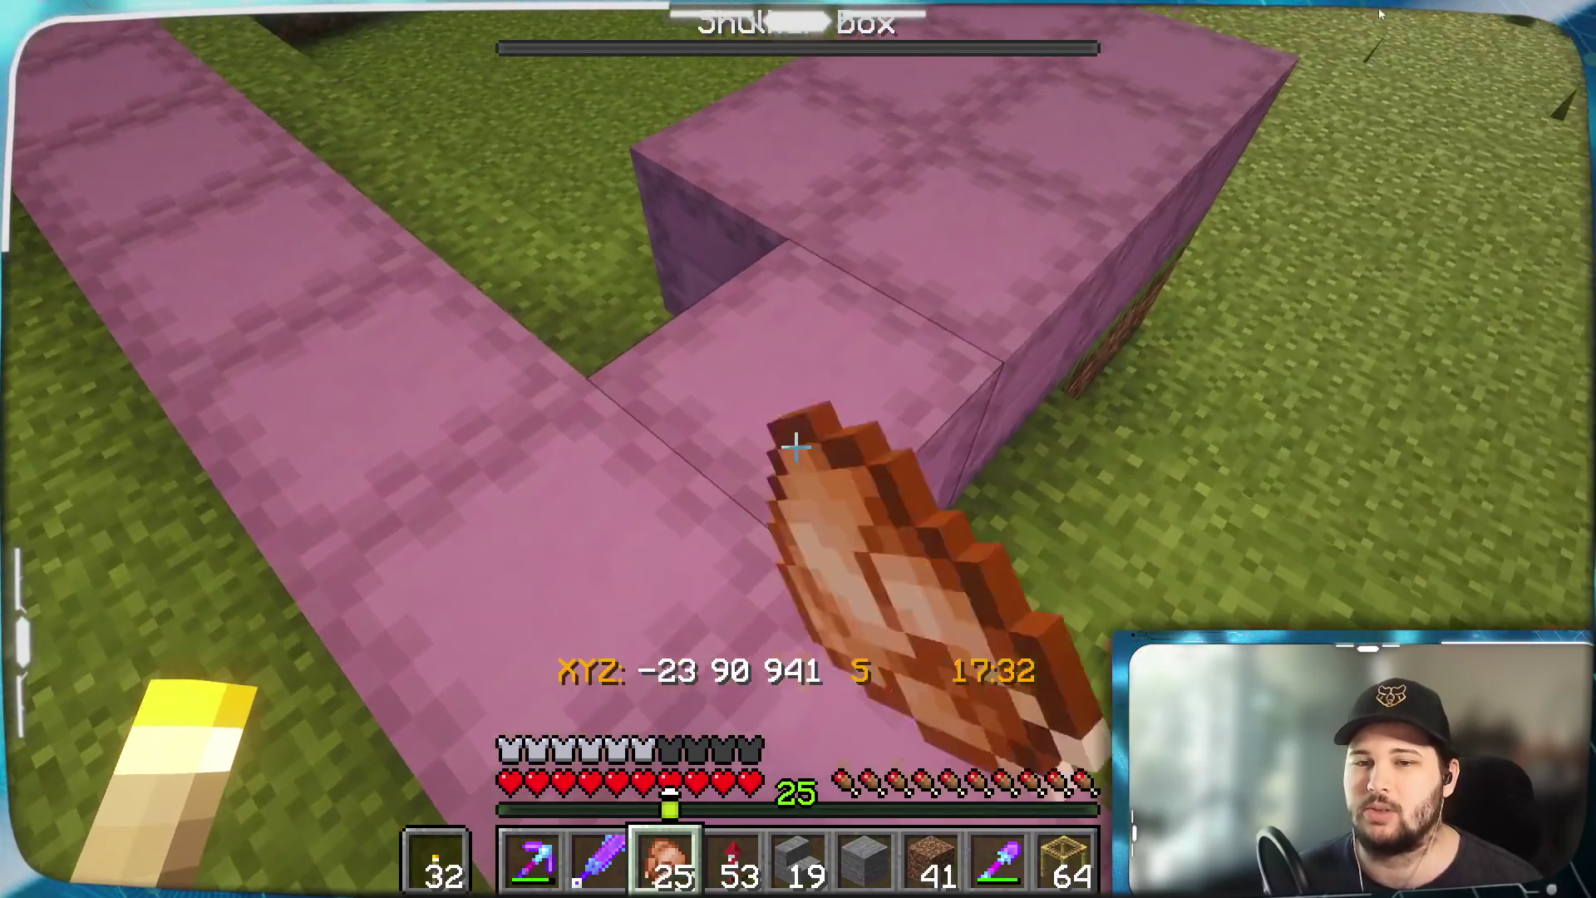
right_click(797, 447)
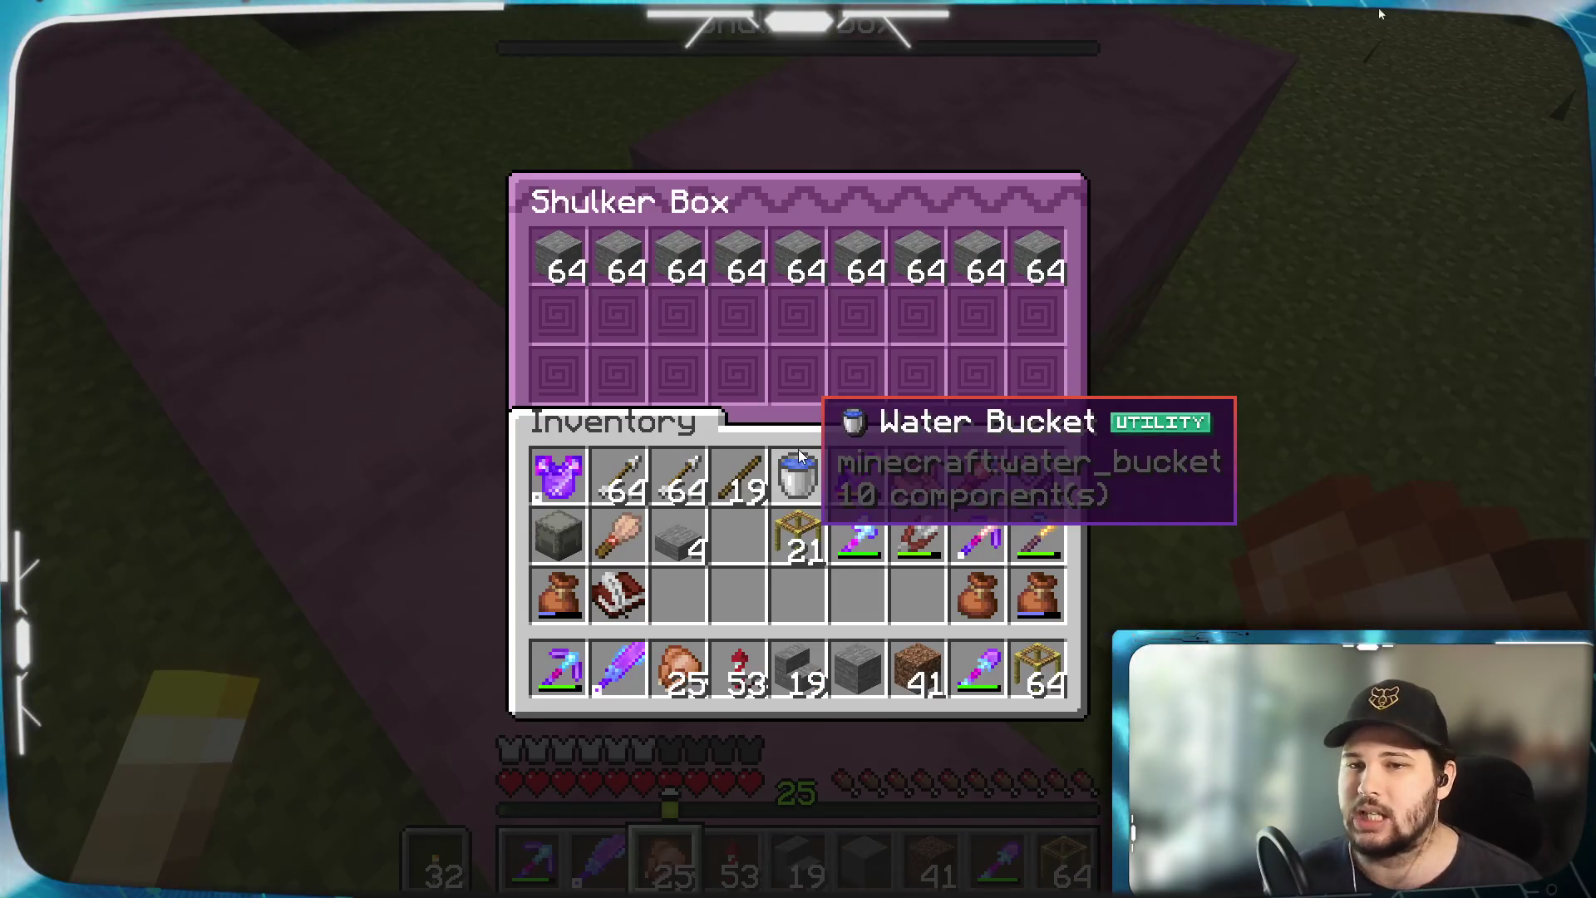
Move stone stacks from that shulker box into the inventory, then close it
shift+click(1037, 253)
shift+click(977, 254)
shift+click(923, 254)
shift+click(860, 241)
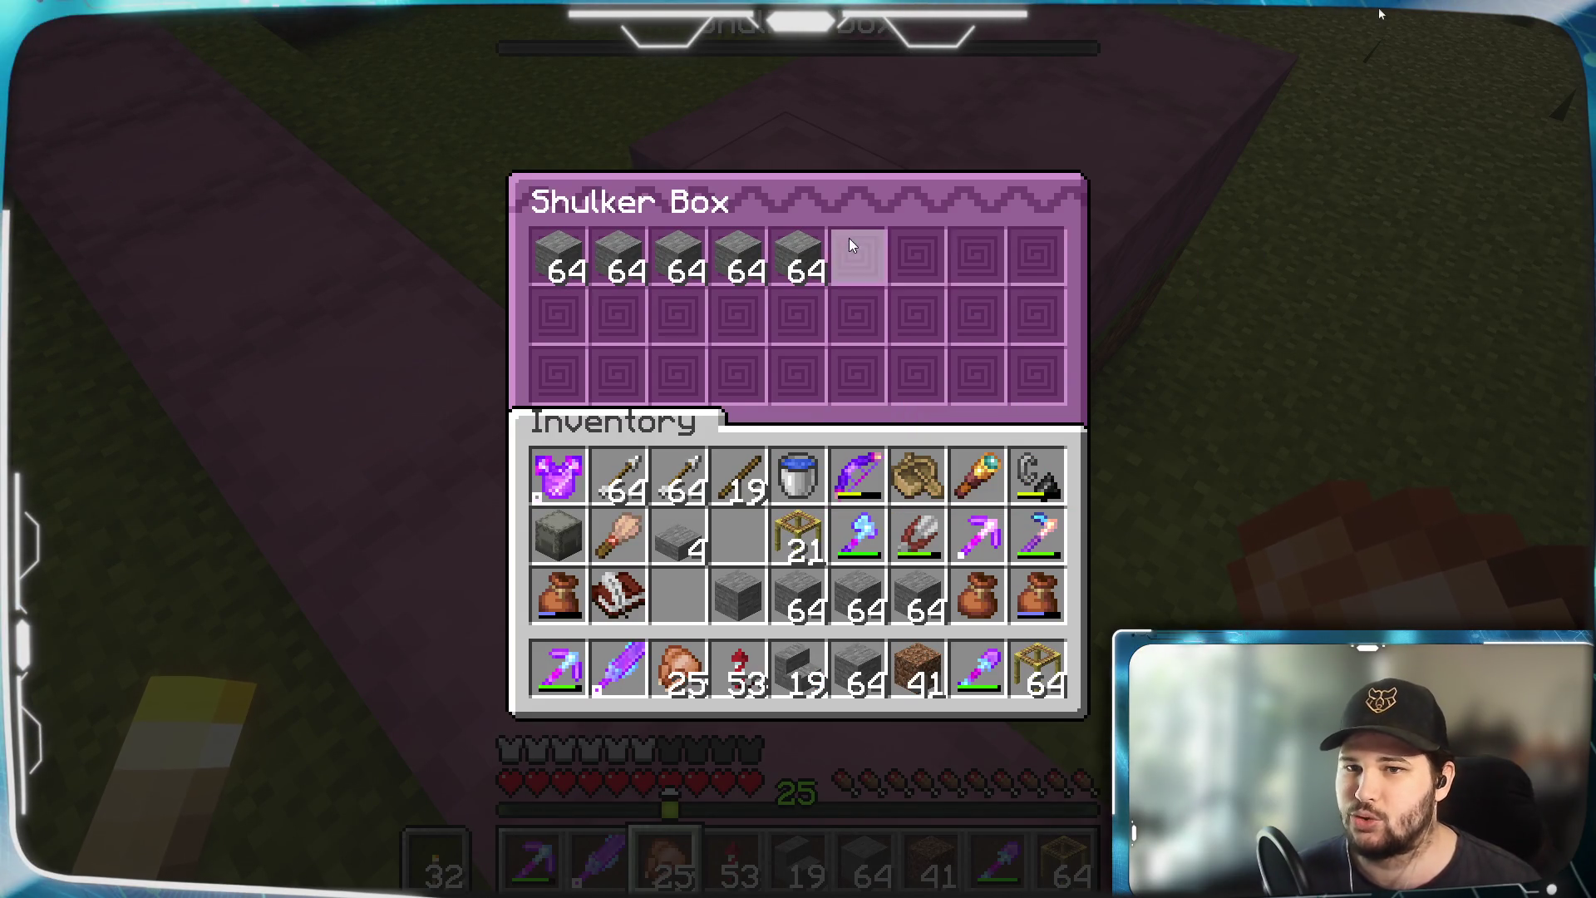
shift+click(795, 260)
key(Escape)
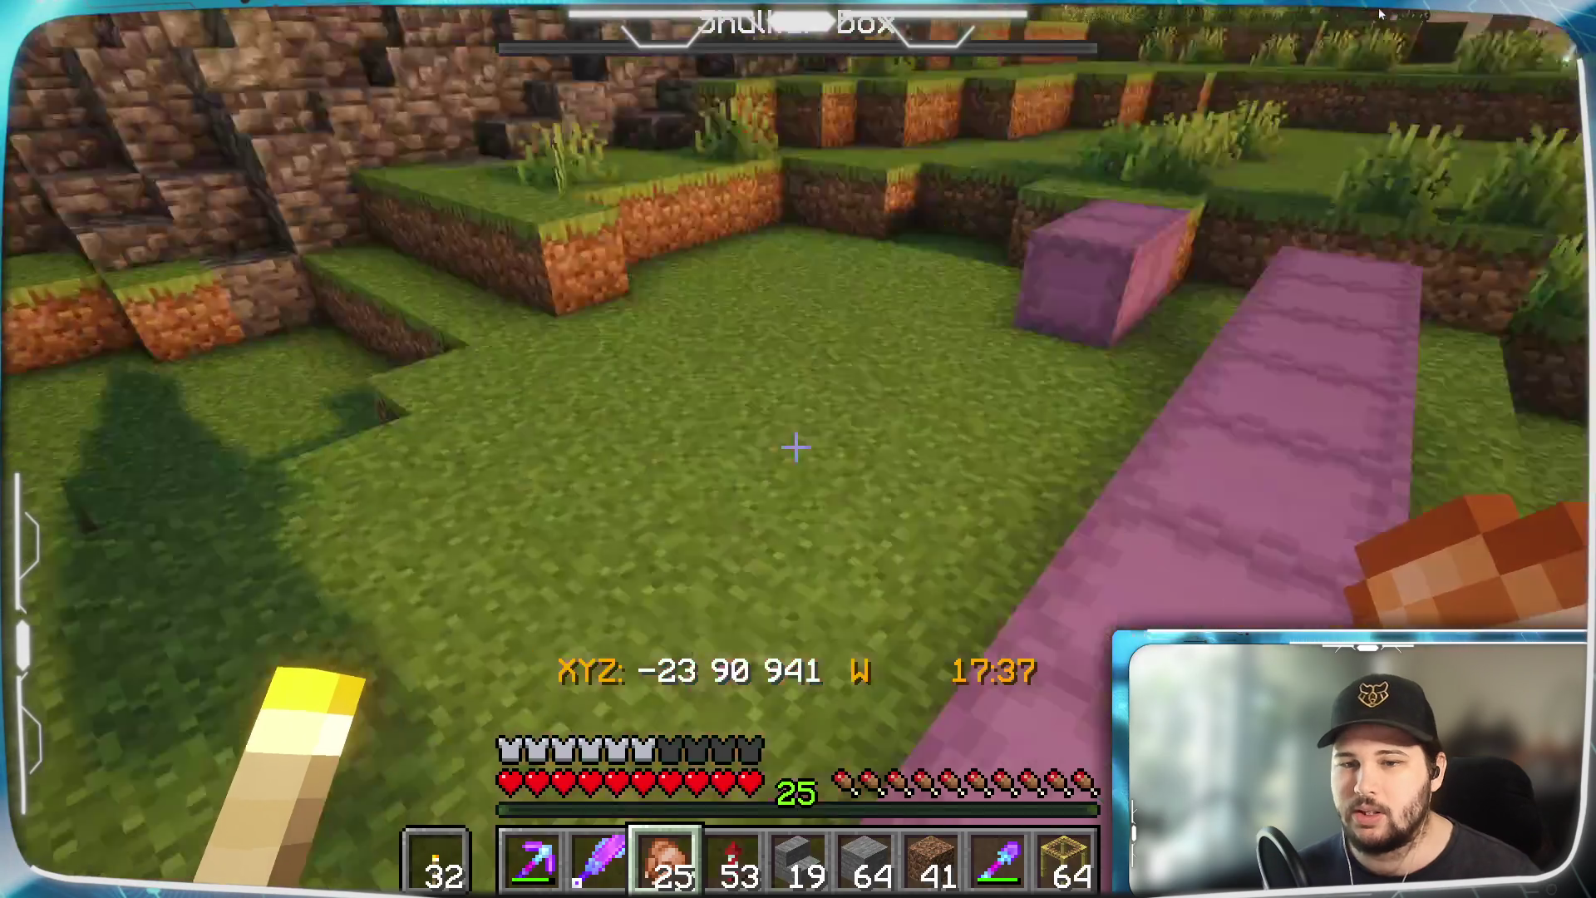
Walk to the stonecutter and cut stone into Stone Stairs, including a few single stairs
key(w)
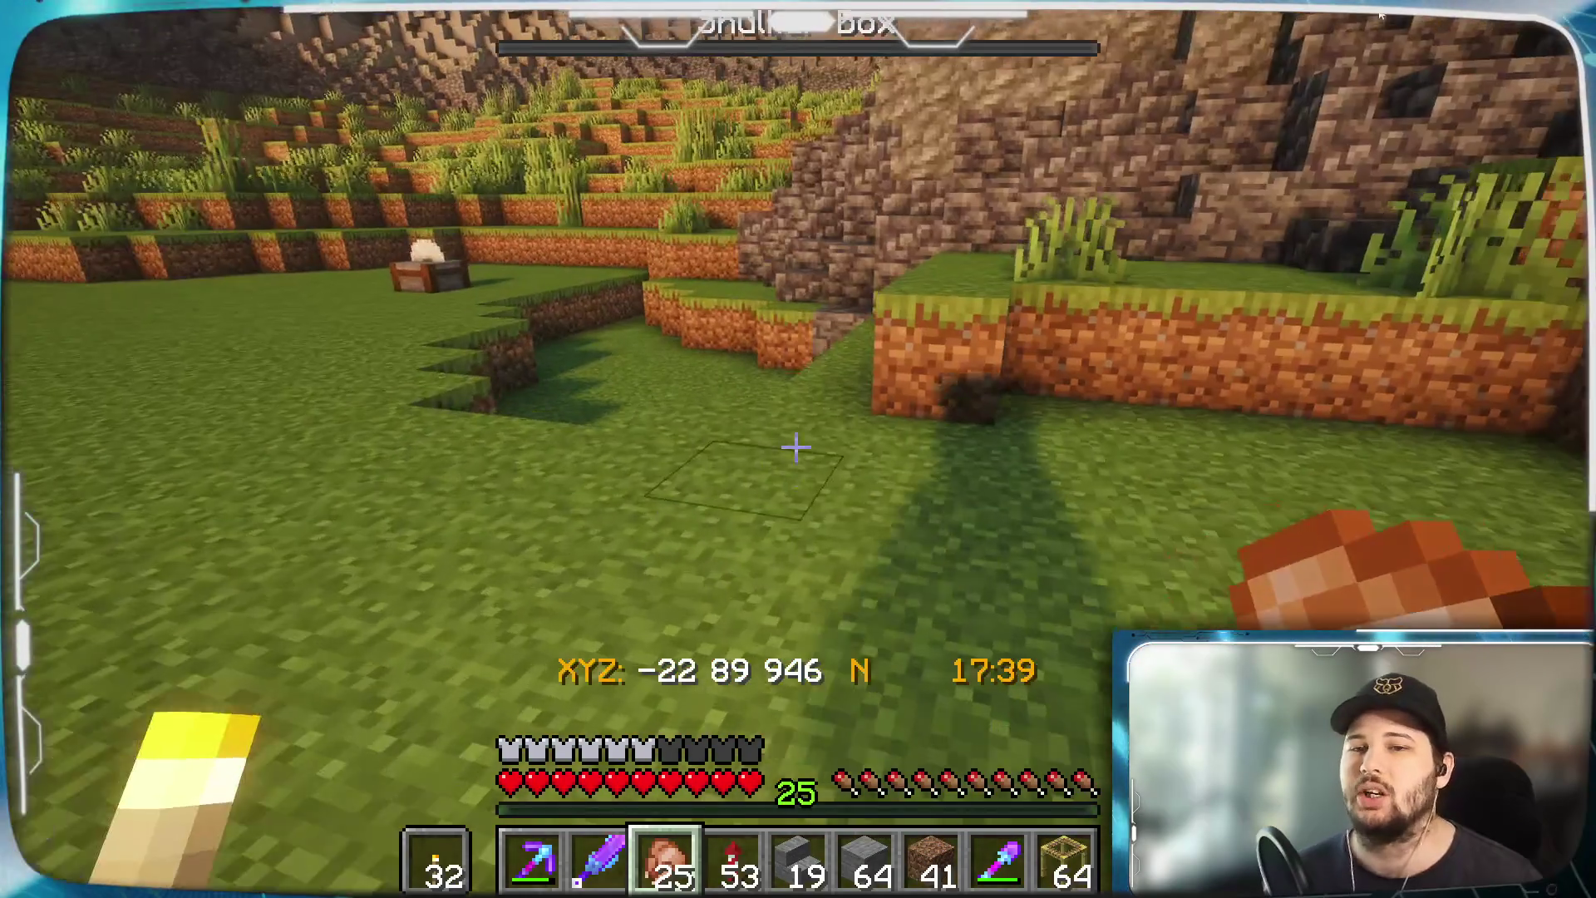
key(w)
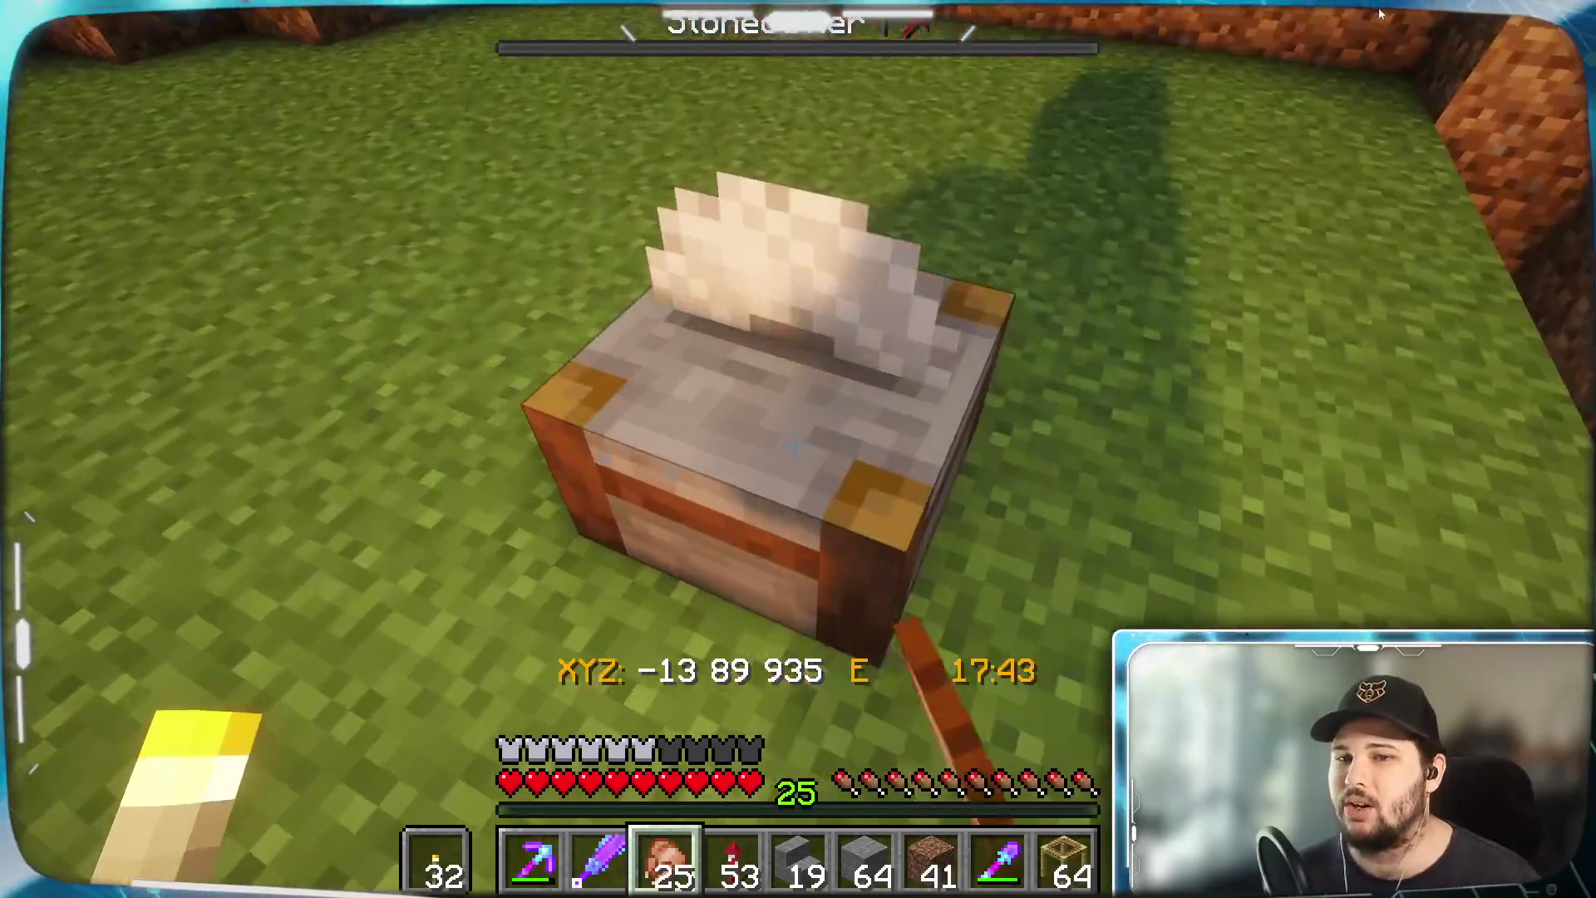
right_click(794, 446)
shift+click(918, 599)
click(786, 309)
shift+click(1011, 319)
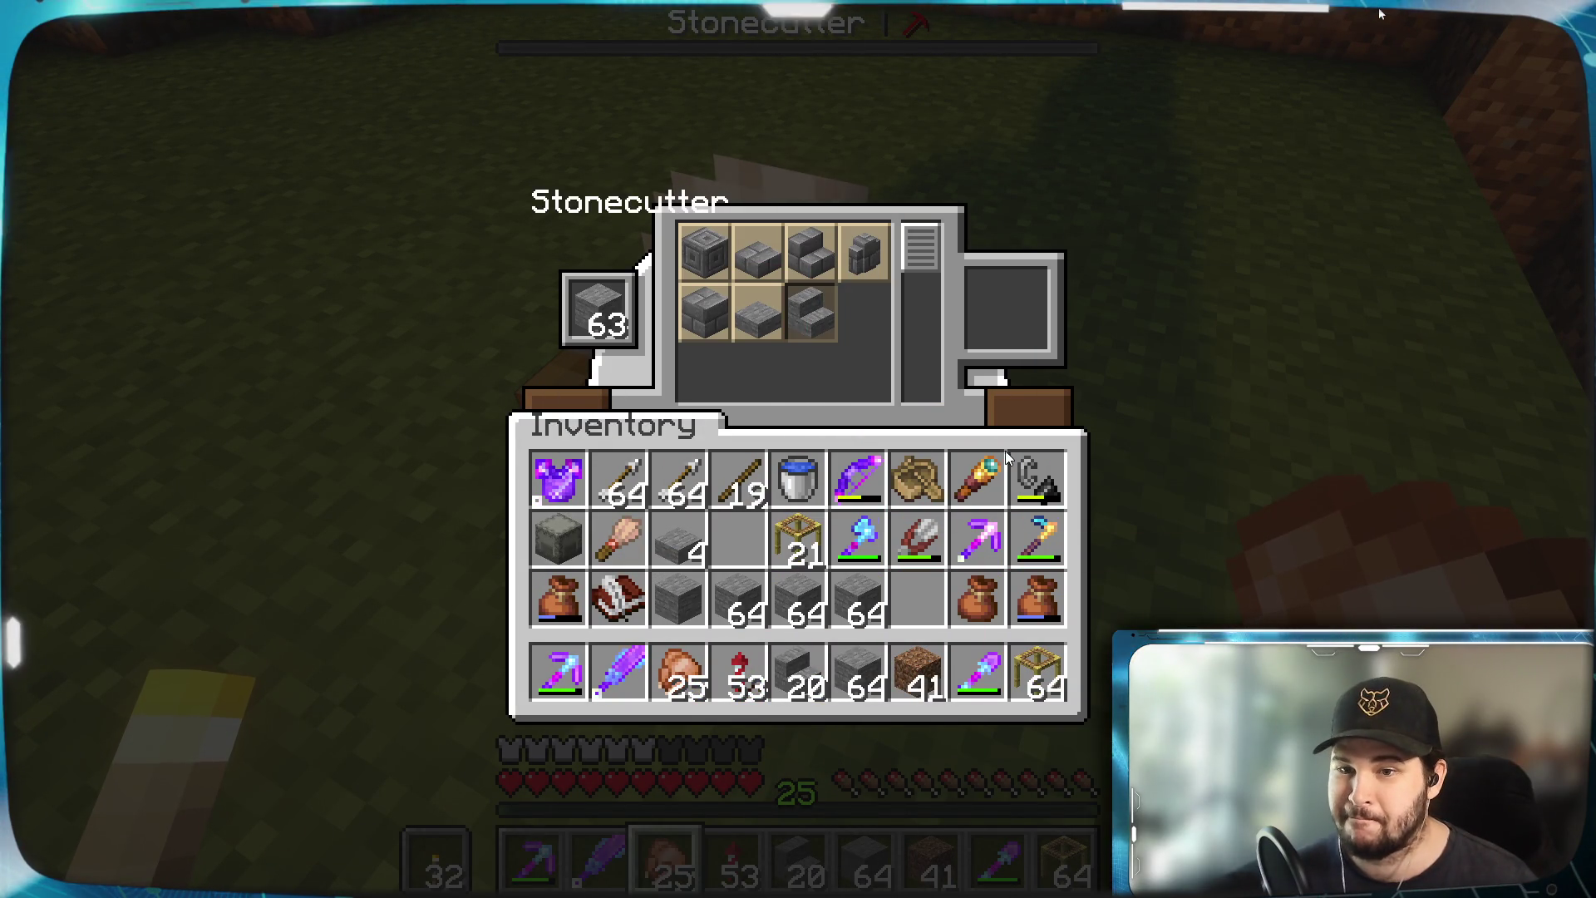
click(857, 598)
click(595, 326)
click(811, 311)
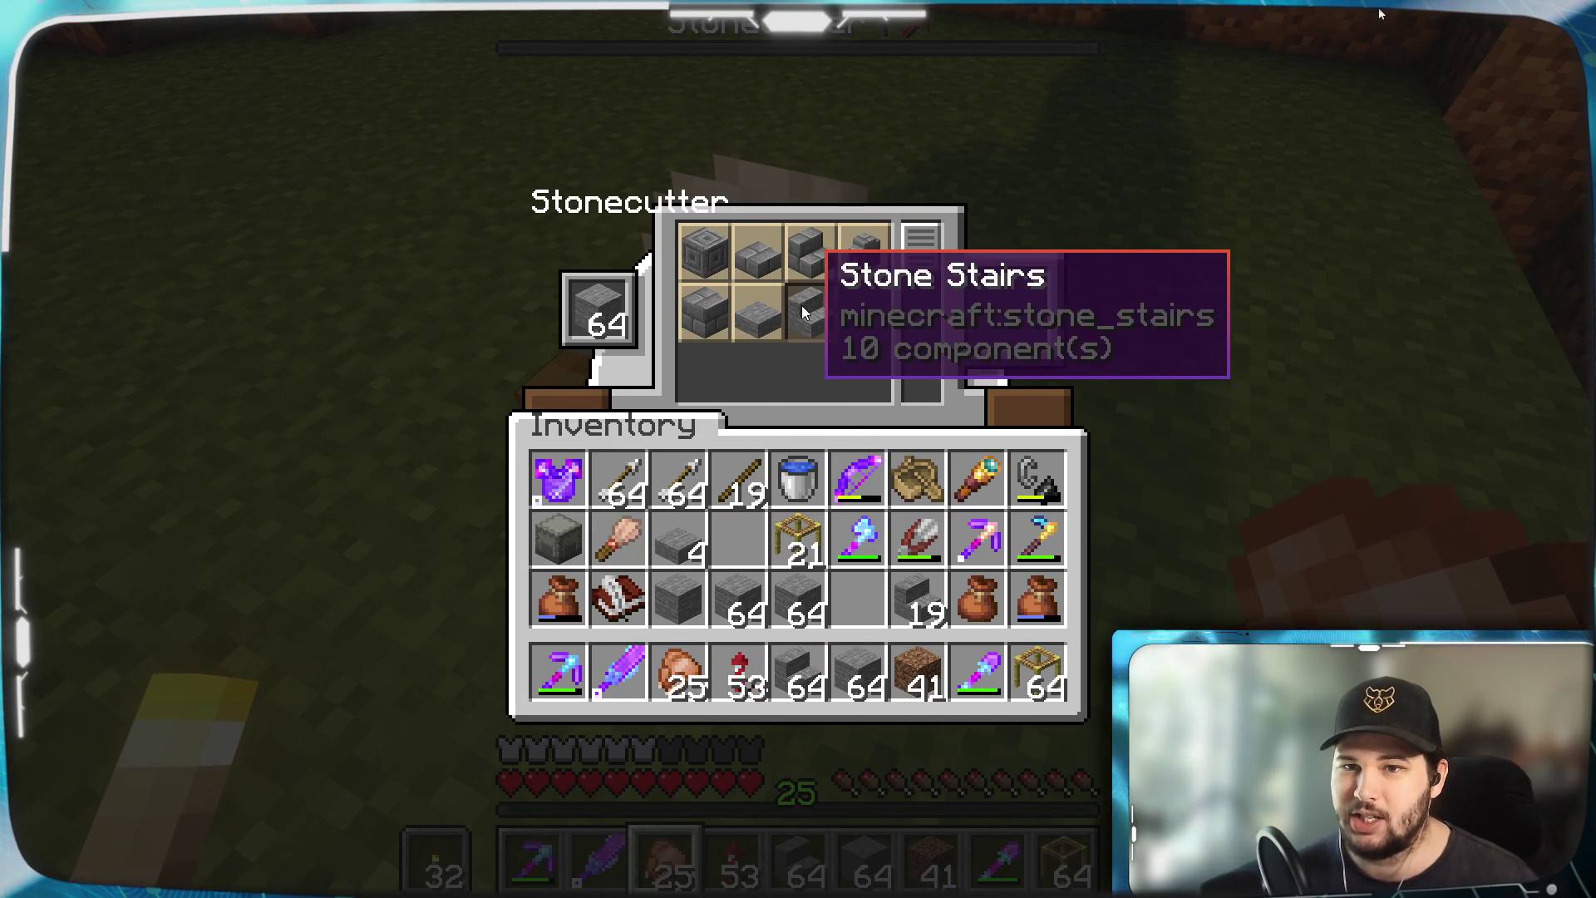
click(1008, 316)
click(919, 599)
Return the leftover stone and convert a full stone stack into Stone Stairs
shift+click(596, 309)
click(798, 599)
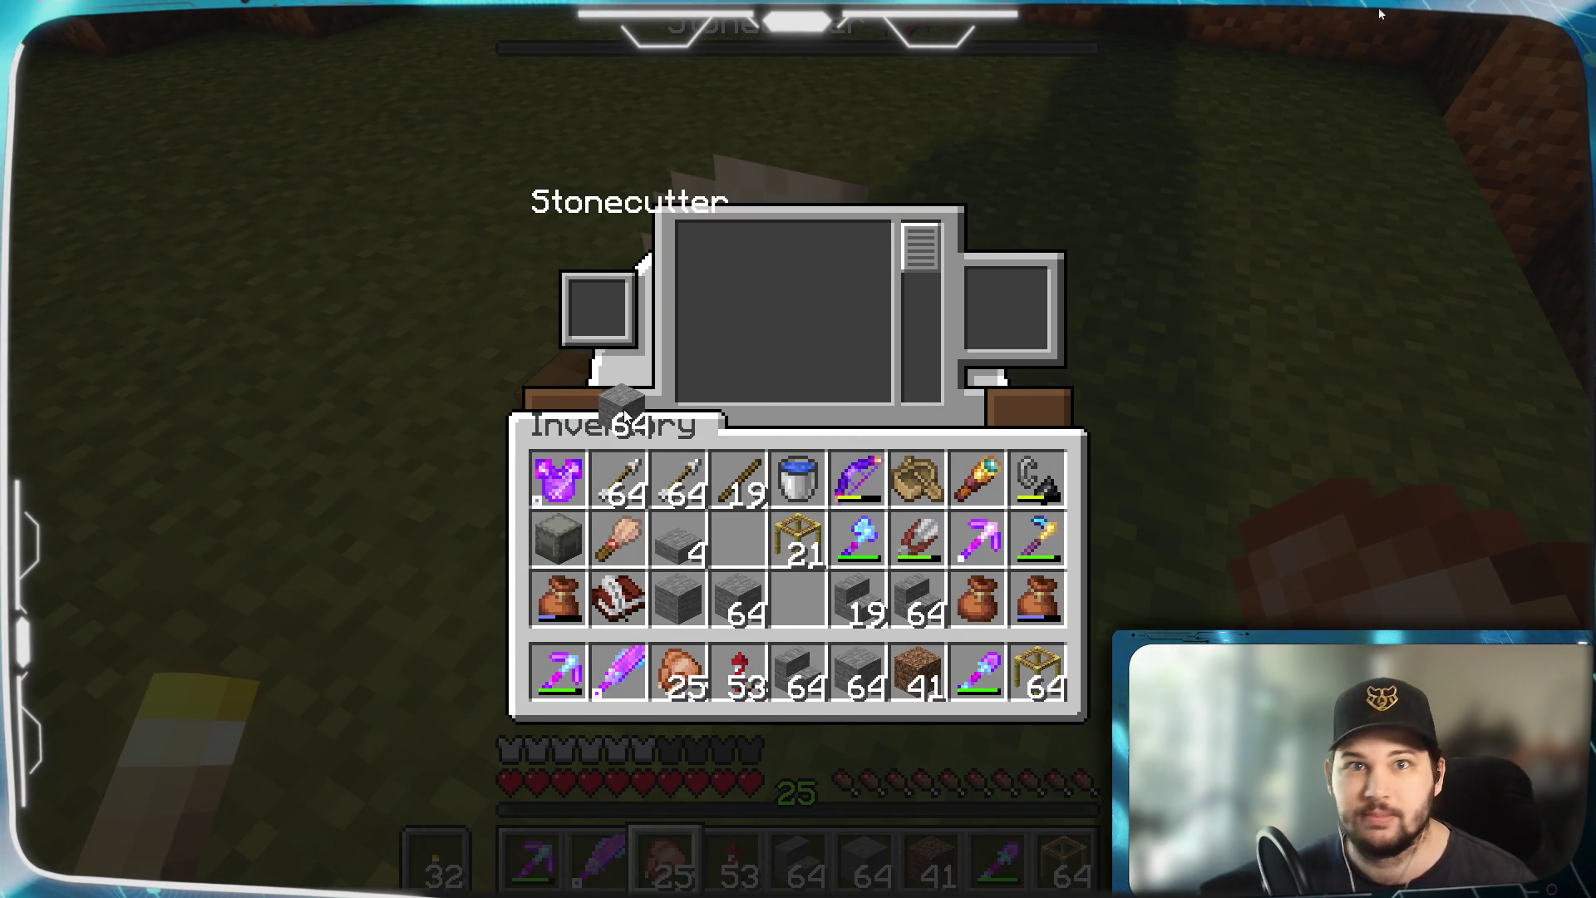
click(595, 309)
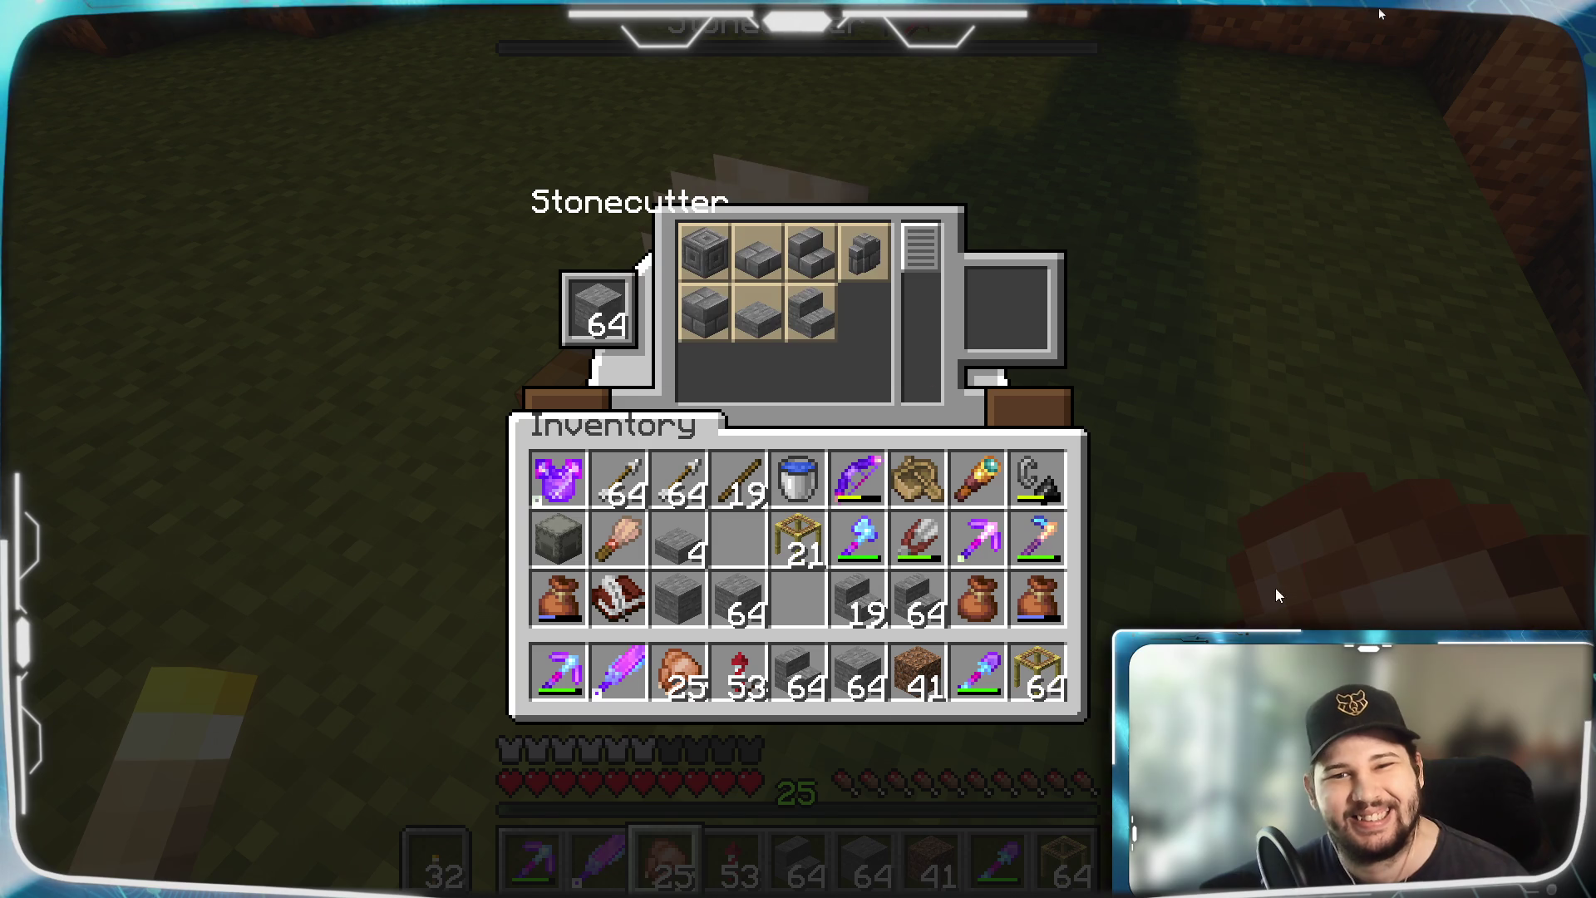
click(823, 316)
shift+click(1011, 319)
key(Escape)
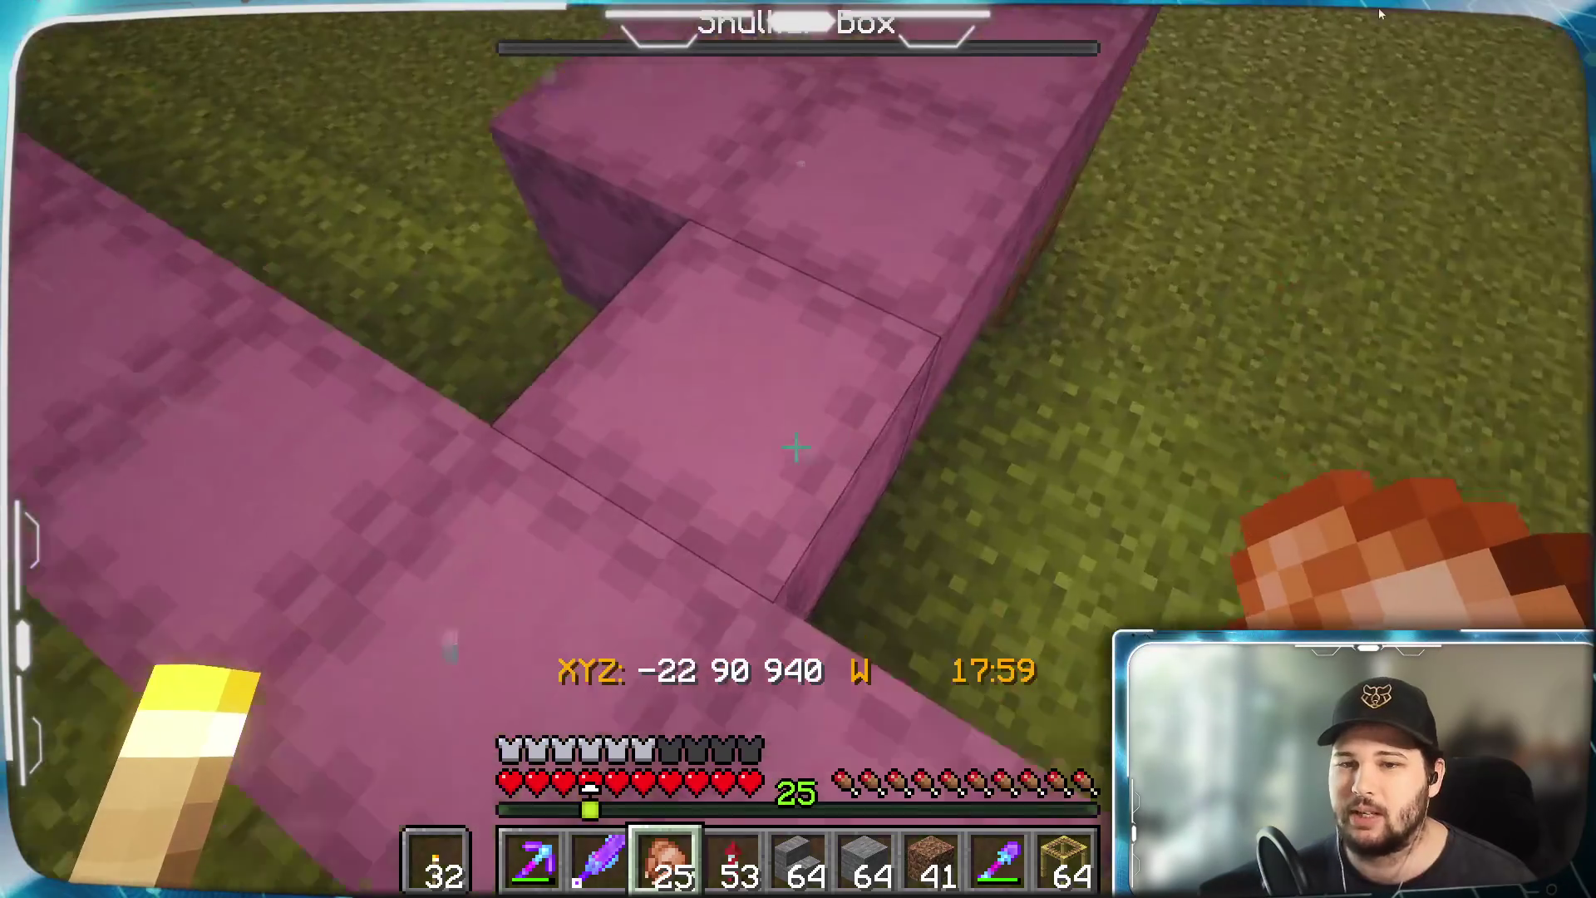
Store stone stacks in the shulker box and move the single leftover stone to the hotbar
right_click(797, 448)
shift+click(737, 595)
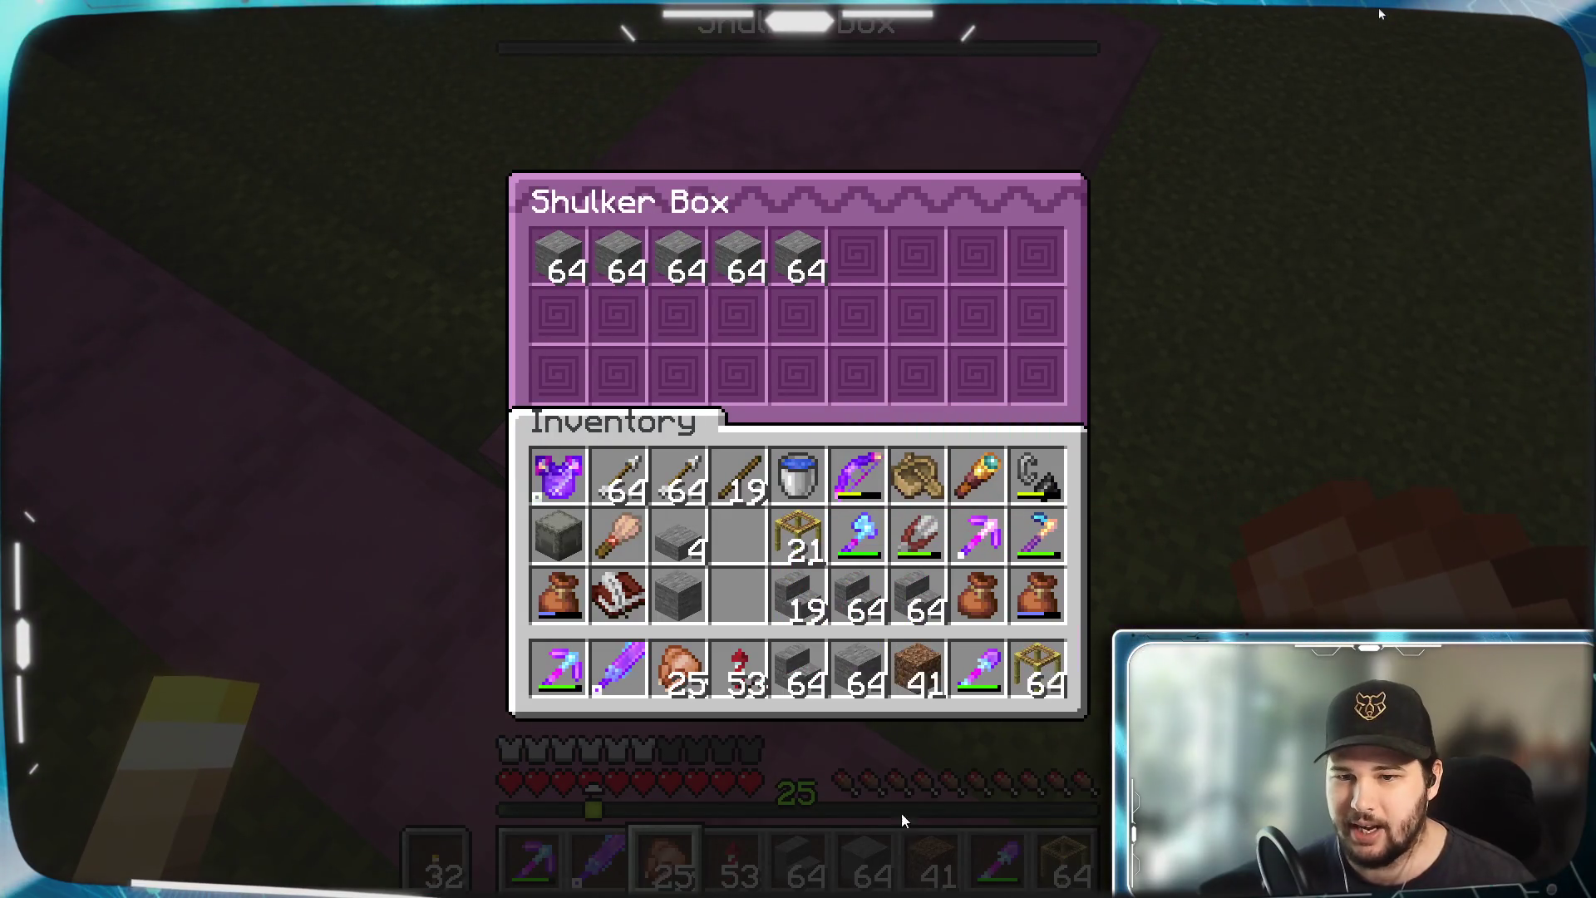
shift+click(856, 672)
click(679, 595)
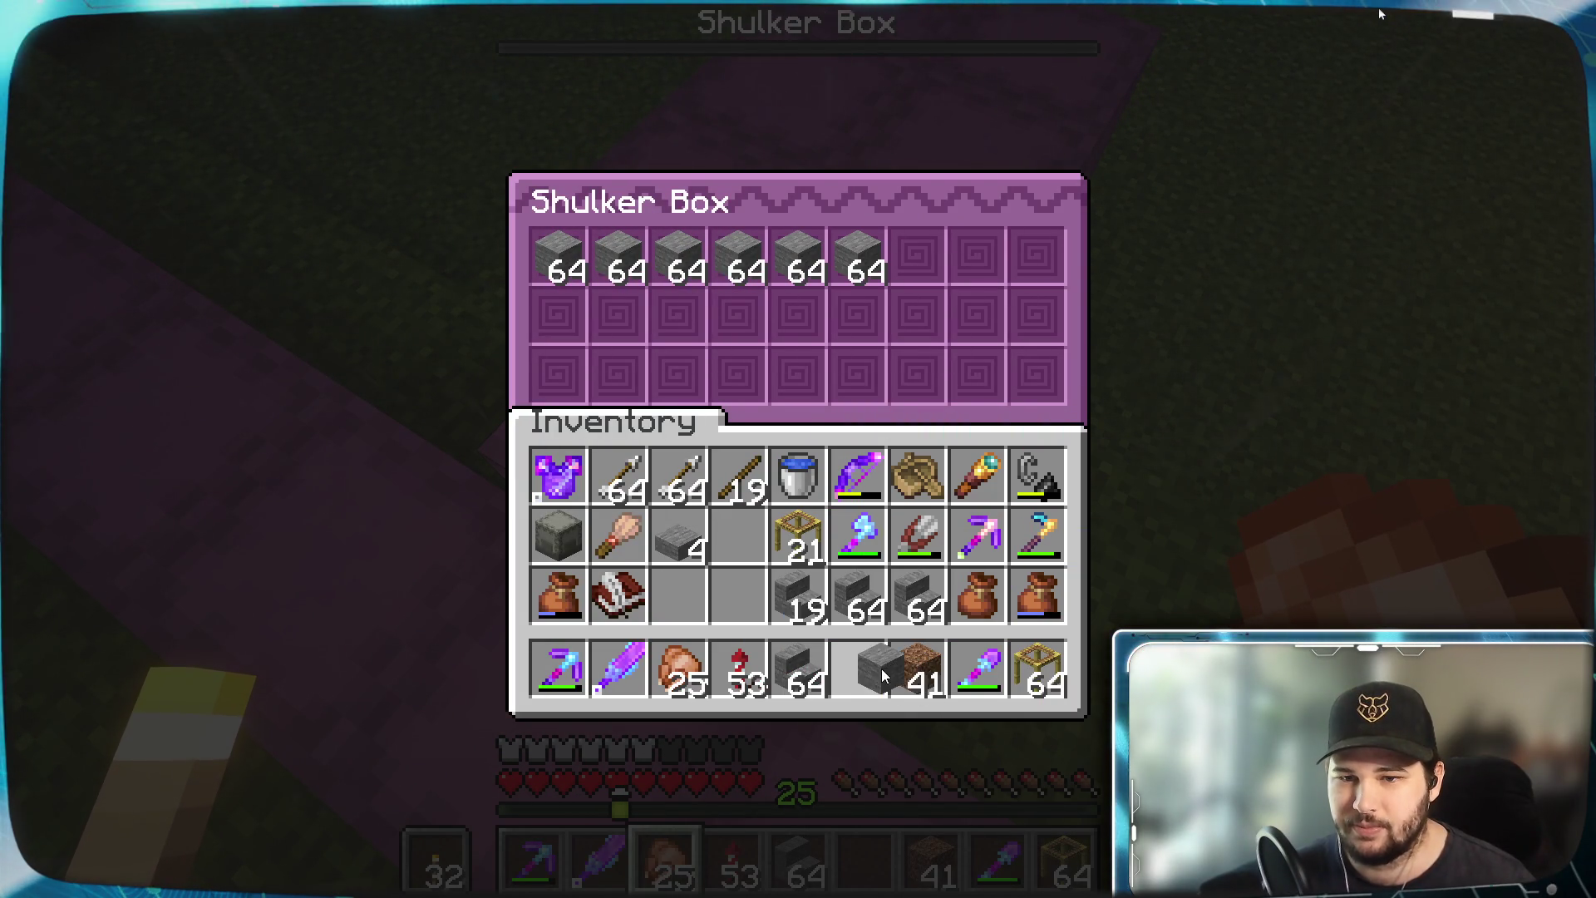
click(852, 671)
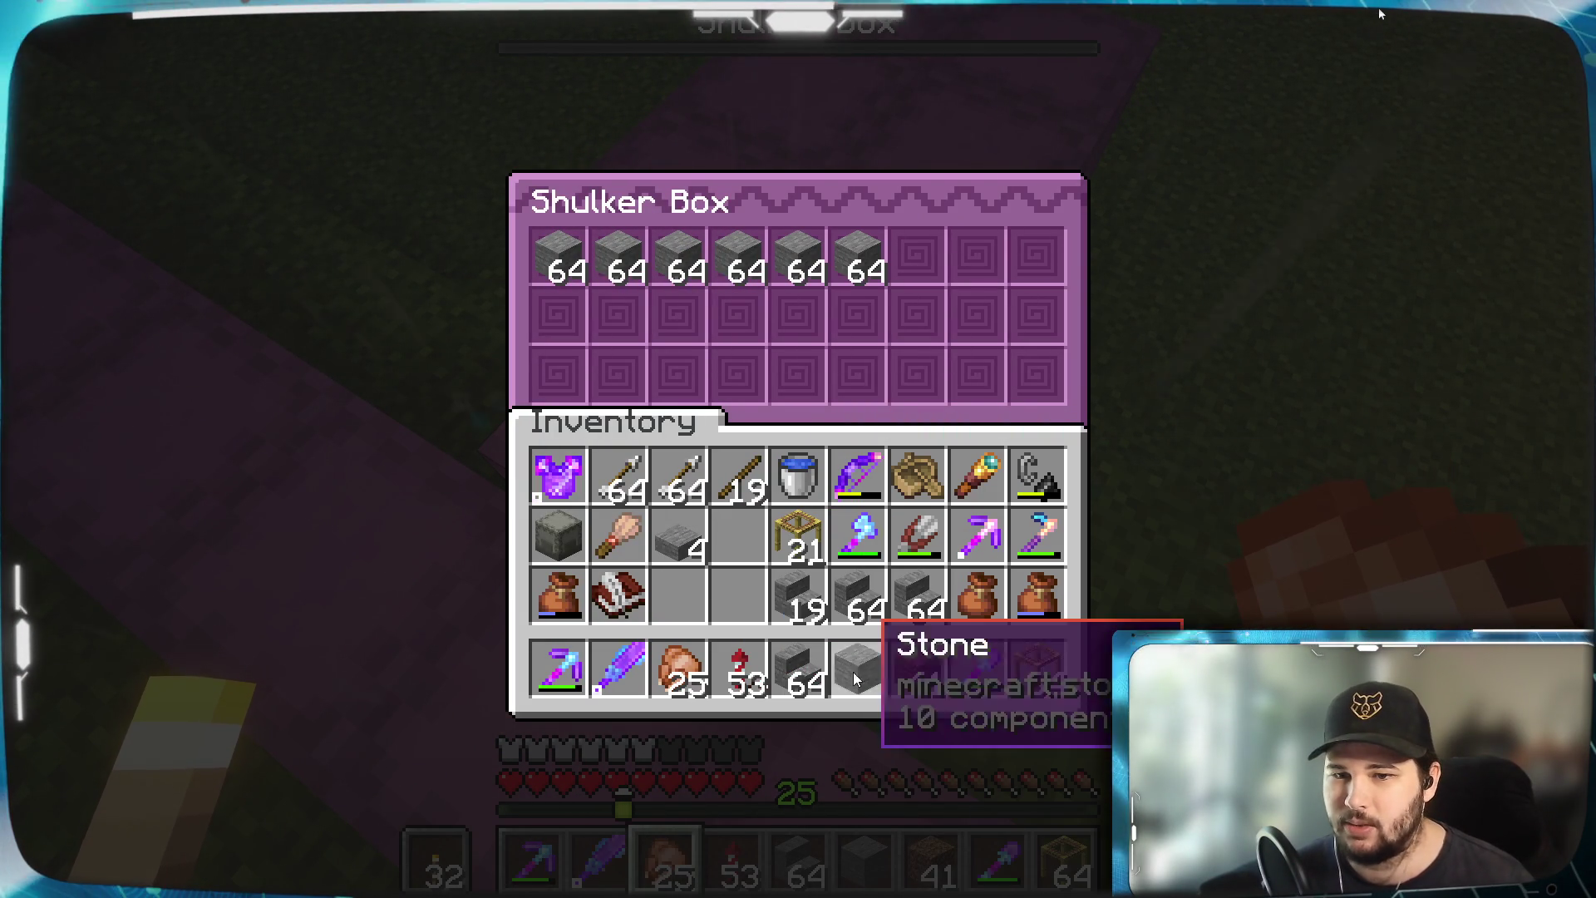
key(4)
key(4)
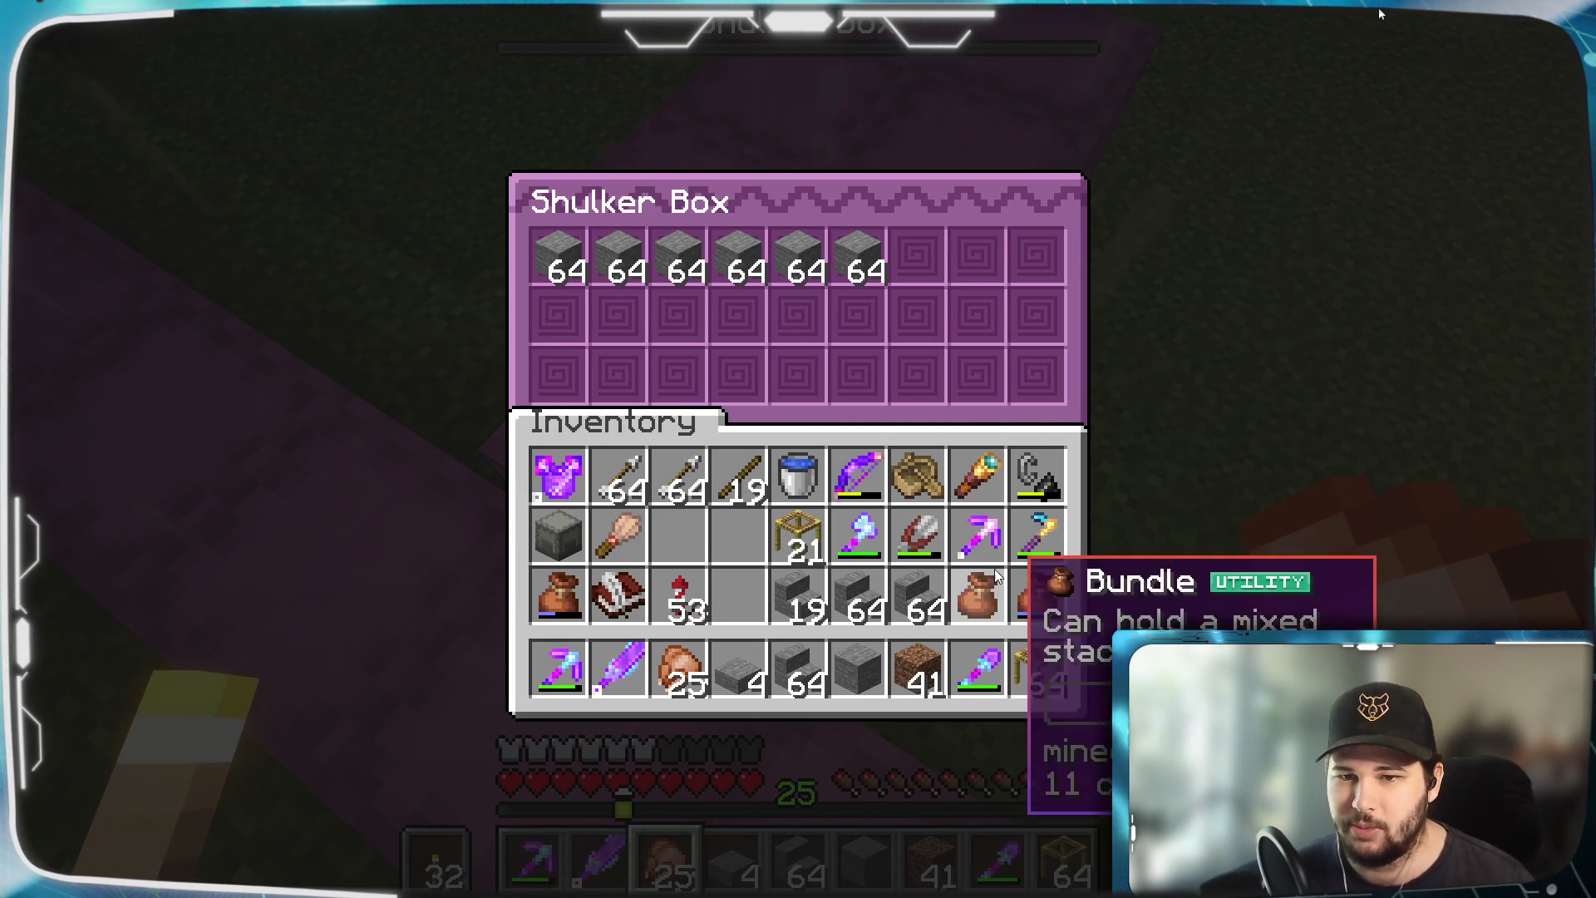
Take 32 more stone from the shulker box into the hotbar stack
right_click(859, 257)
click(861, 692)
key(Escape)
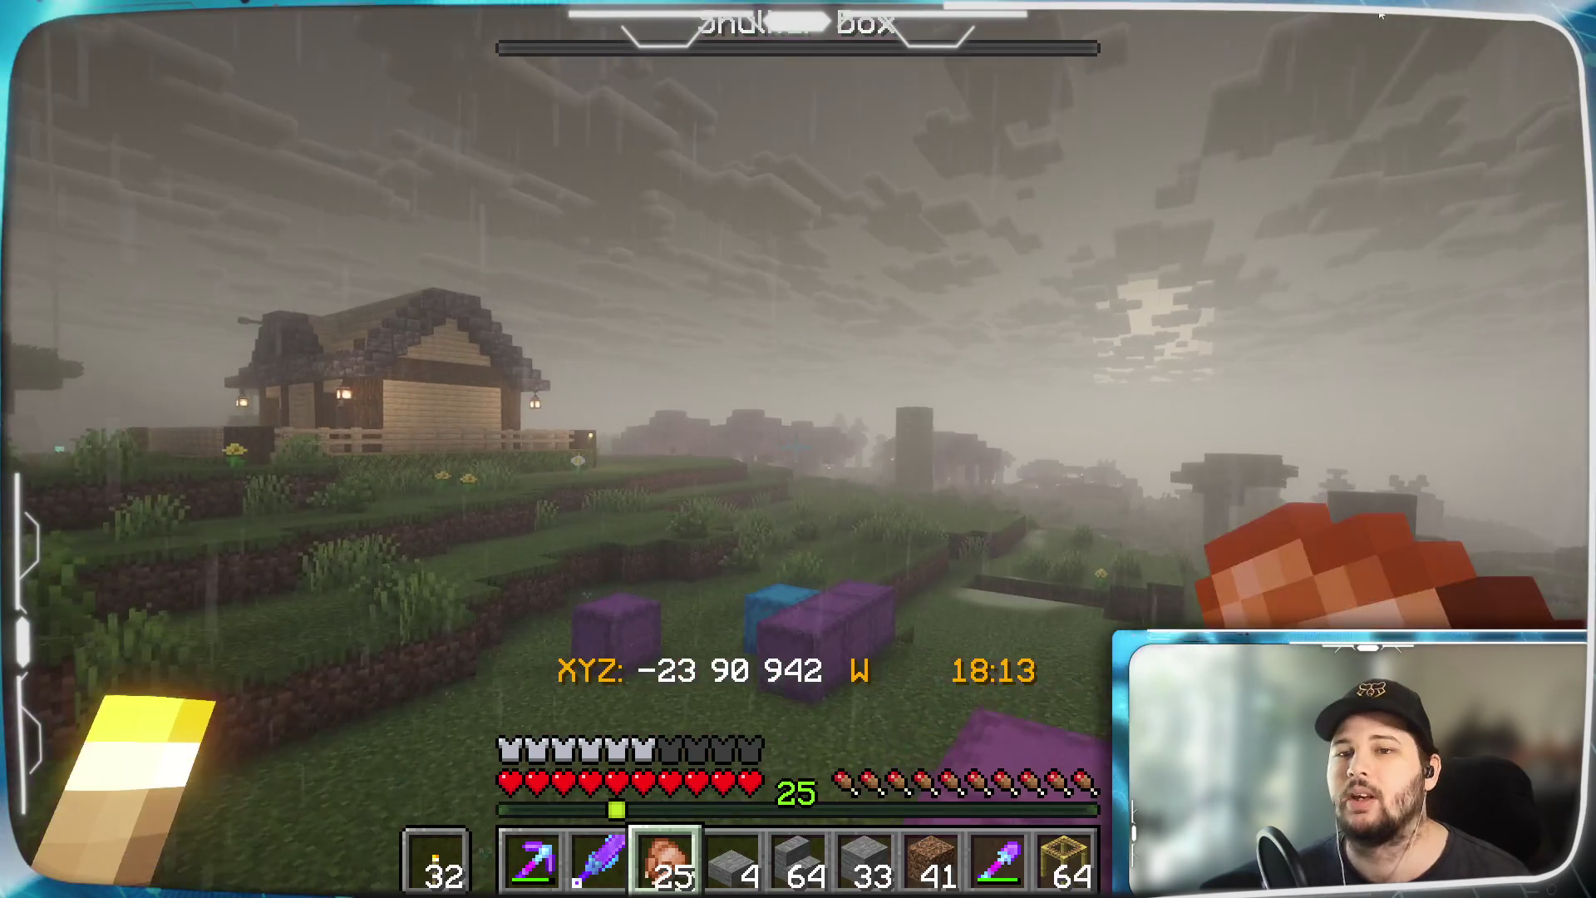
Walk into the house and sleep in the cyan bed until dawn
key(w)
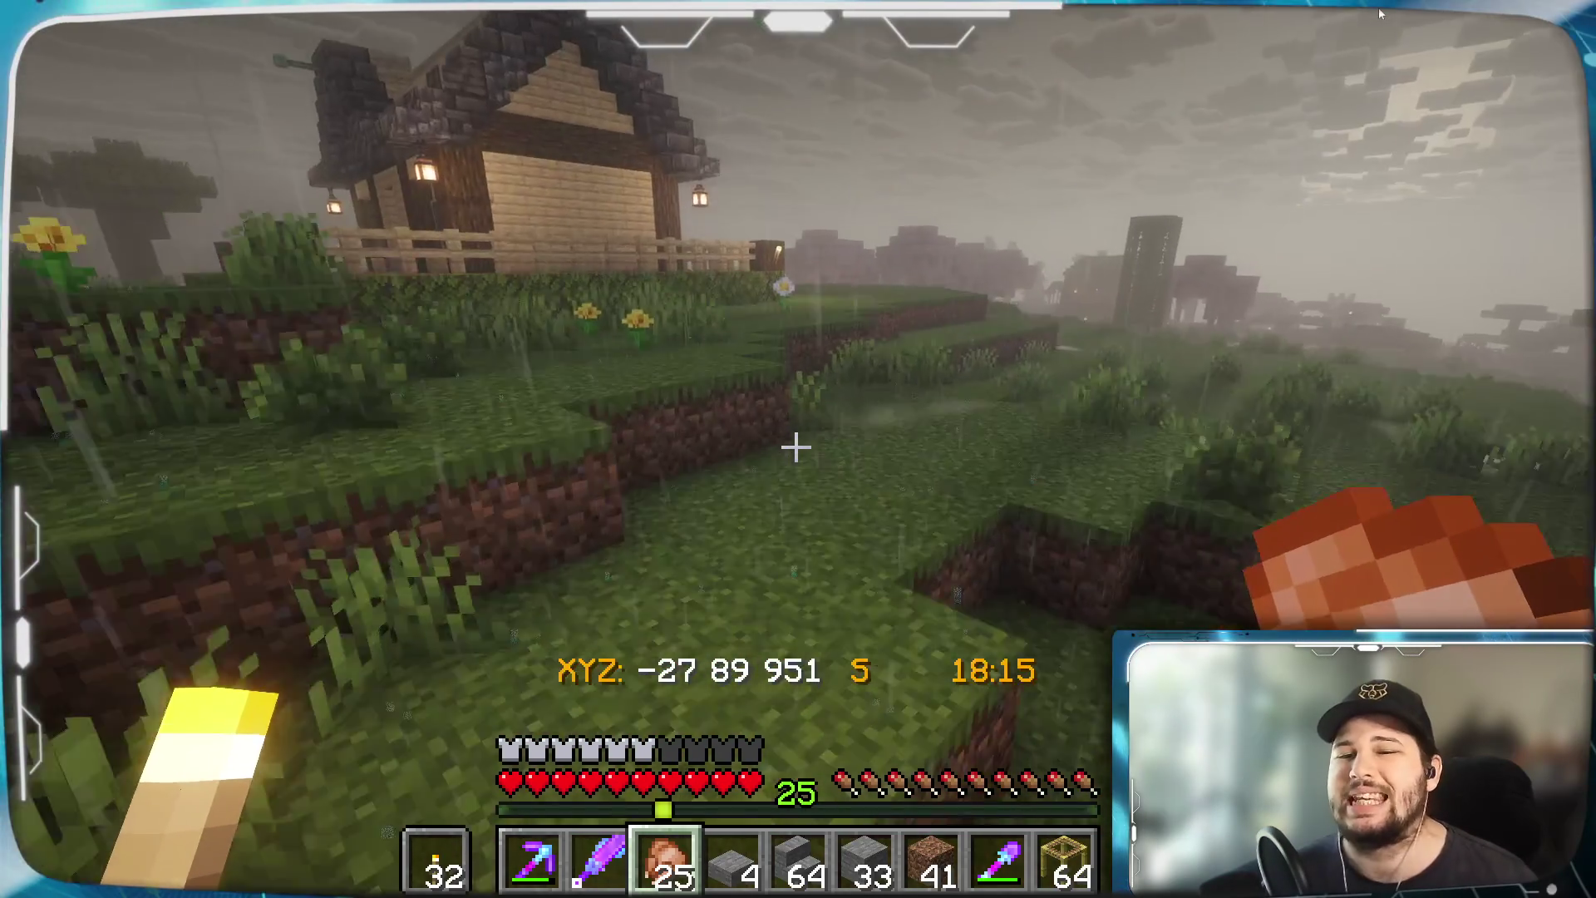
key(w)
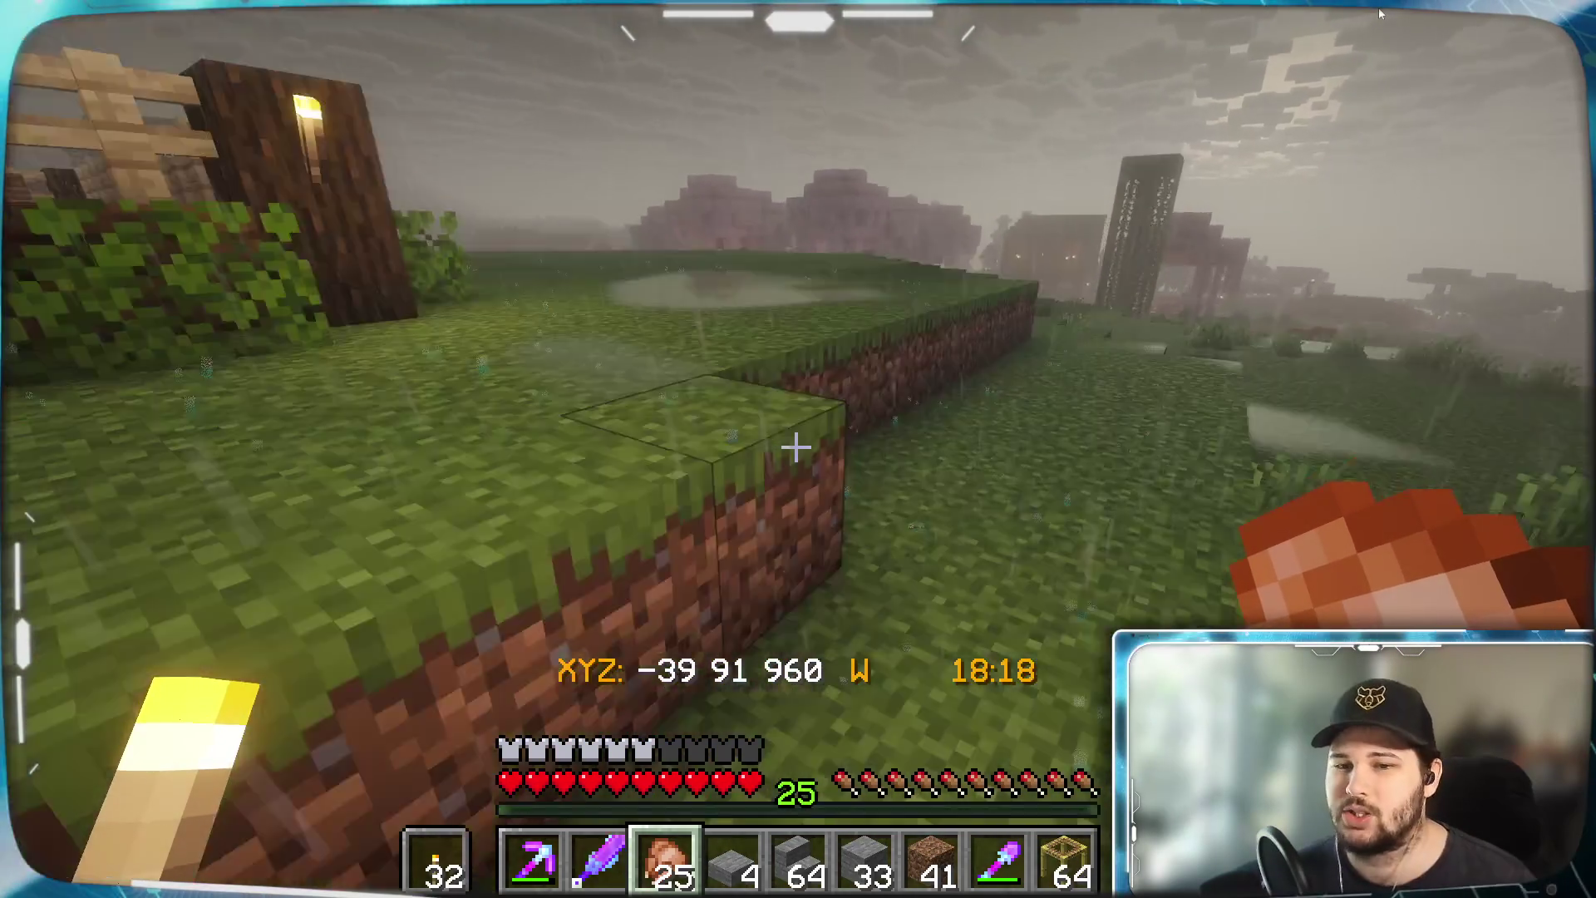
key(w)
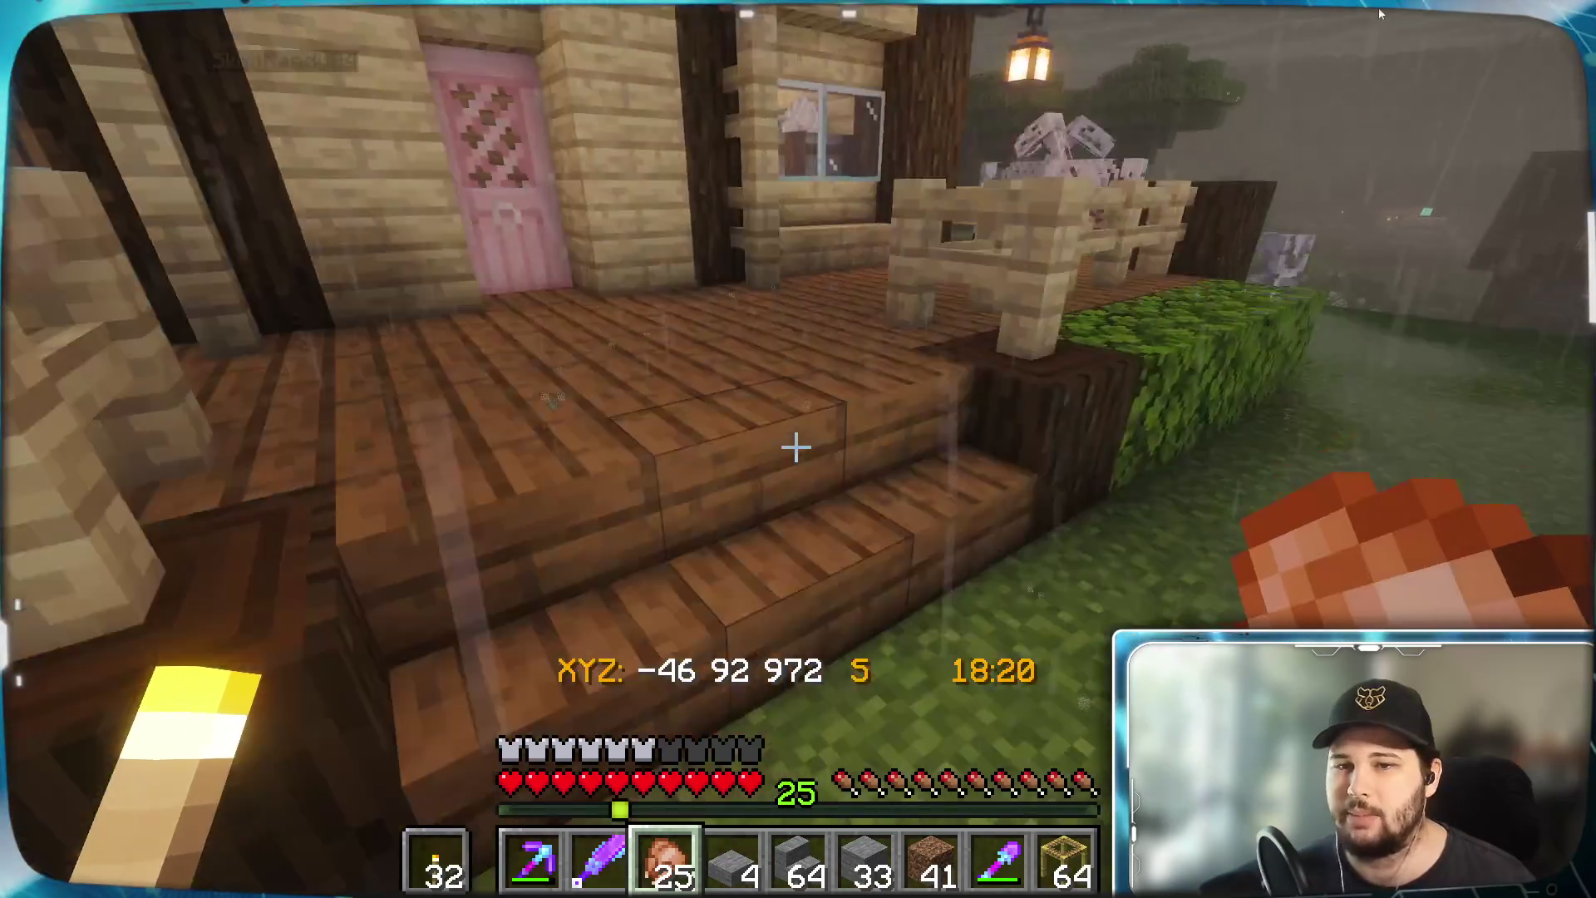
key(w)
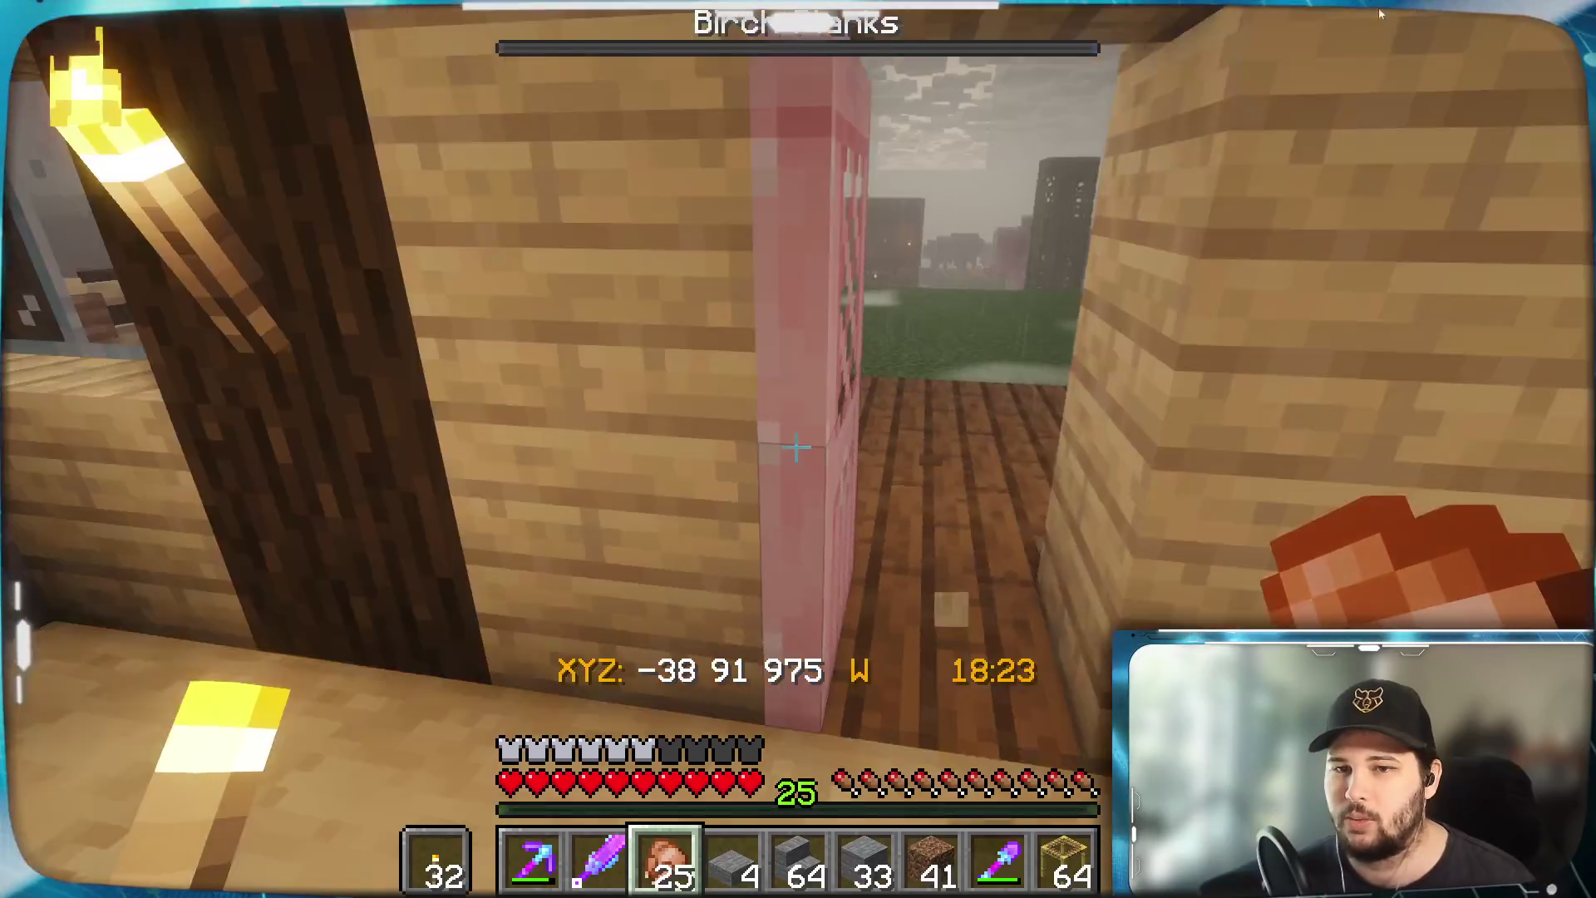
key(w)
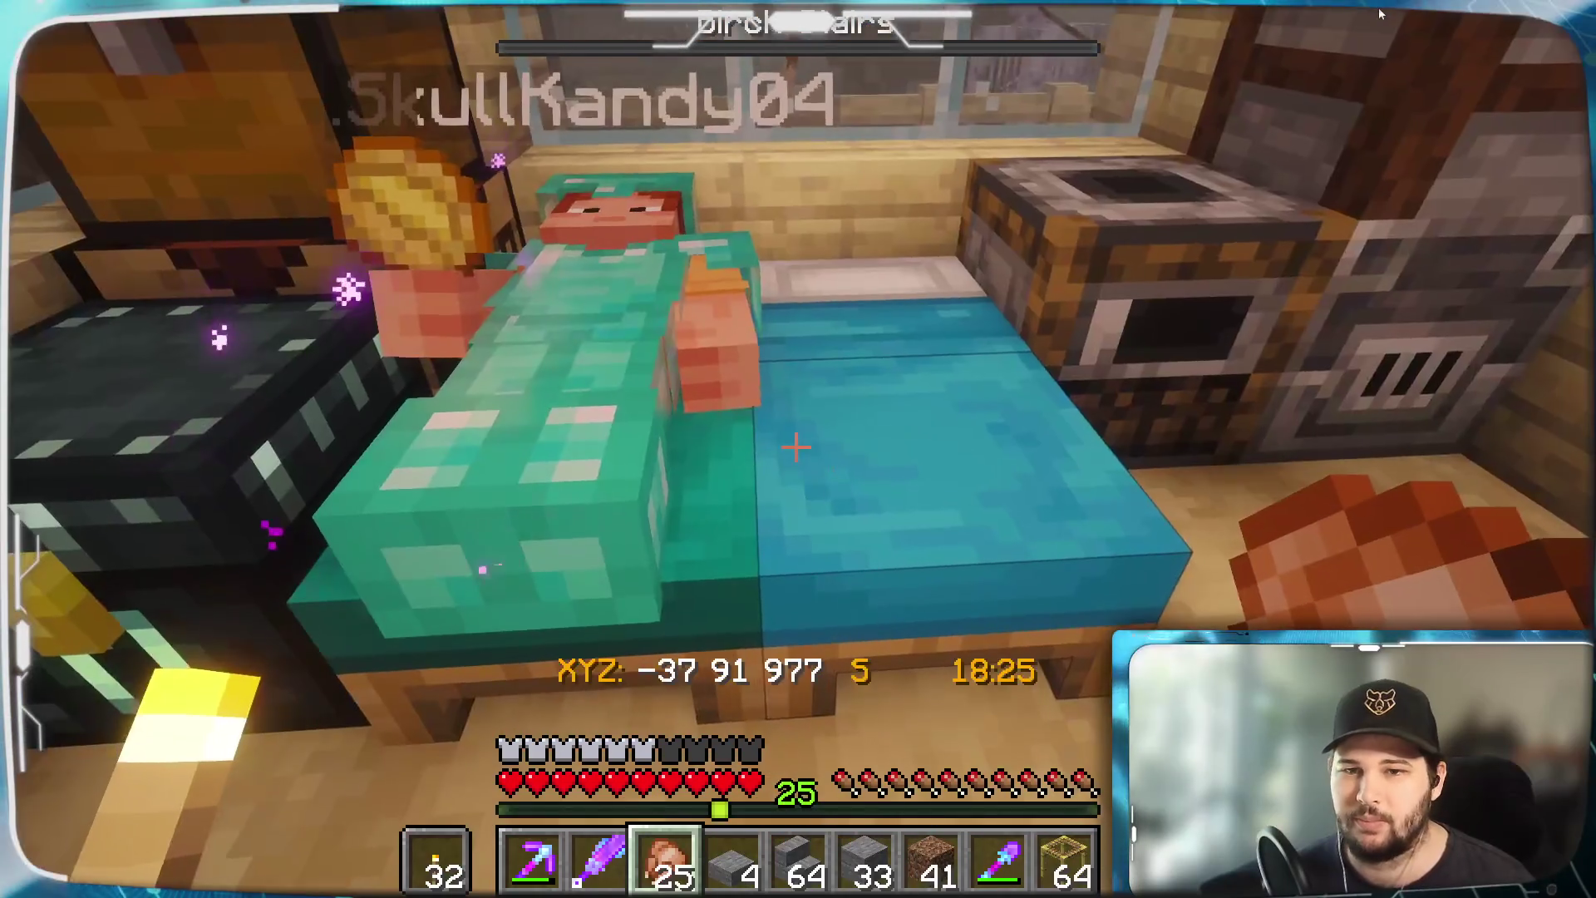
key(w)
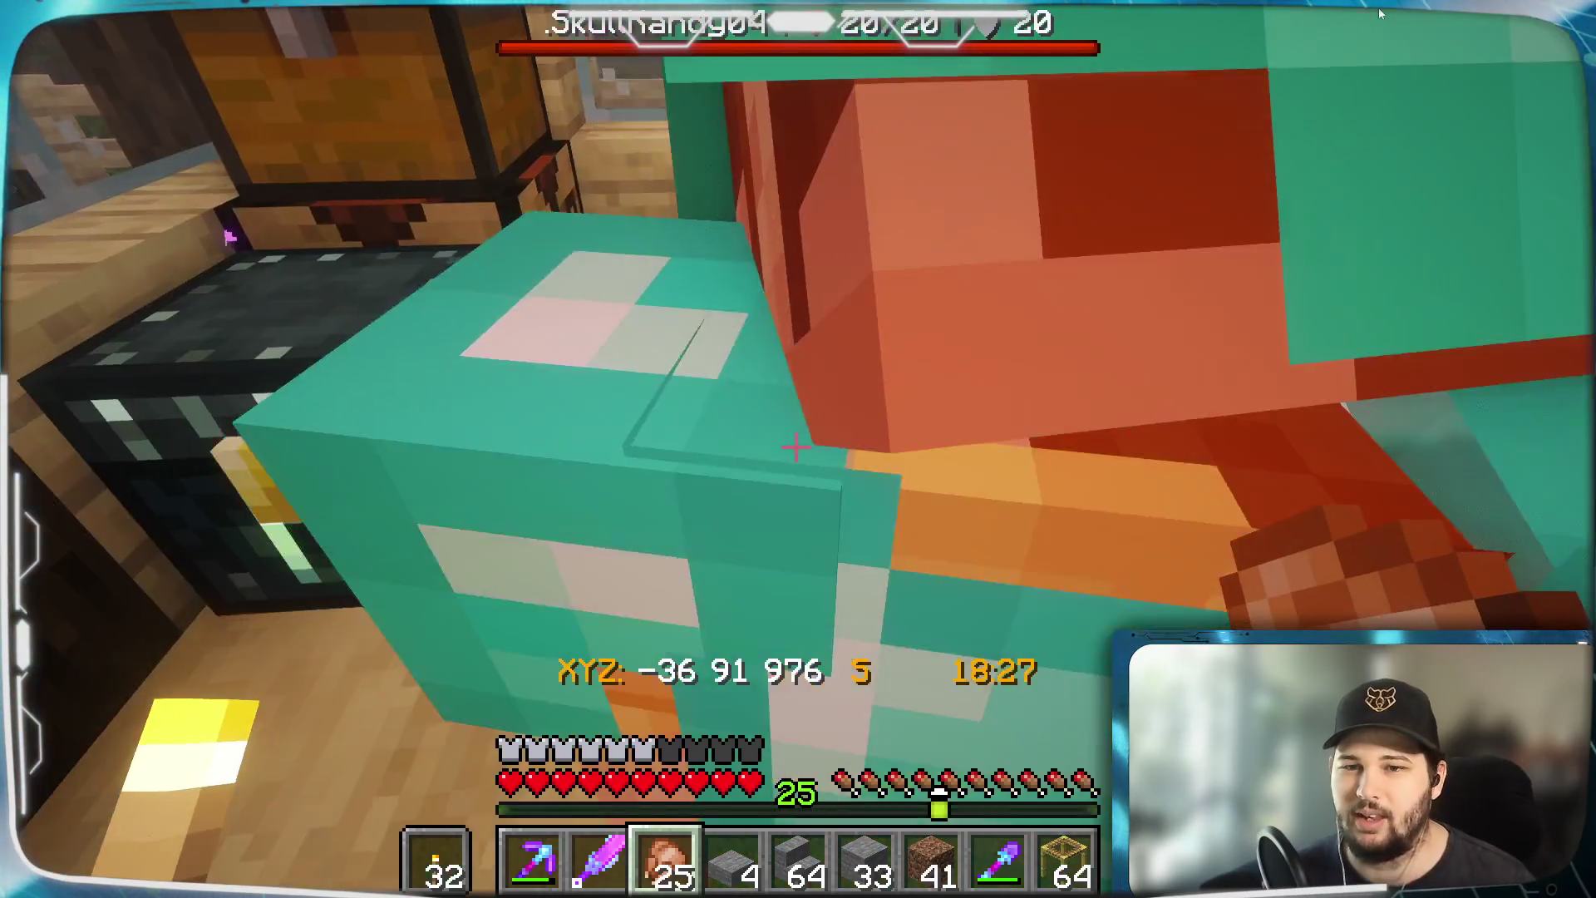
key(w)
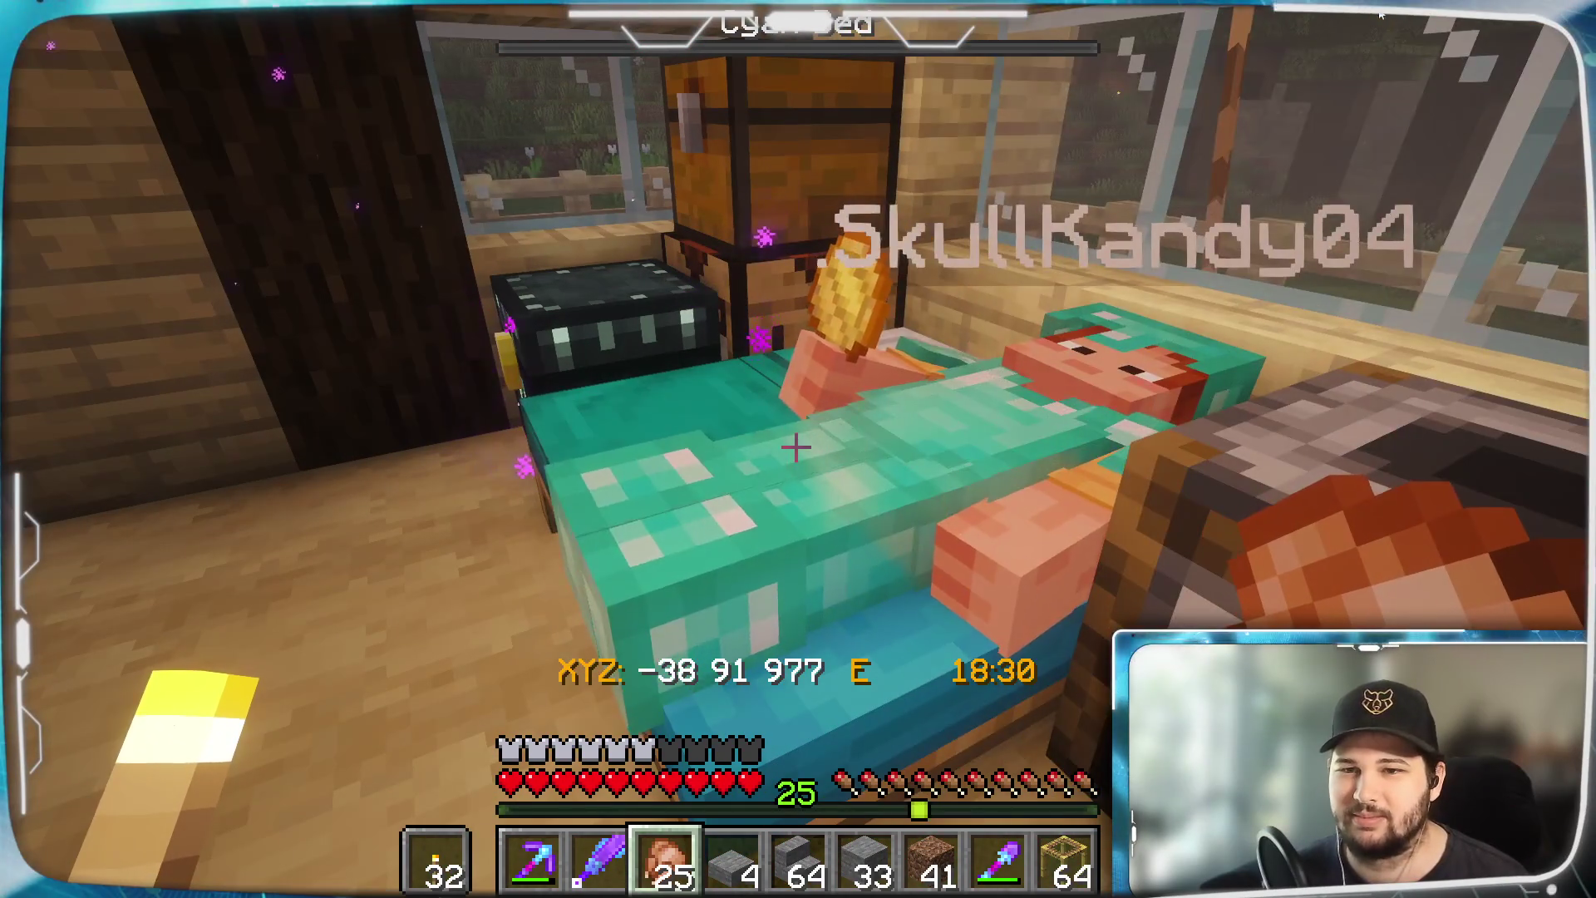
key(w)
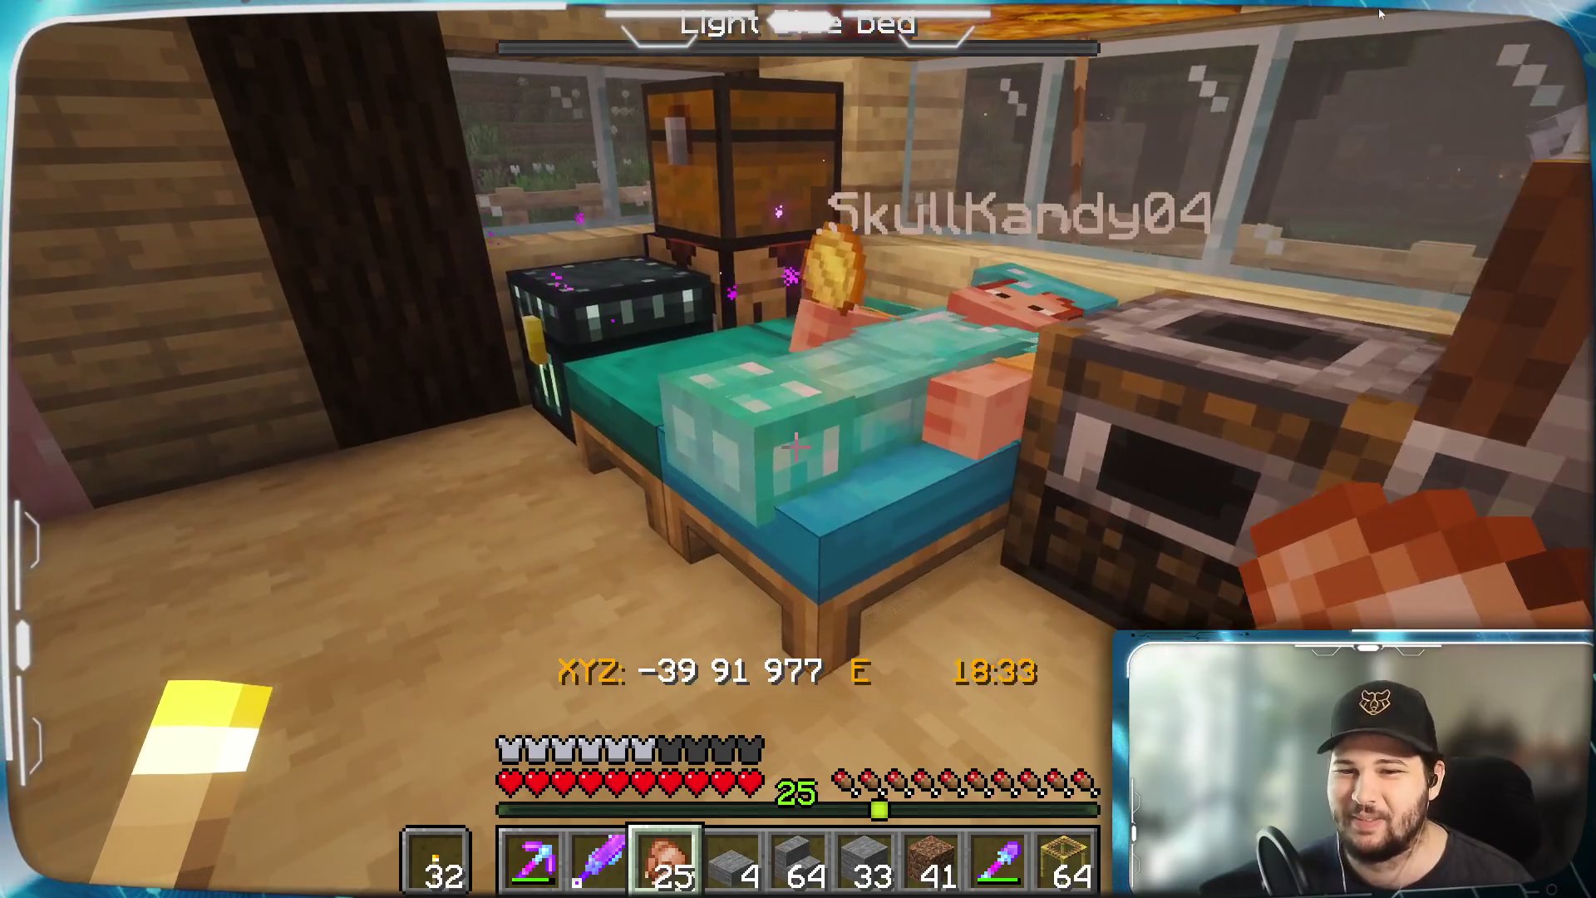
key(w)
right_click(798, 449)
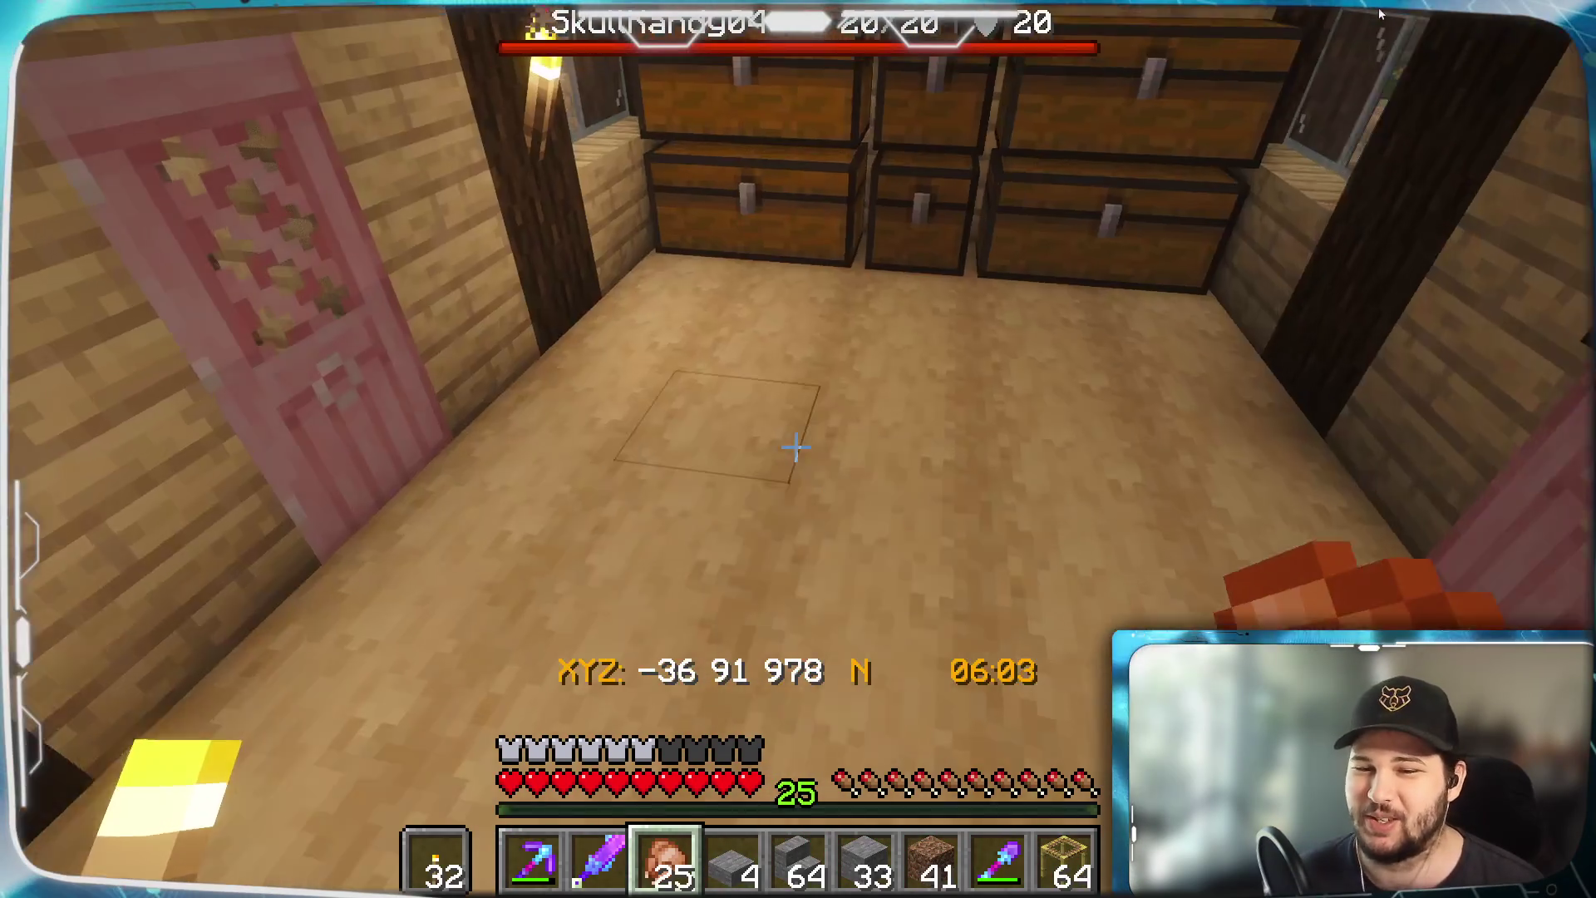
Exit through the cherry door, walk to the hillside, select Stone Stairs, and pause the game
key(w)
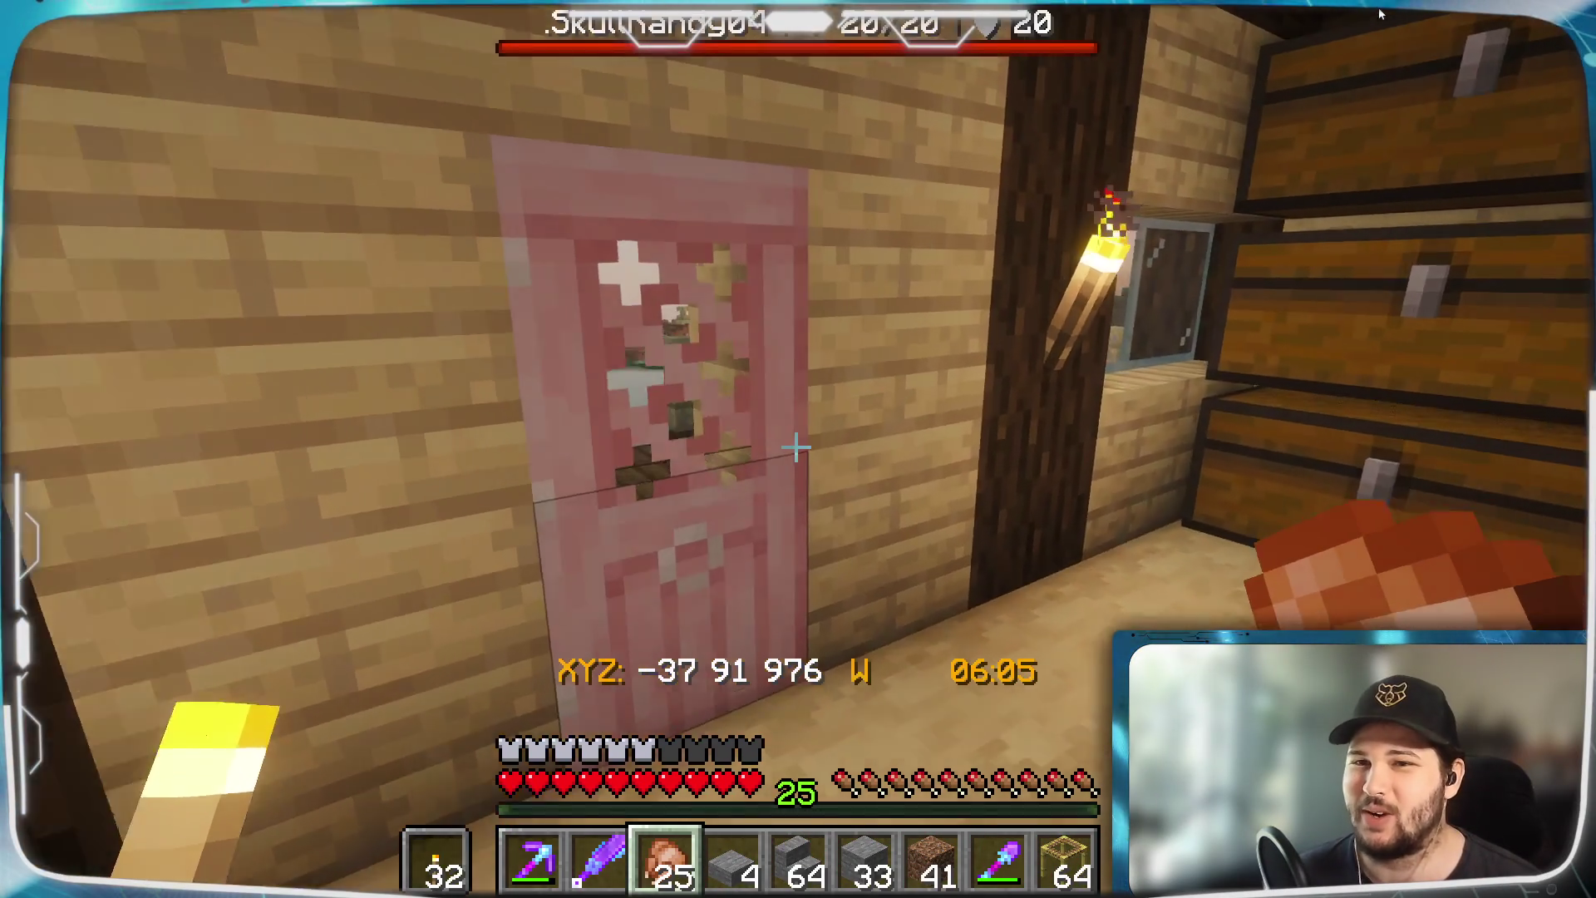
right_click(796, 447)
key(w)
key(w)
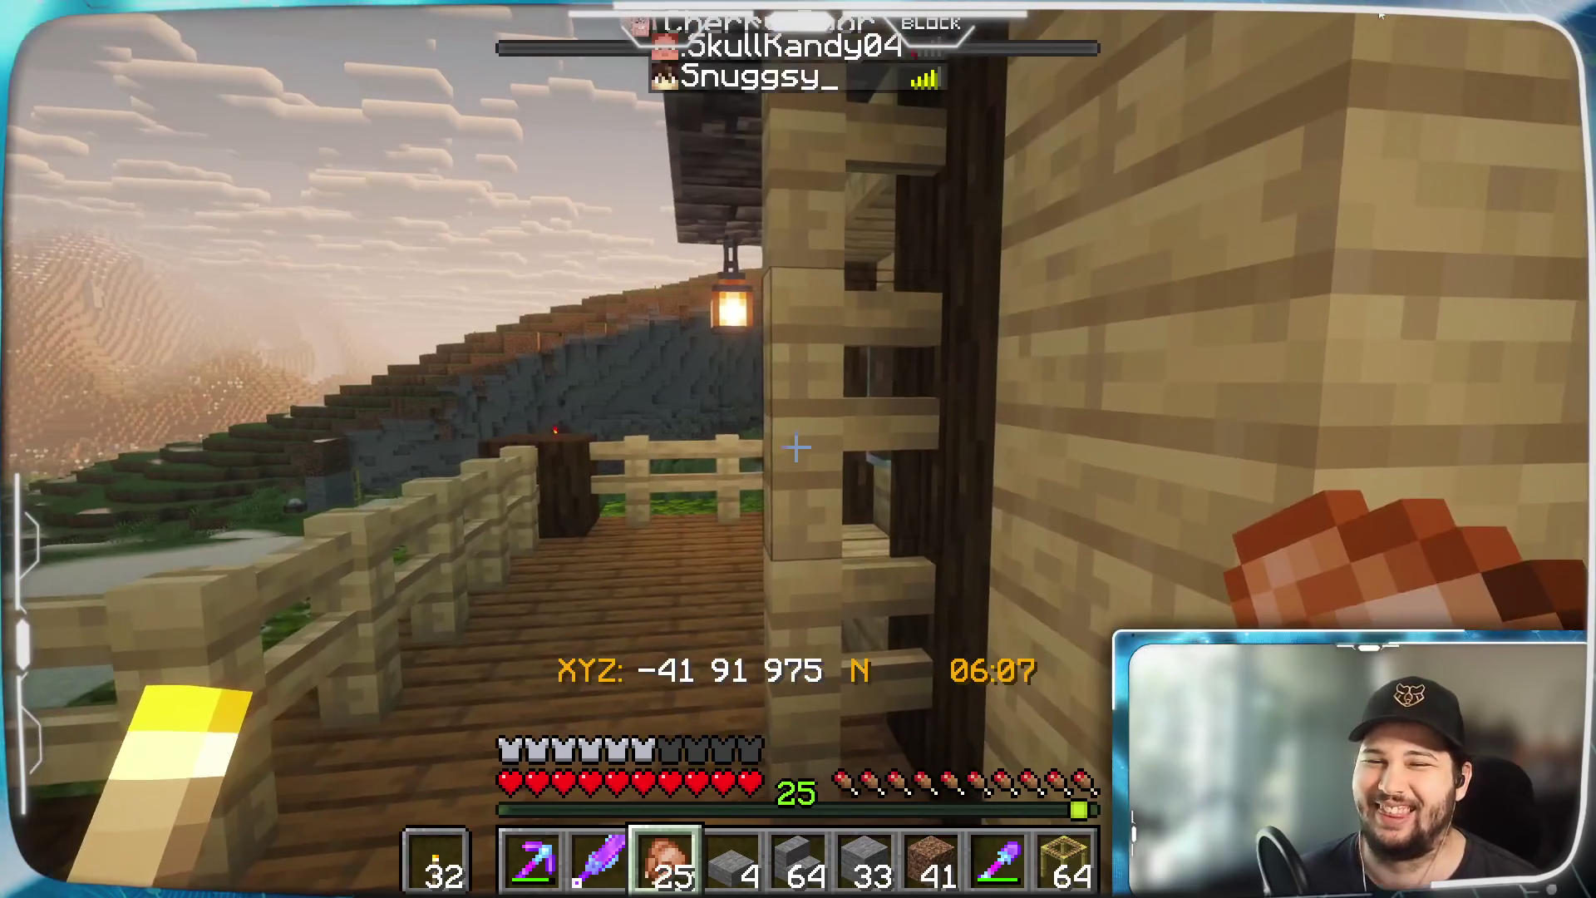
key(w)
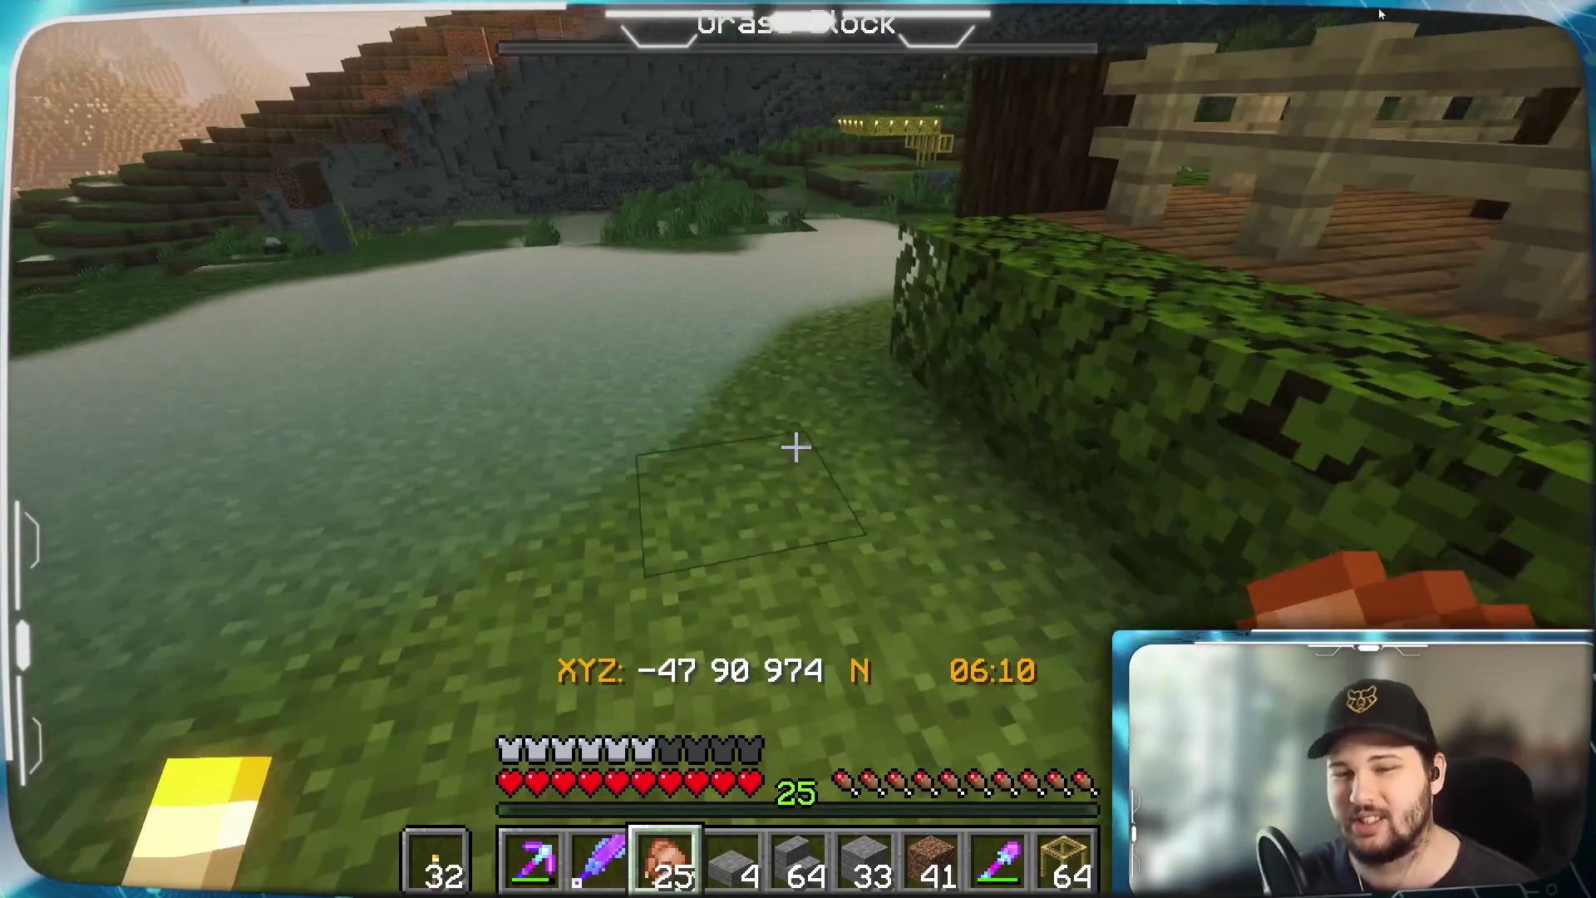
key(w)
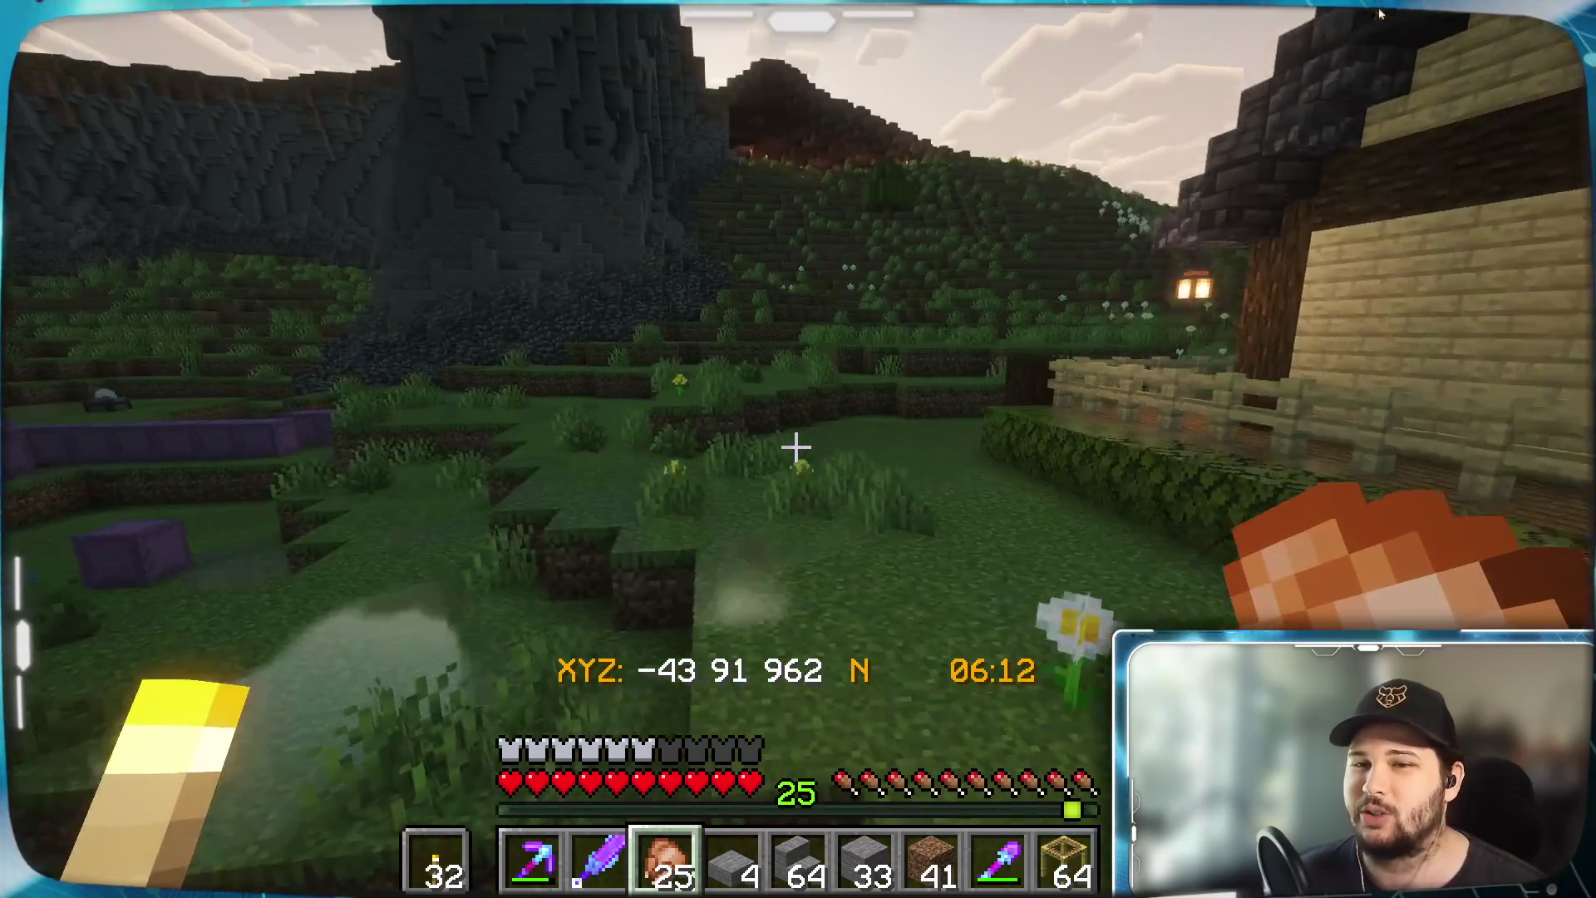
key(w)
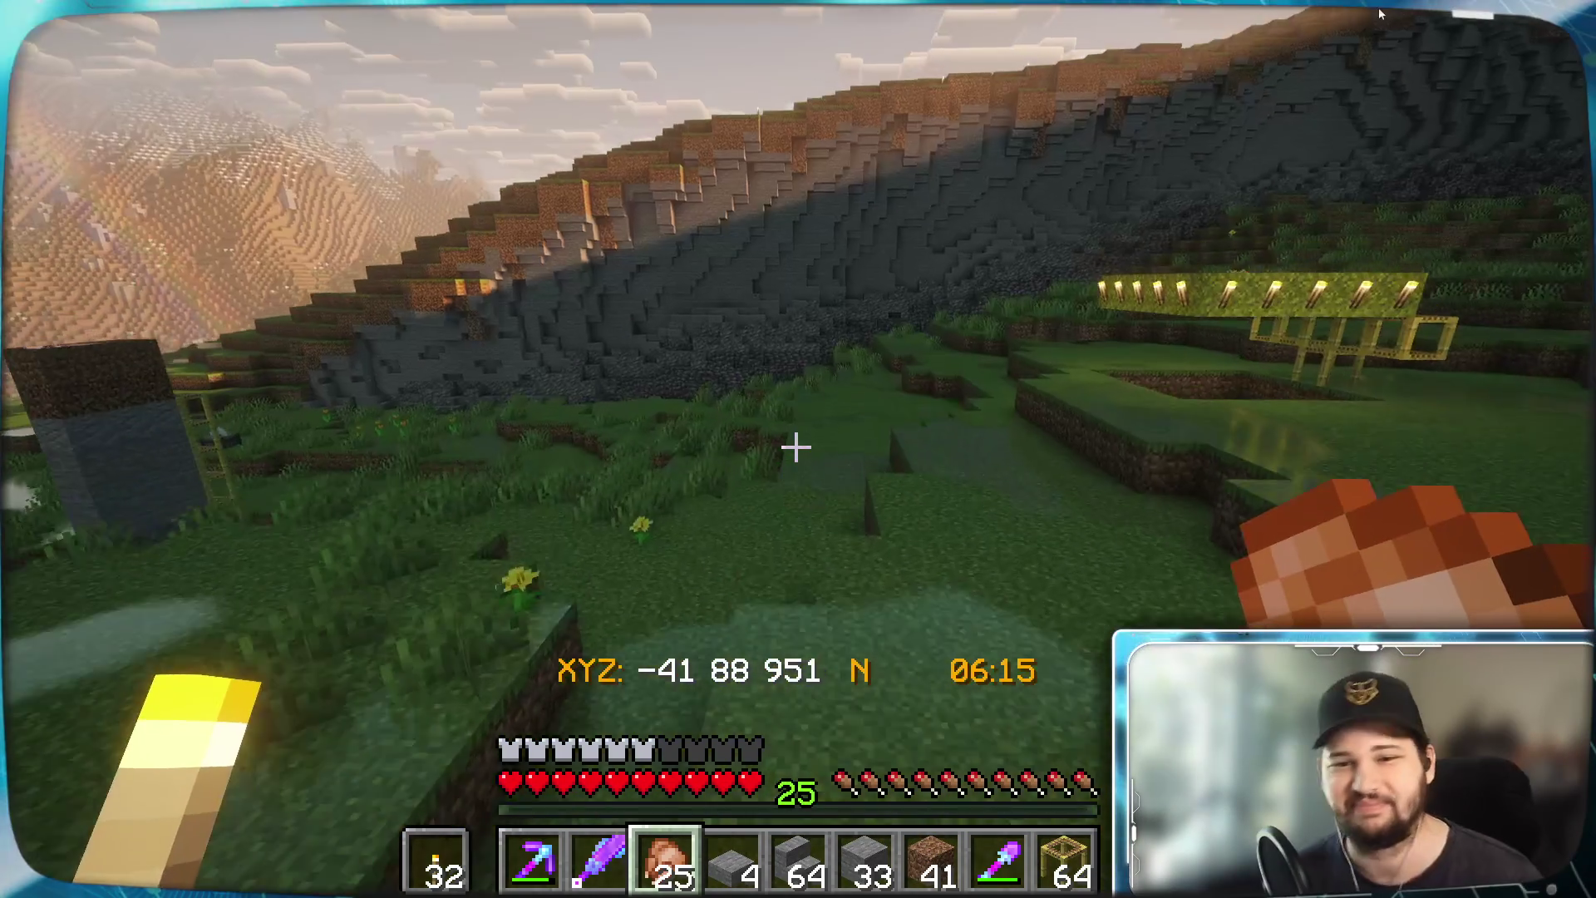
key(w)
key(5)
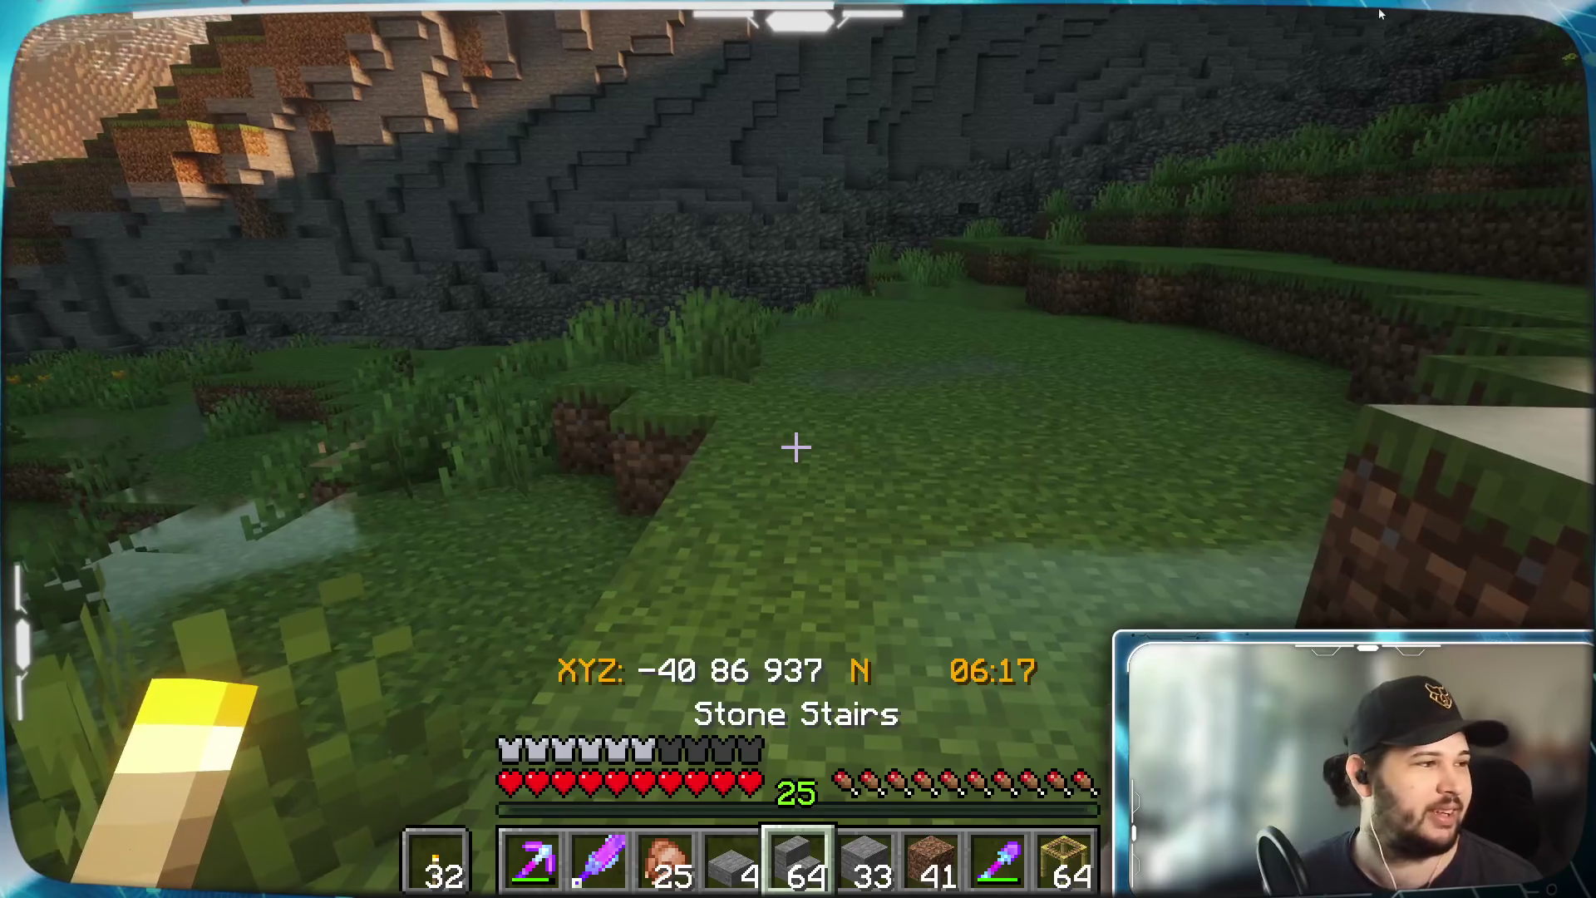
key(Escape)
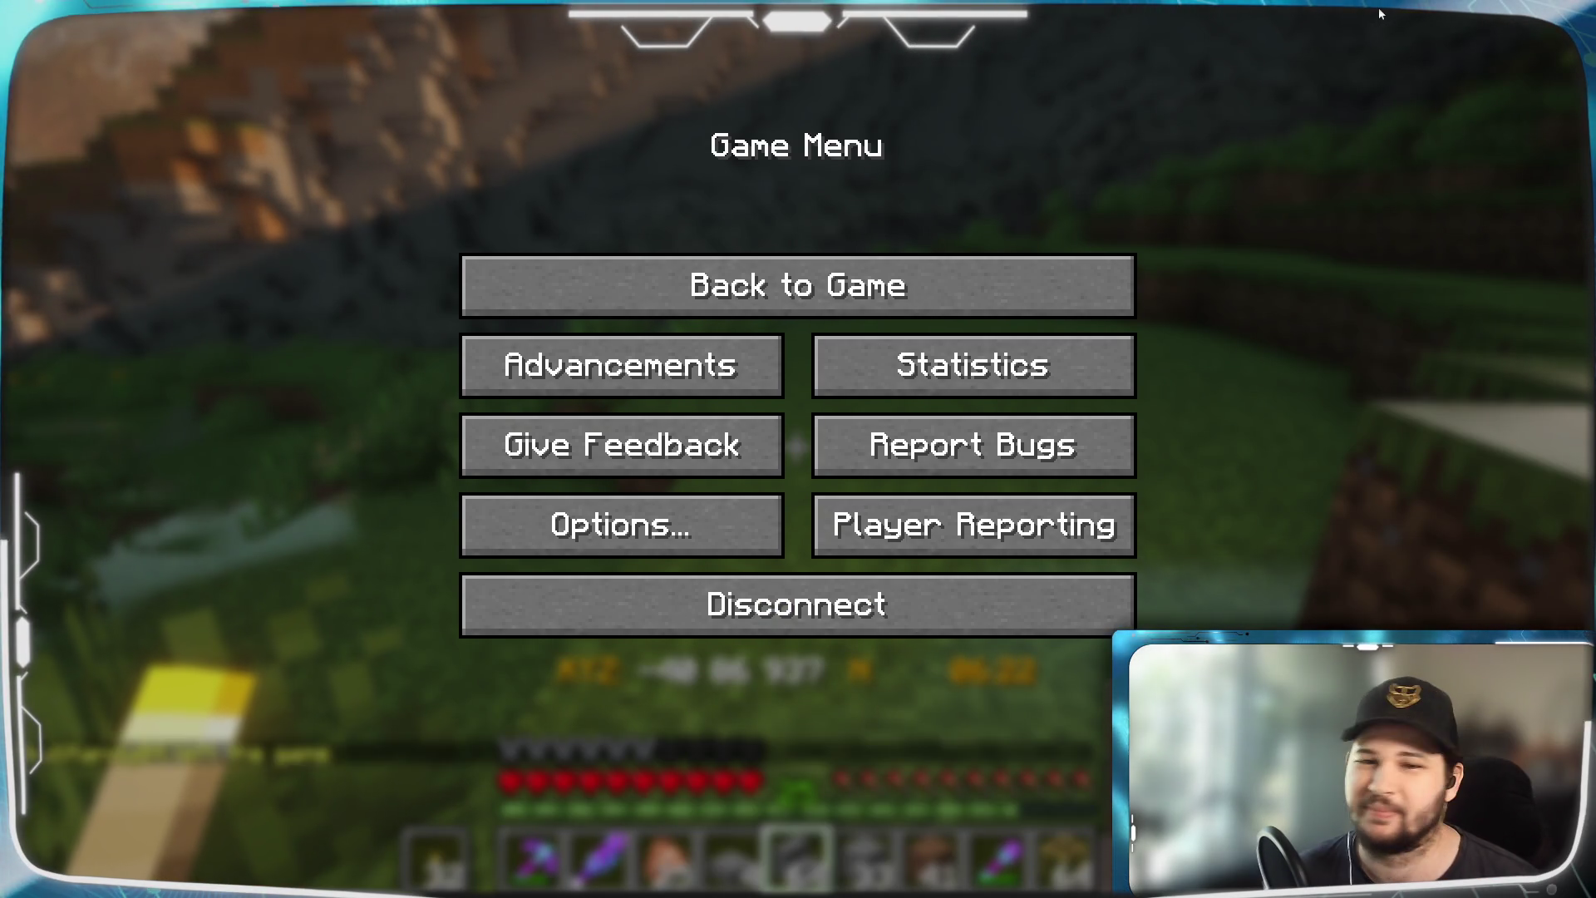
Resume play and walk along the hillside to survey the stone stairs on the cliff
key(Escape)
key(w)
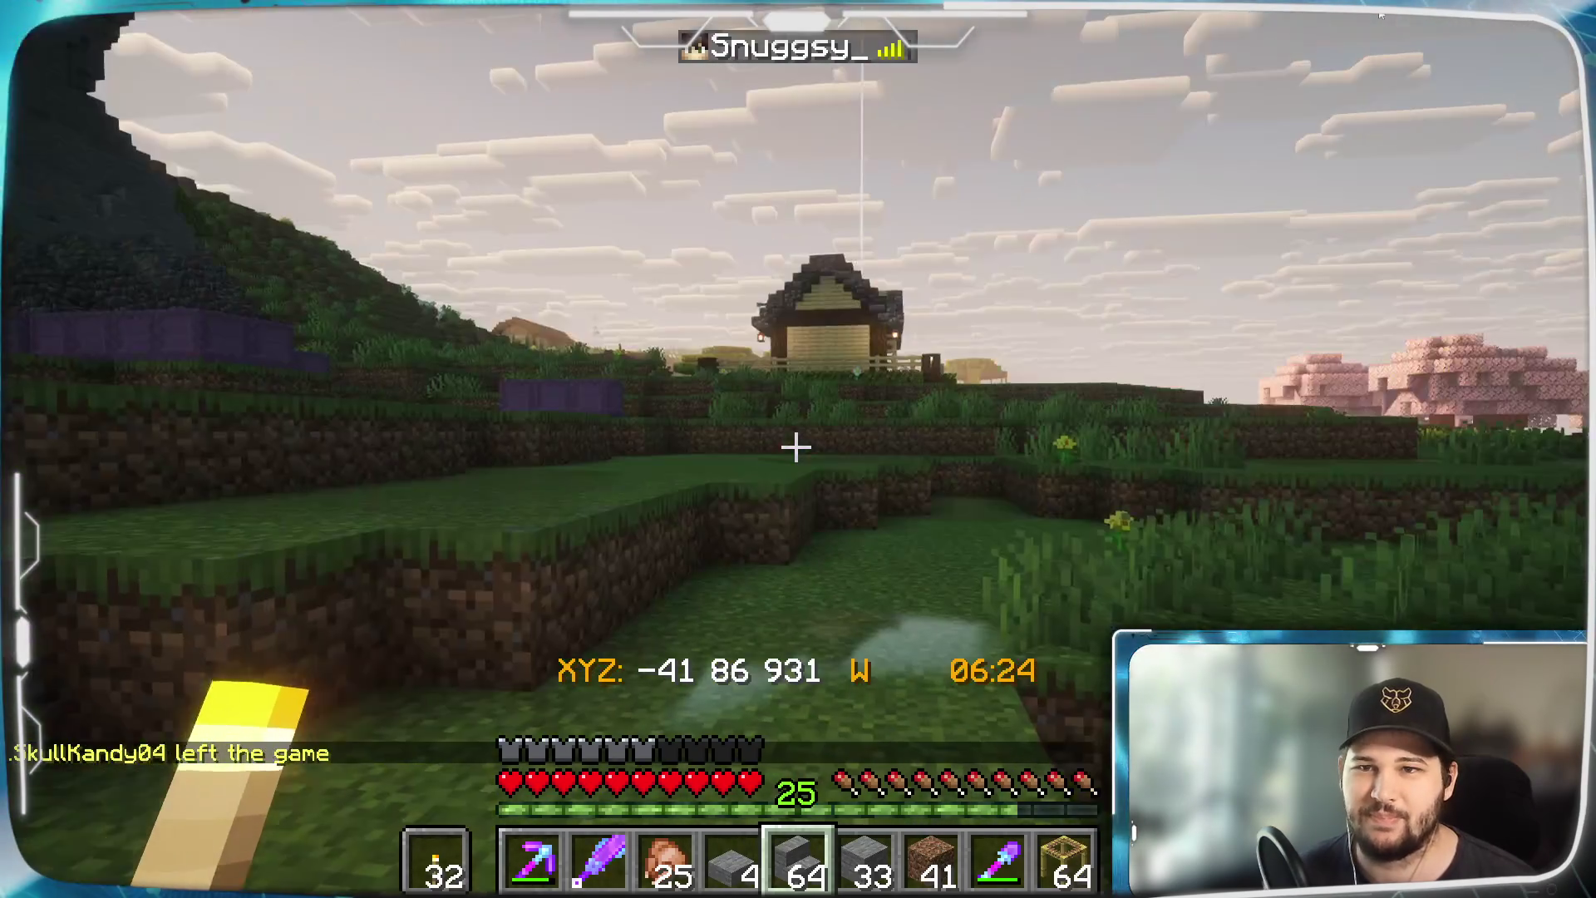
mouse_move(796, 447)
key(w)
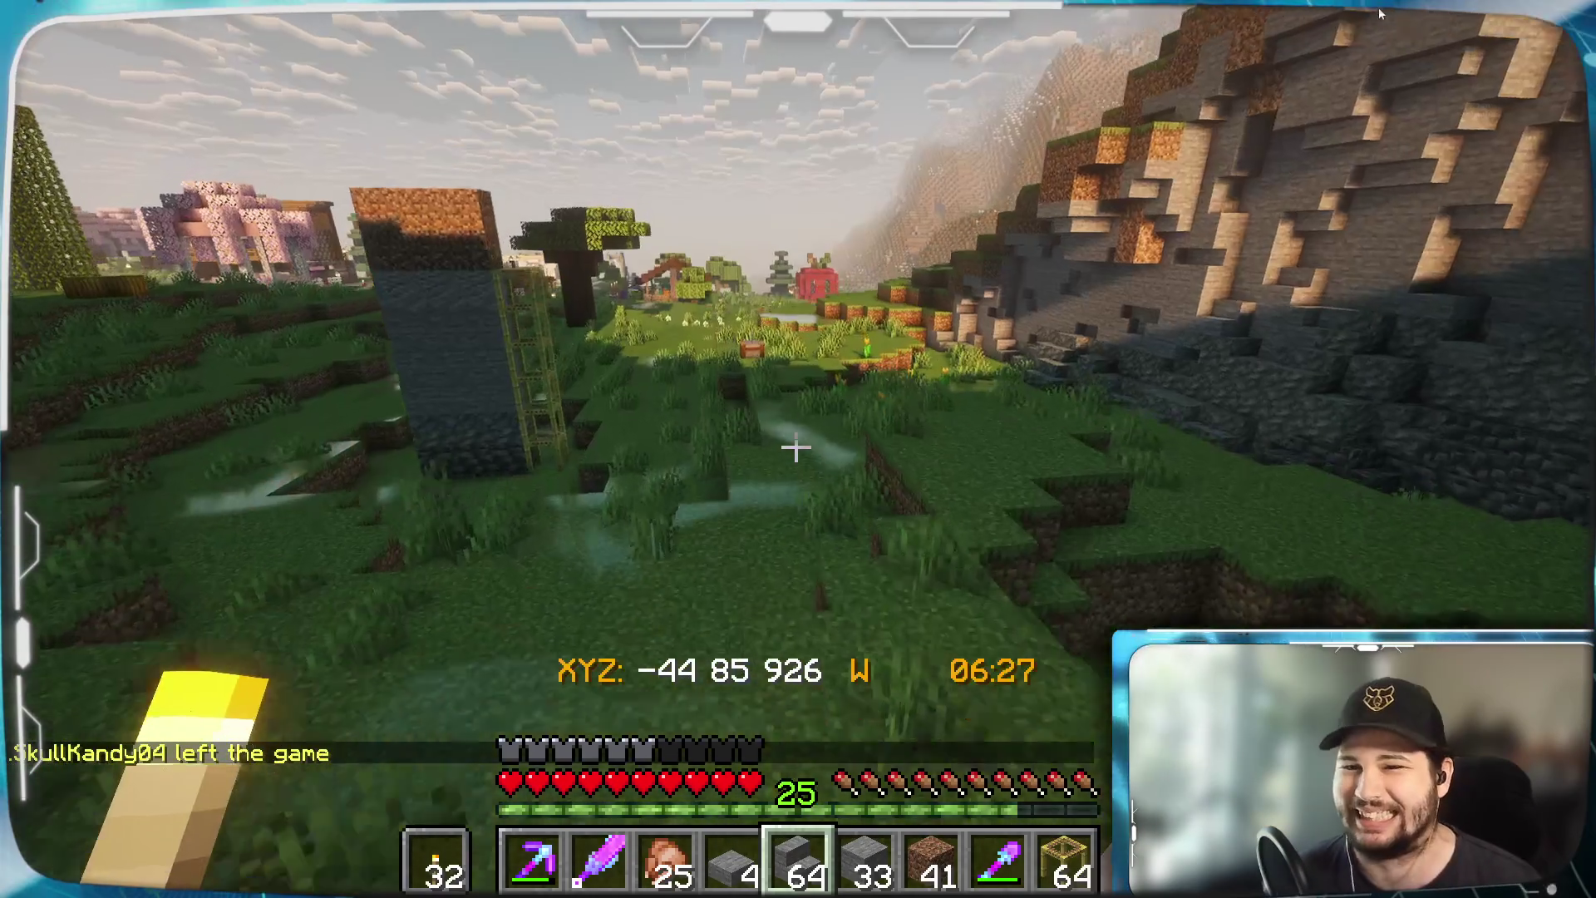
key(w)
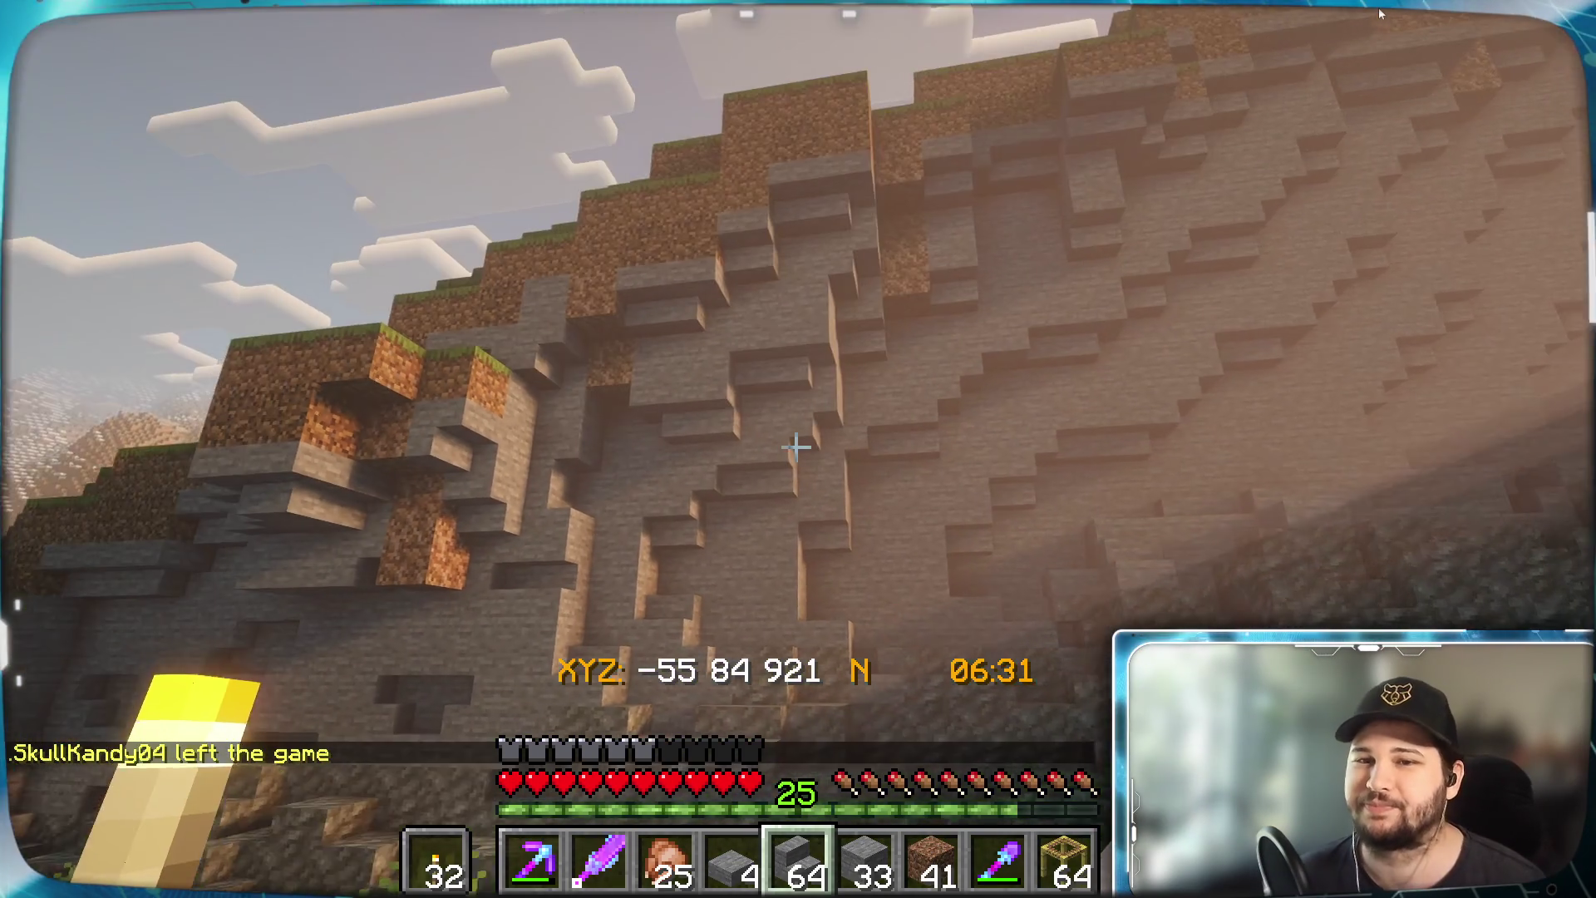
key(a)
key(a)
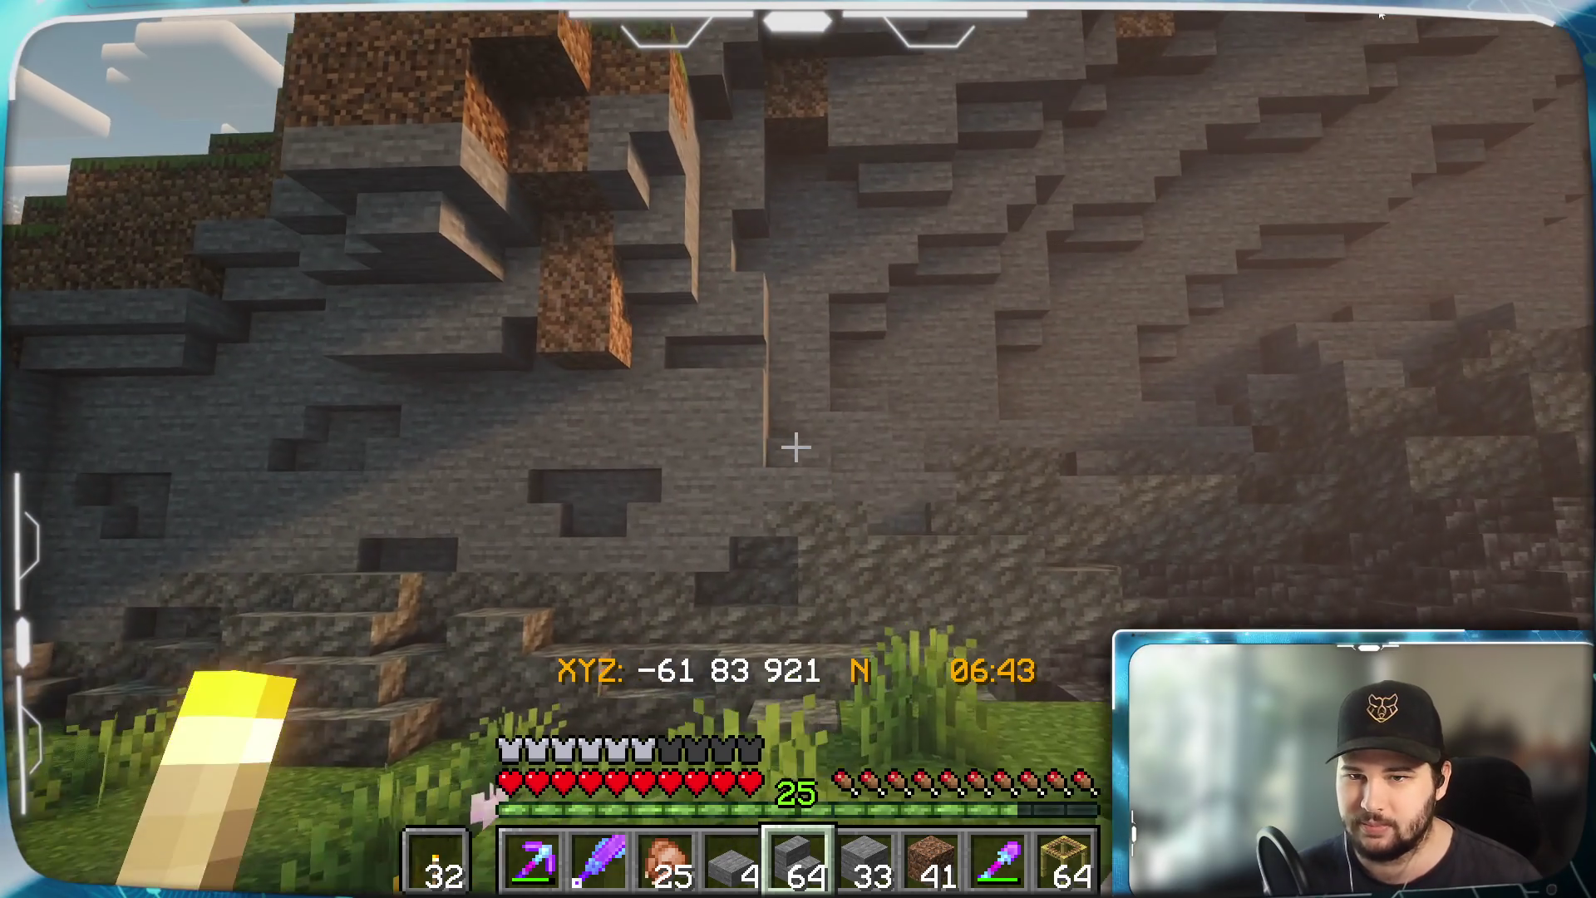
key(w)
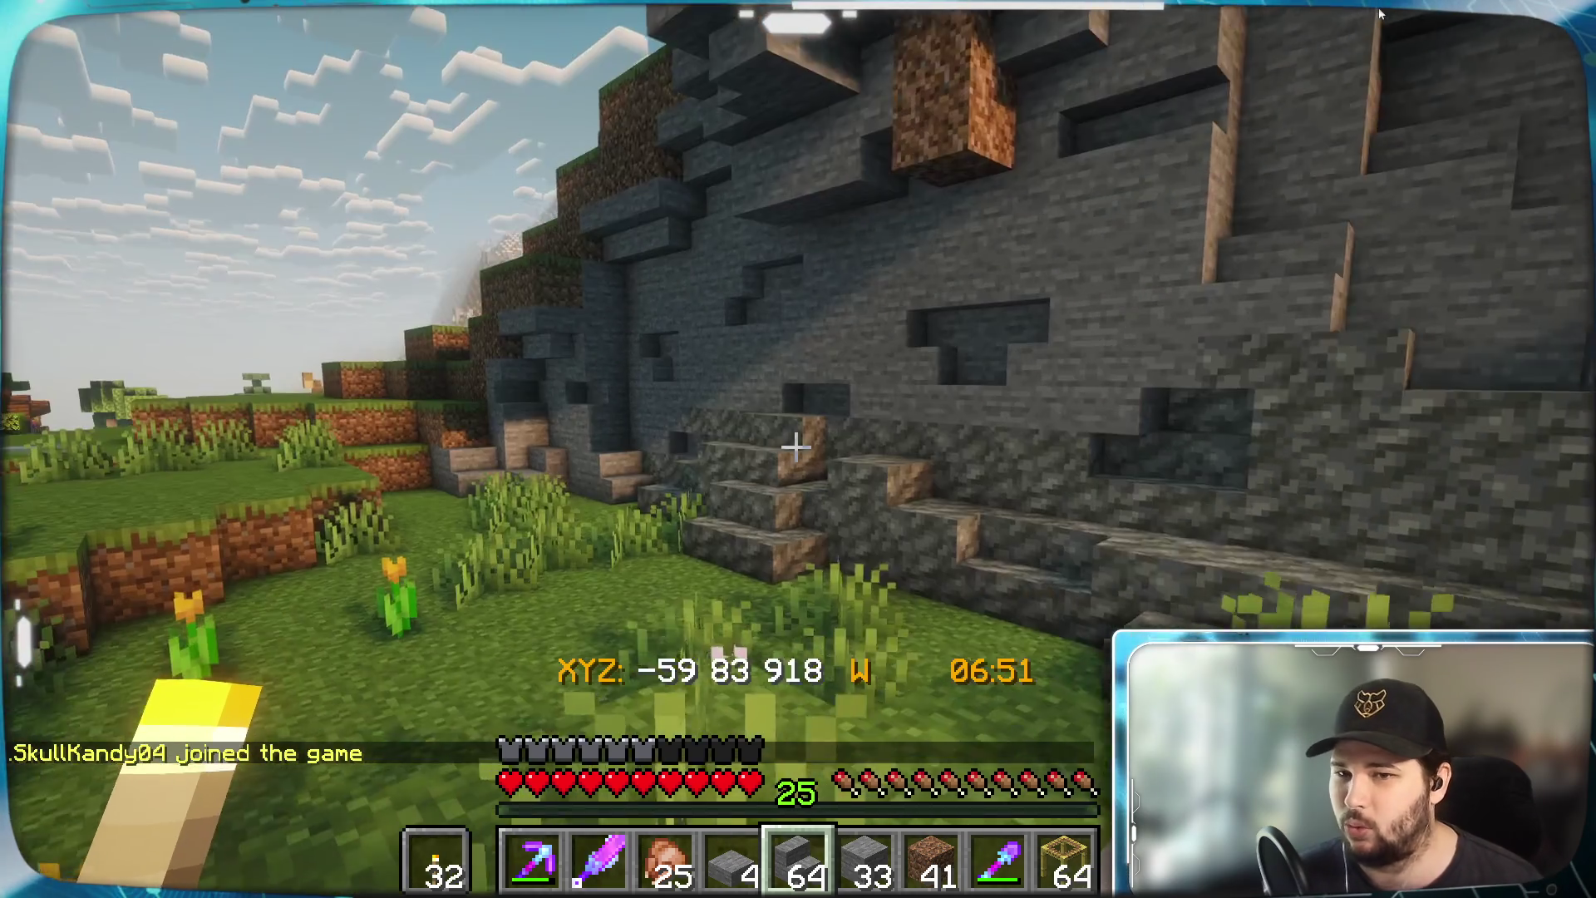
key(w)
key(w)
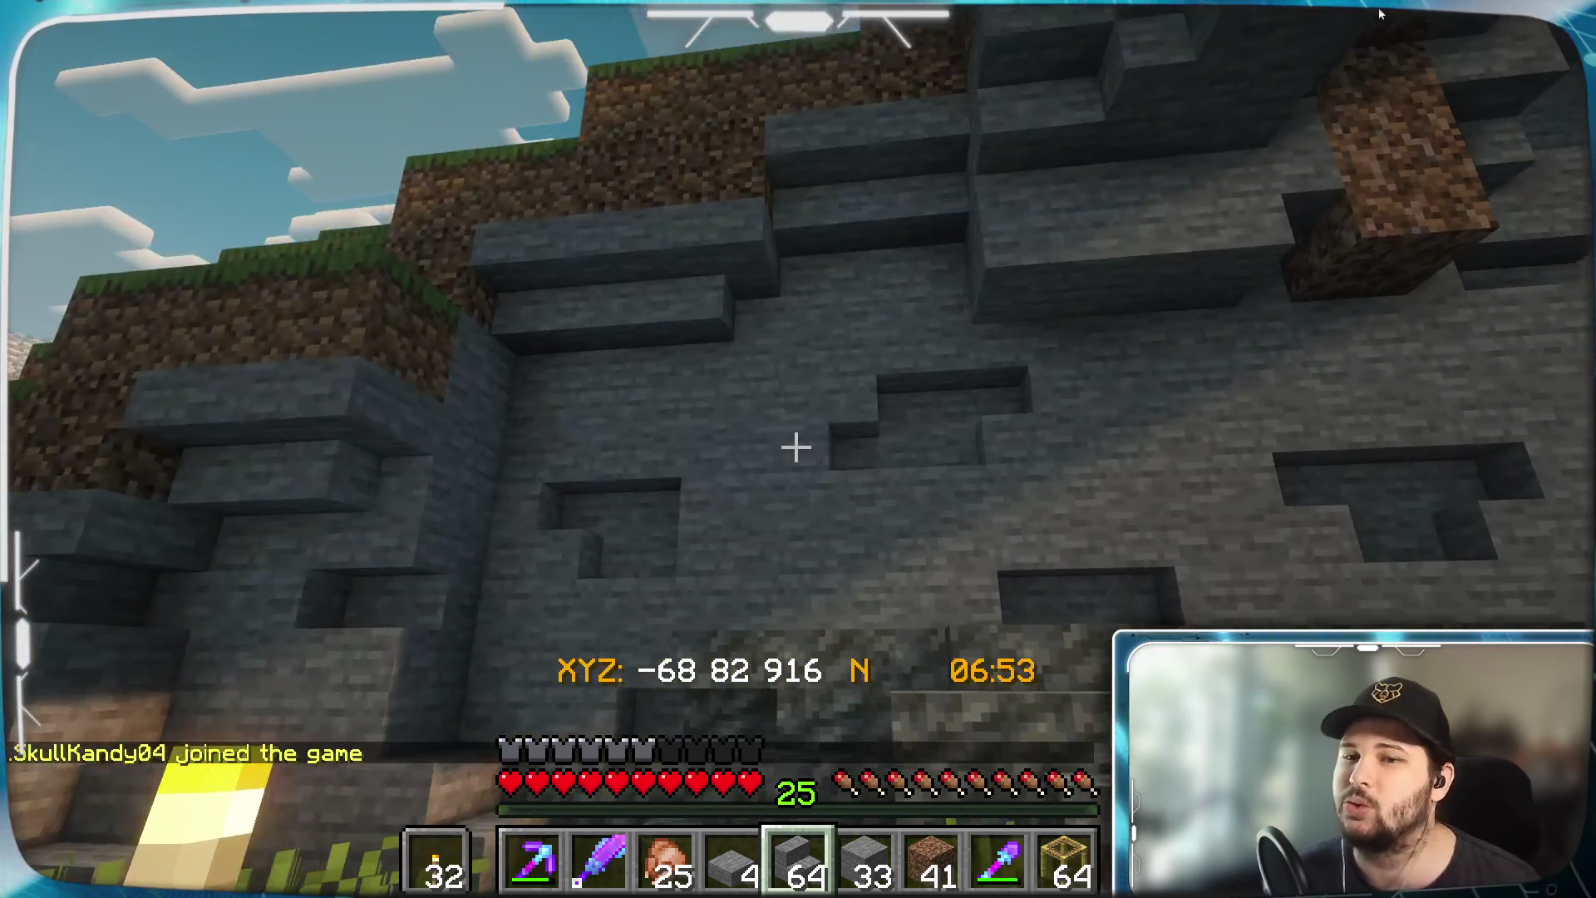
Switch to scaffolding, walk up to the cliff and place the first scaffolding block
key(w)
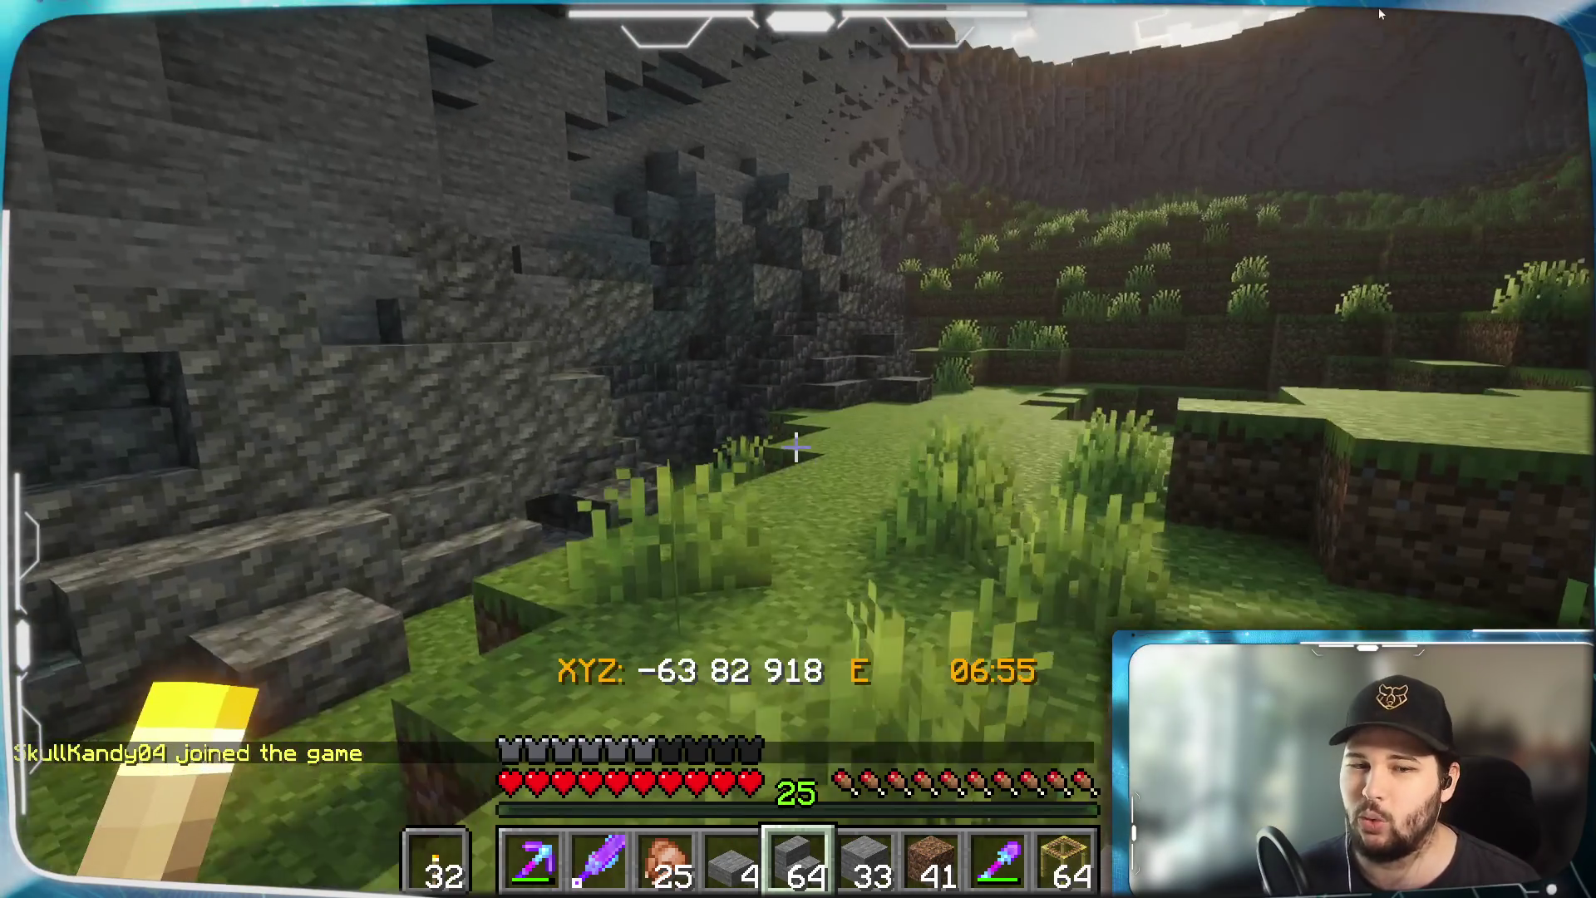
key(6)
key(w)
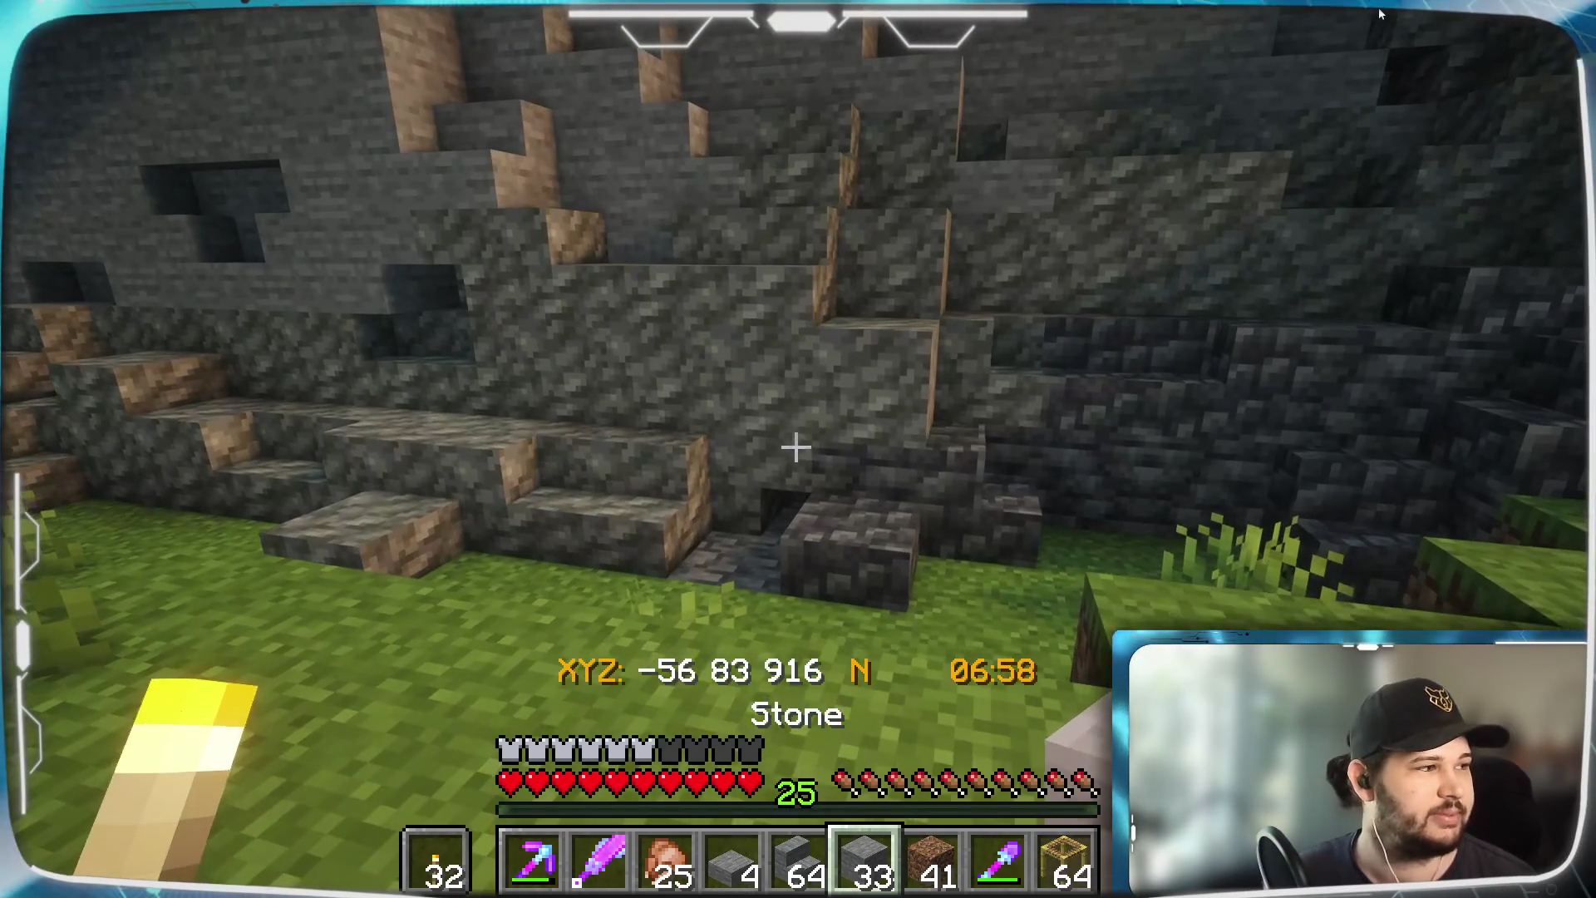
key(w)
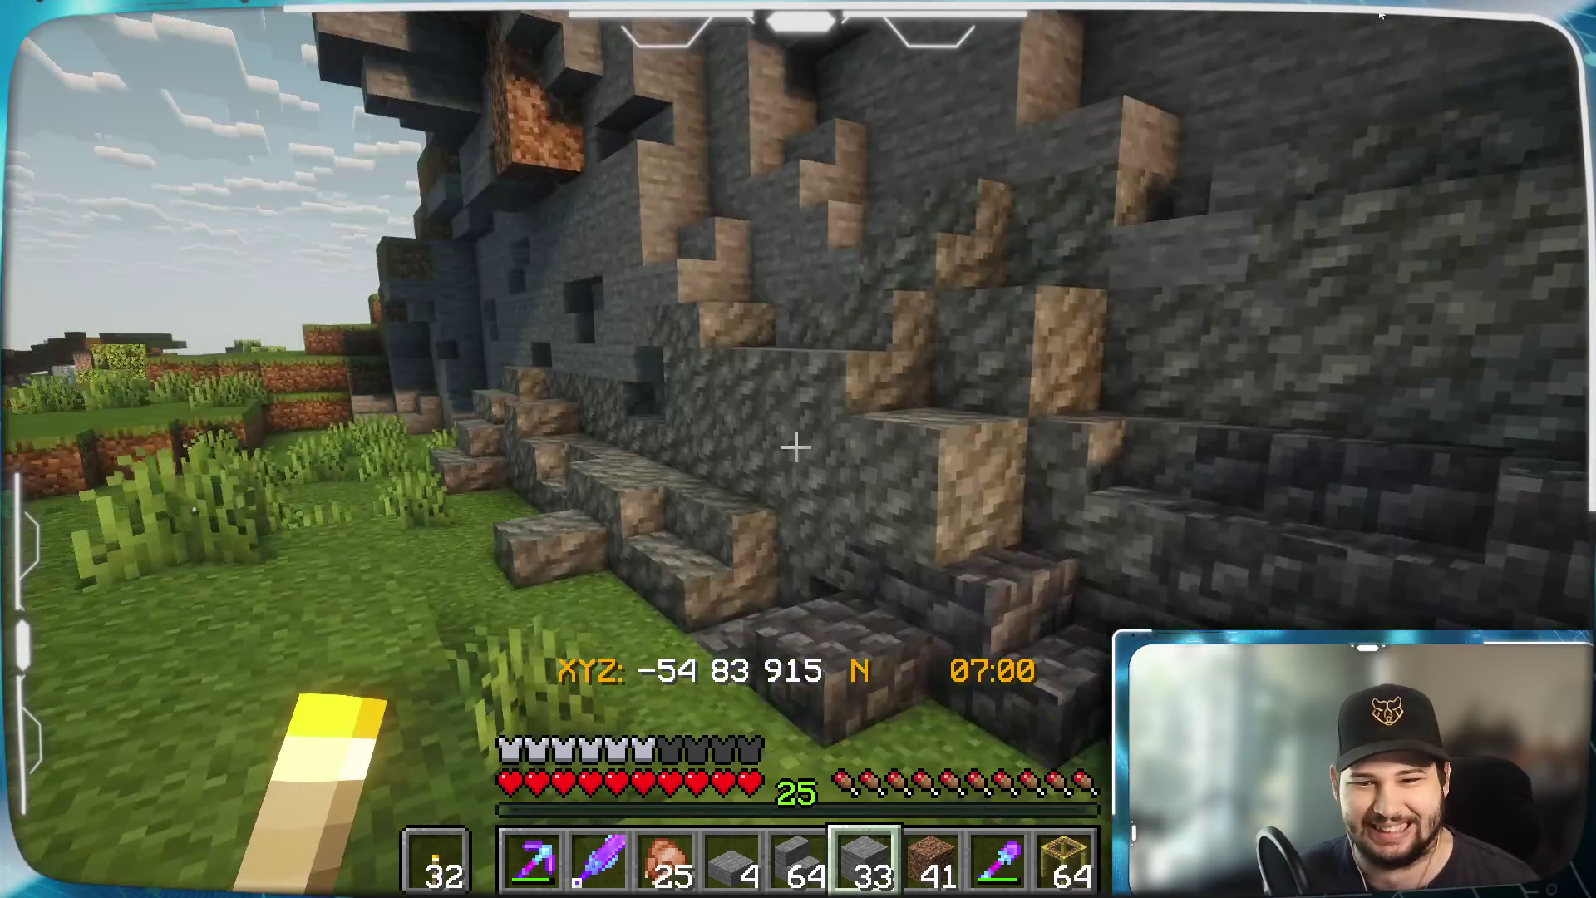
key(8)
key(9)
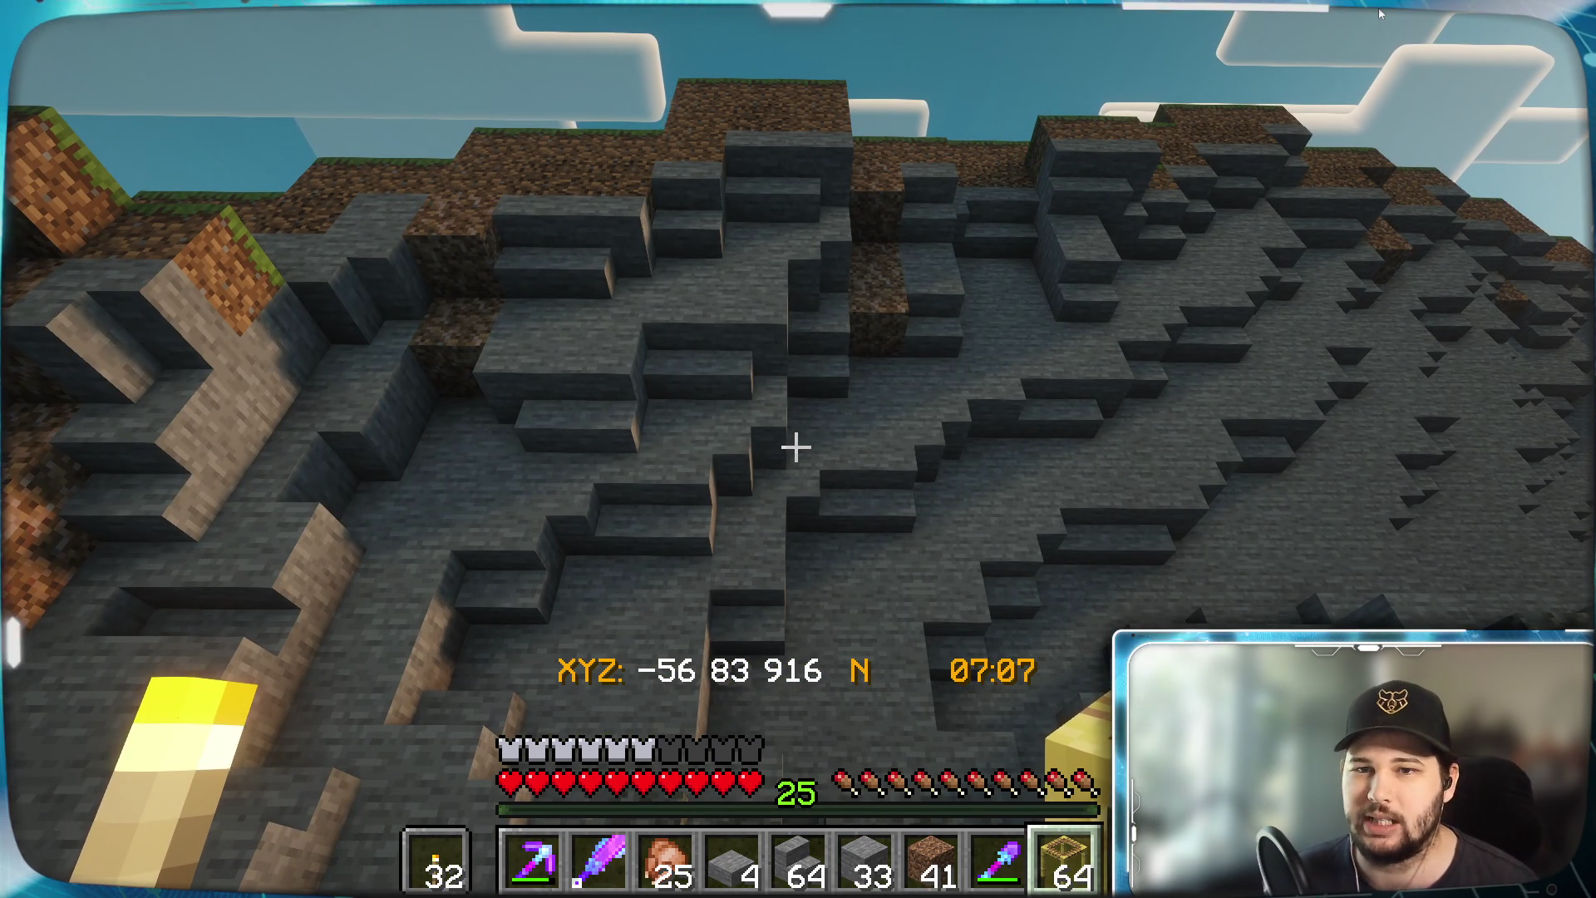
key(d)
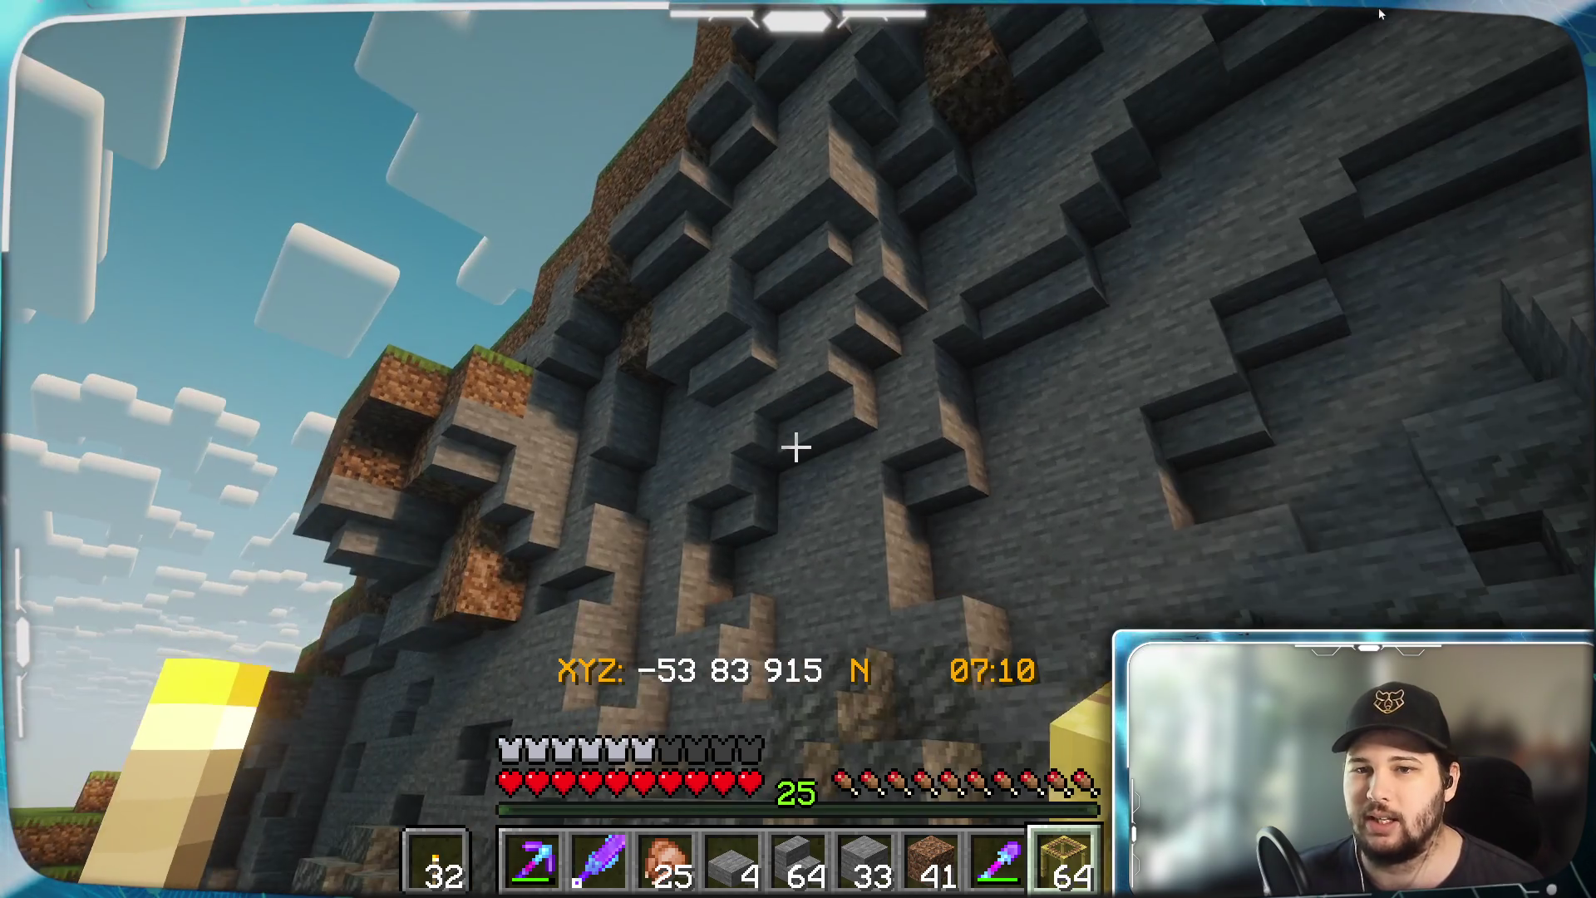
key(w)
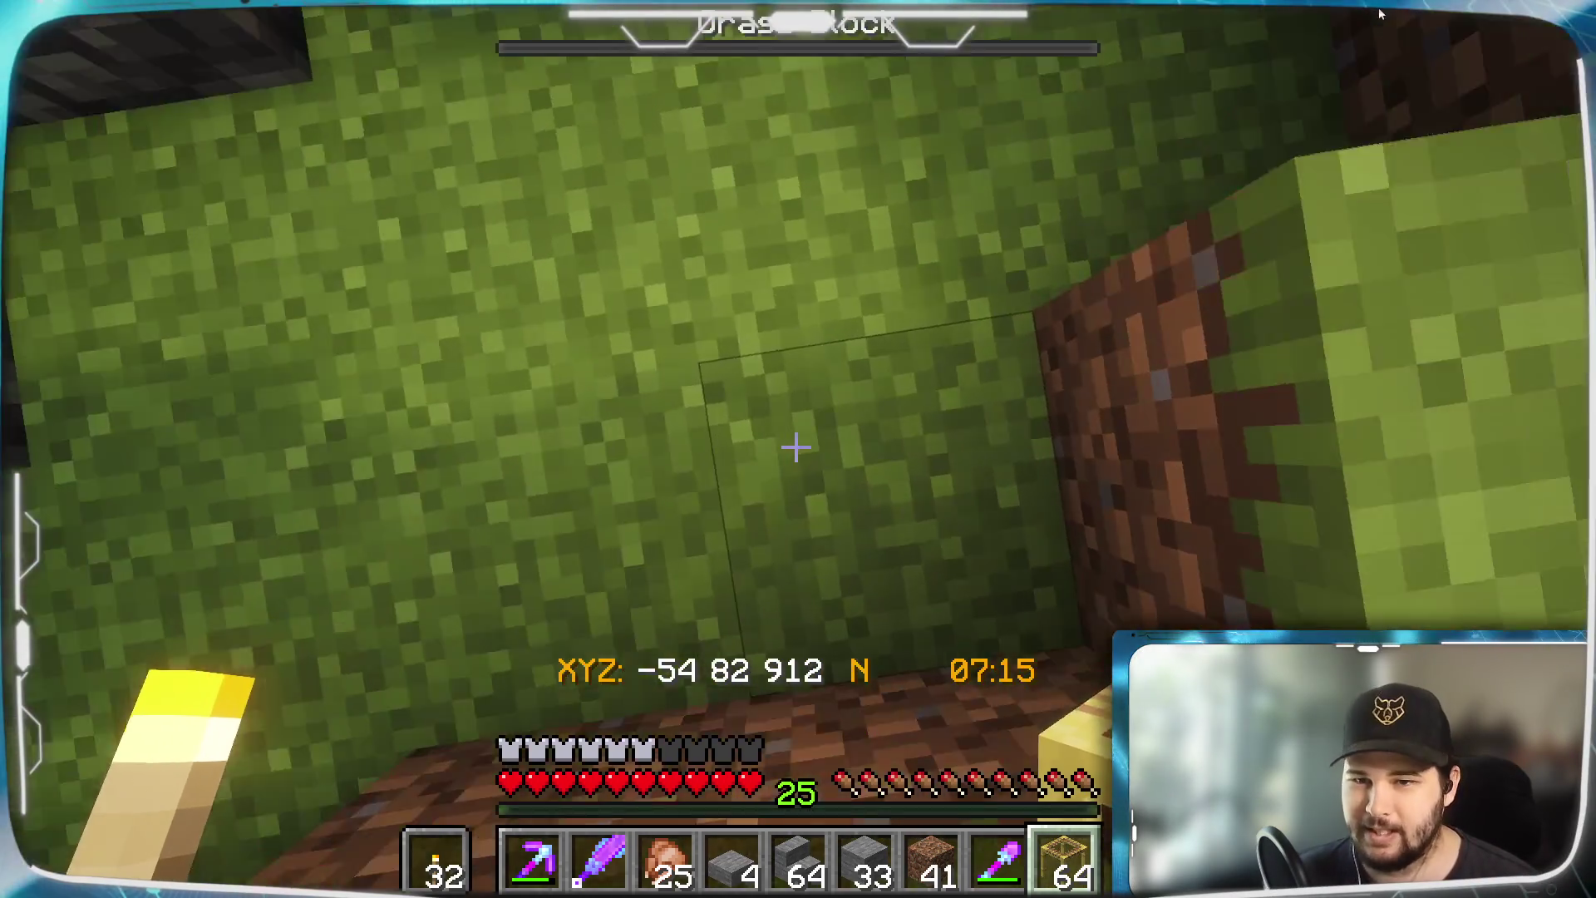
right_click(796, 447)
Stack three more scaffolding blocks up the pillar and check the remaining count in the inventory
right_click(795, 447)
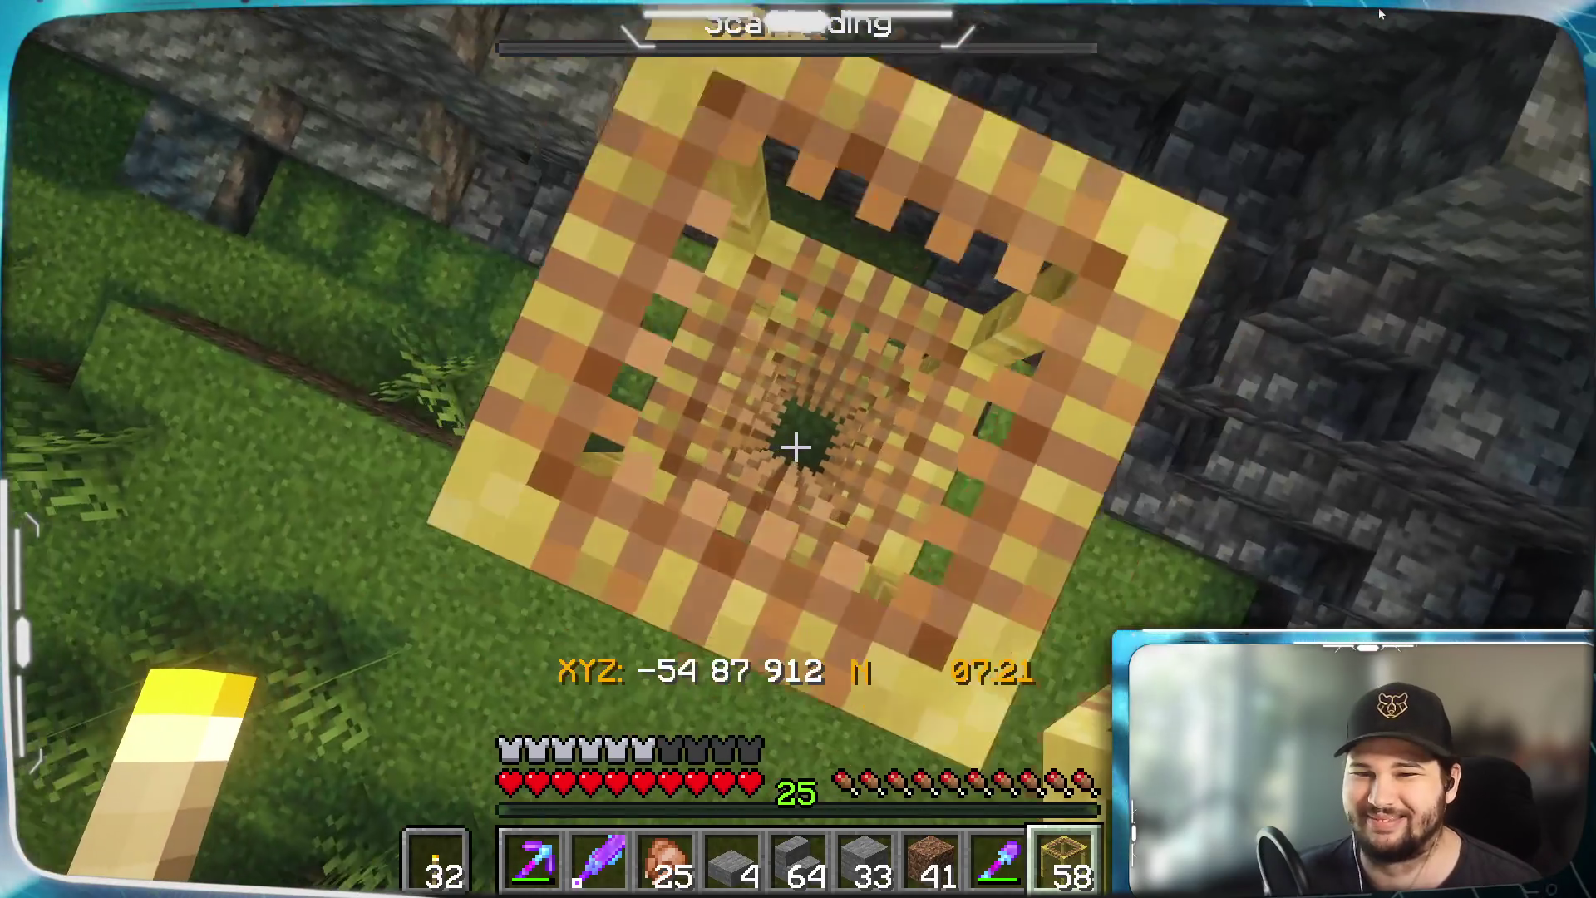
right_click(796, 447)
right_click(795, 447)
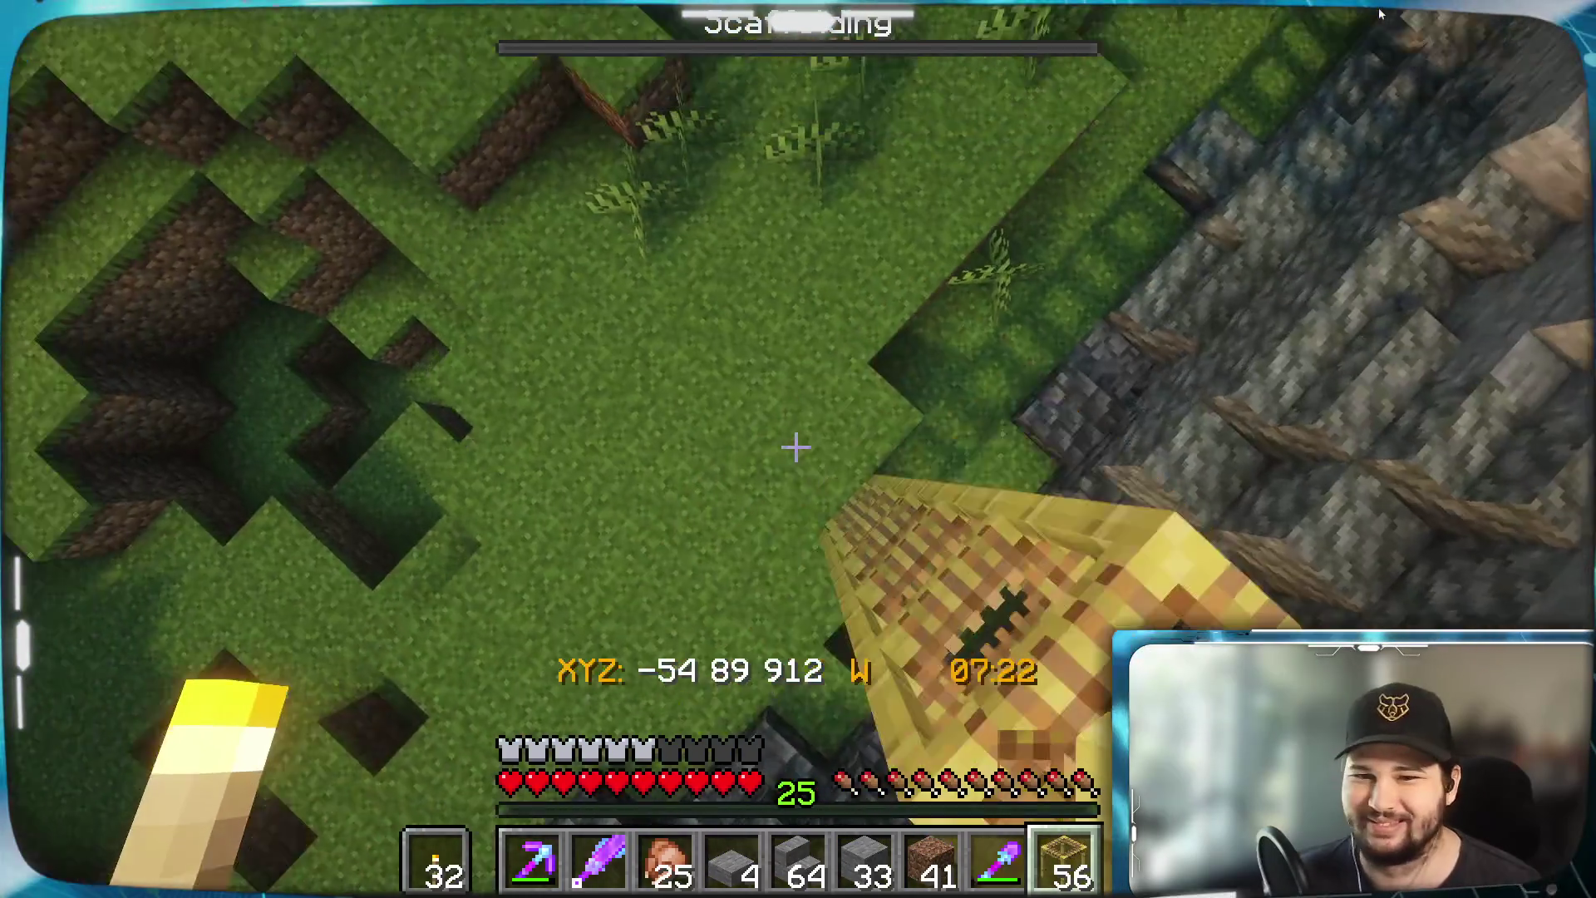
key(e)
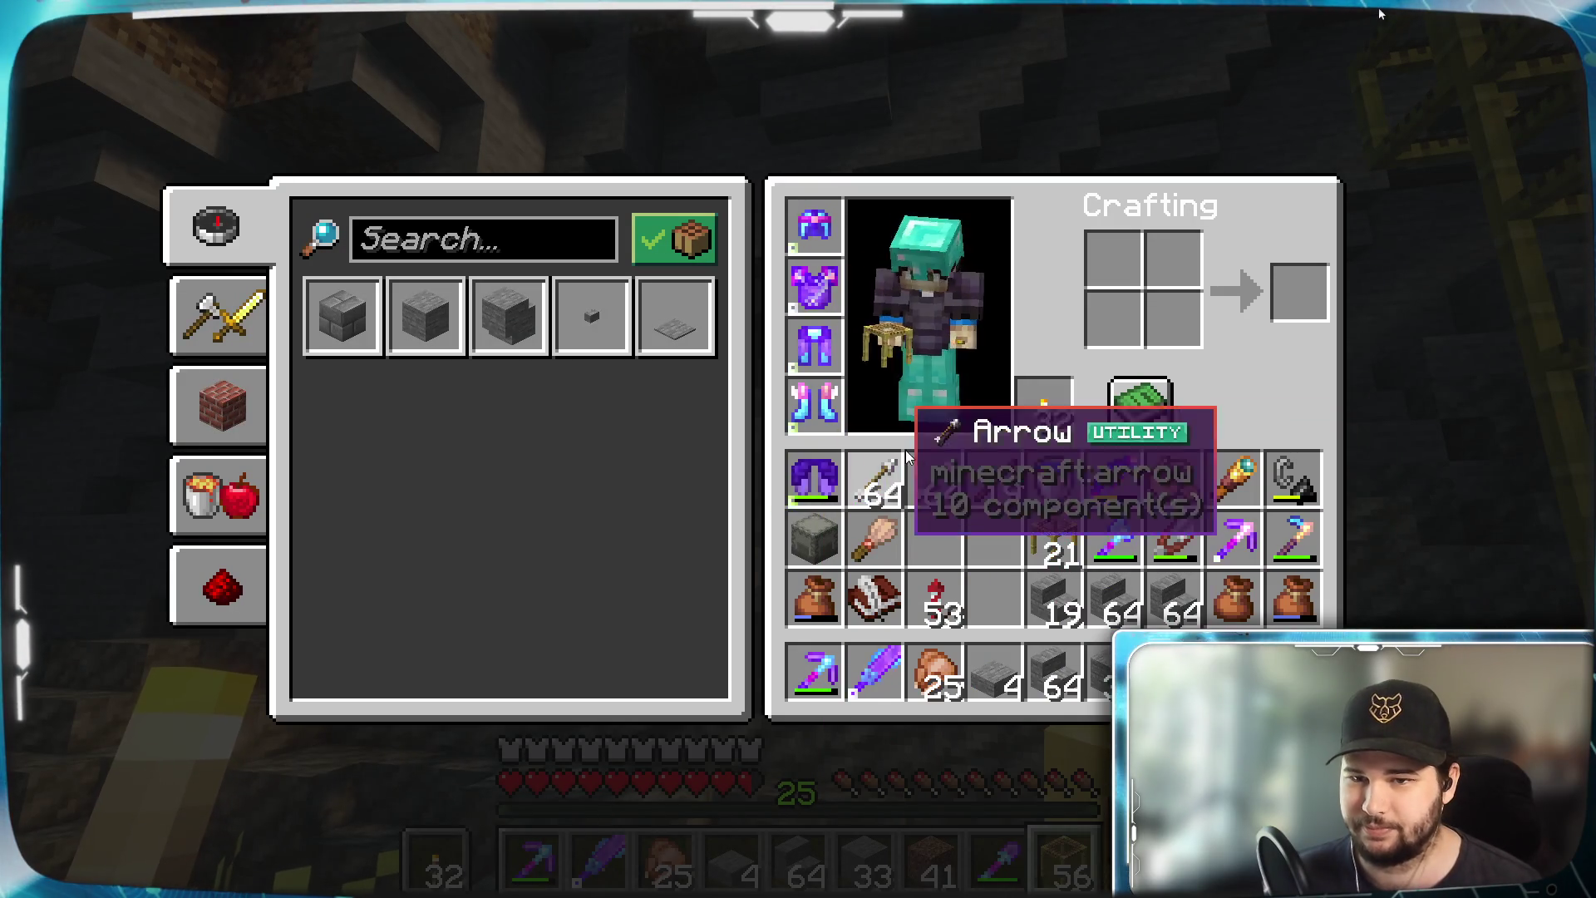
key(e)
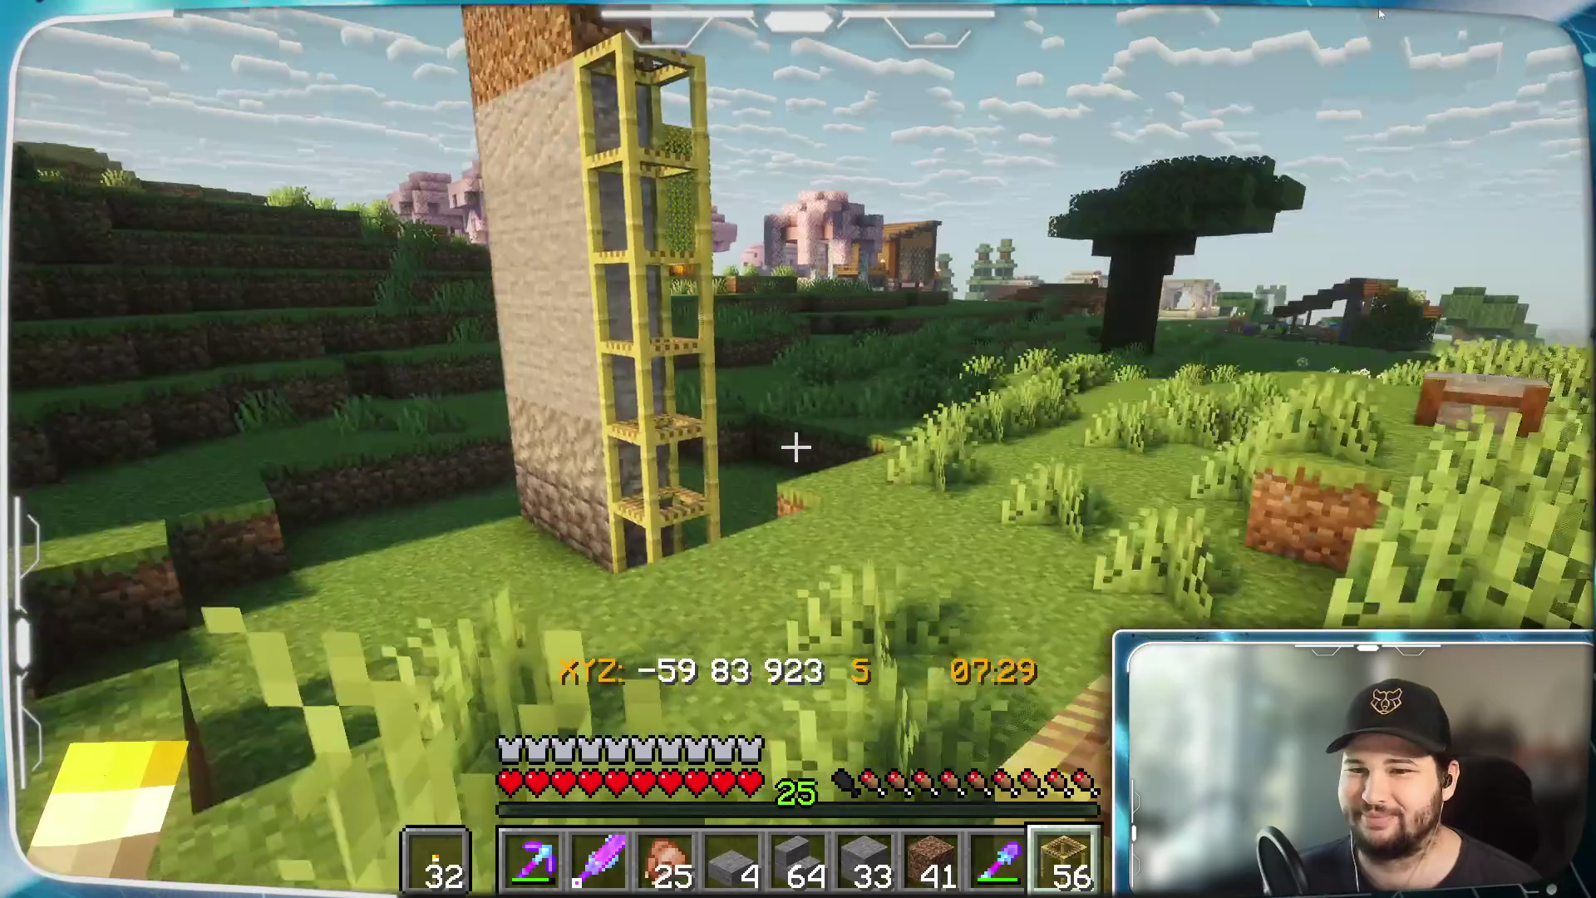
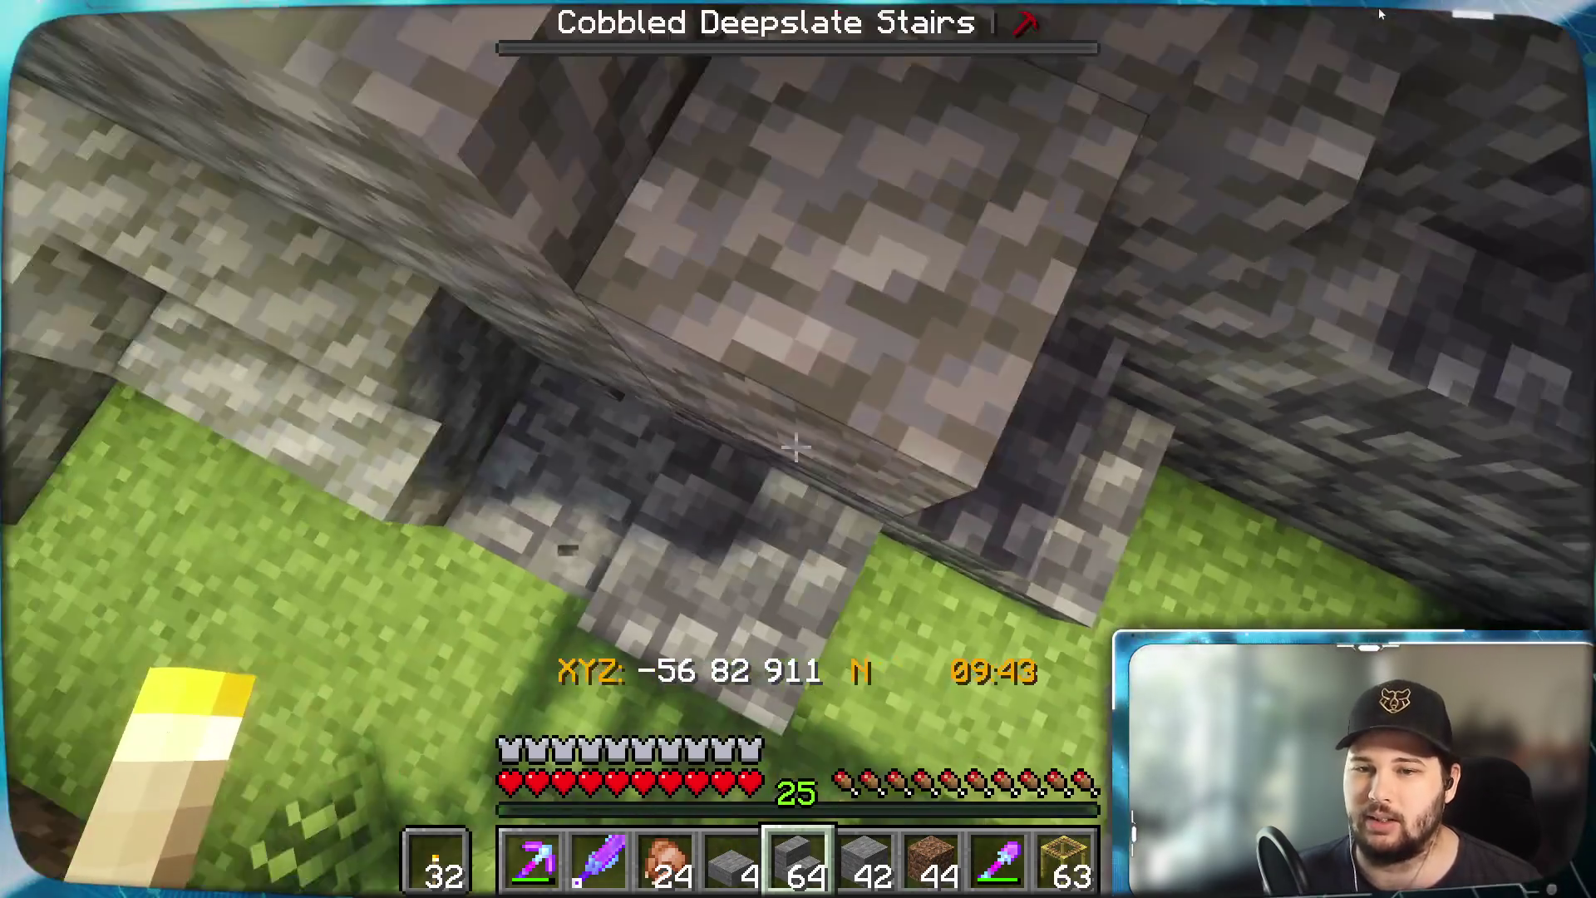
Walk up to the stone wall and mine two stone blocks out of the cliff overhang
key(a)
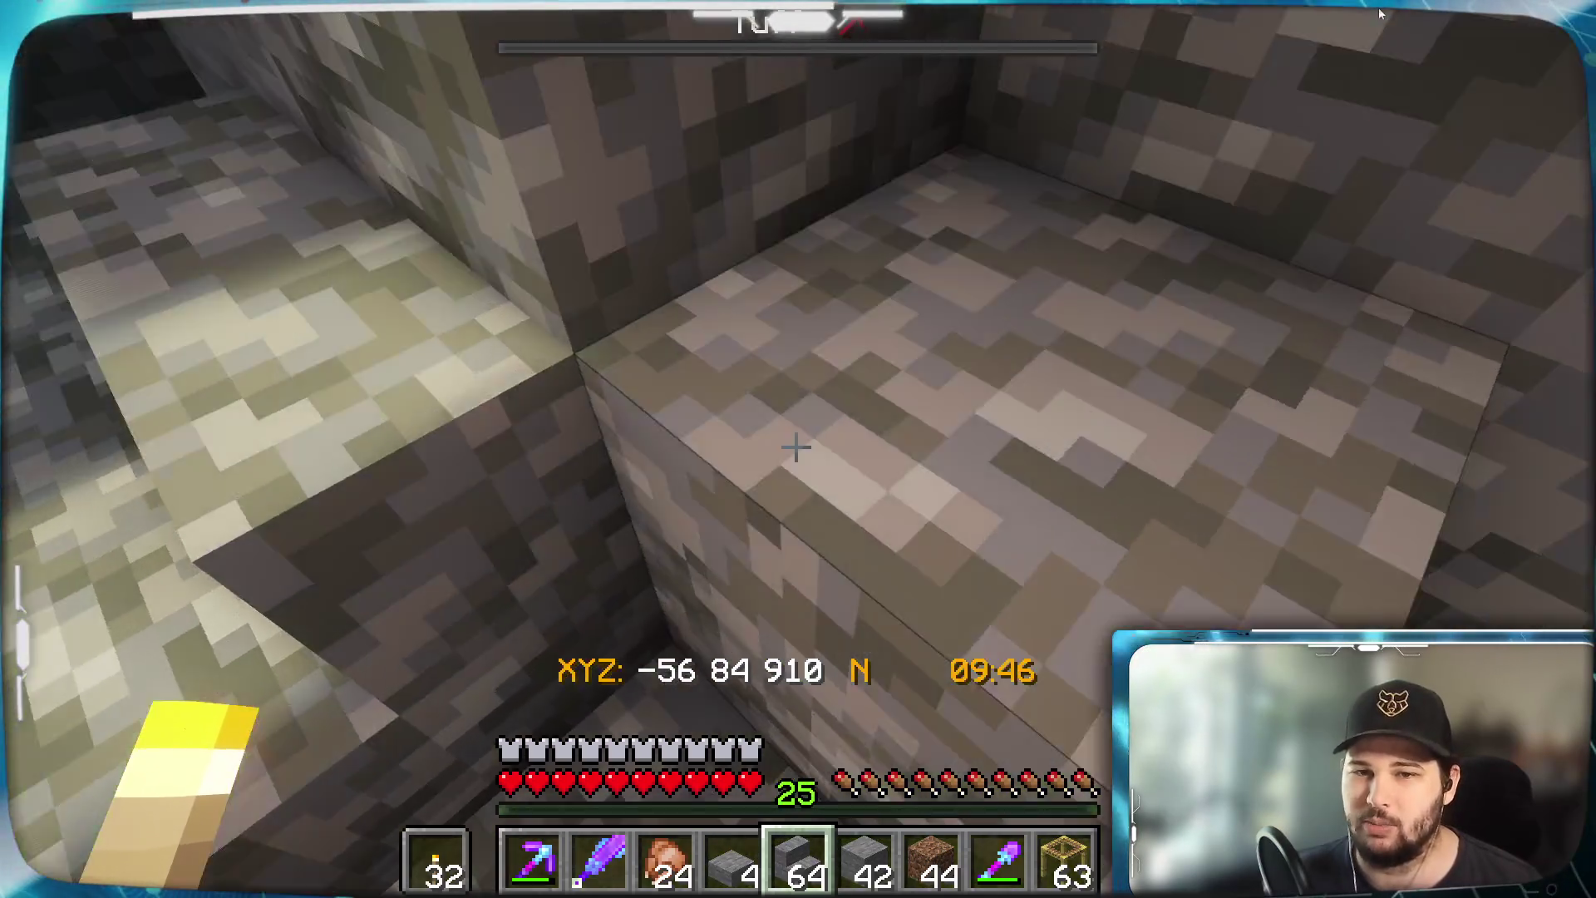
key(w)
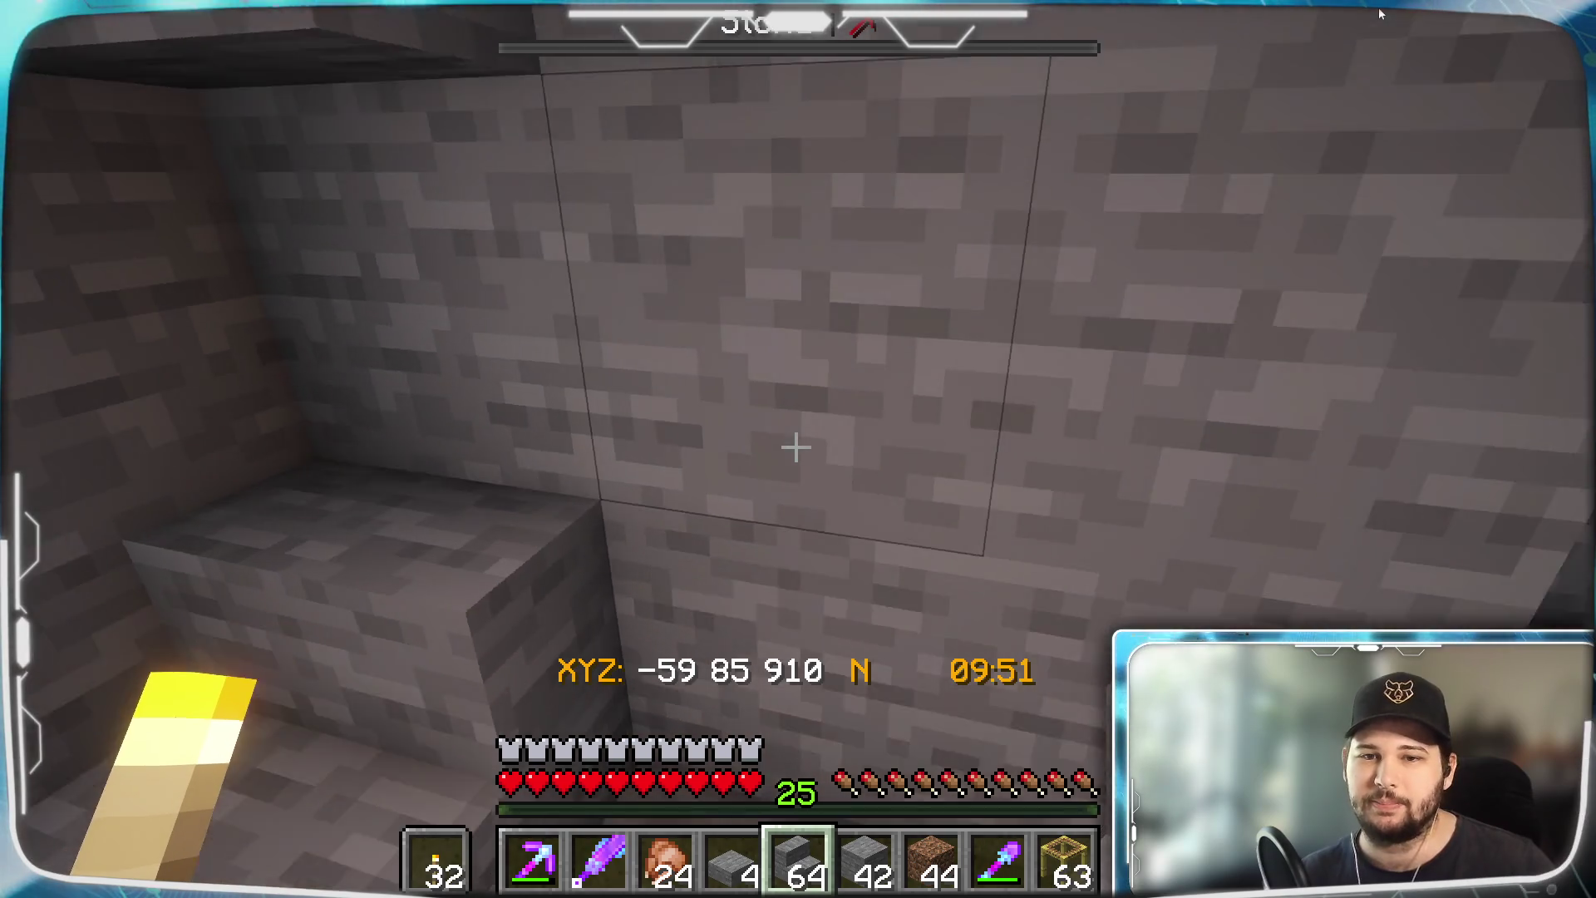
mouse_move(797, 448)
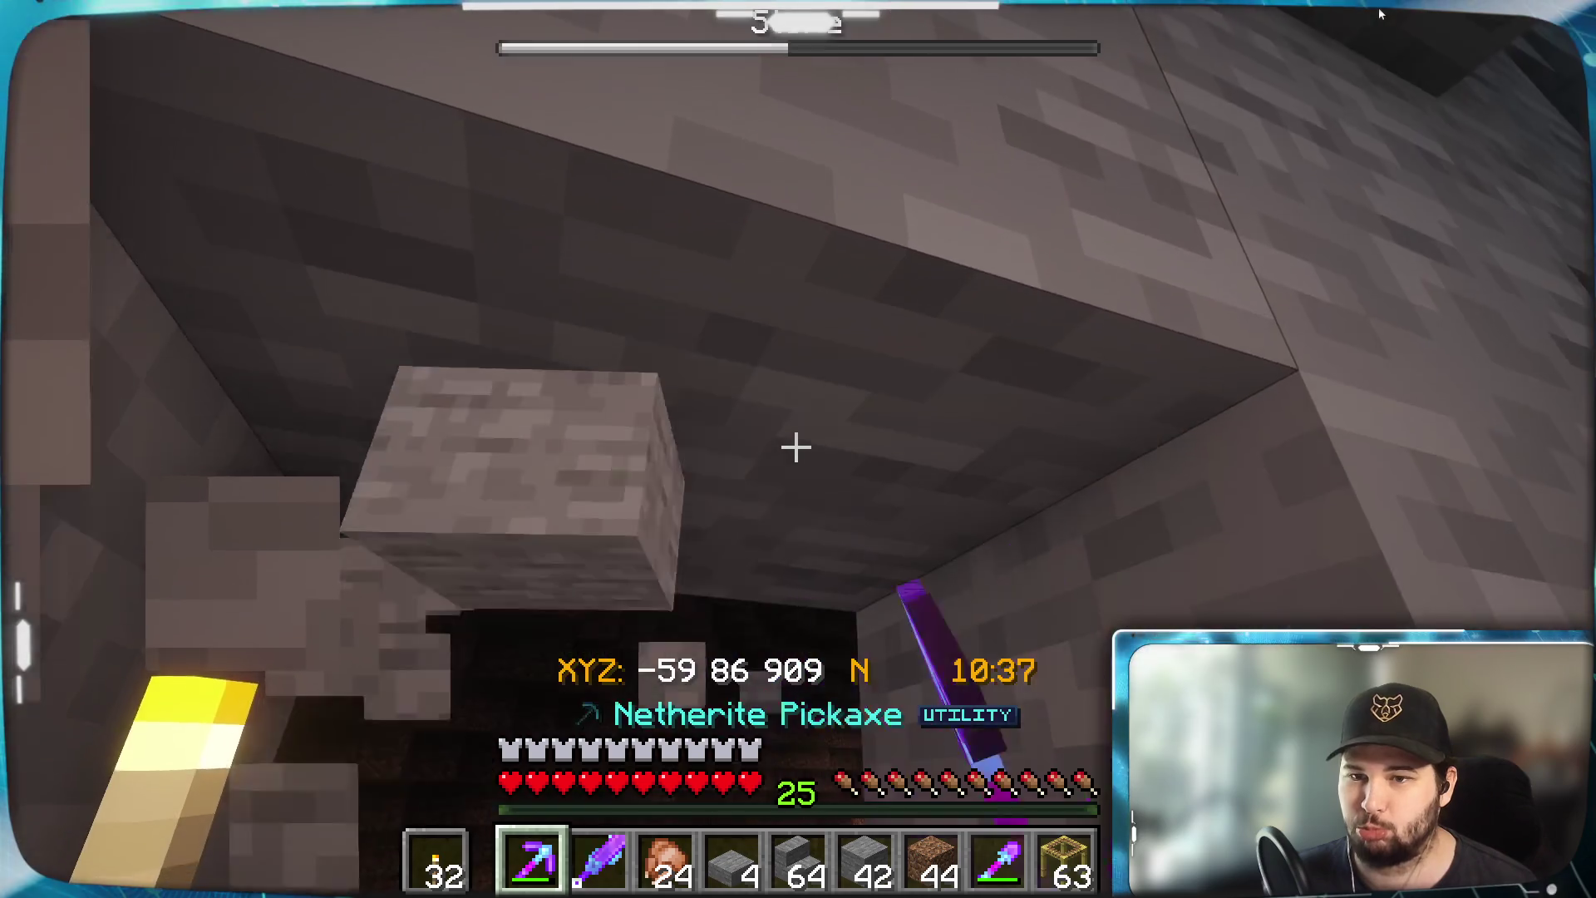
click(797, 447)
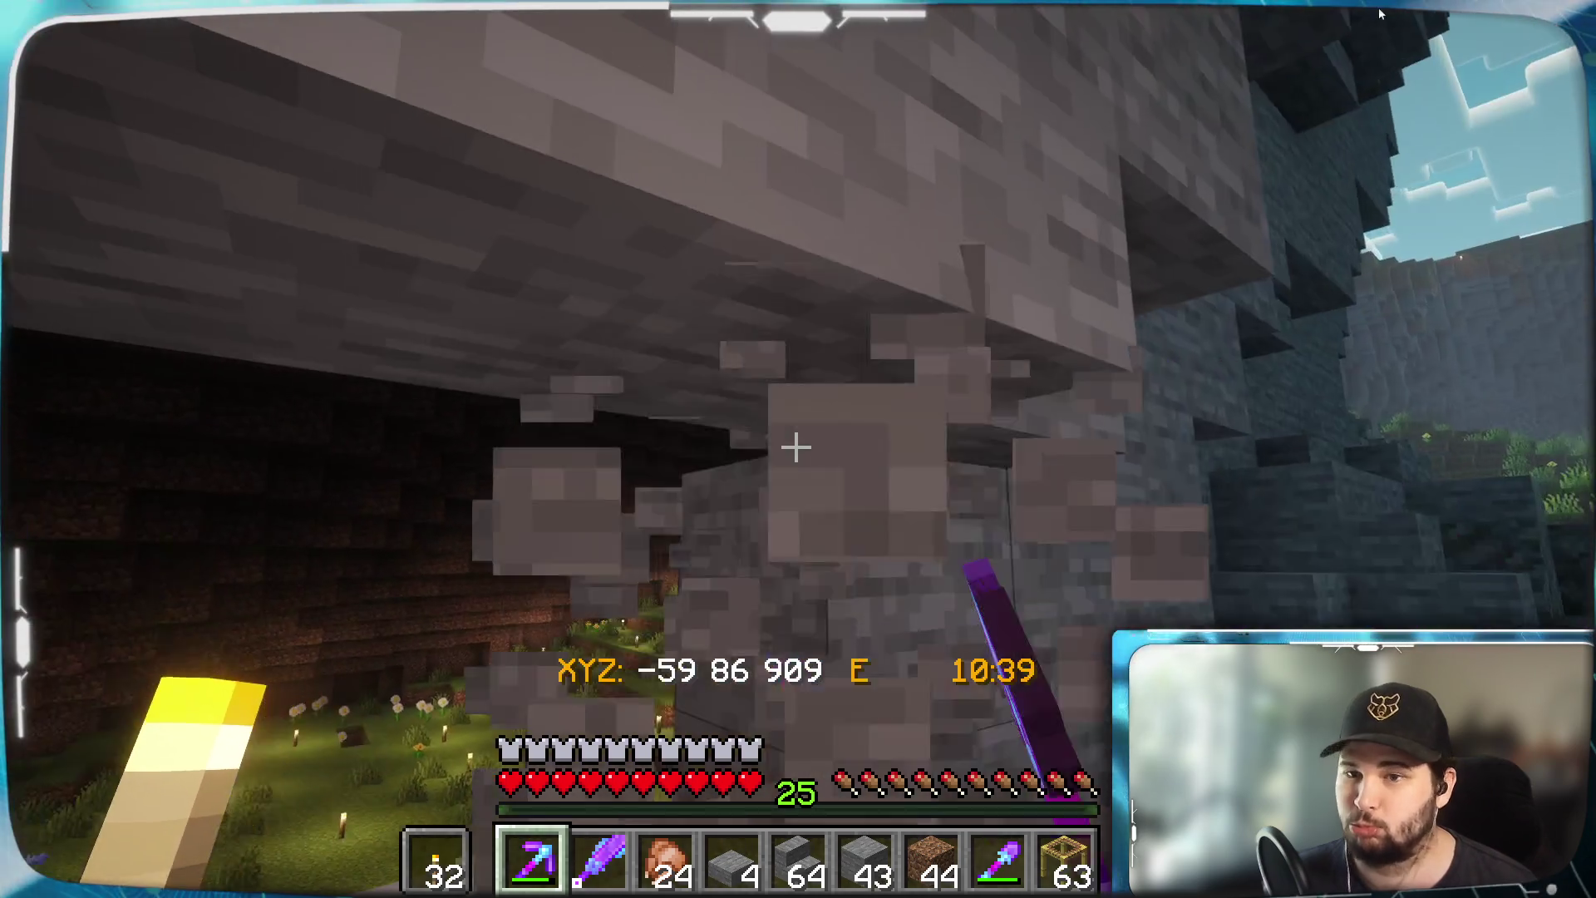
key(w)
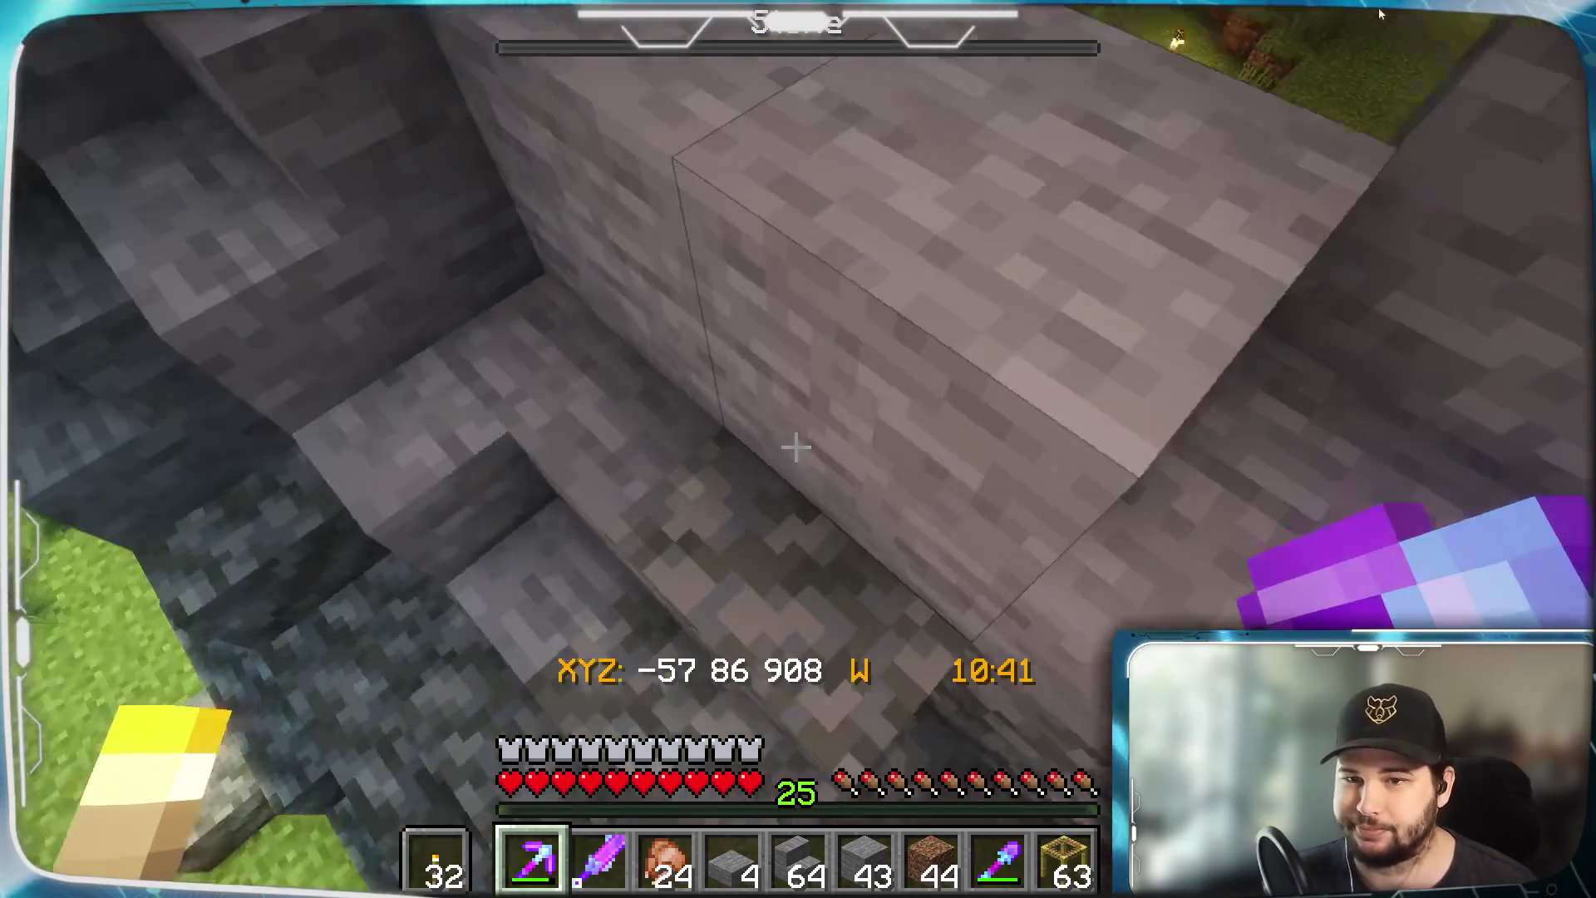
click(796, 448)
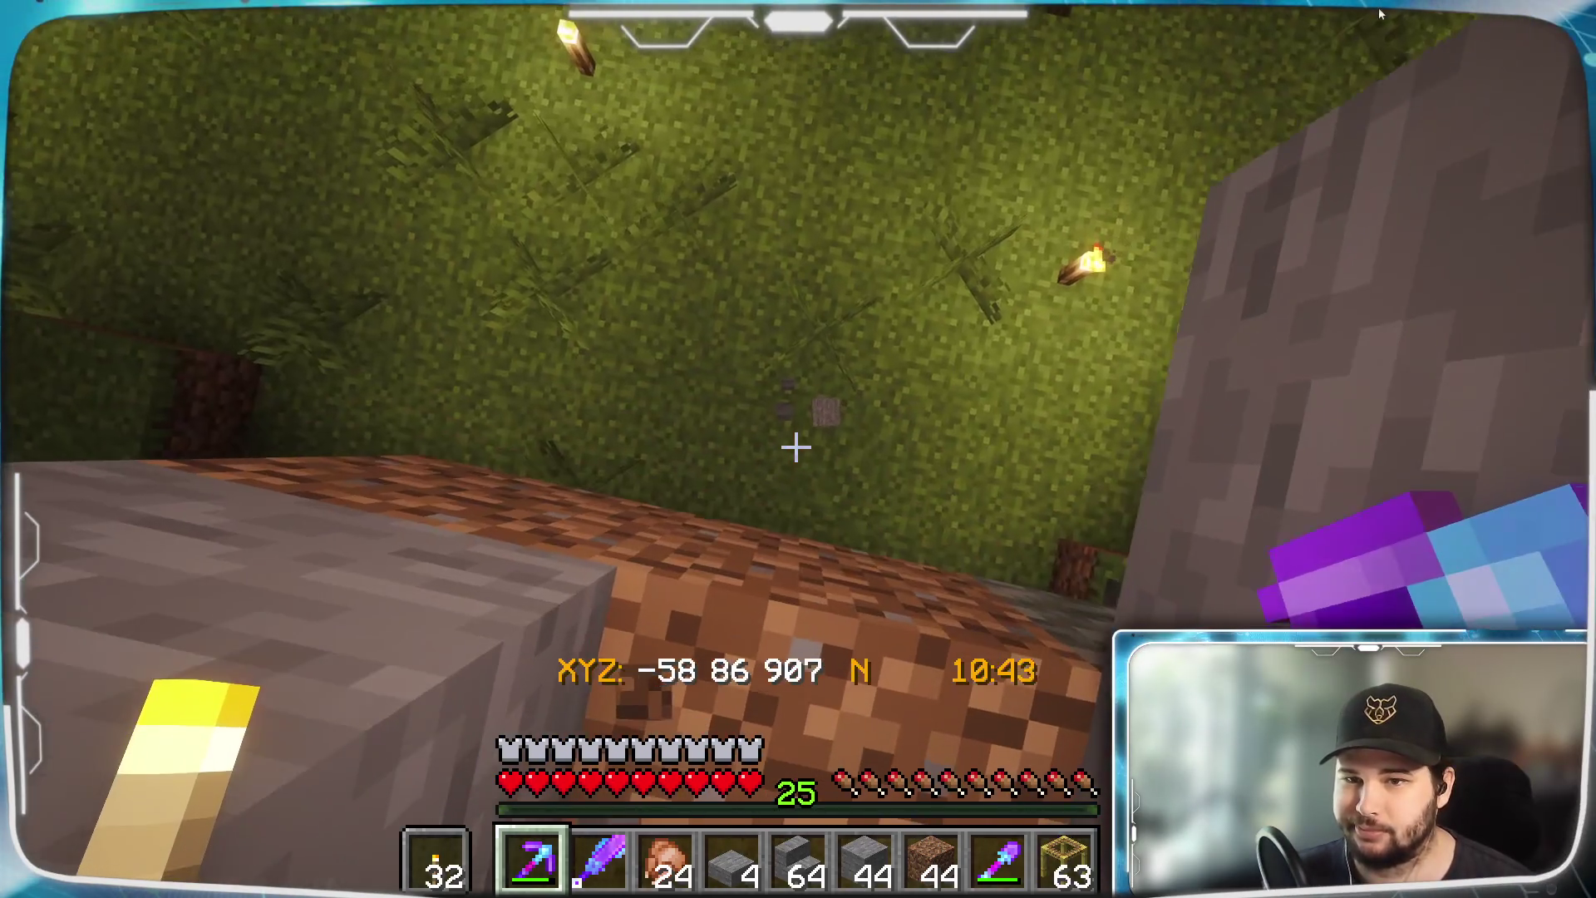
Fill the remaining cliff gap with a plain Stone block
key(w)
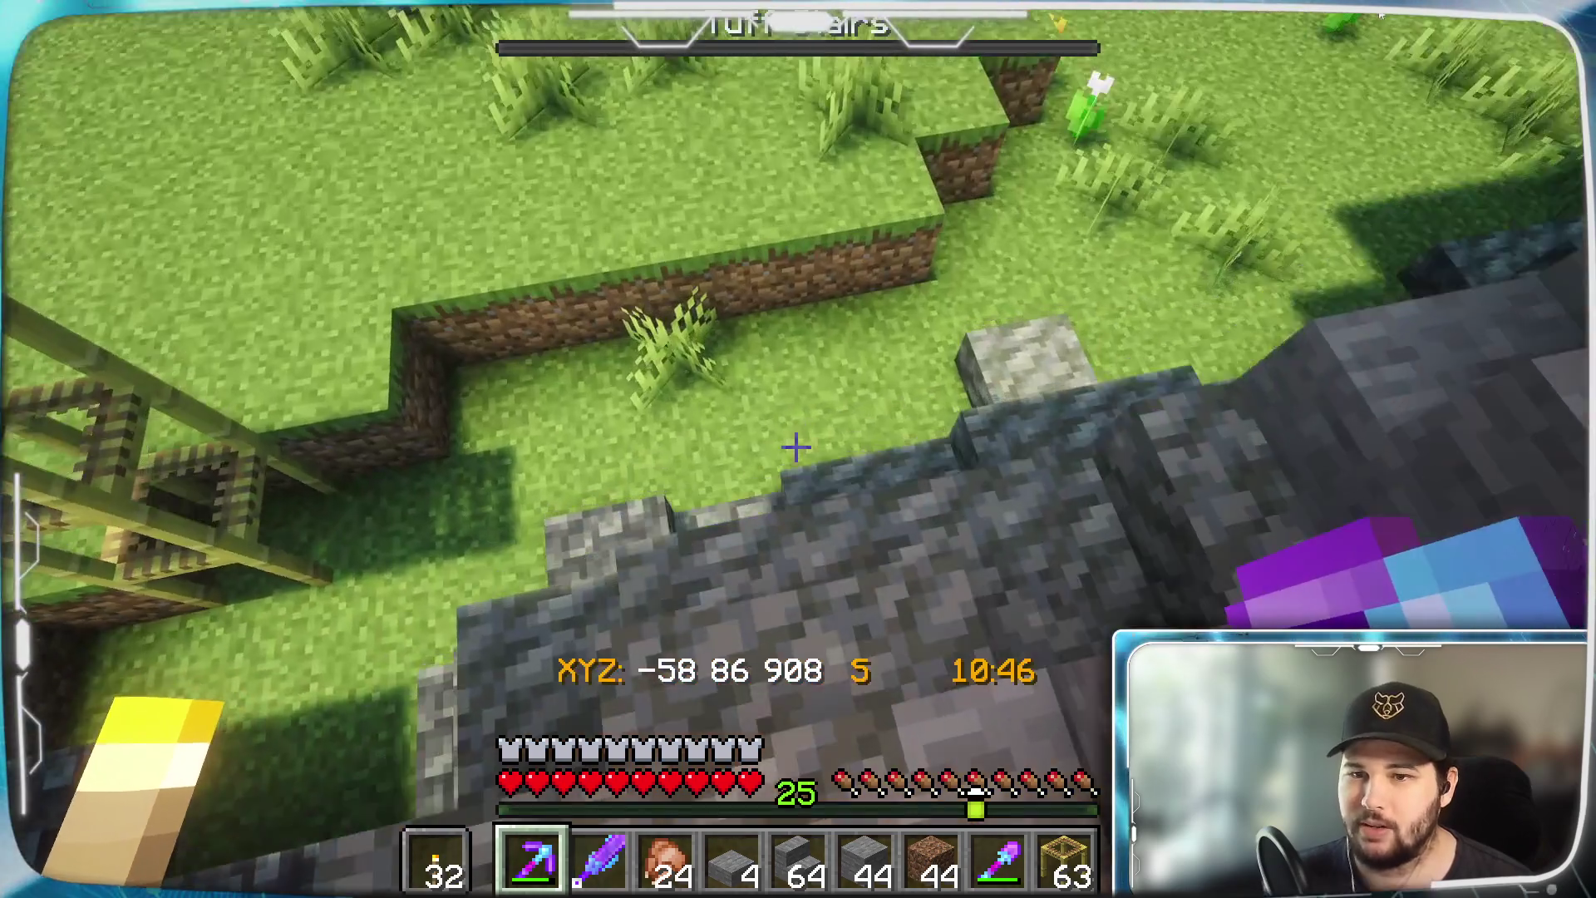
key(w)
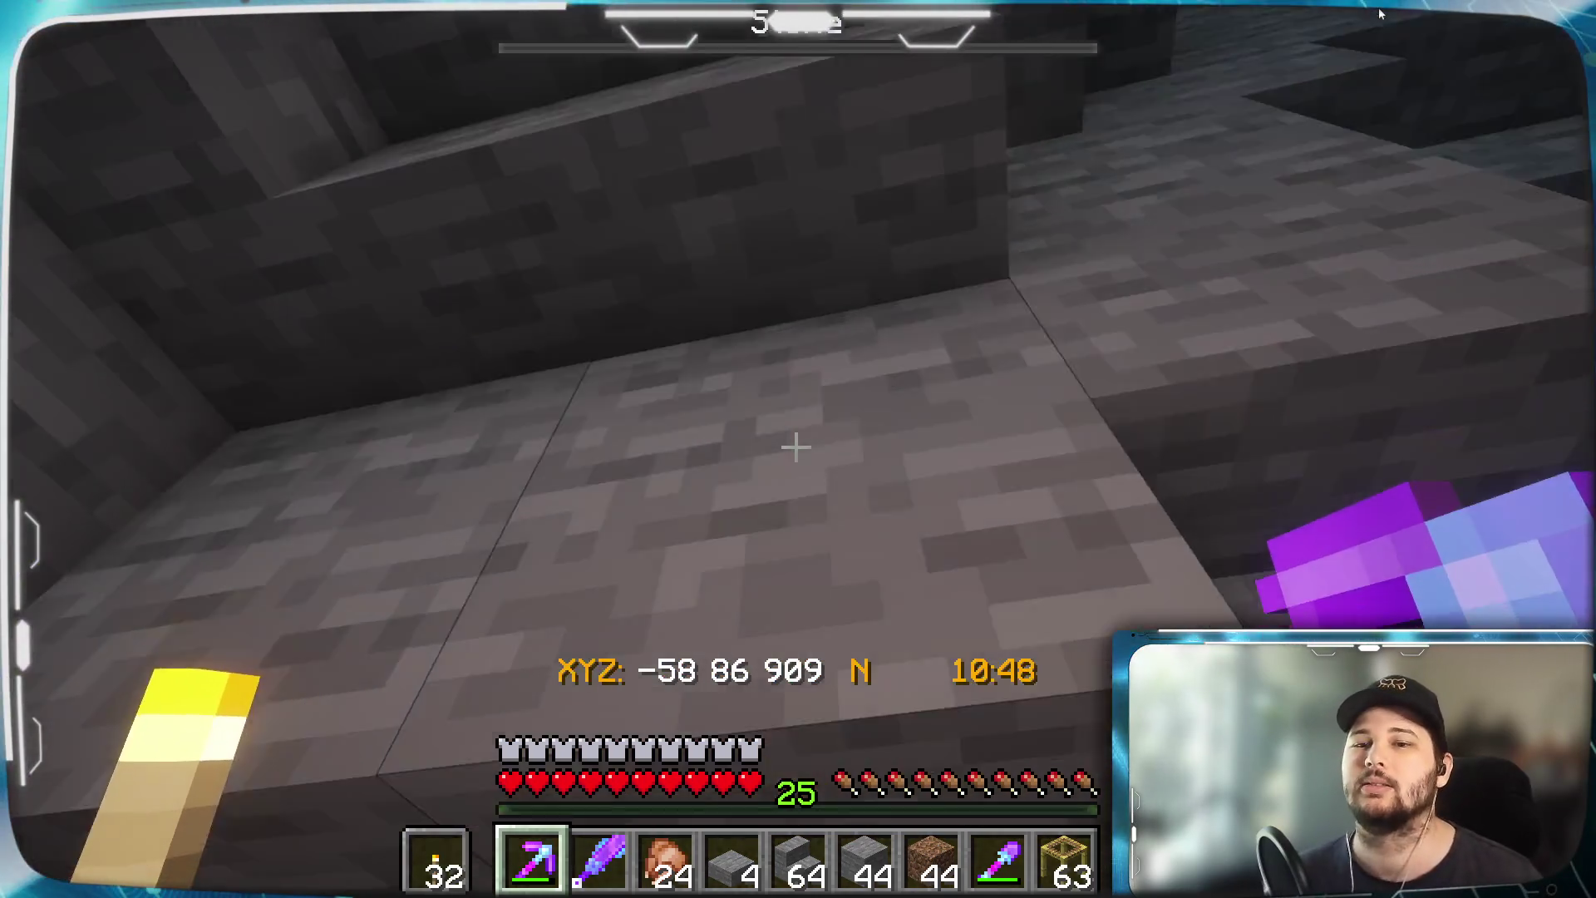
key(6)
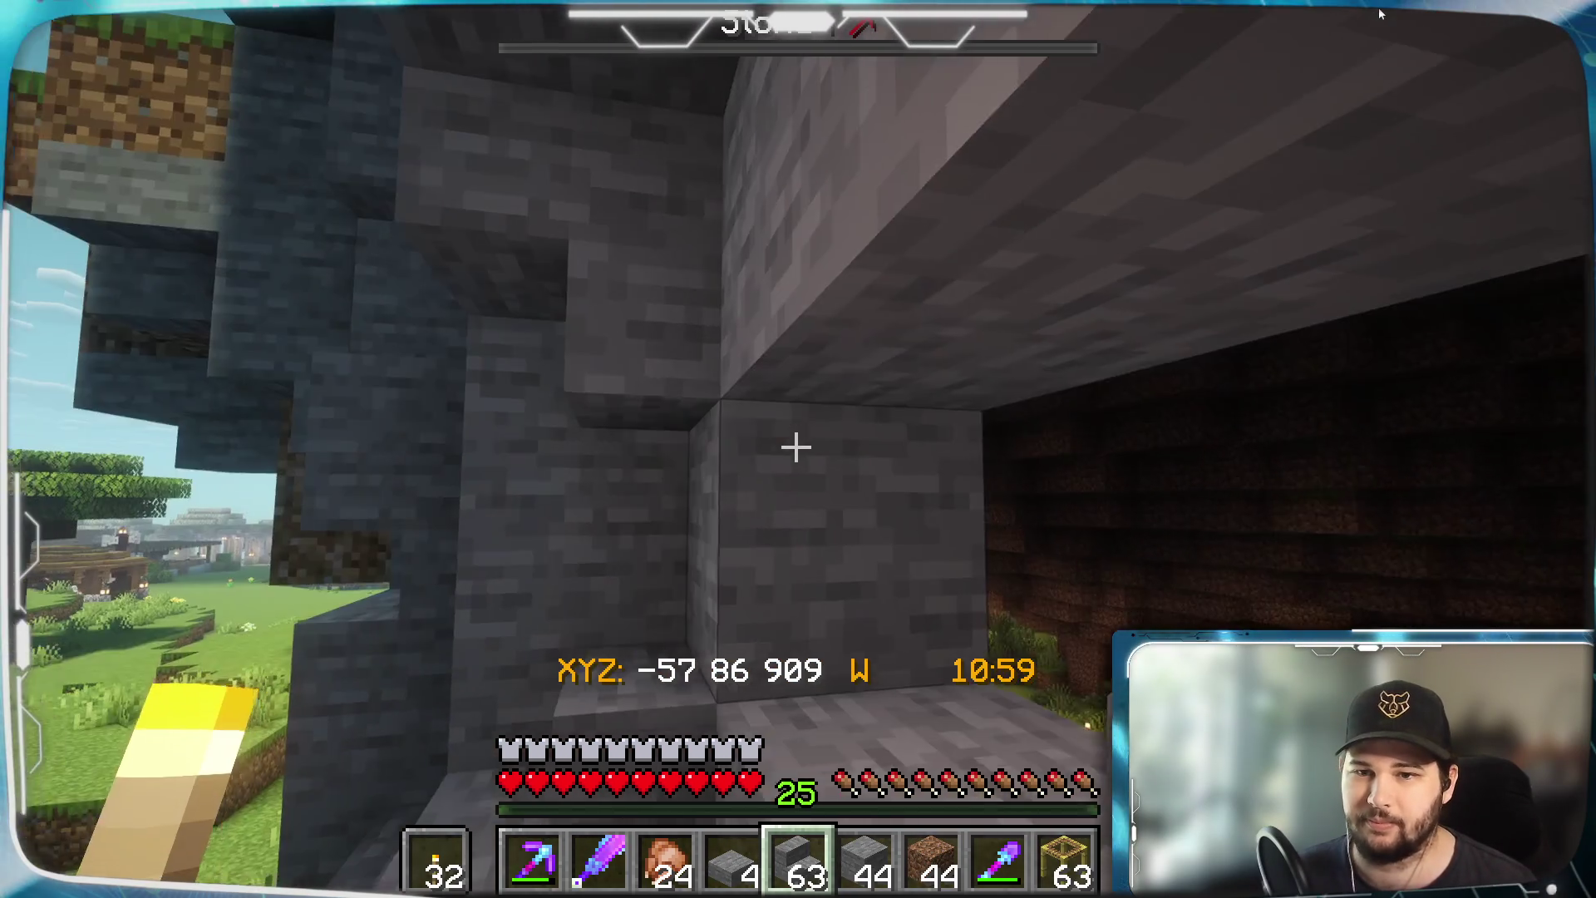
right_click(797, 447)
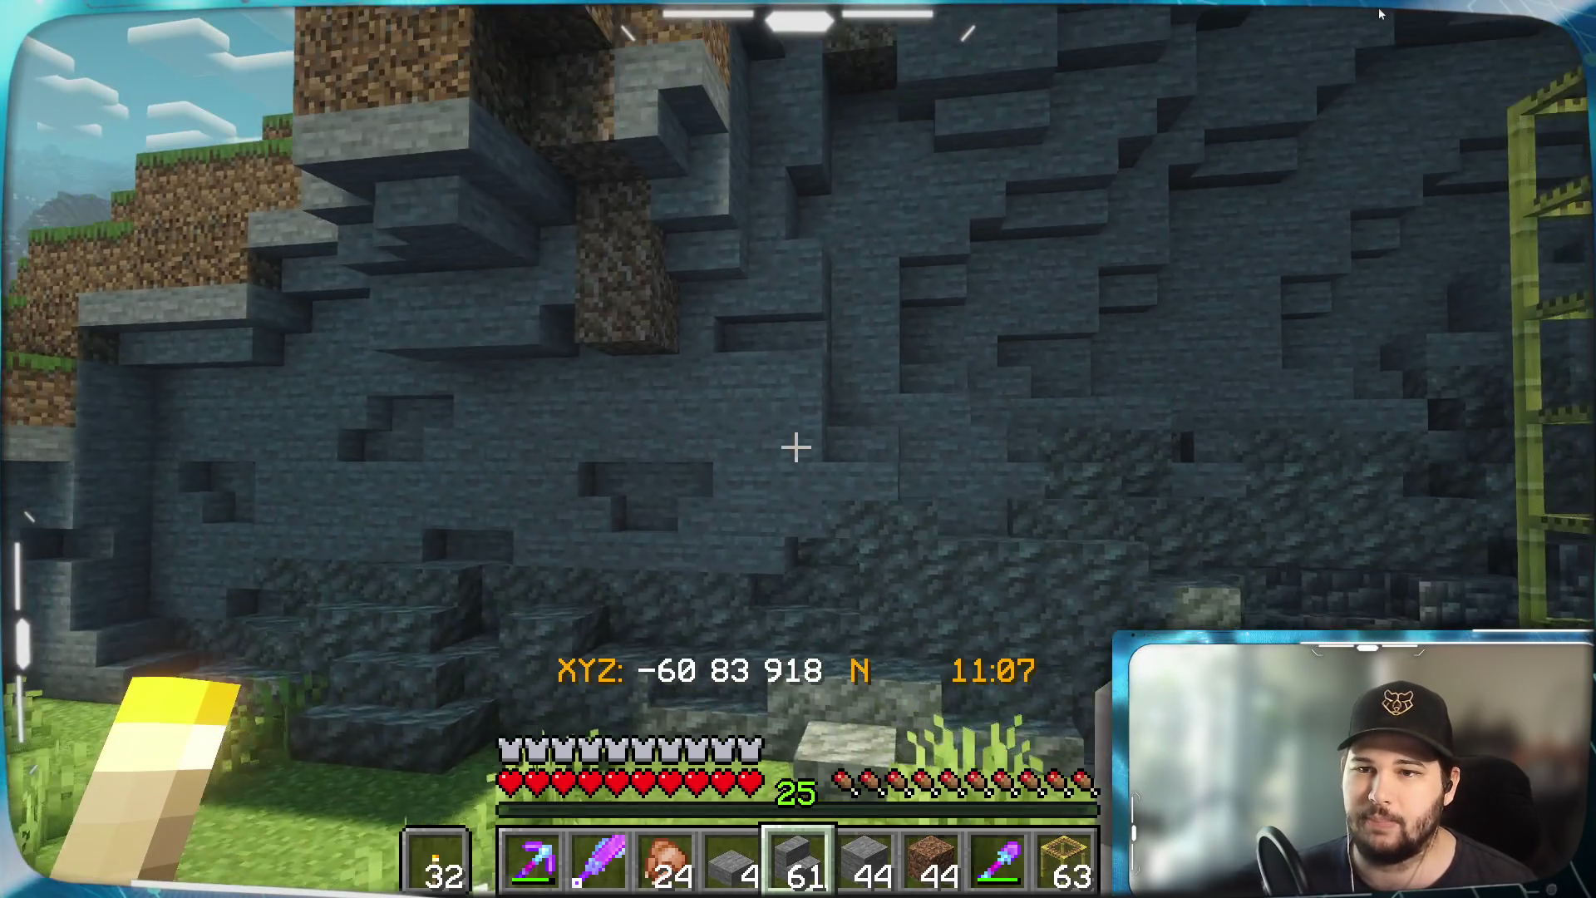
key(w)
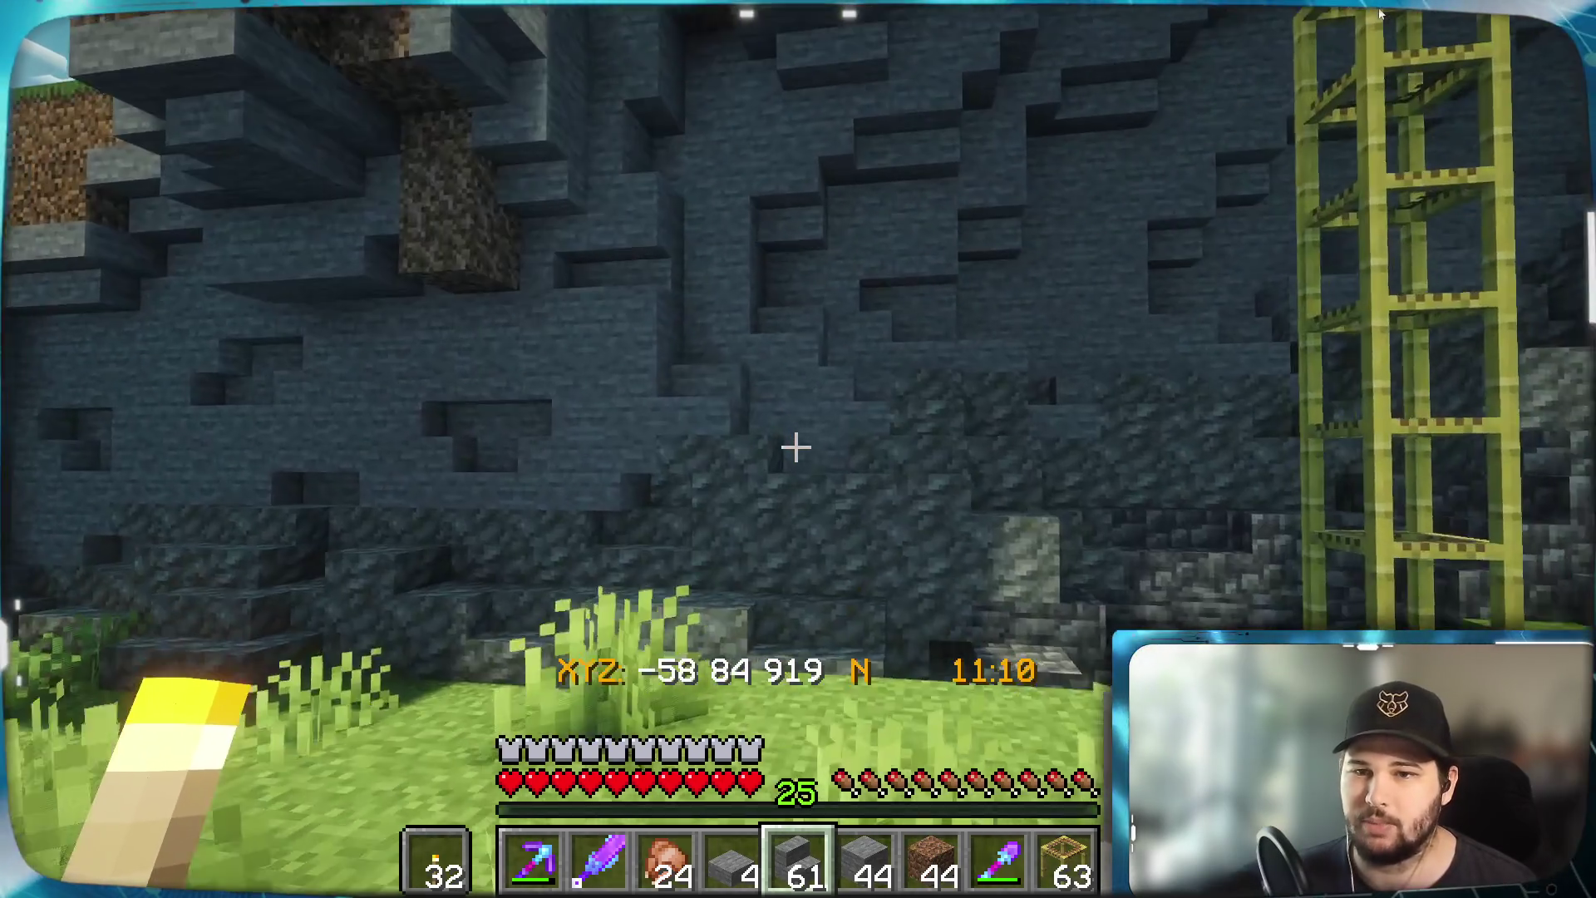
key(w)
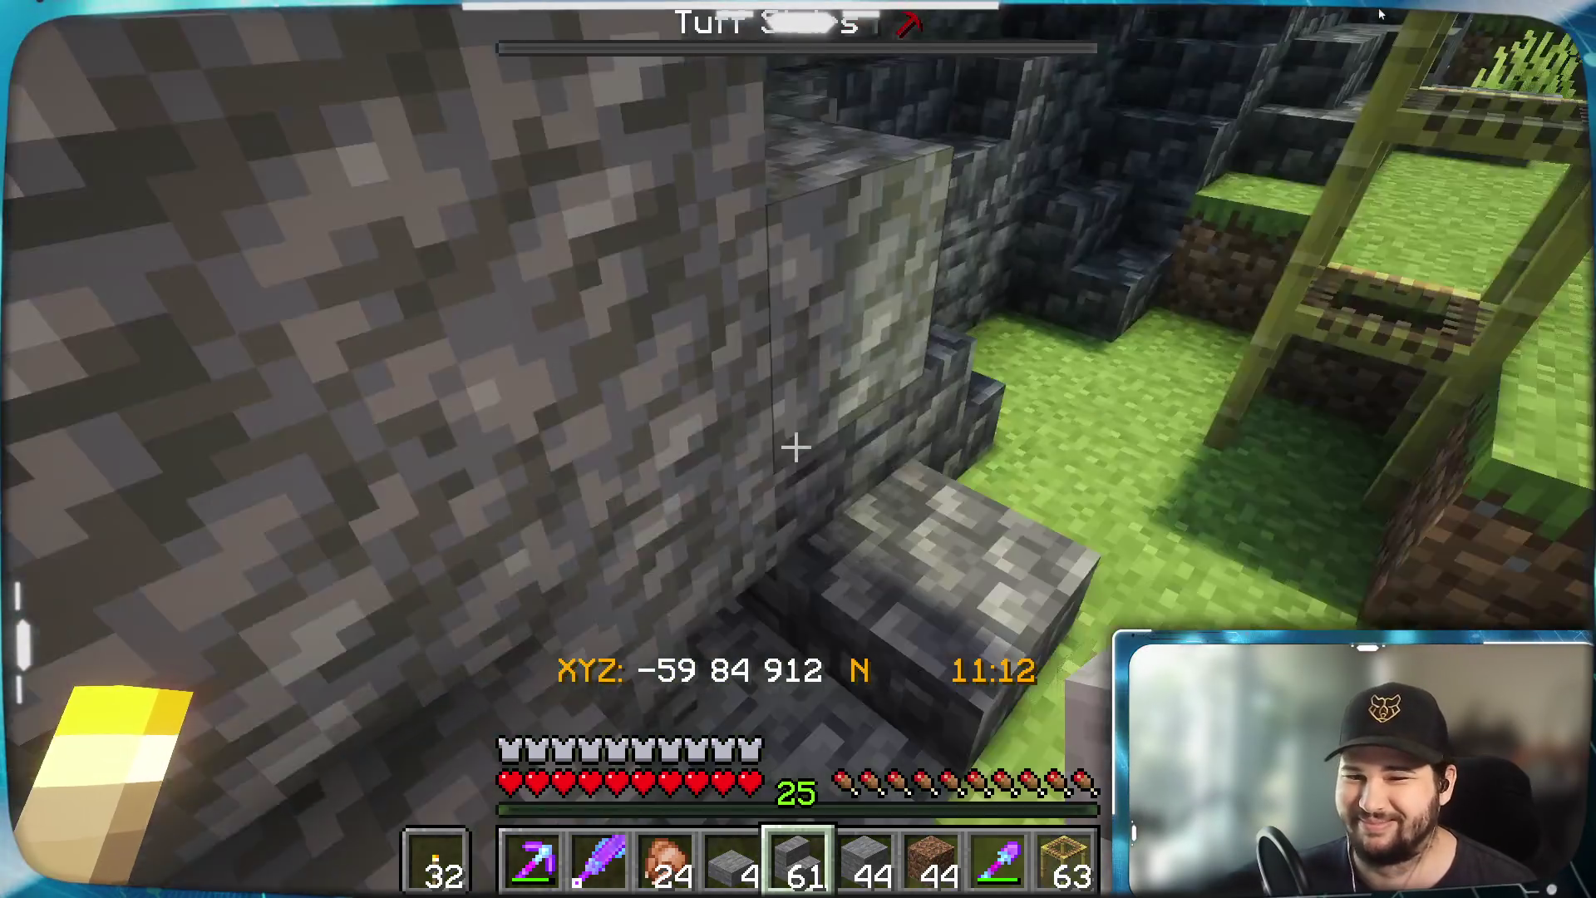
key(w)
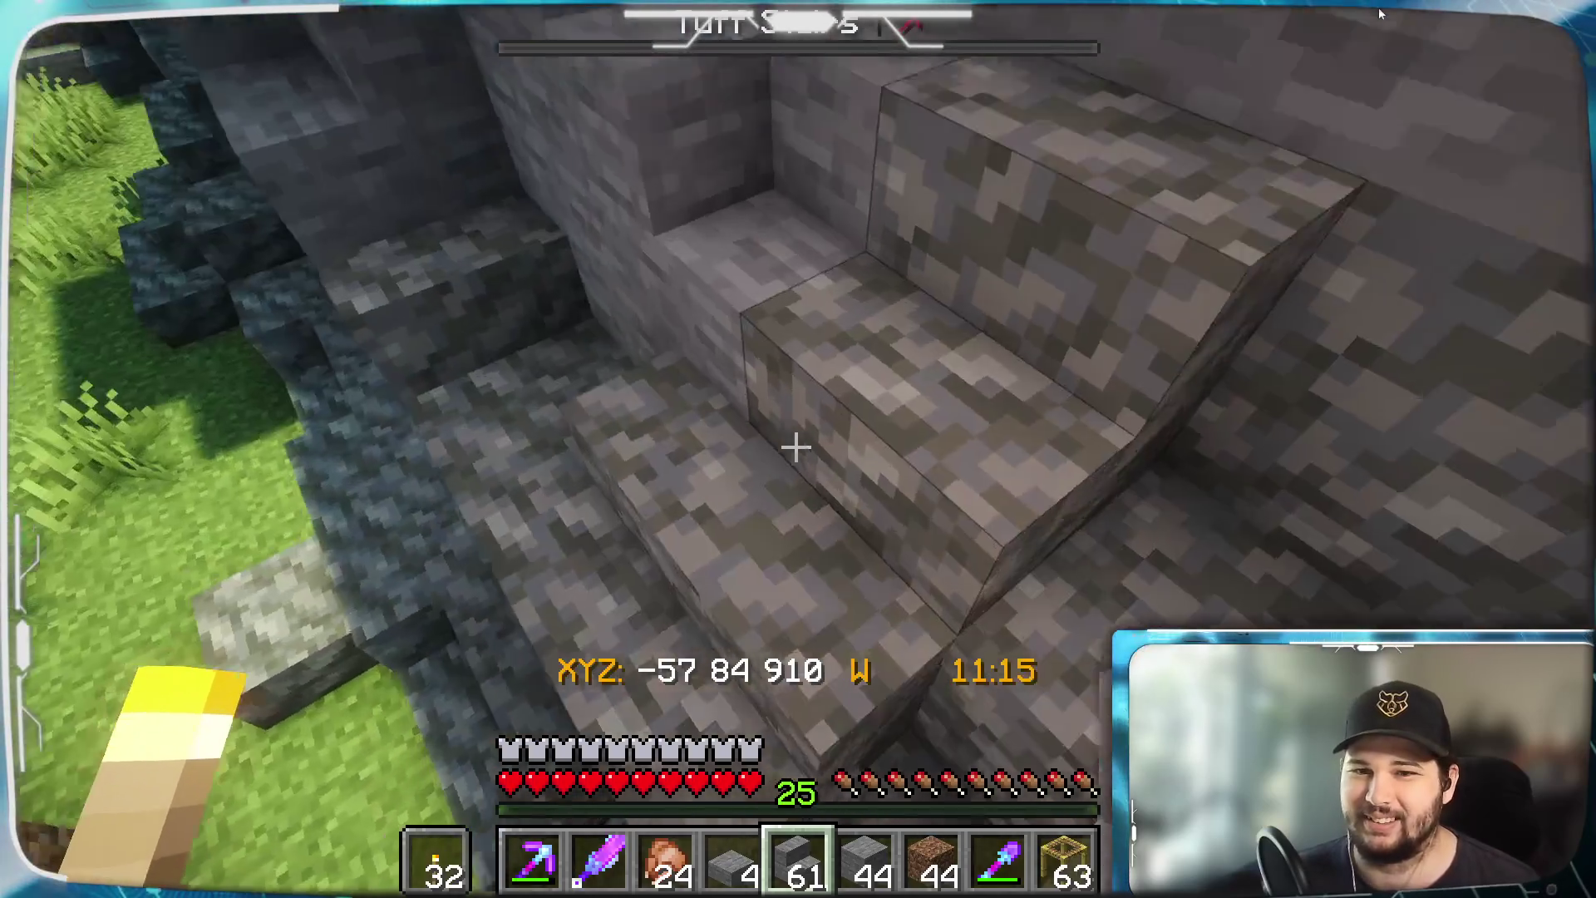
key(w)
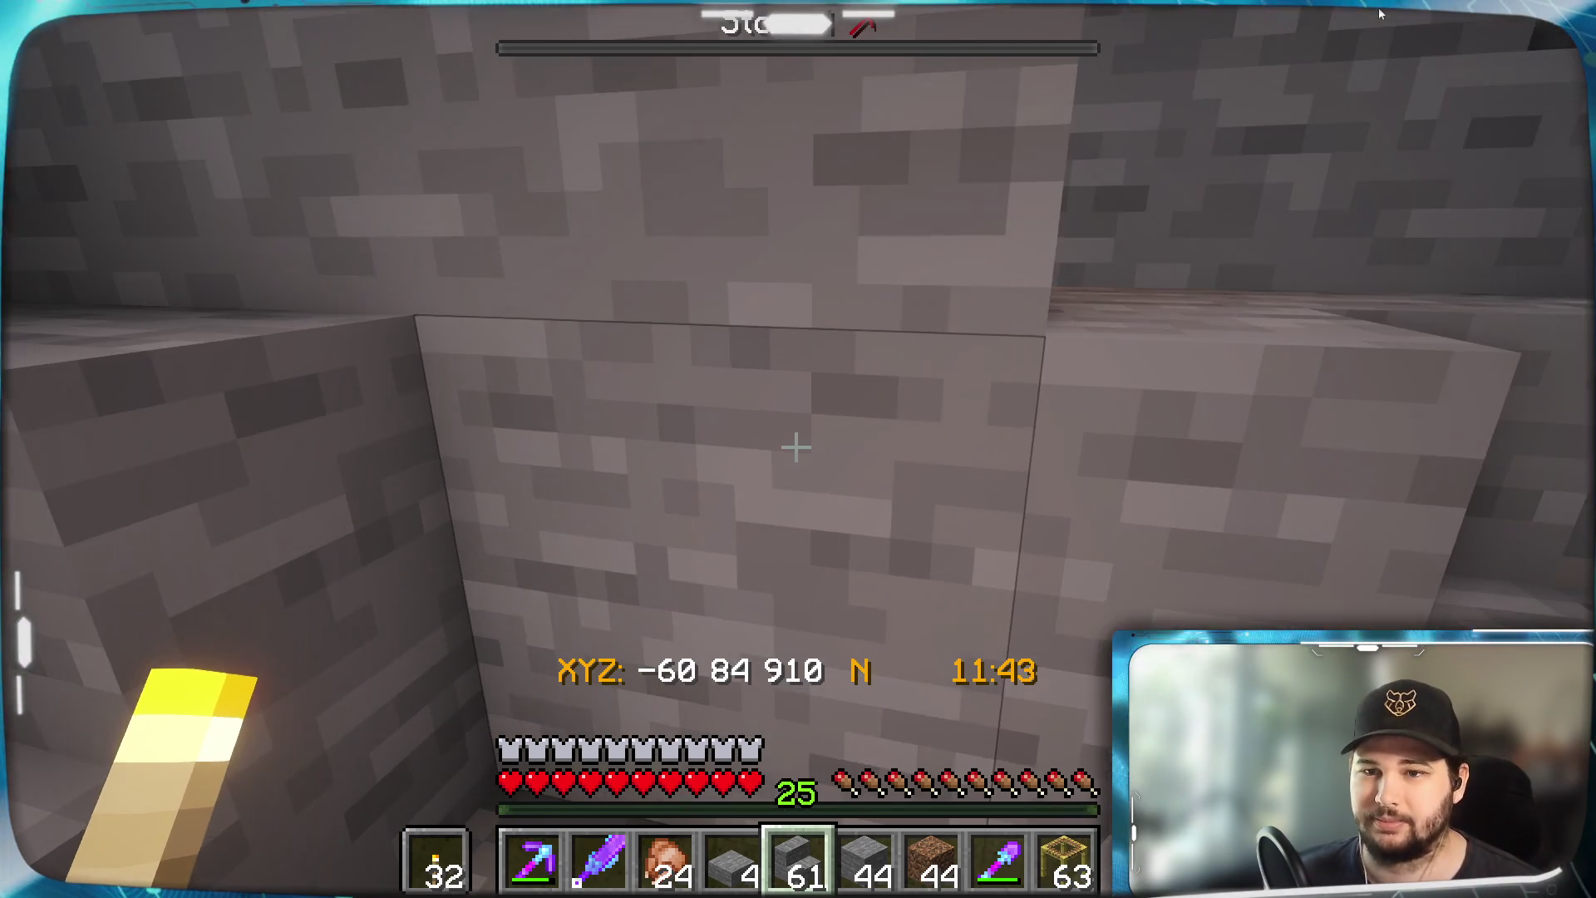
Mine a stone block in the pocket and set a stone stair in its place
click(796, 447)
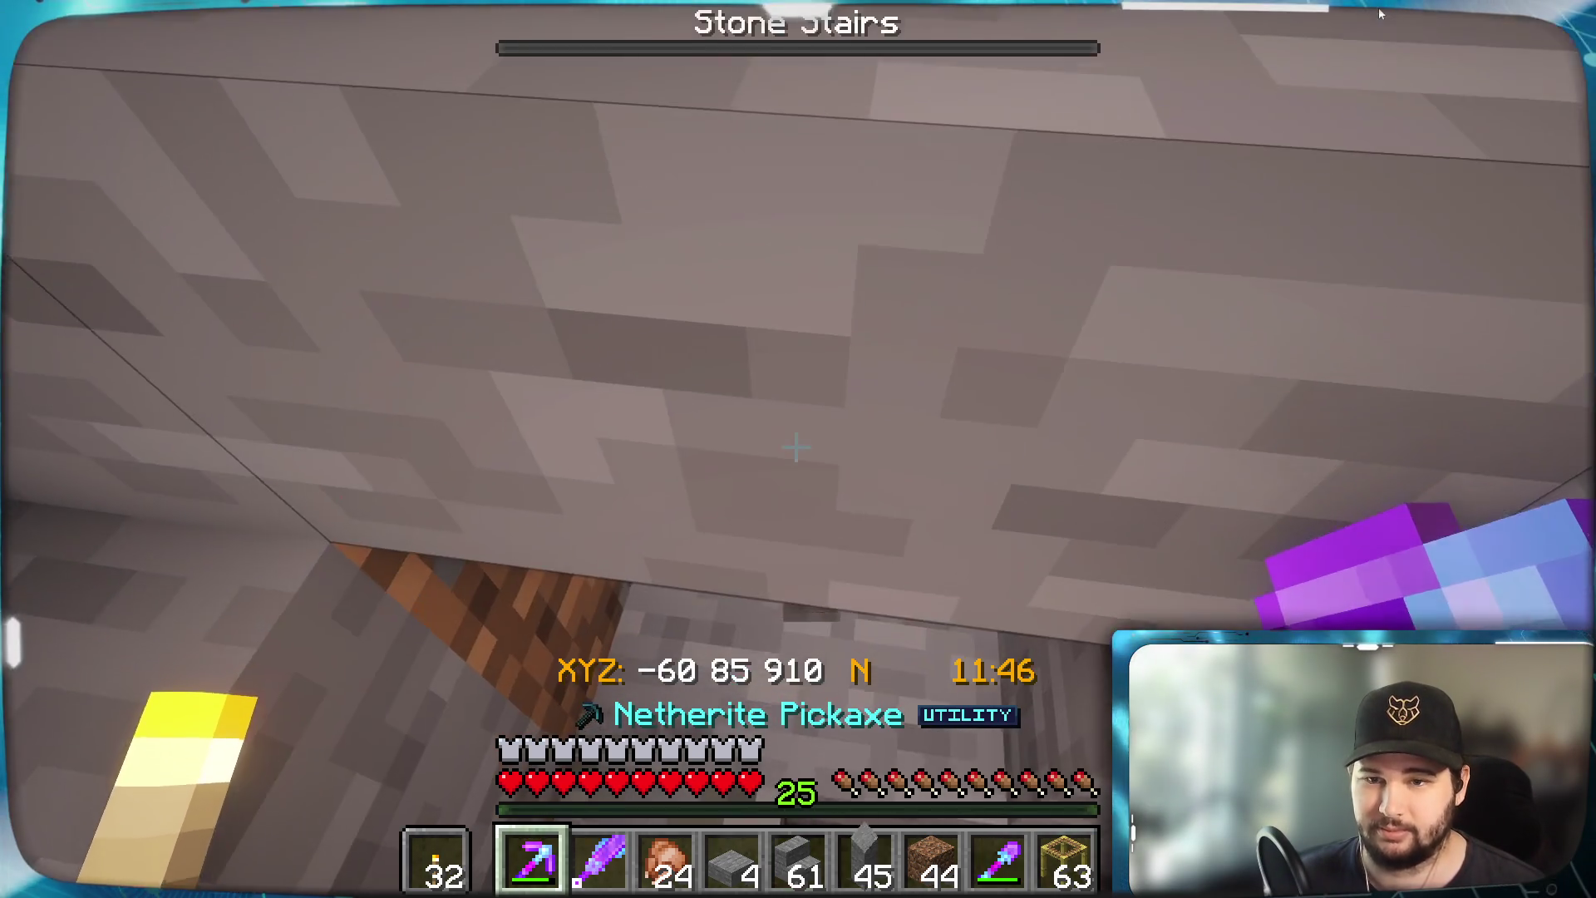
scroll(797, 448, up, 5)
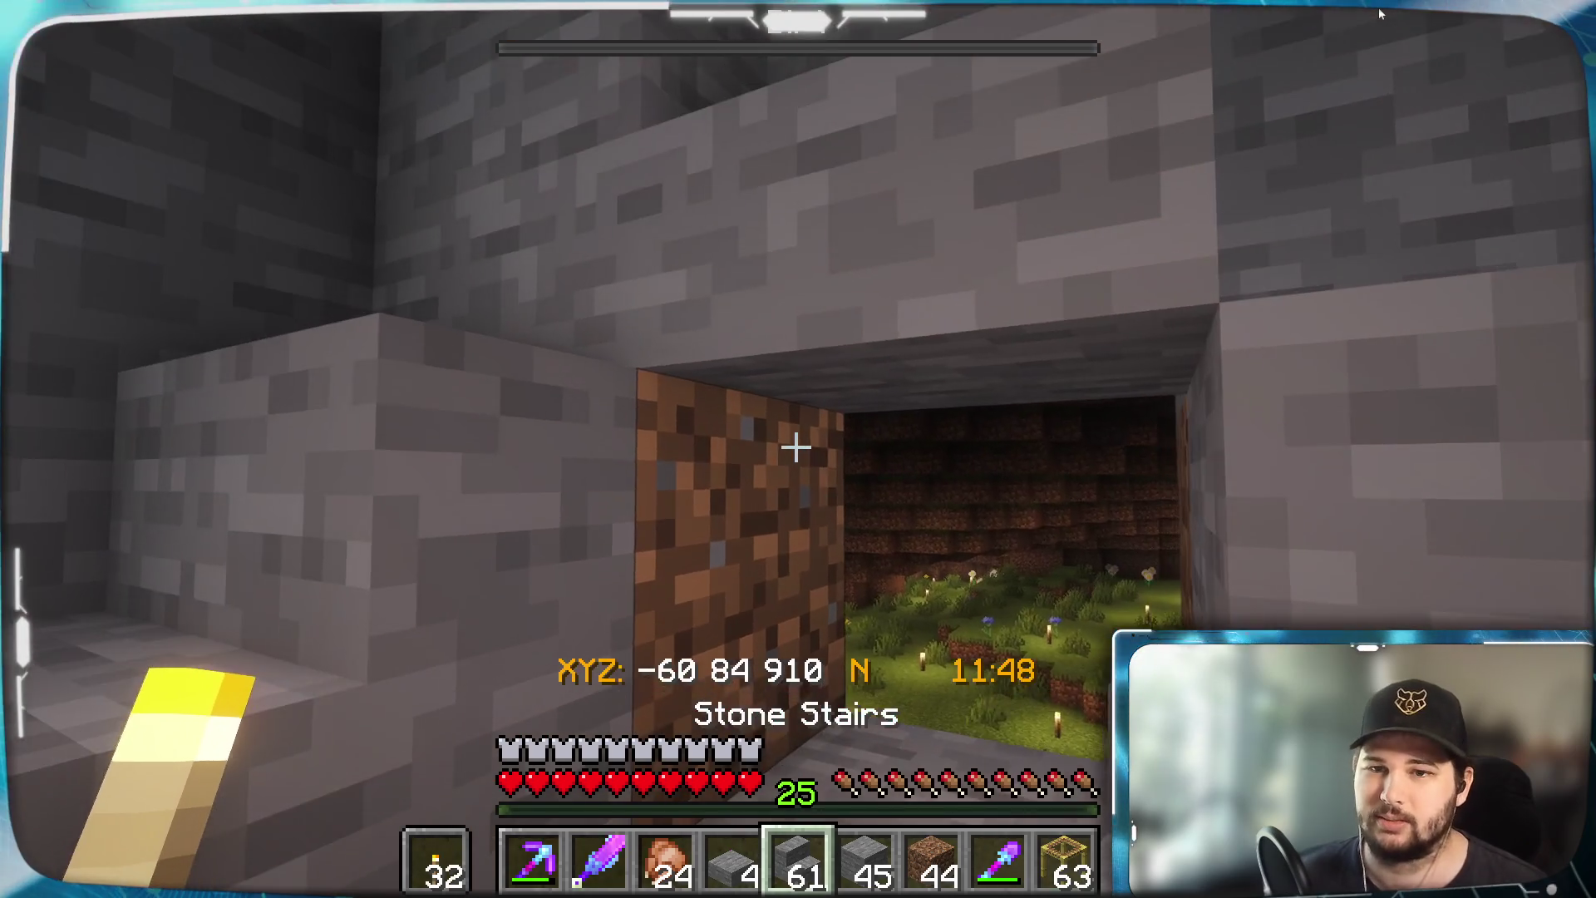
right_click(796, 448)
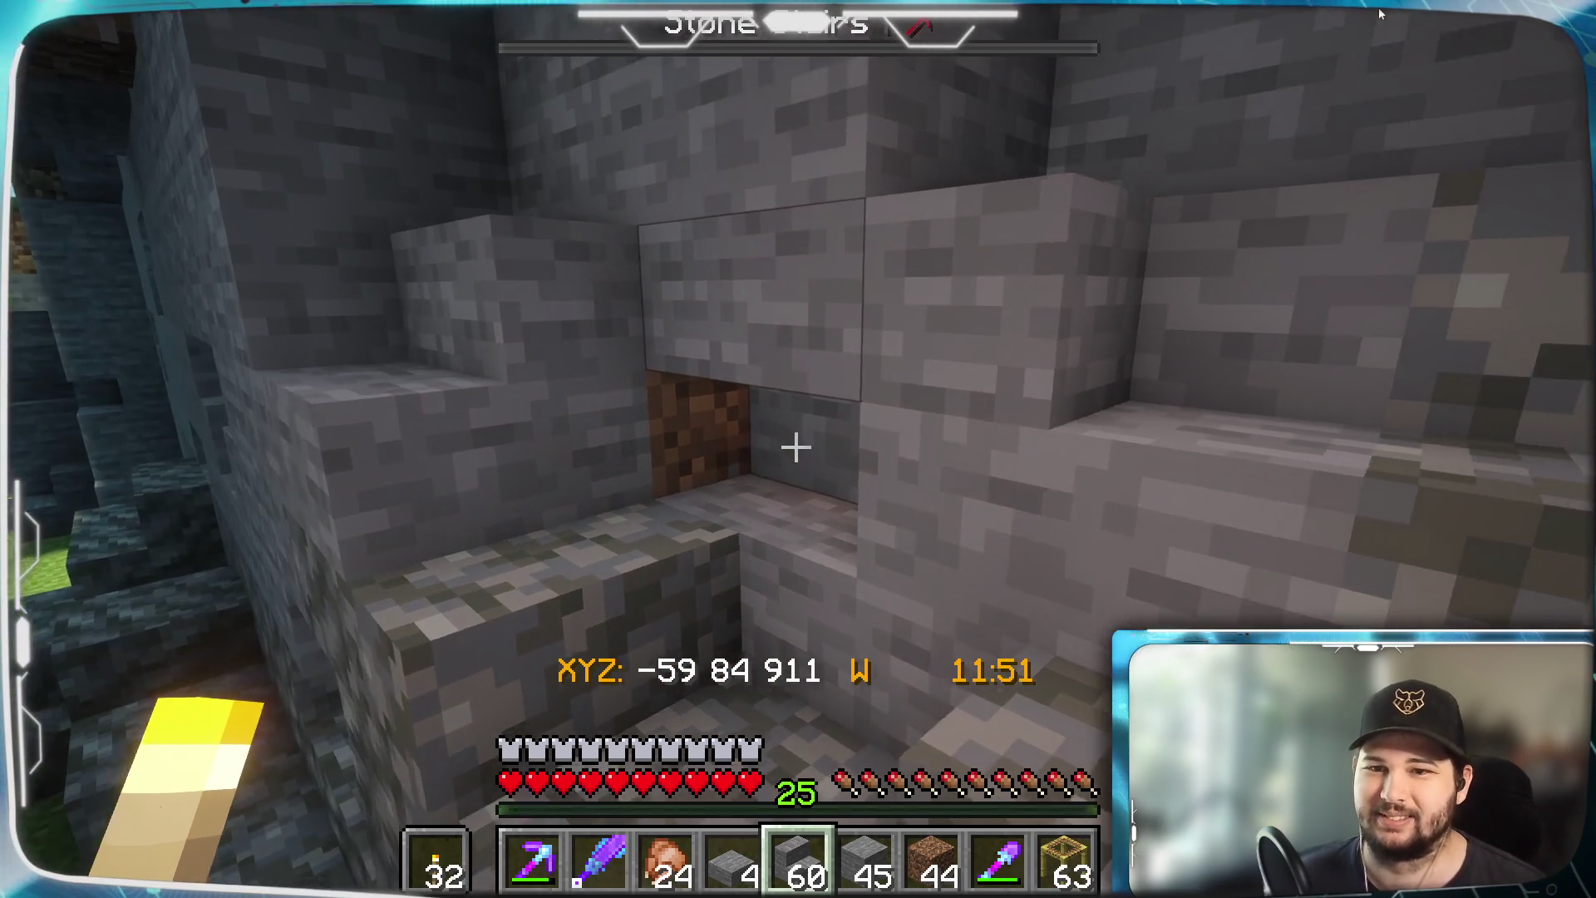
scroll(797, 448, down, 1)
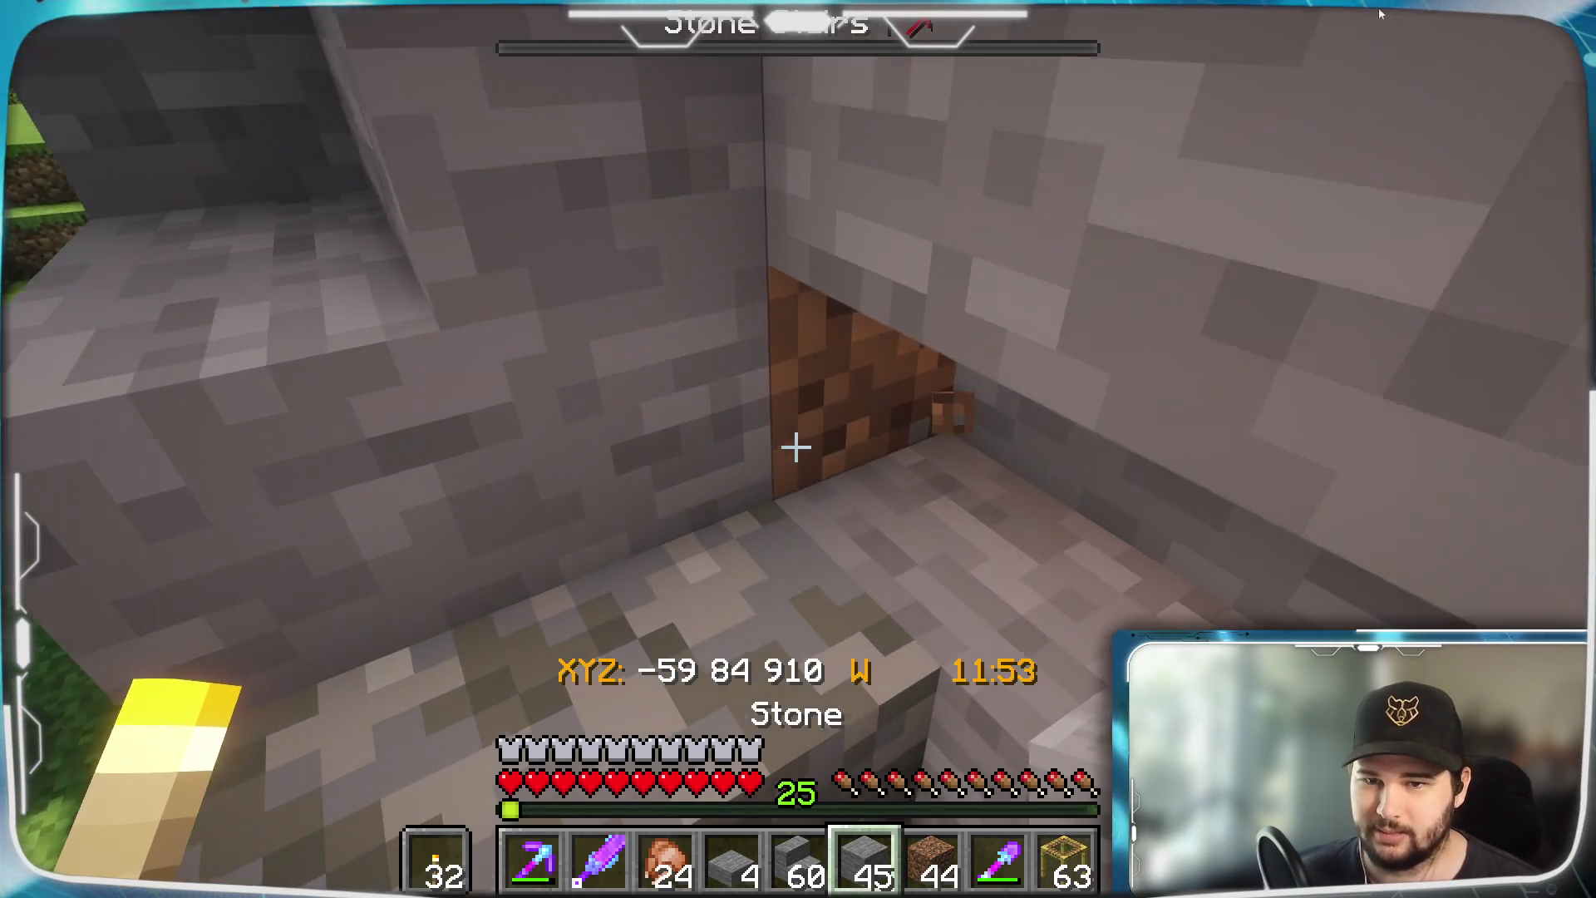
Replace the exposed dirt block with solid stone and check the pocket from outside
click(797, 448)
click(797, 447)
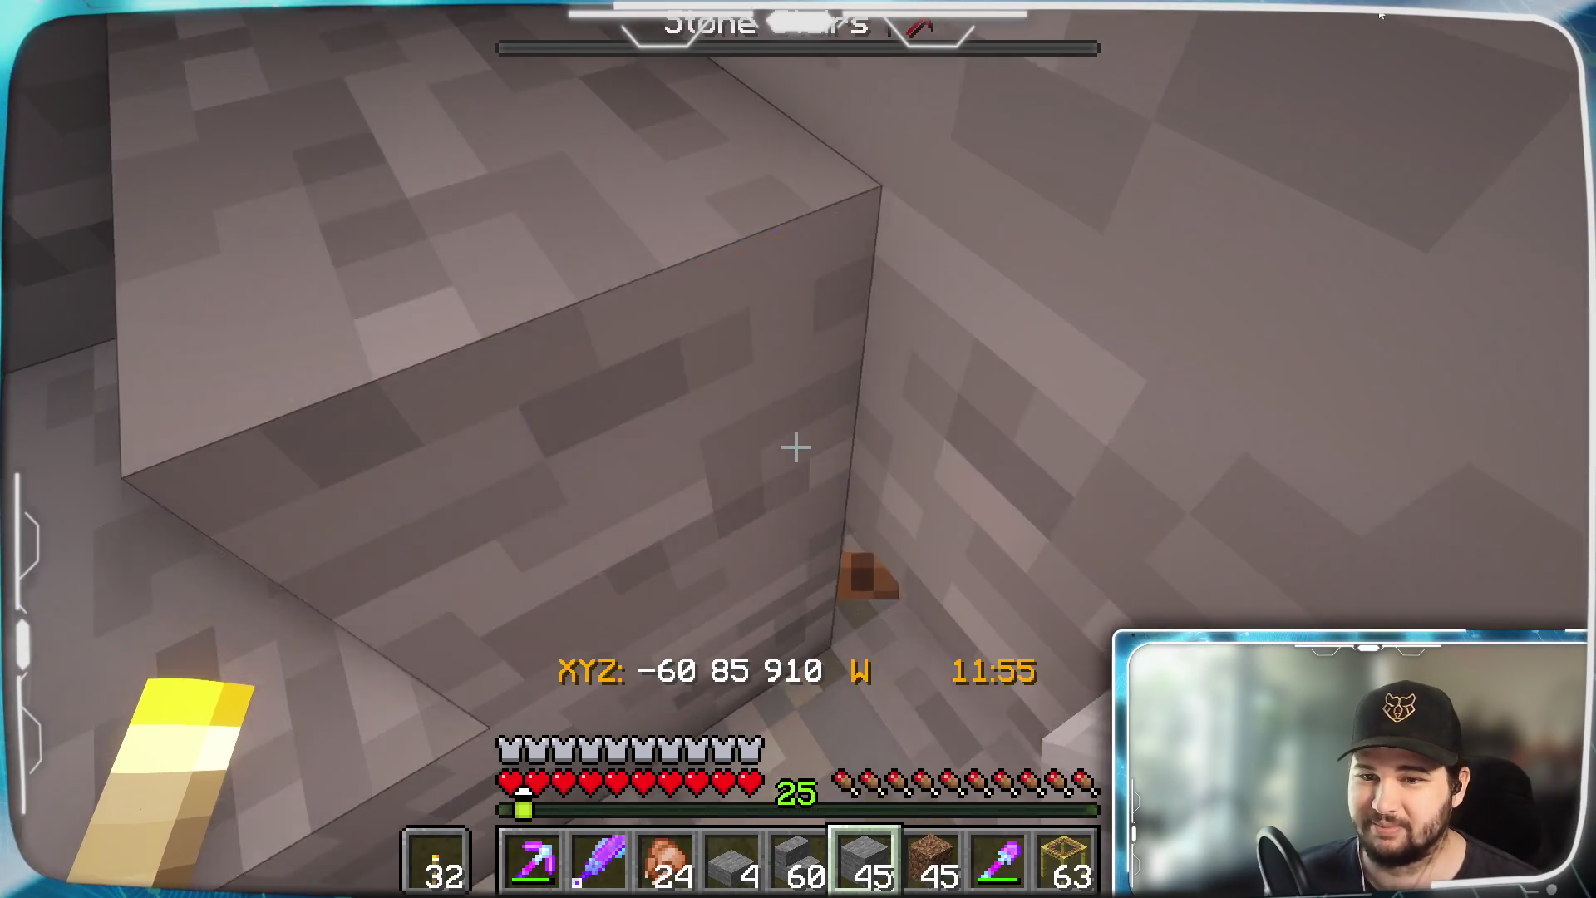
right_click(796, 447)
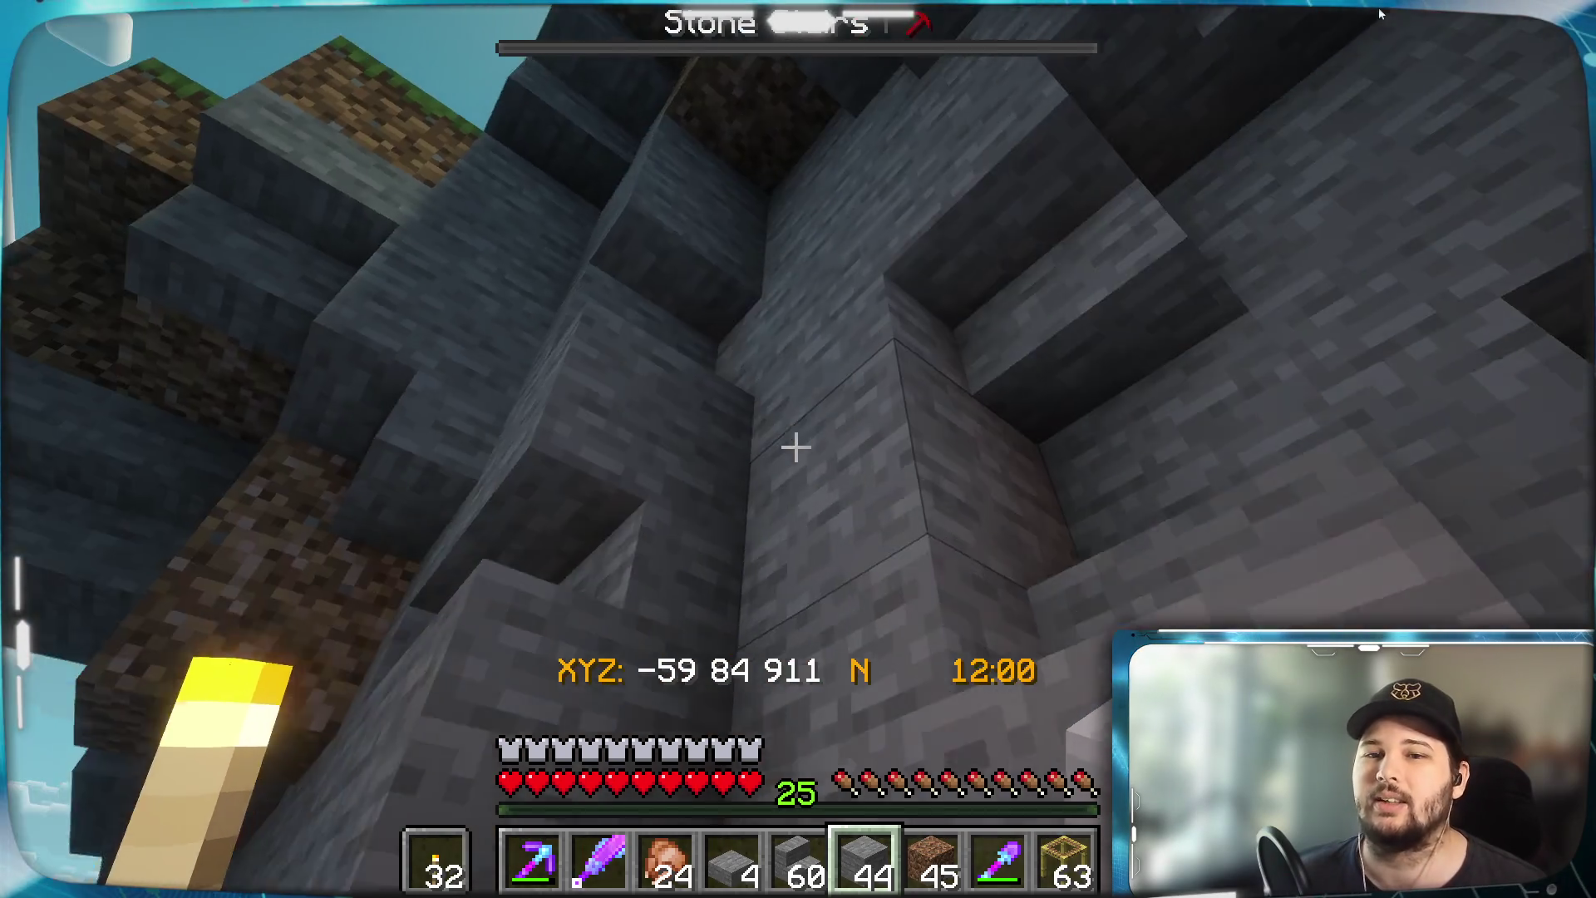
key(w)
key(w)
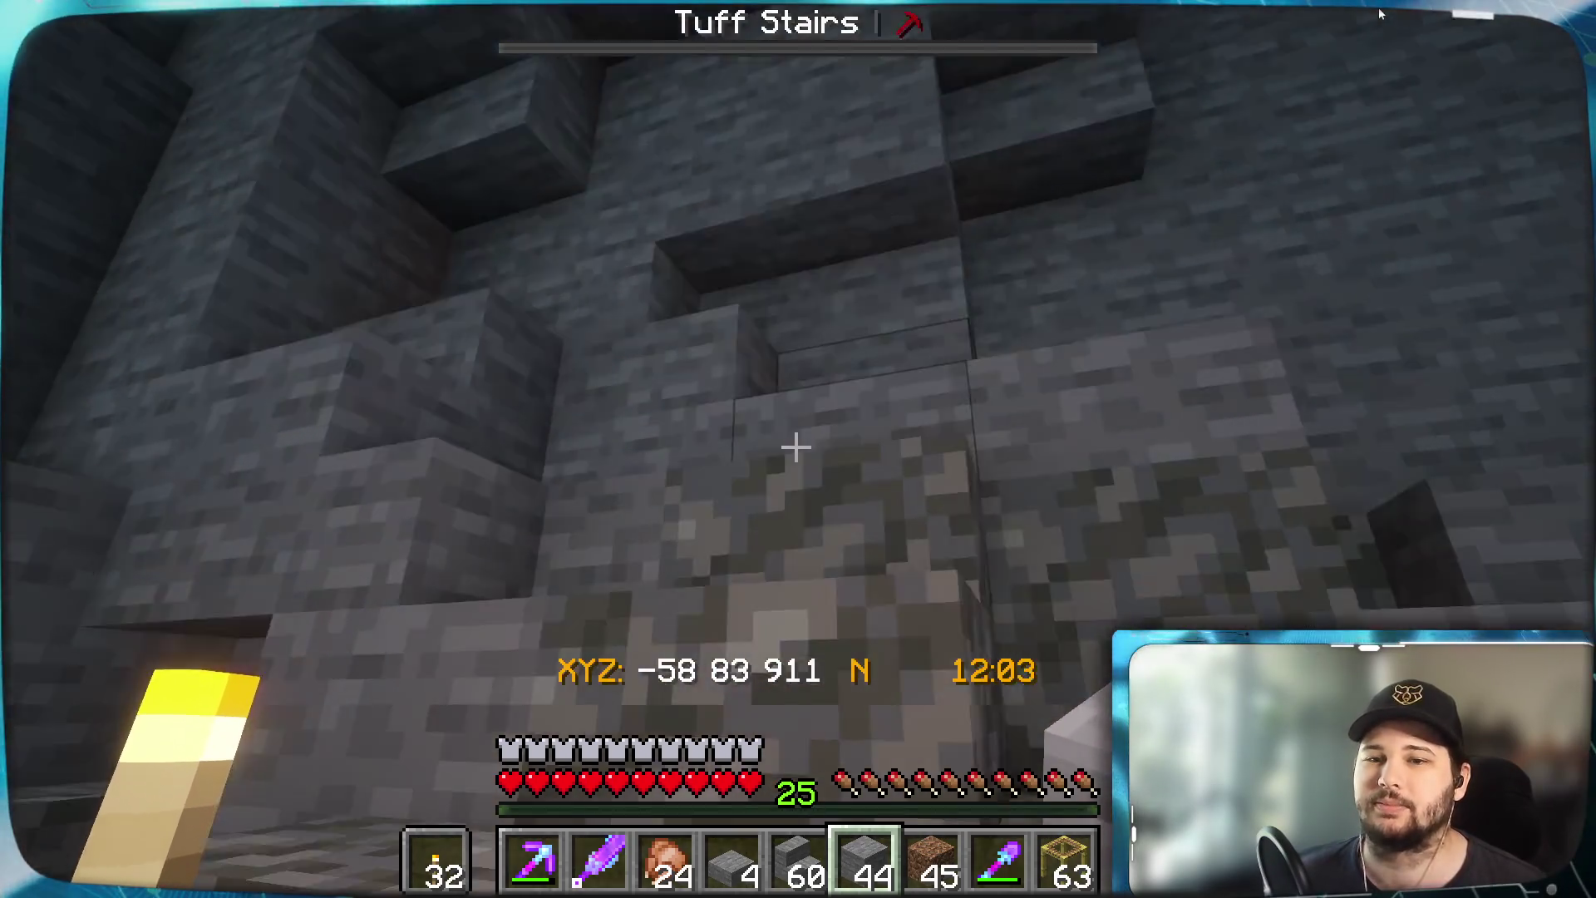
key(w)
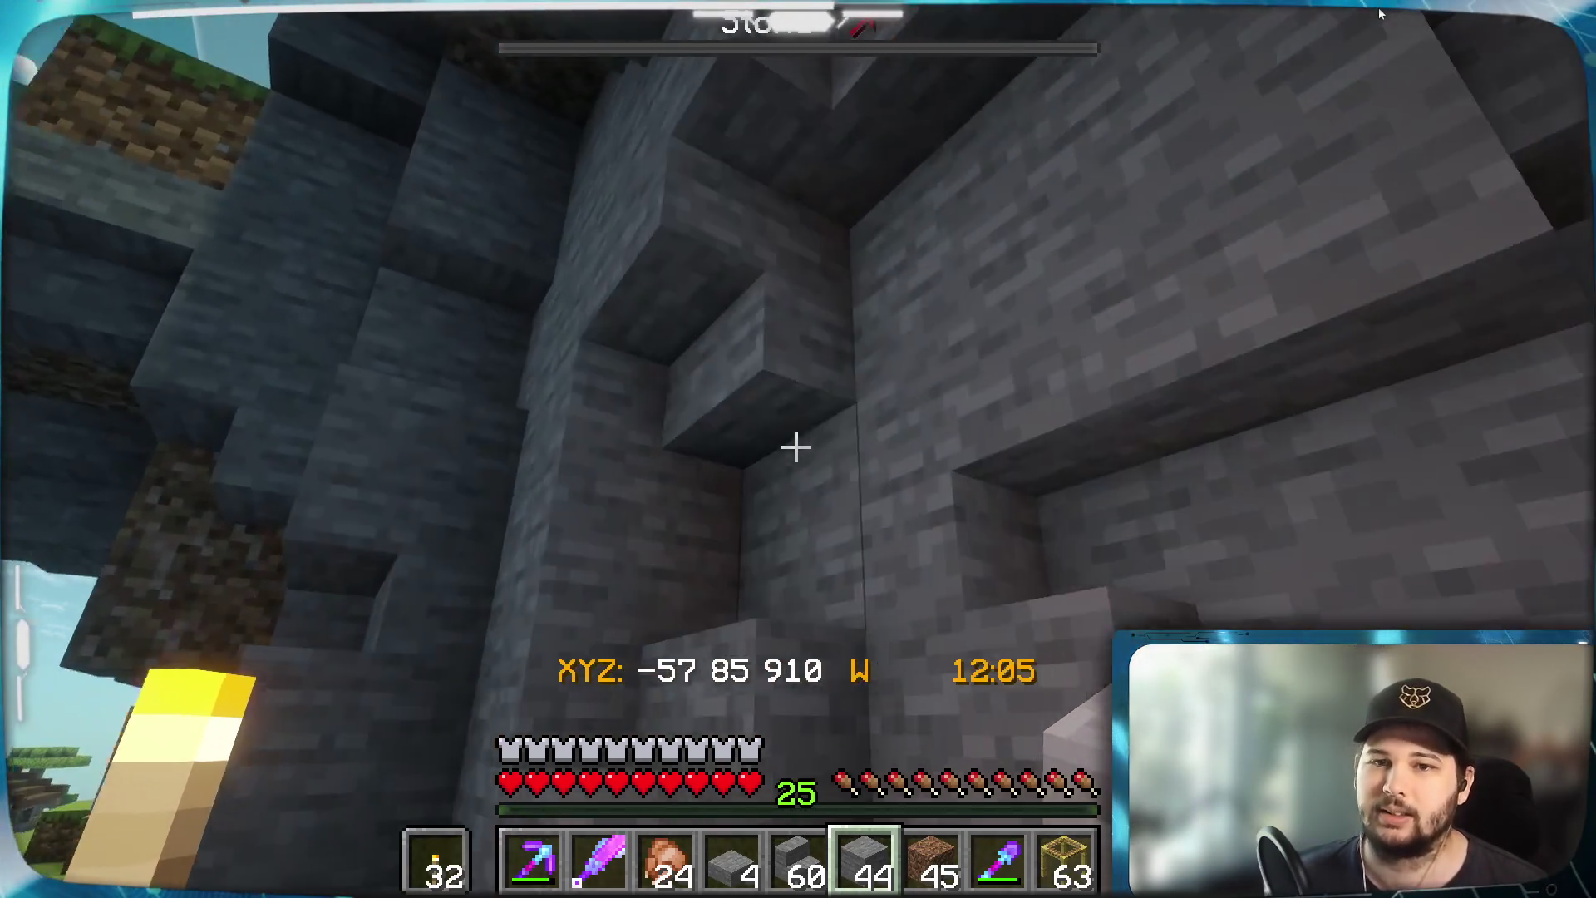
key(w)
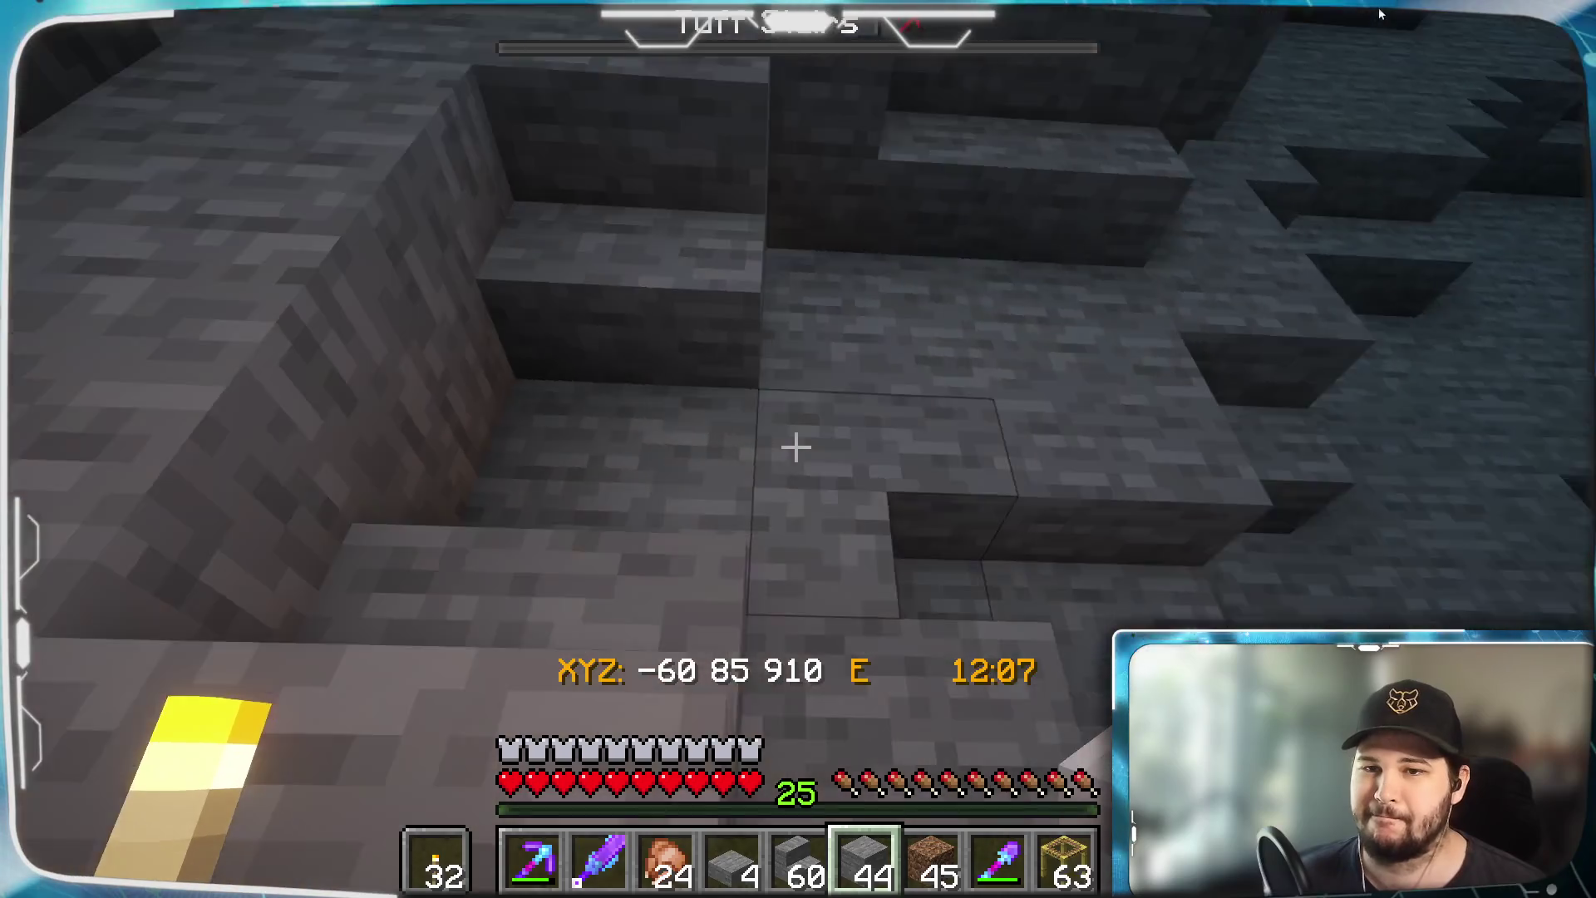
key(space)
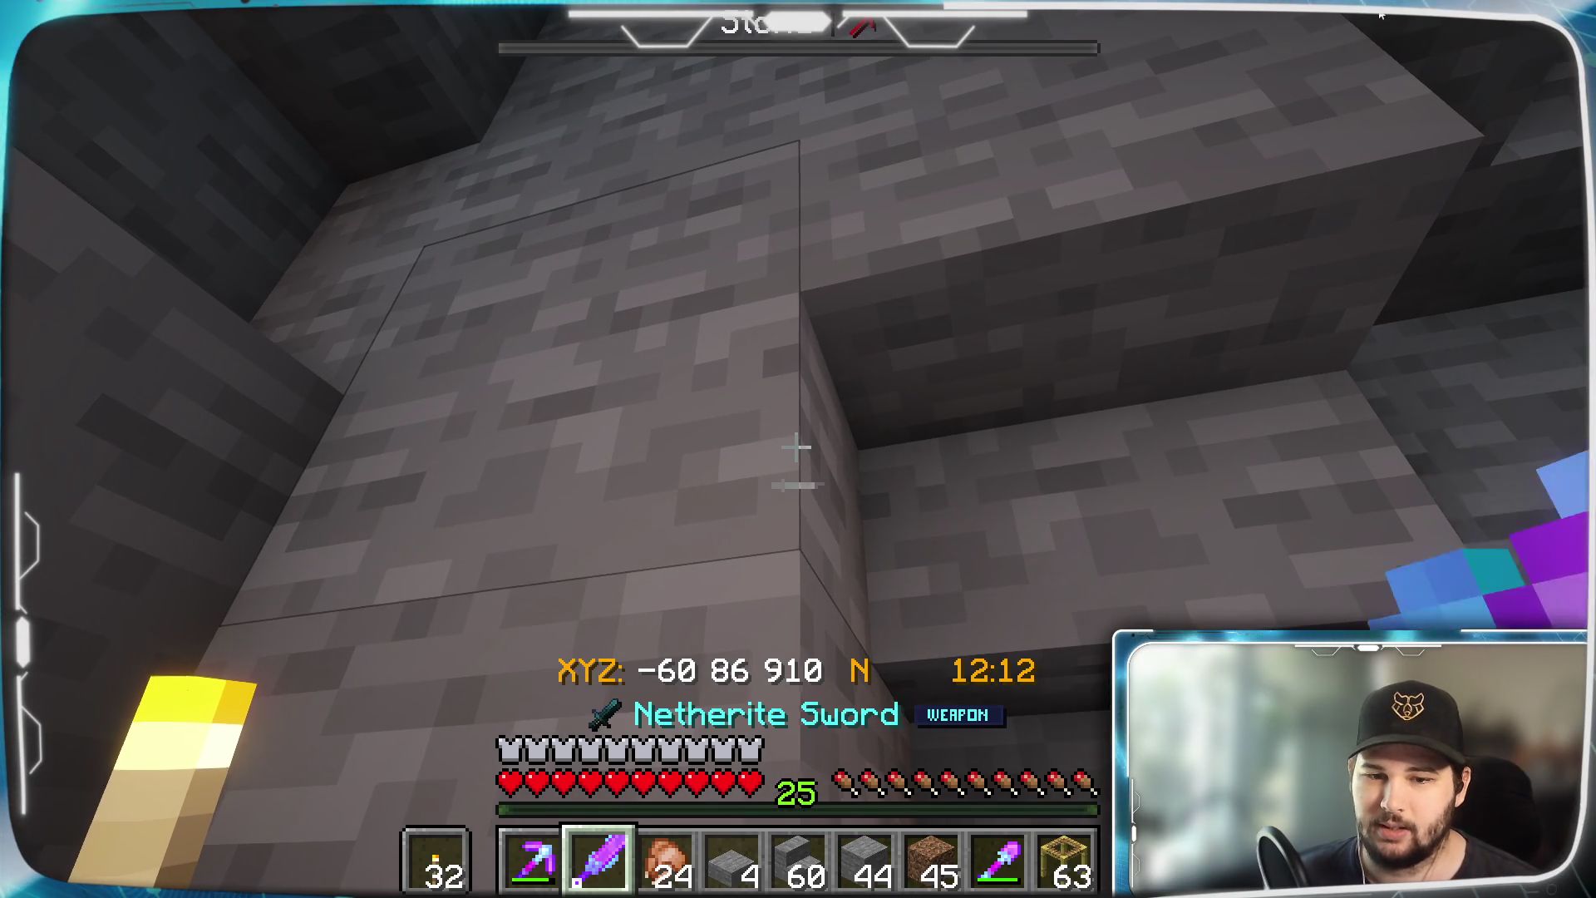
Swap the overhead stone block for a stone stair, then climb back down
key(1)
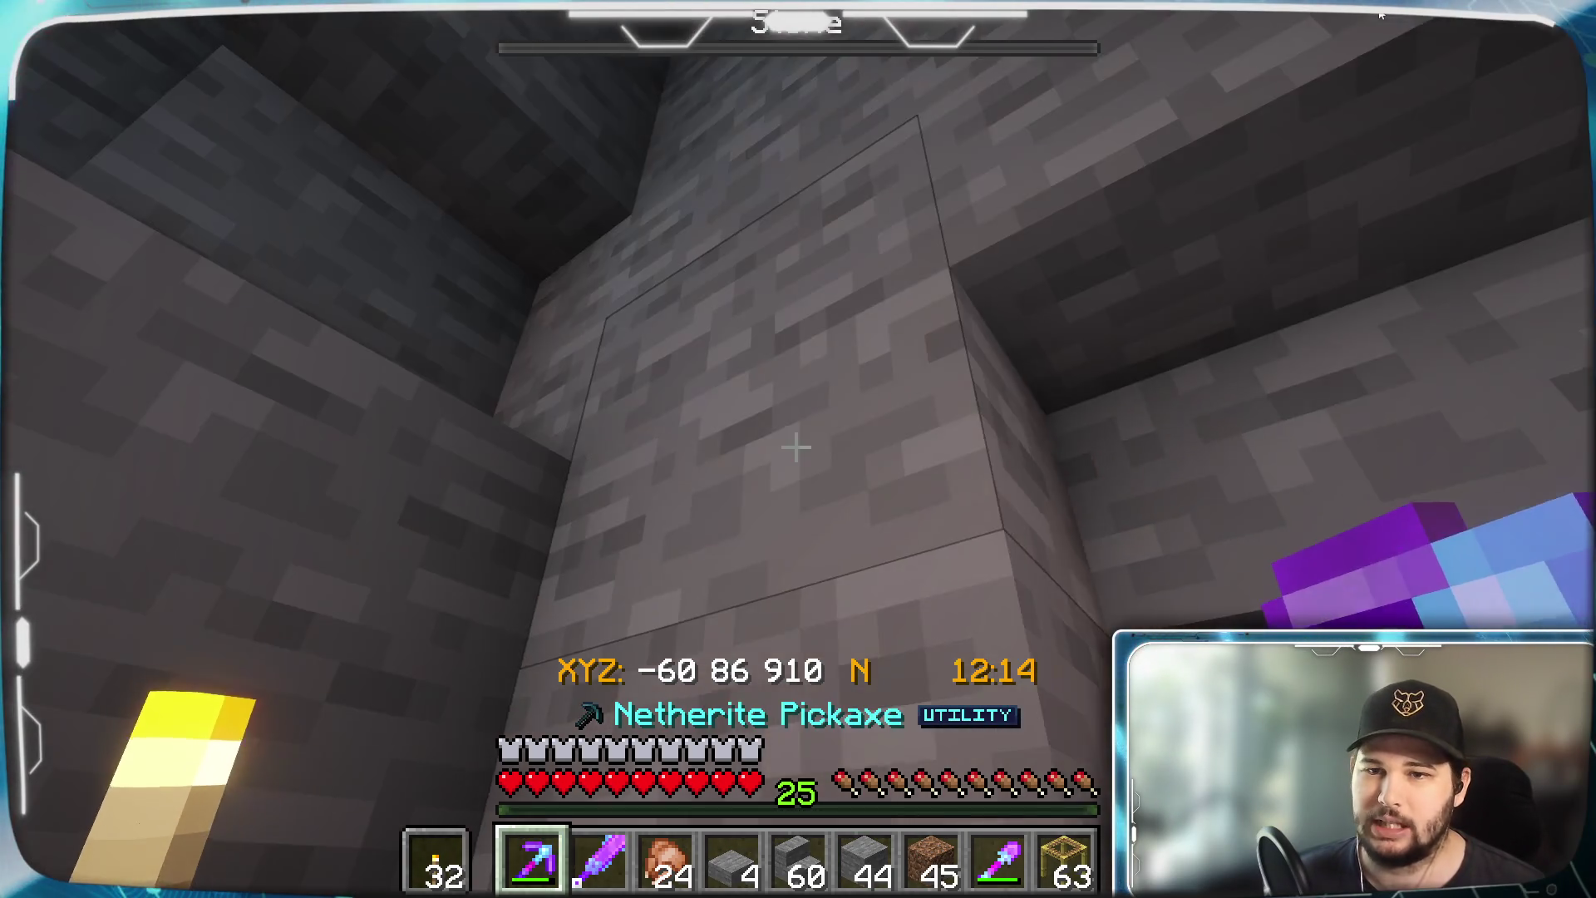
click(796, 447)
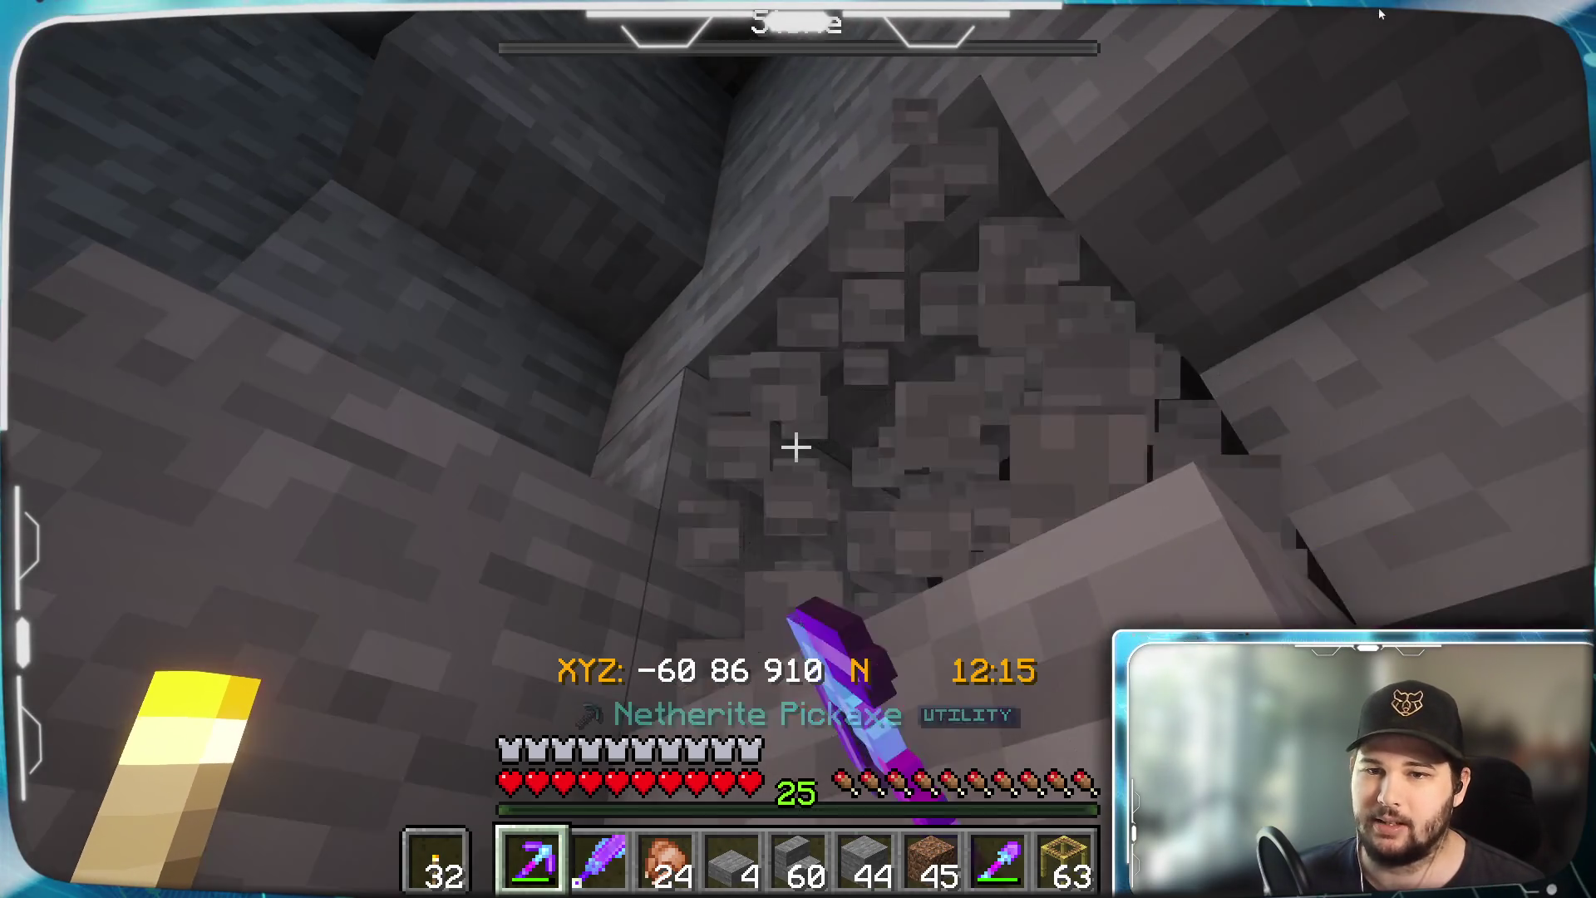
key(2)
key(5)
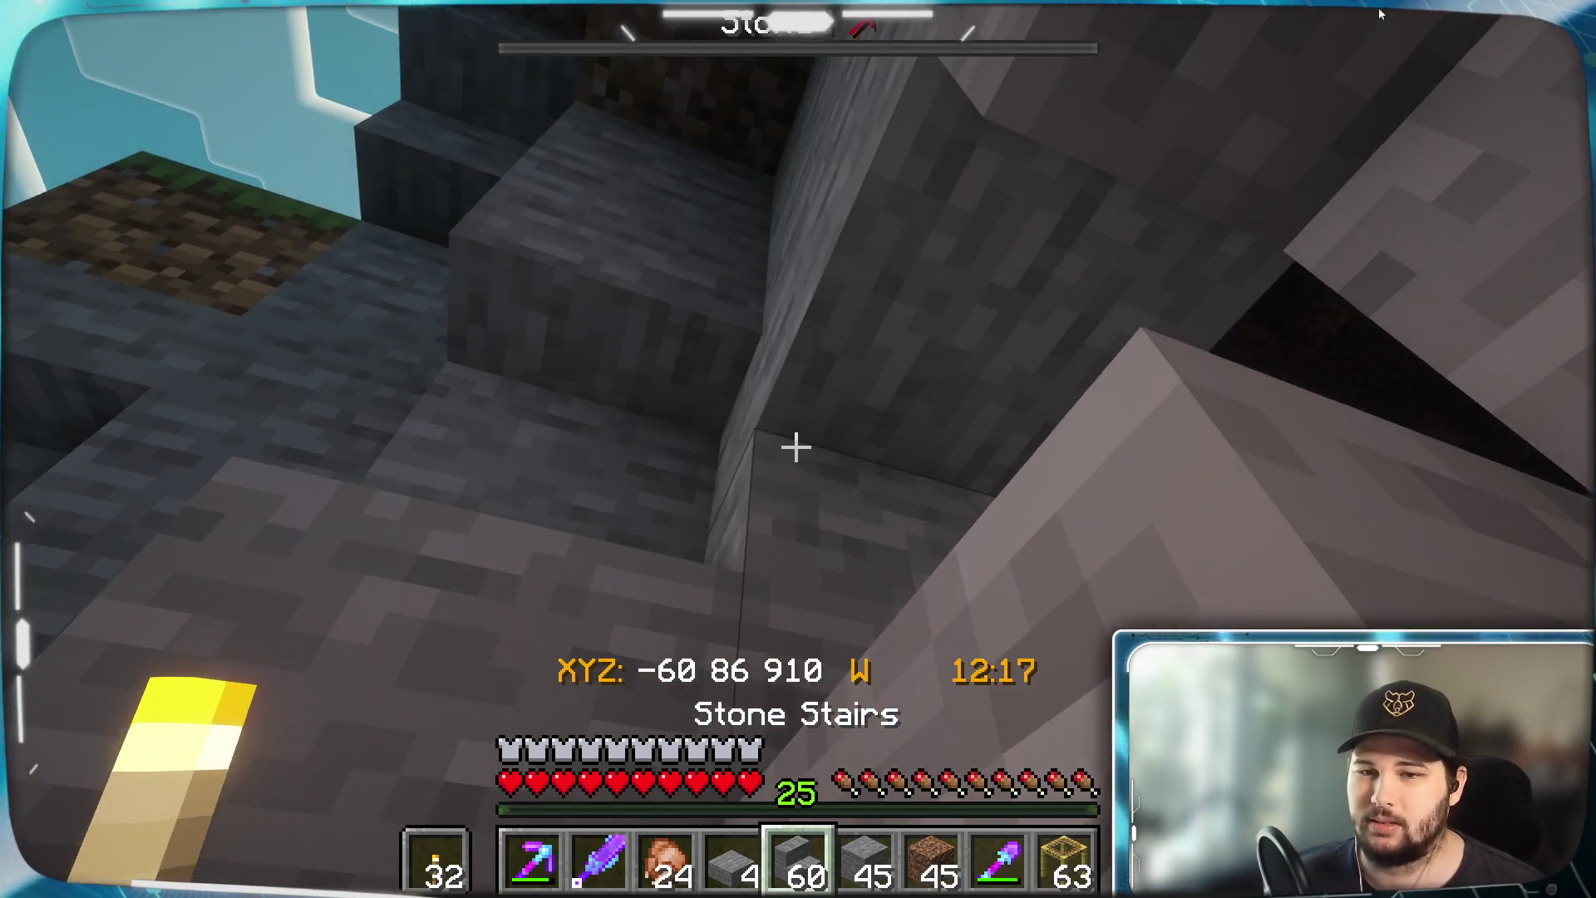
right_click(796, 447)
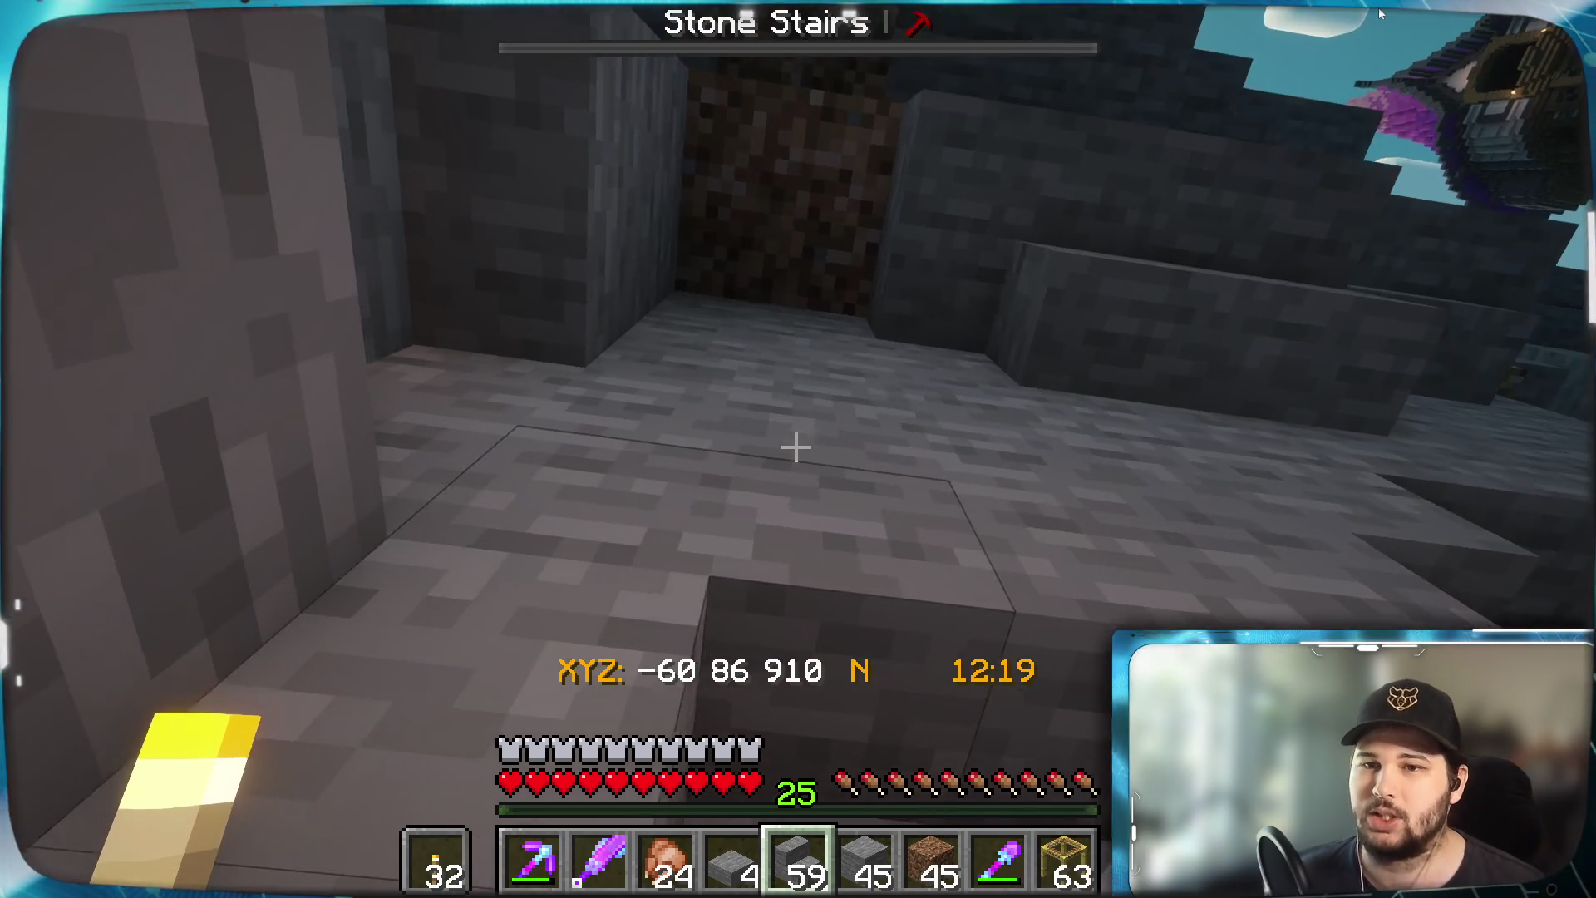
key(w)
key(s)
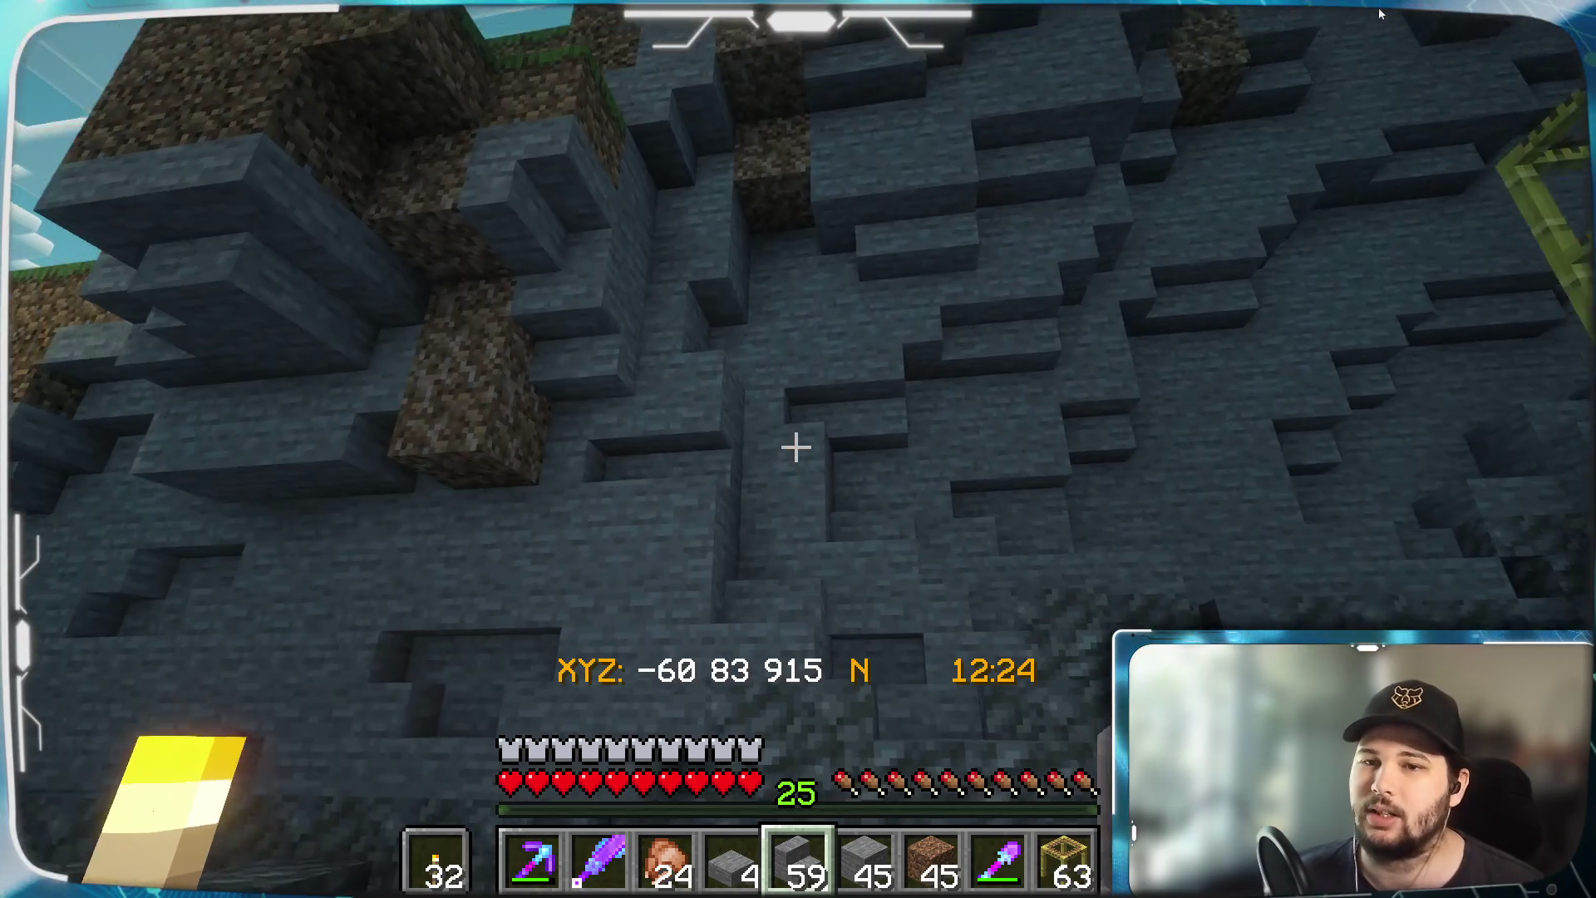
Review the cliff from the ground, then jump up its ledges to the tuff blocks
key(s)
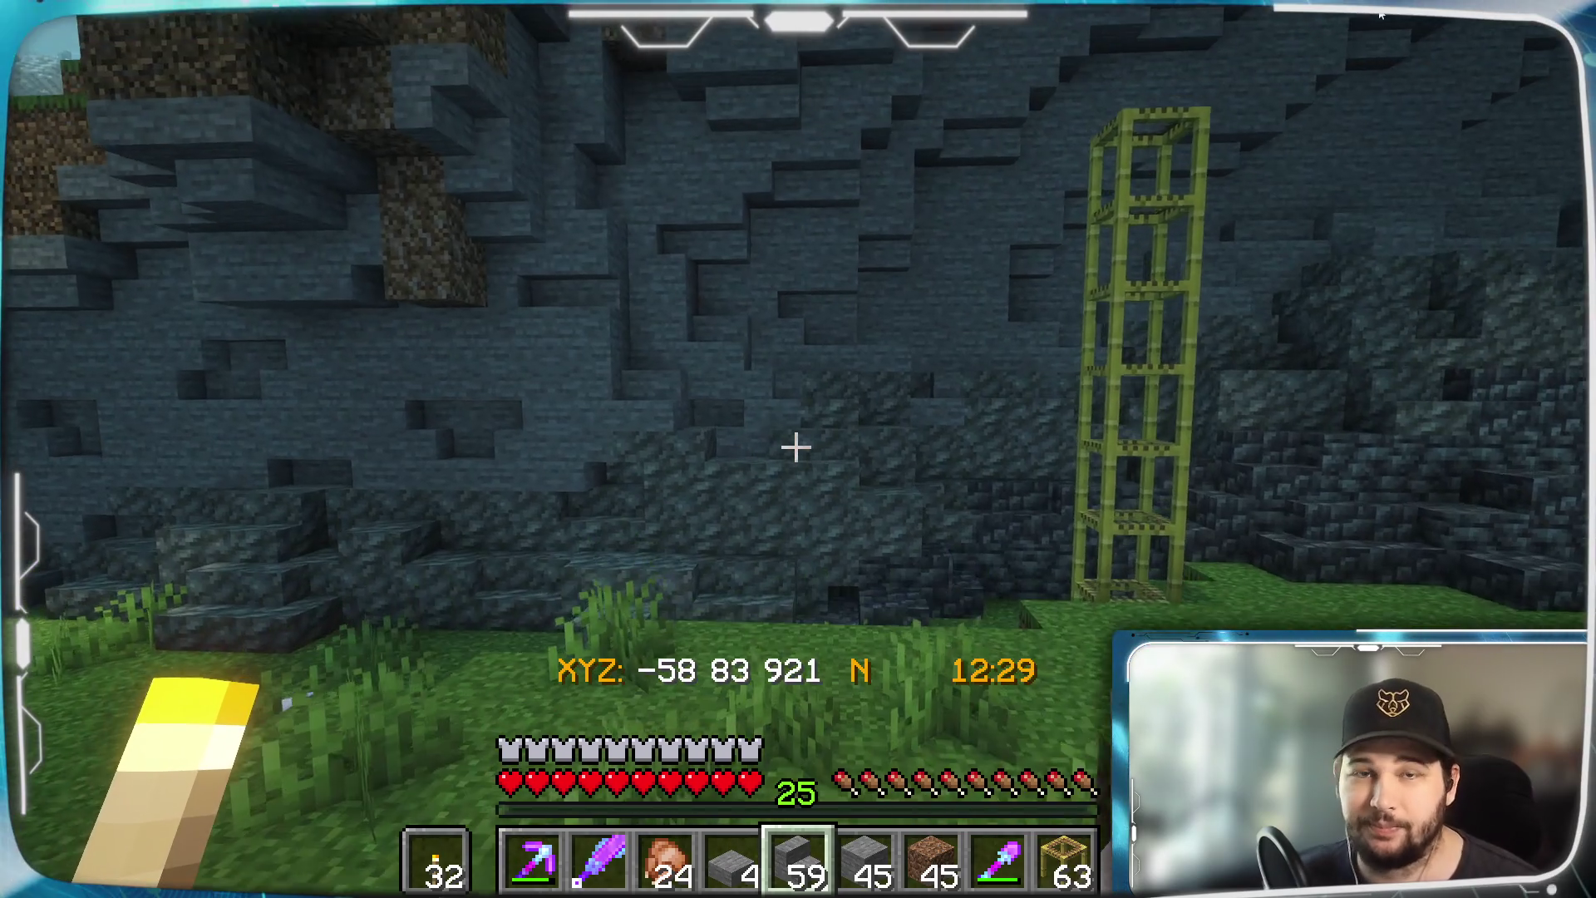
key(w)
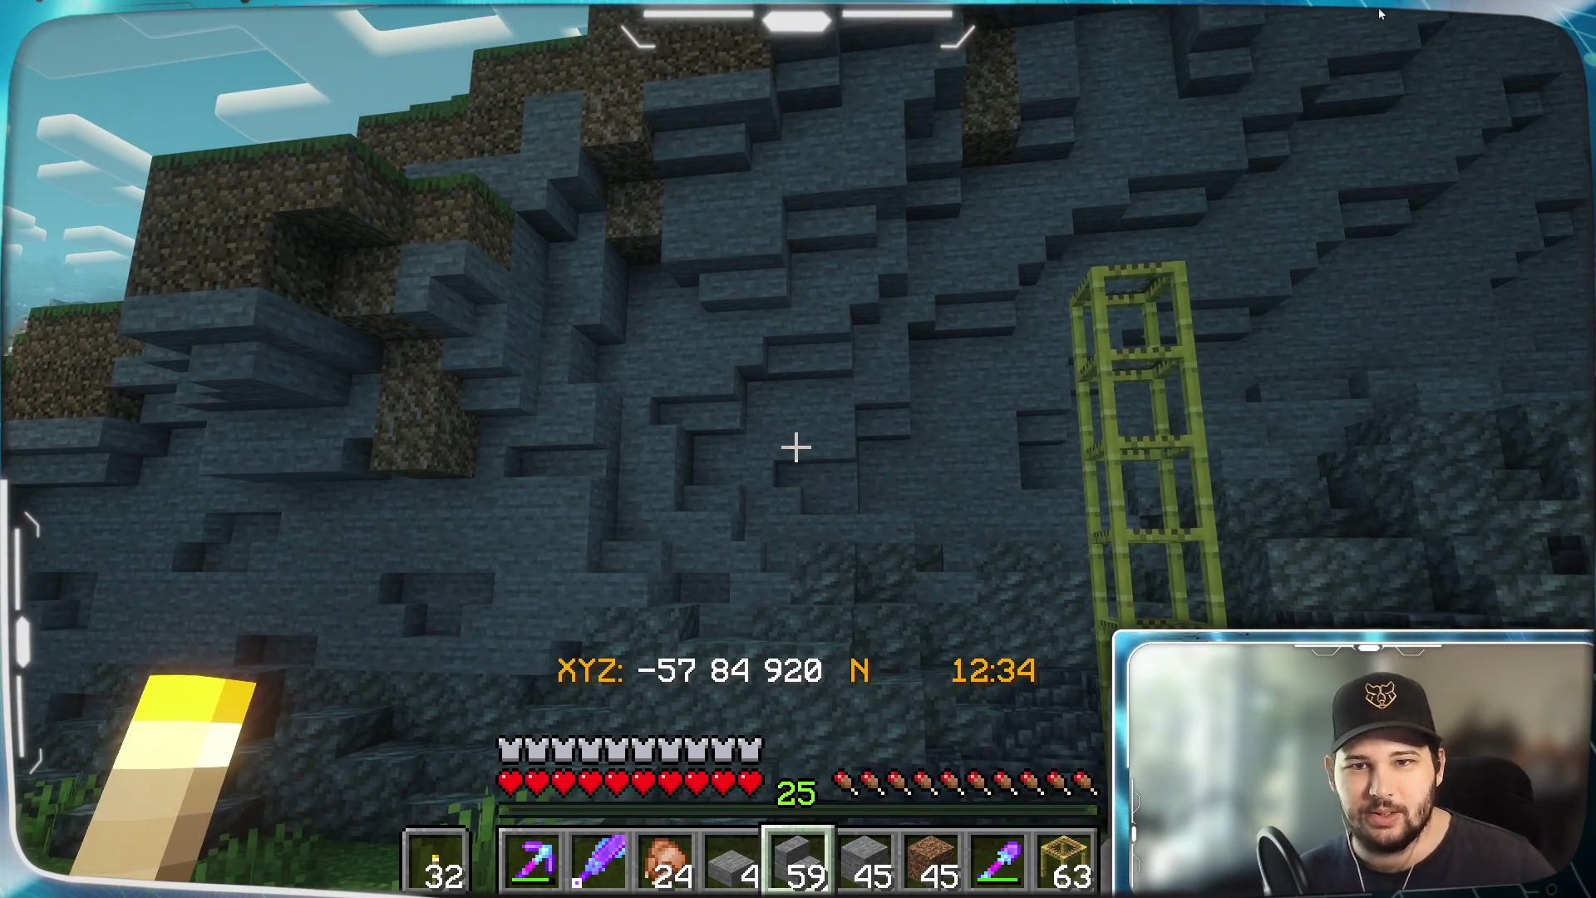
key(w)
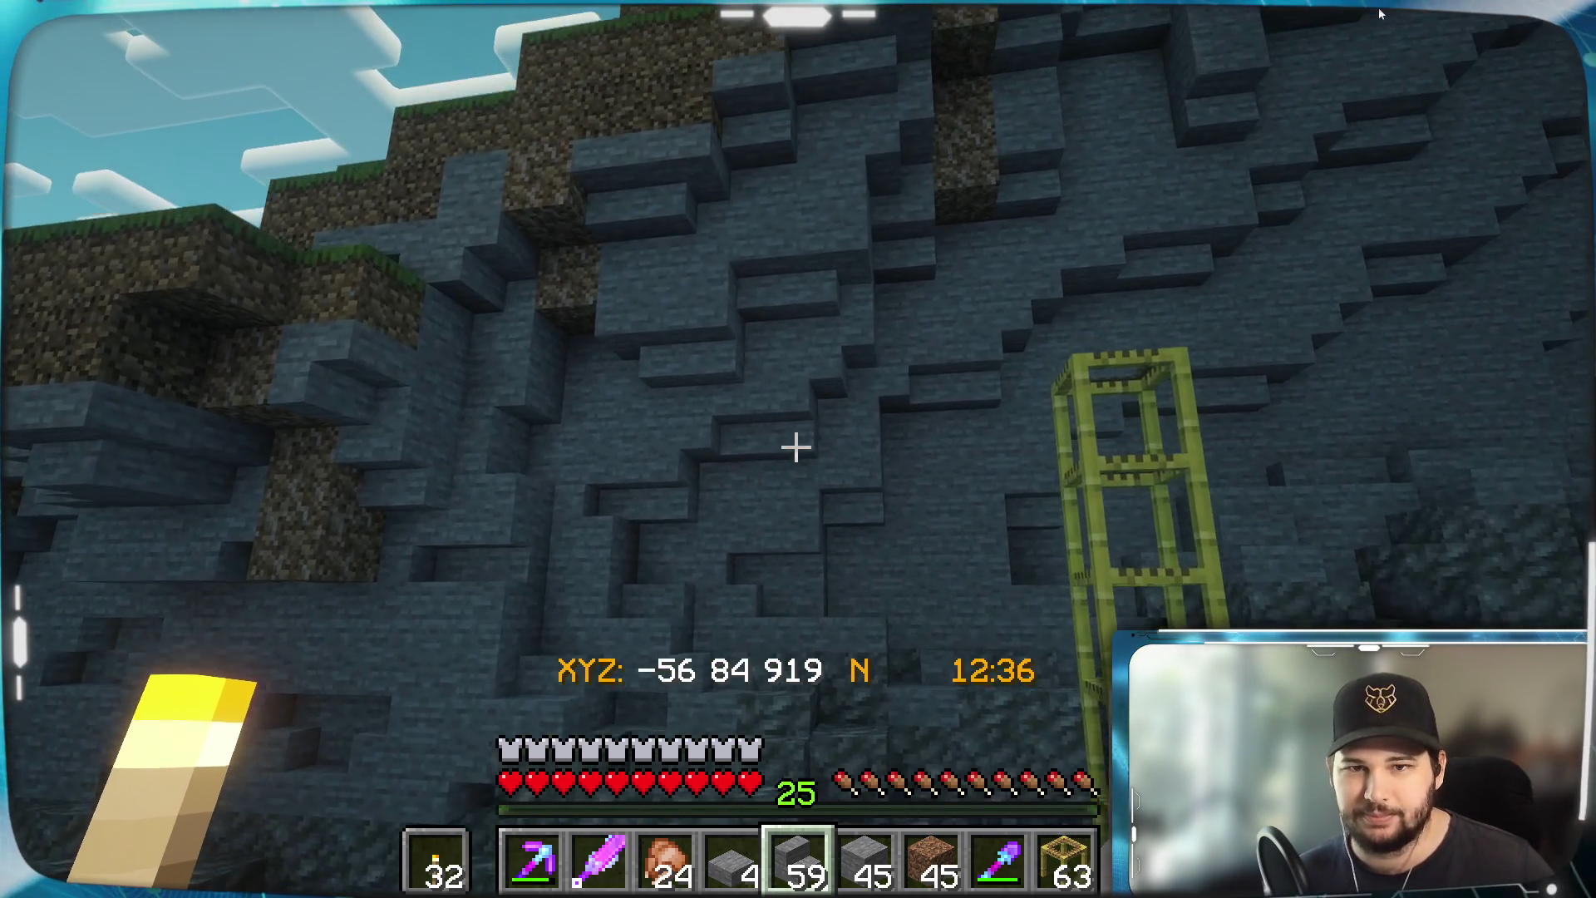
key(w)
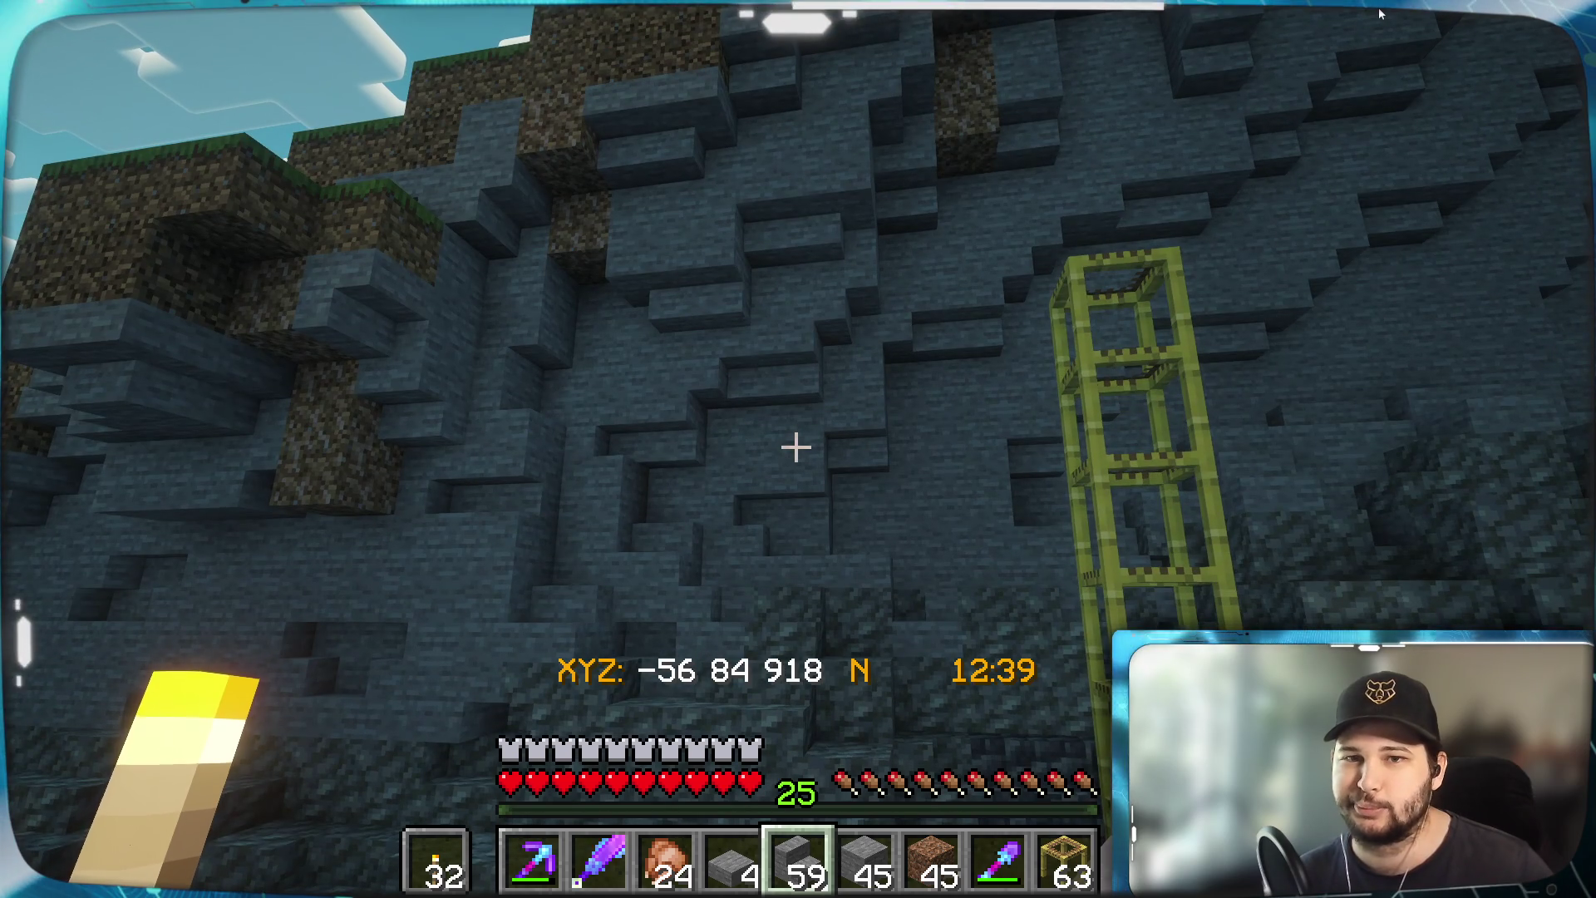
key(s)
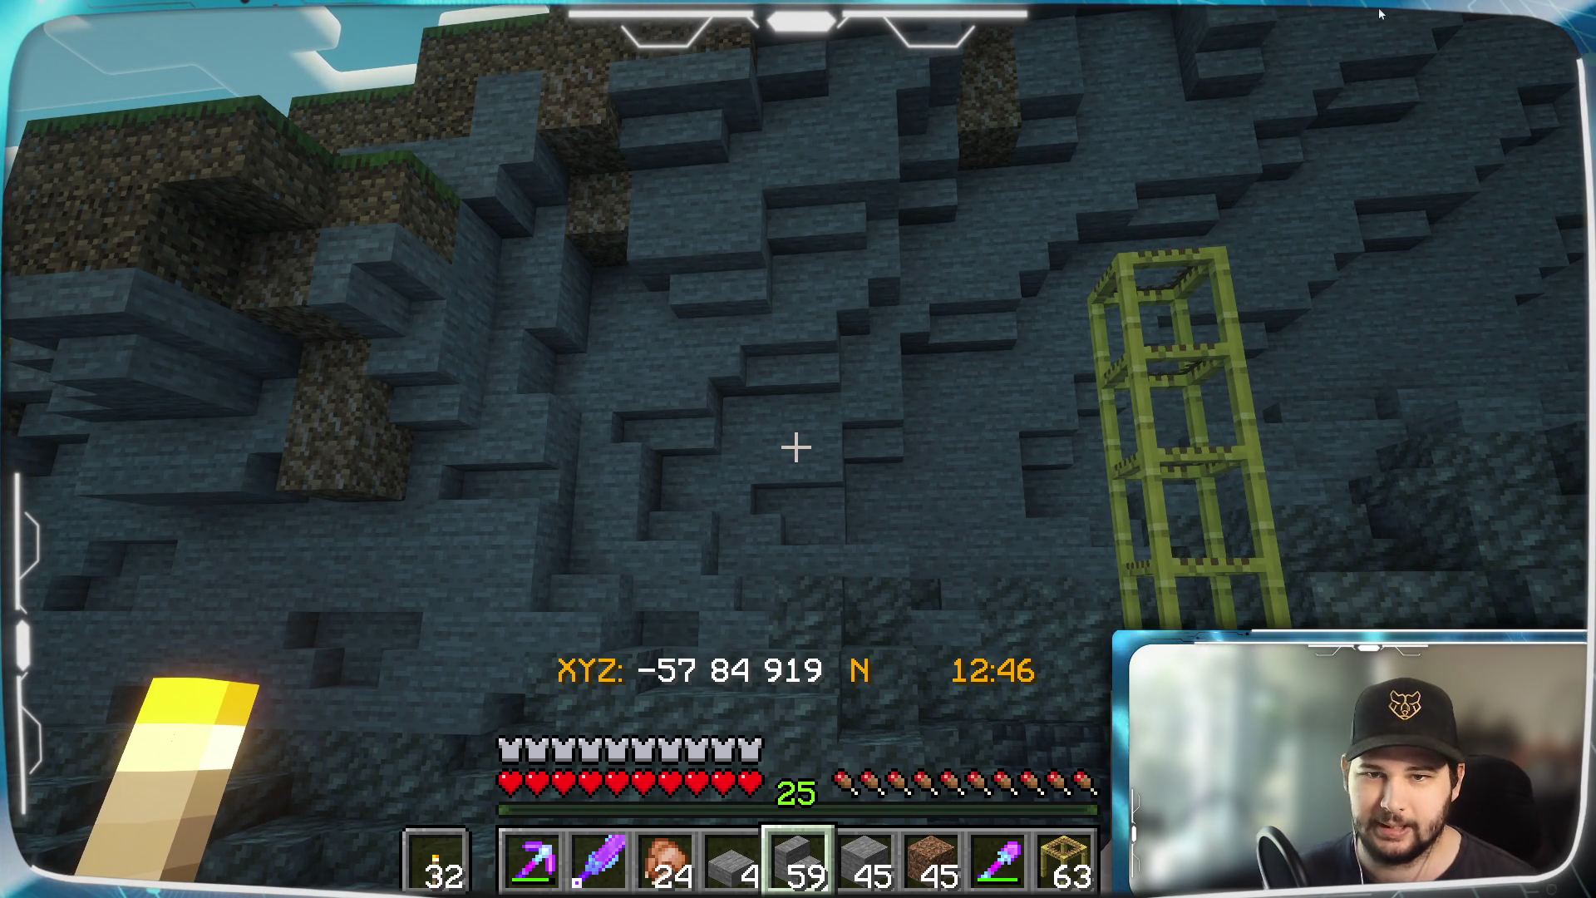
key(w)
key(space)
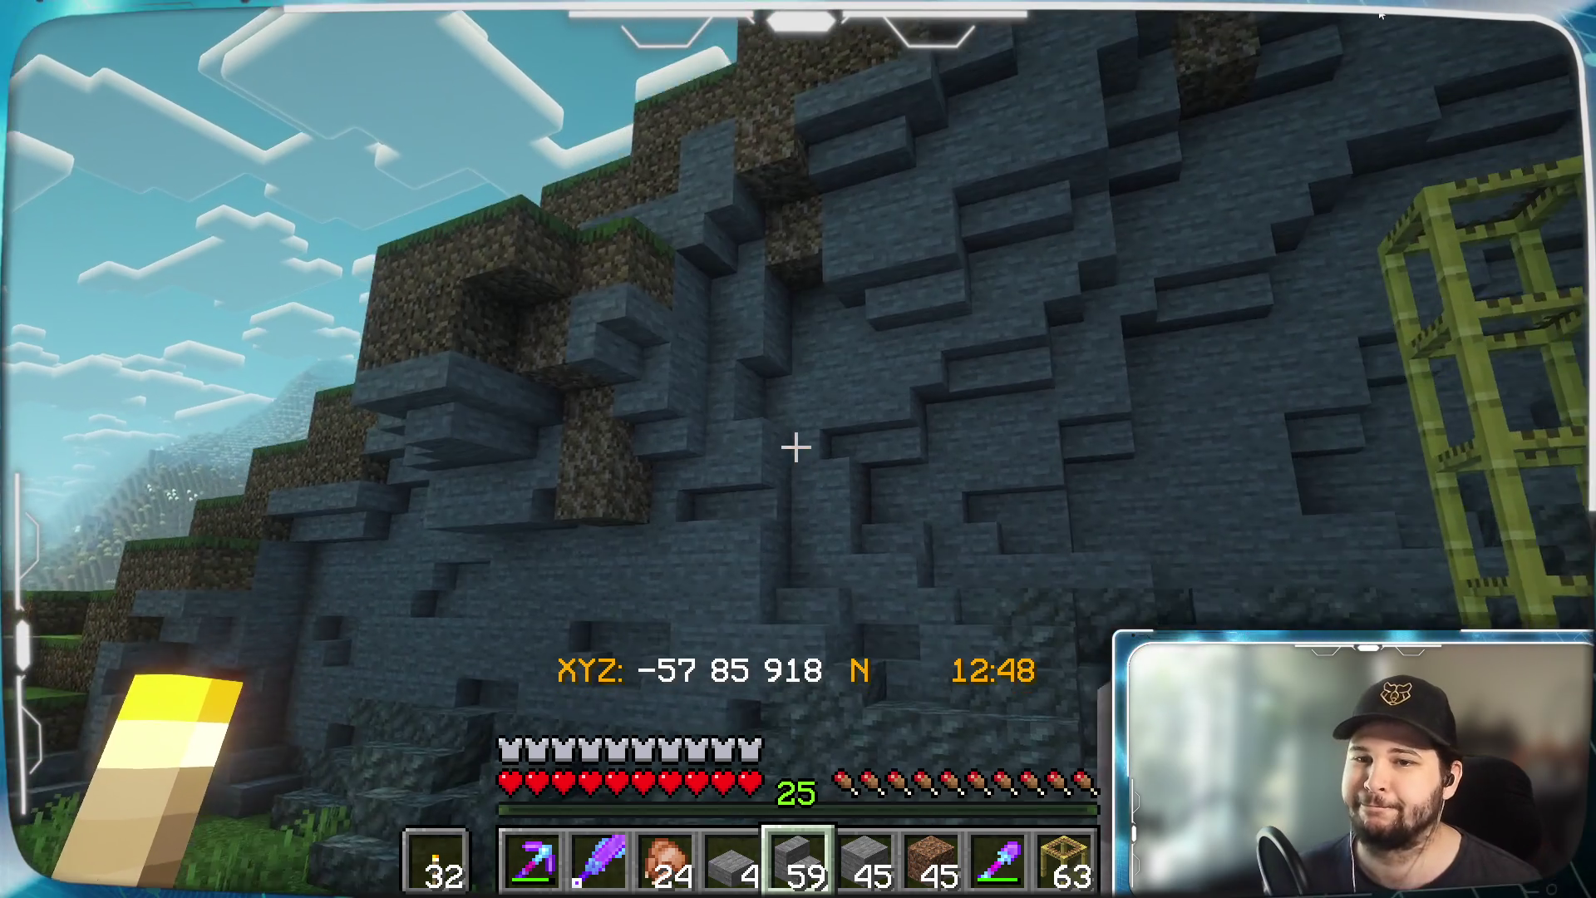
key(w)
key(w)
key(space)
key(w)
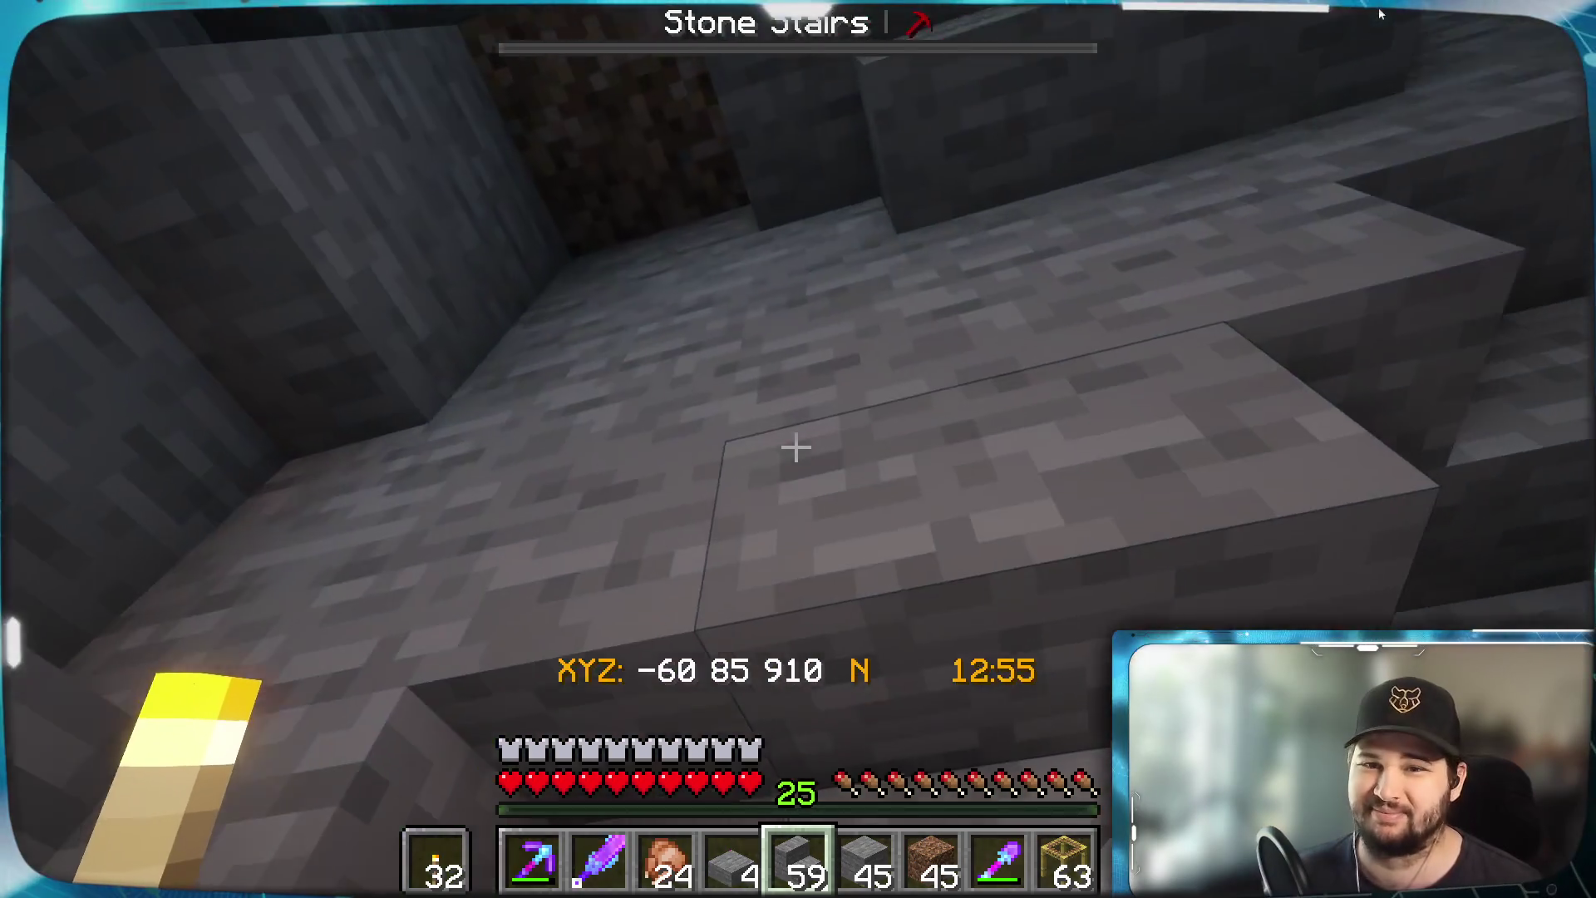
Climb onto the upper ledge and mine a stone block out of the cliff
key(space)
key(space)
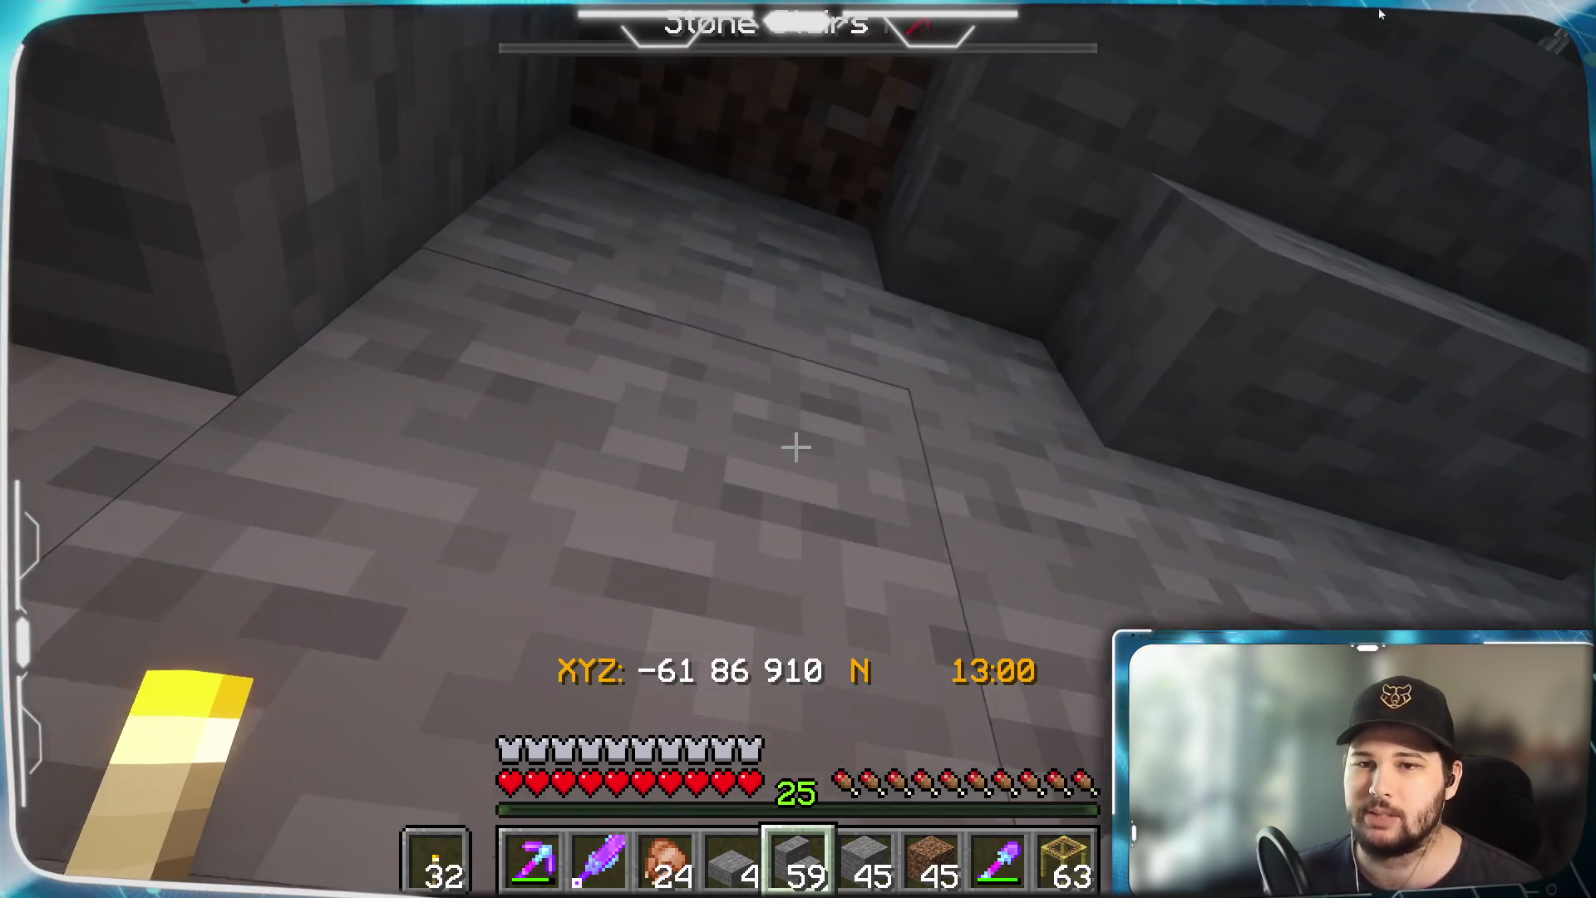
key(space)
key(2)
key(1)
click(795, 447)
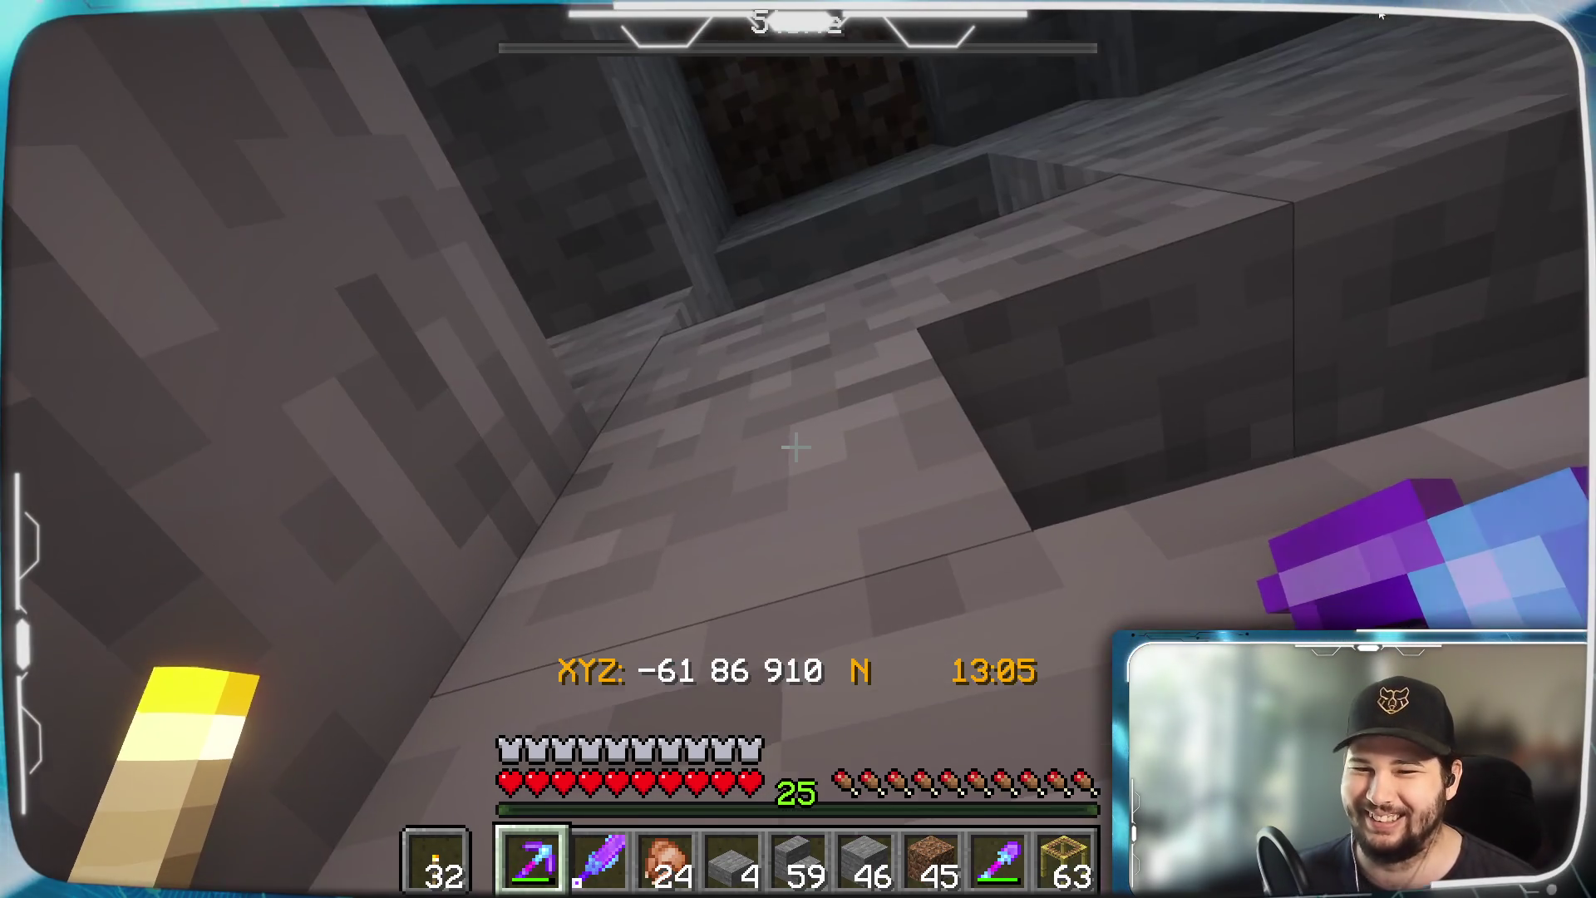
Place a stone stair on the upper cliff, then mine another stone block from the wall
key(4)
key(6)
key(w)
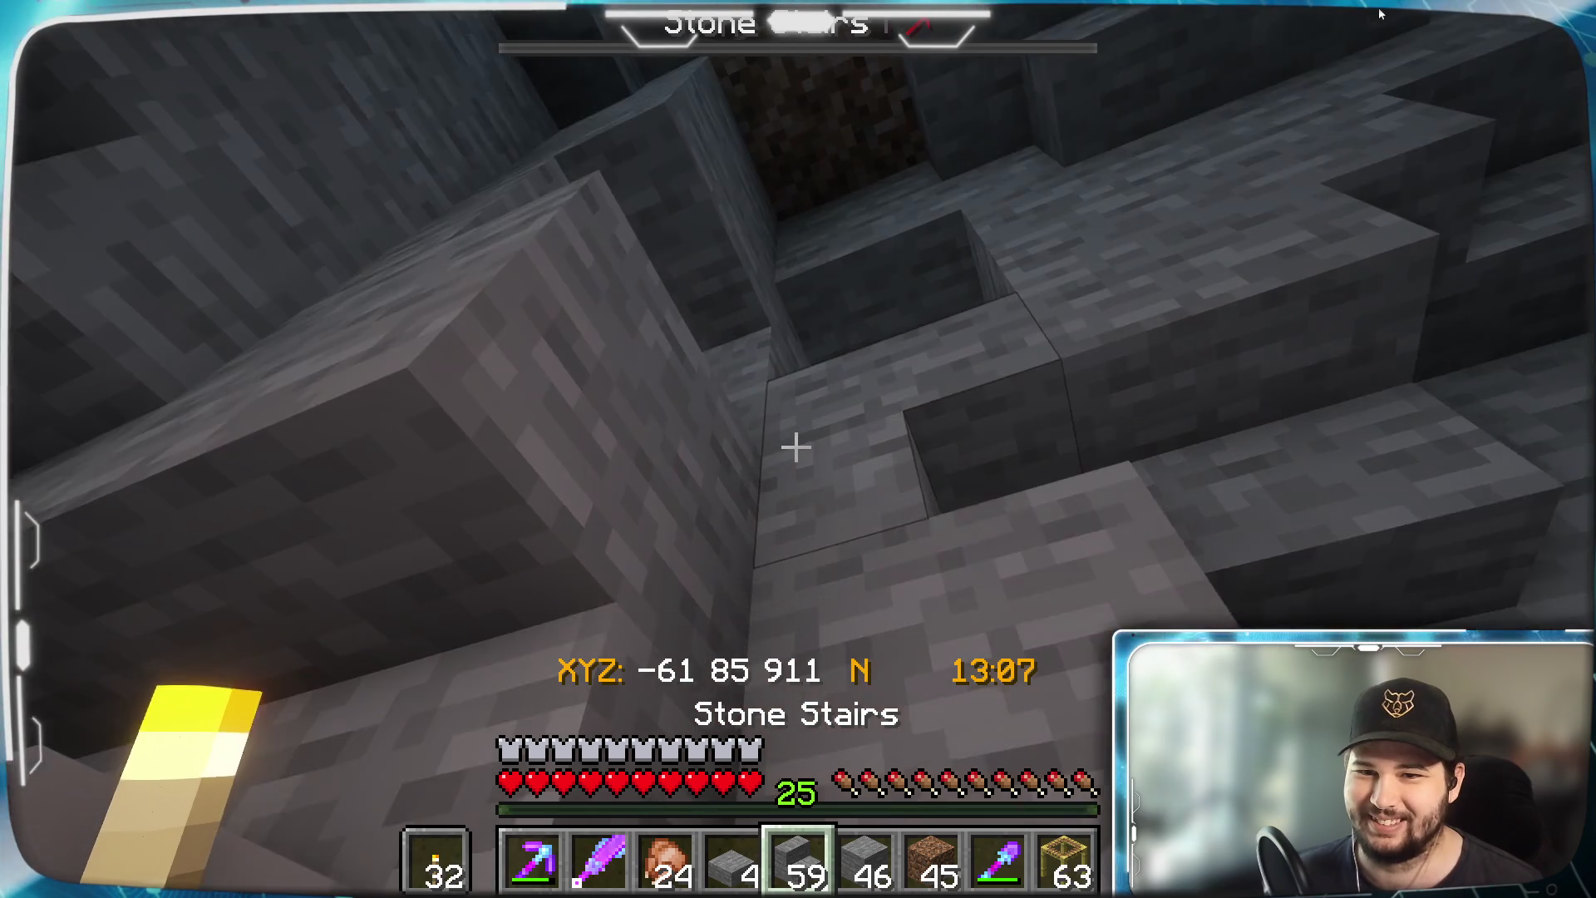
key(space)
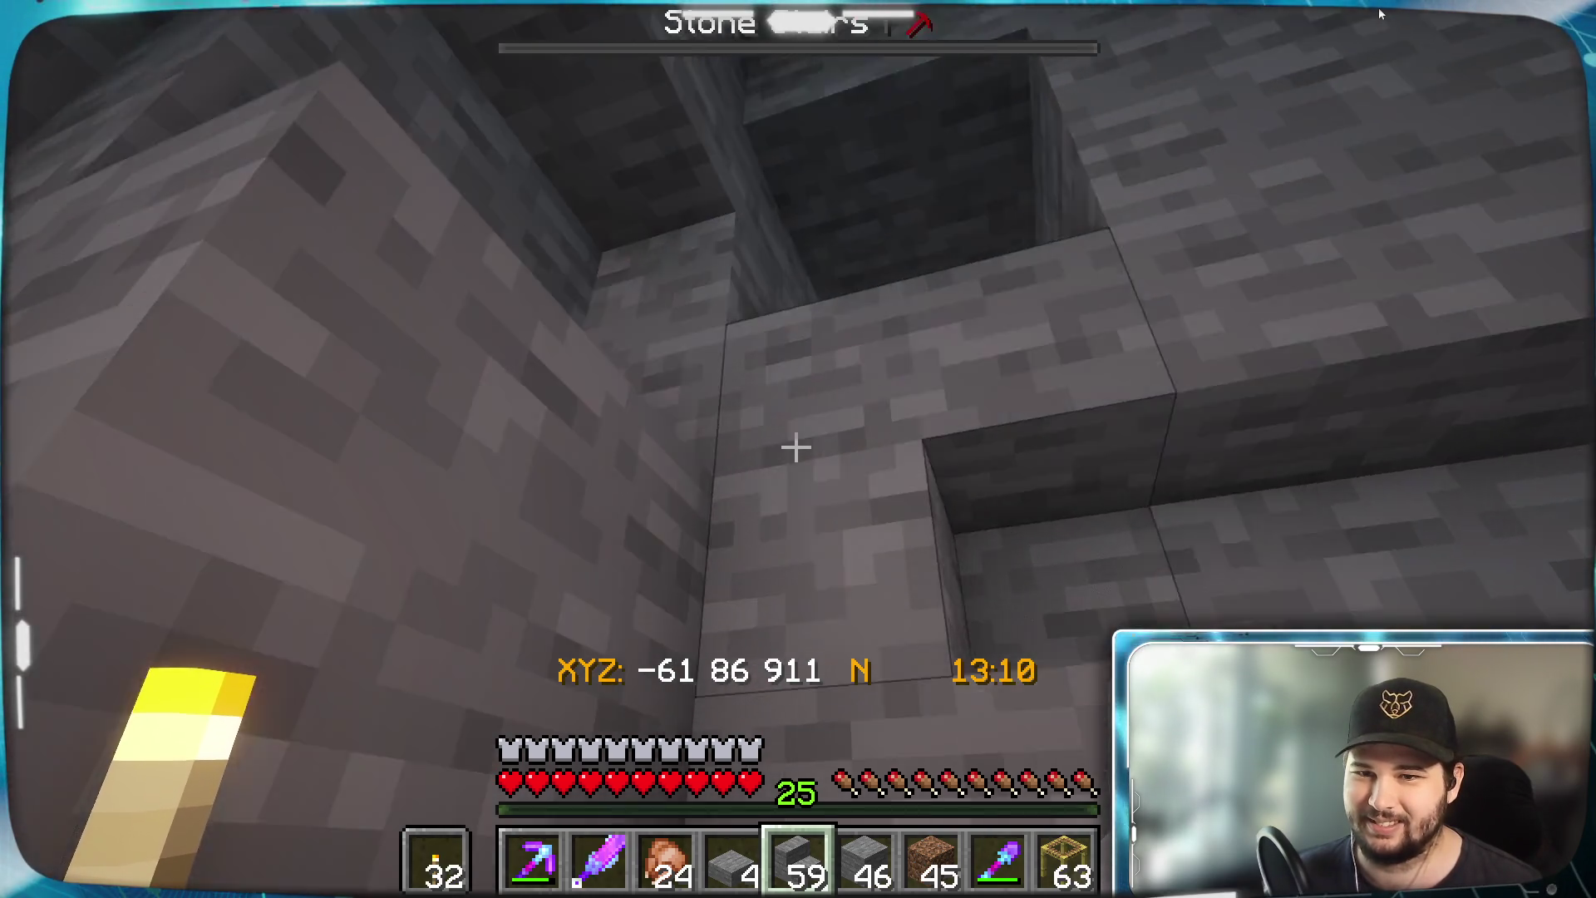
right_click(796, 447)
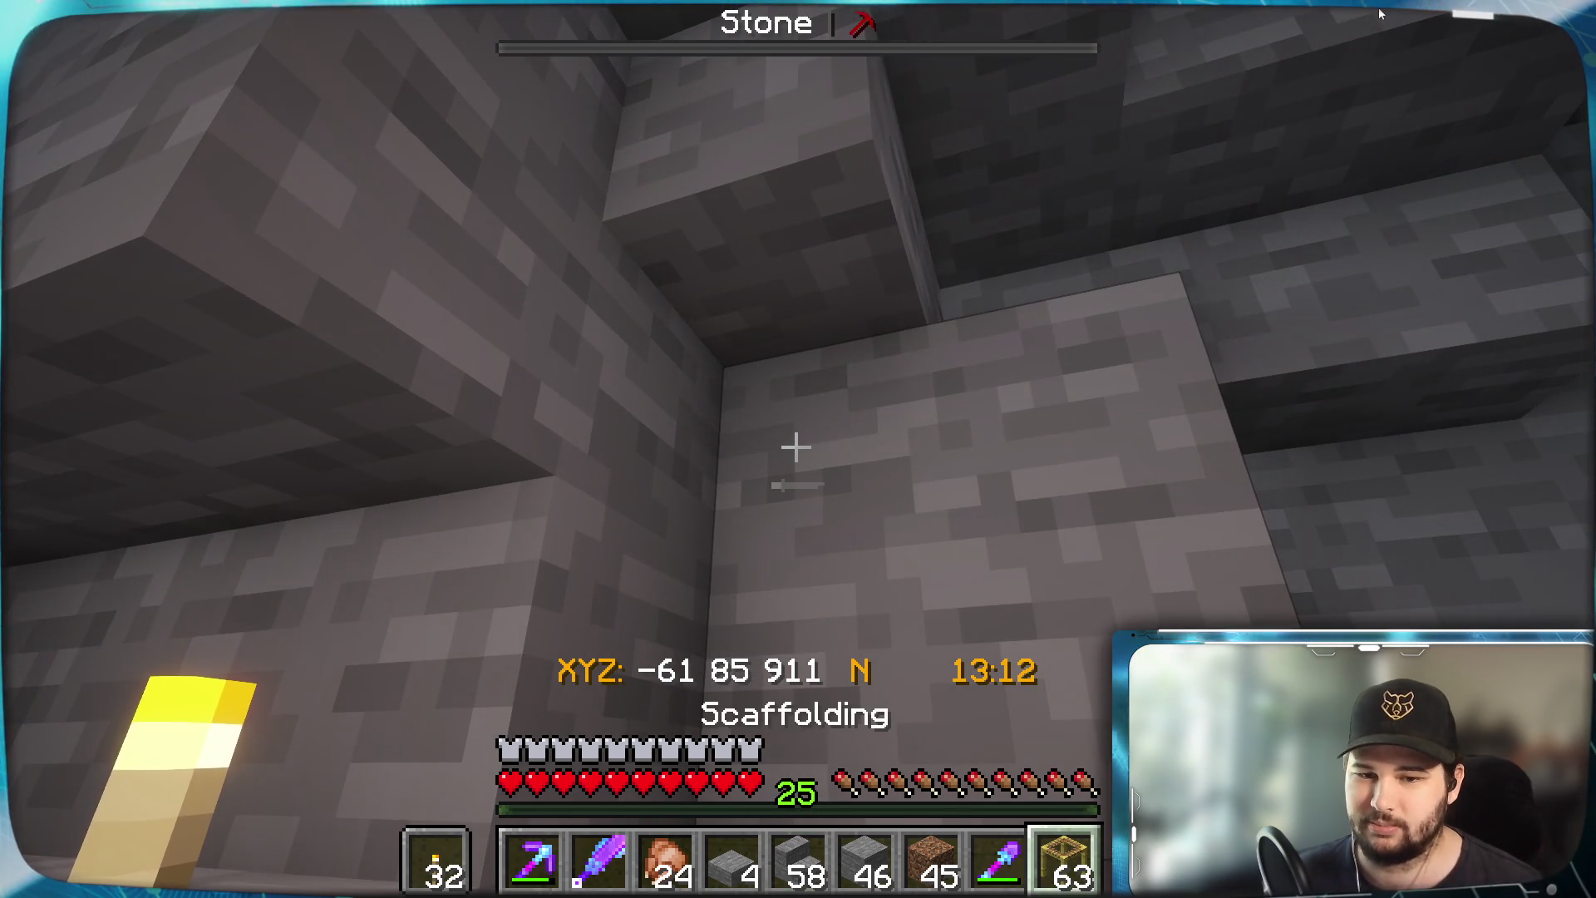
key(1)
click(797, 448)
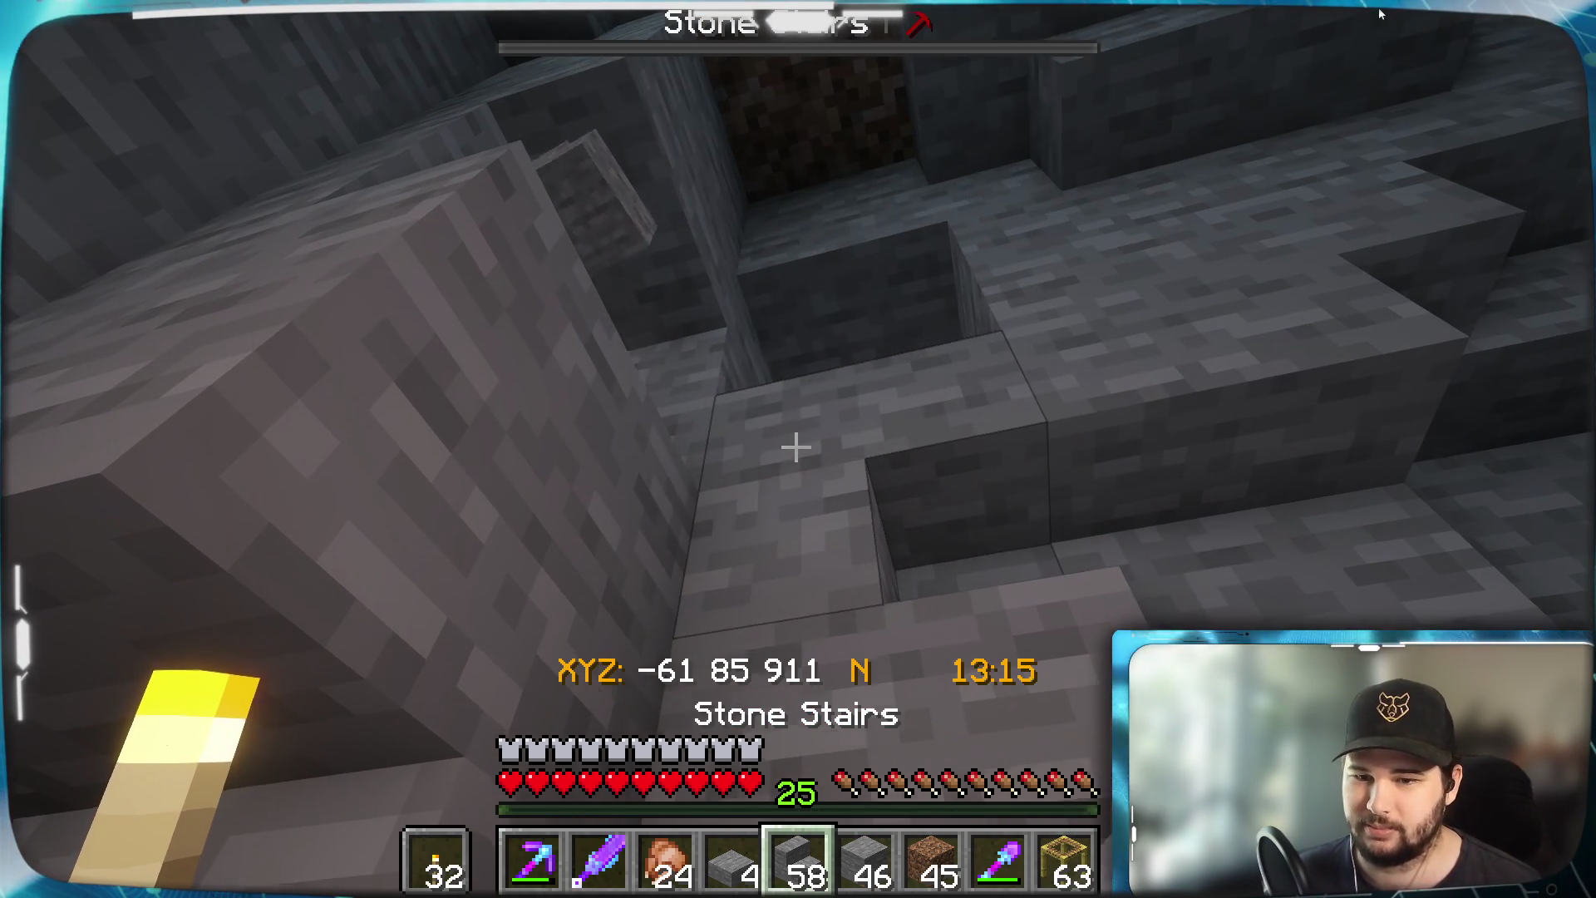
key(space)
key(space)
Walk off the cliff onto the grass and look up at the cliff and scaffolding
key(w)
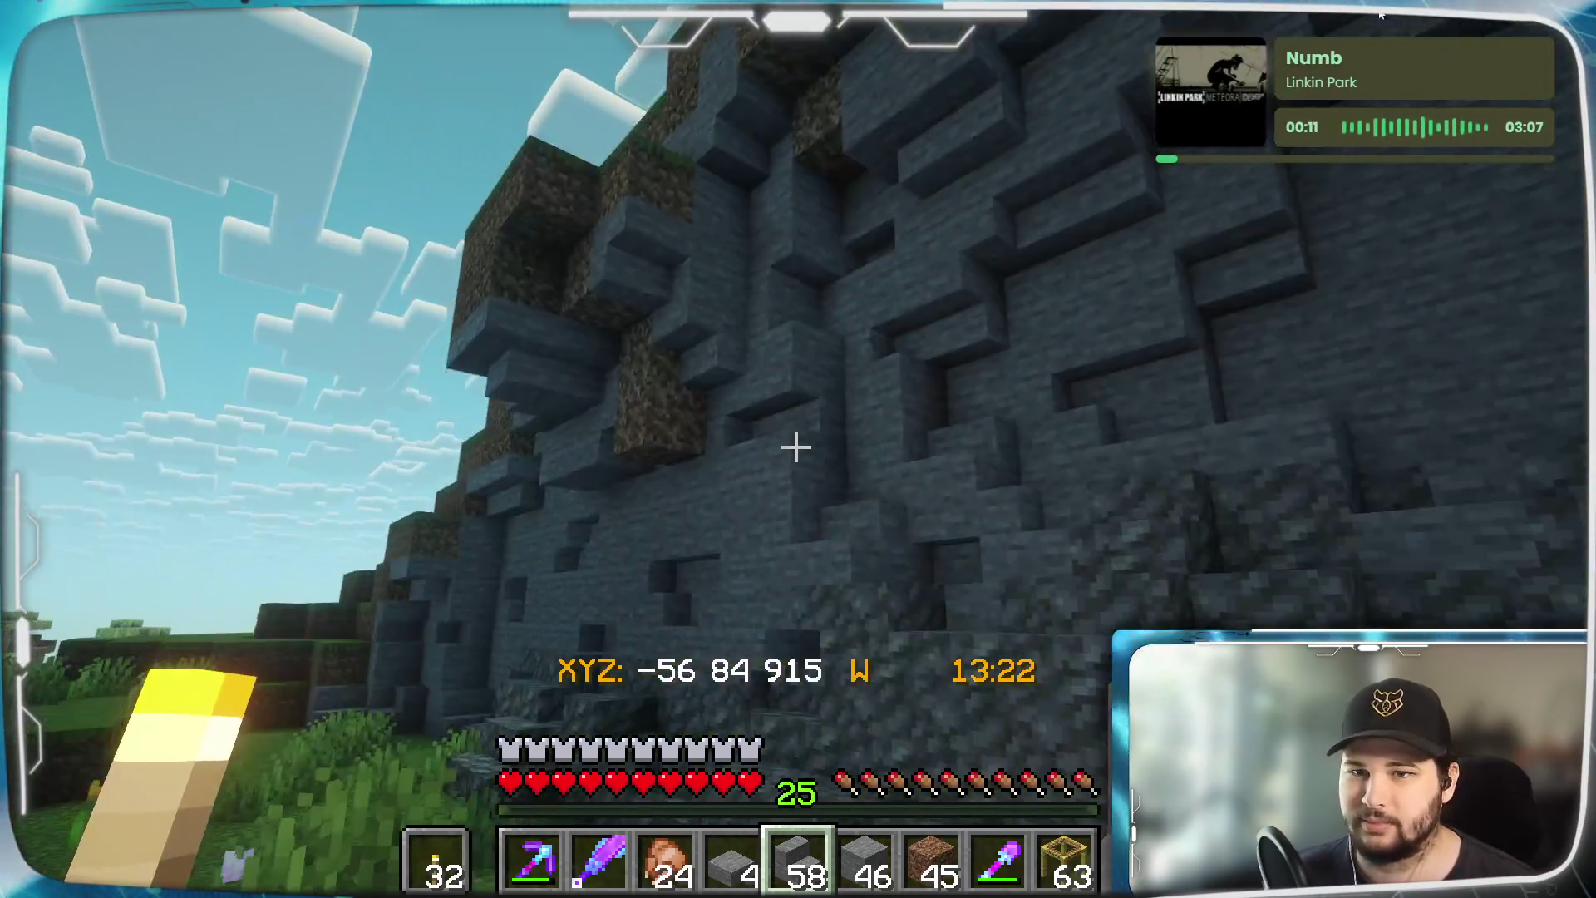
key(w)
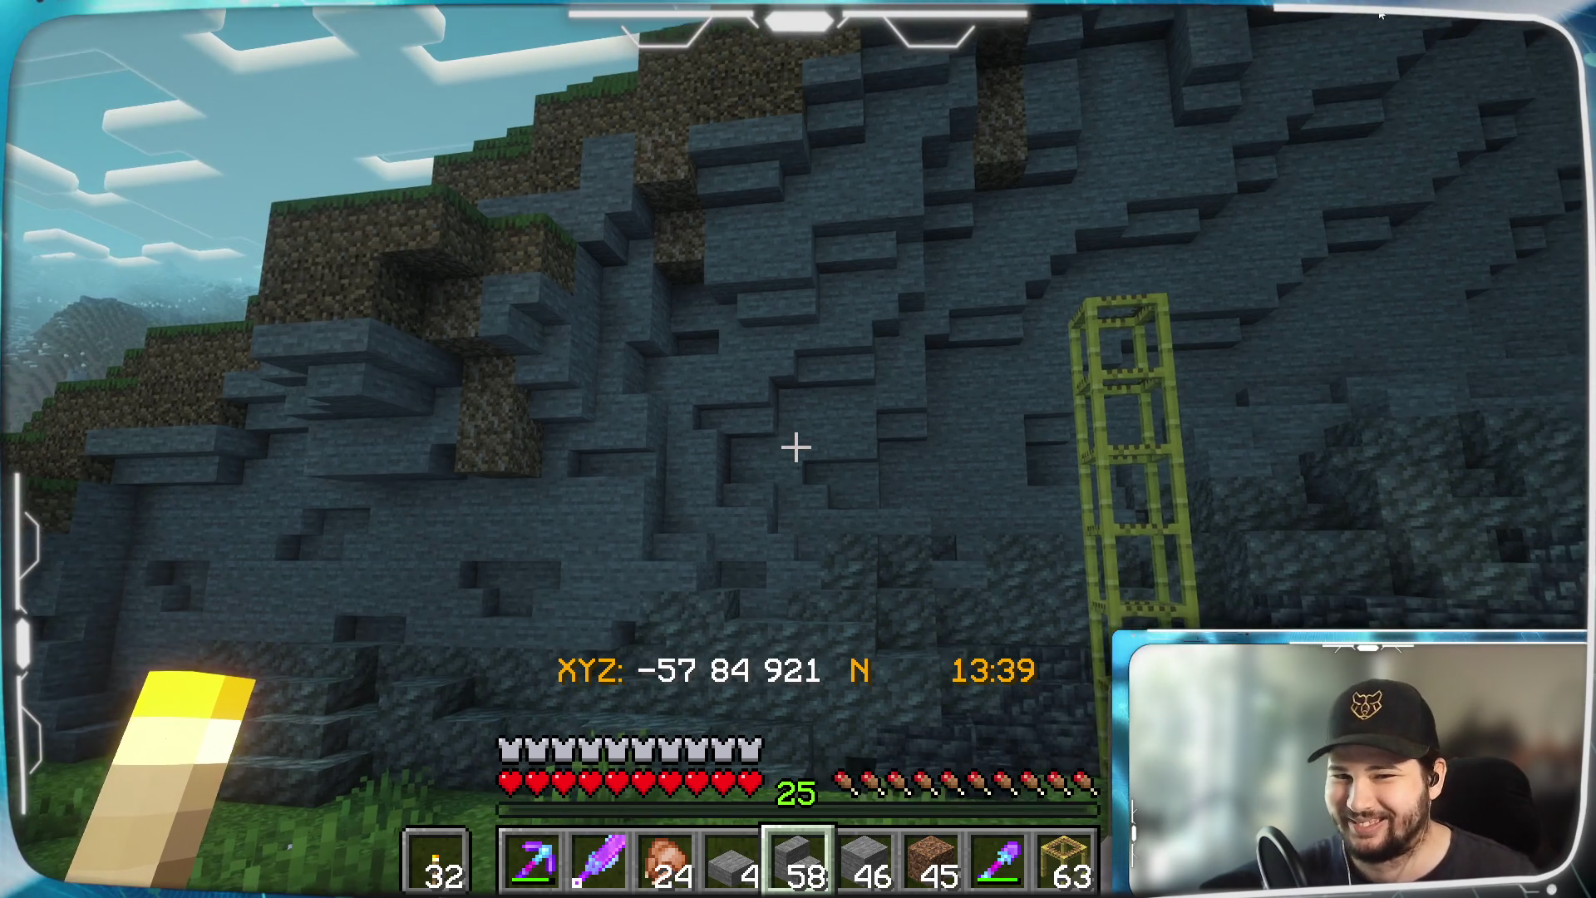
key(space)
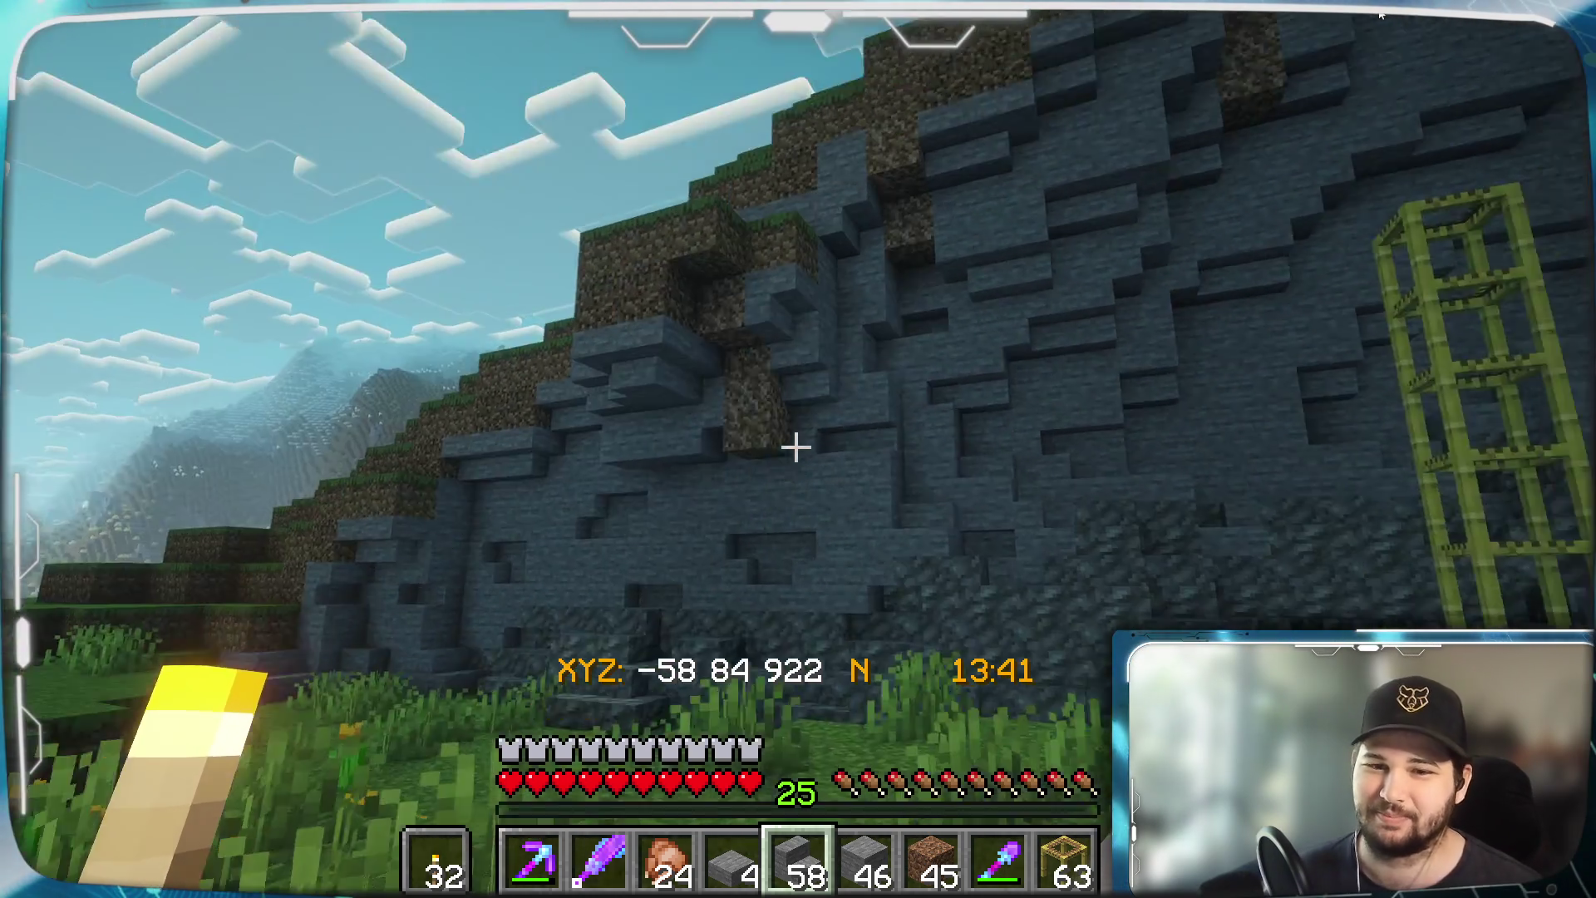
key(d)
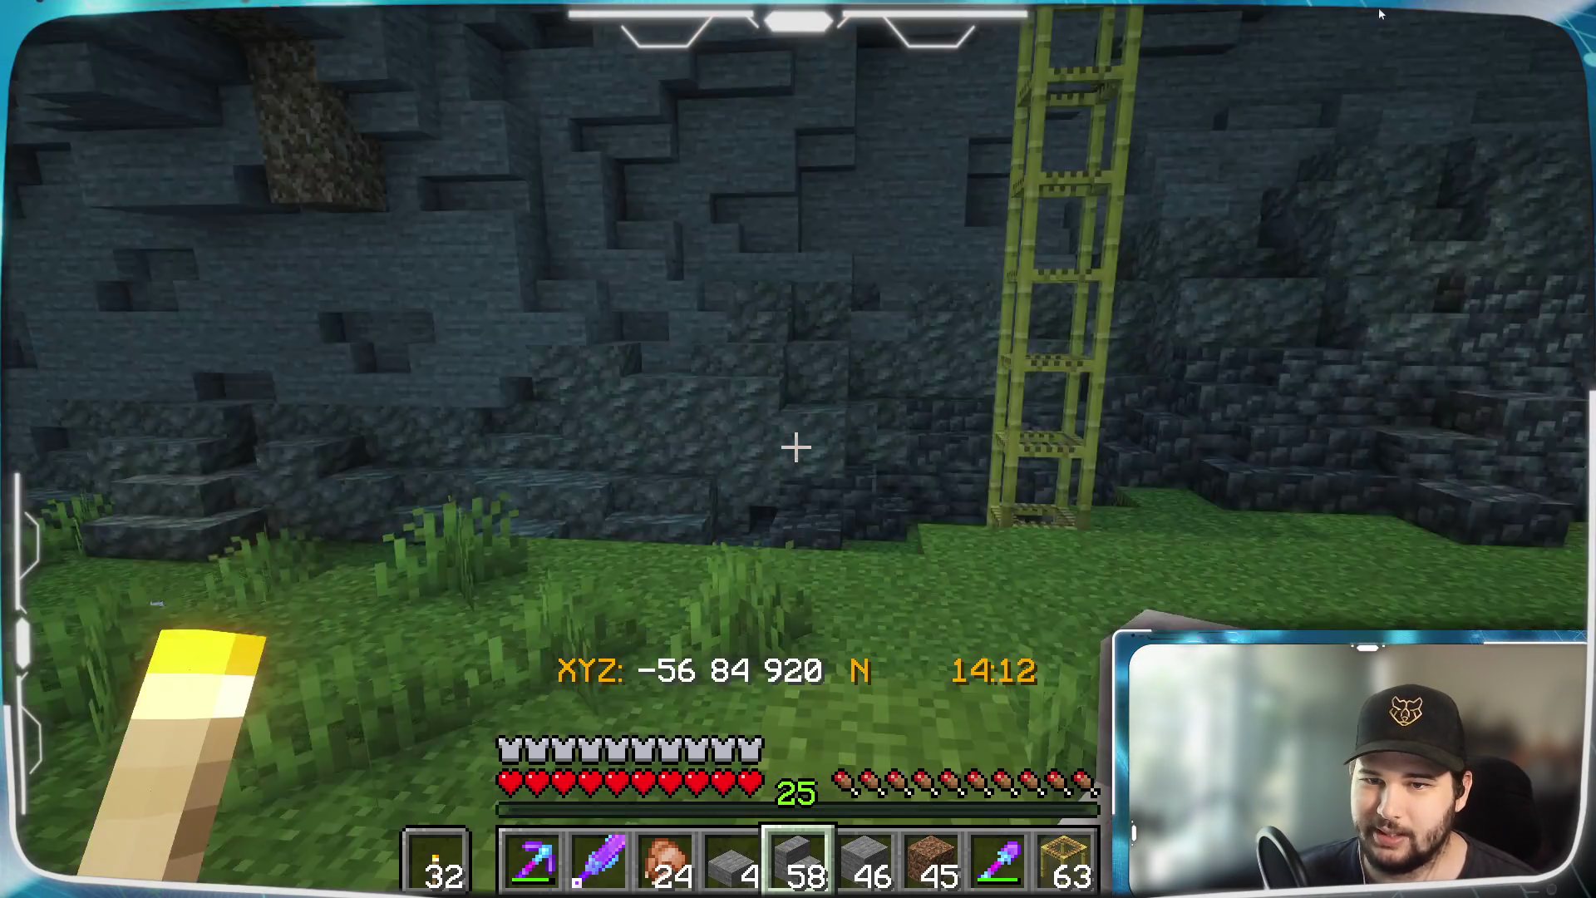
scroll(1380, 13, down, 4)
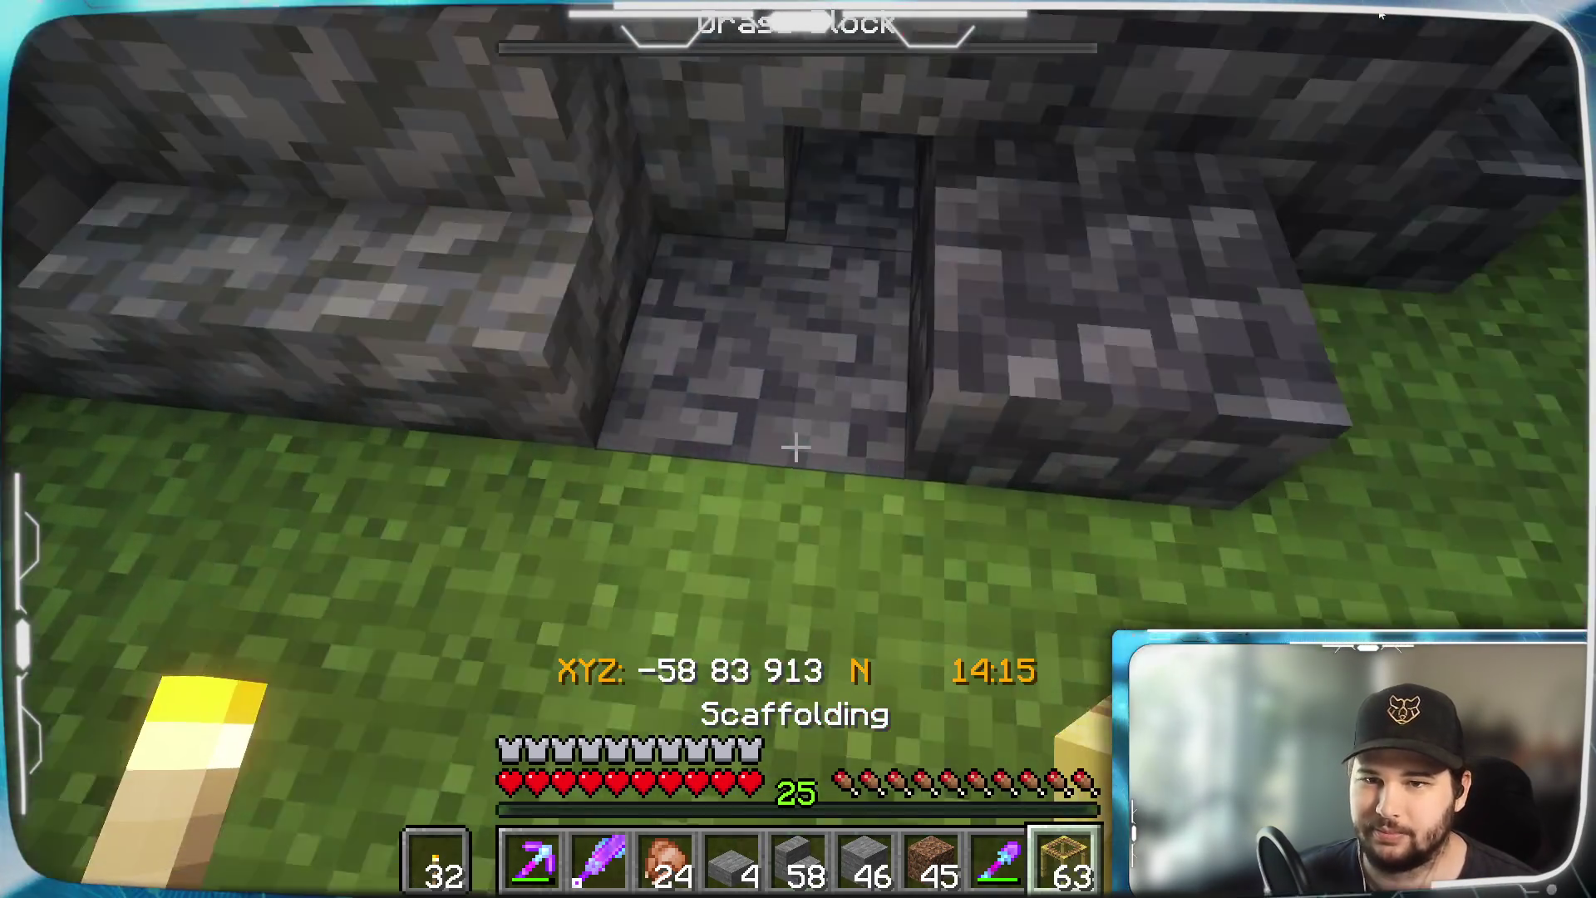
Build a bamboo scaffolding tower beside the cliff and climb to its top
right_click(1381, 14)
key(space)
right_click(1380, 14)
right_click(1380, 13)
right_click(1380, 13)
key(space)
right_click(1380, 14)
right_click(1380, 14)
right_click(1380, 13)
key(space)
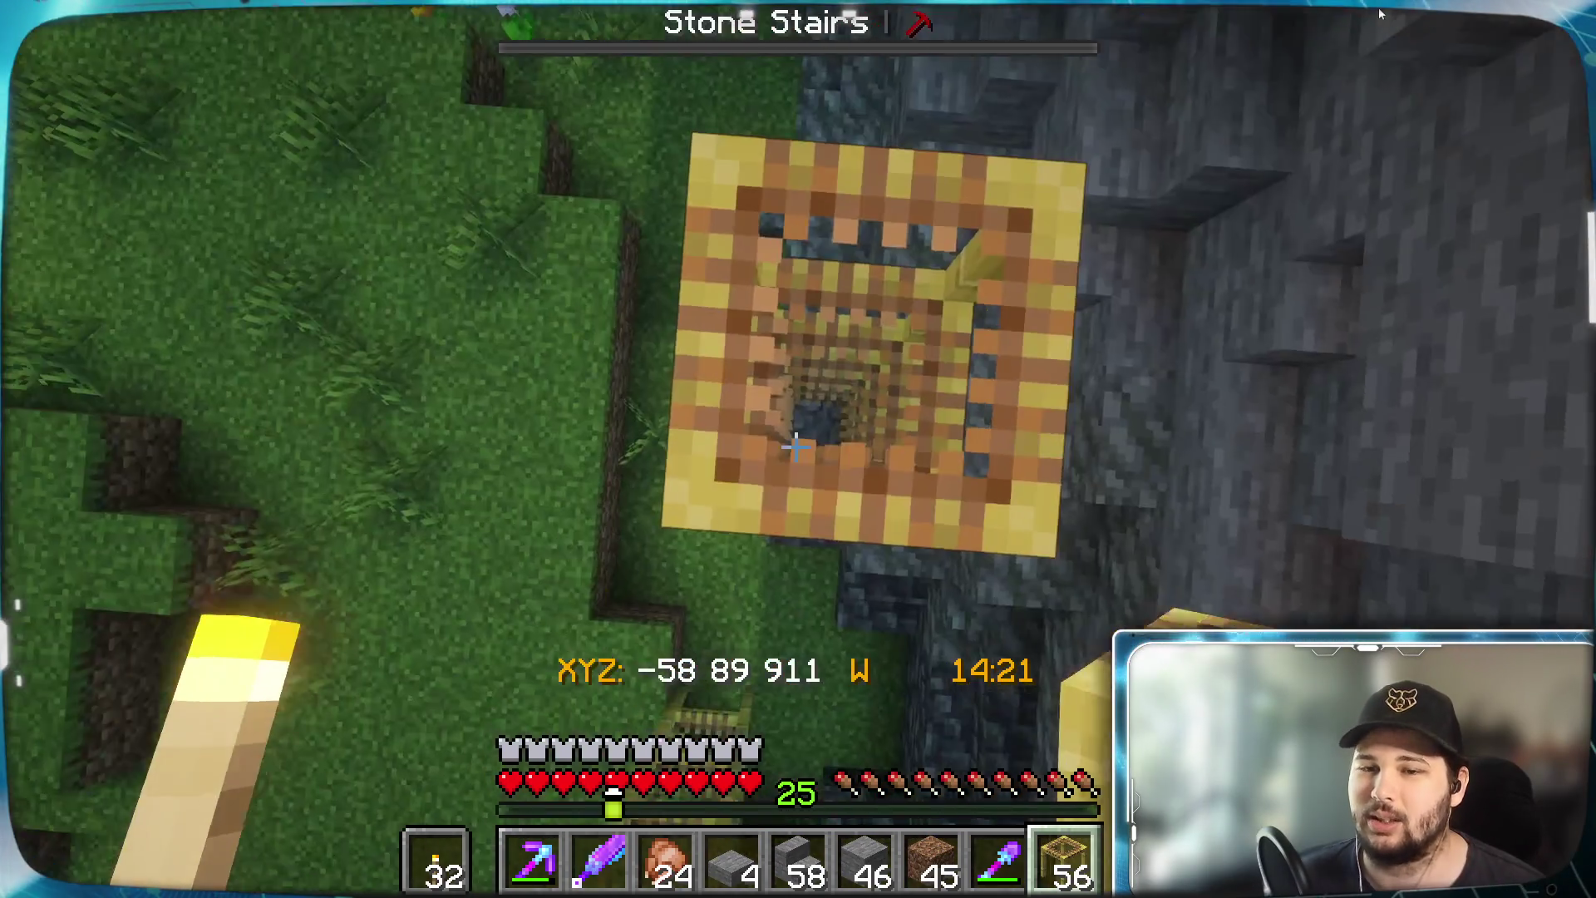
right_click(1380, 14)
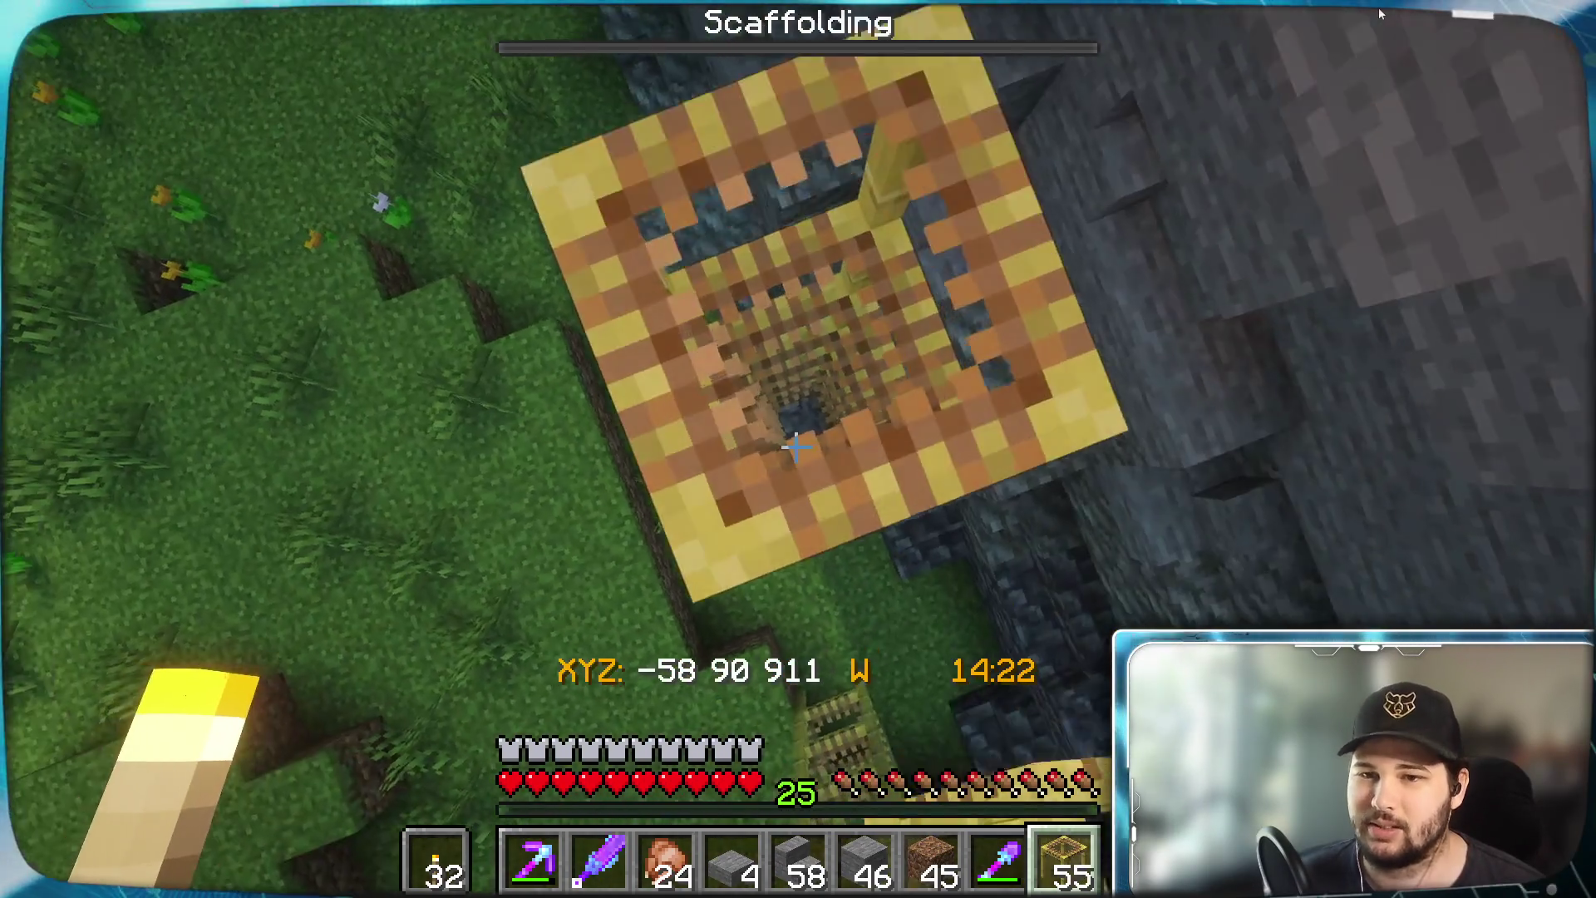
key(space)
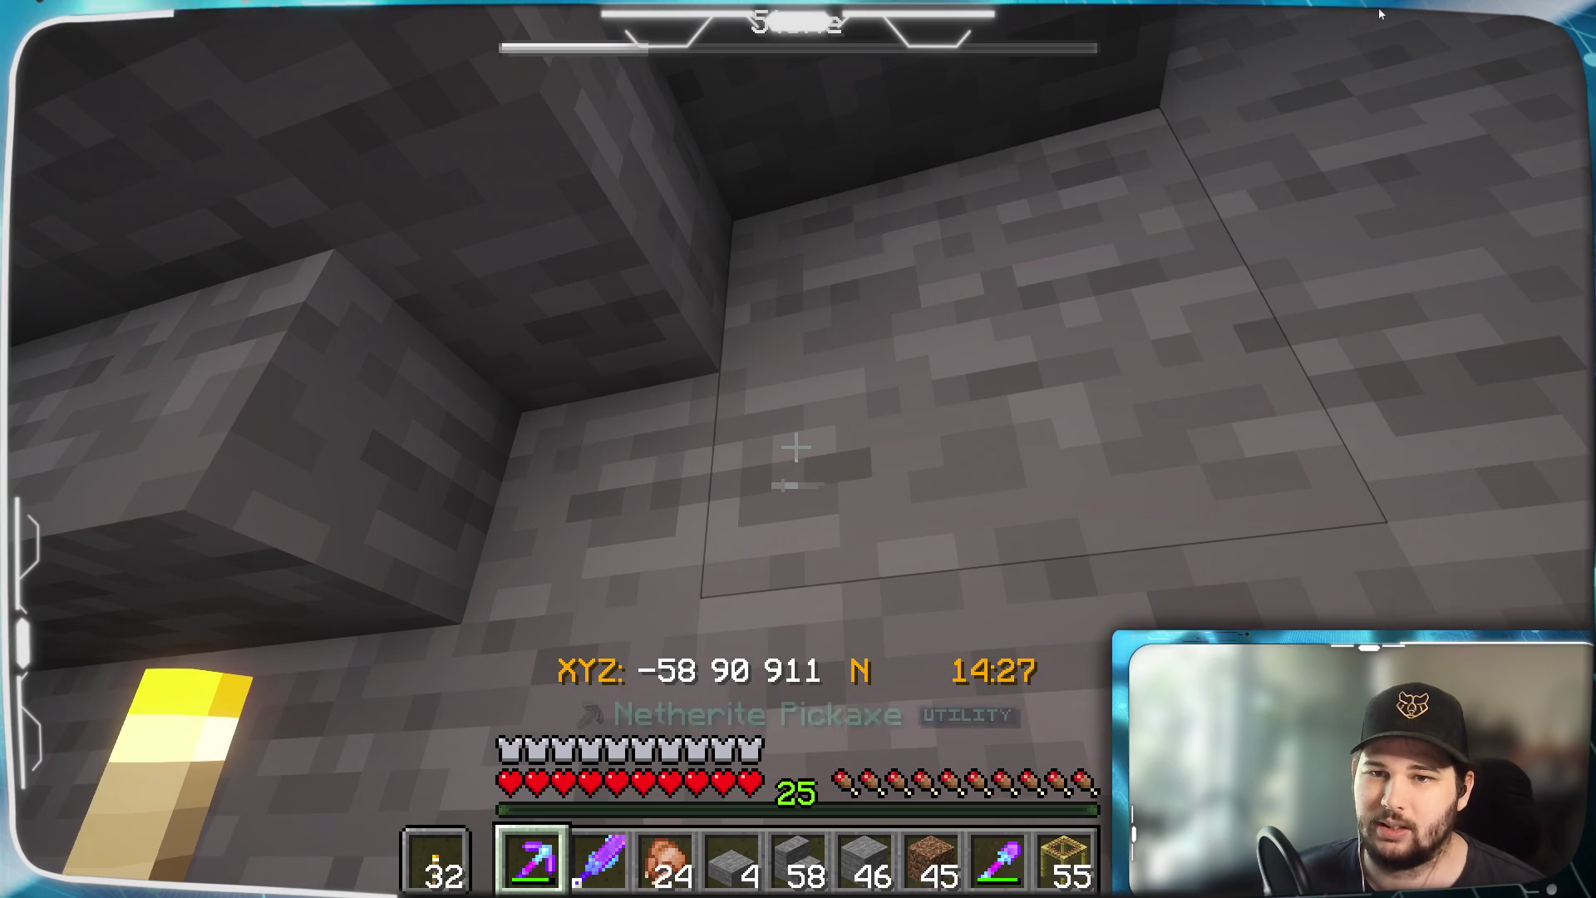
key(space)
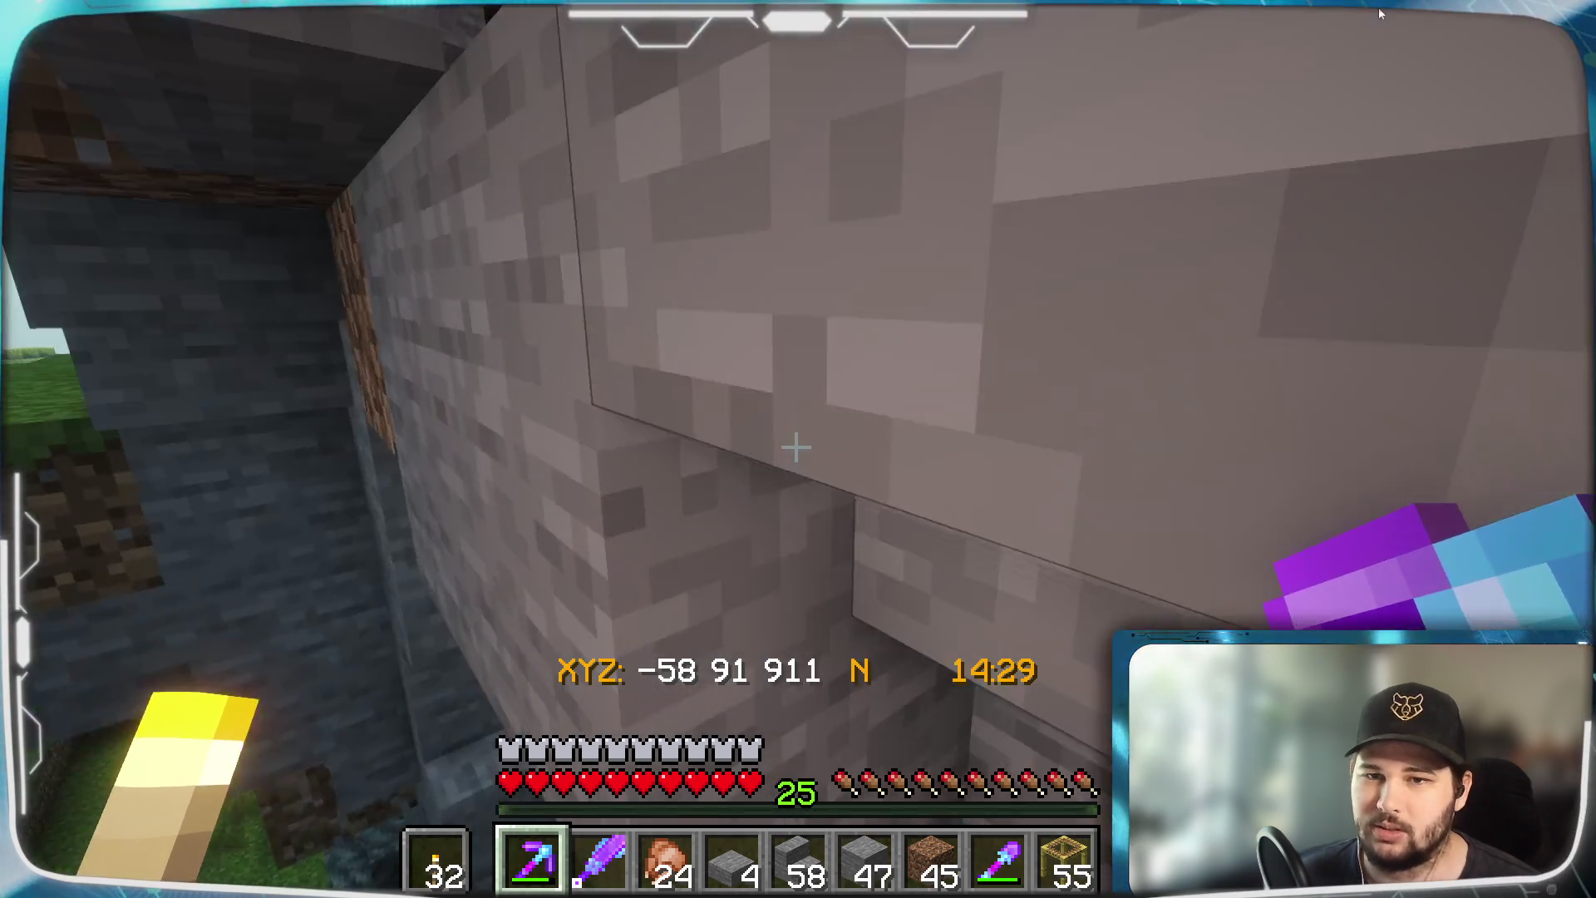
Place two stone stairs near the cliff top, then break down the scaffolding tower
key(7)
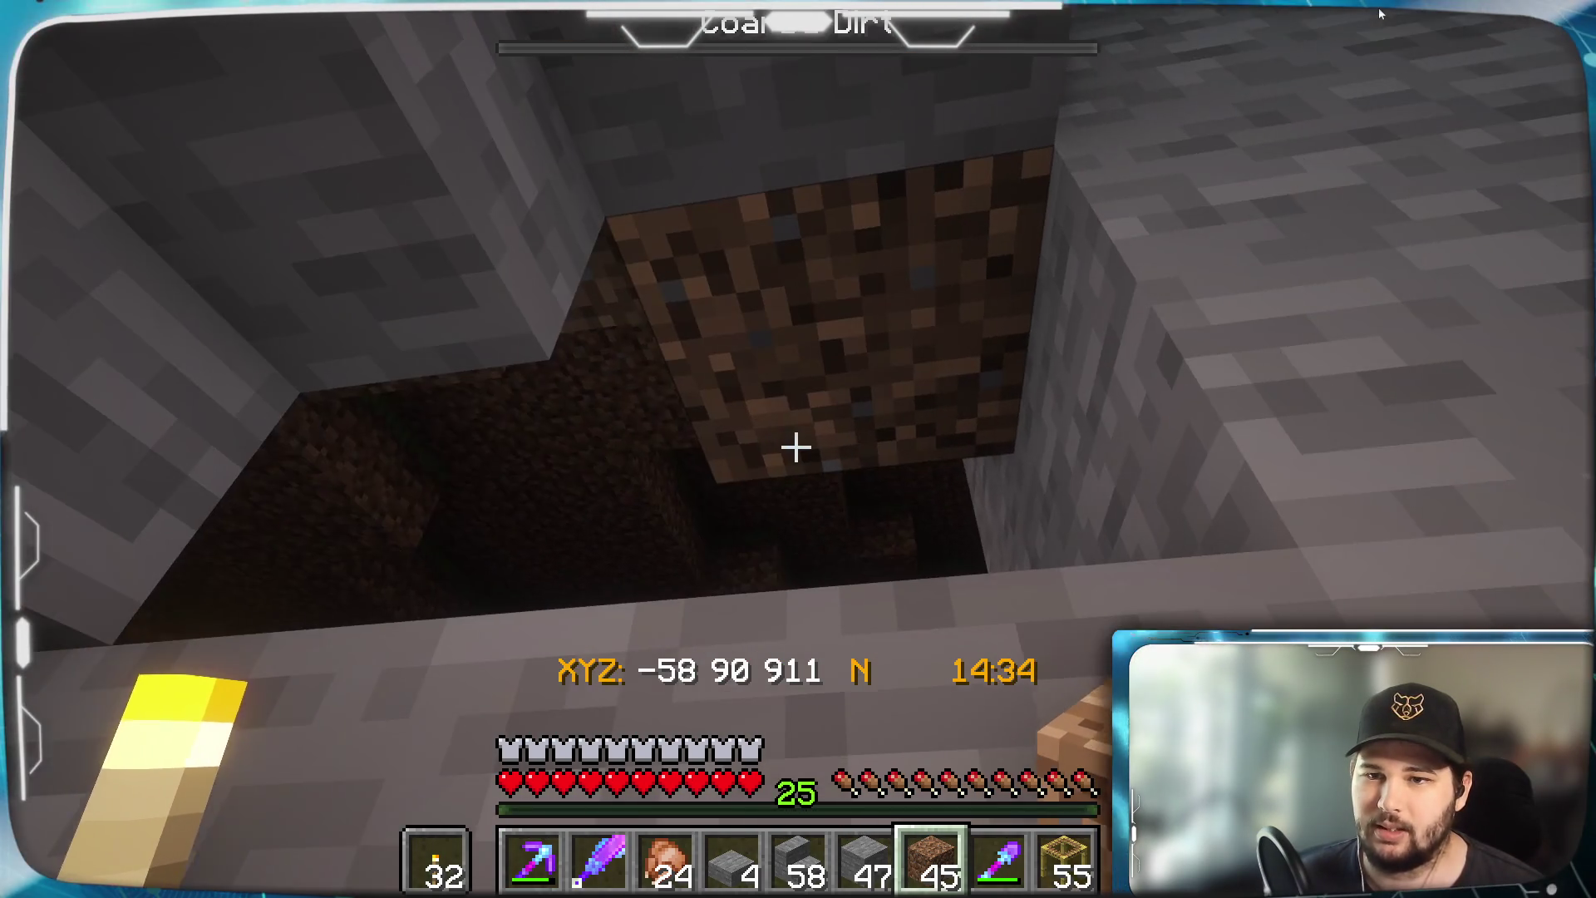
scroll(1381, 14, up, 3)
scroll(1381, 14, down, 1)
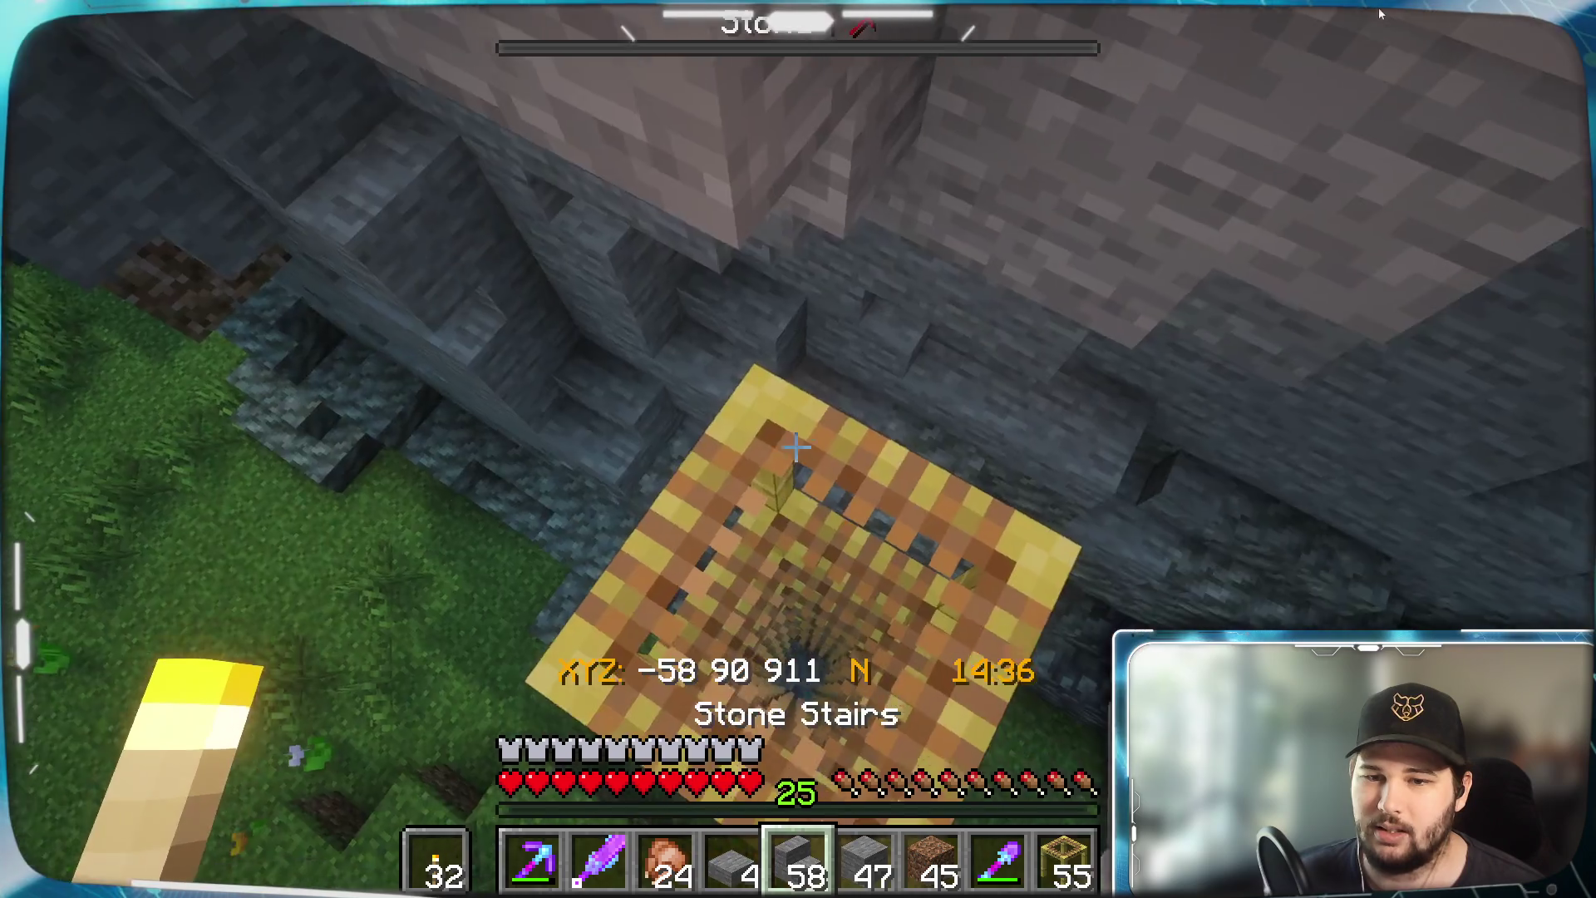
scroll(1381, 14, down, 4)
right_click(1381, 14)
scroll(1381, 14, up, 4)
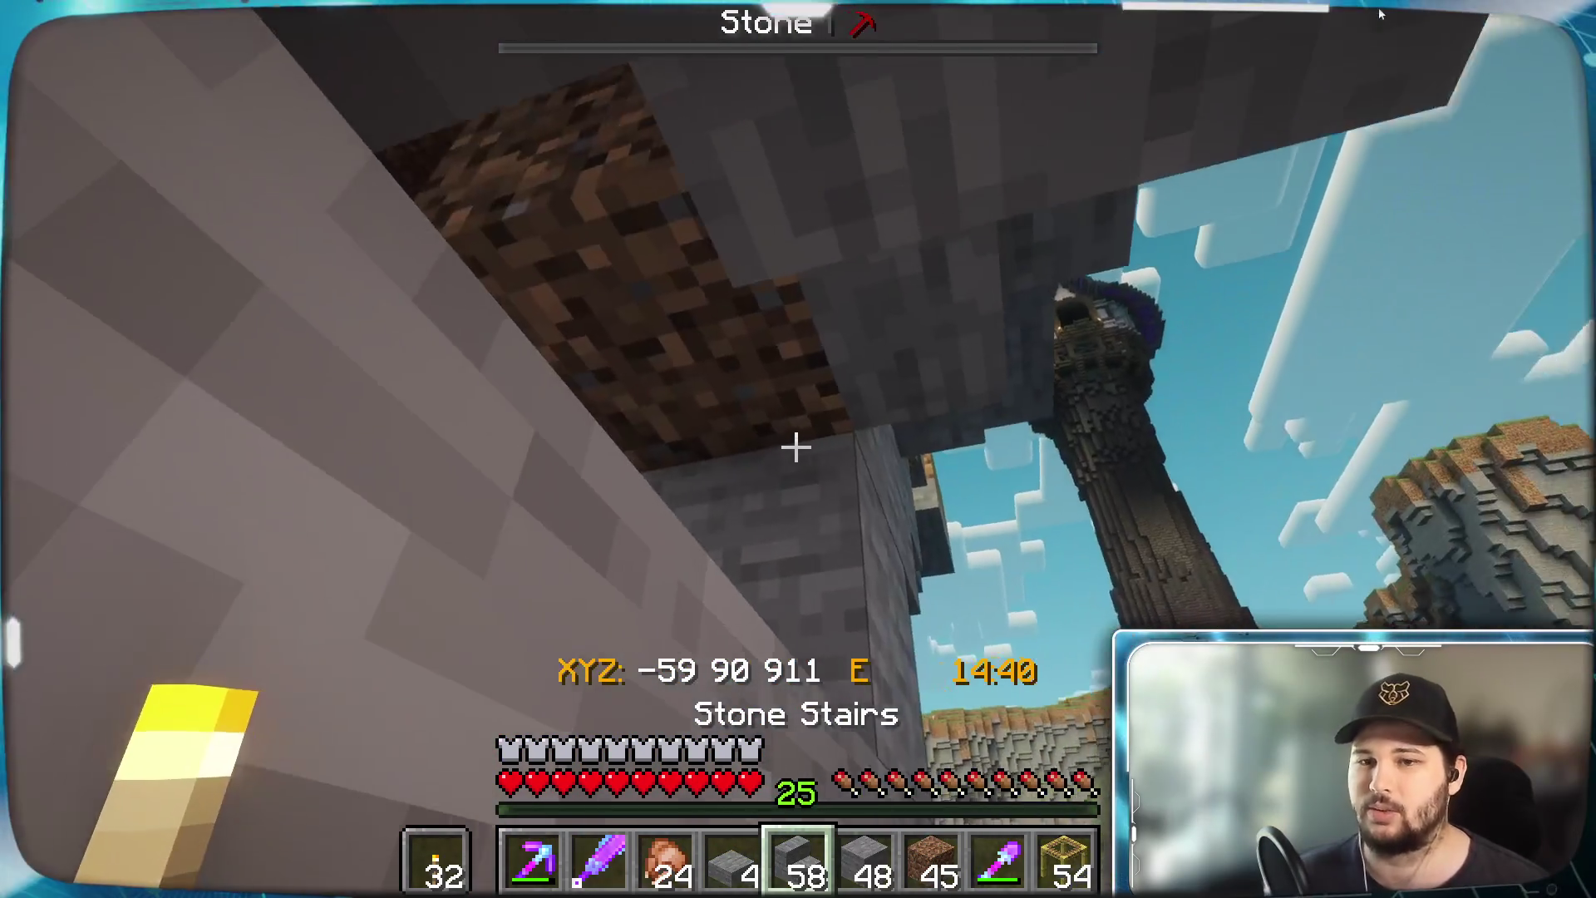
right_click(1381, 14)
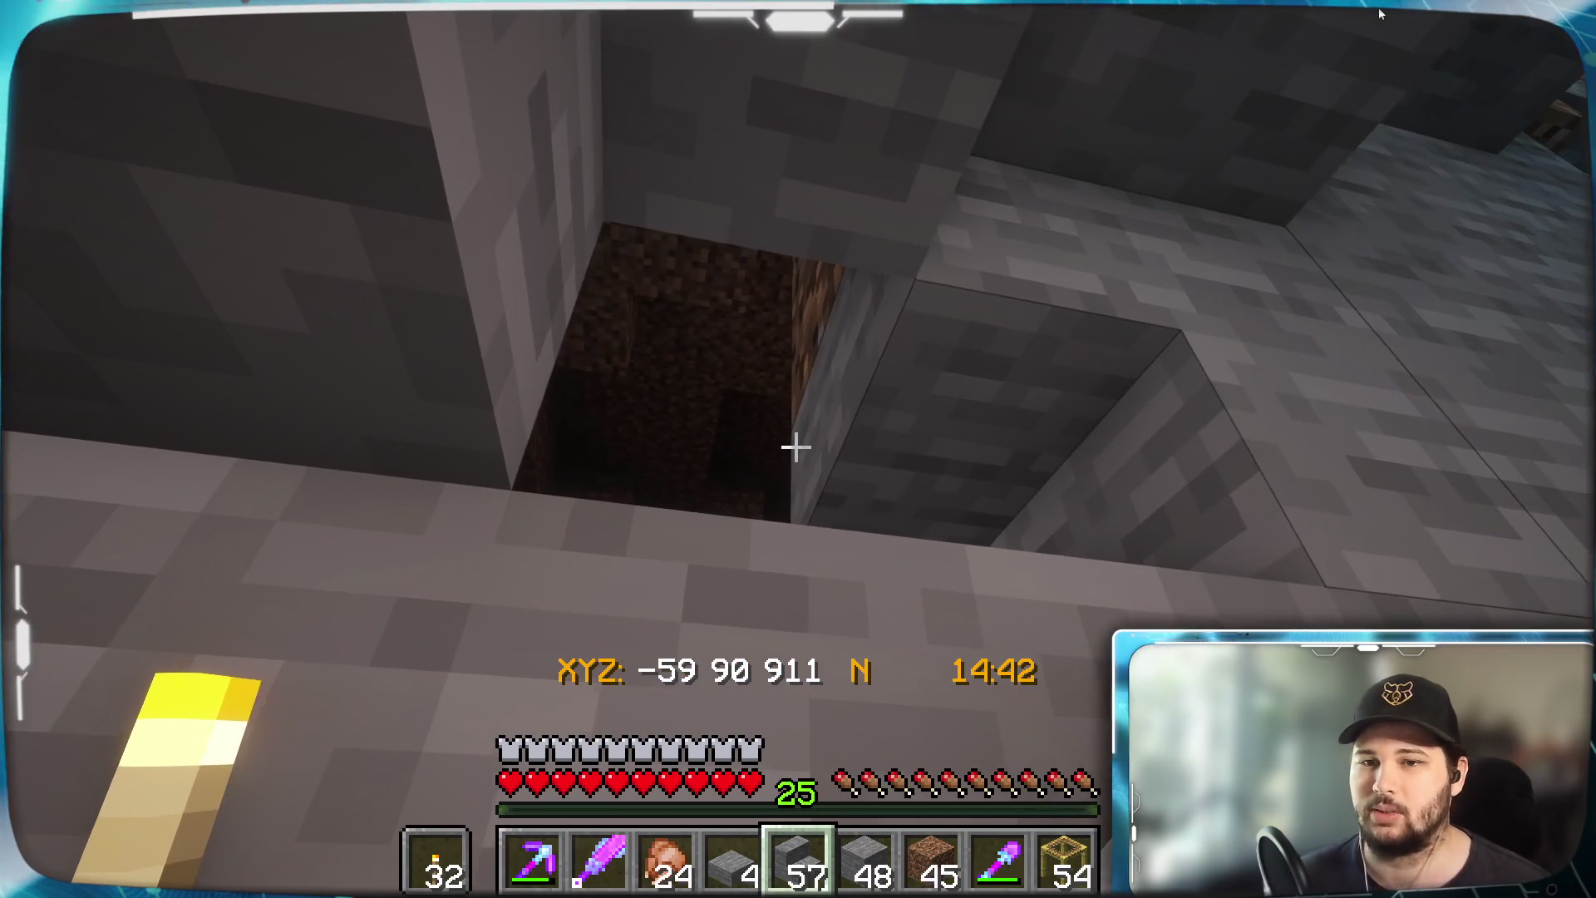
right_click(1381, 15)
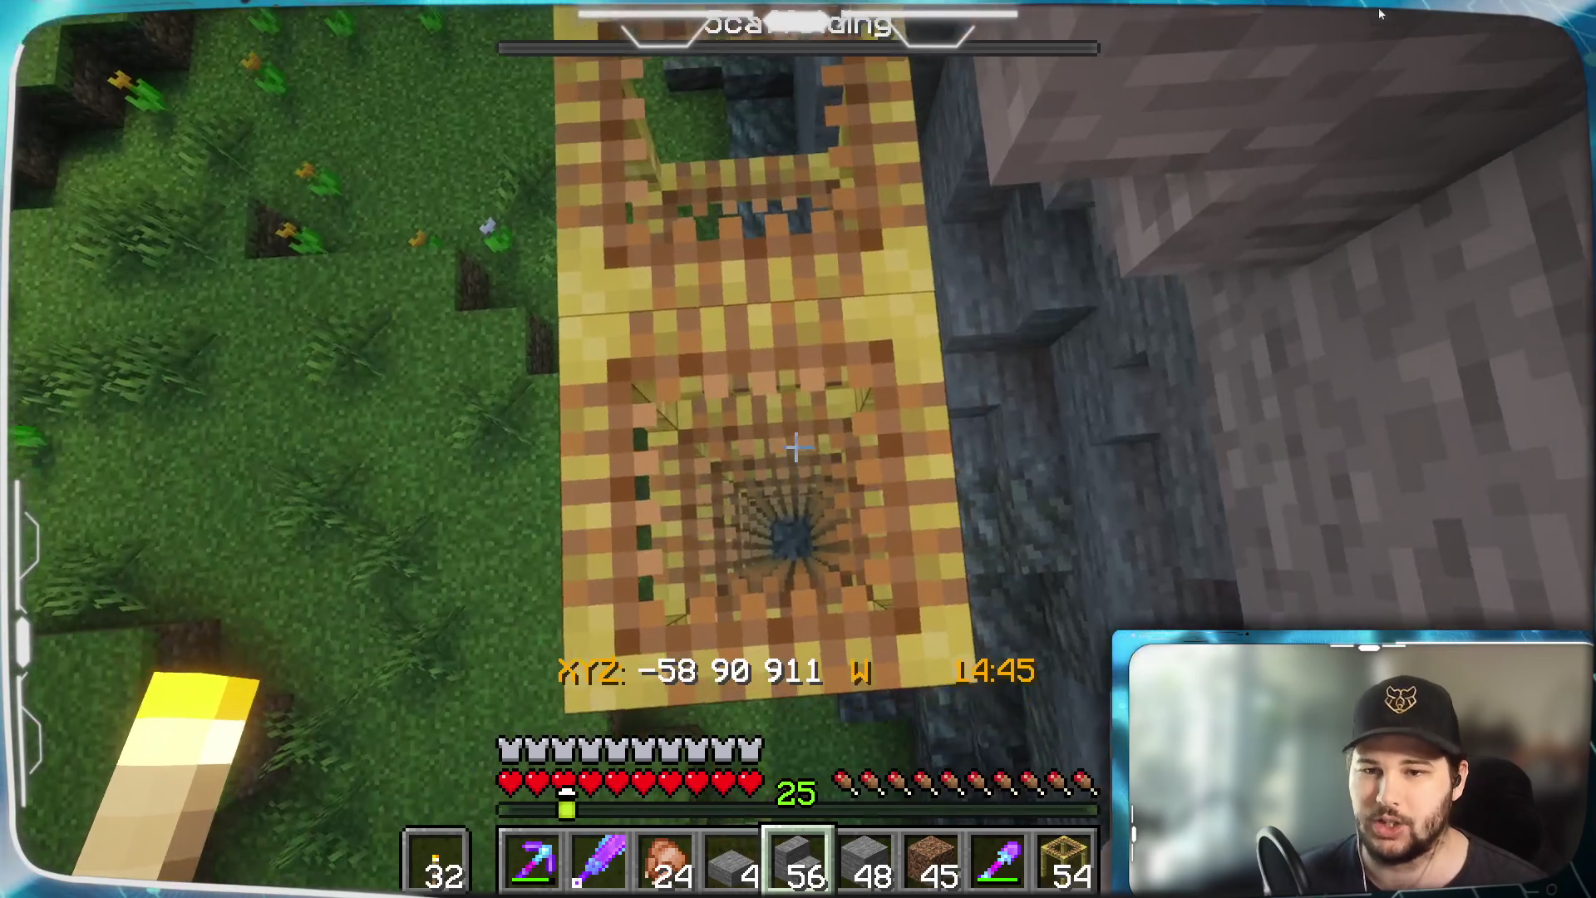
scroll(1381, 15, down, 4)
click(1381, 14)
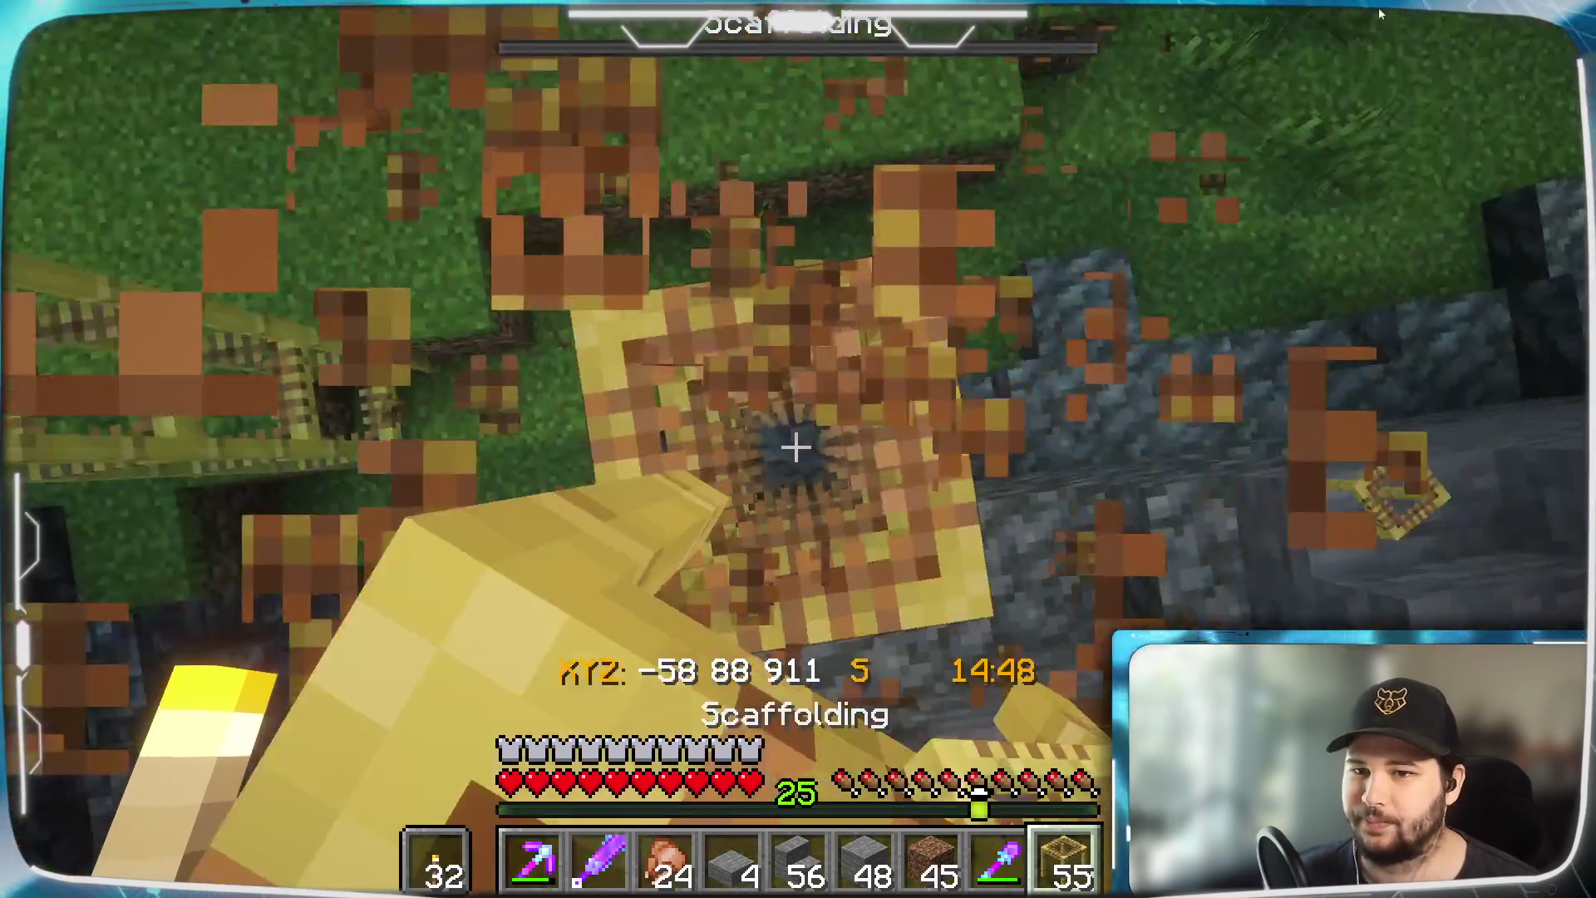
click(1381, 14)
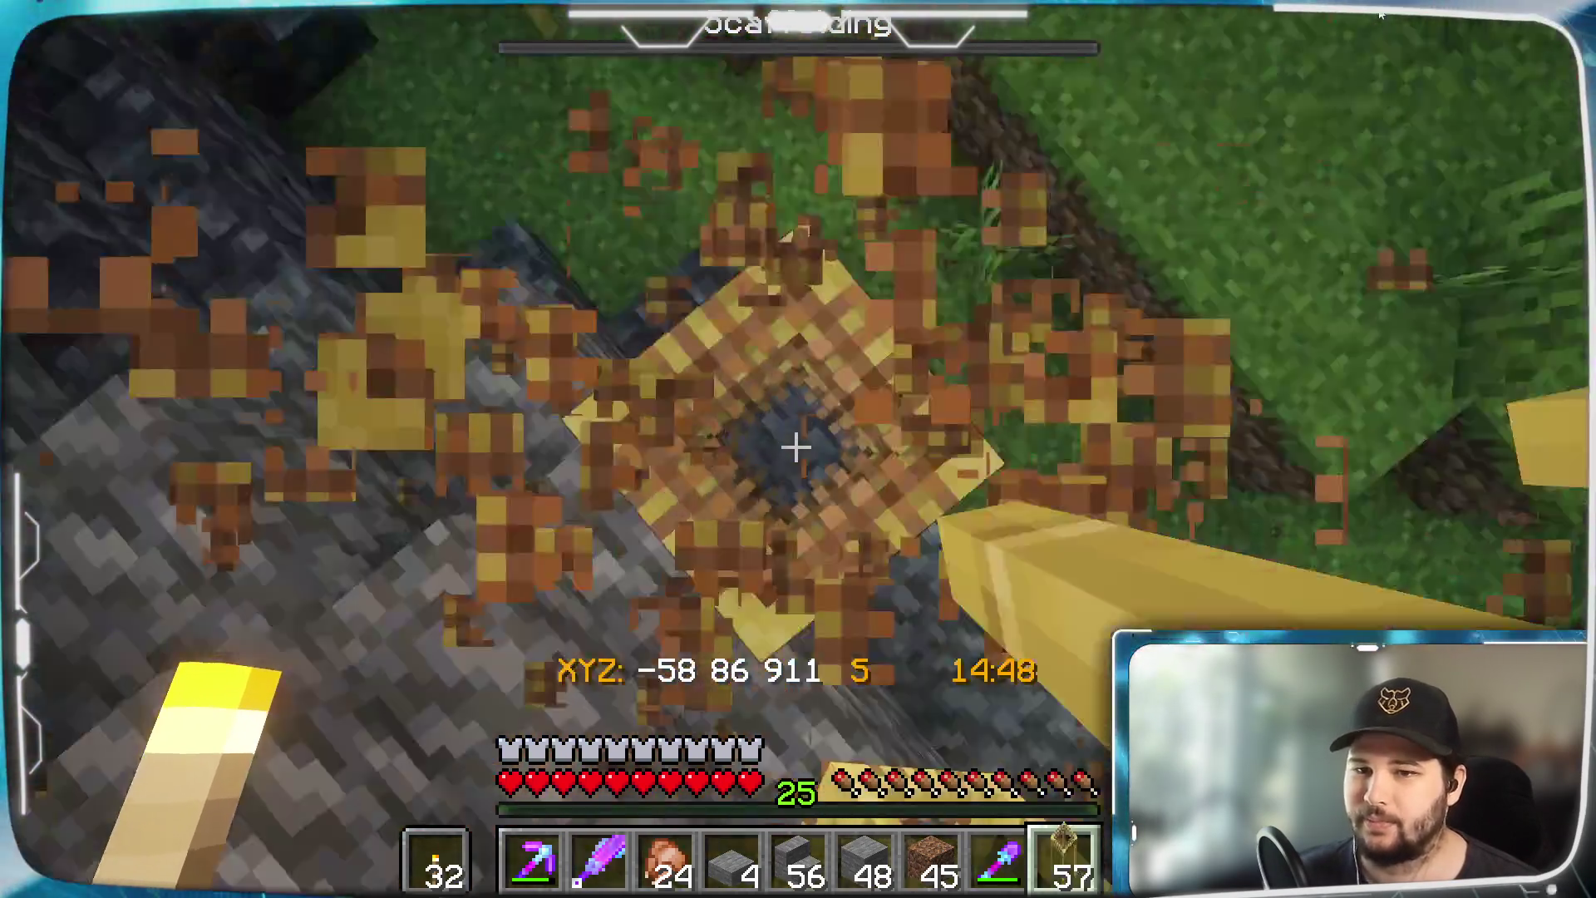
Walk around the cliff base surveying it, then hide the HUD with F1
key(w)
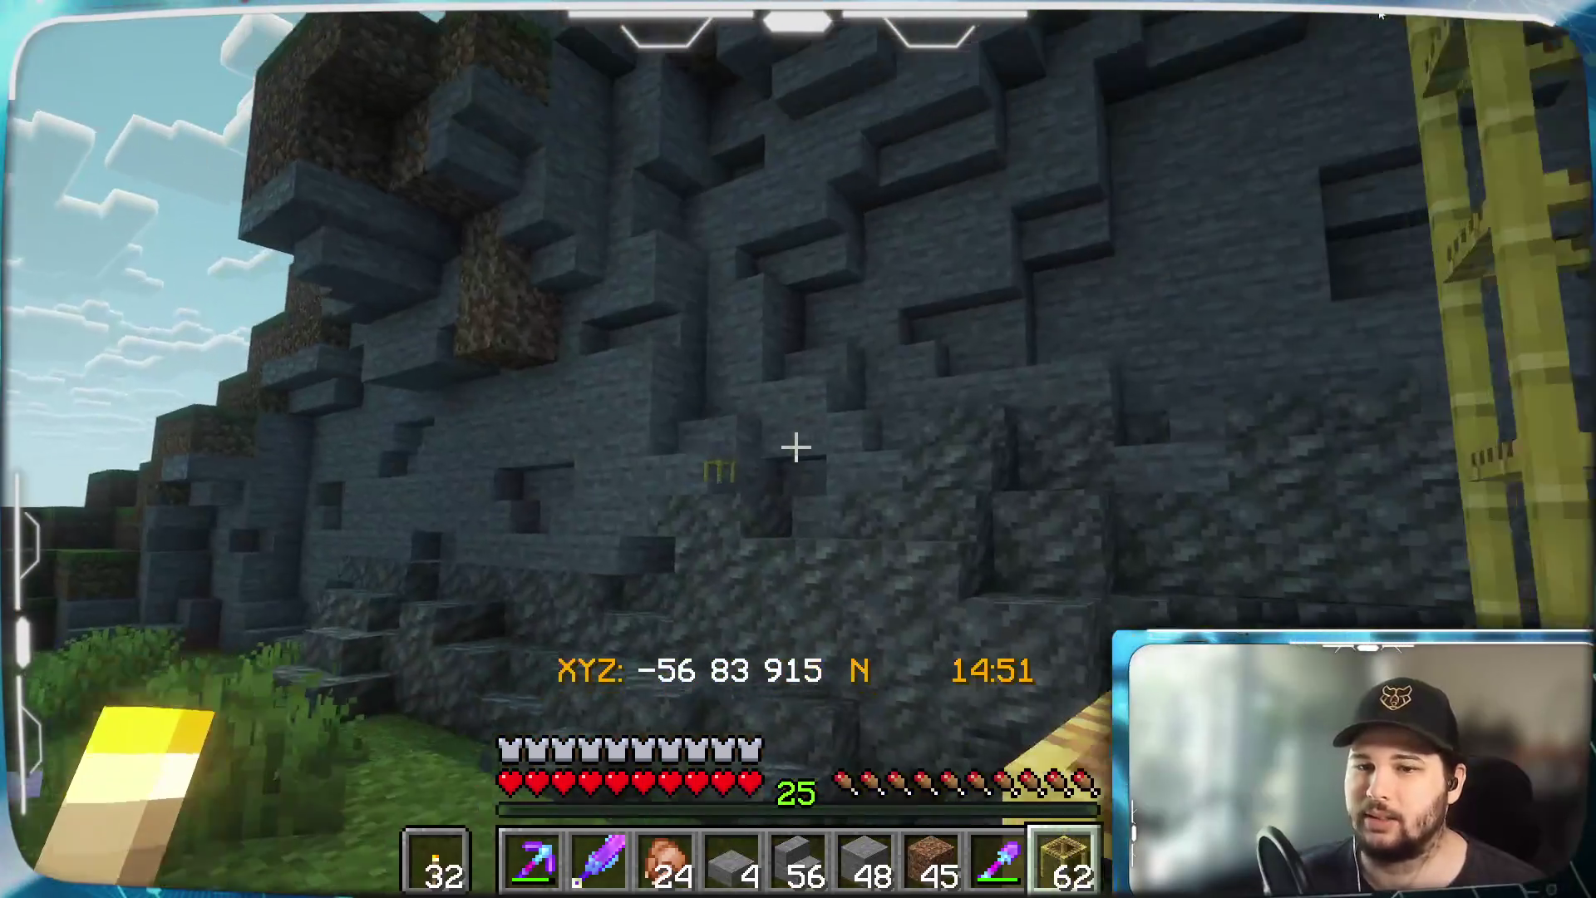
key(s)
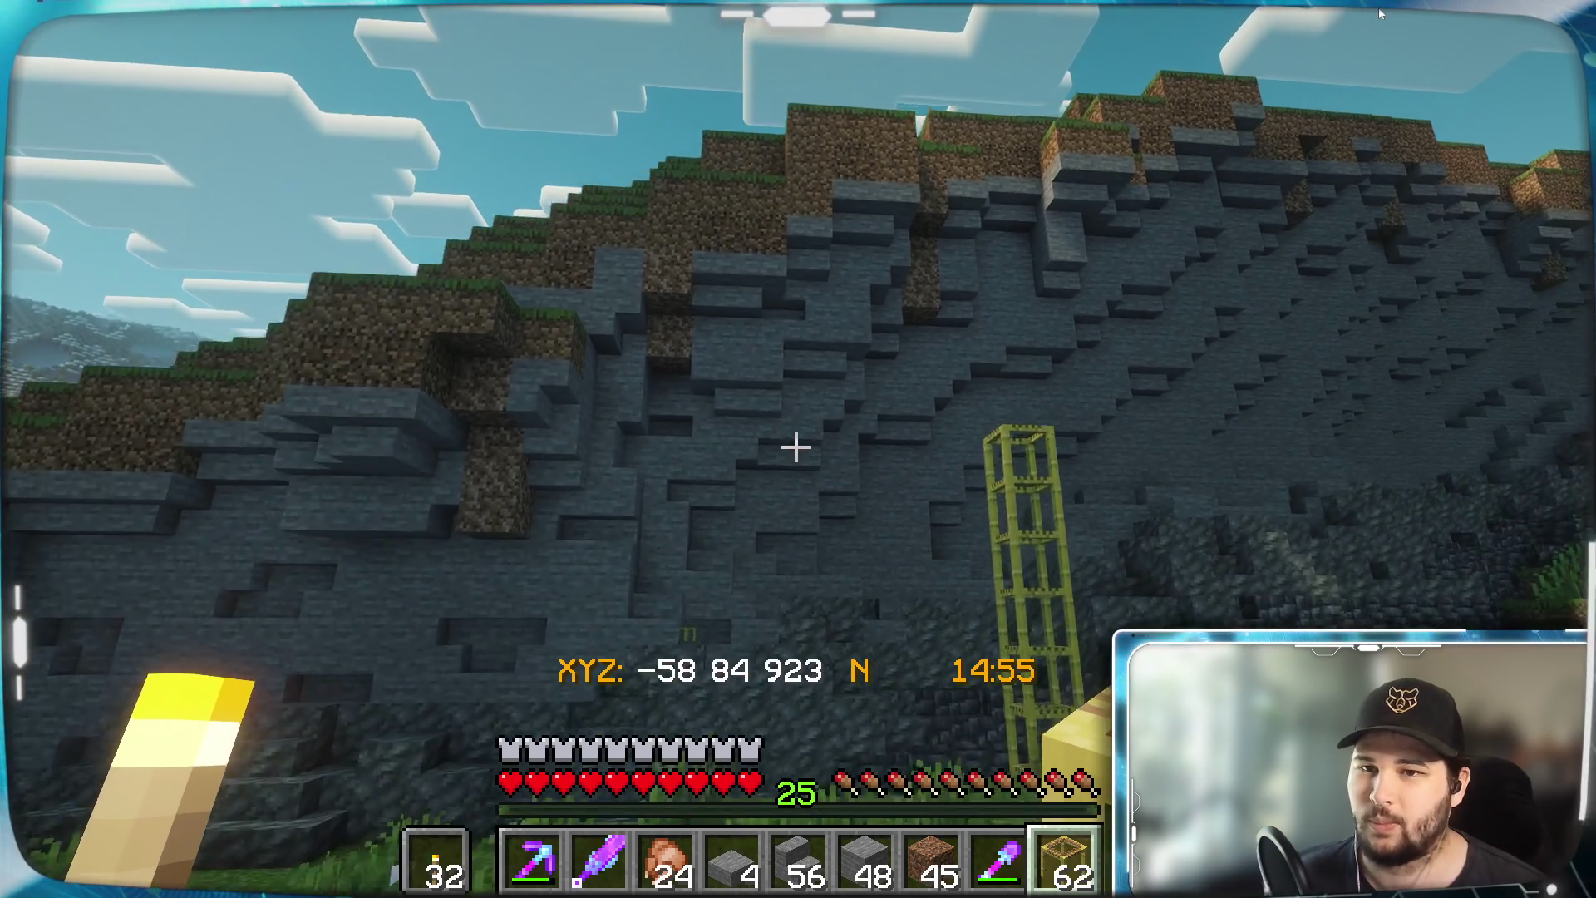
key(a)
key(w)
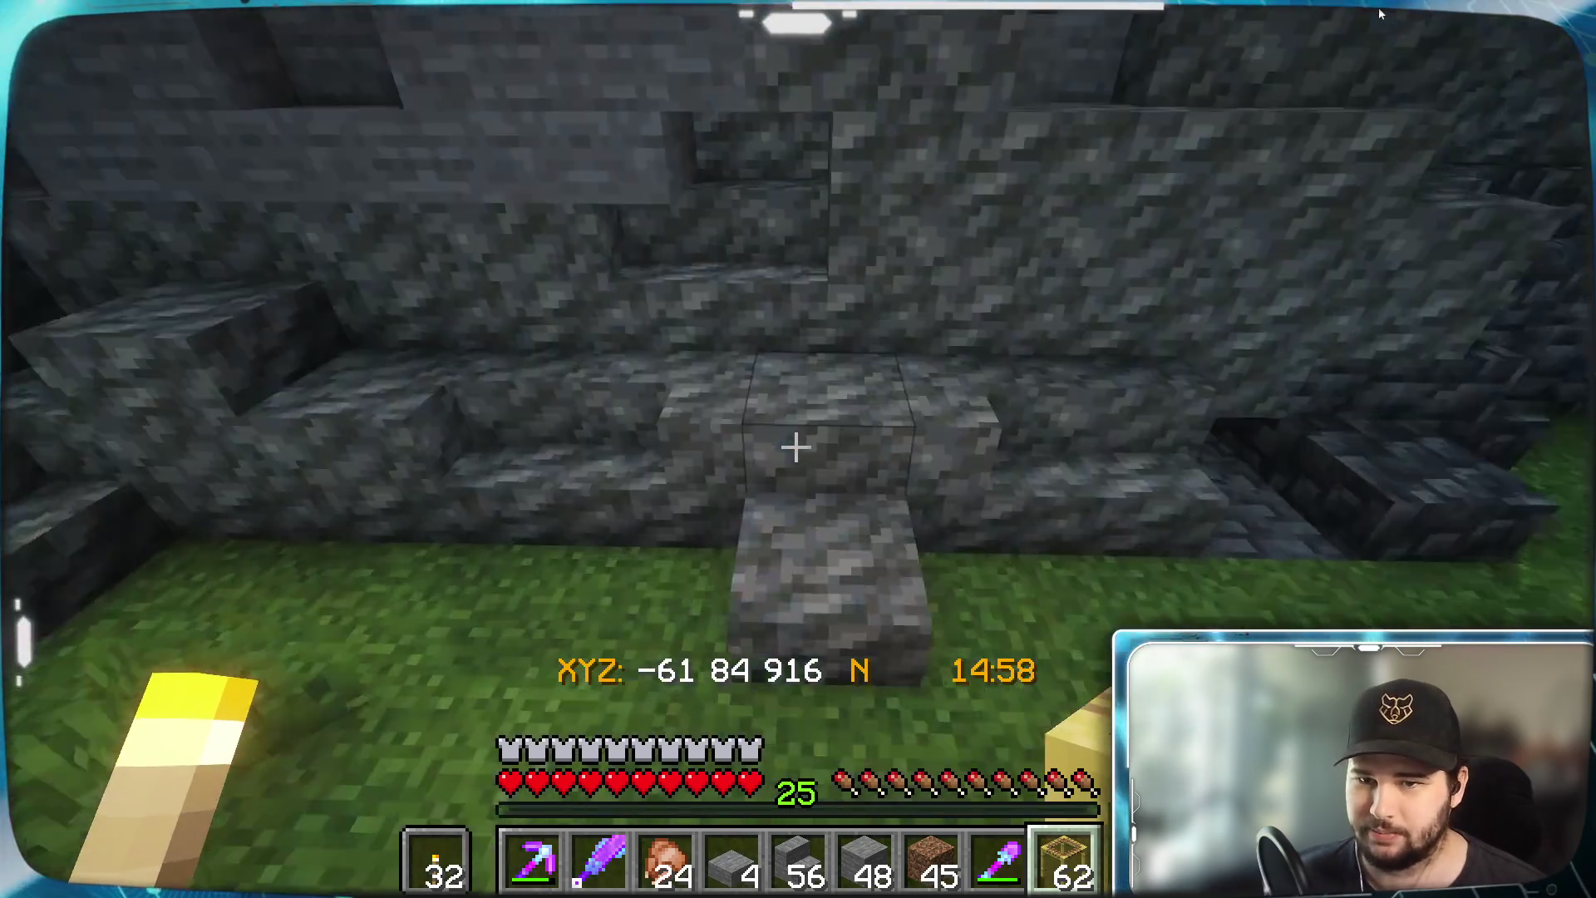
key(s)
key(w)
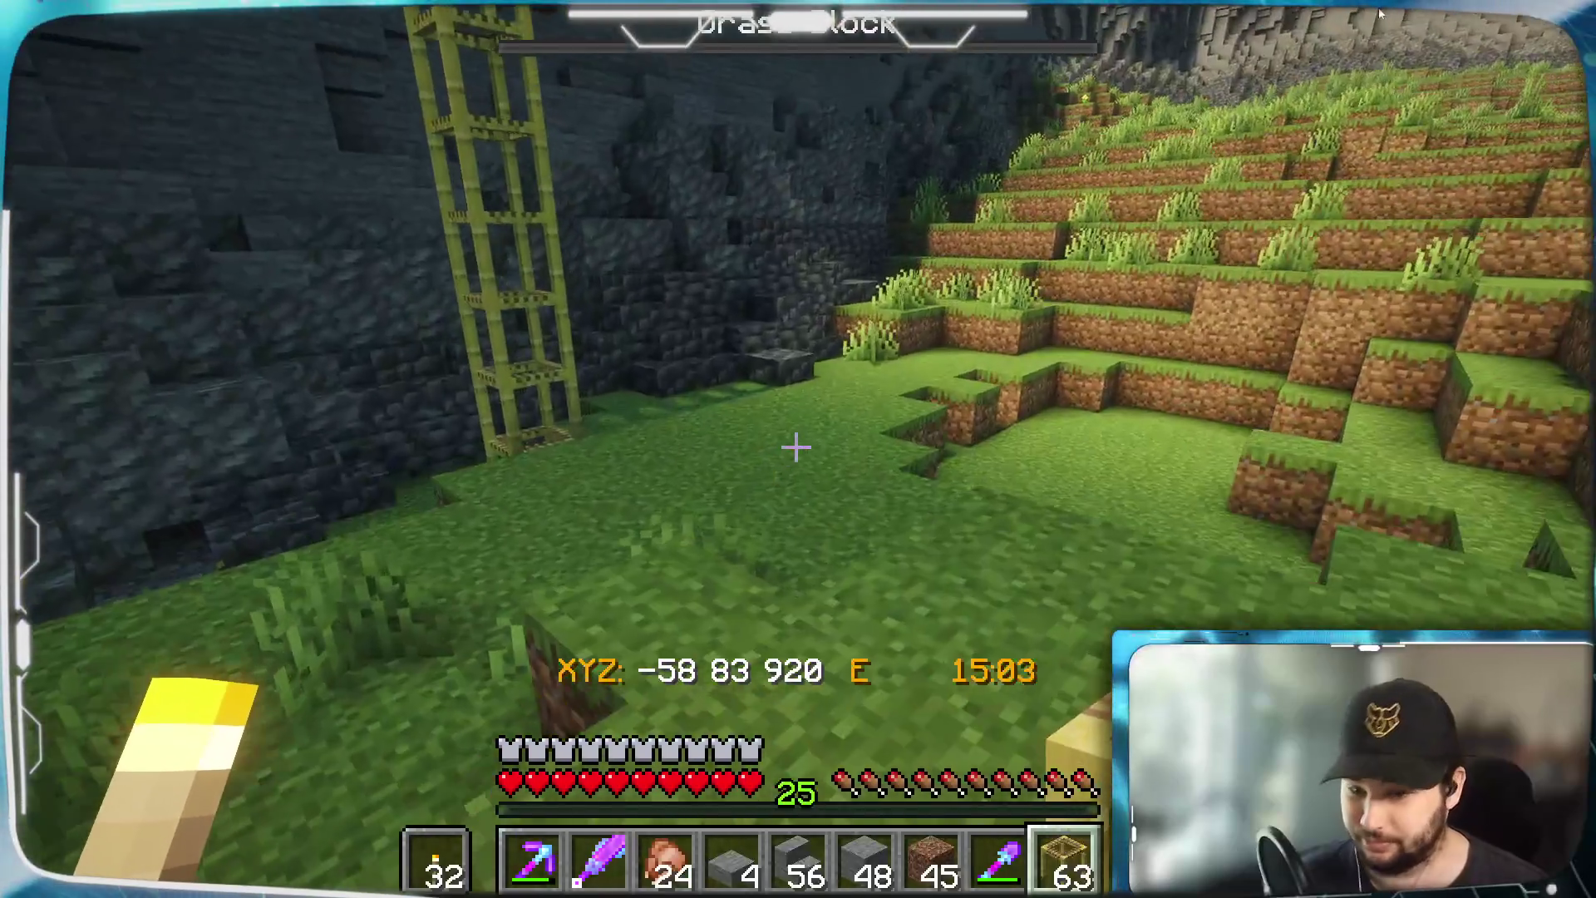
key(w)
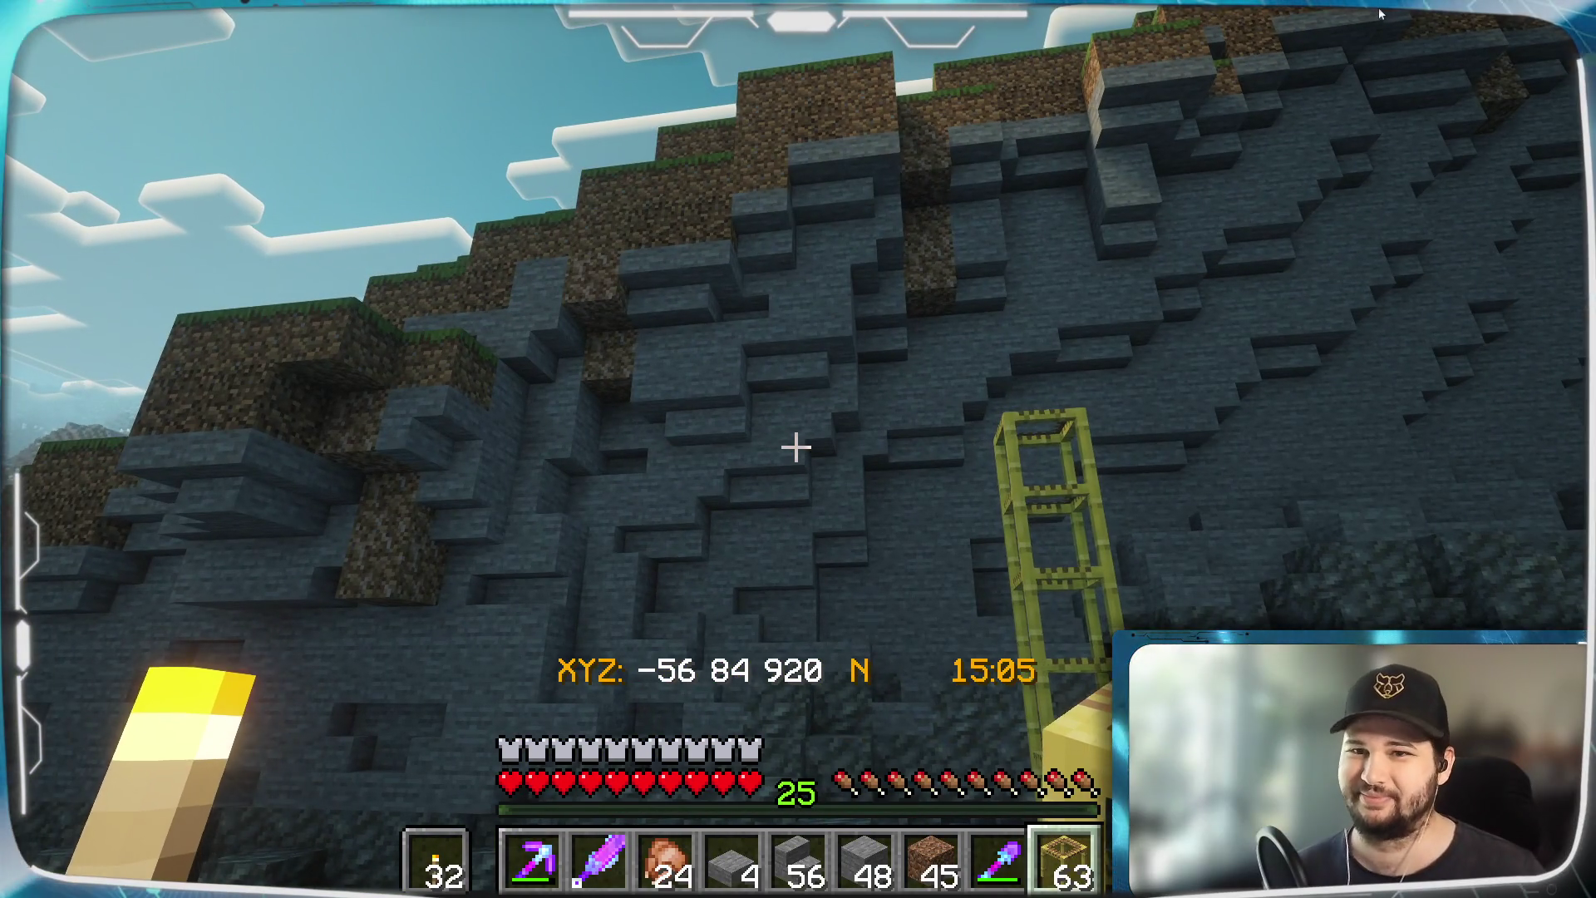
key(d)
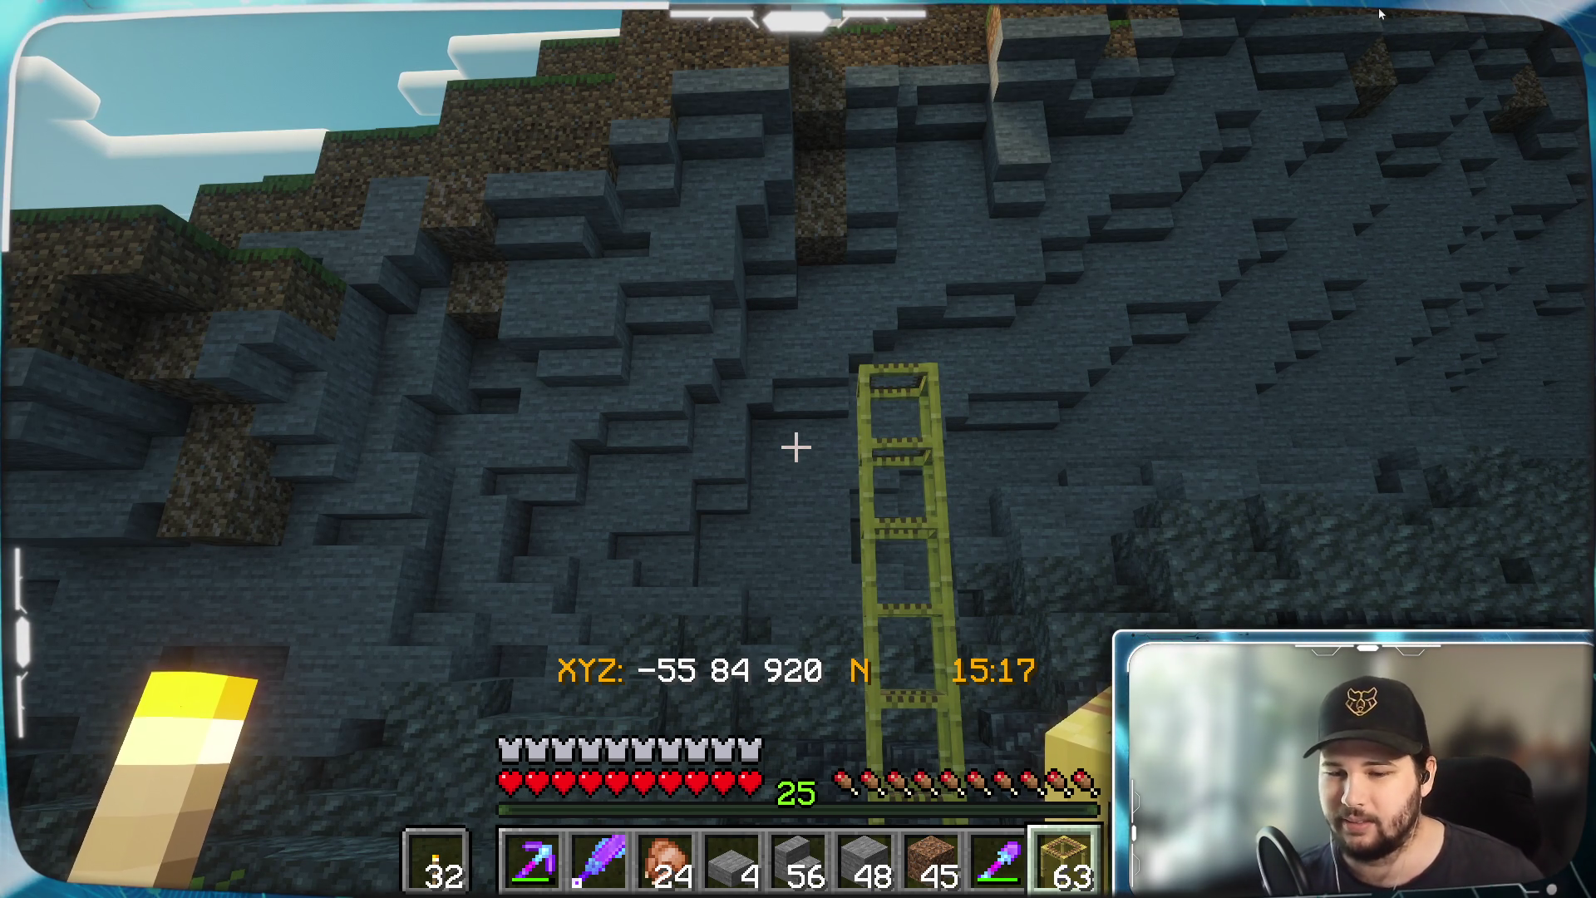
key(F1)
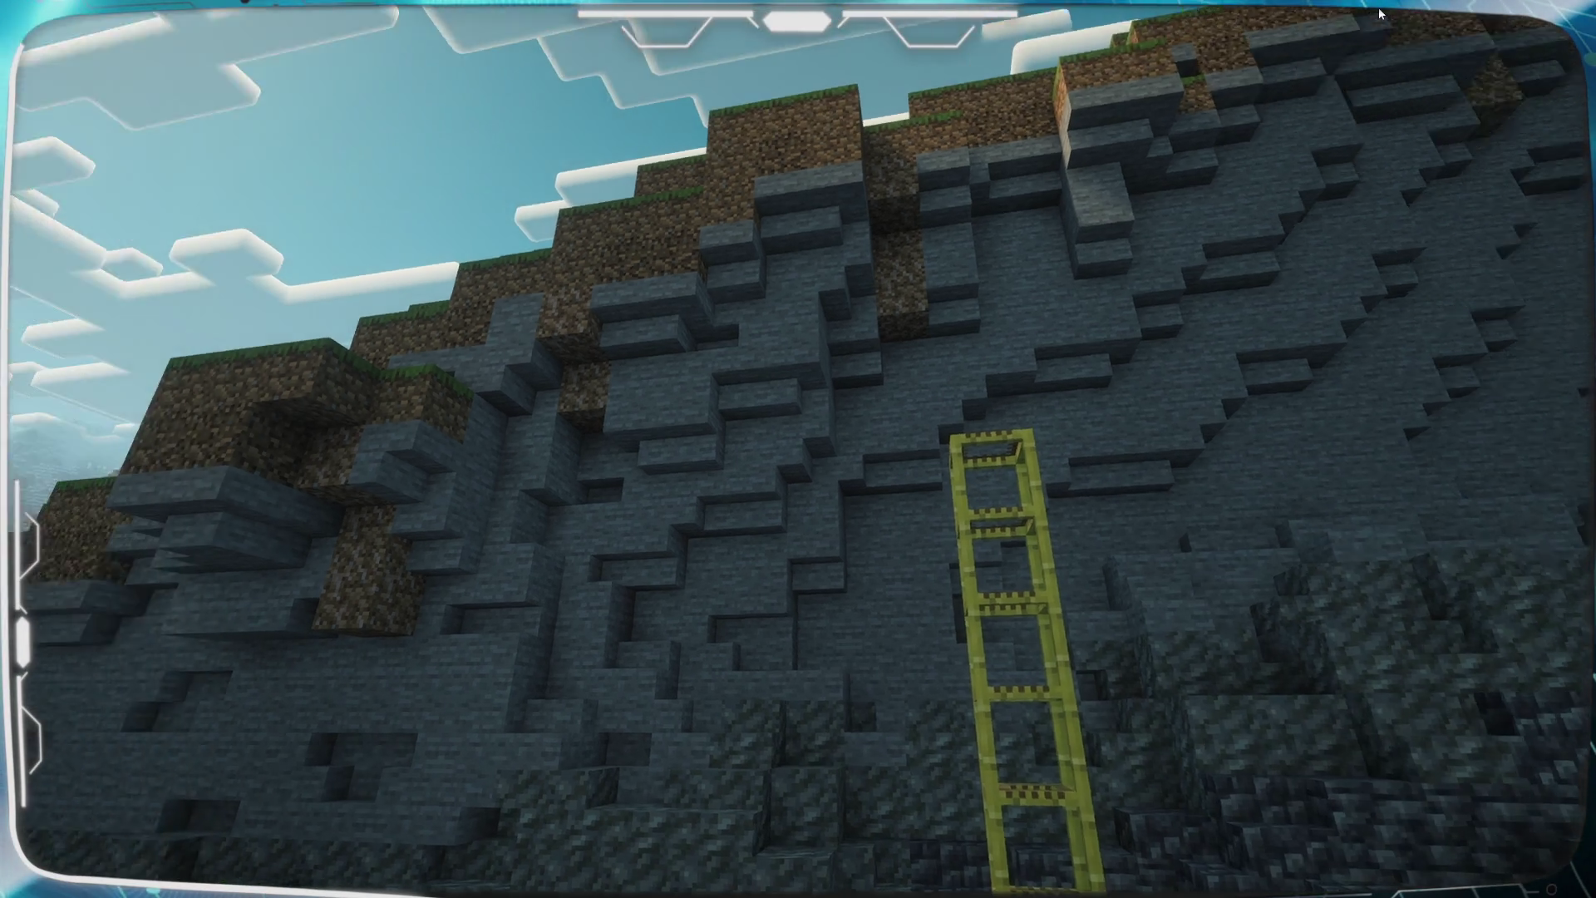